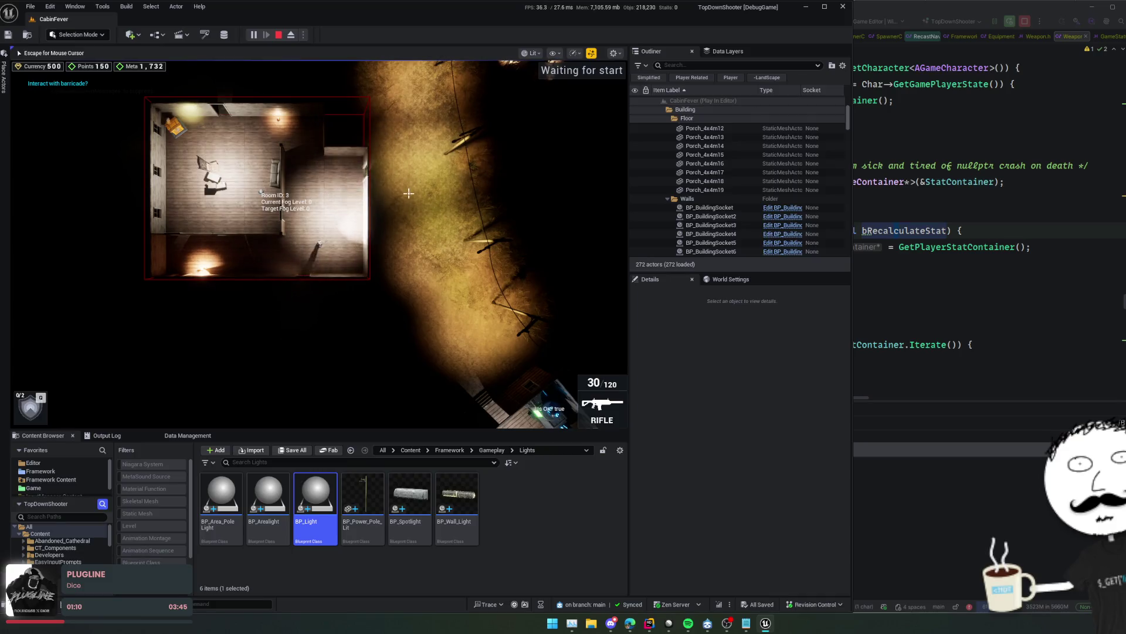
# Walk the character around the cabin level with W, A and S, then stop the play session
pyautogui.press('w')
pyautogui.press('a')
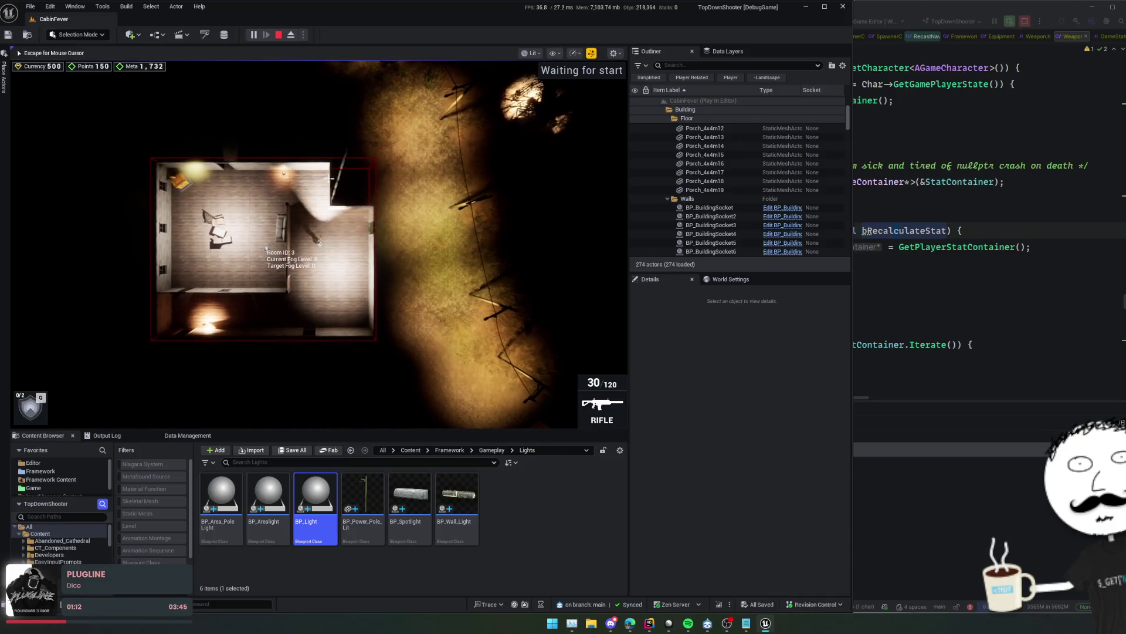
pyautogui.press('s')
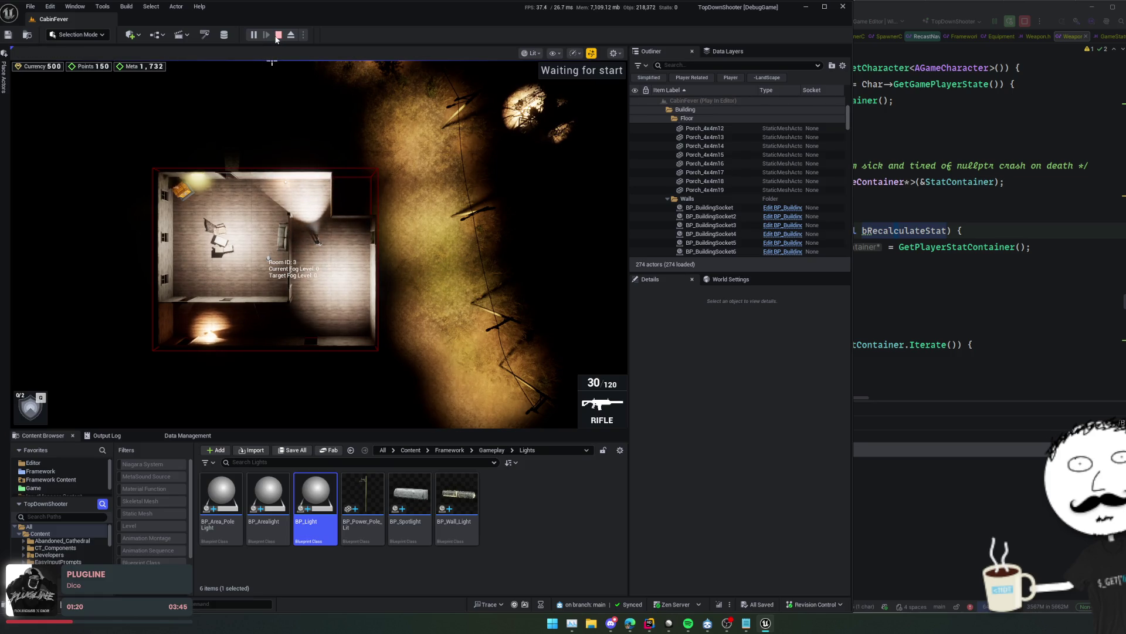
pyautogui.click(278, 35)
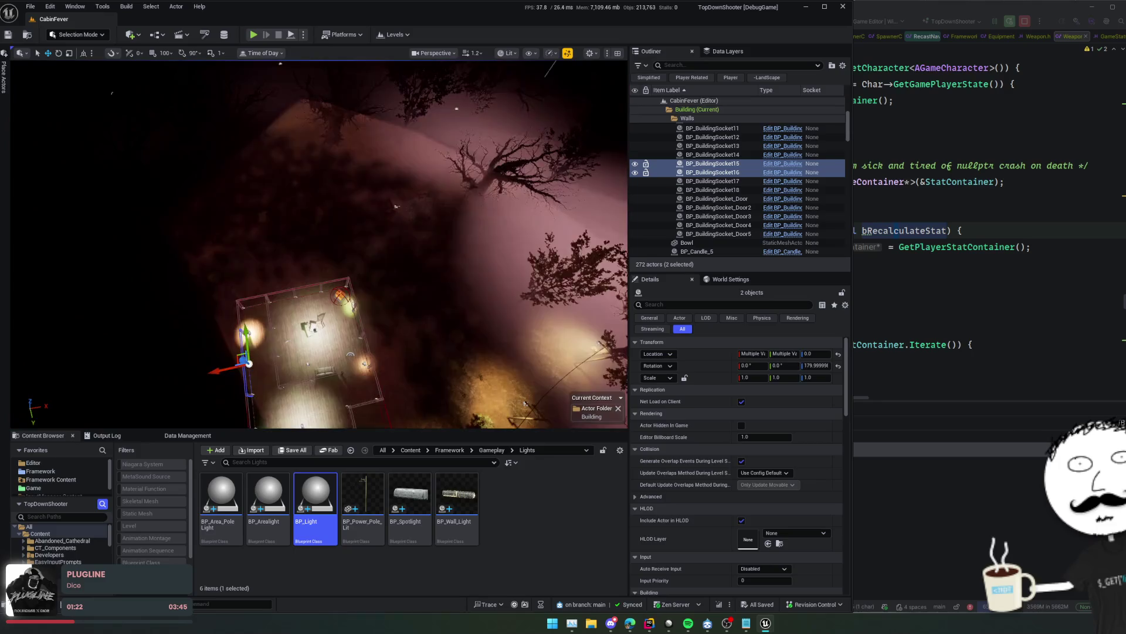
# Set the viewport scalability to Low
pyautogui.click(551, 53)
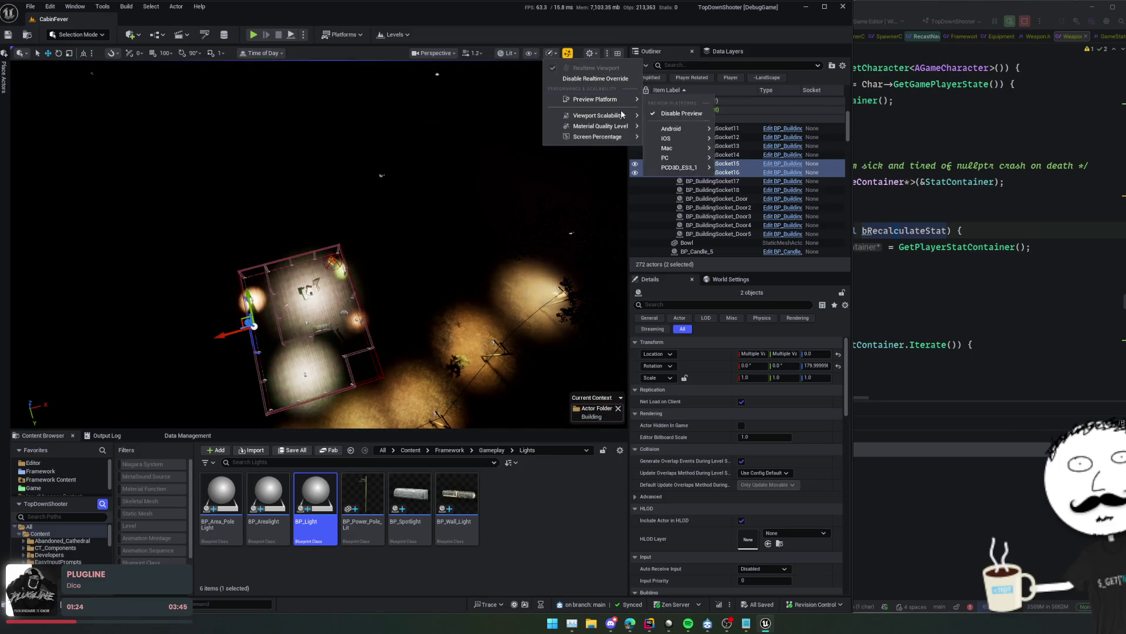
pyautogui.moveTo(622, 139)
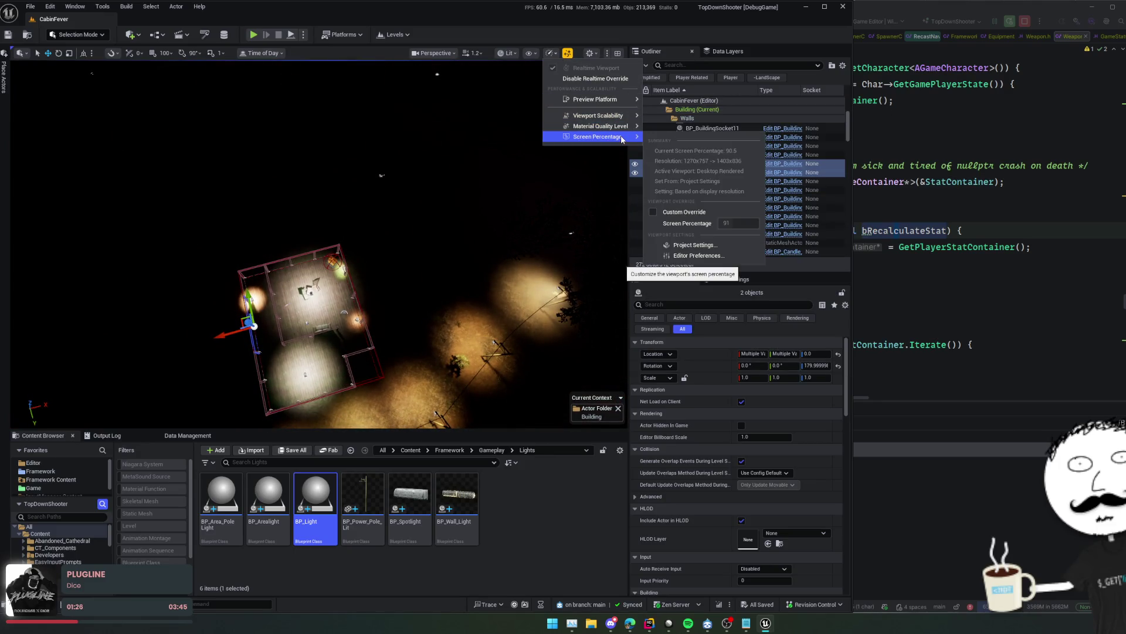
pyautogui.moveTo(625, 116)
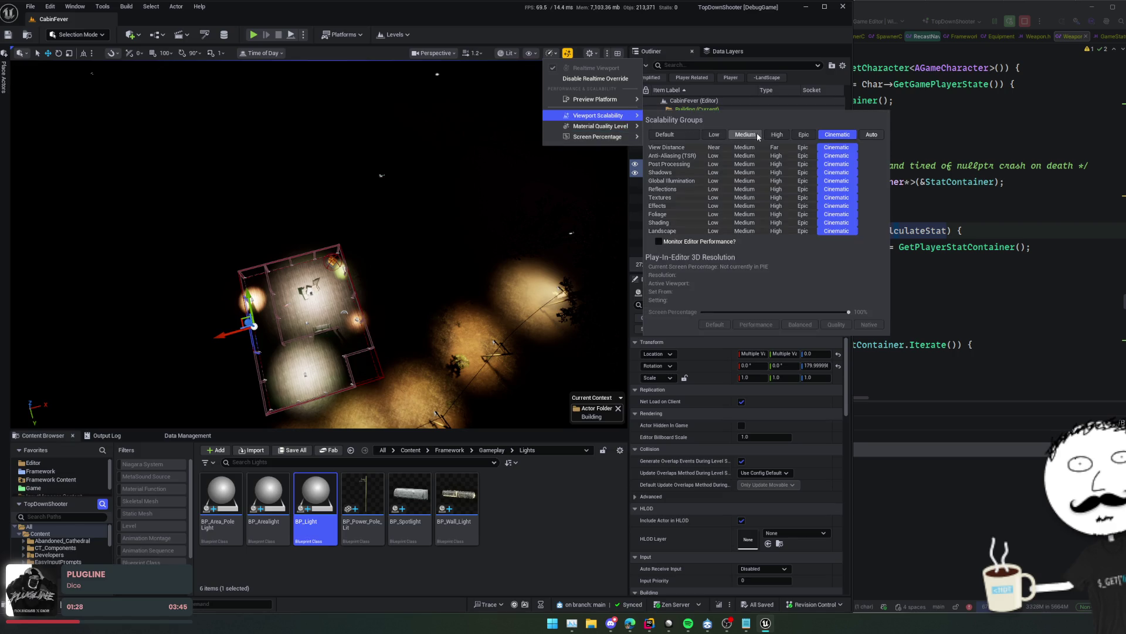
pyautogui.click(714, 134)
# Move the time of day to about 18 so the cabin appears in daylight
pyautogui.moveTo(388, 310); pyautogui.dragTo(291, 132)
pyautogui.click(262, 52)
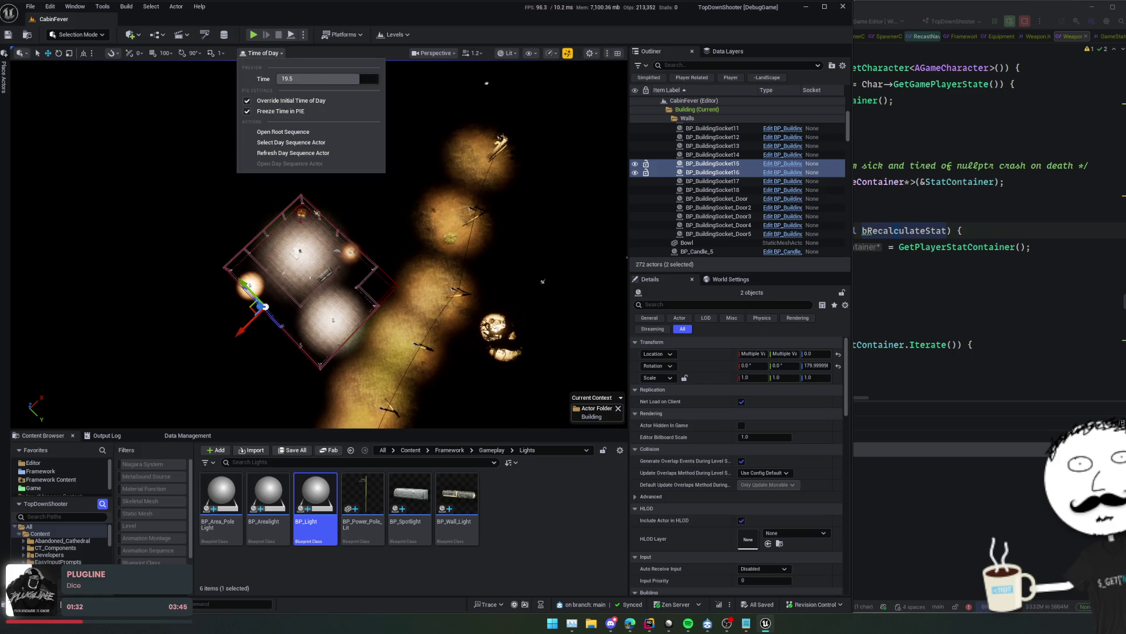
pyautogui.moveTo(359, 79)
pyautogui.mouseDown()
pyautogui.moveTo(328, 79)
pyautogui.moveTo(346, 79)
pyautogui.moveTo(459, 201)
pyautogui.mouseUp()
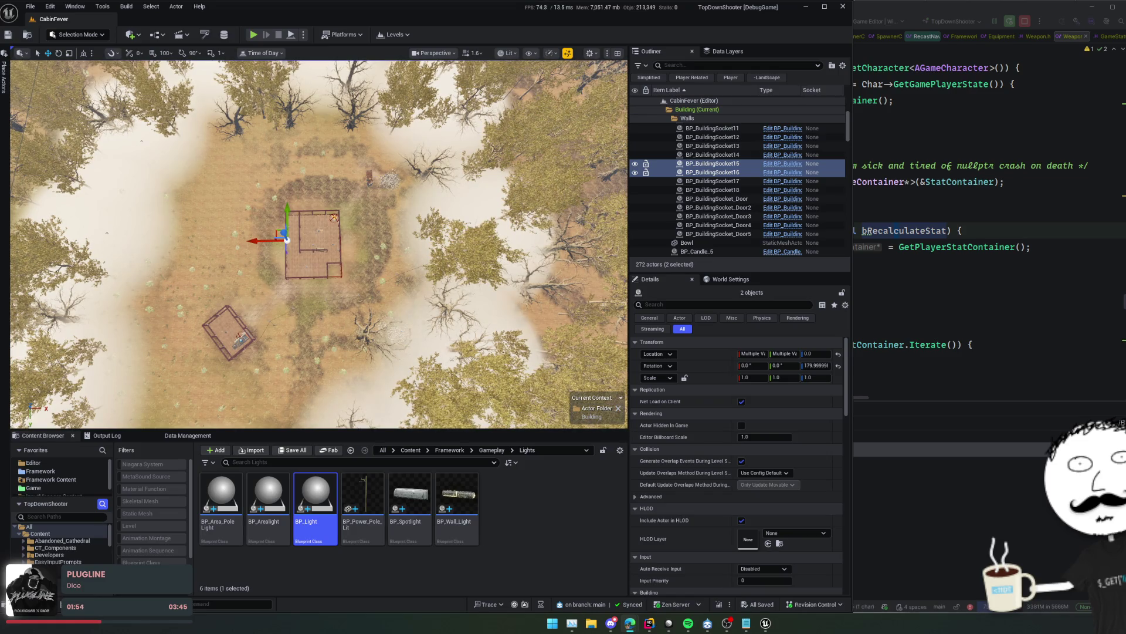
# Search 'block' in Place Actors and drop a Blocking Volume into the level beside the cabin
pyautogui.moveTo(316, 246); pyautogui.dragTo(341, 232)
pyautogui.click(4, 81)
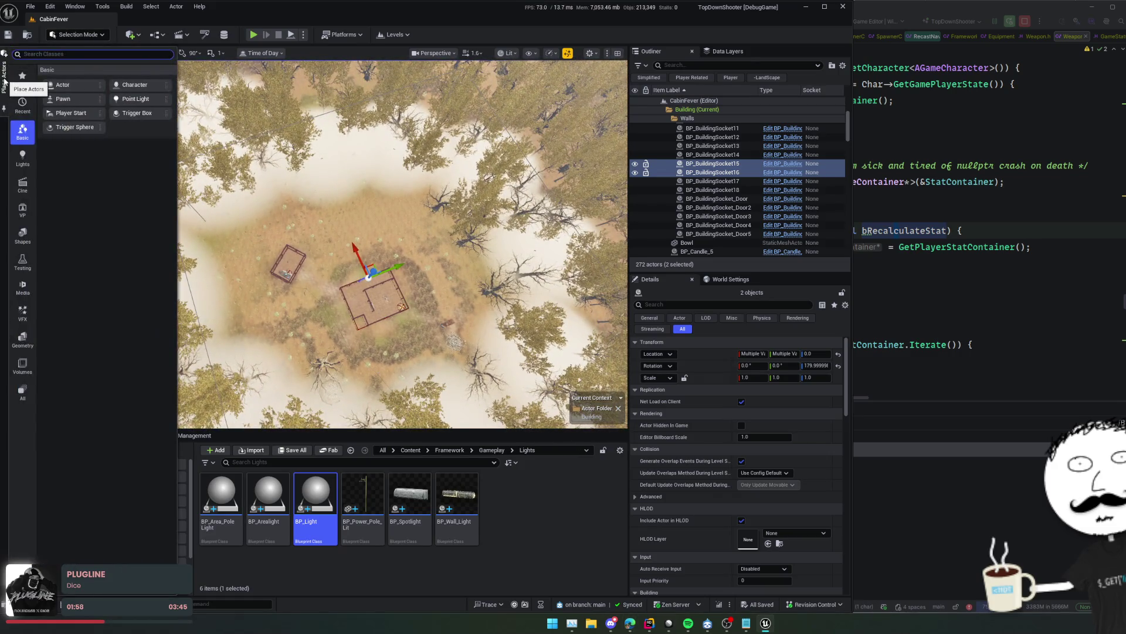
pyautogui.write('block')
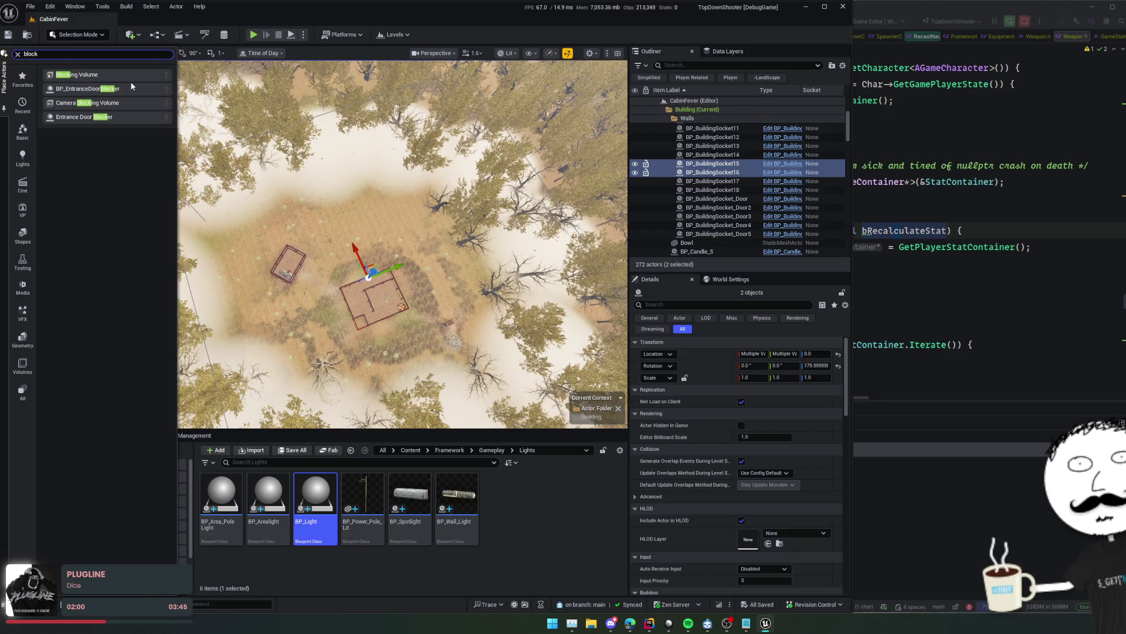
pyautogui.moveTo(133, 75)
pyautogui.mouseDown()
pyautogui.moveTo(169, 181)
pyautogui.moveTo(334, 251)
pyautogui.moveTo(388, 232)
pyautogui.mouseUp()
pyautogui.press('e')
pyautogui.press('w')
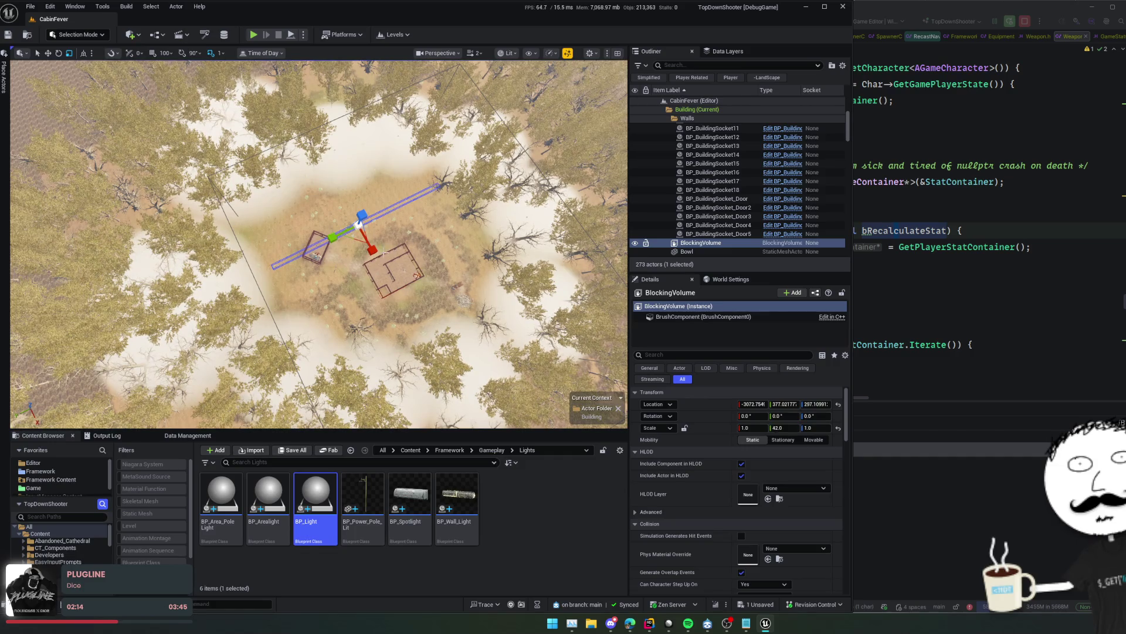
# Shape the blocking volume into a tall wall: Scale X 2, stretched up, moved to the map edge and raised
pyautogui.write('2')
pyautogui.press('Return')
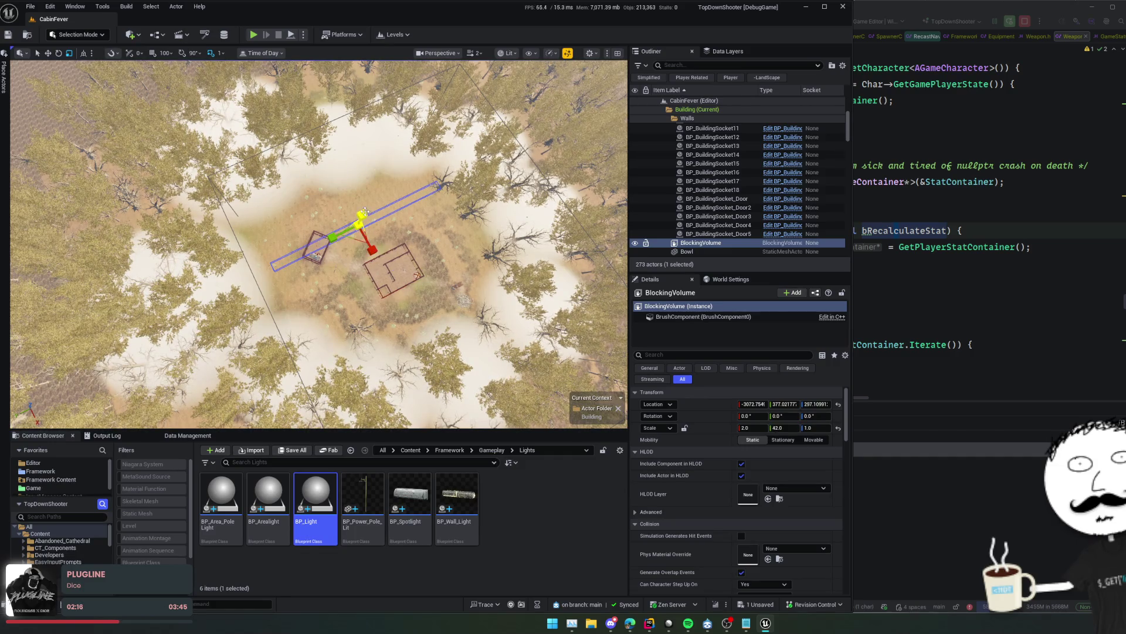
pyautogui.write('2')
pyautogui.moveTo(362, 213); pyautogui.dragTo(362, 179)
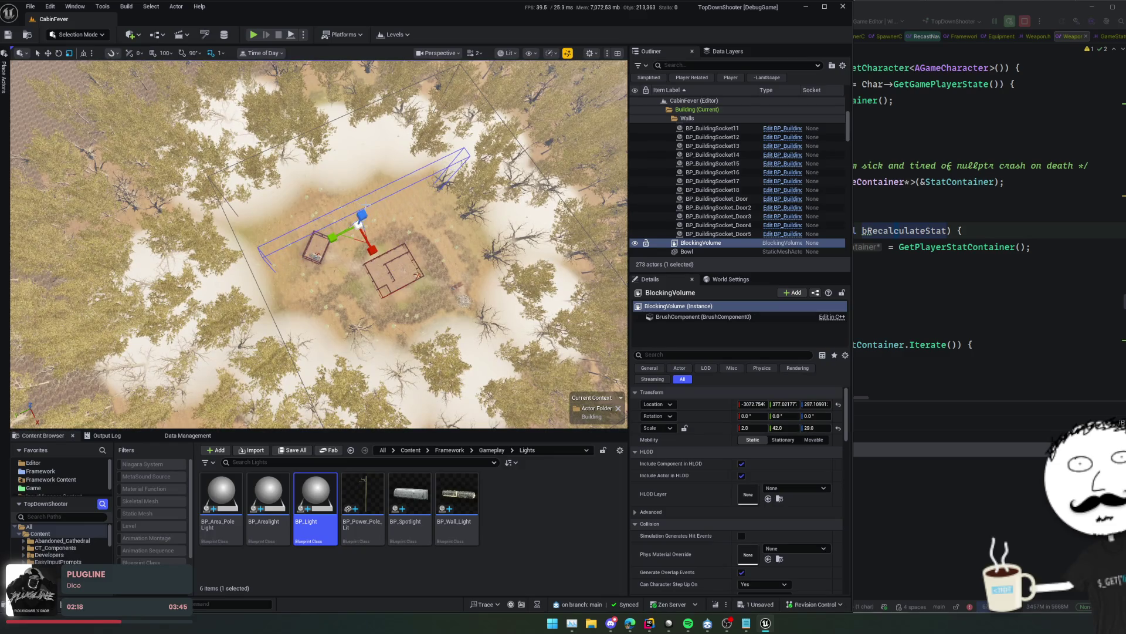
pyautogui.moveTo(374, 253); pyautogui.dragTo(319, 204)
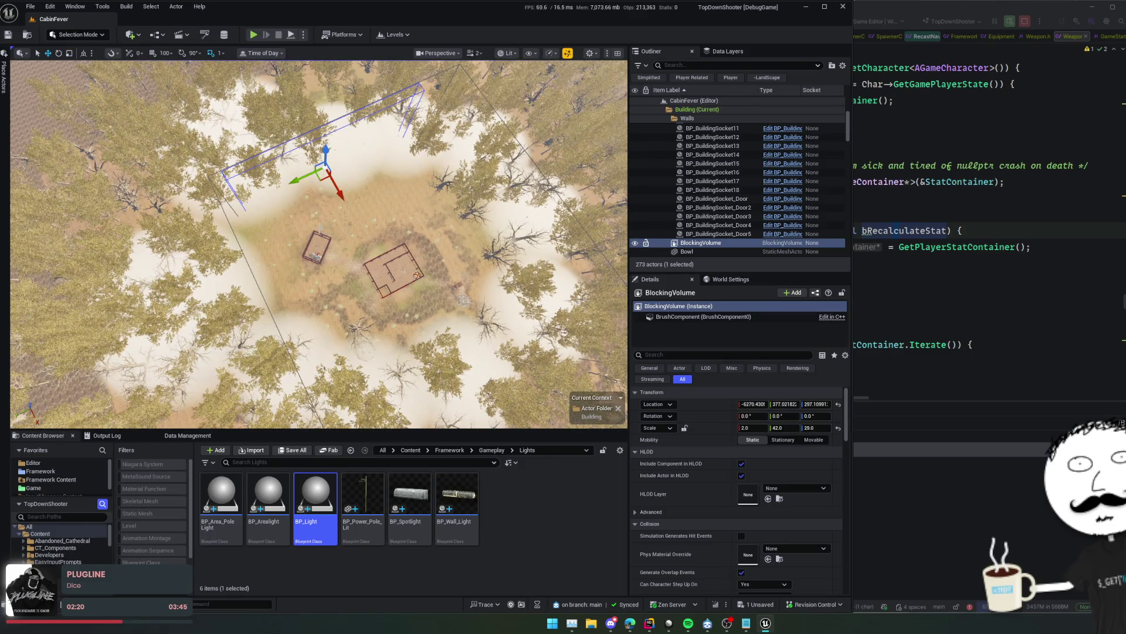
pyautogui.press('e')
pyautogui.press('r')
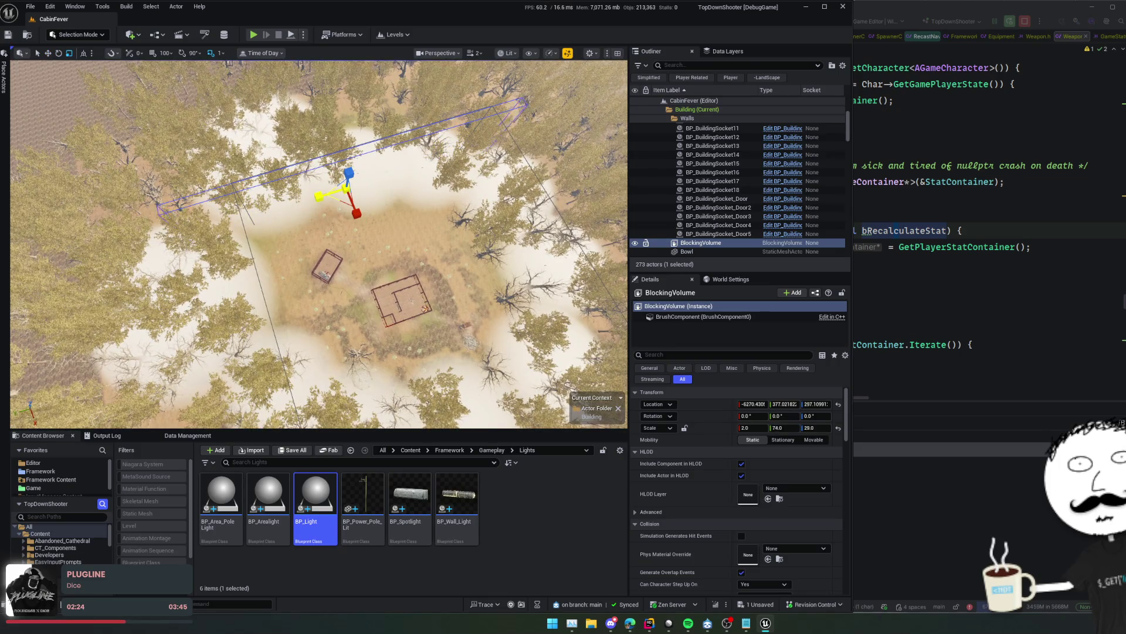
pyautogui.press('w')
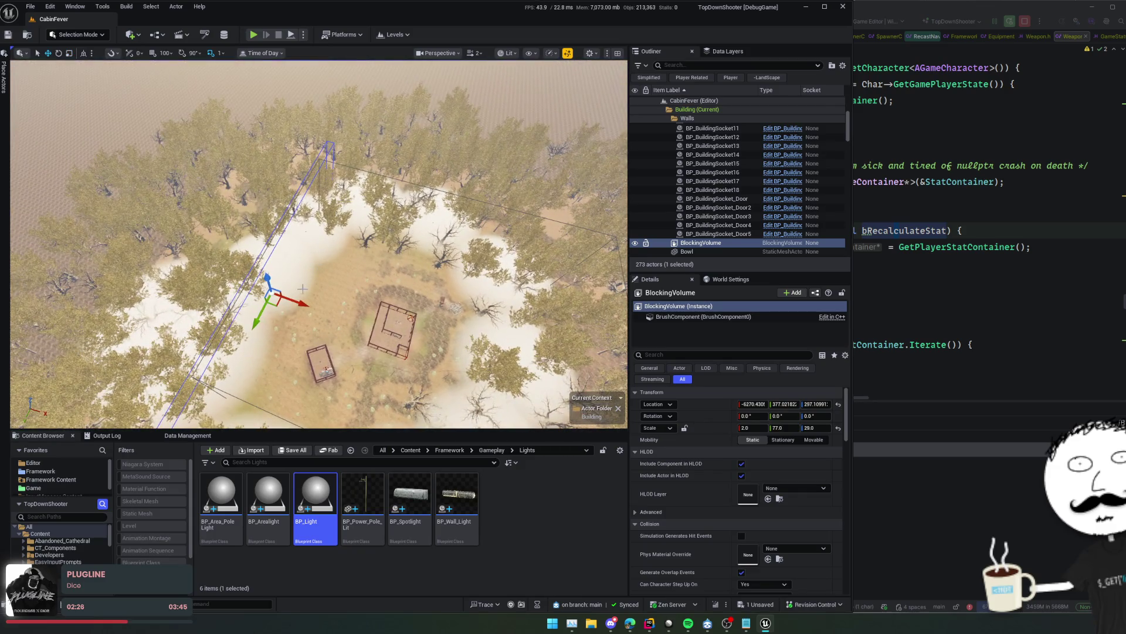
pyautogui.moveTo(267, 277)
pyautogui.mouseDown()
pyautogui.moveTo(251, 247)
pyautogui.moveTo(389, 314)
pyautogui.moveTo(477, 322)
pyautogui.mouseUp()
# Duplicate the blocking wall and set the copy's Z rotation to 90°
pyautogui.moveTo(404, 265)
pyautogui.mouseDown()
pyautogui.moveTo(400, 233)
pyautogui.moveTo(446, 222)
pyautogui.mouseUp()
pyautogui.moveTo(385, 254); pyautogui.dragTo(384, 254)
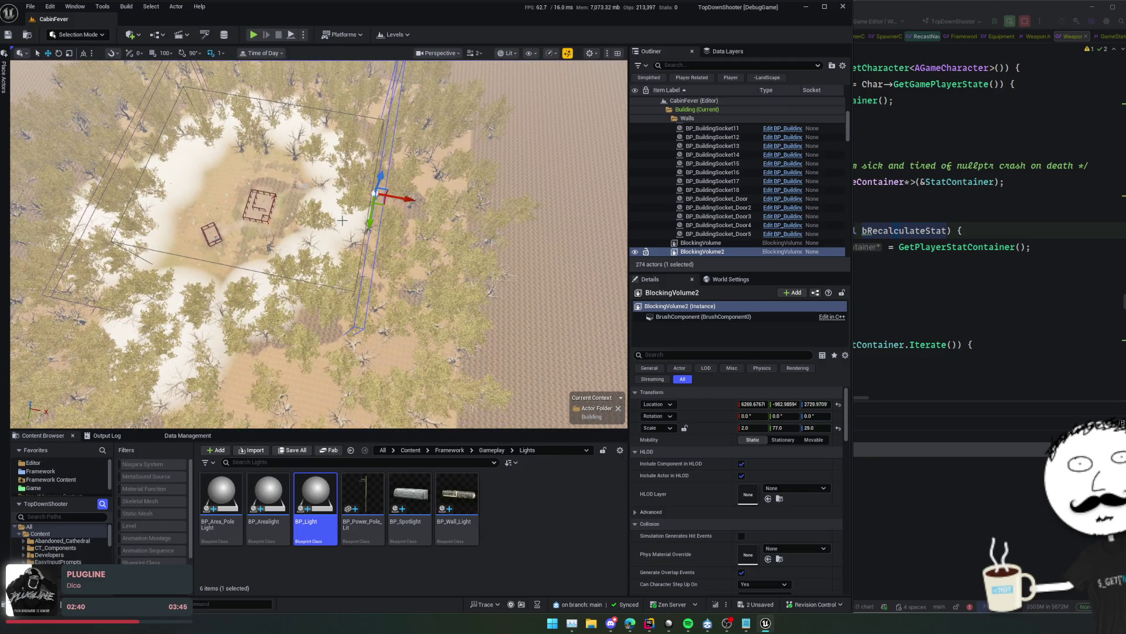
pyautogui.moveTo(378, 206)
pyautogui.mouseDown()
pyautogui.moveTo(235, 261)
pyautogui.moveTo(283, 259)
pyautogui.moveTo(252, 298)
pyautogui.mouseUp()
pyautogui.press('e')
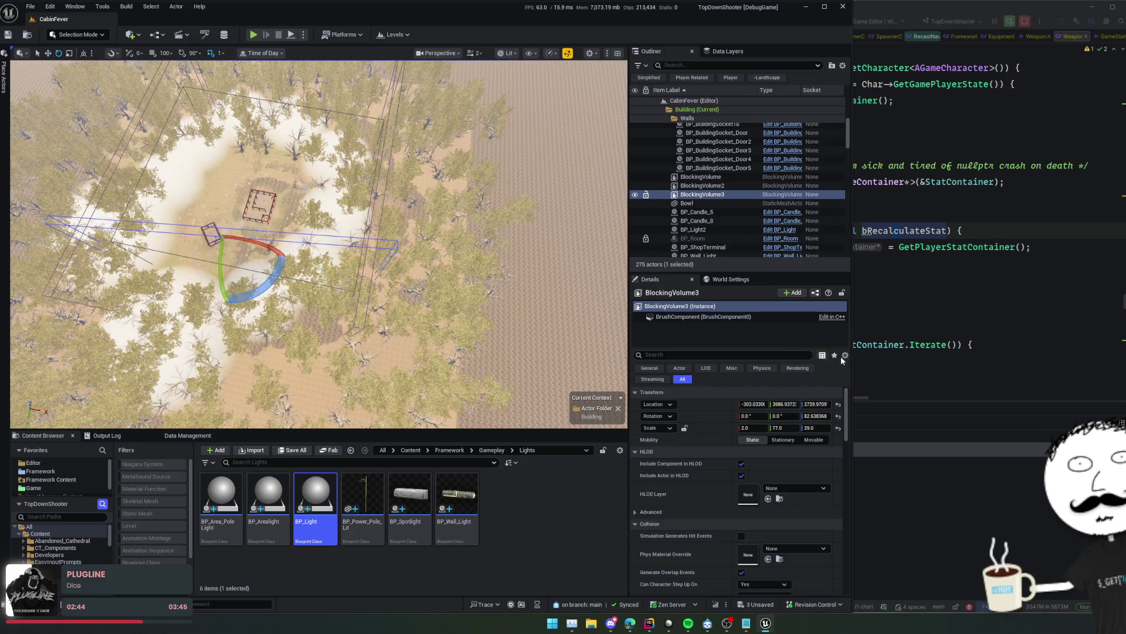
pyautogui.doubleClick(816, 416)
pyautogui.write('90')
pyautogui.press('Return')
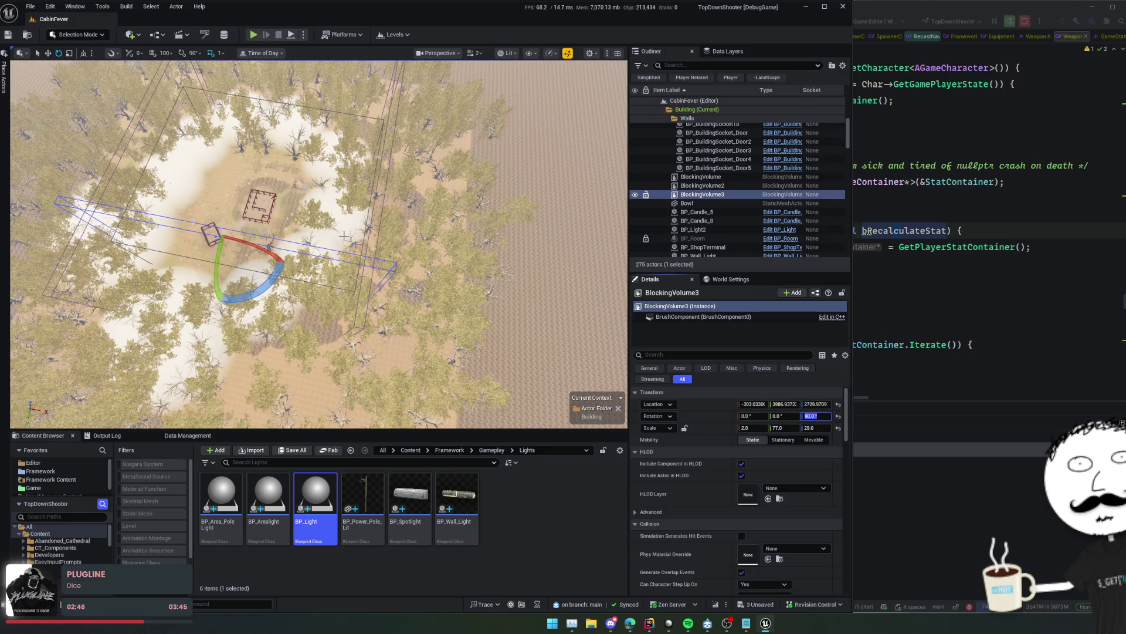
pyautogui.moveTo(316, 213)
pyautogui.mouseDown()
pyautogui.moveTo(264, 179)
pyautogui.moveTo(217, 189)
pyautogui.mouseUp()
pyautogui.press('w')
pyautogui.moveTo(316, 247); pyautogui.dragTo(307, 236)
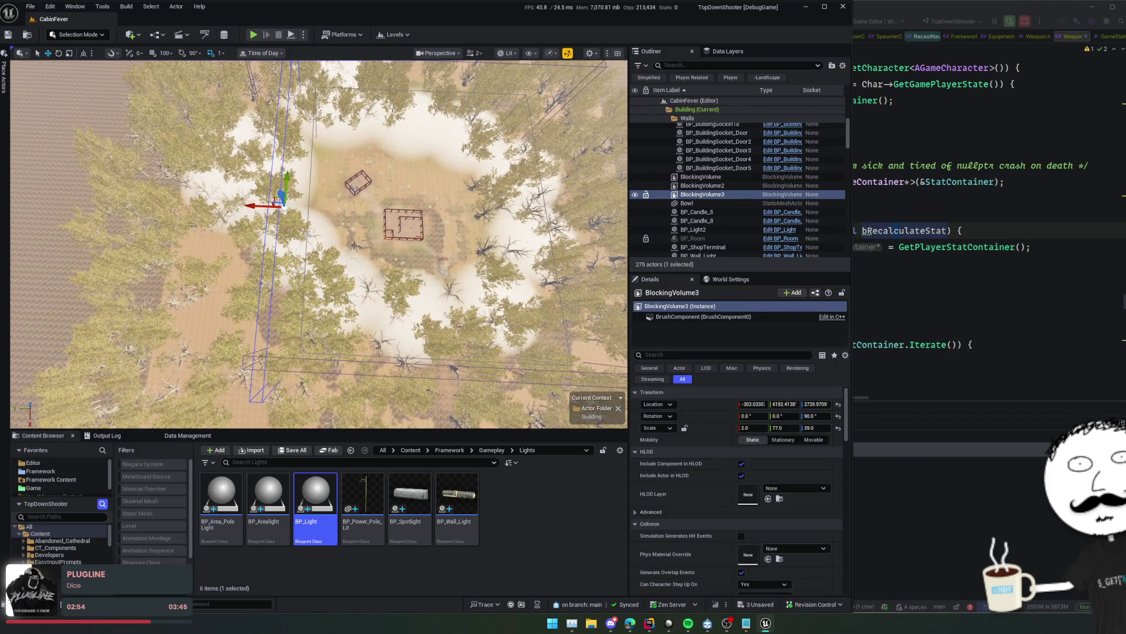
# Enlarge the NavMeshBoundsVolume and add a copy of BlockingVolume3 as a fourth wall on the opposite side
pyautogui.click(305, 236)
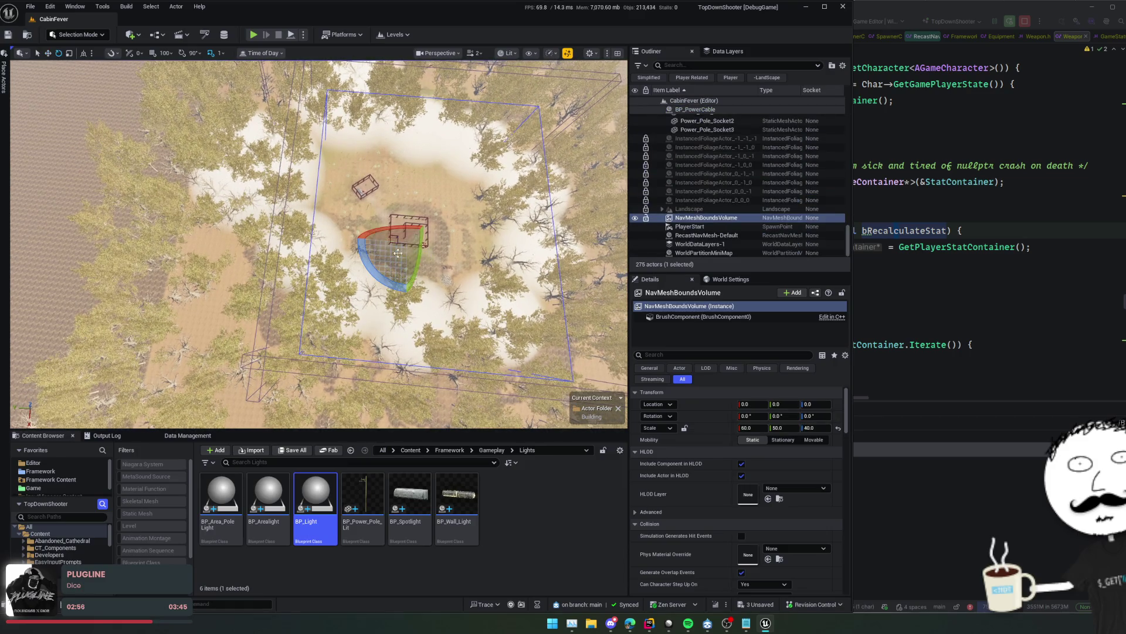
pyautogui.moveTo(407, 240); pyautogui.dragTo(435, 224)
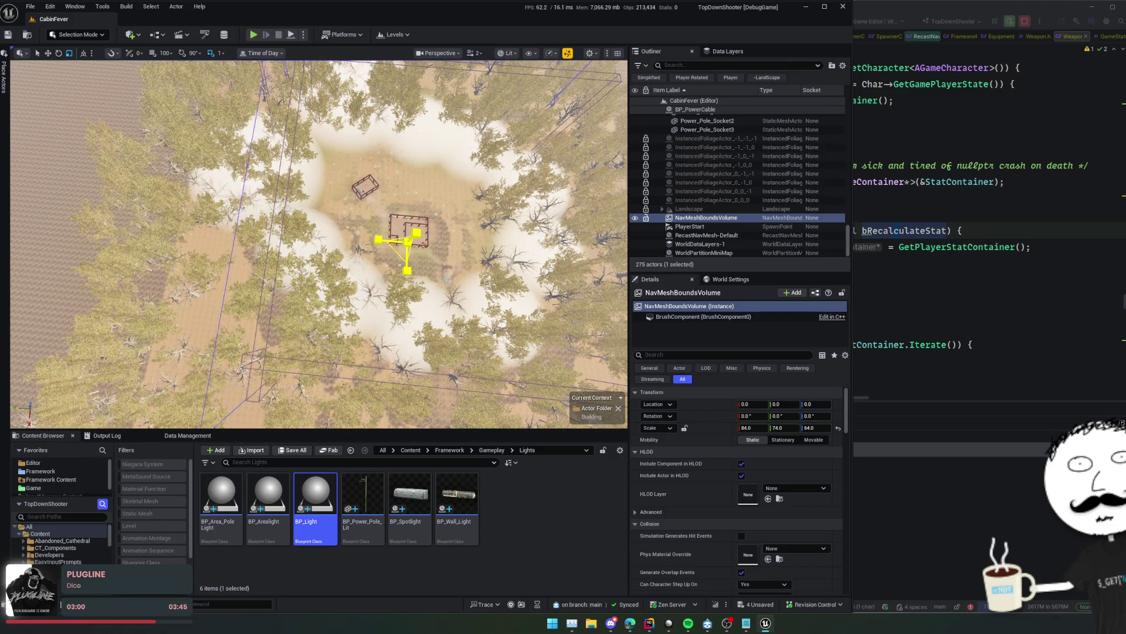
pyautogui.click(267, 258)
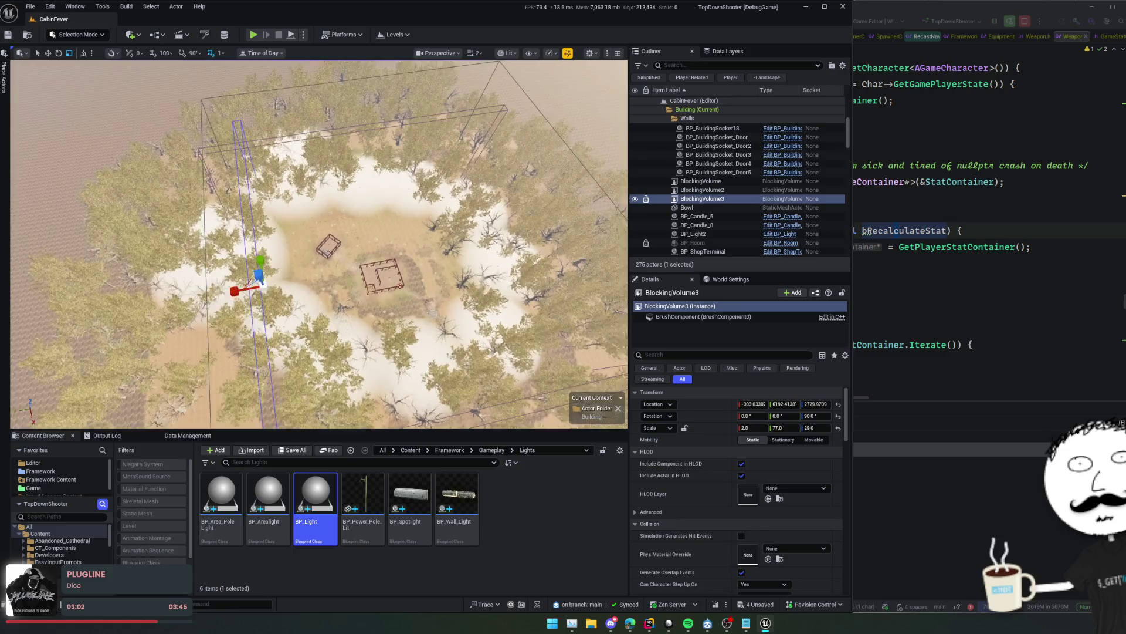
pyautogui.scroll(-3, 319, 243)
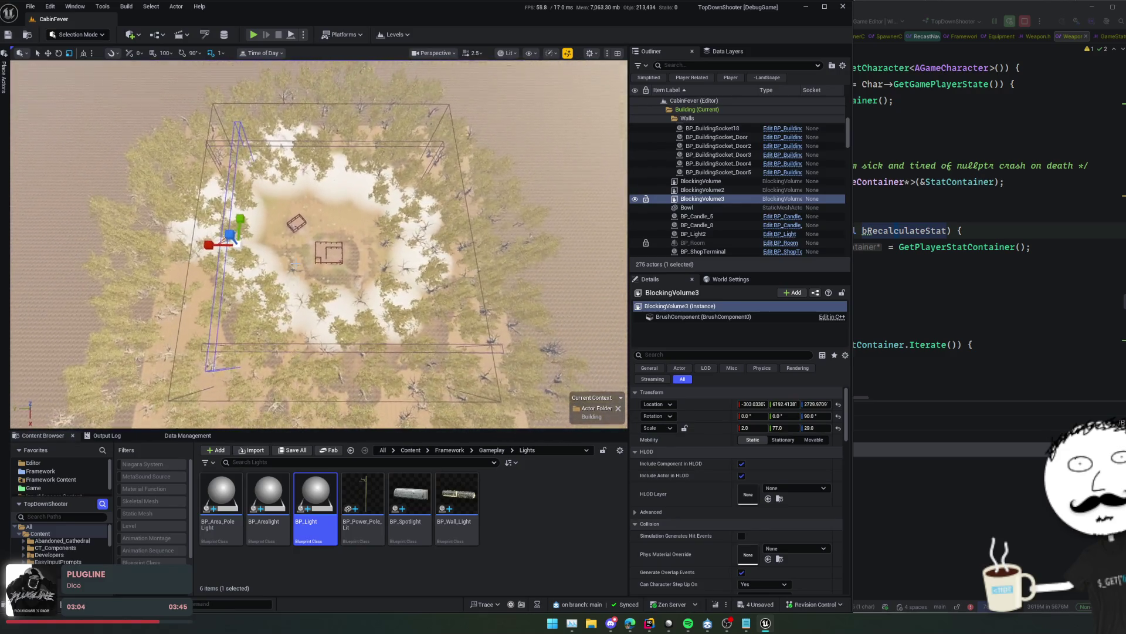
pyautogui.moveTo(209, 250)
pyautogui.mouseDown()
pyautogui.moveTo(419, 247)
pyautogui.moveTo(364, 248)
pyautogui.mouseUp()
pyautogui.press('d')
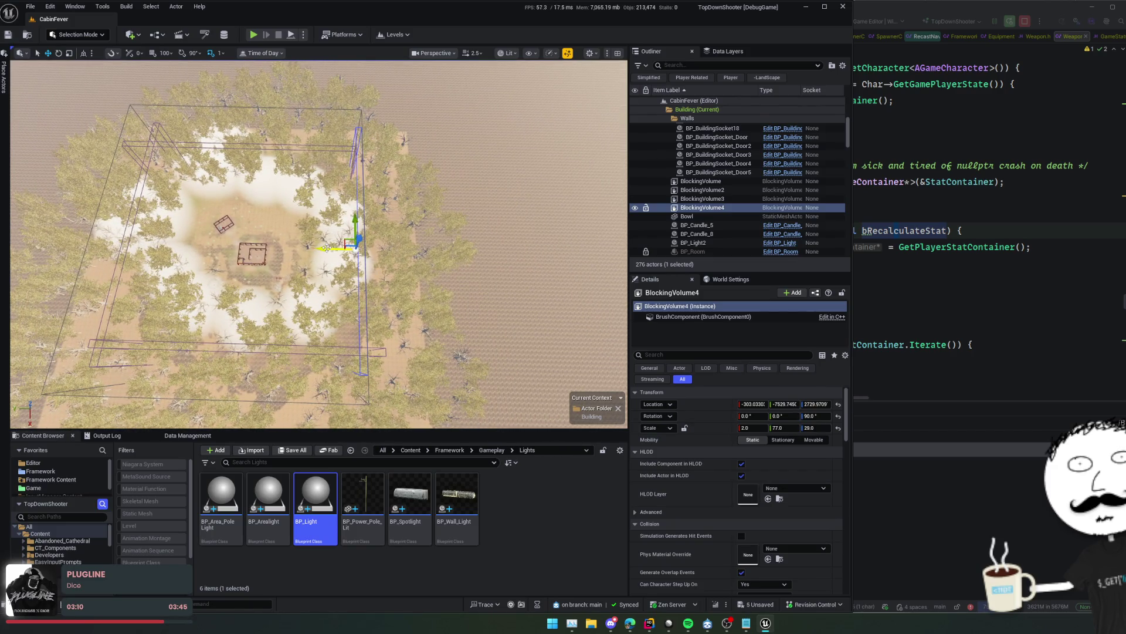
pyautogui.moveTo(326, 248); pyautogui.dragTo(291, 248)
pyautogui.press('a')
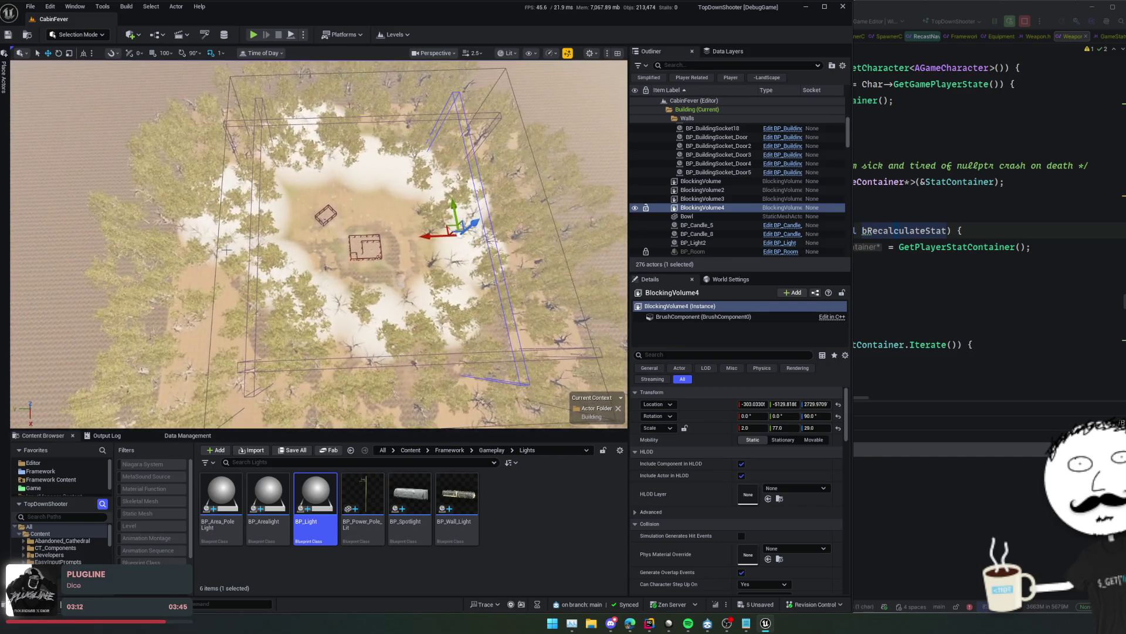
# Save the level with all four boundary walls in place
pyautogui.click(257, 264)
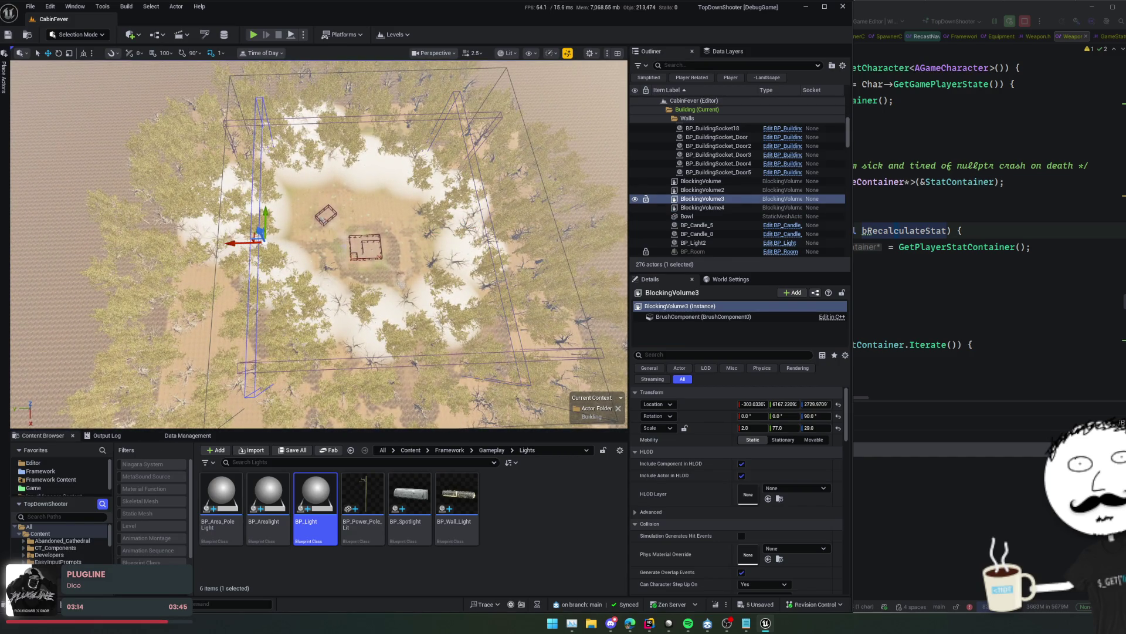
pyautogui.press('w')
pyautogui.hotkey('ctrl', 's')
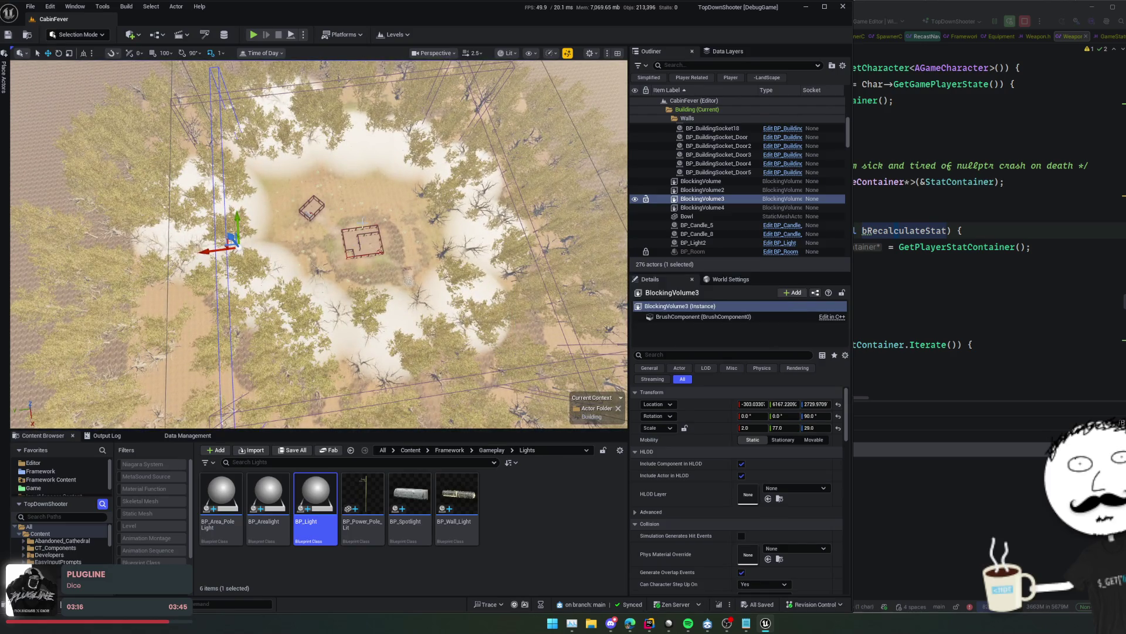
pyautogui.press('w')
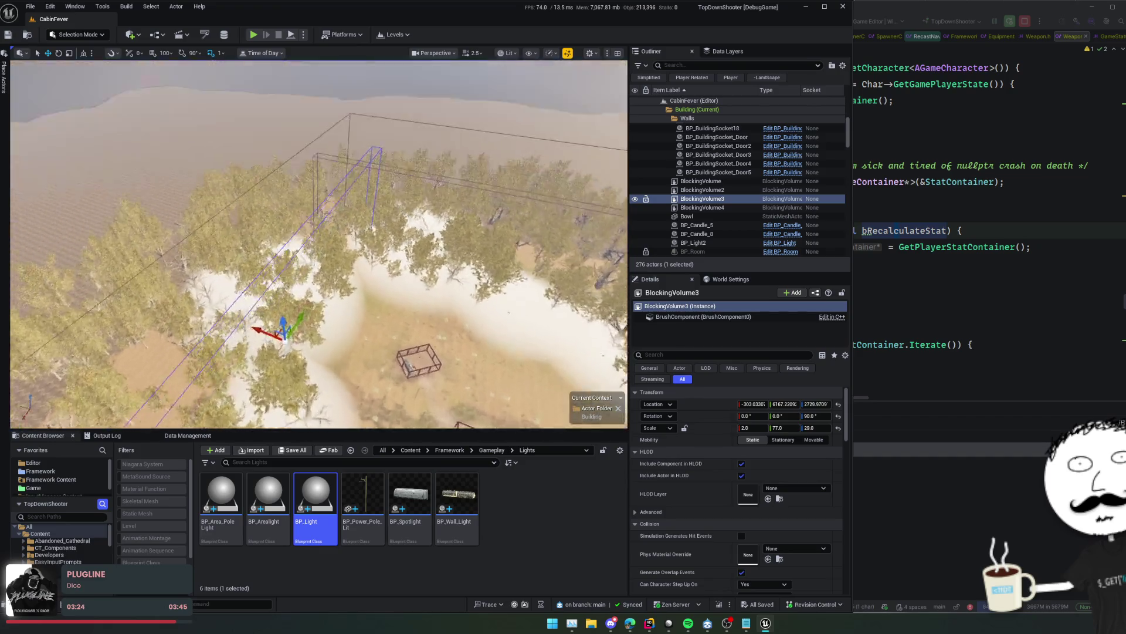
pyautogui.press('q')
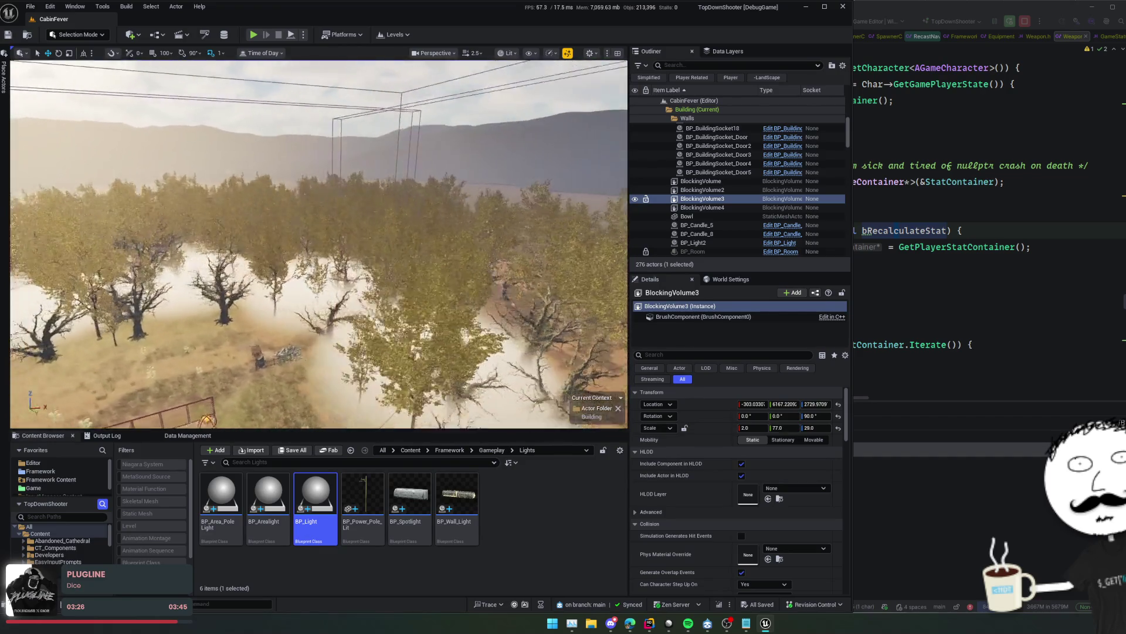
pyautogui.press('e')
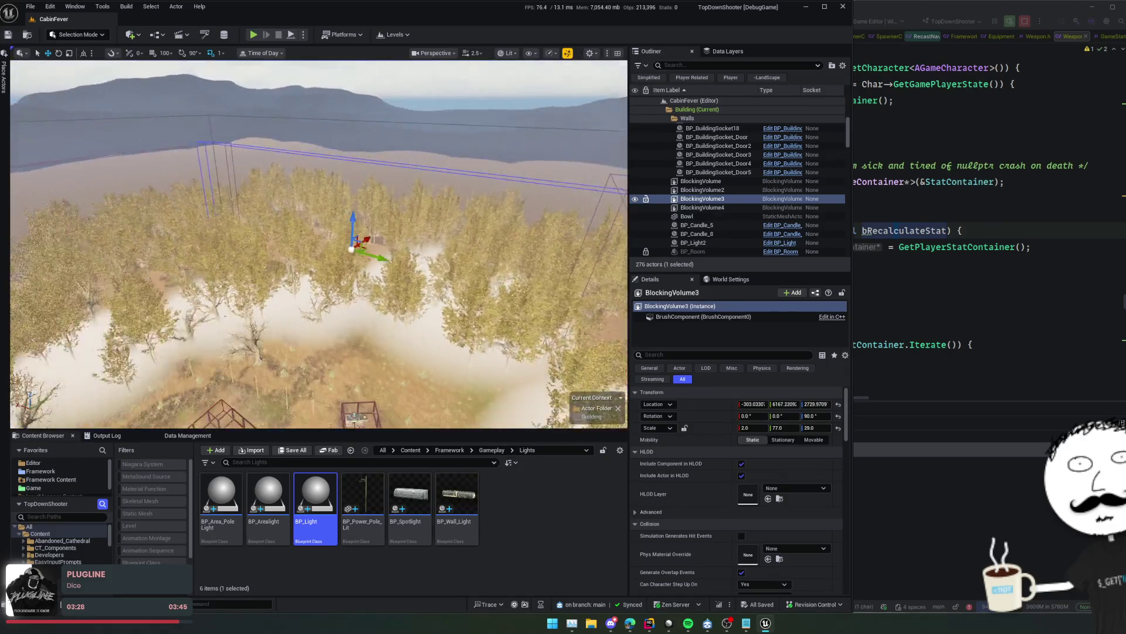
pyautogui.press('w')
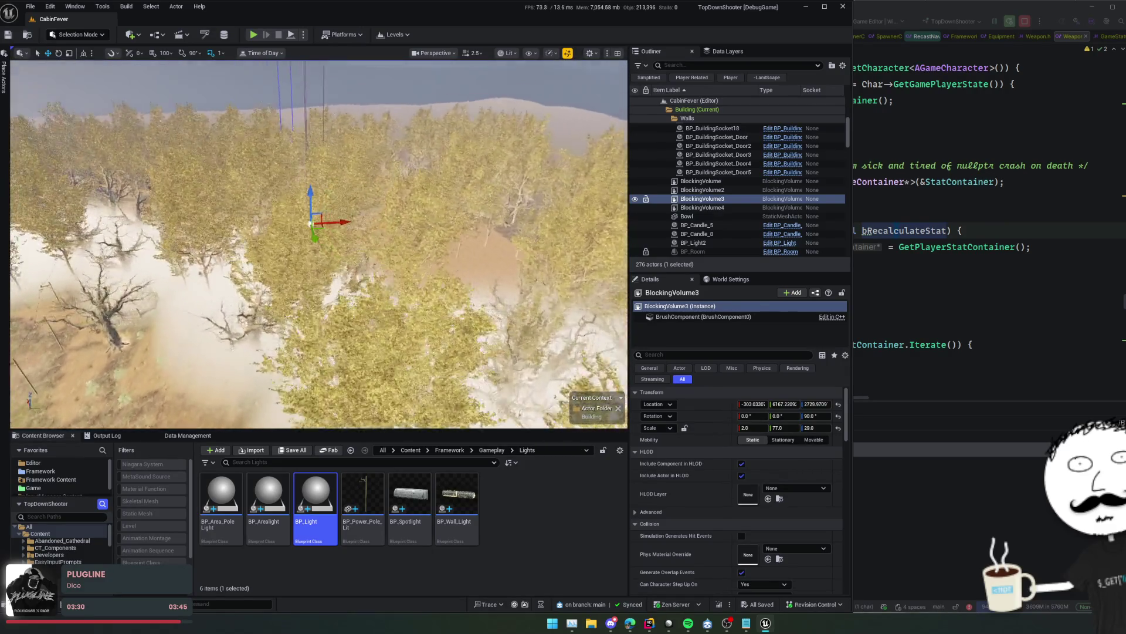
pyautogui.press('s')
pyautogui.press('w')
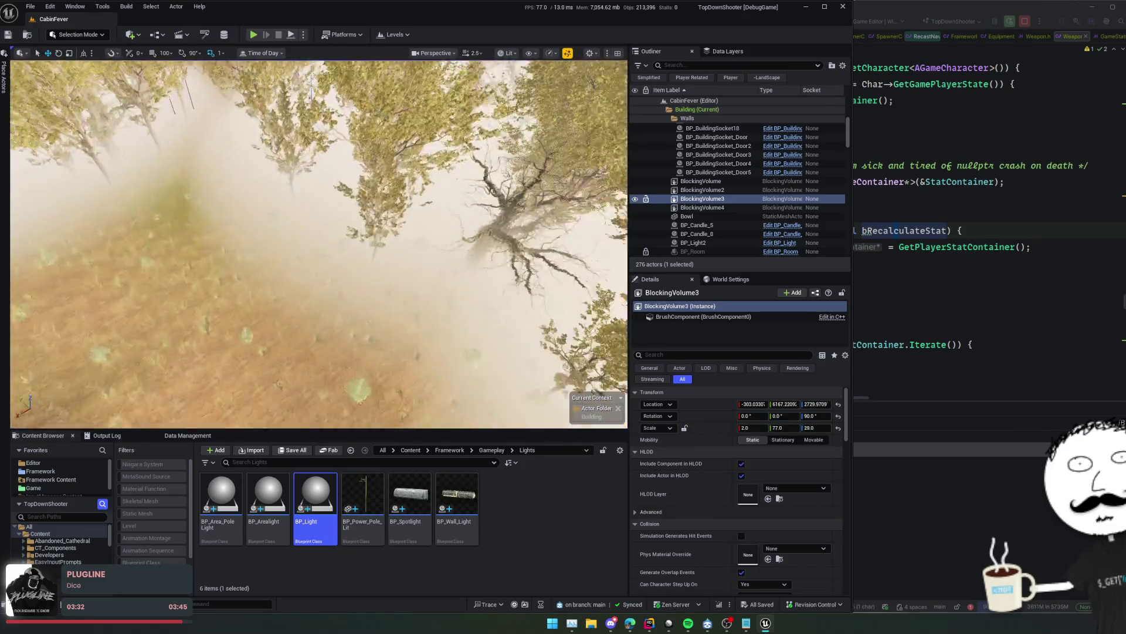
pyautogui.moveTo(343, 196); pyautogui.dragTo(343, 170)
pyautogui.click(345, 218)
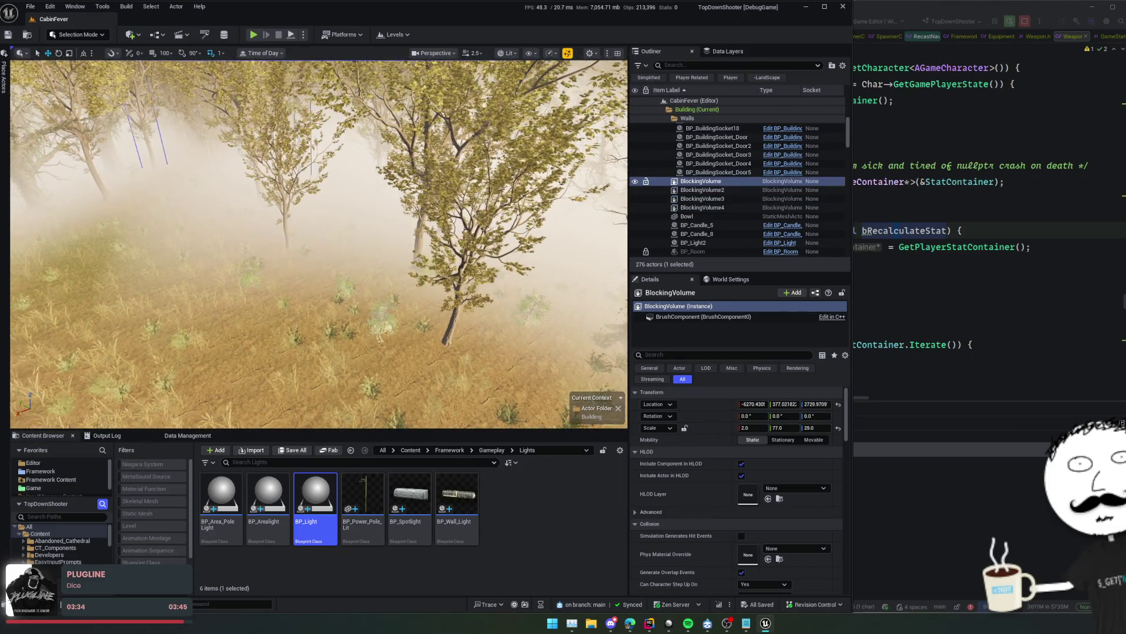
pyautogui.press('s')
pyautogui.press('w')
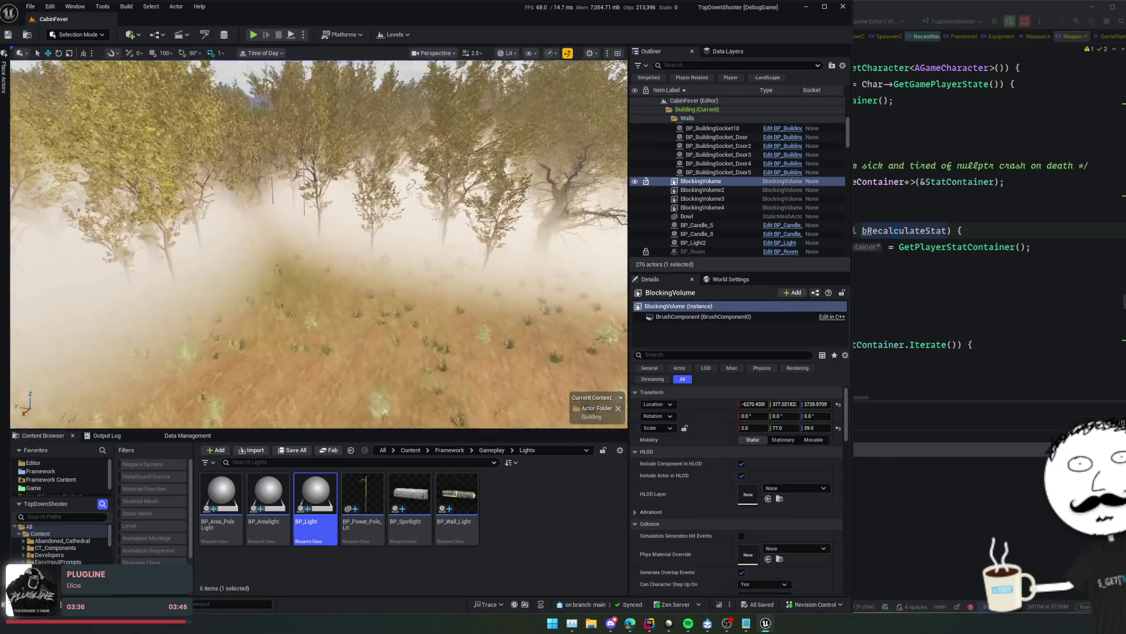
pyautogui.click(428, 213)
pyautogui.moveTo(428, 213)
pyautogui.mouseDown()
pyautogui.moveTo(256, 184)
pyautogui.moveTo(293, 158)
pyautogui.mouseUp()
# Move LocalFogVolume7, 8 and 9 closer to the dirt path and cabins
pyautogui.click(255, 185)
pyautogui.hotkey('ctrl', 'z')
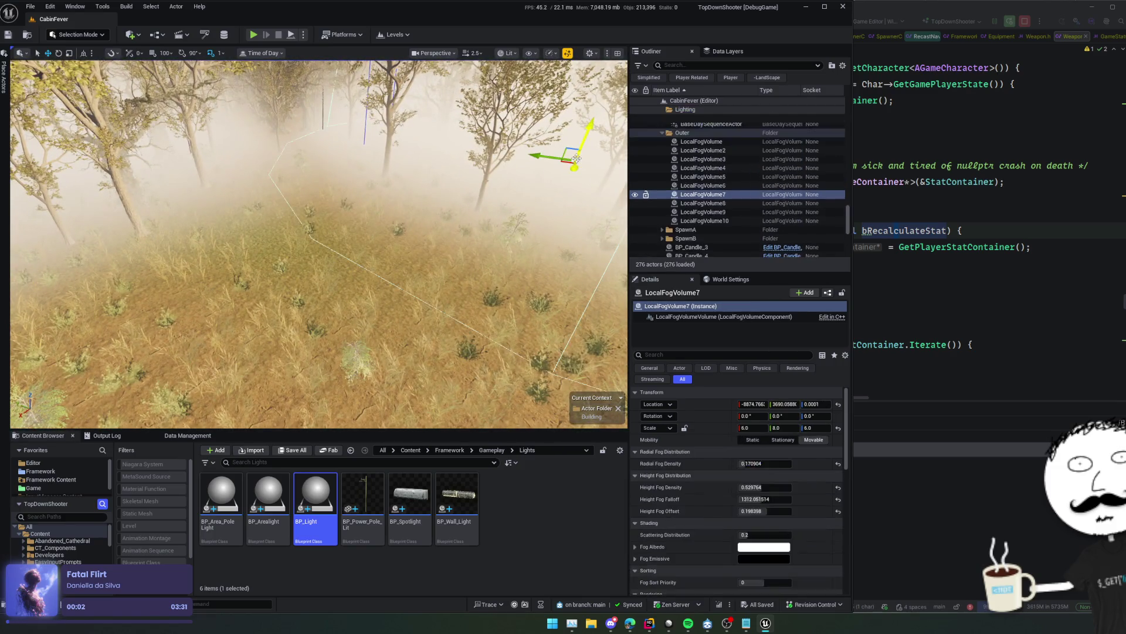
pyautogui.scroll(-5, 319, 244)
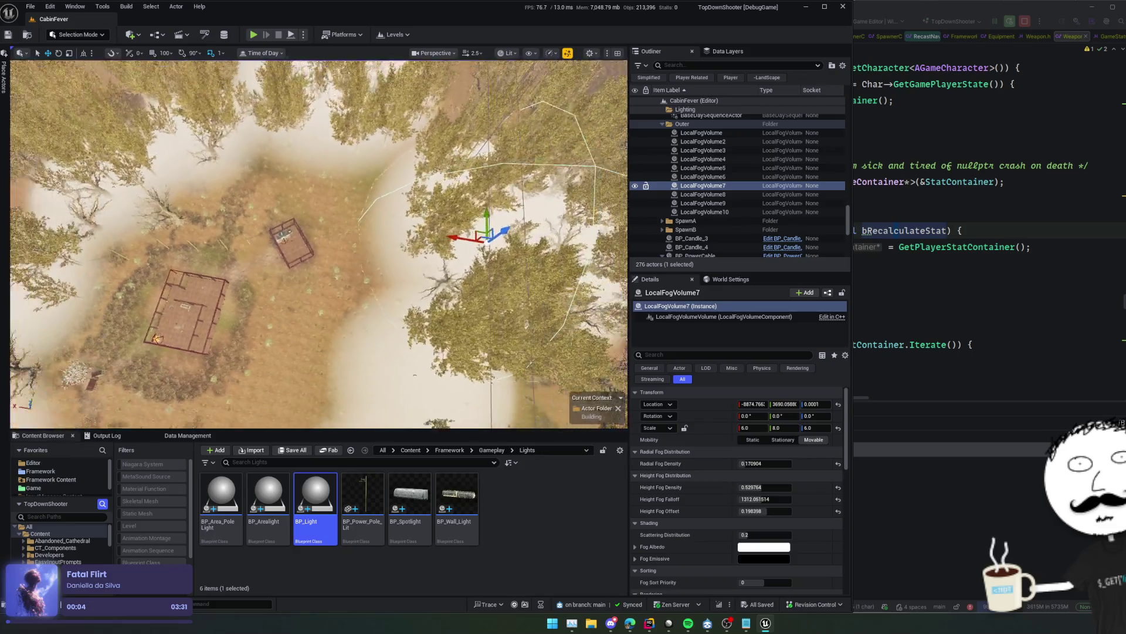
pyautogui.moveTo(446, 251); pyautogui.dragTo(456, 245)
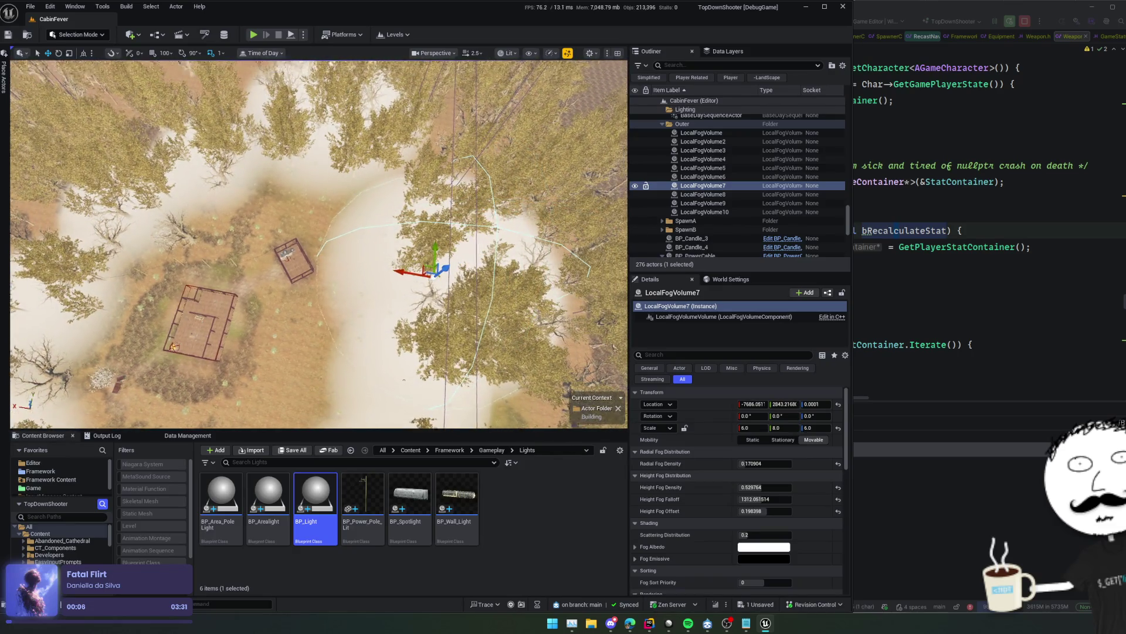
pyautogui.click(708, 178)
pyautogui.click(708, 194)
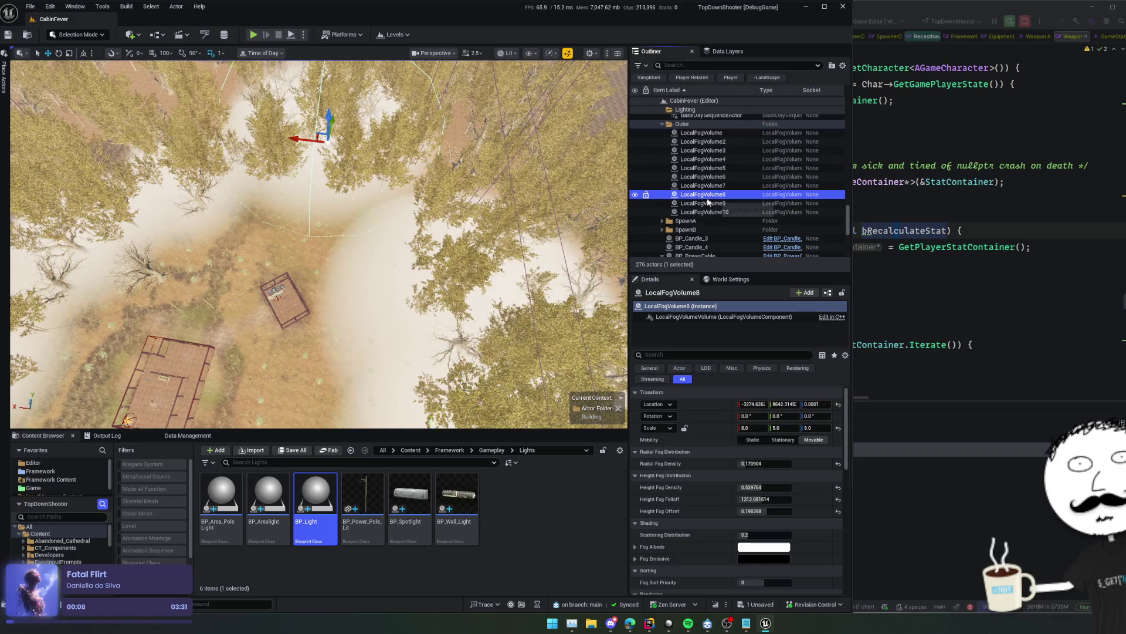
pyautogui.moveTo(329, 121); pyautogui.dragTo(309, 153)
pyautogui.click(702, 203)
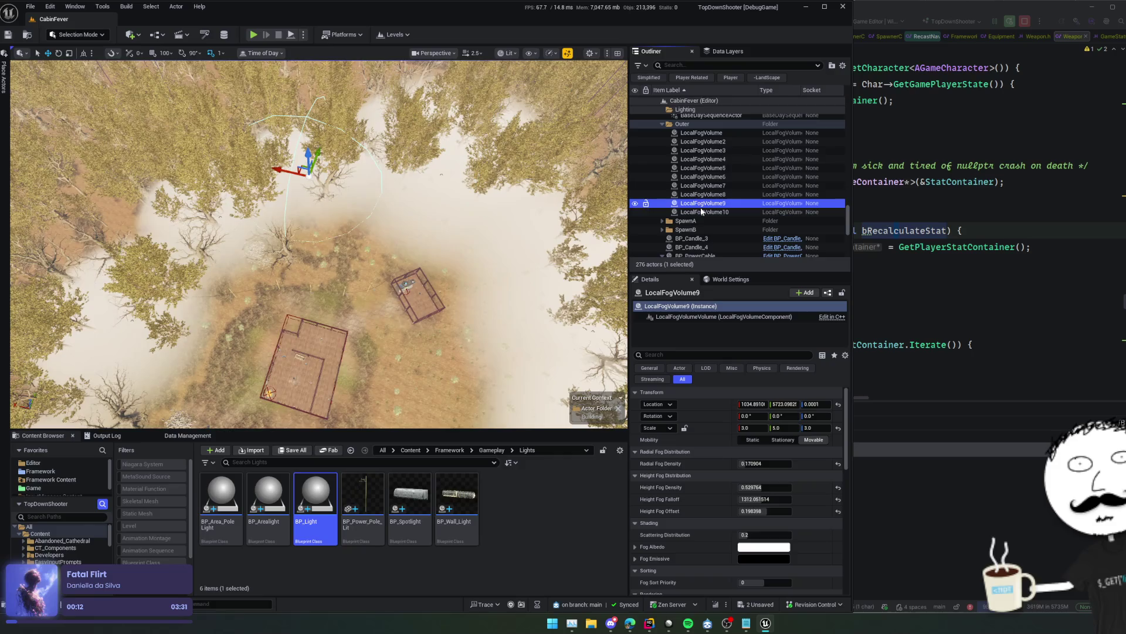
pyautogui.moveTo(319, 159)
pyautogui.mouseDown()
pyautogui.moveTo(286, 189)
pyautogui.moveTo(323, 207)
pyautogui.moveTo(341, 182)
pyautogui.moveTo(308, 175)
pyautogui.moveTo(320, 188)
pyautogui.mouseUp()
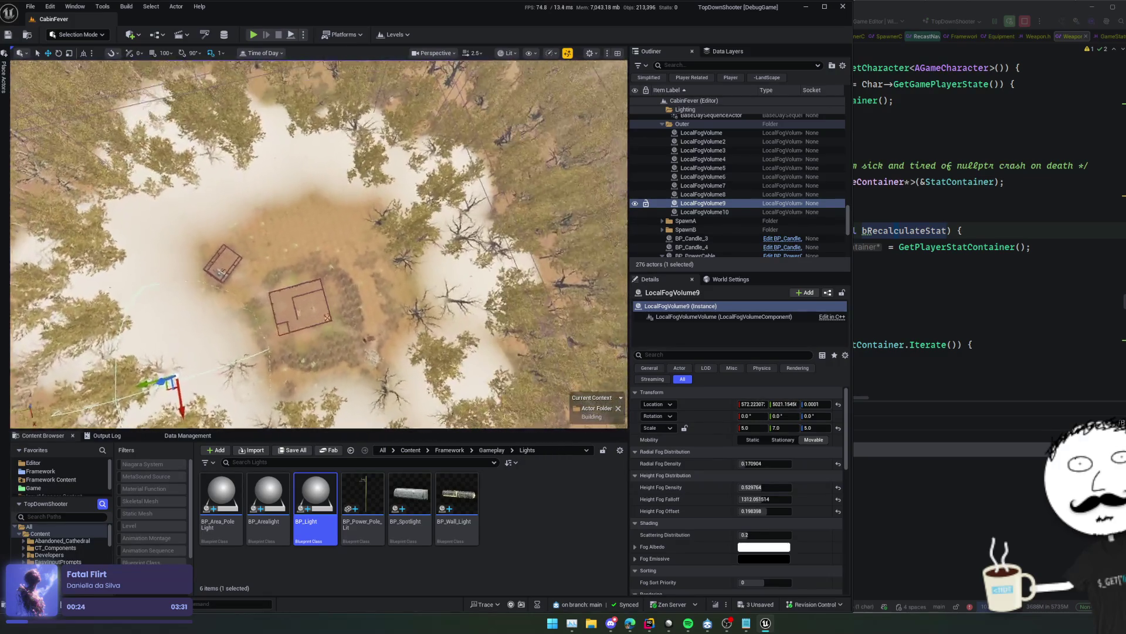
# Enlarge LocalFogVolume6 to scale 5, 7, 5 and delete LocalFogVolume4
pyautogui.click(727, 186)
pyautogui.doubleClick(704, 176)
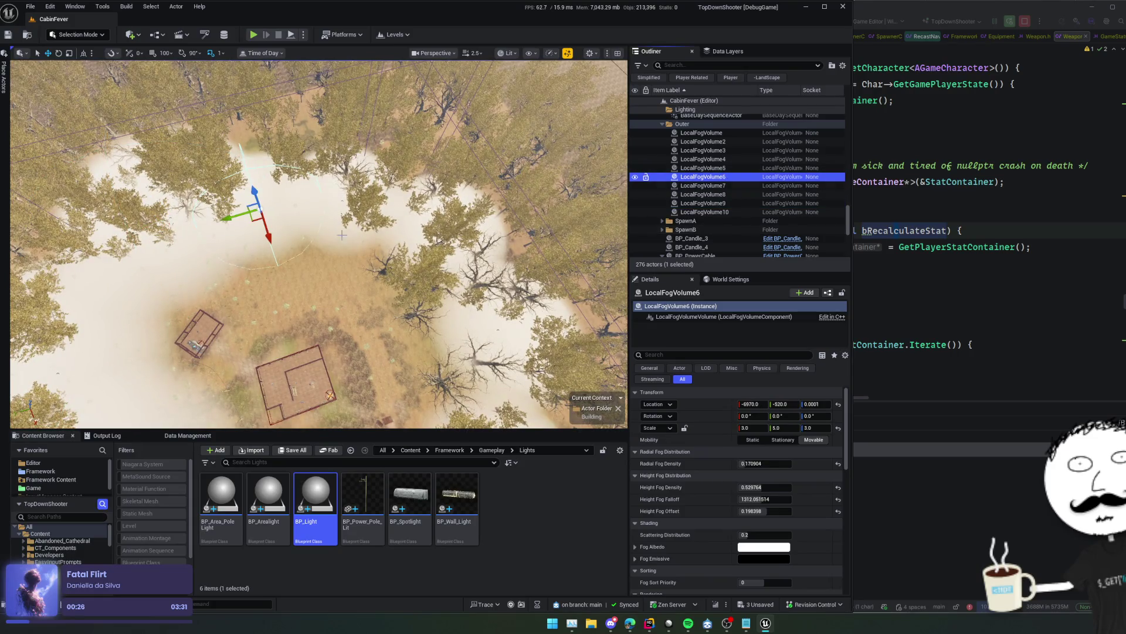
pyautogui.moveTo(261, 211); pyautogui.dragTo(292, 194)
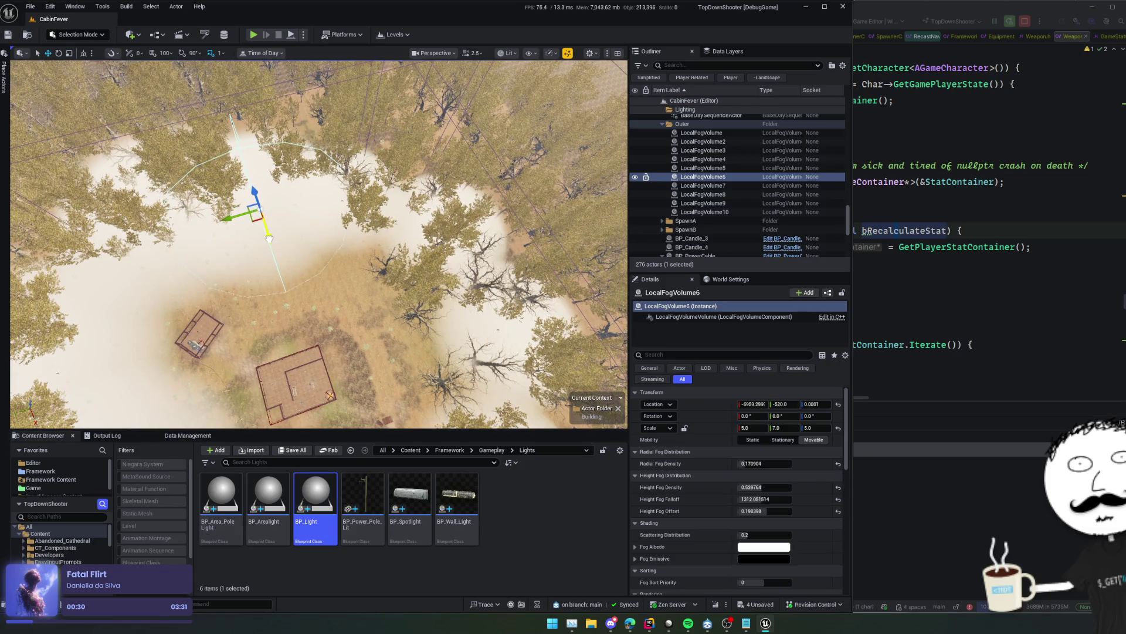
pyautogui.click(707, 169)
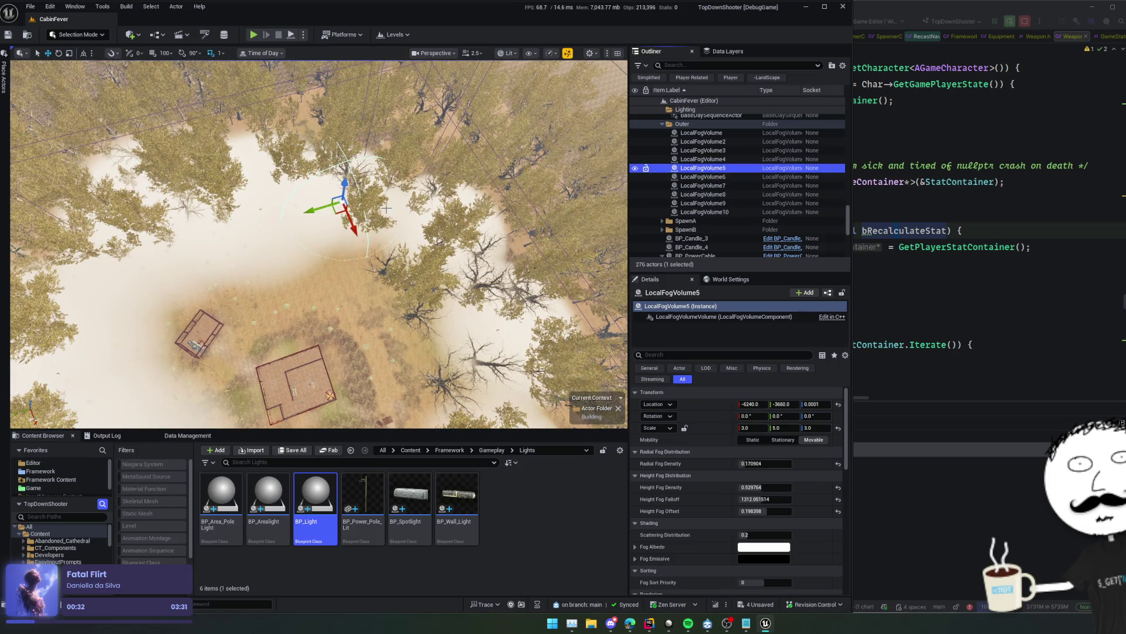
pyautogui.press('e')
pyautogui.click(718, 160)
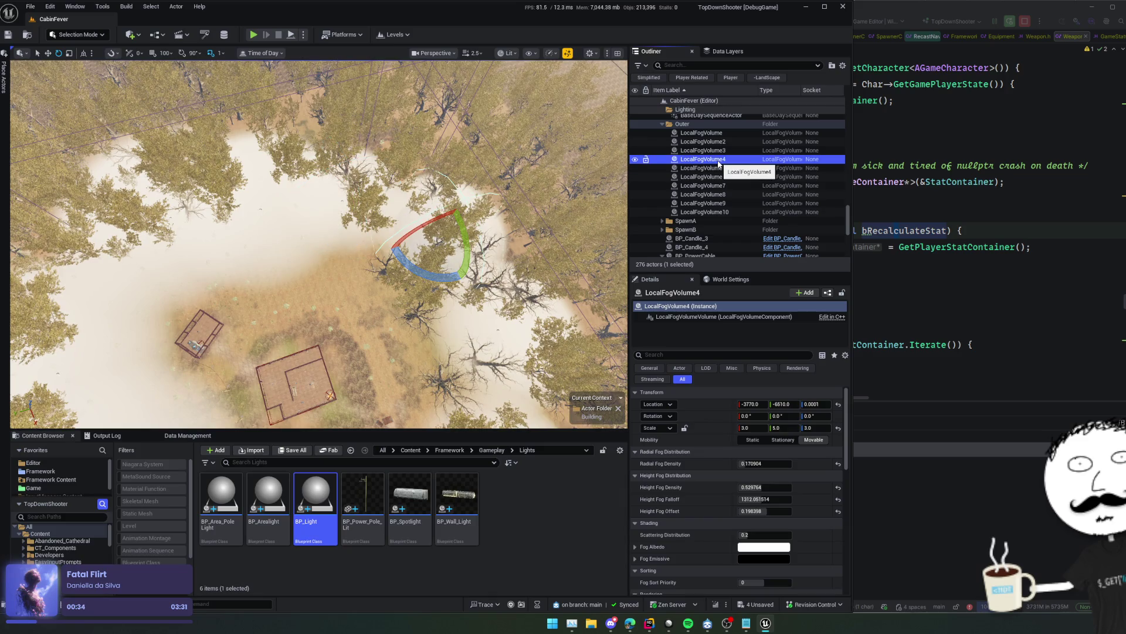
pyautogui.press('Delete')
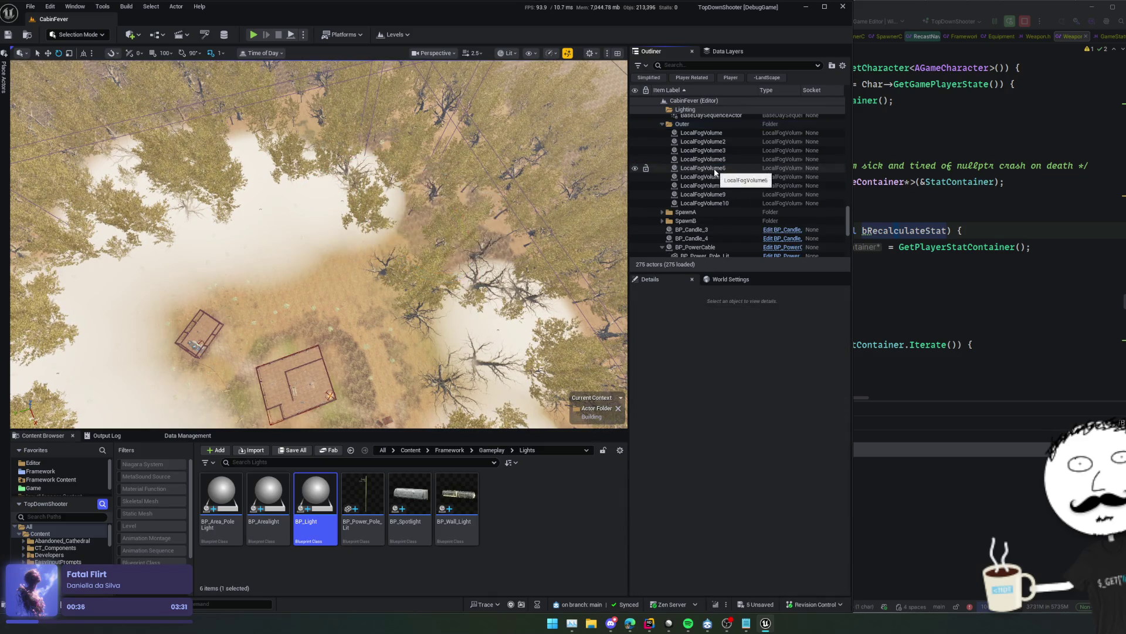
# Scale LocalFogVolume5 and LocalFogVolume3 to 6, 8, 6, moving LocalFogVolume5 toward the cabin clearing
pyautogui.click(716, 170)
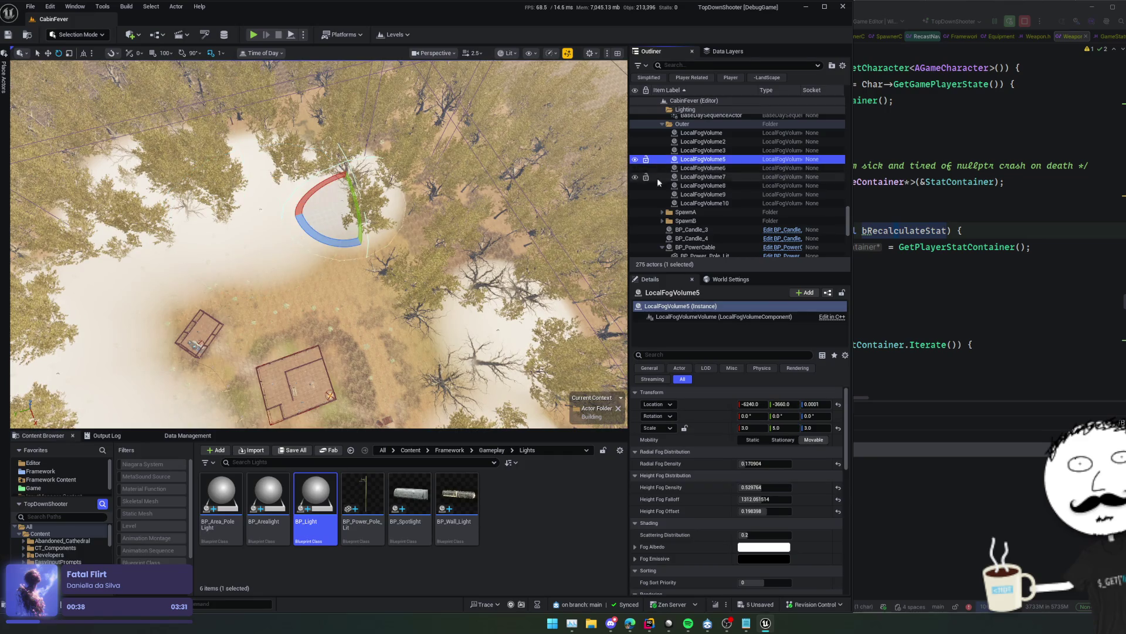
pyautogui.press('r')
pyautogui.moveTo(343, 206); pyautogui.dragTo(370, 176)
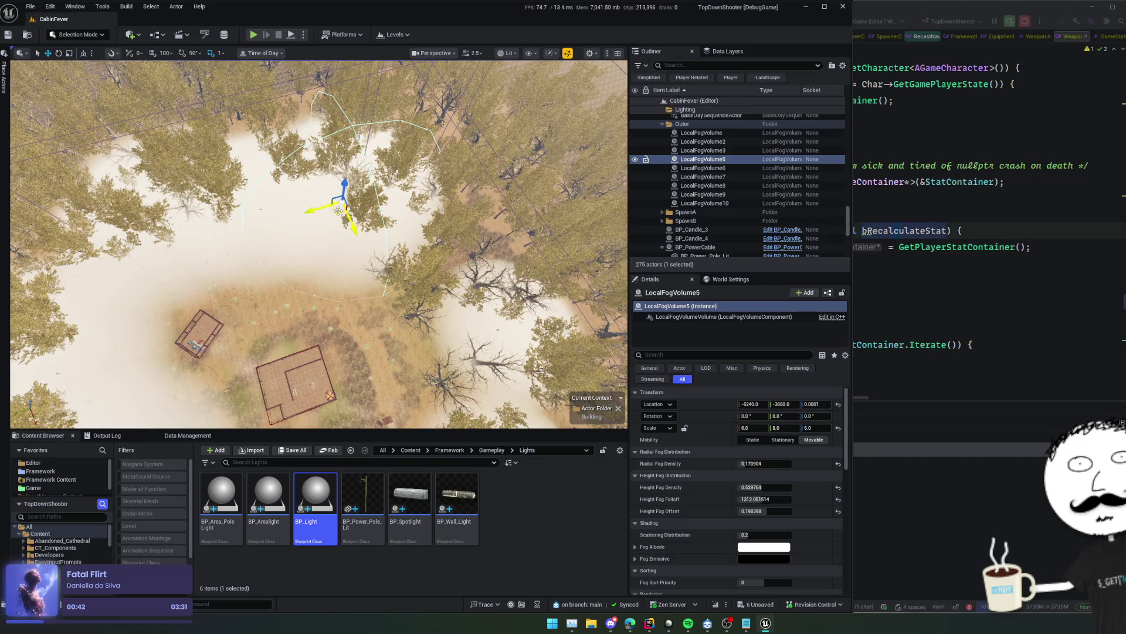
pyautogui.moveTo(339, 210)
pyautogui.mouseDown()
pyautogui.moveTo(391, 218)
pyautogui.moveTo(339, 179)
pyautogui.mouseUp()
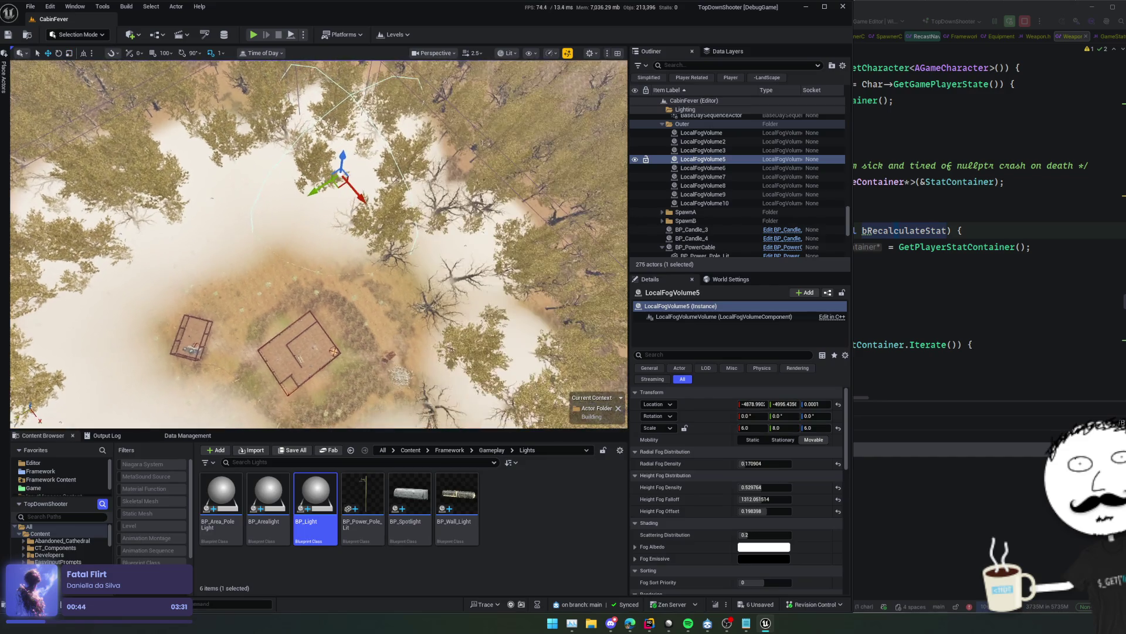
pyautogui.click(719, 176)
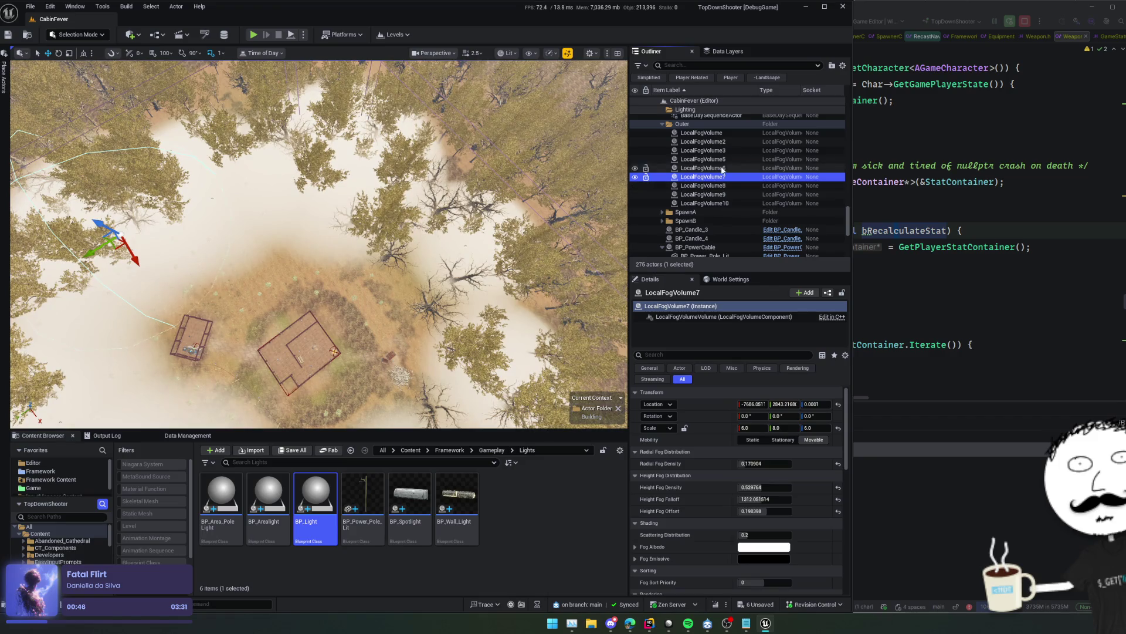
pyautogui.click(703, 159)
pyautogui.click(703, 151)
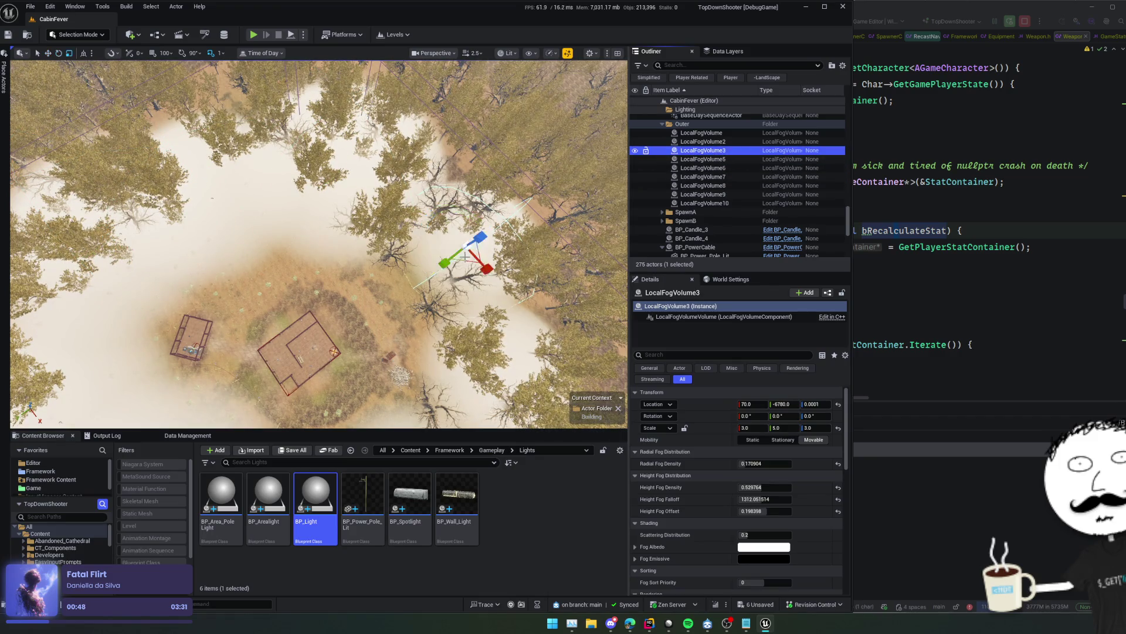
pyautogui.click(467, 249)
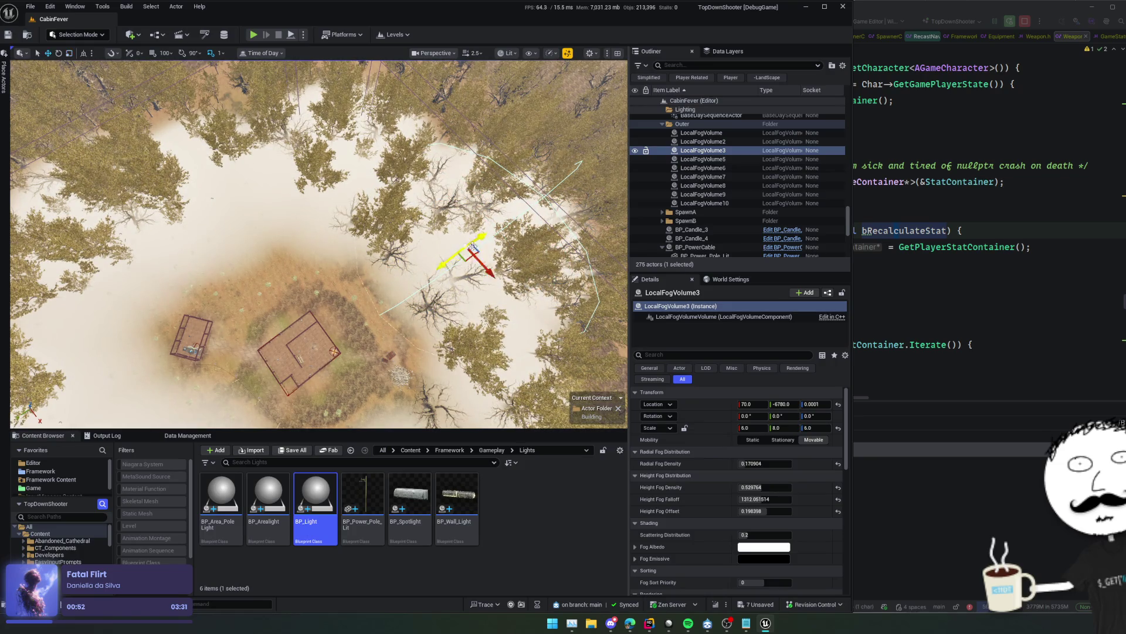
# Select LocalFogVolume2 and frame it from an angled view near the cabin
pyautogui.click(728, 142)
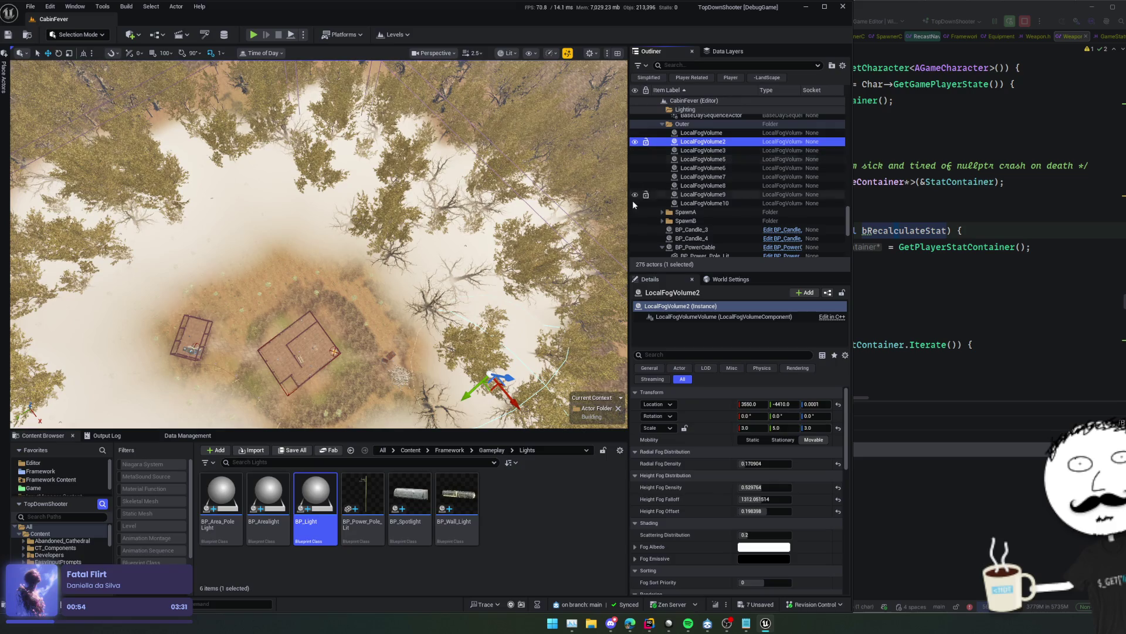
pyautogui.press('f')
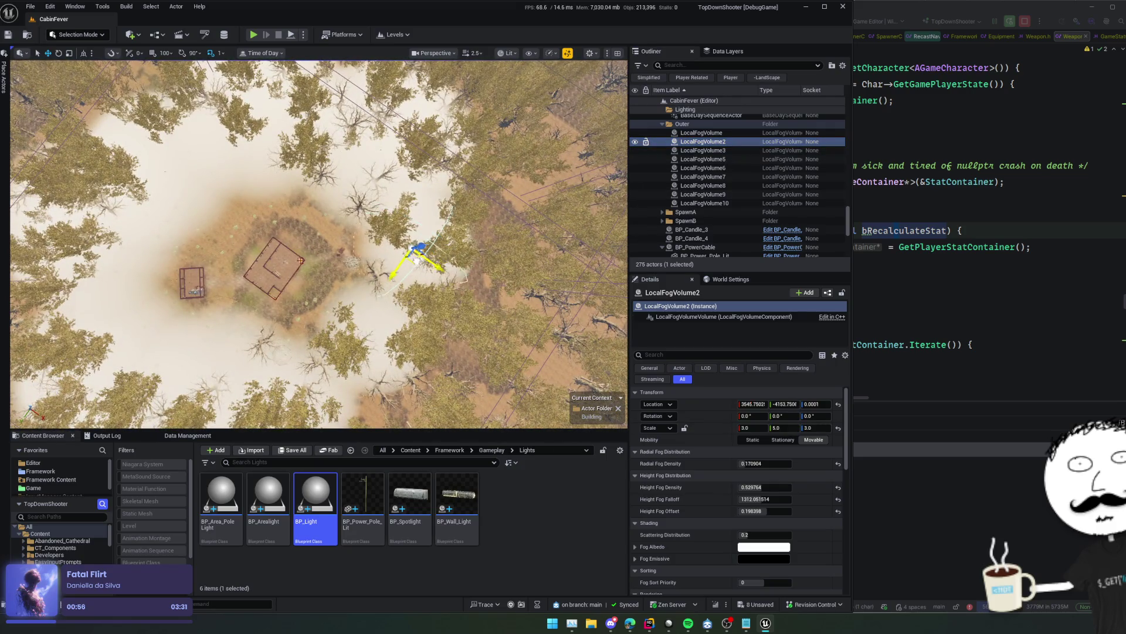
pyautogui.moveTo(340, 253)
pyautogui.mouseDown()
pyautogui.moveTo(326, 143)
pyautogui.moveTo(326, 261)
pyautogui.moveTo(407, 192)
pyautogui.mouseUp()
# Save the level, switch the editor to Foliage mode, and open the viewport options
pyautogui.hotkey('ctrl', 's')
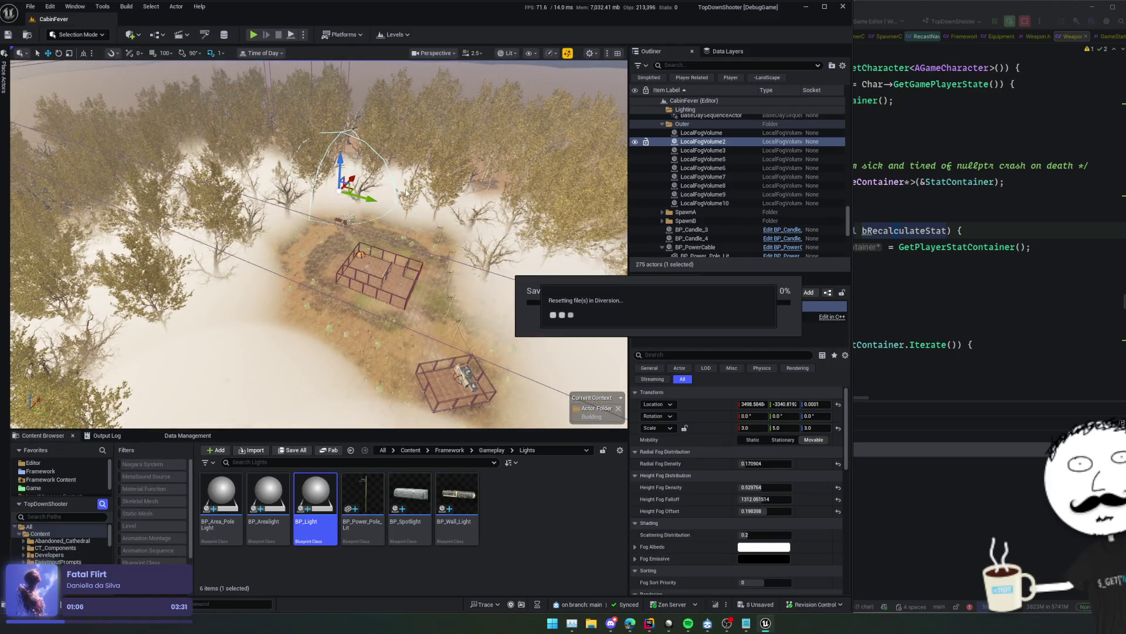
pyautogui.moveTo(472, 203); pyautogui.dragTo(472, 290)
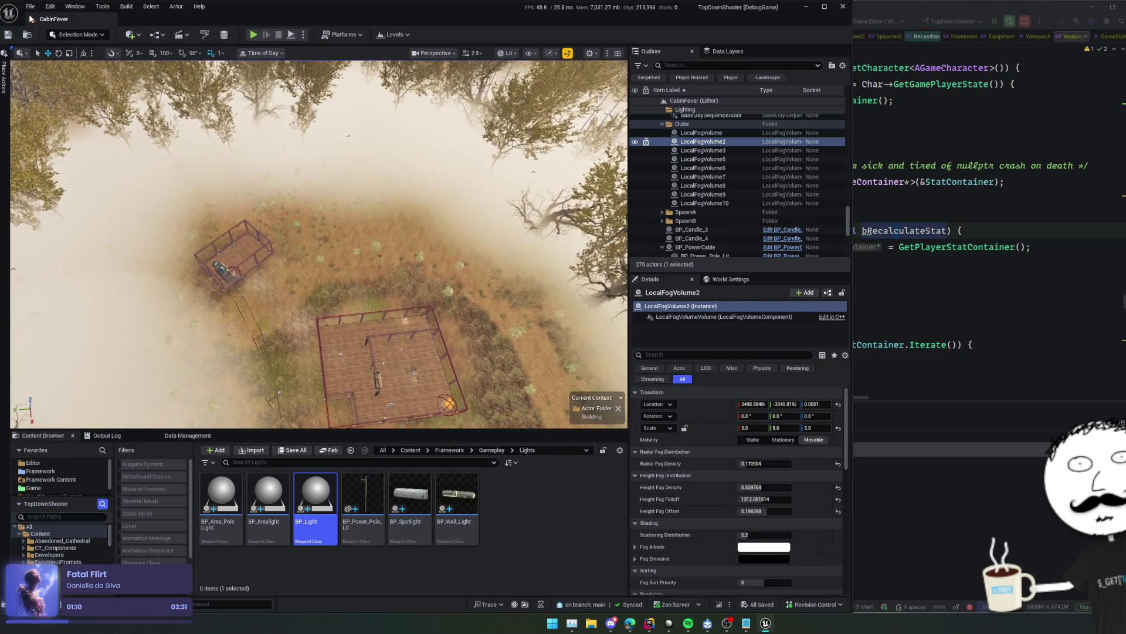
pyautogui.click(82, 39)
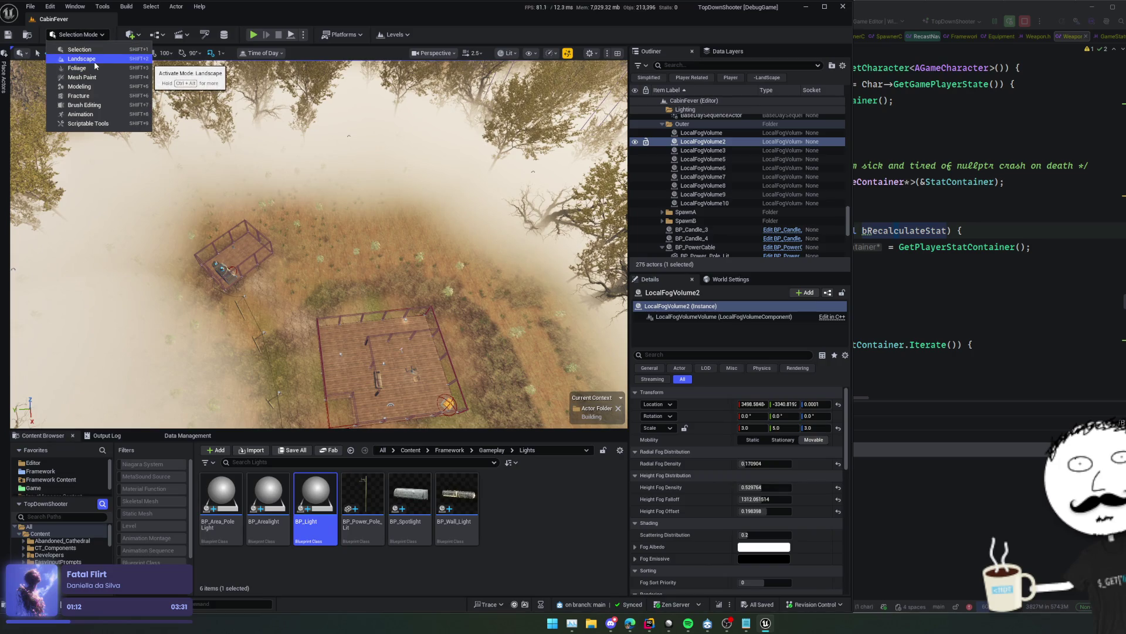
pyautogui.click(94, 68)
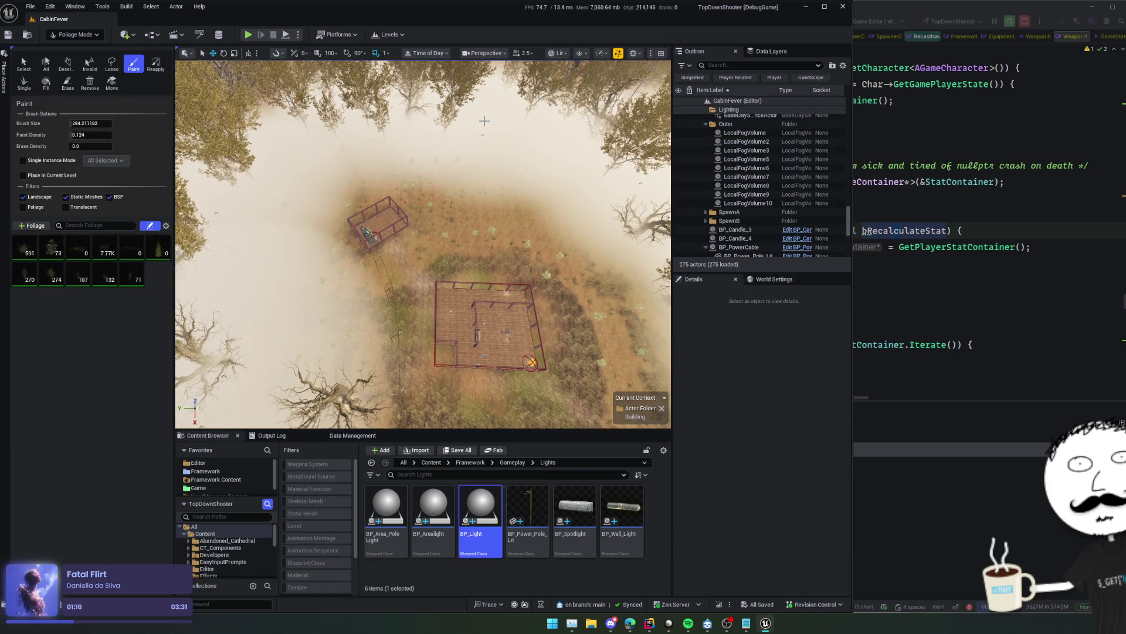
pyautogui.moveTo(507, 140); pyautogui.dragTo(512, 166)
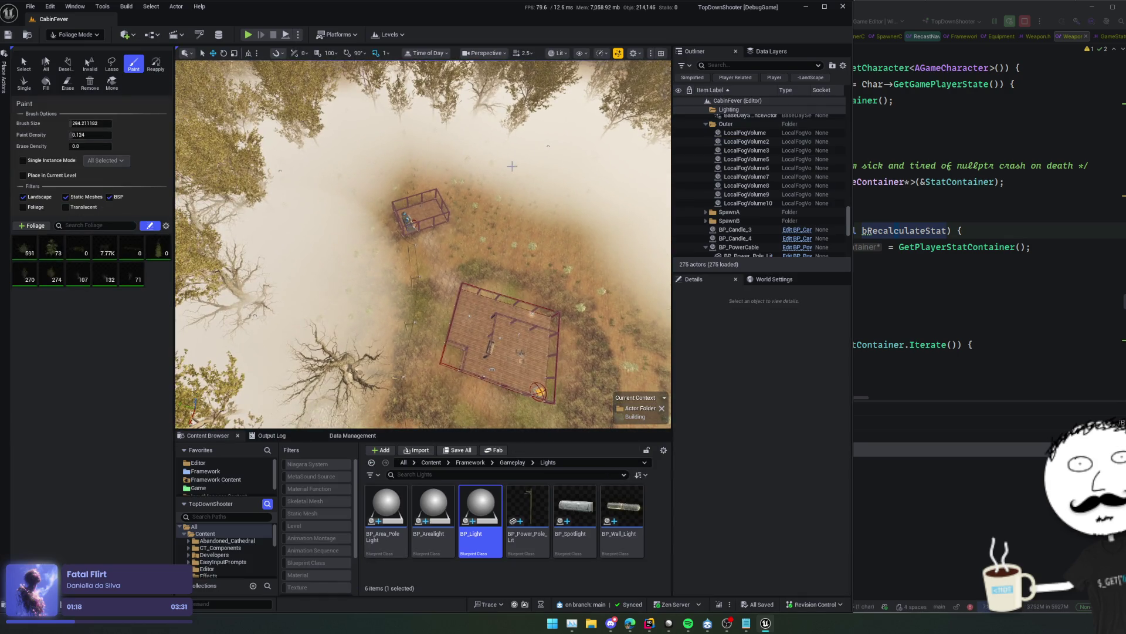
pyautogui.click(581, 53)
# Search 'fog' in the viewport options and hide fog from the view
pyautogui.write('fog')
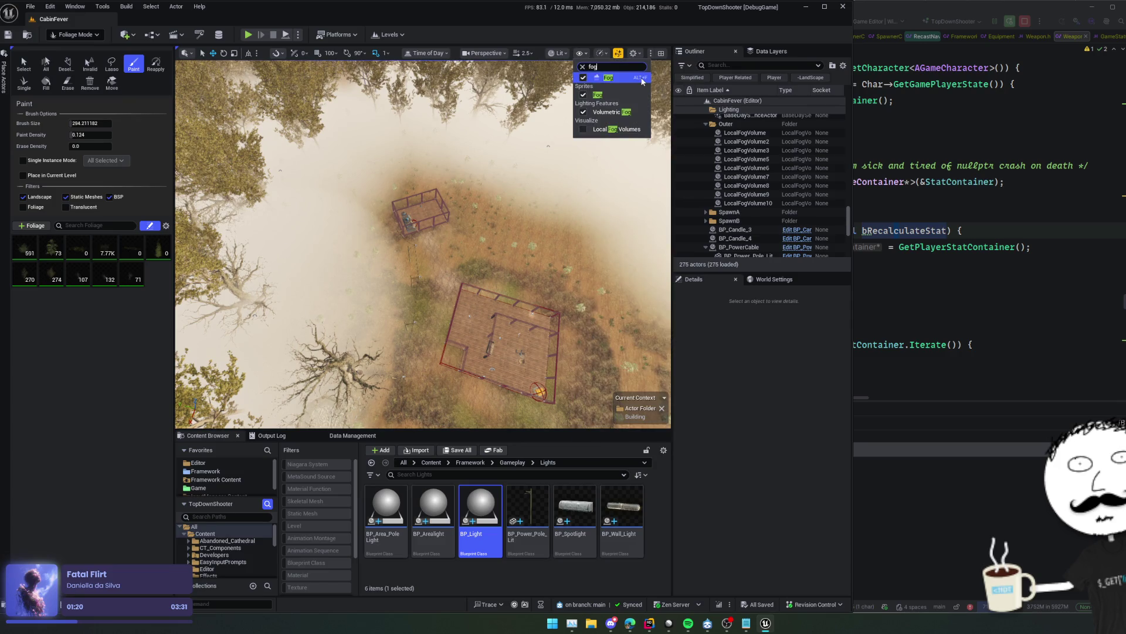
pyautogui.click(638, 79)
pyautogui.moveTo(540, 118); pyautogui.dragTo(545, 158)
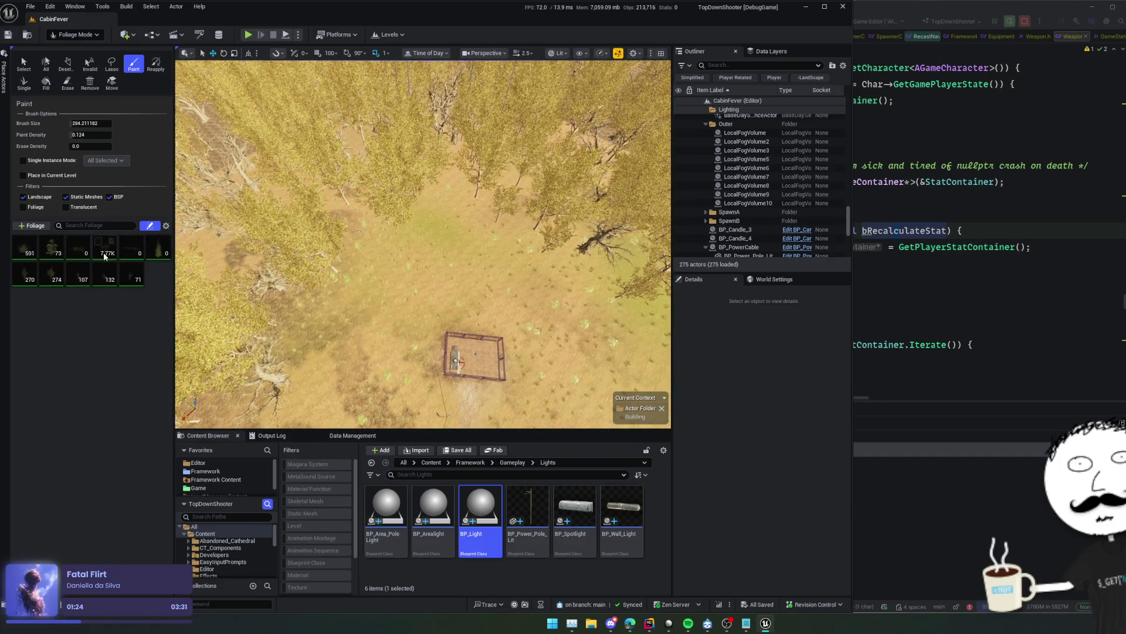
pyautogui.moveTo(423, 235); pyautogui.dragTo(423, 241)
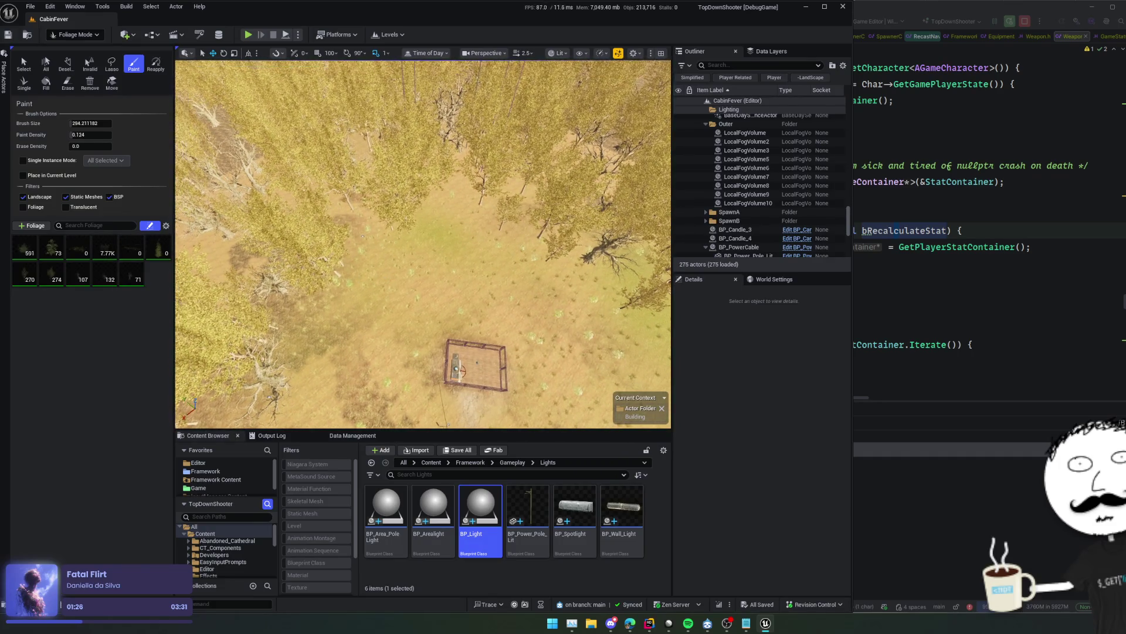
# Select SM_Birch_02_FoliageType and enlarge the foliage paint brush to about 2083.5
pyautogui.click(47, 283)
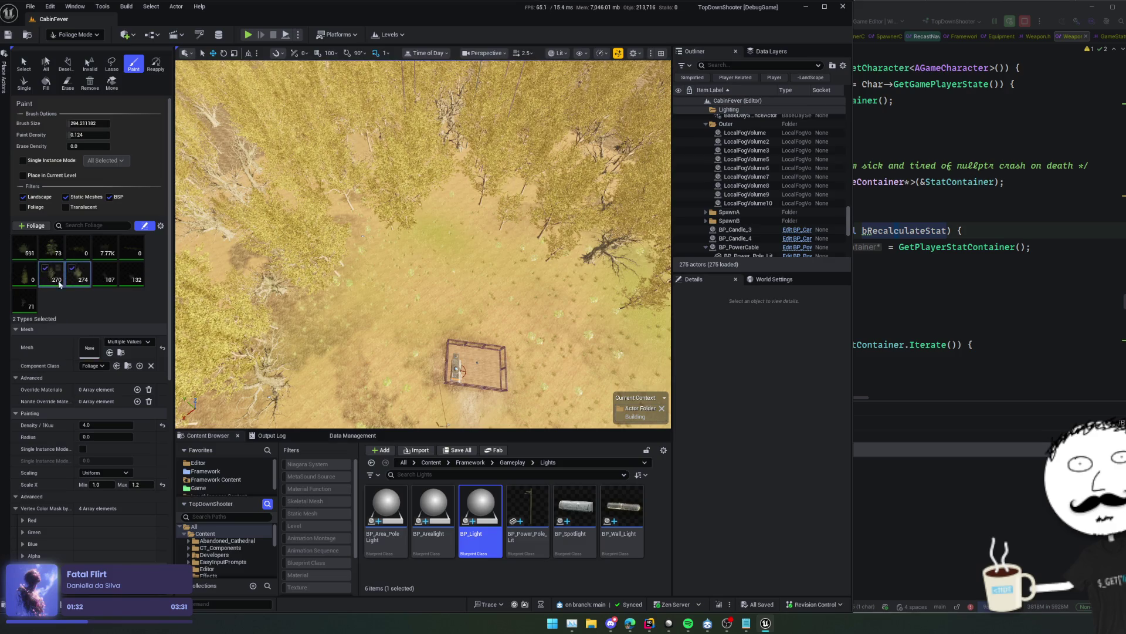
pyautogui.press('Down')
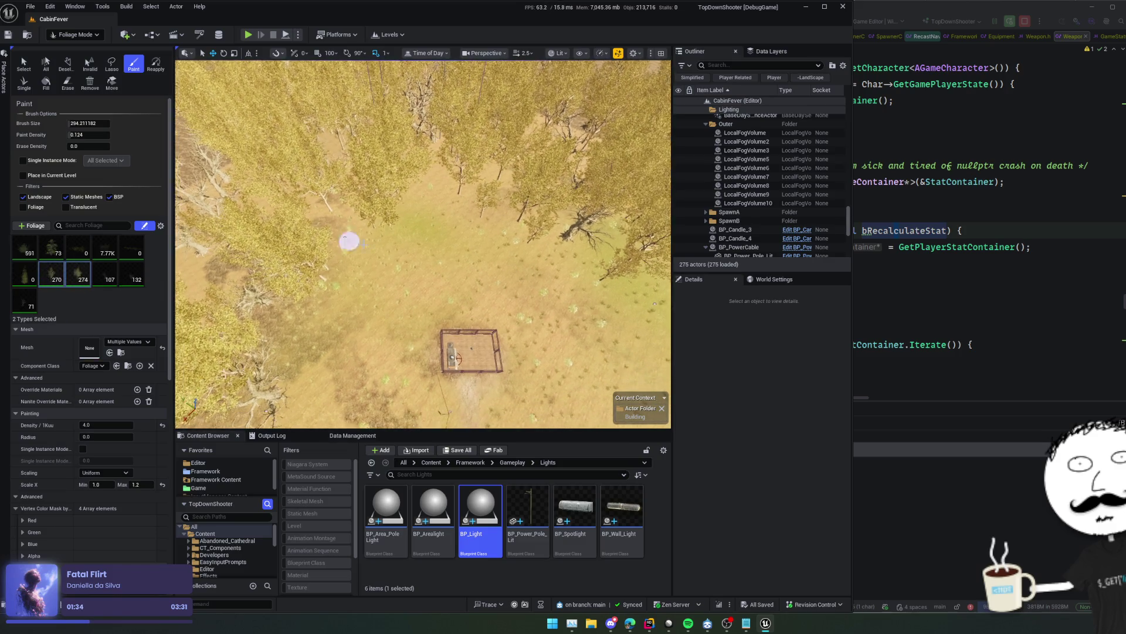
pyautogui.press('Up')
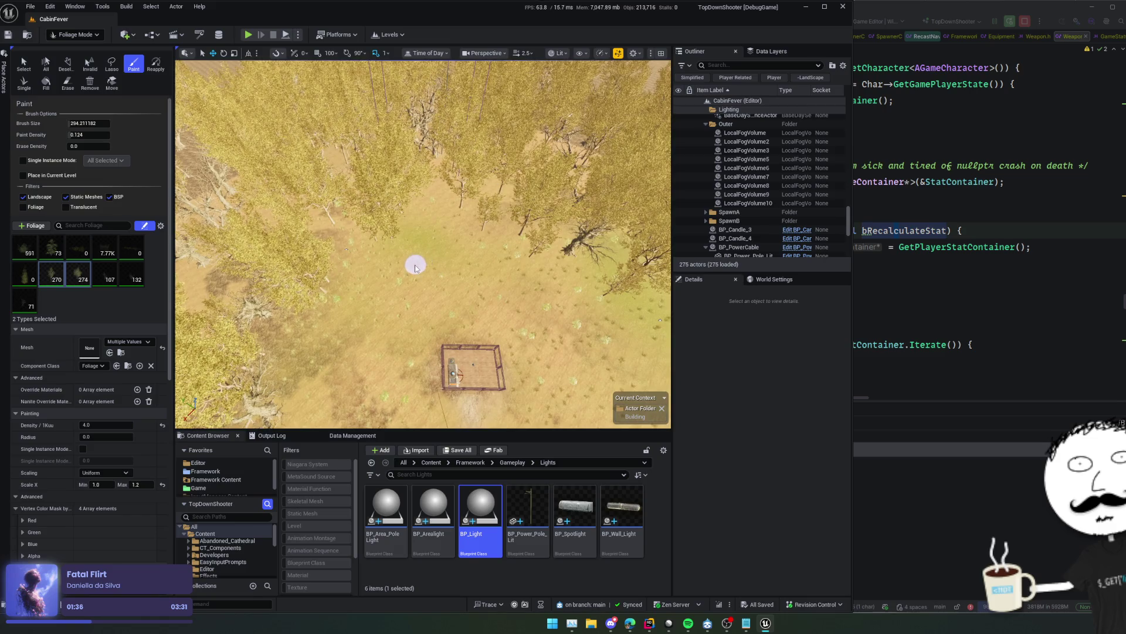
pyautogui.press(']')
pyautogui.press(']')
pyautogui.press(']')
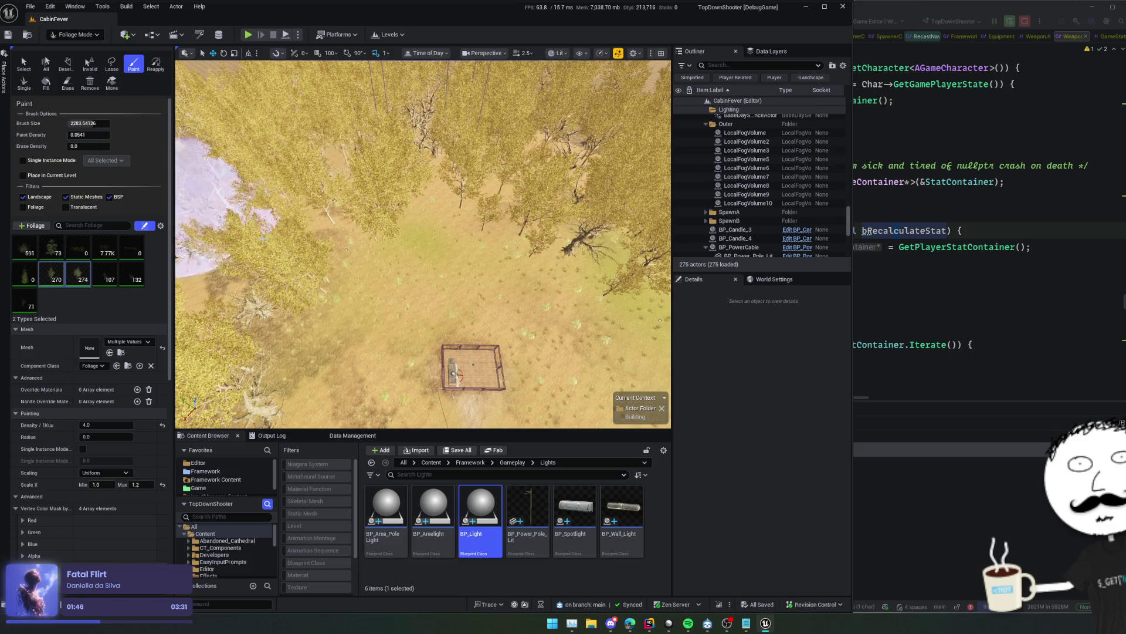
# Paint a few trees across the ground, undoing the second stroke
pyautogui.moveTo(252, 211)
pyautogui.mouseDown()
pyautogui.moveTo(589, 210)
pyautogui.moveTo(438, 250)
pyautogui.mouseUp()
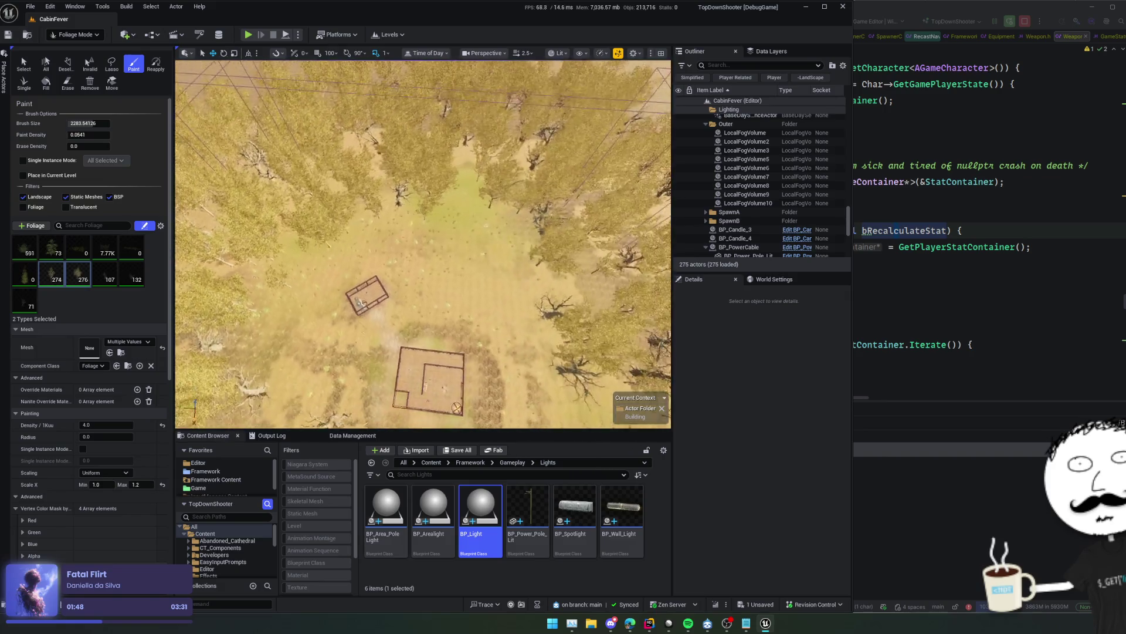
pyautogui.moveTo(422, 201)
pyautogui.mouseDown()
pyautogui.moveTo(415, 222)
pyautogui.moveTo(489, 247)
pyautogui.mouseUp()
pyautogui.hotkey('ctrl', 'z')
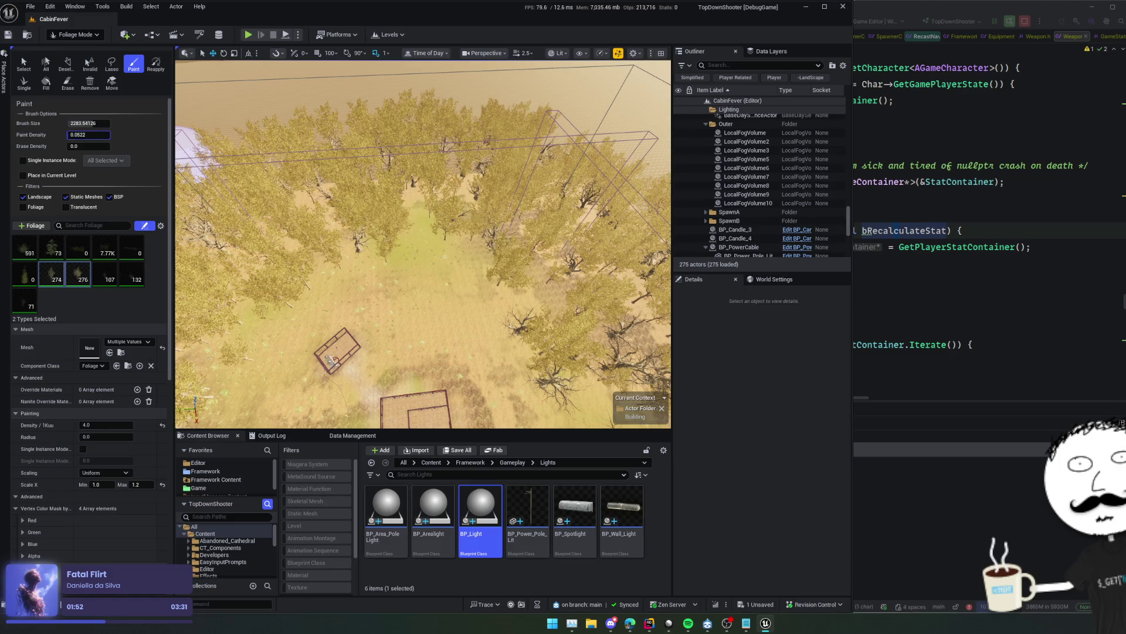
# Lower paint density to 0.0289, shrink the brush to about 1514.5, and paint scattered trees near the cabins
pyautogui.moveTo(88, 134); pyautogui.dragTo(82, 134)
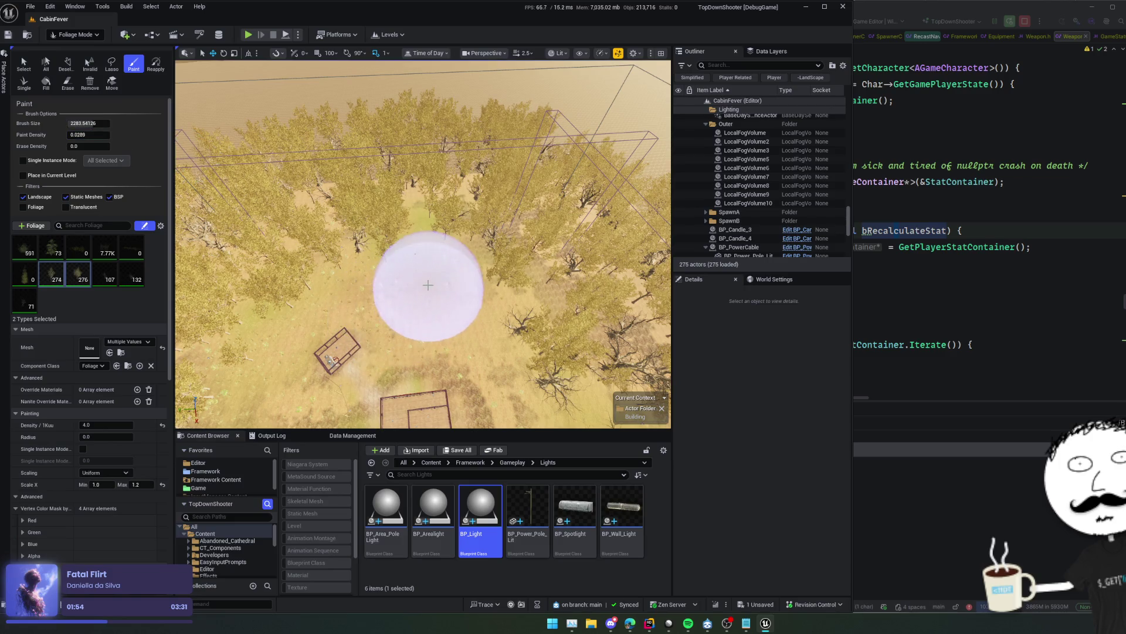
pyautogui.press('[')
pyautogui.scroll(-1, 420, 275)
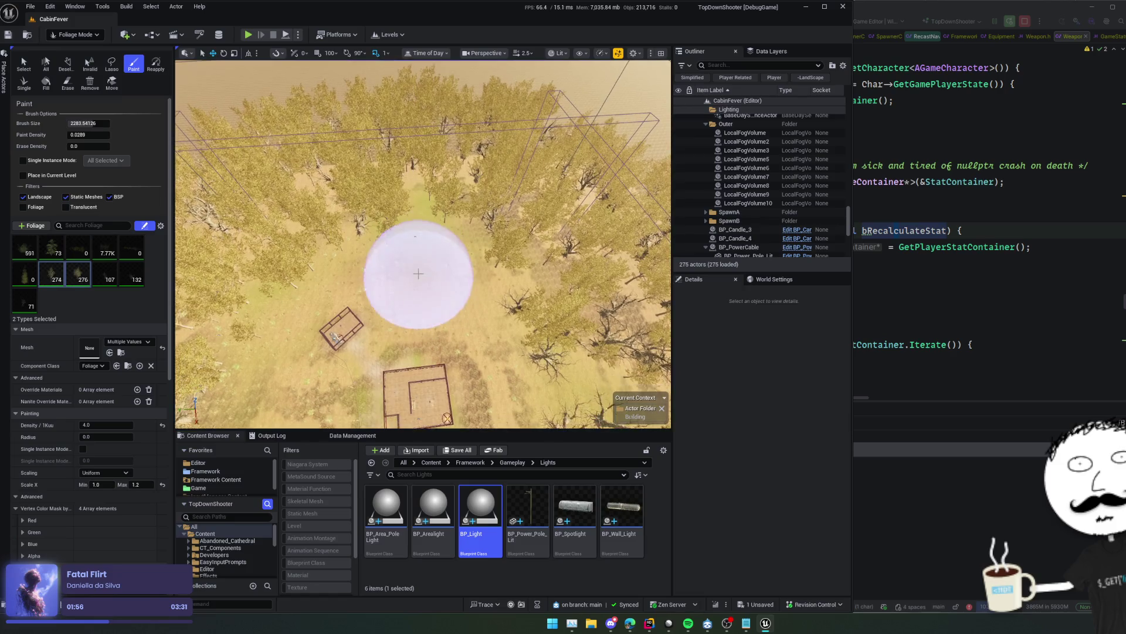
pyautogui.moveTo(417, 272)
pyautogui.mouseDown()
pyautogui.moveTo(390, 245)
pyautogui.moveTo(465, 283)
pyautogui.moveTo(424, 300)
pyautogui.mouseUp()
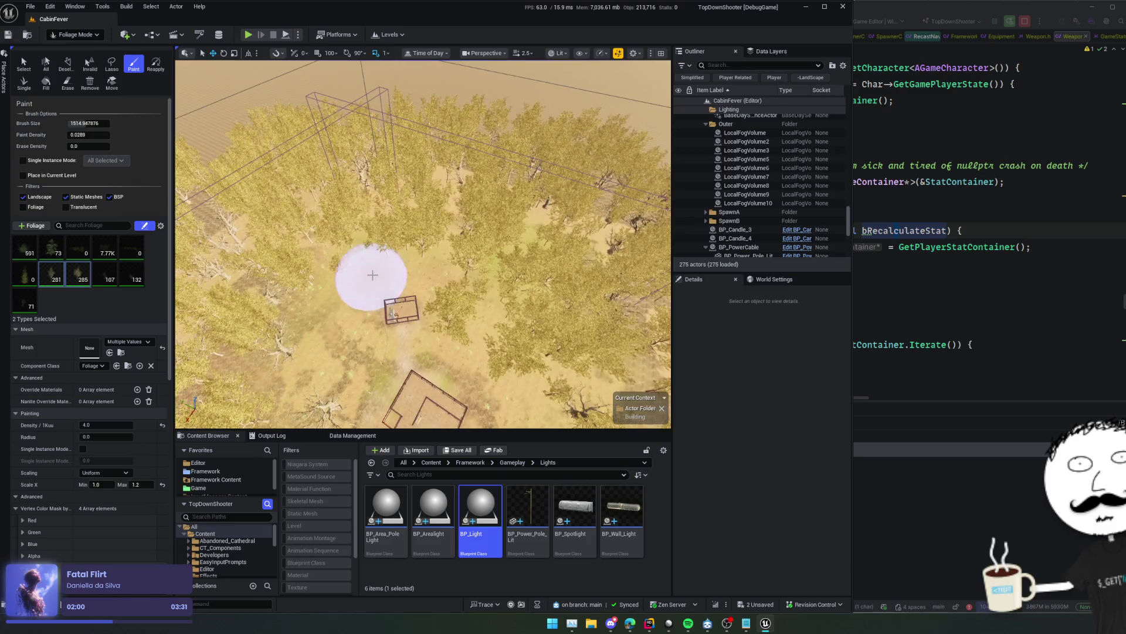
pyautogui.moveTo(365, 271)
pyautogui.mouseDown()
pyautogui.moveTo(312, 328)
pyautogui.moveTo(343, 317)
pyautogui.moveTo(430, 237)
pyautogui.mouseUp()
pyautogui.scroll(3, 343, 317)
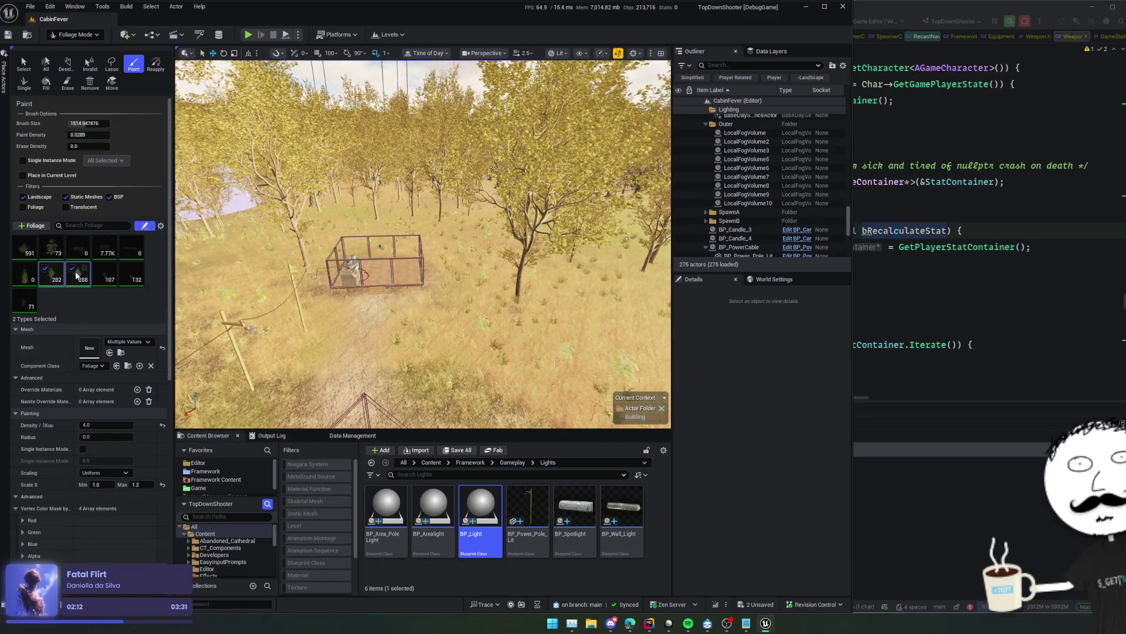
# Switch the foliage selection to SM_Dead_Tree_02, enlarge the brush, and paint dead trees beside the far cabin
pyautogui.click(82, 302)
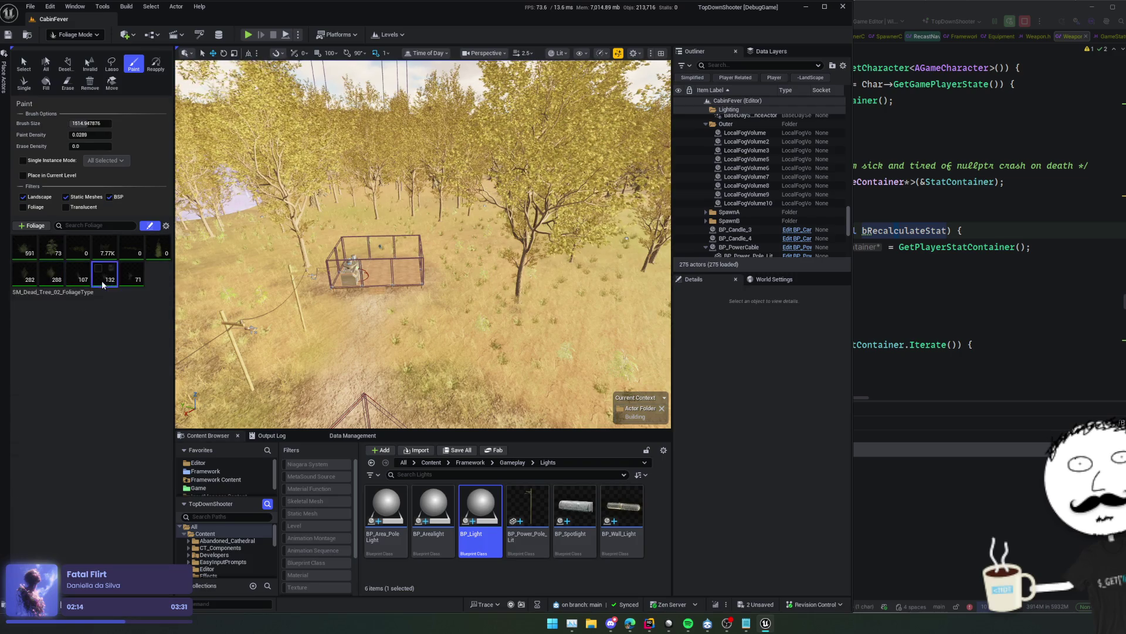
pyautogui.click(102, 285)
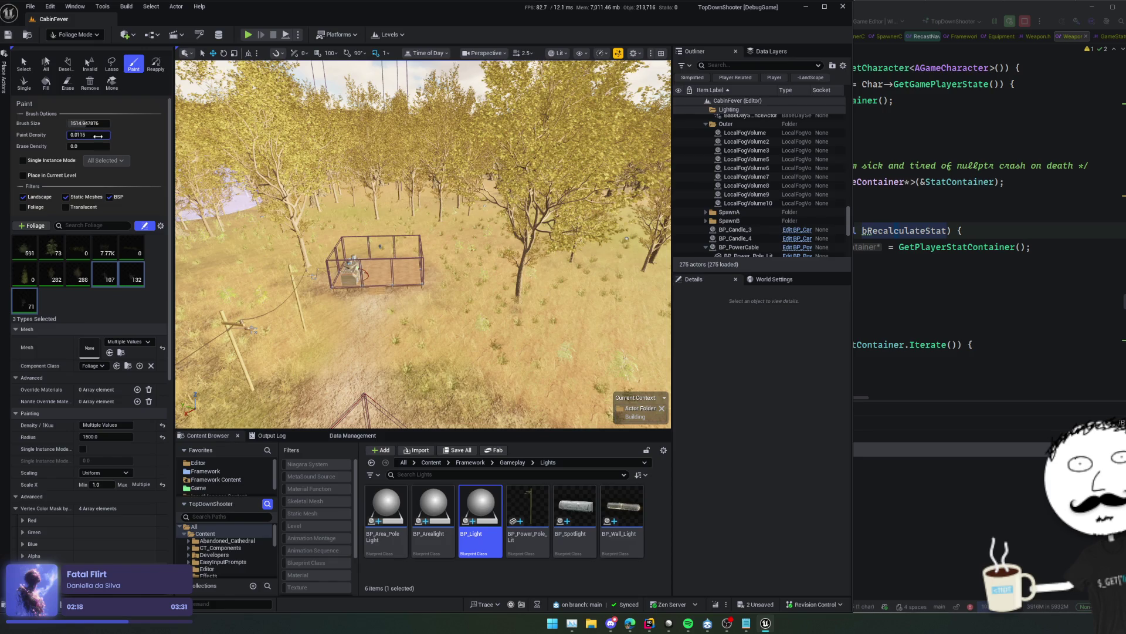
pyautogui.scroll(-10, 376, 253)
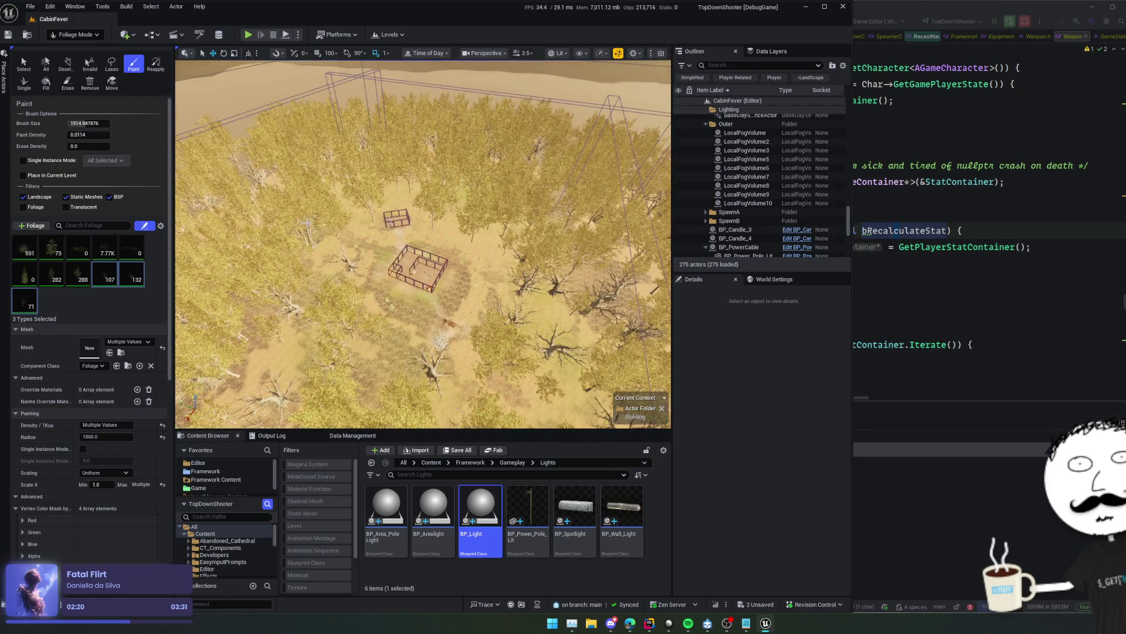
pyautogui.press('Left')
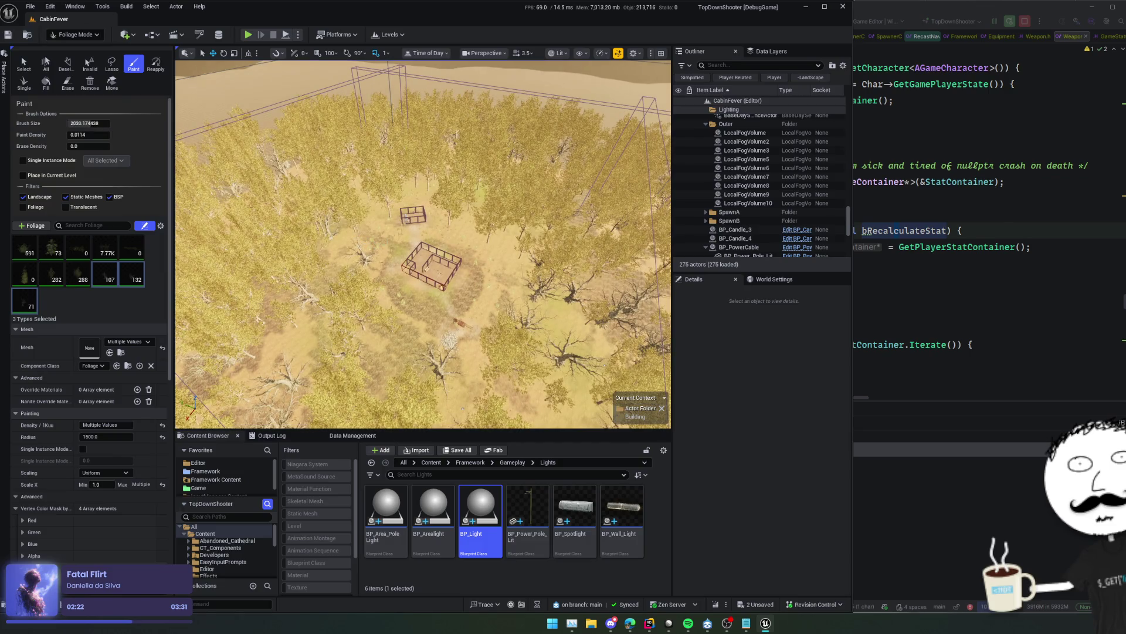
pyautogui.scroll(10, 392, 249)
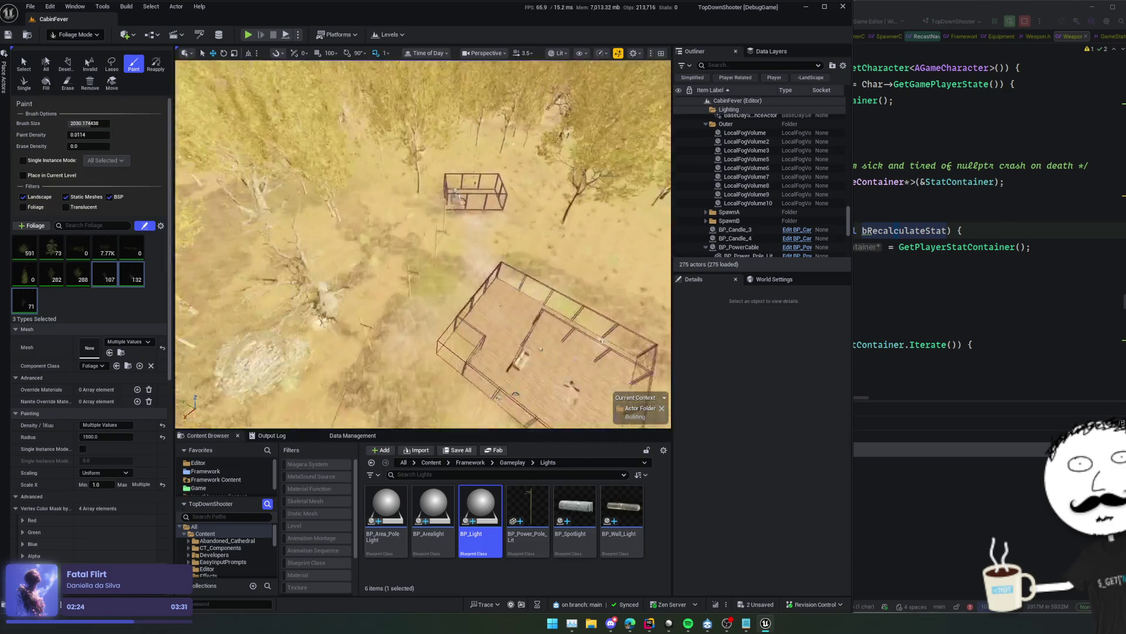
pyautogui.press('Up')
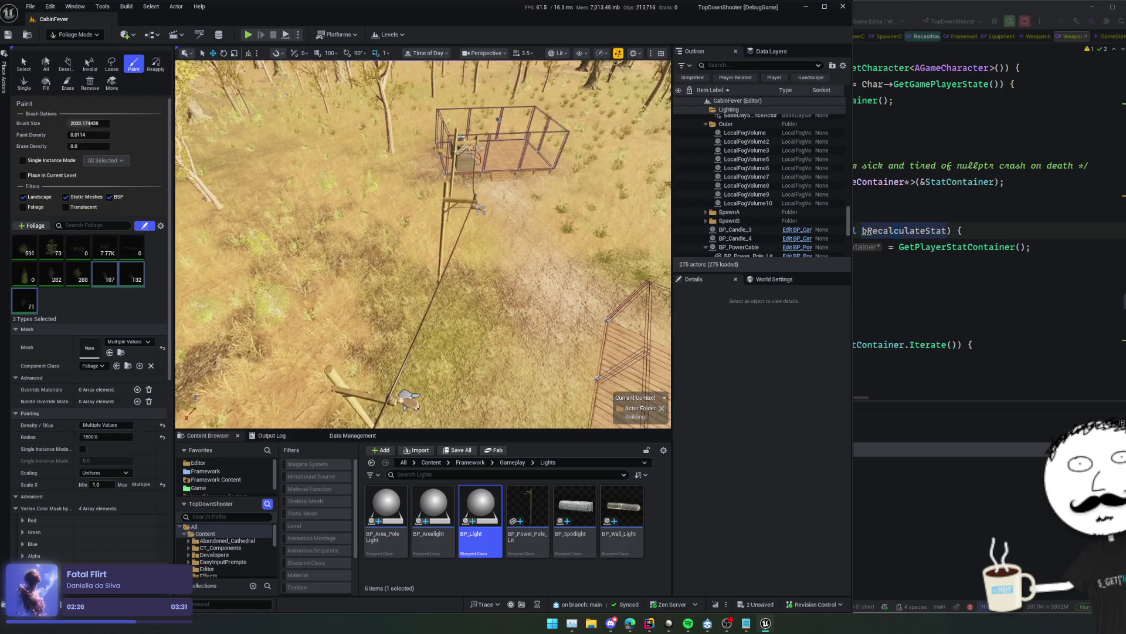
pyautogui.scroll(-10, 303, 225)
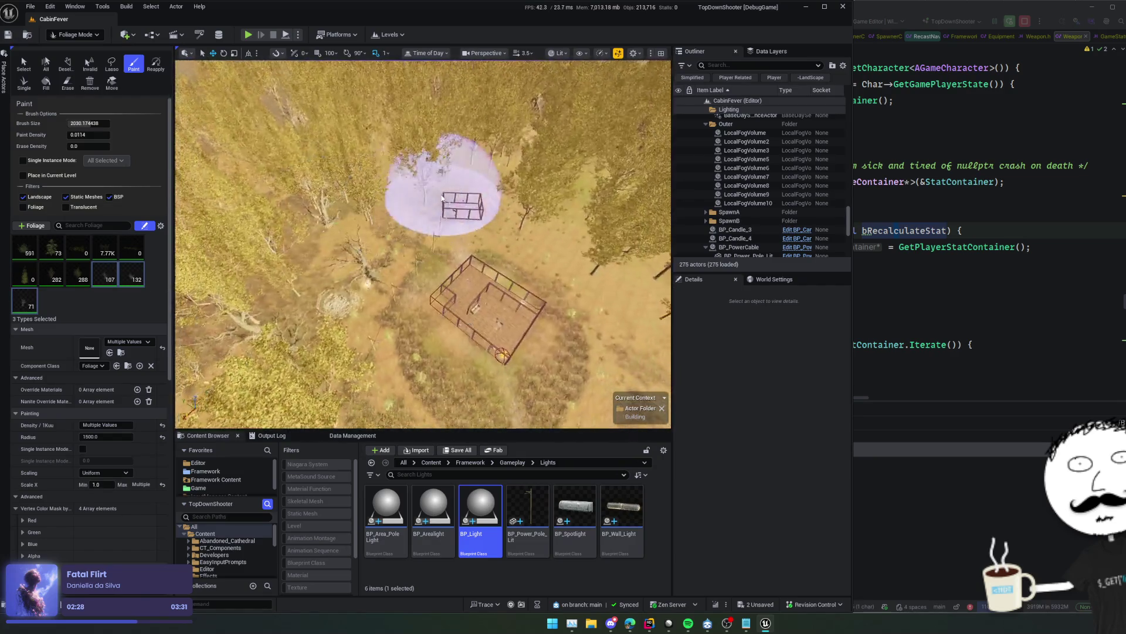
pyautogui.moveTo(303, 225); pyautogui.dragTo(345, 174)
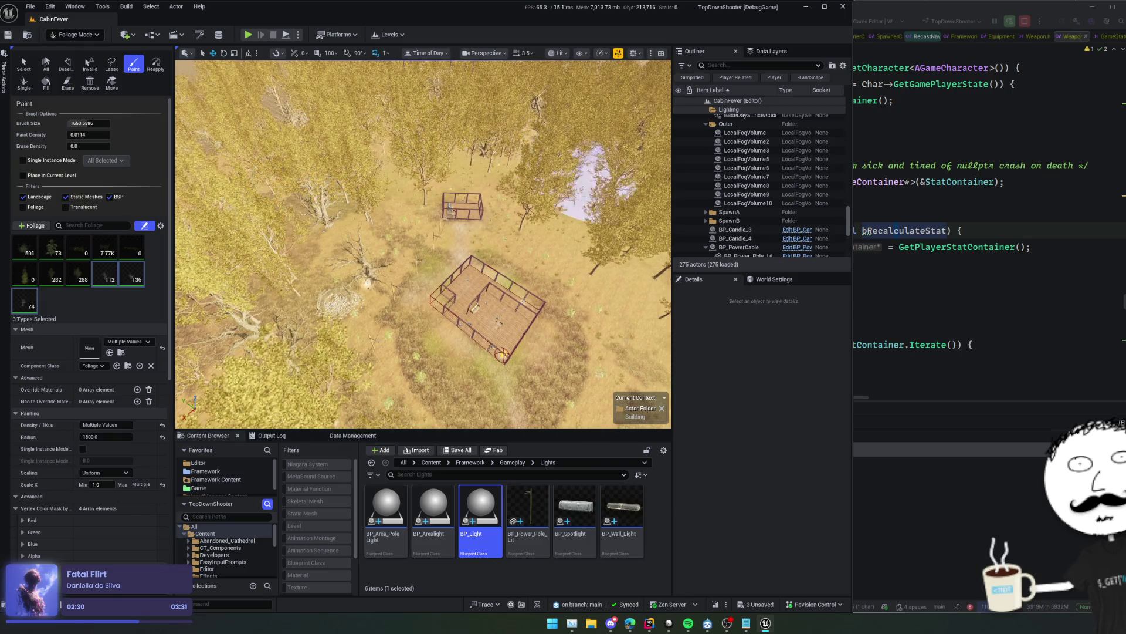
# Paint a few more trees near the cabins, undoing the extra painted trees
pyautogui.scroll(-6, 543, 192)
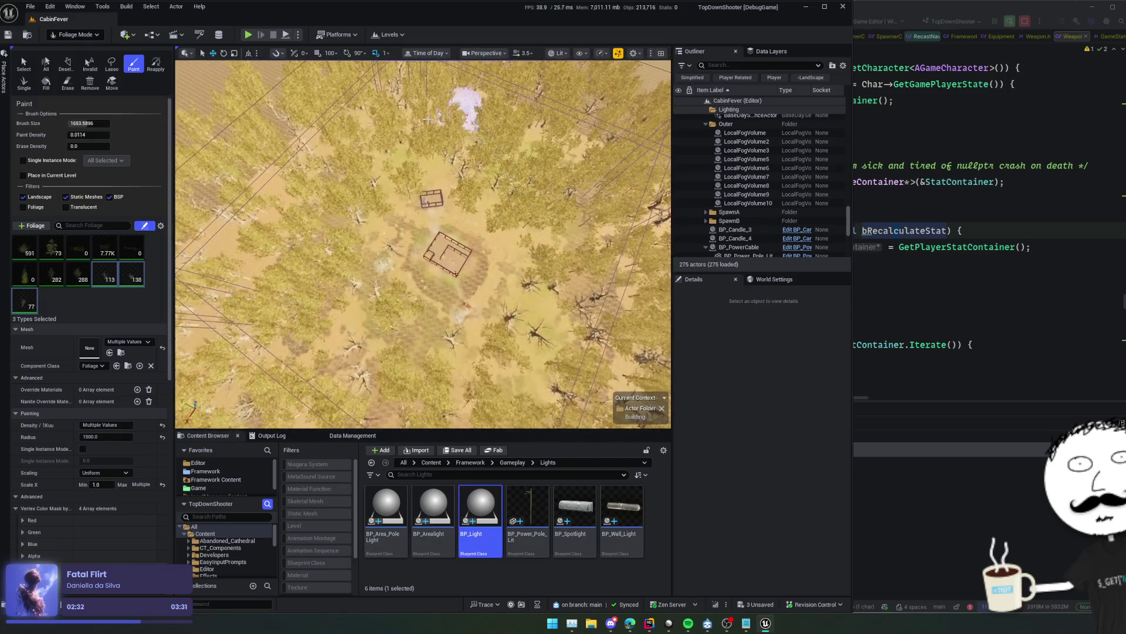
pyautogui.press('Right')
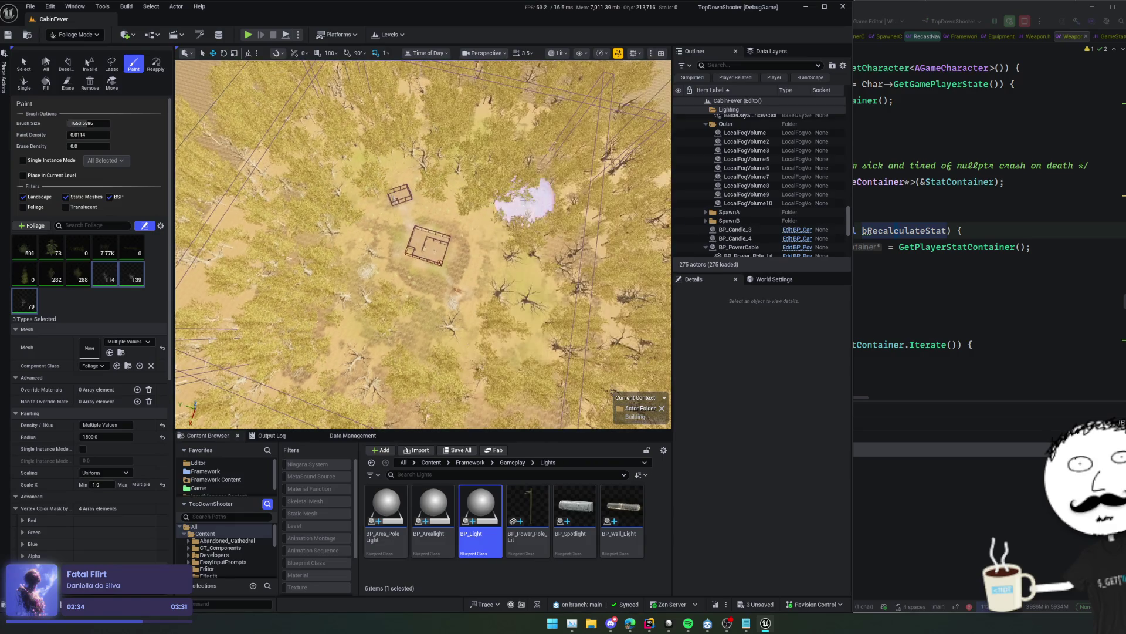
pyautogui.scroll(8, 533, 182)
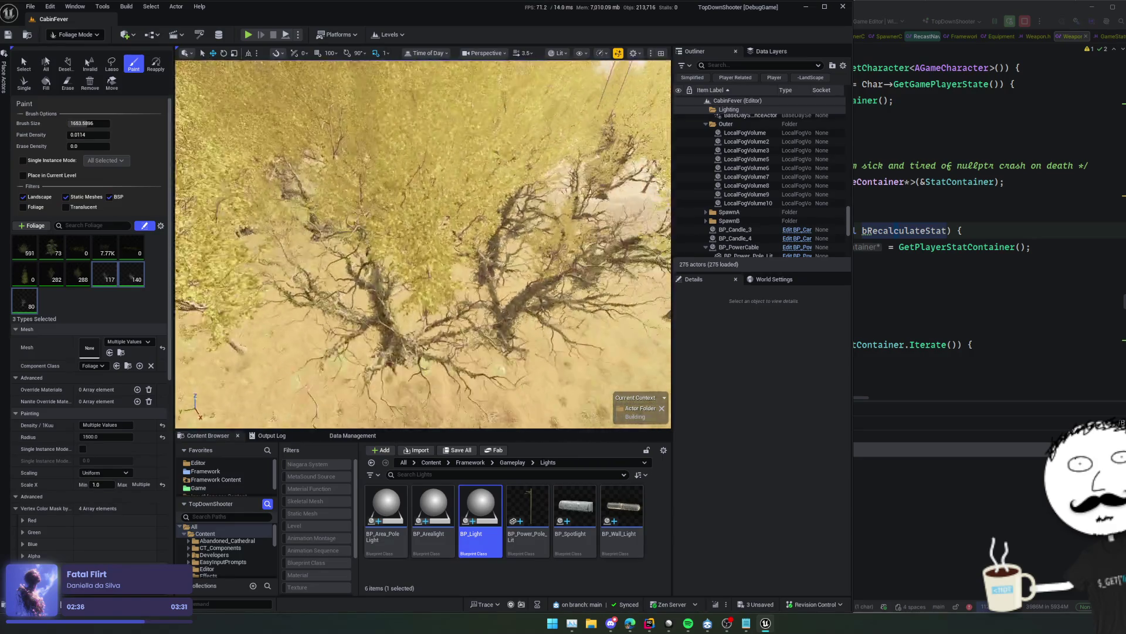
pyautogui.scroll(-4, 422, 243)
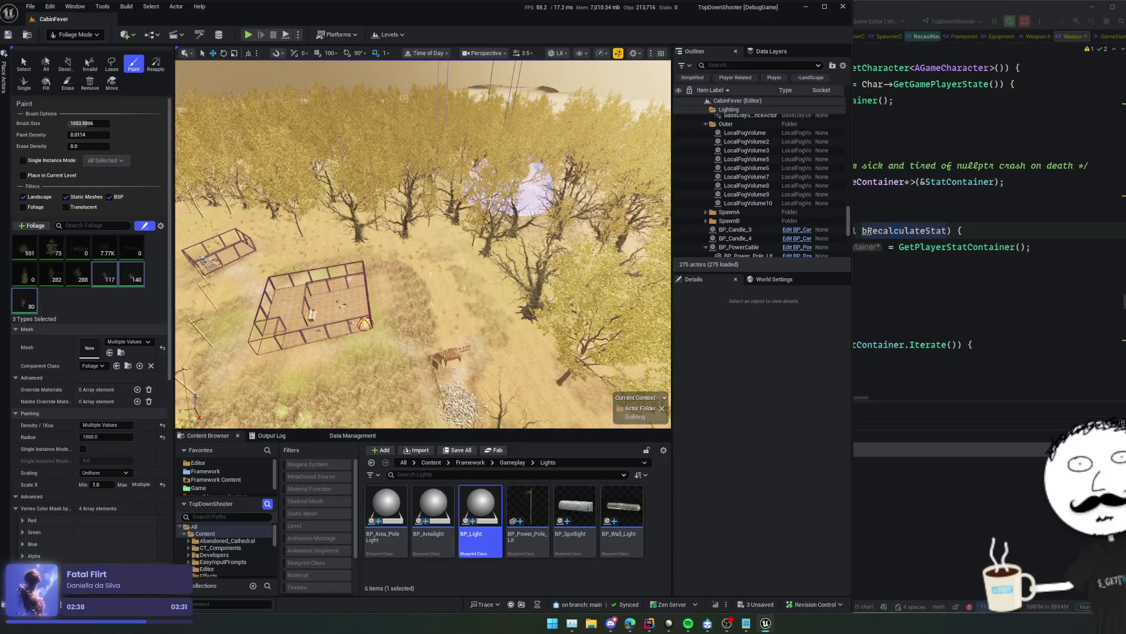
pyautogui.scroll(-3, 490, 199)
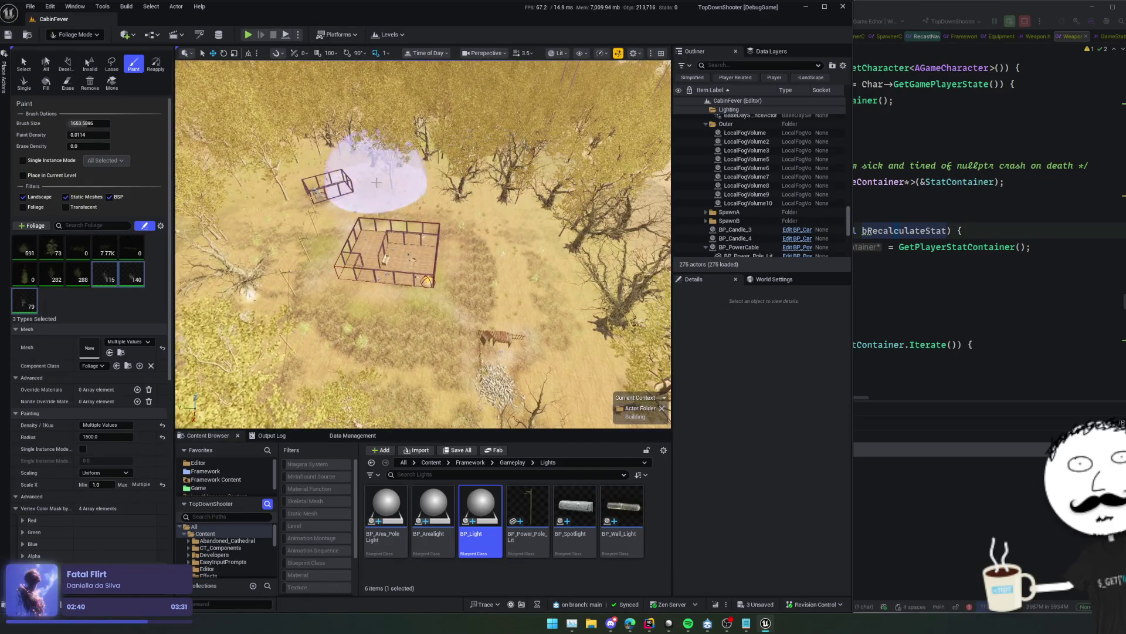
pyautogui.scroll(2, 376, 182)
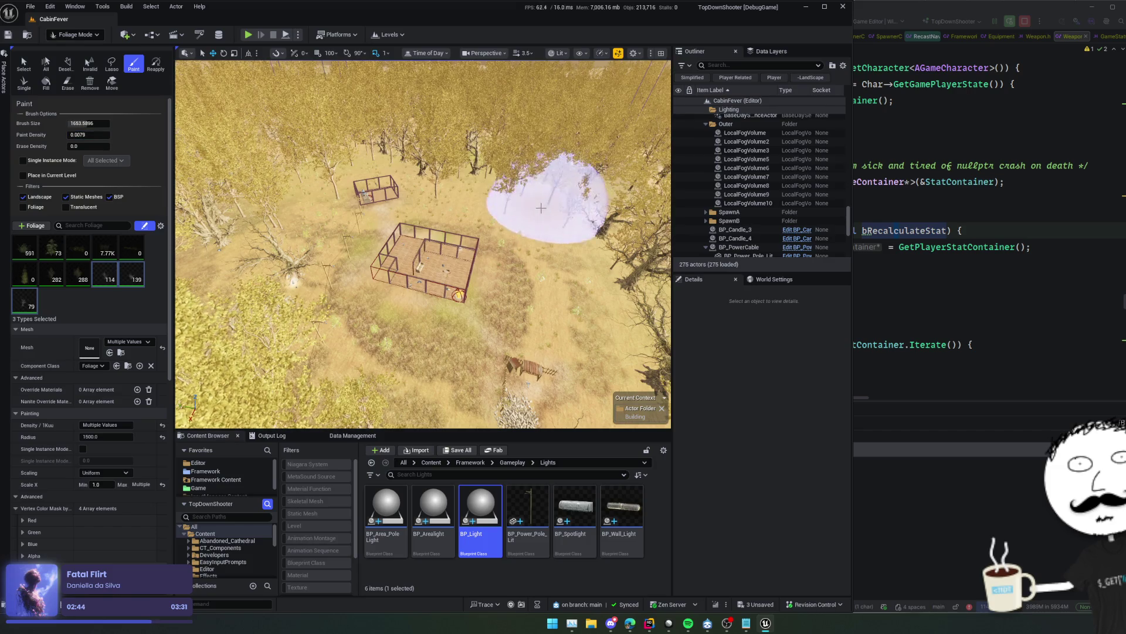
pyautogui.scroll(-5, 480, 183)
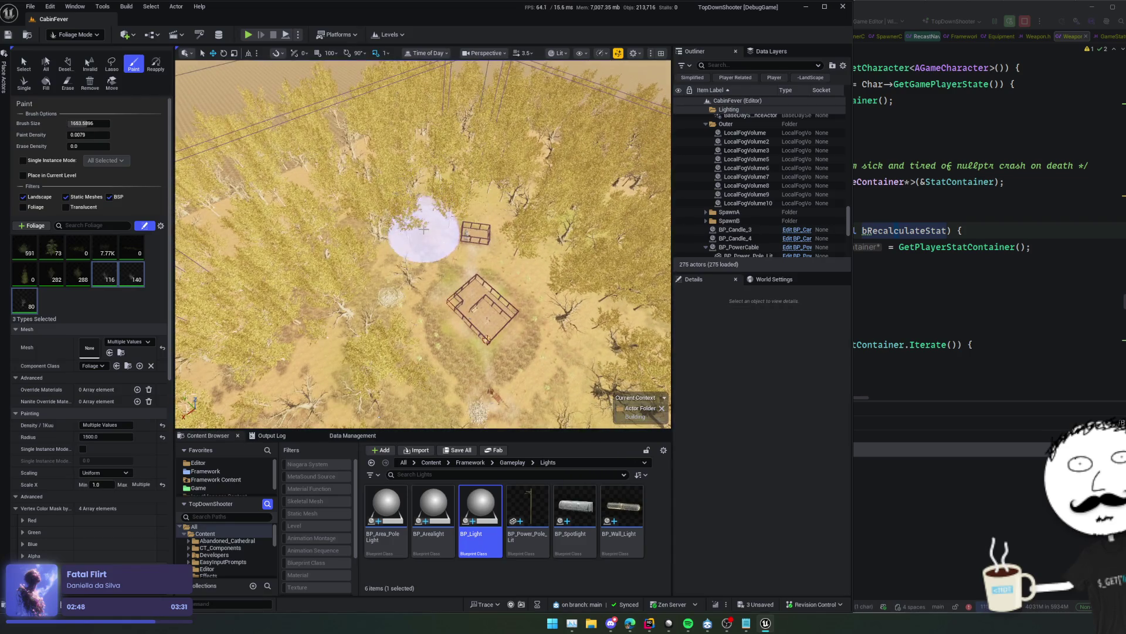
pyautogui.scroll(4, 417, 258)
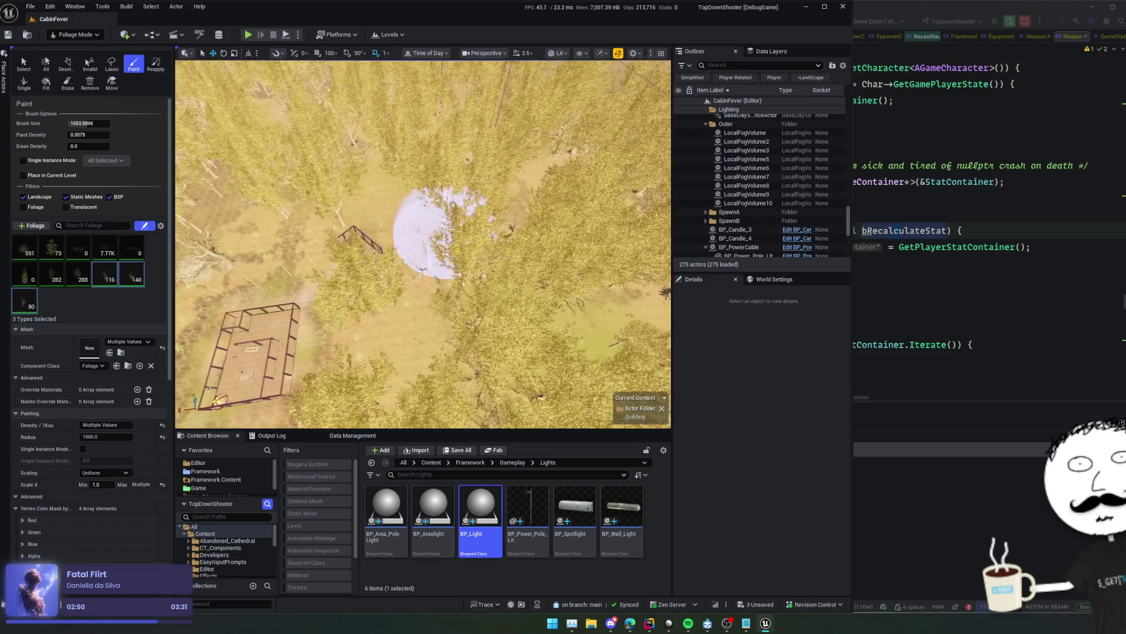
pyautogui.click(395, 198)
pyautogui.scroll(-2, 477, 193)
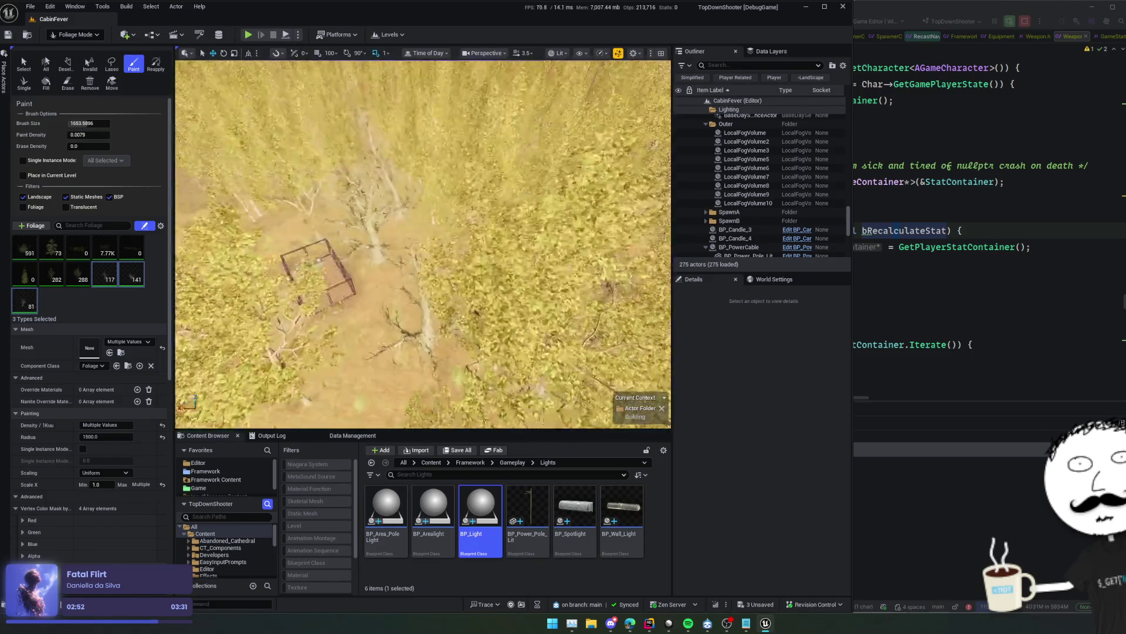
pyautogui.scroll(8, 477, 193)
pyautogui.scroll(-6, 423, 244)
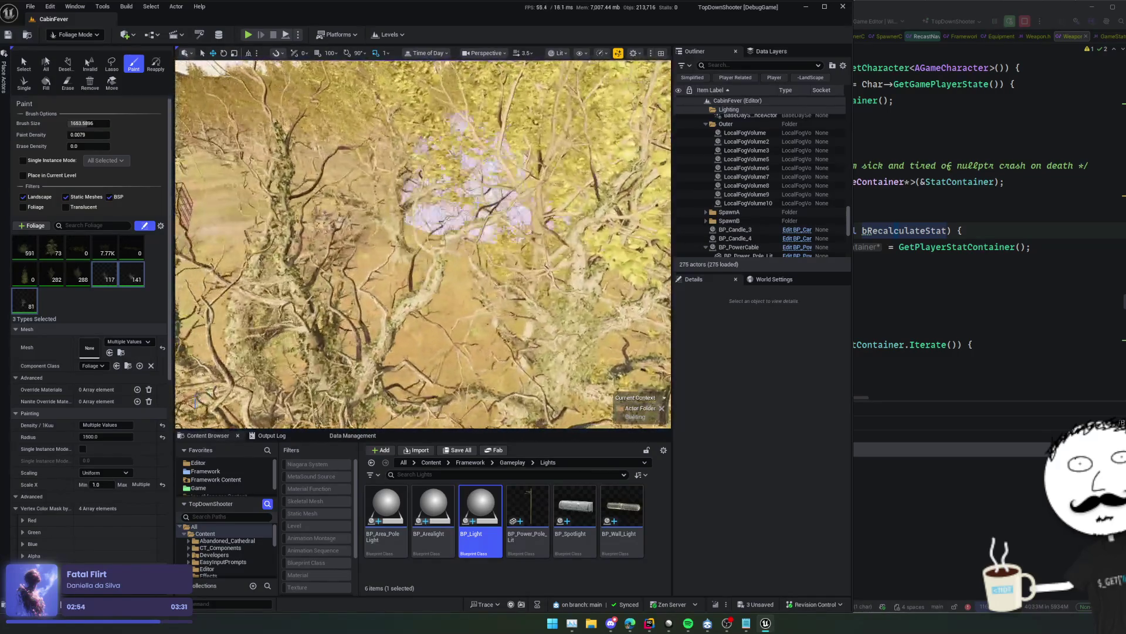
pyautogui.hotkey('ctrl', 'z')
pyautogui.scroll(-8, 294, 161)
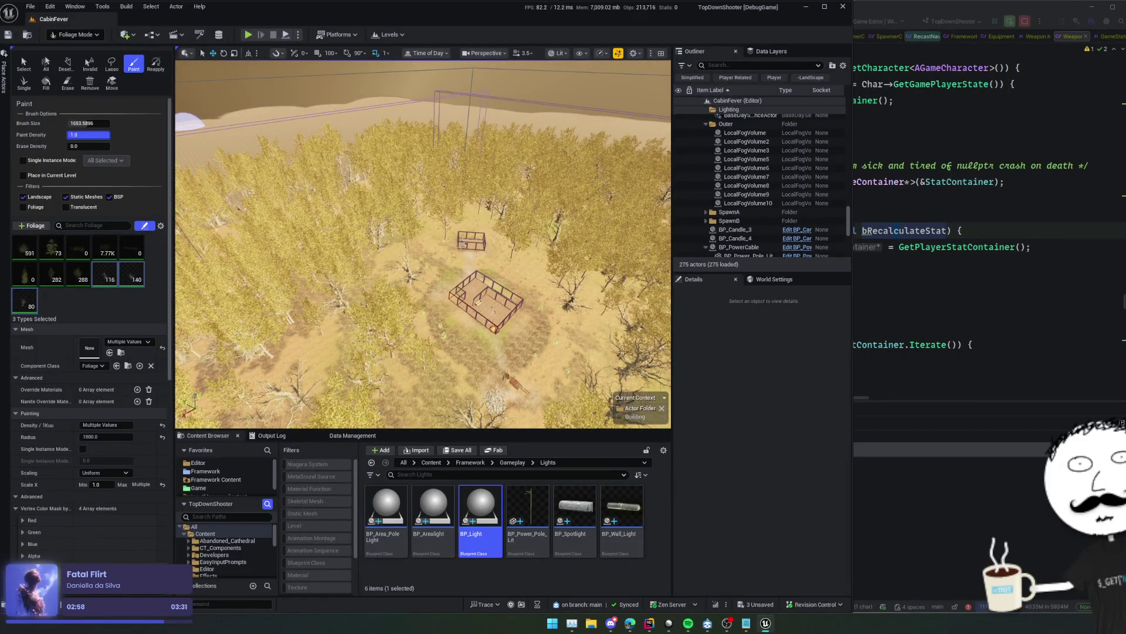
pyautogui.scroll(3, 459, 380)
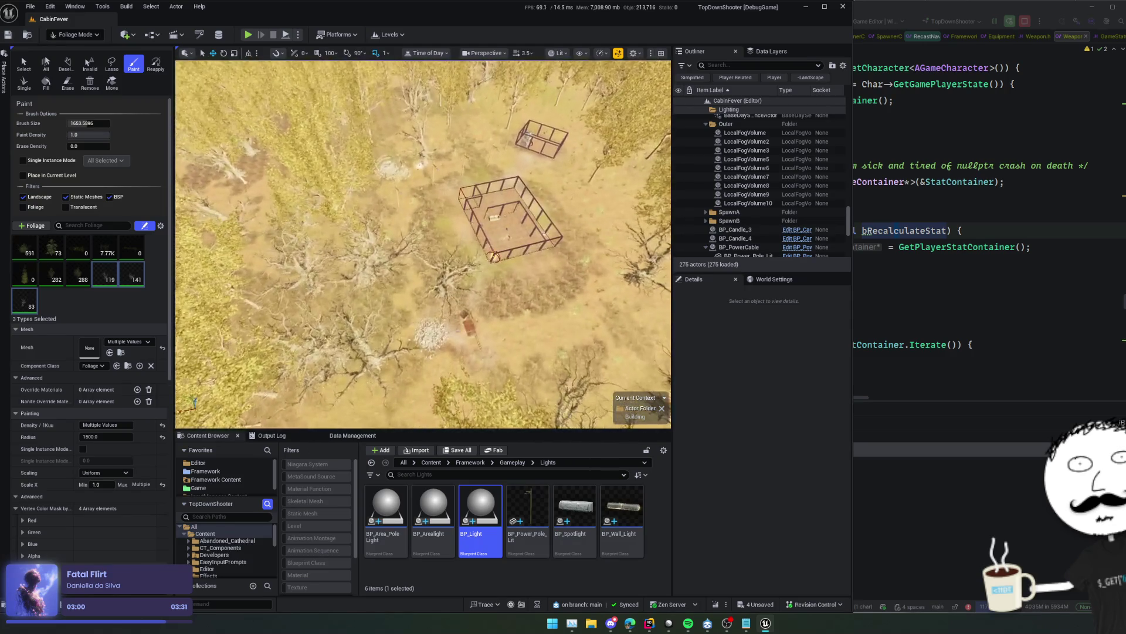
pyautogui.hotkey('ctrl', 'z')
pyautogui.scroll(-5, 376, 304)
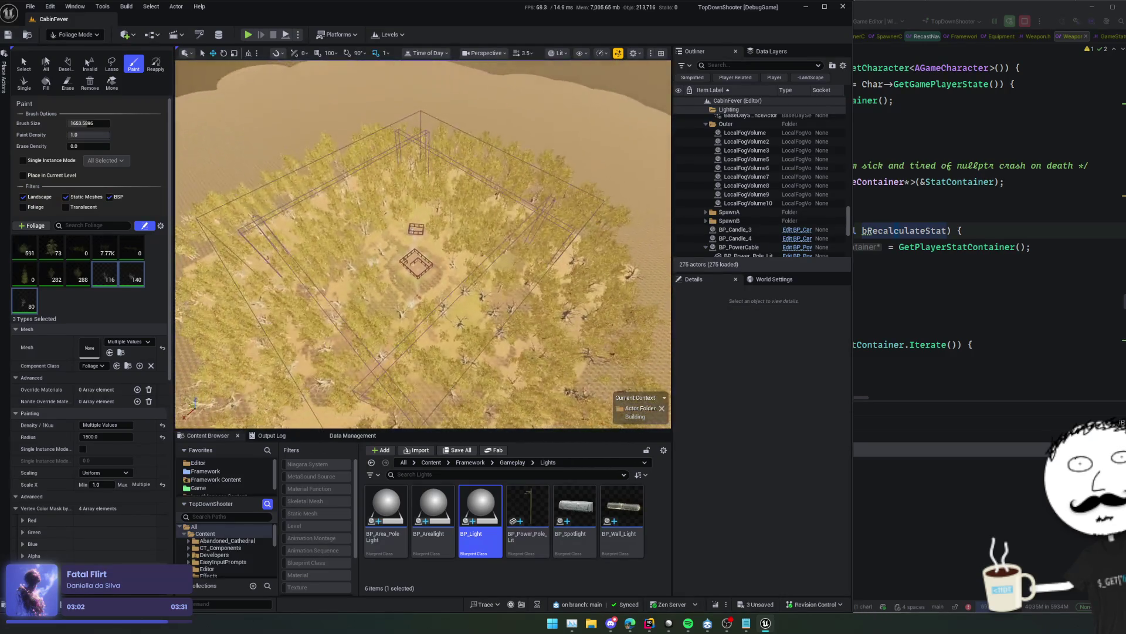
# Save the level and switch from foliage painting back to Selection Mode
pyautogui.hotkey('ctrl', 's')
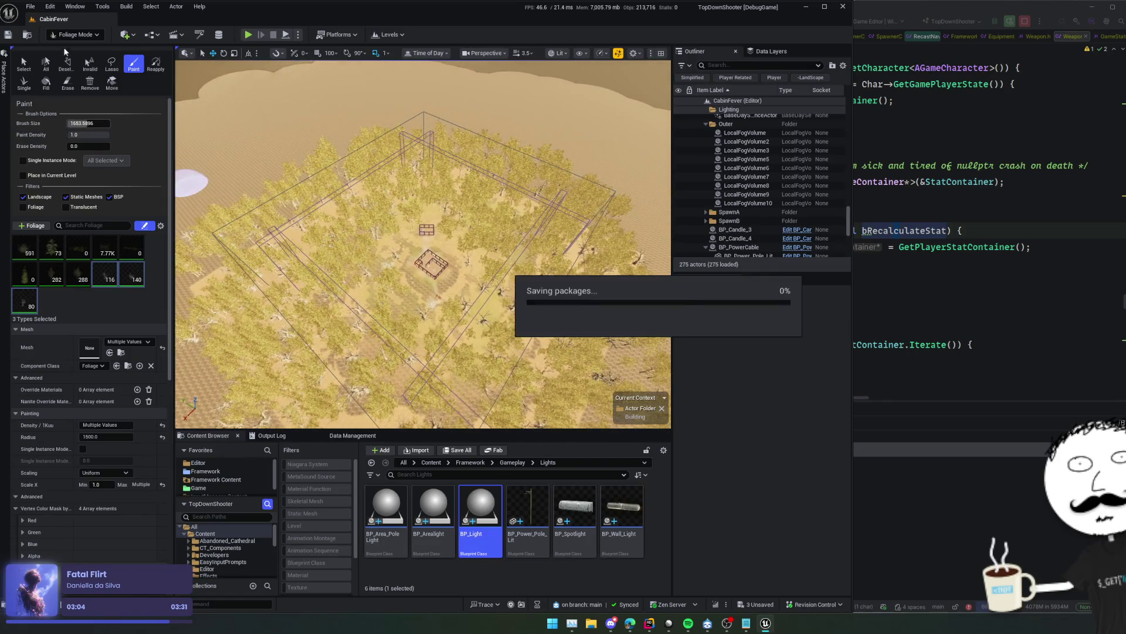
pyautogui.click(74, 34)
pyautogui.click(78, 50)
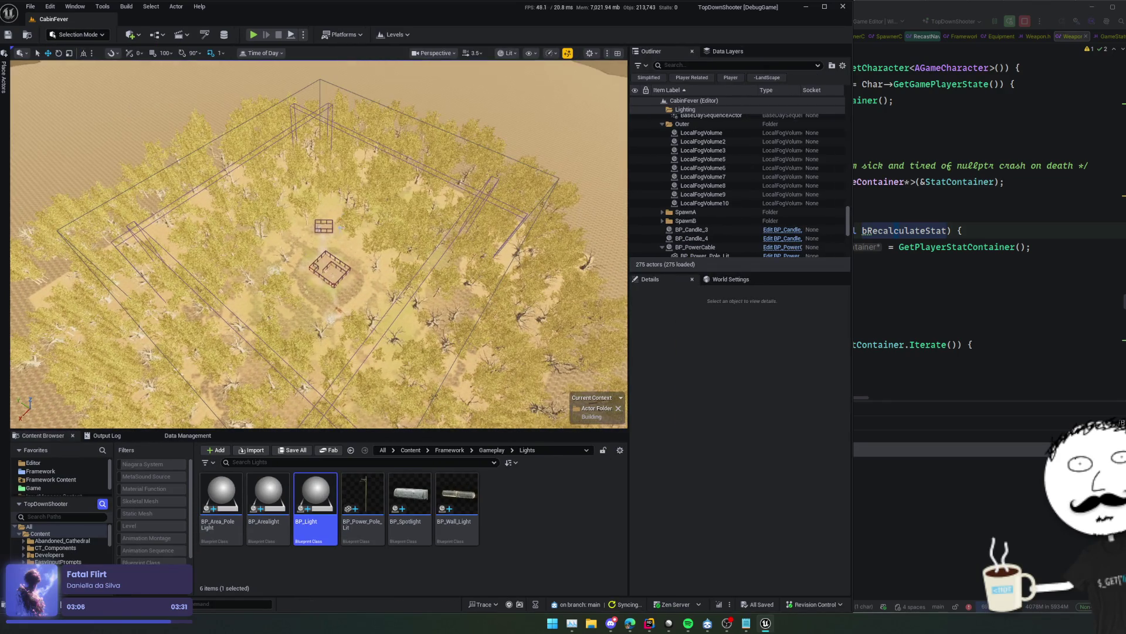
# Orbit to square up the cabin frame, then raise the Content Browser splitter
pyautogui.scroll(10, 340, 227)
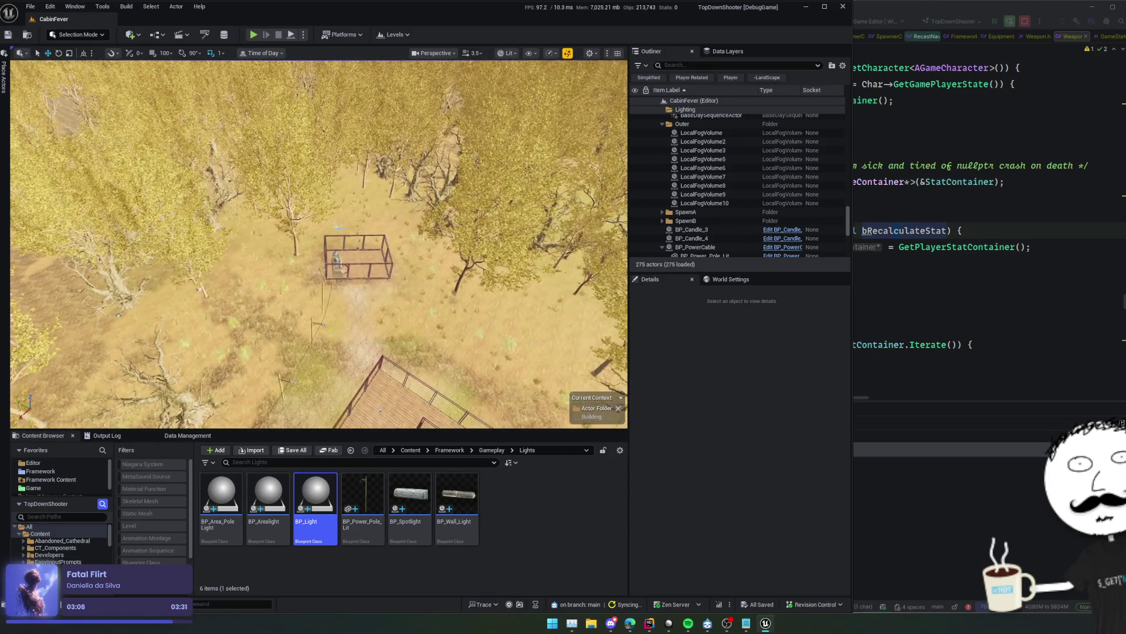
pyautogui.scroll(5, 340, 227)
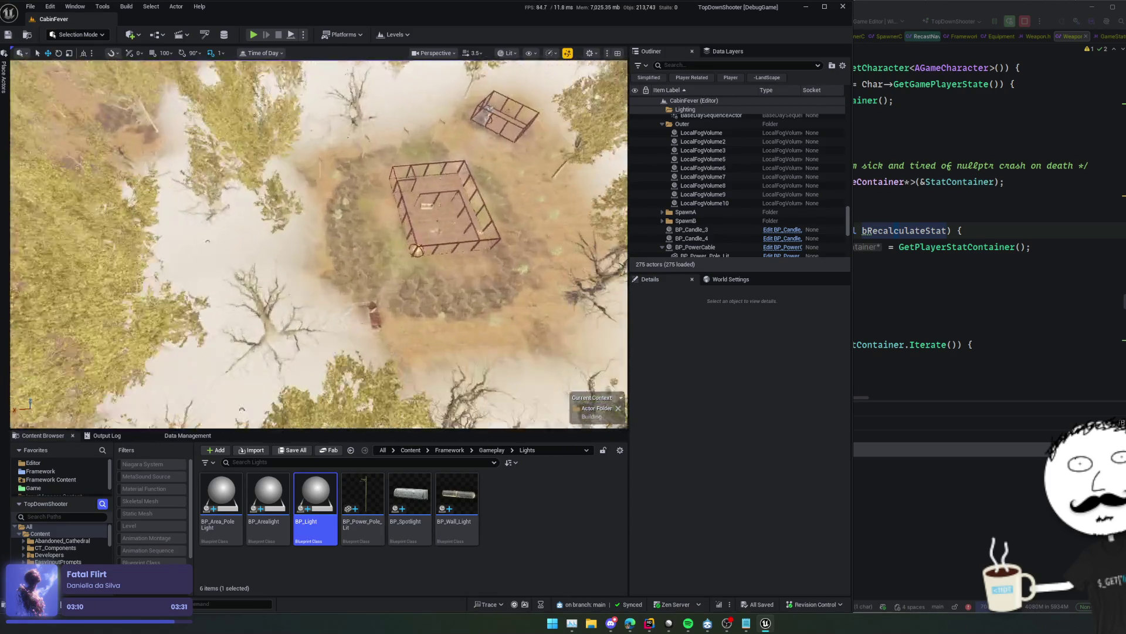
pyautogui.scroll(5, 319, 245)
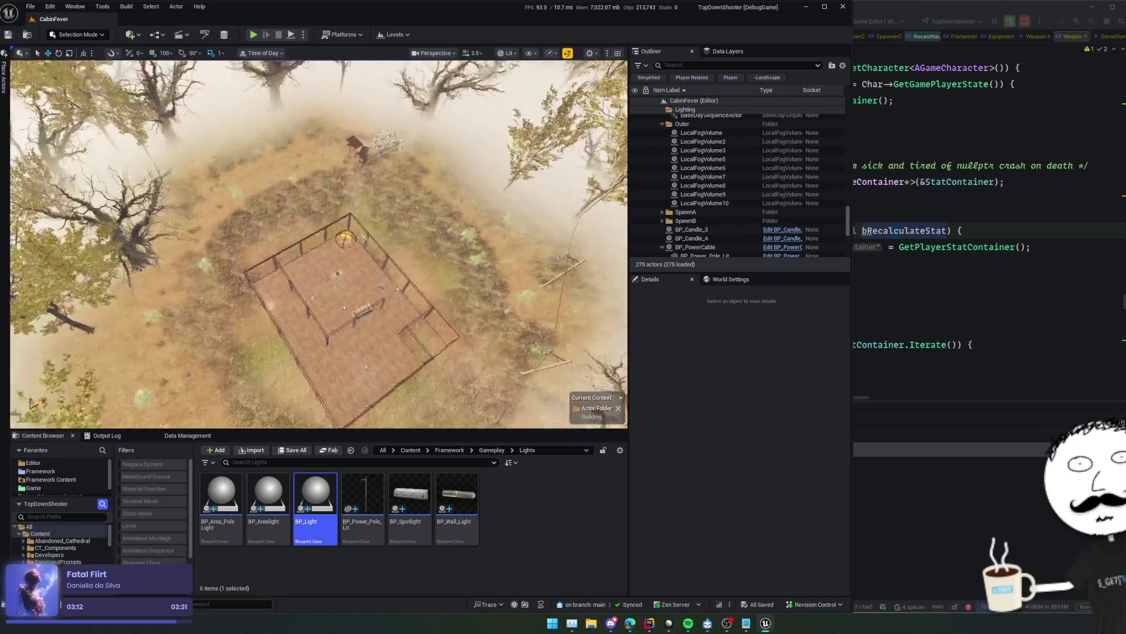
pyautogui.moveTo(319, 245); pyautogui.dragTo(450, 254)
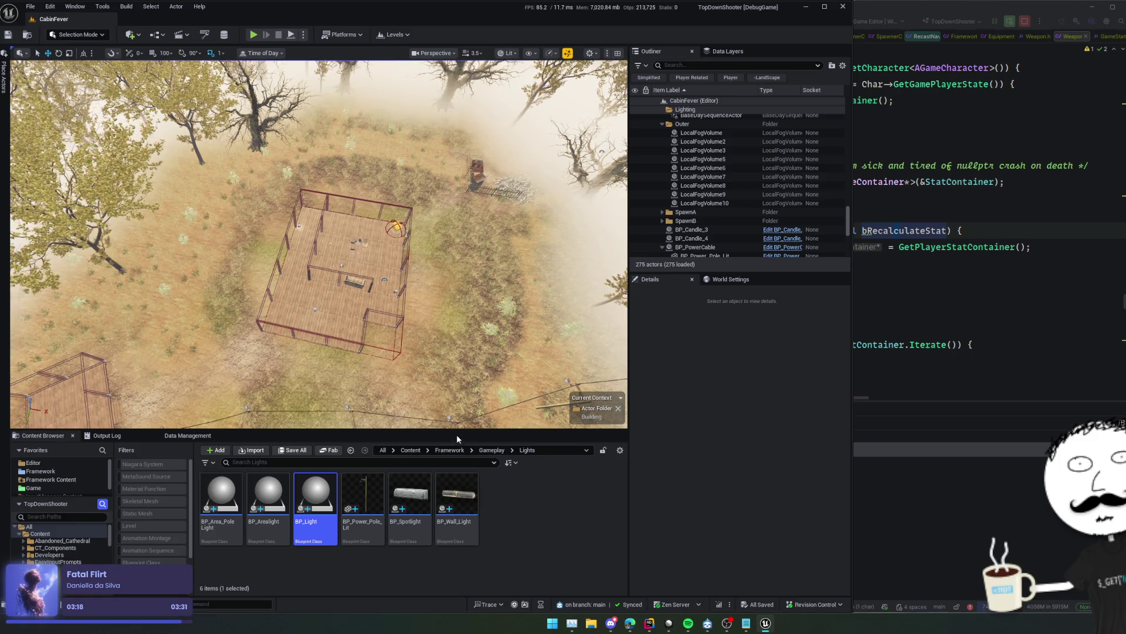
pyautogui.moveTo(458, 431); pyautogui.dragTo(459, 387)
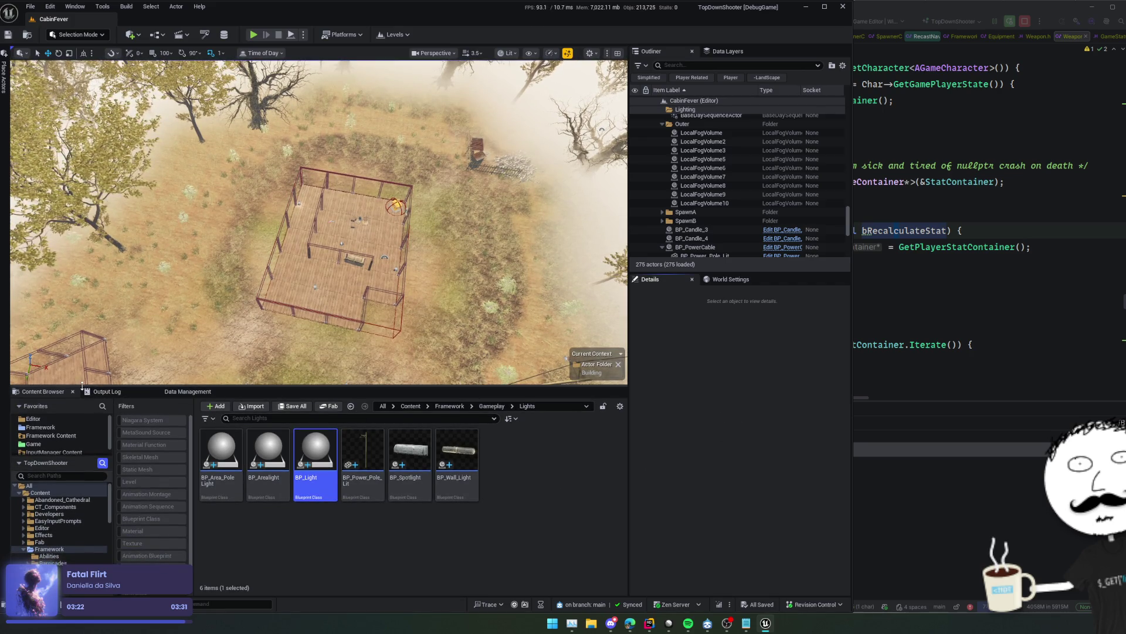
# Open Fab, move its window right, and filter the ThirdParty folder for 'fence'
pyautogui.click(325, 407)
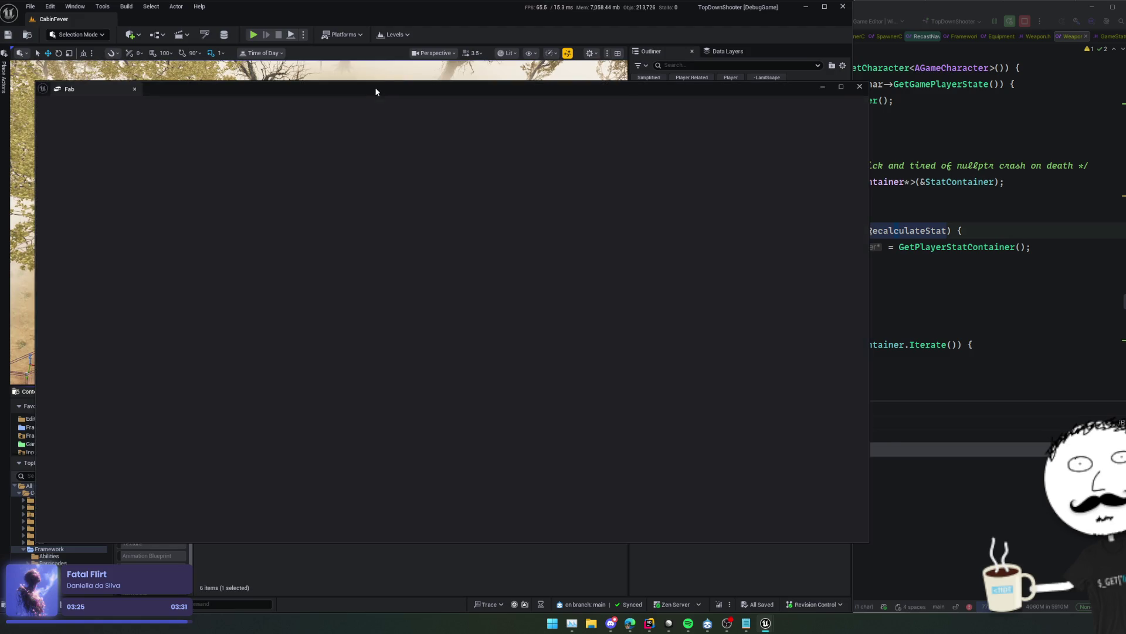
pyautogui.moveTo(375, 87); pyautogui.dragTo(926, 89)
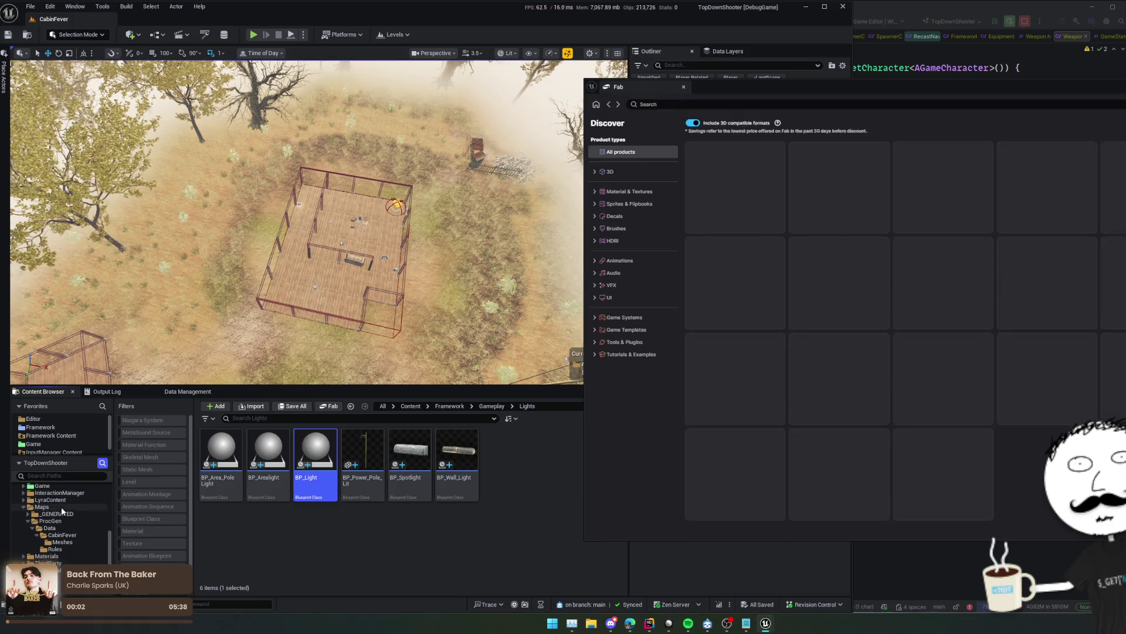
pyautogui.scroll(-2, 59, 523)
pyautogui.click(48, 538)
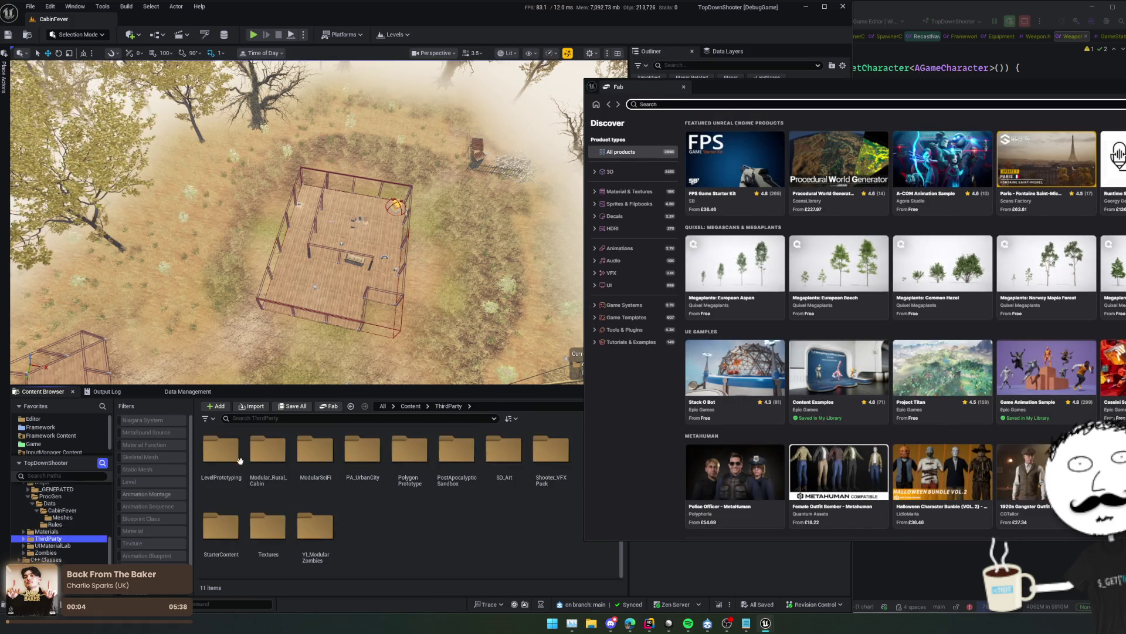
pyautogui.click(302, 418)
pyautogui.write('ce')
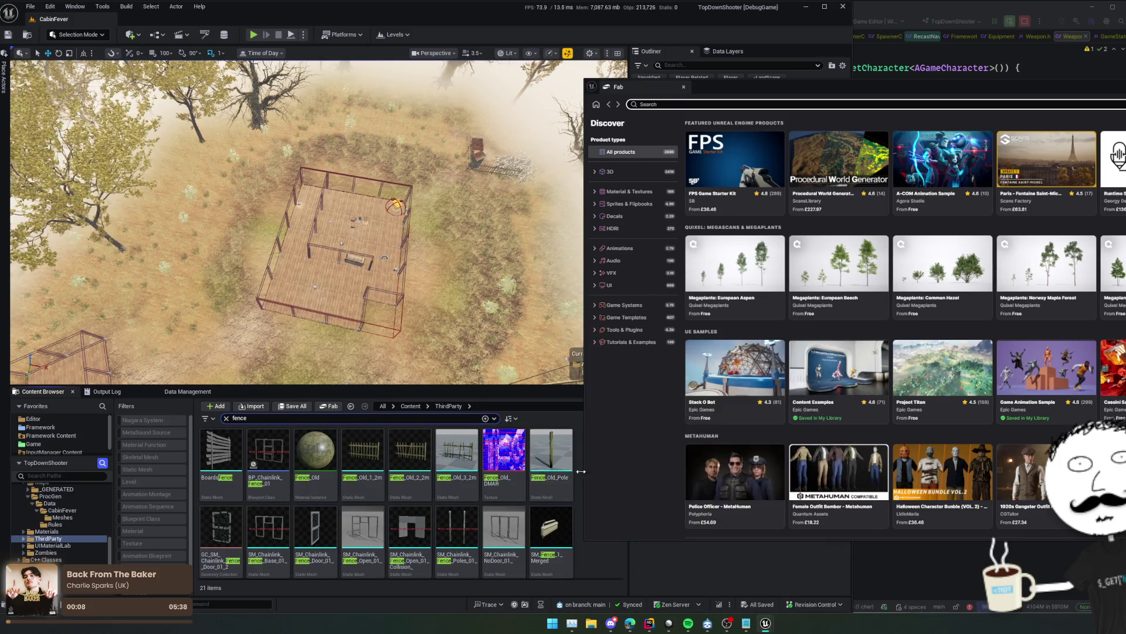
# Shift the Fab window further right and limit the fence results to Static Mesh assets
pyautogui.scroll(-1, 546, 484)
pyautogui.moveTo(749, 95); pyautogui.dragTo(787, 95)
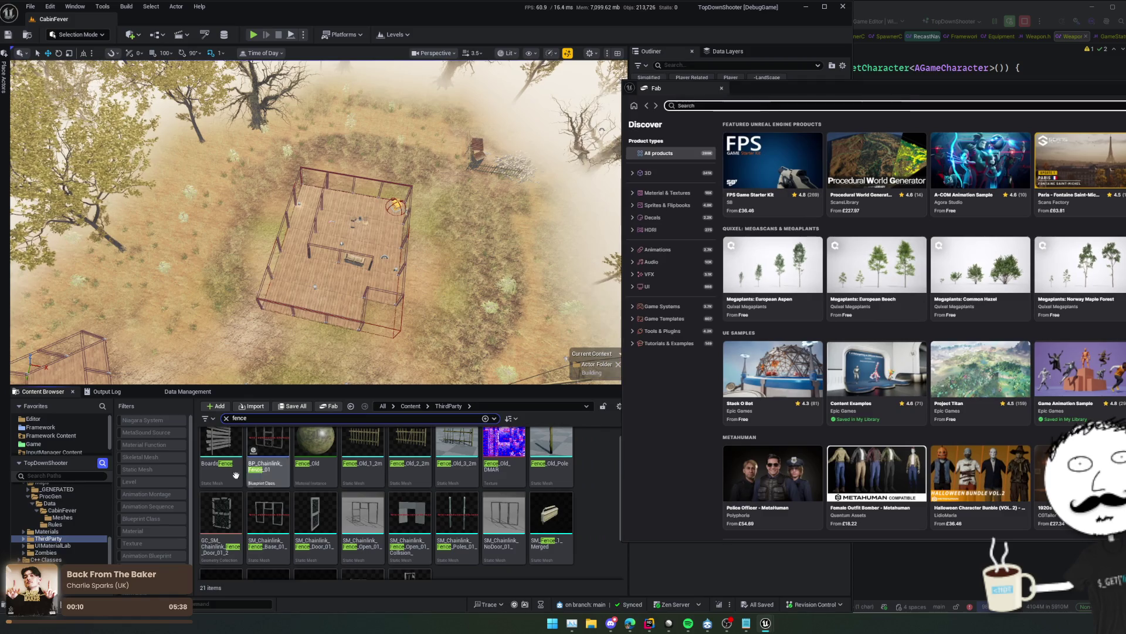
pyautogui.click(130, 470)
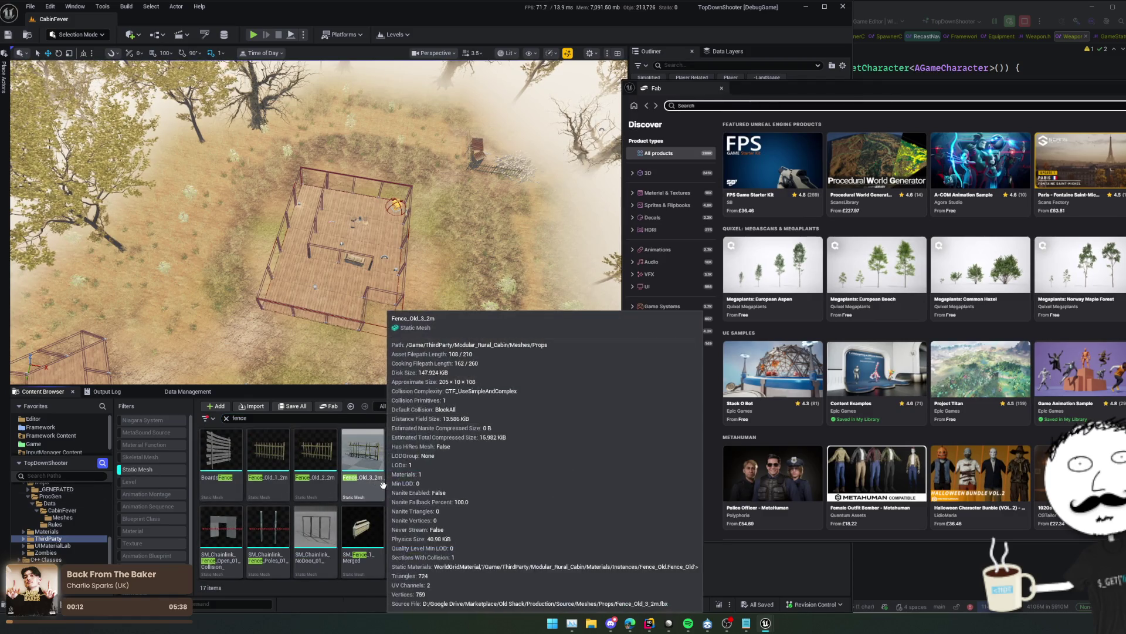
pyautogui.moveTo(213, 471)
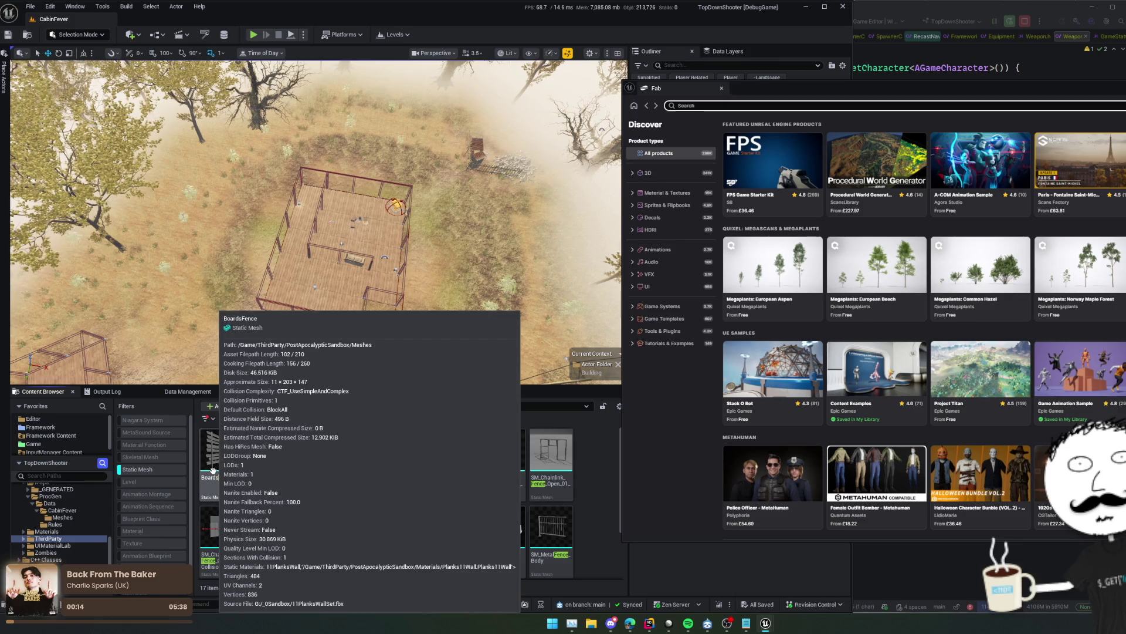
pyautogui.scroll(-2, 601, 488)
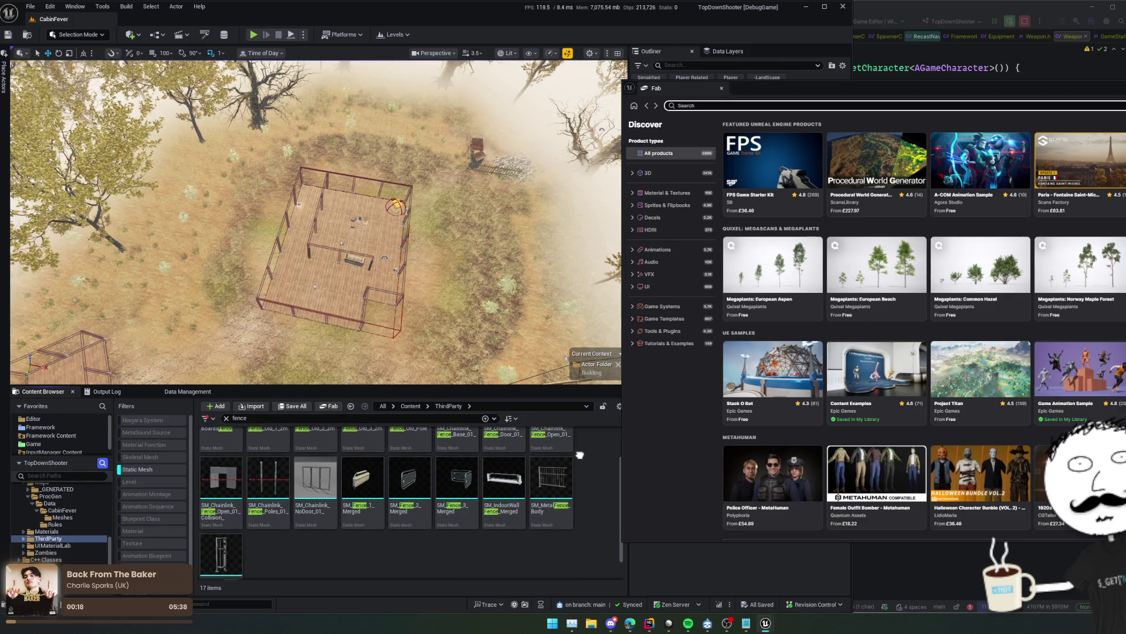
pyautogui.scroll(-1, 595, 464)
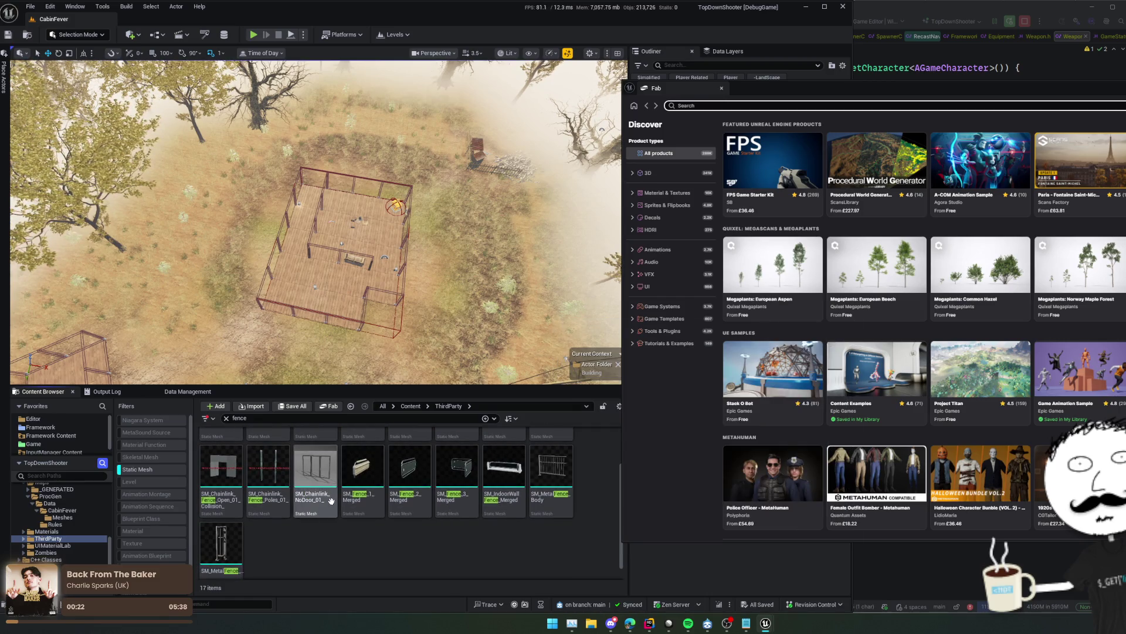
# Test-place SM_Chainlink_NoDoor_01 in the level, undo it, and try the metal fence body
pyautogui.moveTo(331, 501)
pyautogui.scroll(-3, 317, 223)
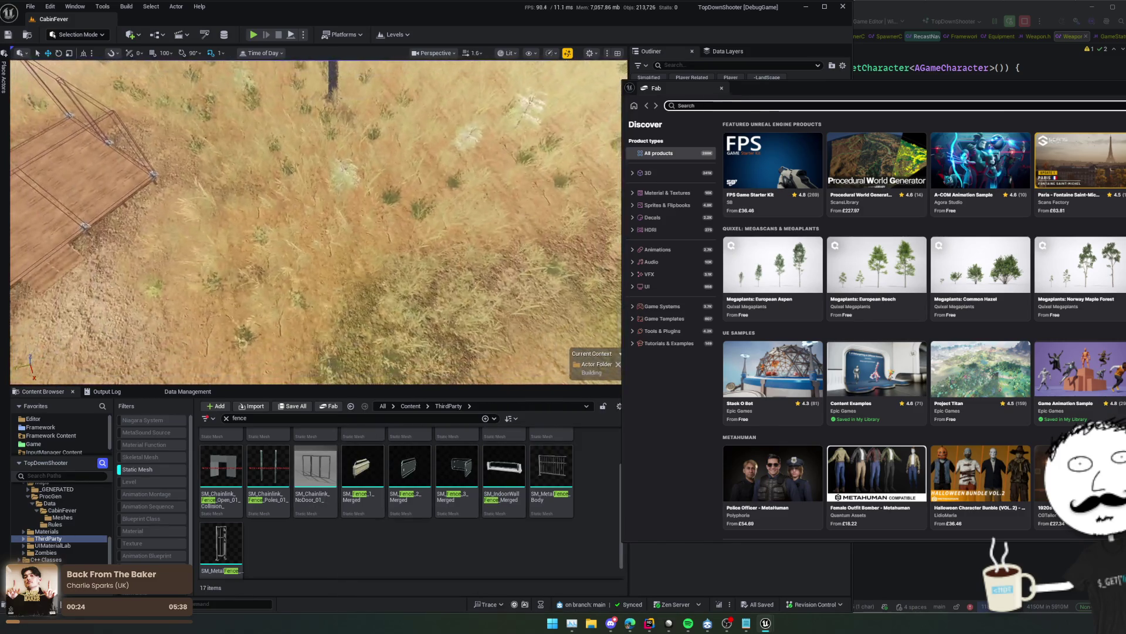
pyautogui.scroll(-1, 317, 223)
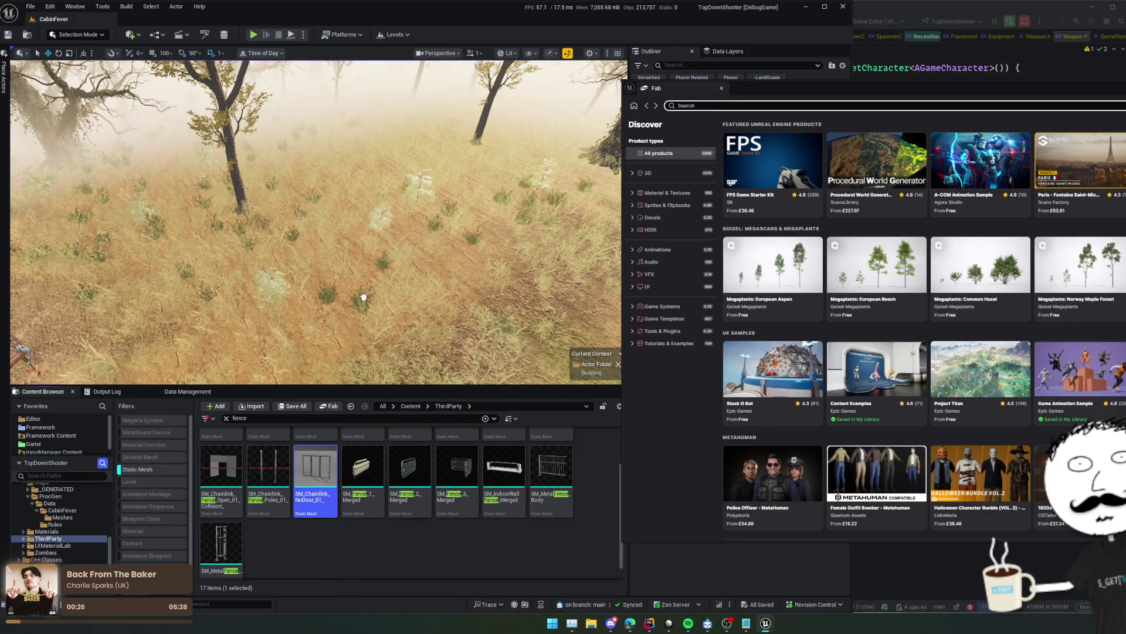
pyautogui.moveTo(360, 303)
pyautogui.mouseDown()
pyautogui.moveTo(511, 276)
pyautogui.moveTo(475, 358)
pyautogui.moveTo(452, 305)
pyautogui.moveTo(382, 282)
pyautogui.mouseUp()
pyautogui.scroll(-2, 382, 282)
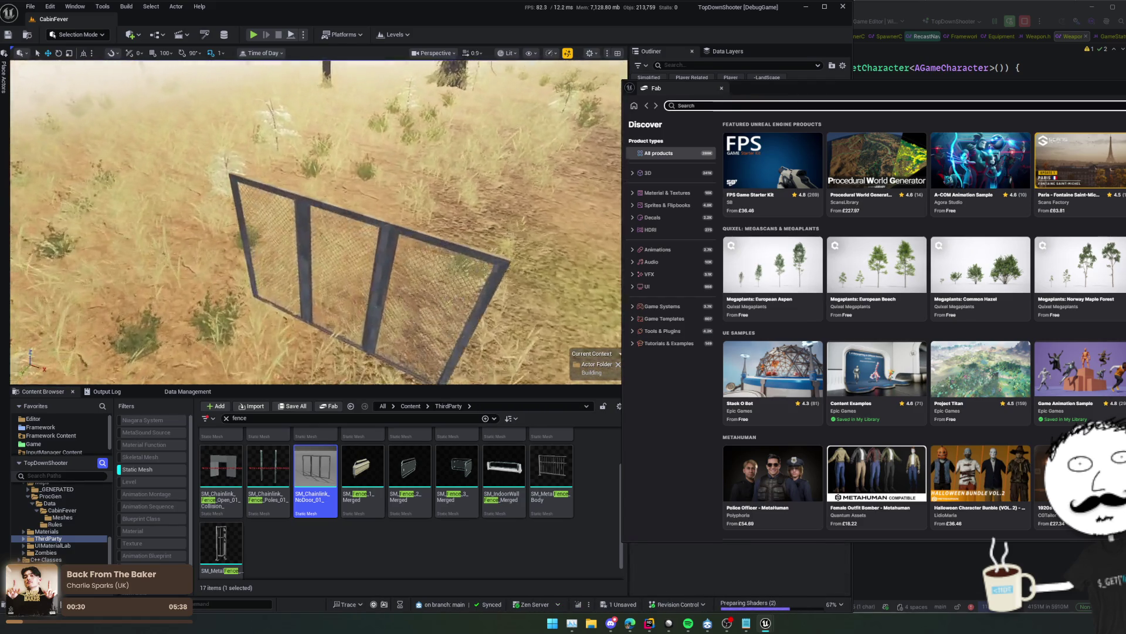
pyautogui.press('s')
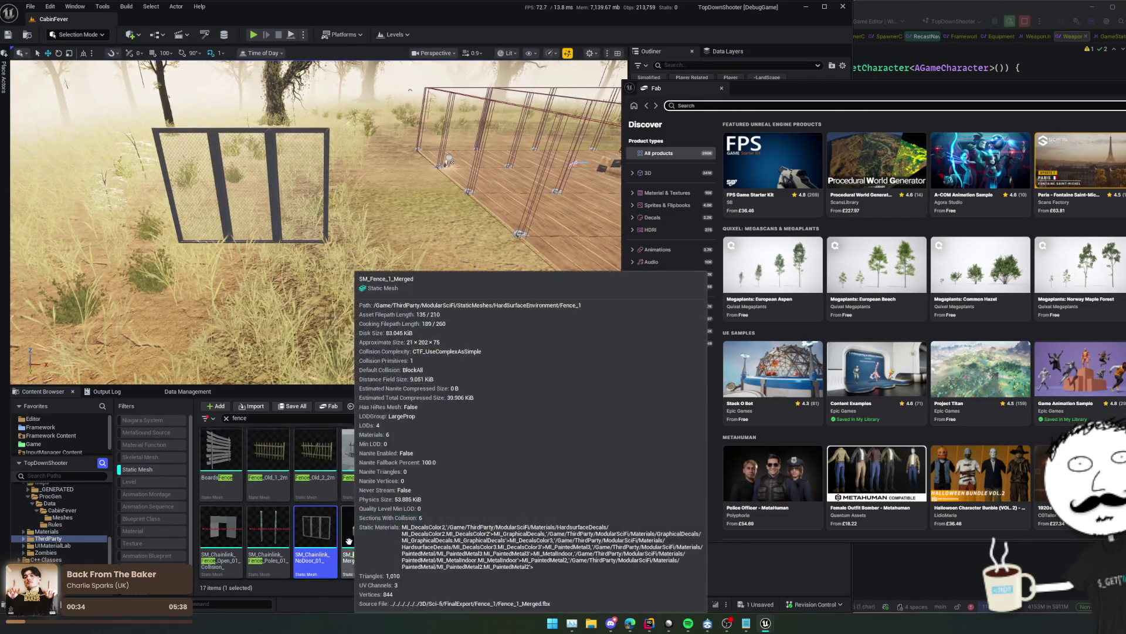
pyautogui.scroll(2, 348, 548)
pyautogui.scroll(-2, 423, 358)
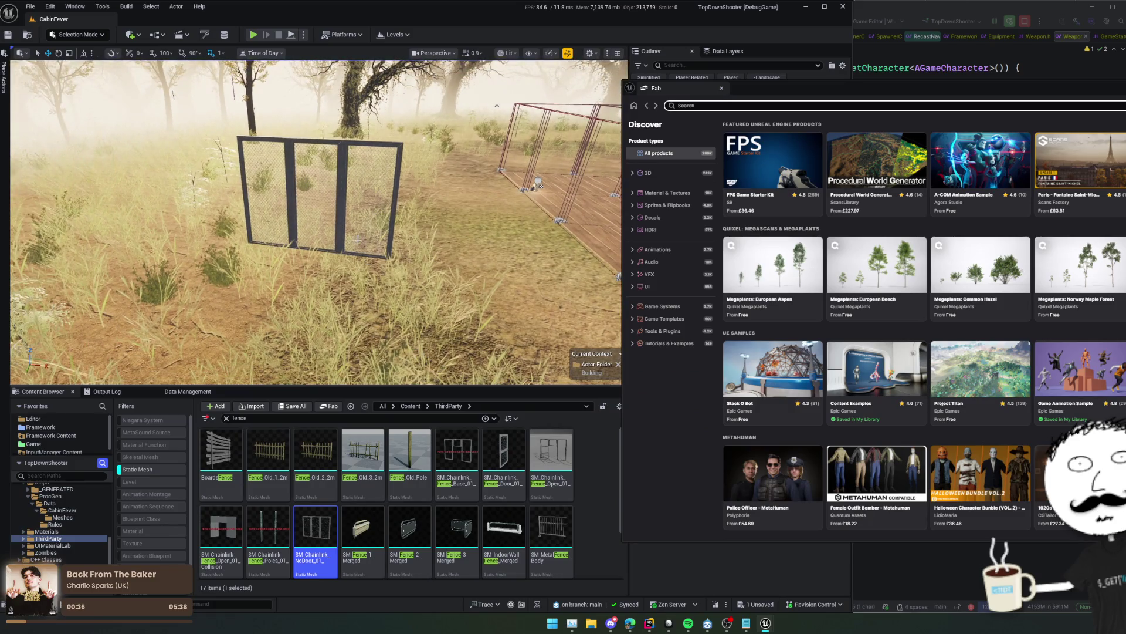
pyautogui.hotkey('ctrl', 'z')
pyautogui.hotkey('ctrl', 'z')
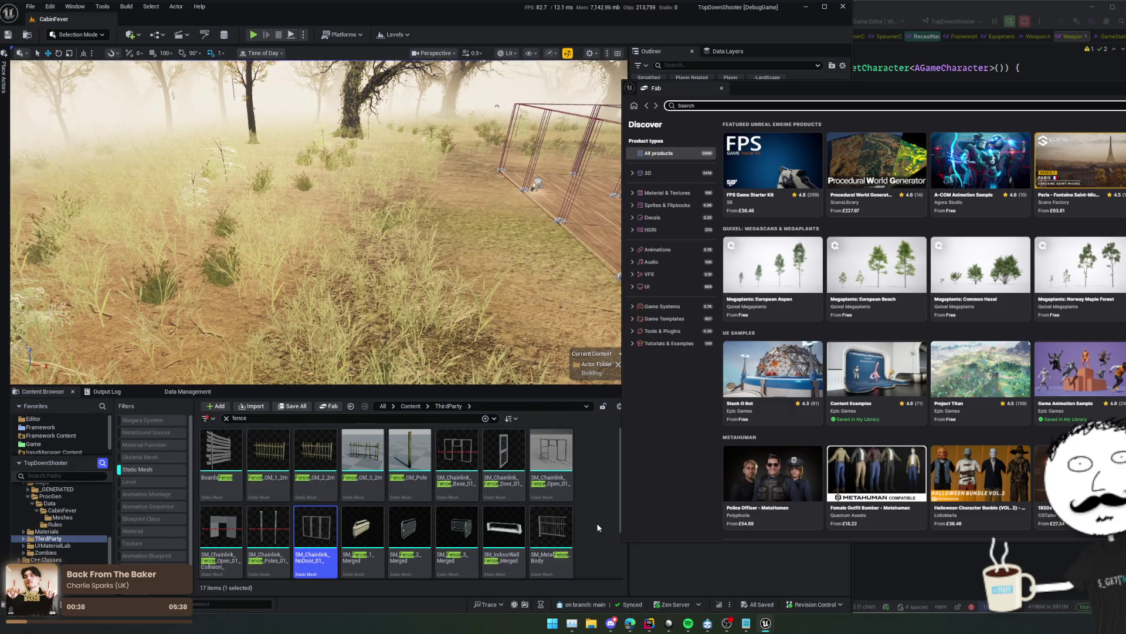
pyautogui.moveTo(551, 531)
pyautogui.mouseDown()
pyautogui.moveTo(337, 293)
pyautogui.moveTo(352, 293)
pyautogui.moveTo(373, 400)
pyautogui.mouseUp()
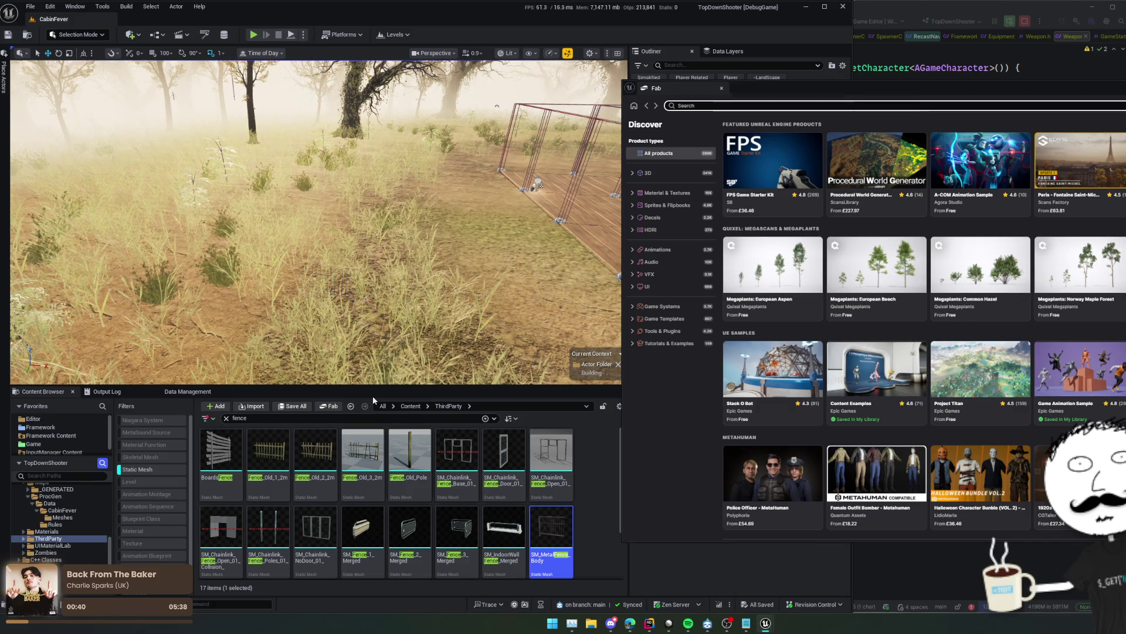
# Move the Fab store window to the centre of the screen
pyautogui.scroll(-2, 396, 499)
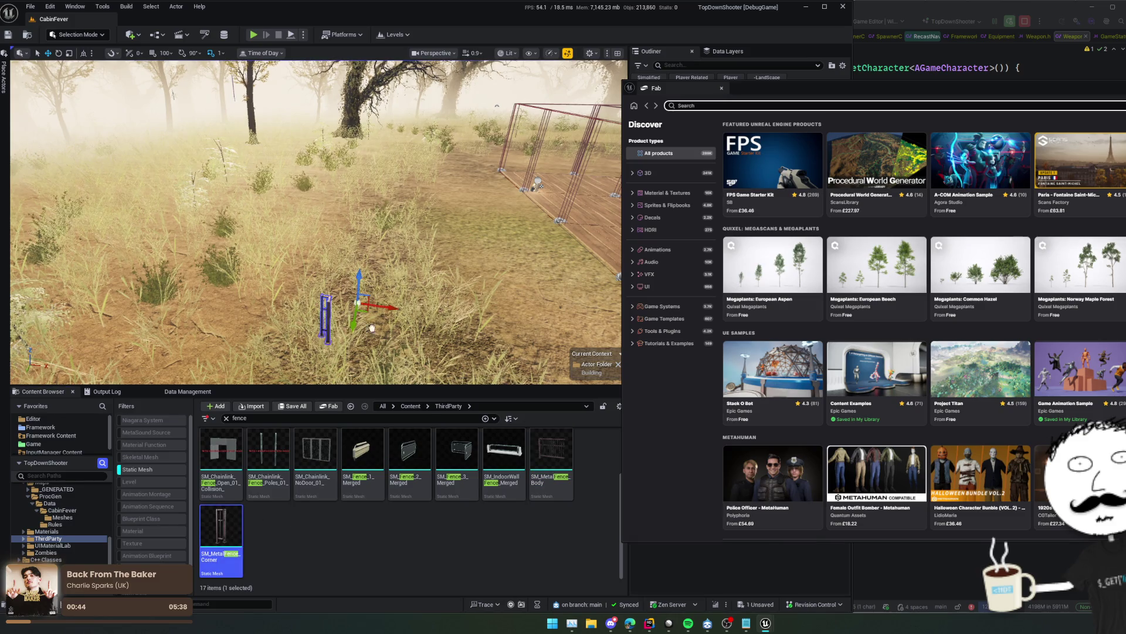
pyautogui.scroll(1, 504, 516)
pyautogui.scroll(1, 505, 516)
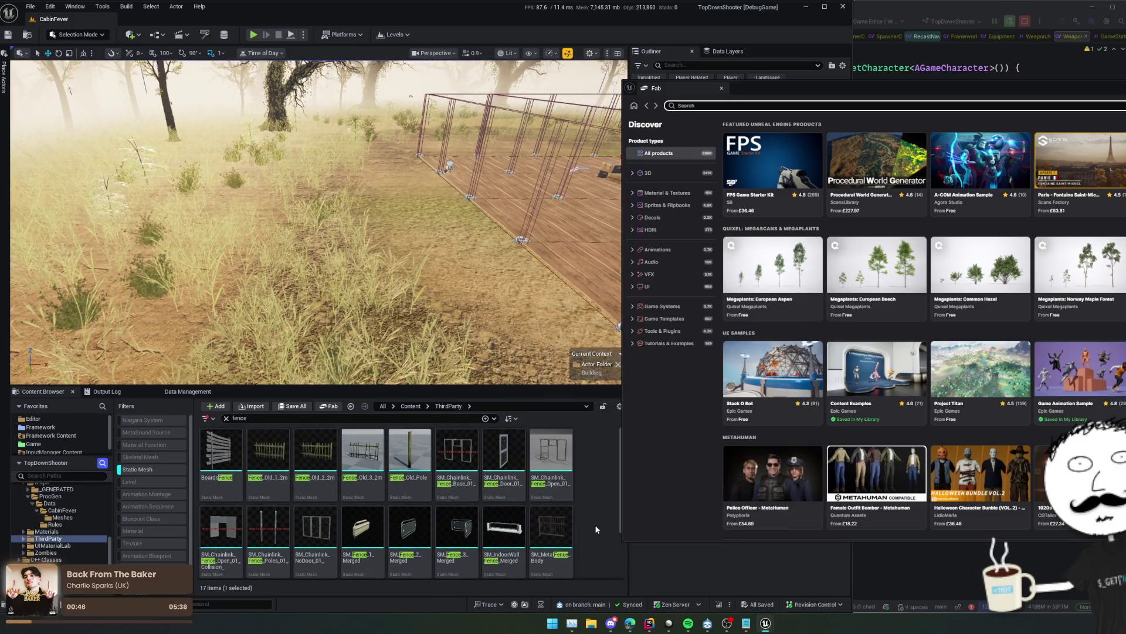
pyautogui.moveTo(968, 88); pyautogui.dragTo(531, 67)
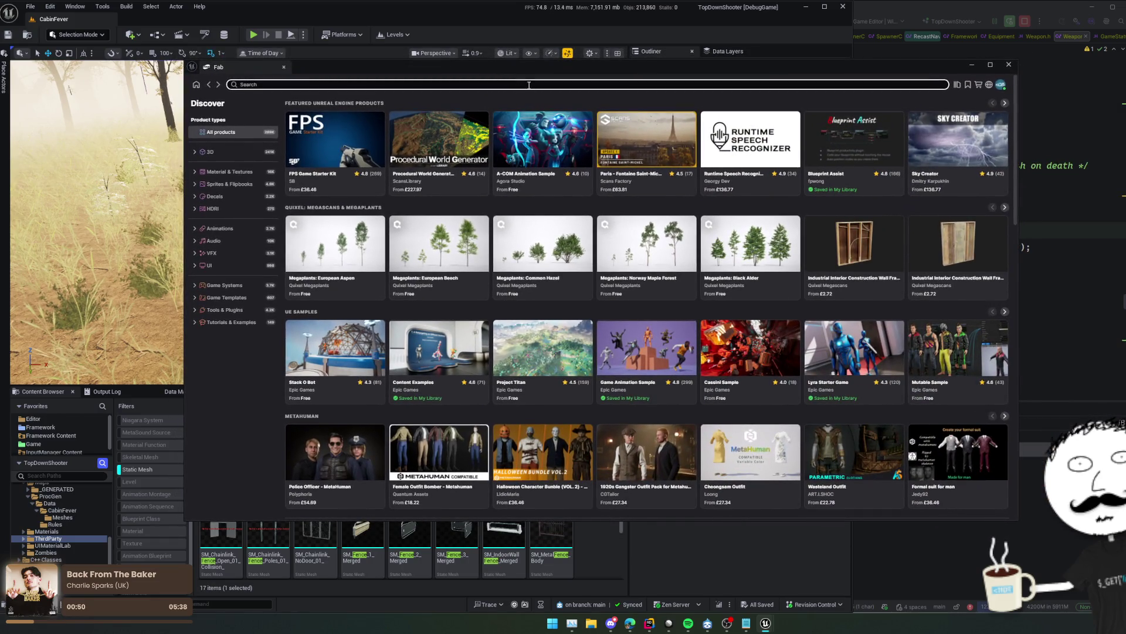
# Search Fab for 'chainlink fence', limited to free 3D products
pyautogui.click(529, 84)
pyautogui.write('chainlink fence')
pyautogui.press('Return')
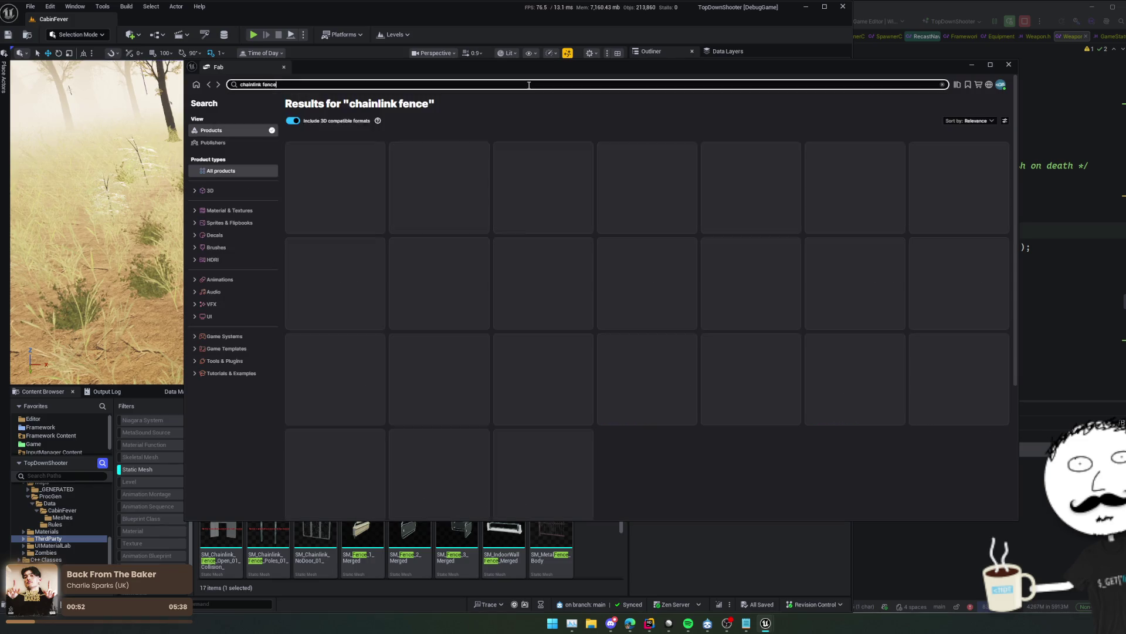
pyautogui.click(240, 194)
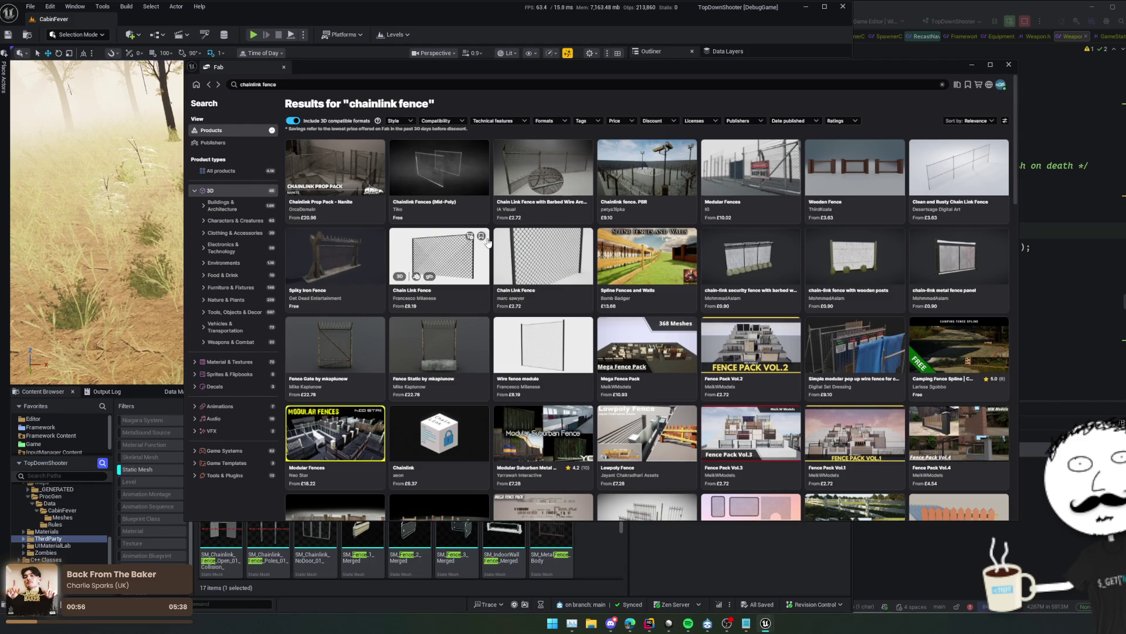
pyautogui.click(631, 122)
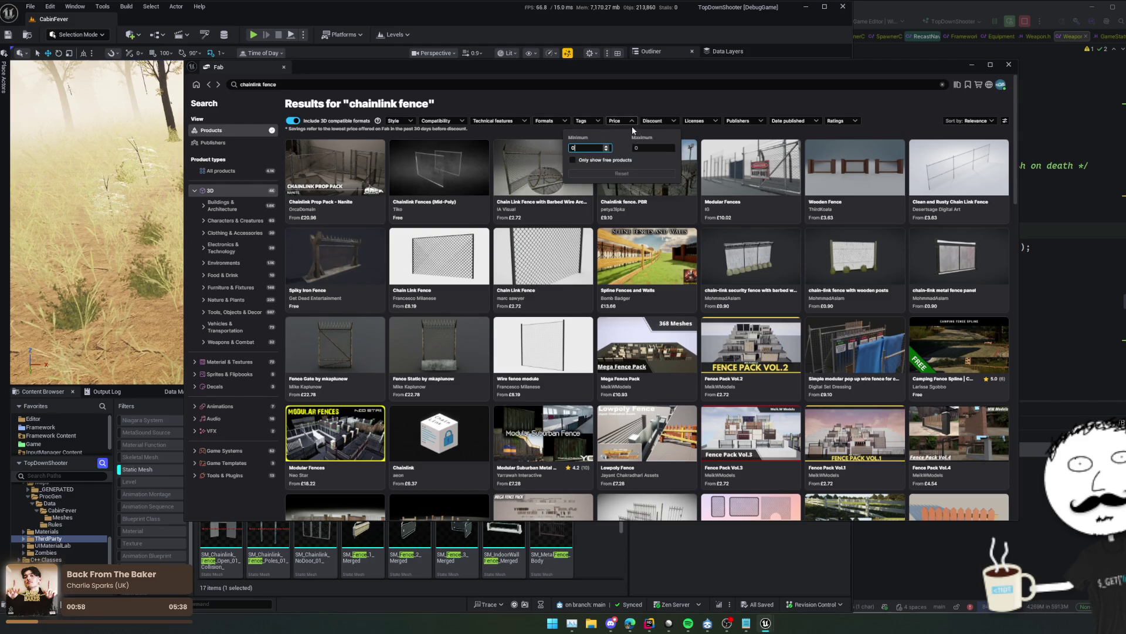
pyautogui.click(603, 161)
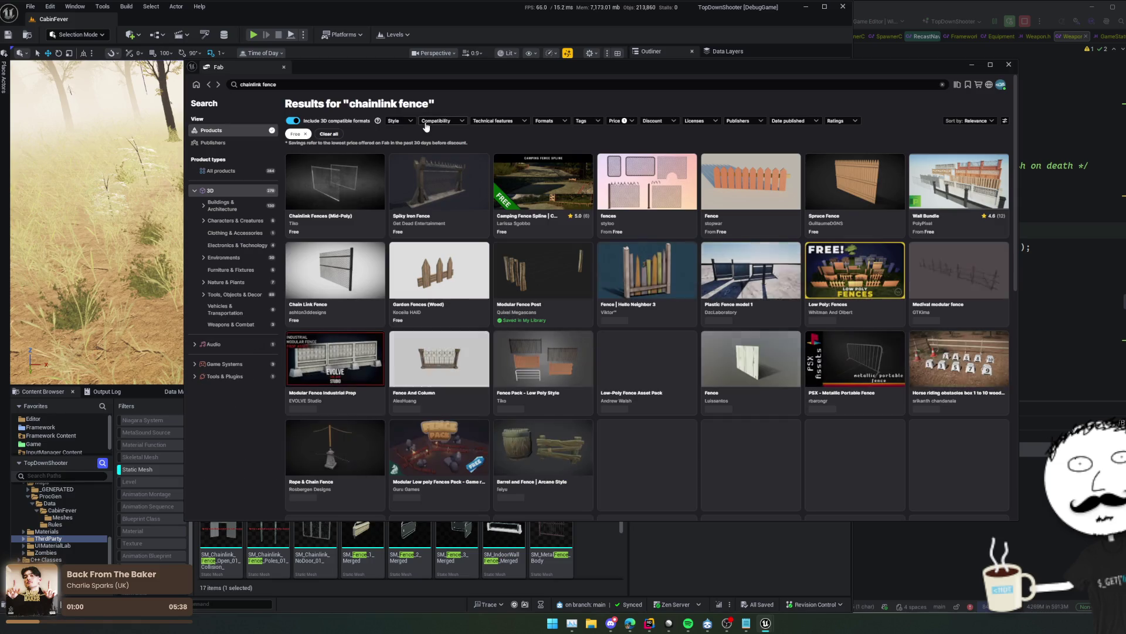
# Check the compatibility, technical features and formats filter options
pyautogui.click(434, 121)
pyautogui.click(438, 123)
pyautogui.click(446, 122)
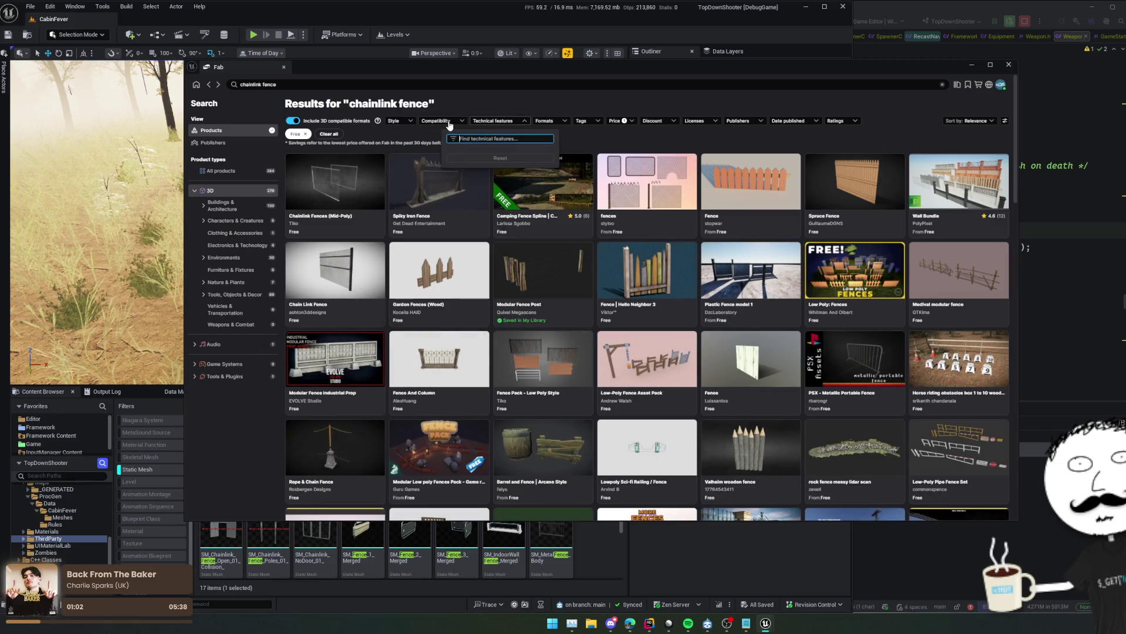
pyautogui.click(449, 122)
pyautogui.click(493, 121)
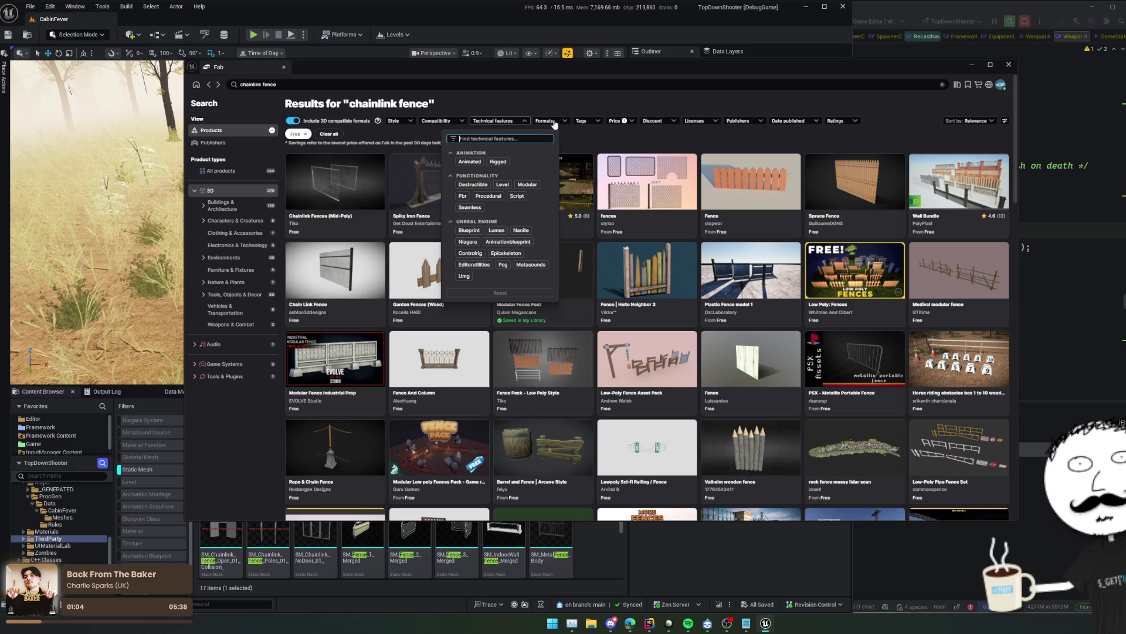
pyautogui.click(545, 121)
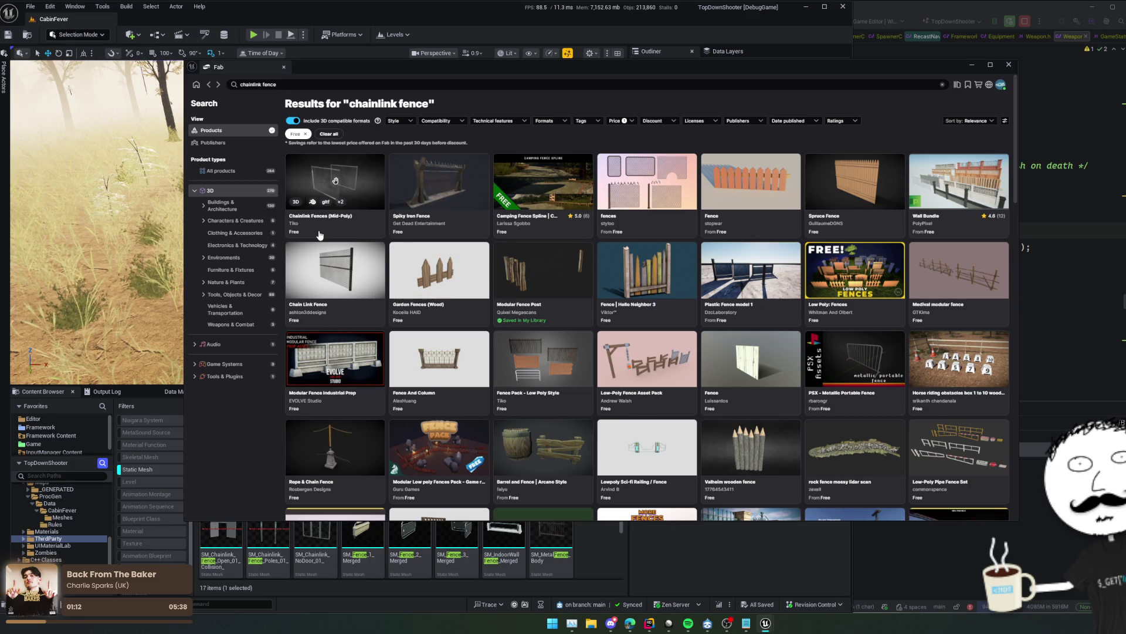
# Scroll the results and view the Chainlink Fences (Mid-Poly) product page
pyautogui.scroll(-1, 452, 313)
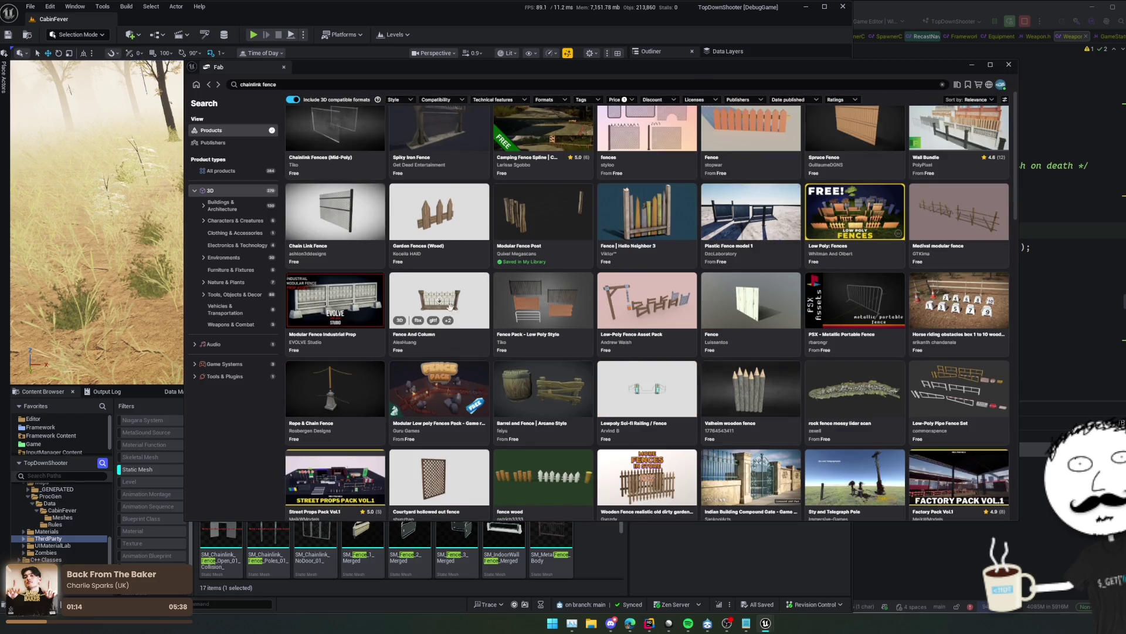
pyautogui.scroll(-4, 451, 306)
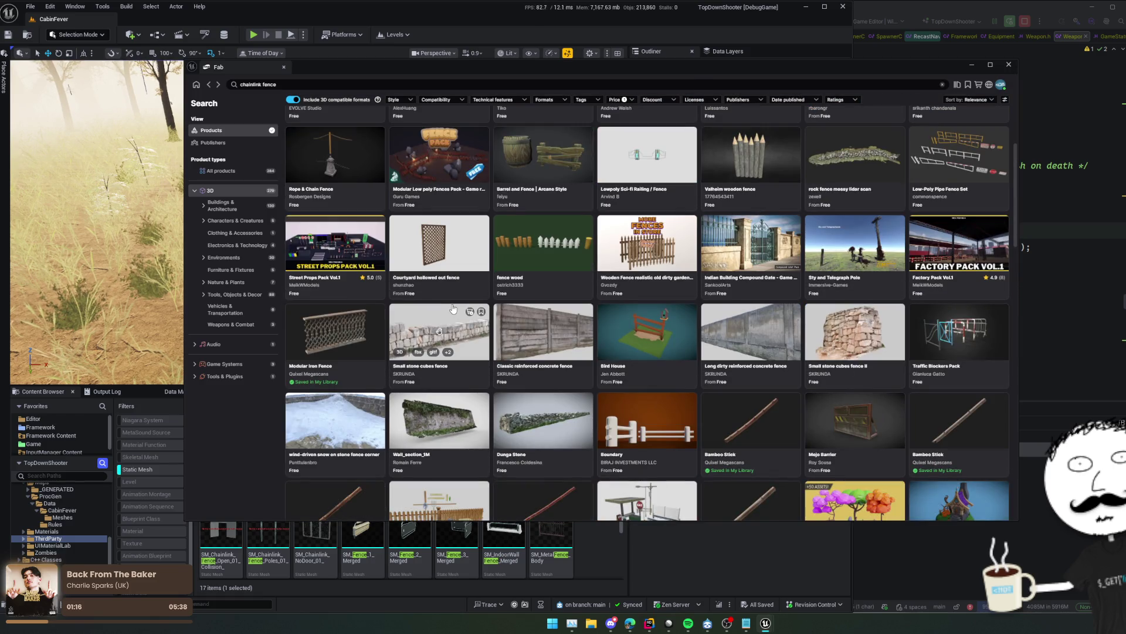
pyautogui.scroll(-1, 453, 309)
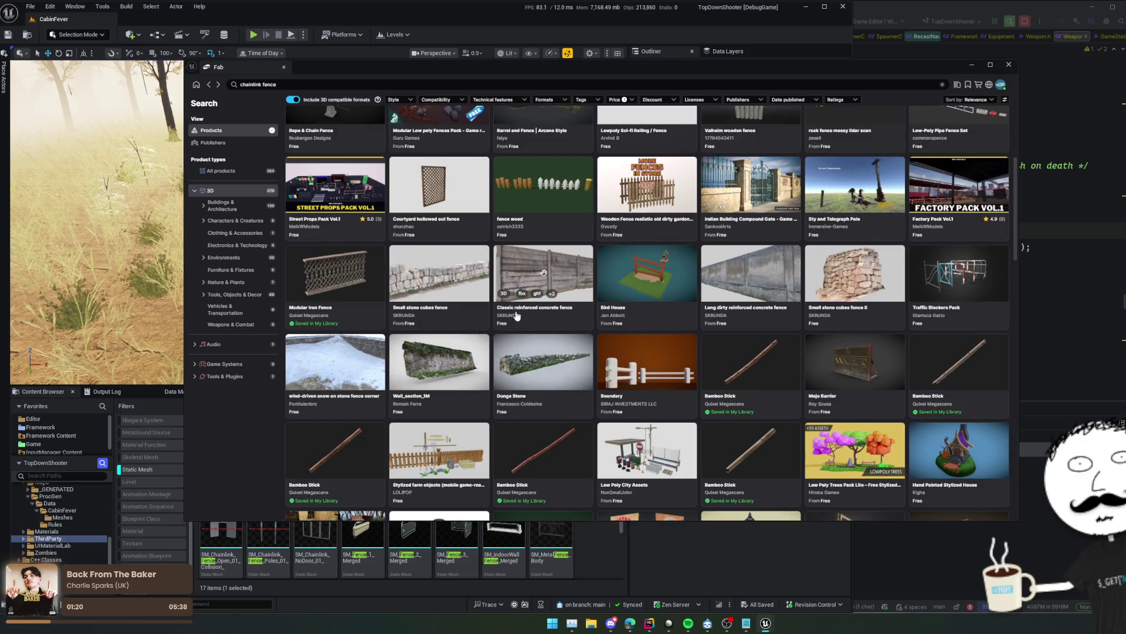
pyautogui.scroll(6, 526, 308)
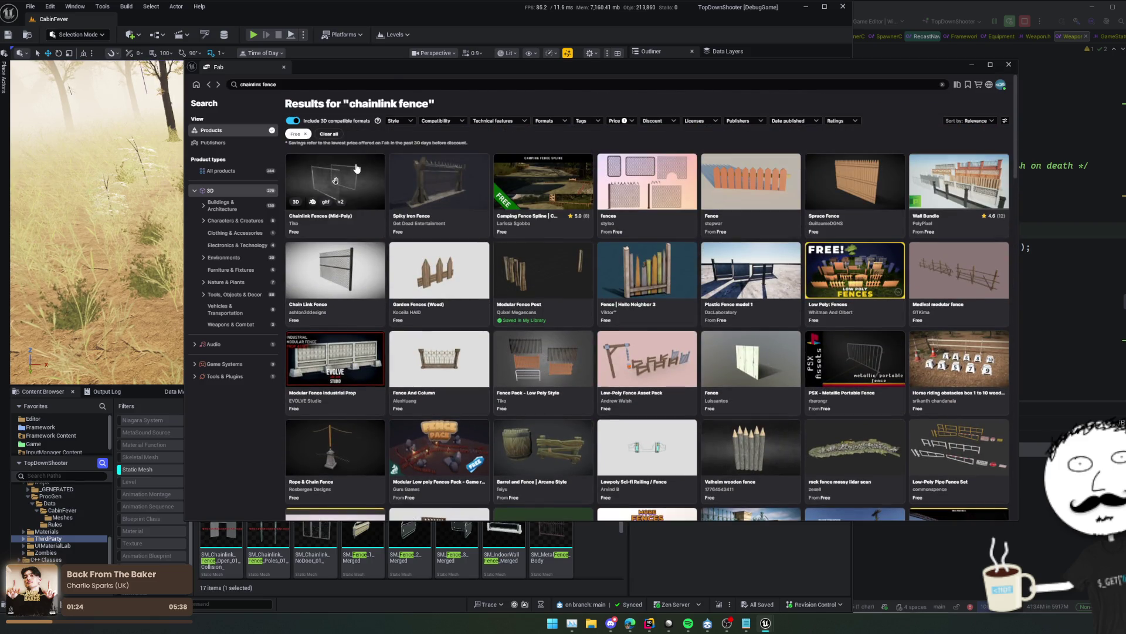
pyautogui.click(356, 168)
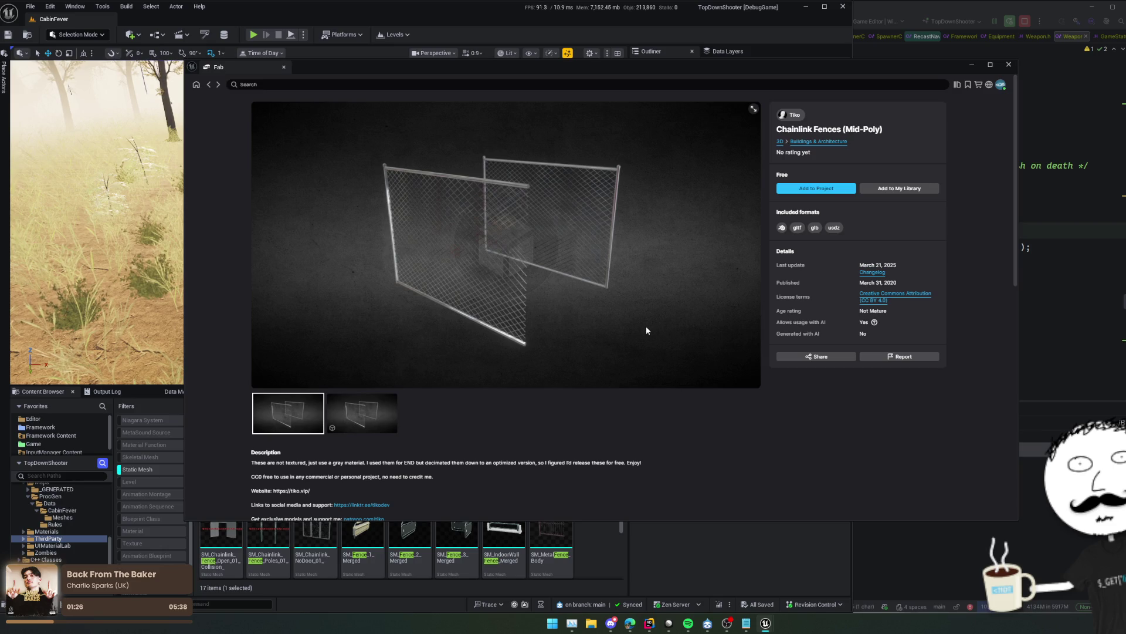
pyautogui.scroll(-3, 647, 331)
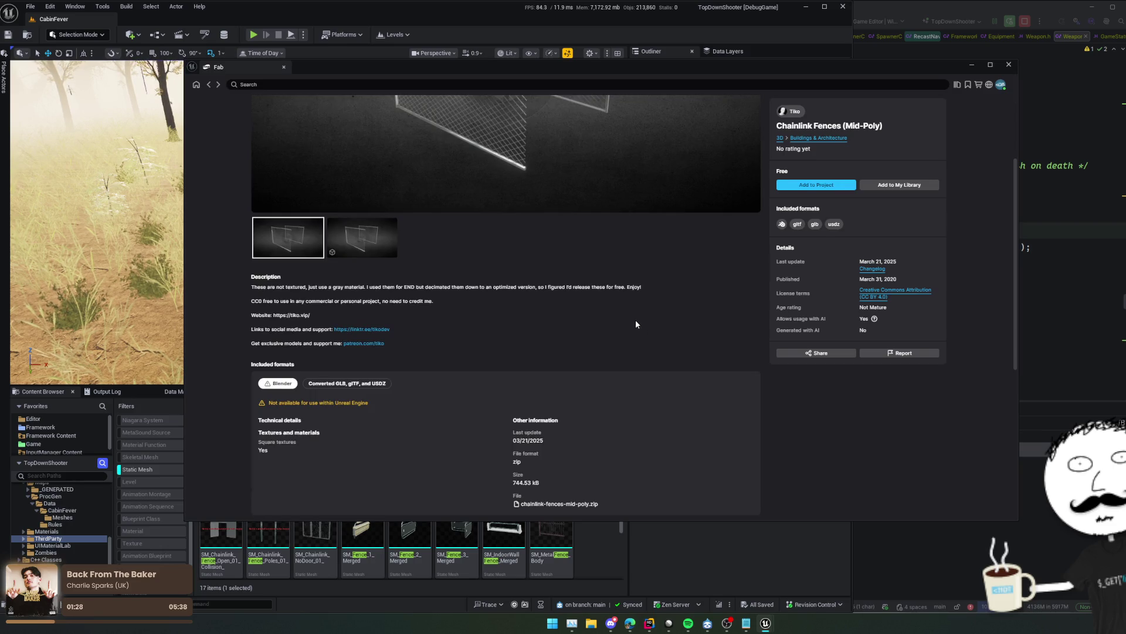
# Go back to the chainlink fence results and scroll through more of them
pyautogui.click(206, 87)
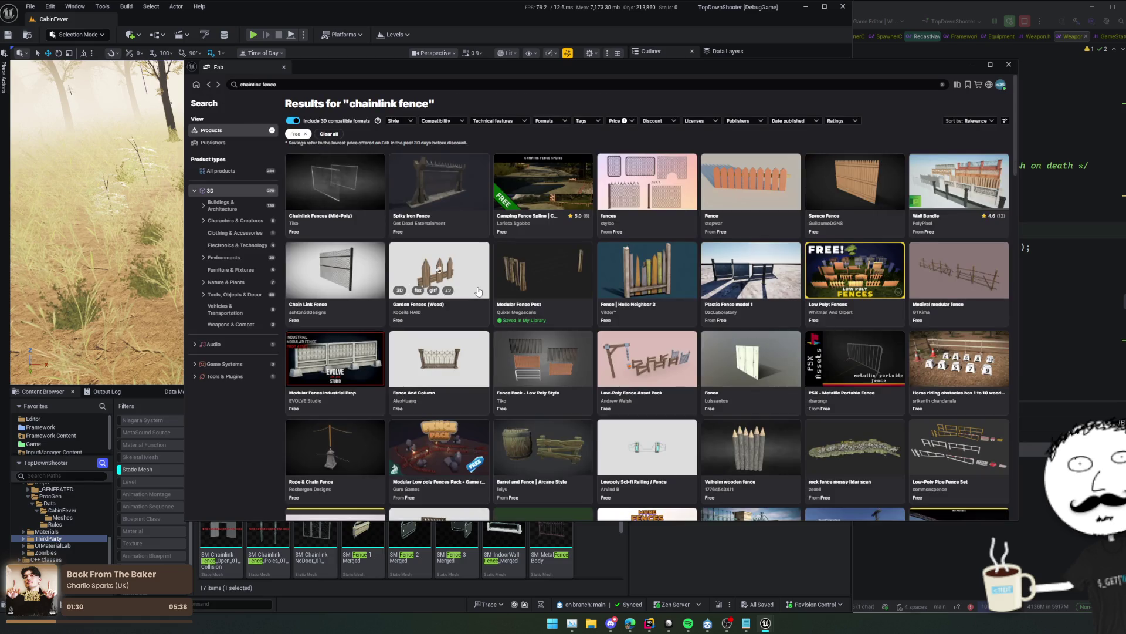
pyautogui.scroll(-4, 605, 315)
pyautogui.scroll(-15, 605, 314)
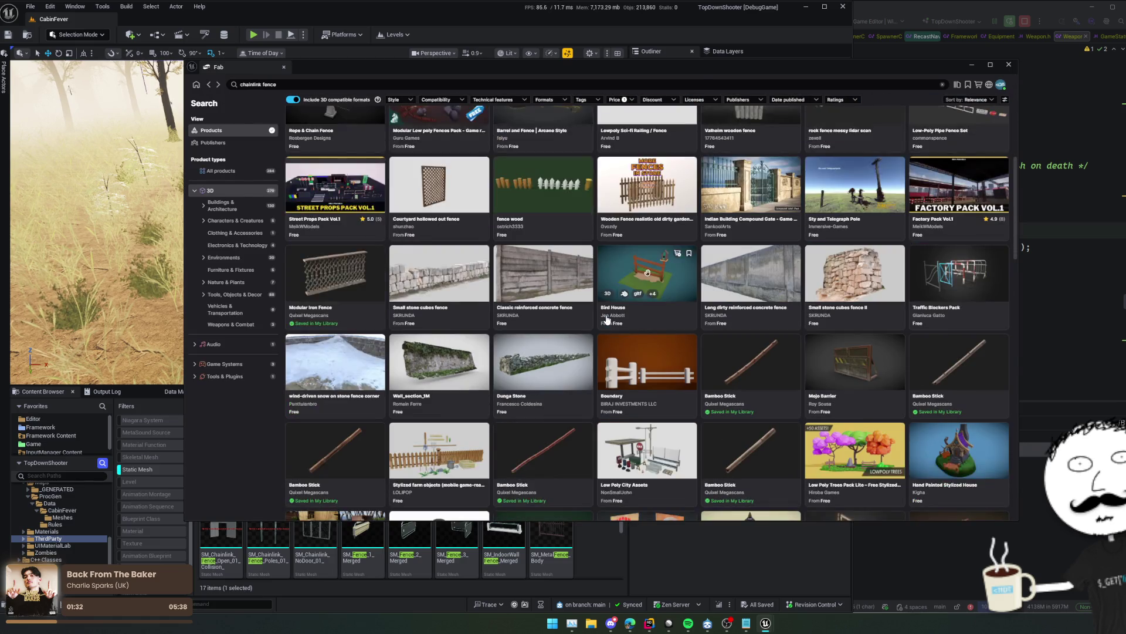
pyautogui.scroll(-5, 607, 320)
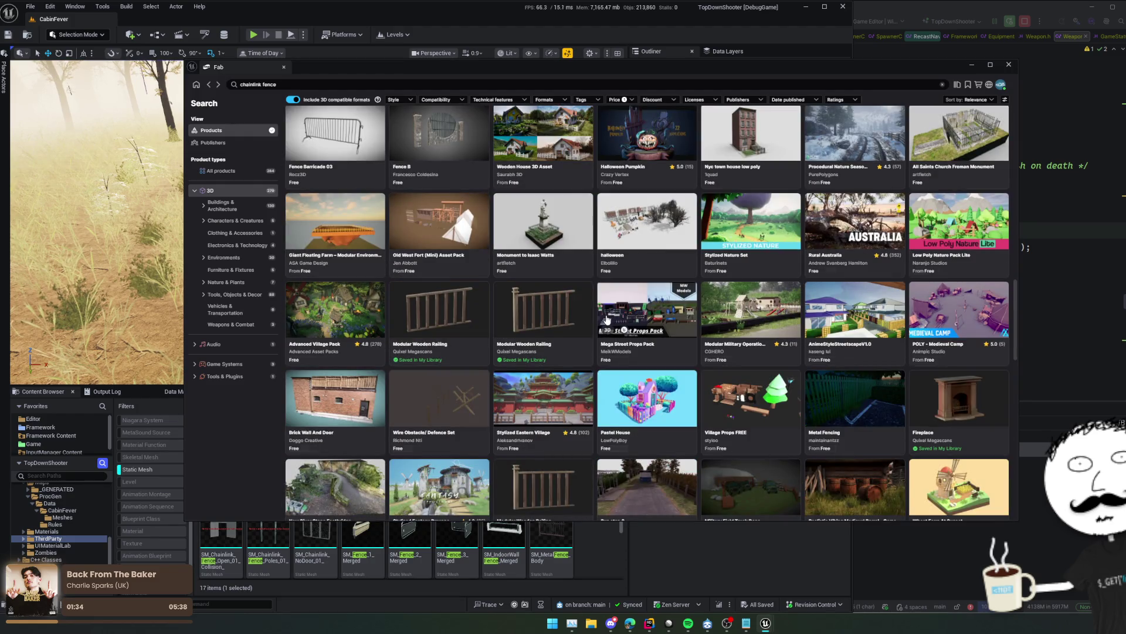
pyautogui.scroll(6, 606, 315)
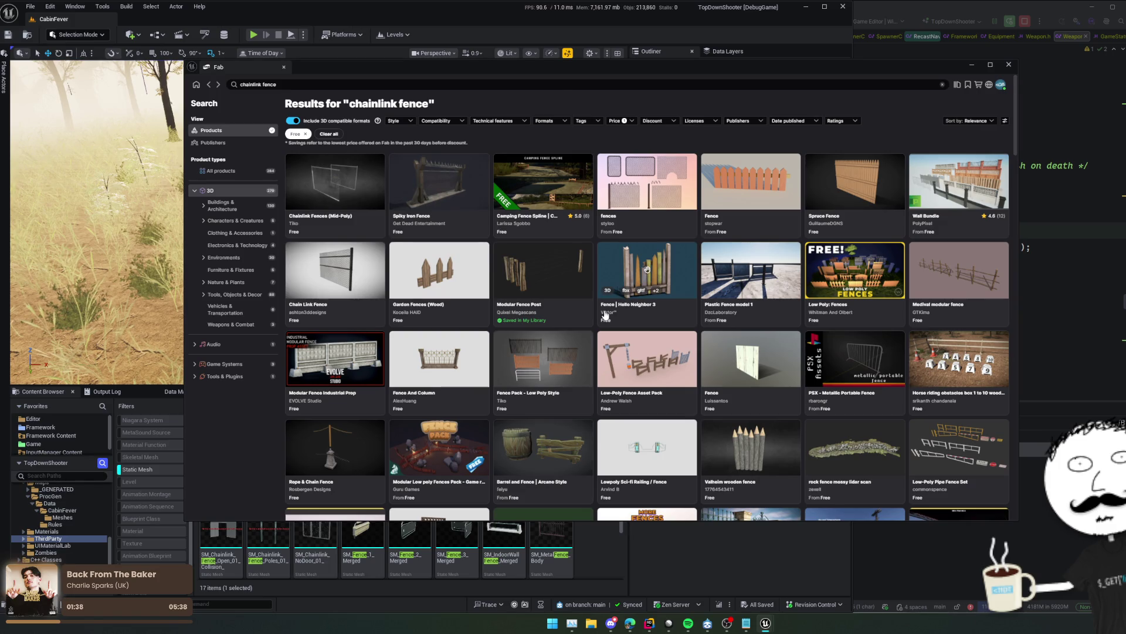
pyautogui.scroll(-2, 606, 315)
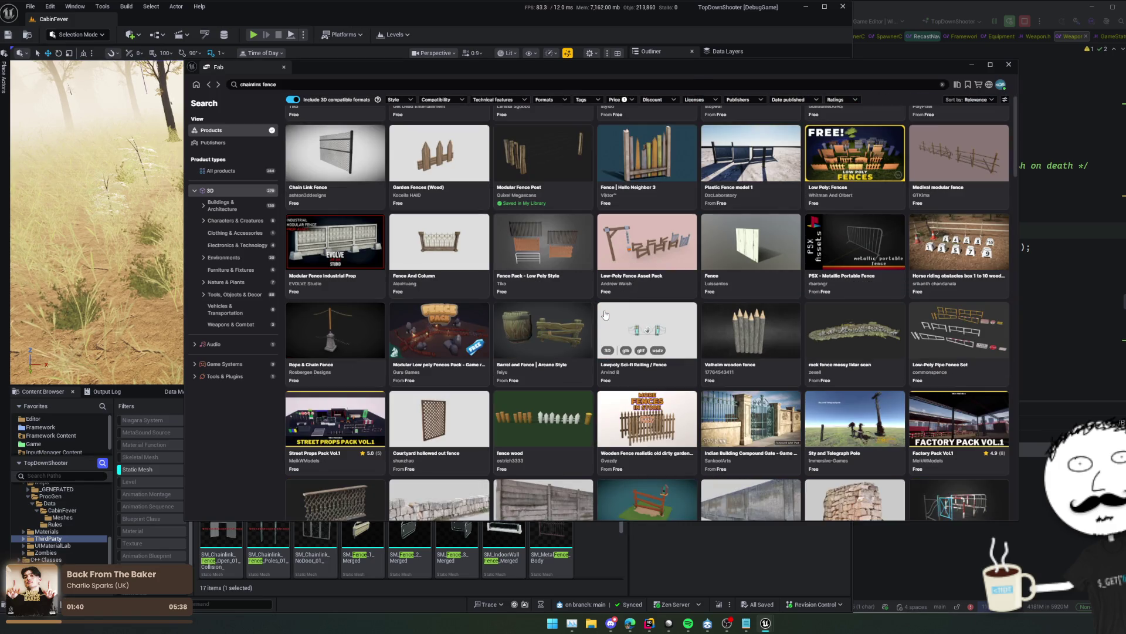
pyautogui.scroll(-1, 606, 315)
pyautogui.click(556, 446)
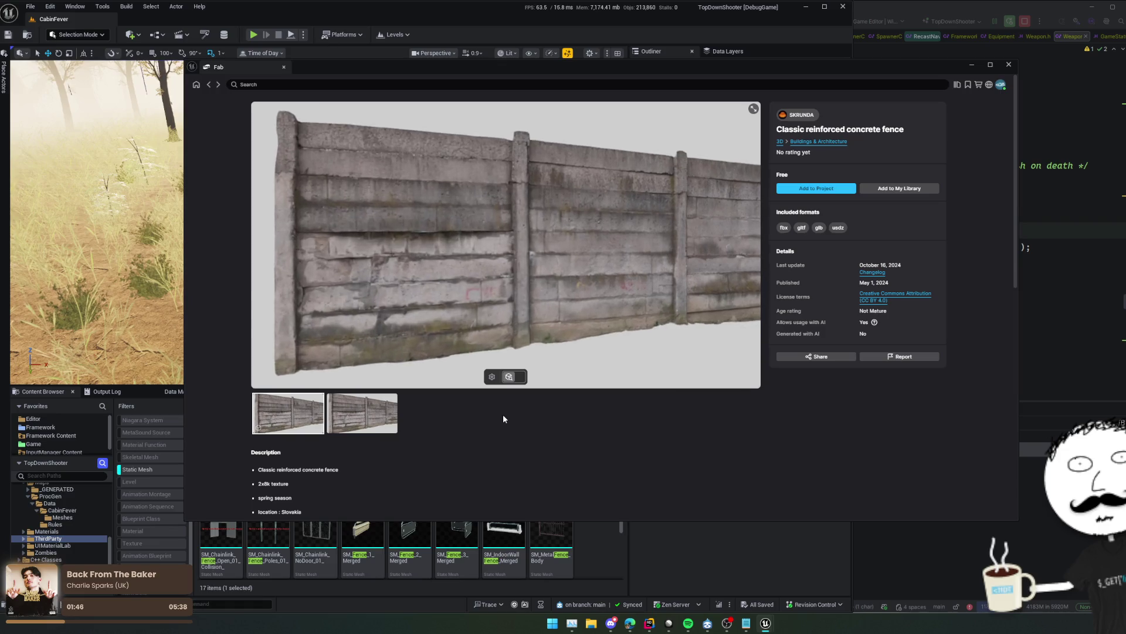
pyautogui.moveTo(516, 340)
pyautogui.mouseDown()
pyautogui.moveTo(543, 301)
pyautogui.moveTo(578, 295)
pyautogui.moveTo(533, 297)
pyautogui.moveTo(551, 305)
pyautogui.moveTo(536, 310)
pyautogui.moveTo(498, 284)
pyautogui.mouseUp()
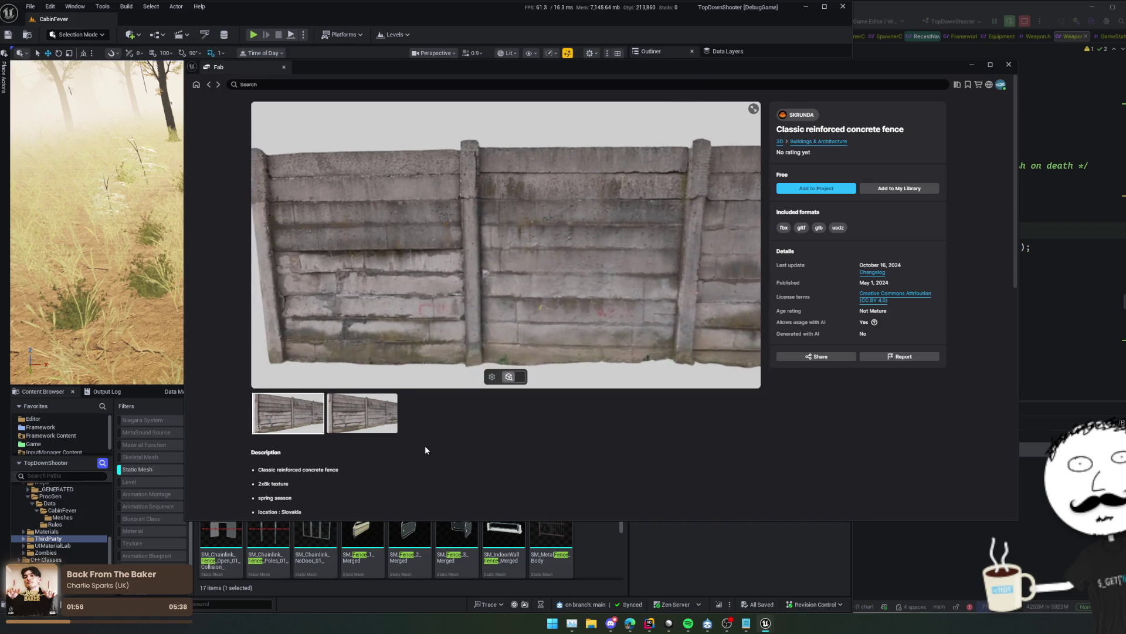
pyautogui.scroll(-4, 425, 445)
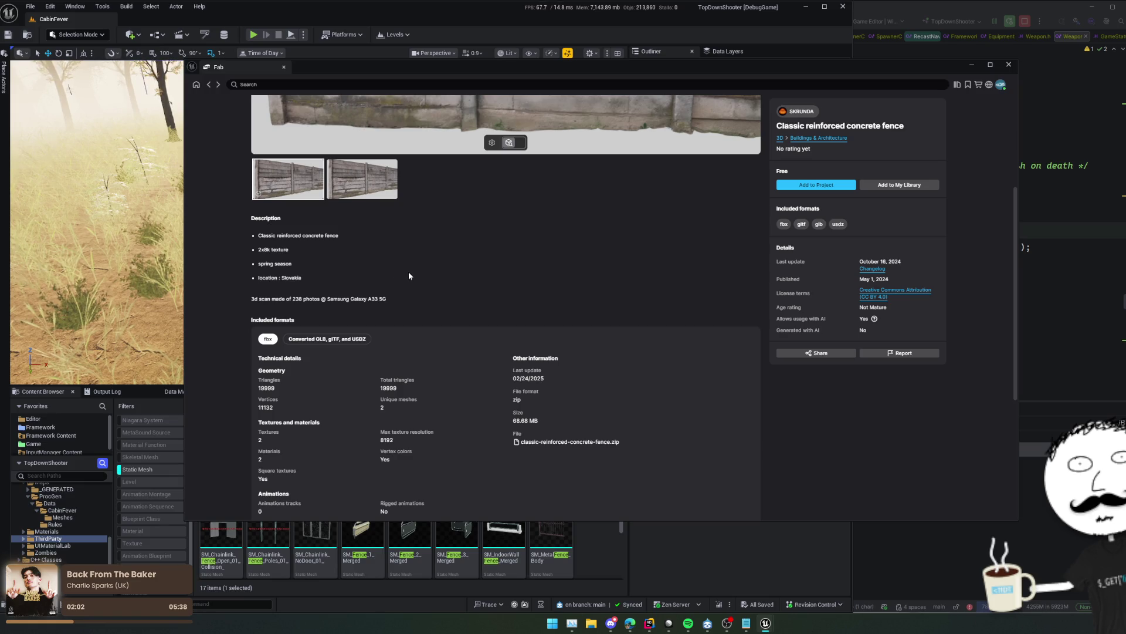
pyautogui.scroll(-4, 470, 401)
pyautogui.scroll(3, 470, 400)
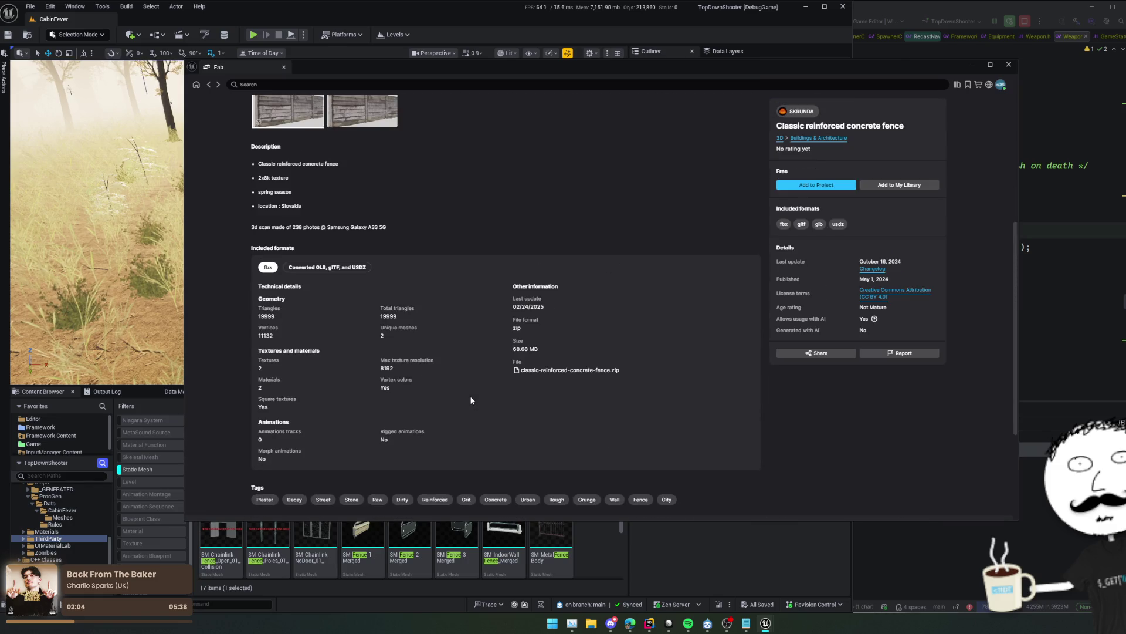
pyautogui.moveTo(256, 317); pyautogui.dragTo(669, 505)
pyautogui.click(464, 238)
pyautogui.scroll(4, 461, 240)
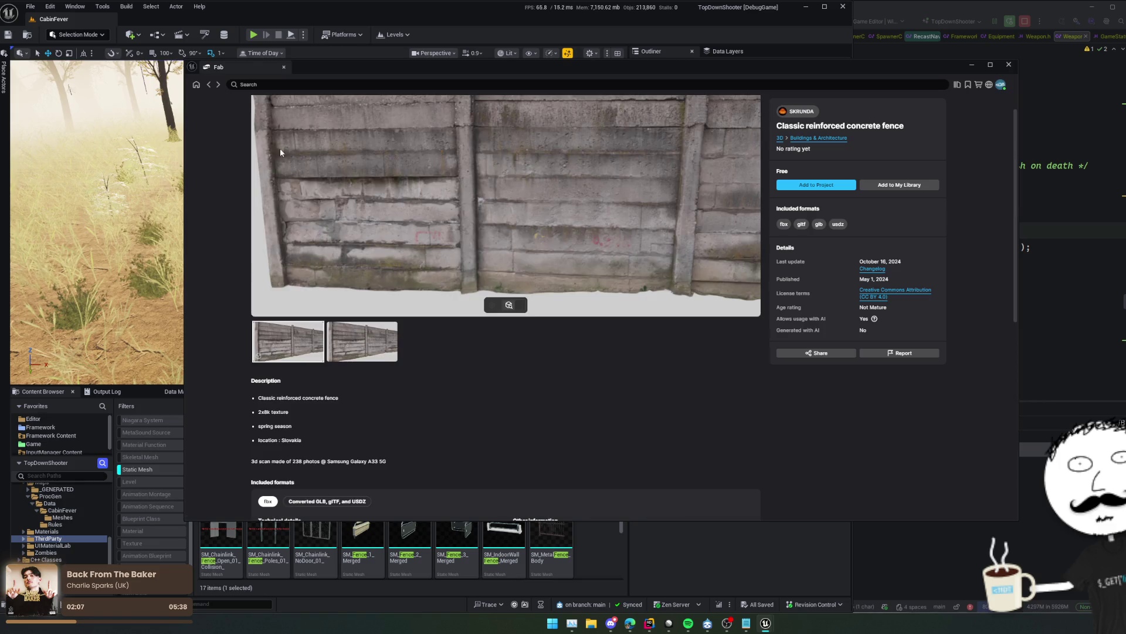
pyautogui.click(209, 86)
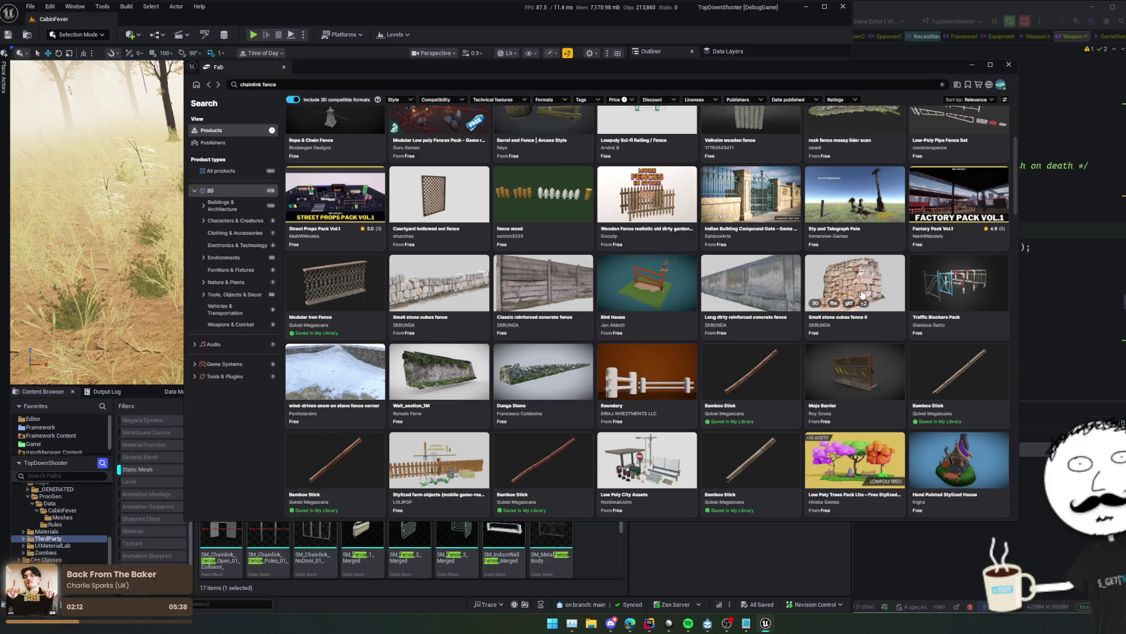
pyautogui.click(742, 288)
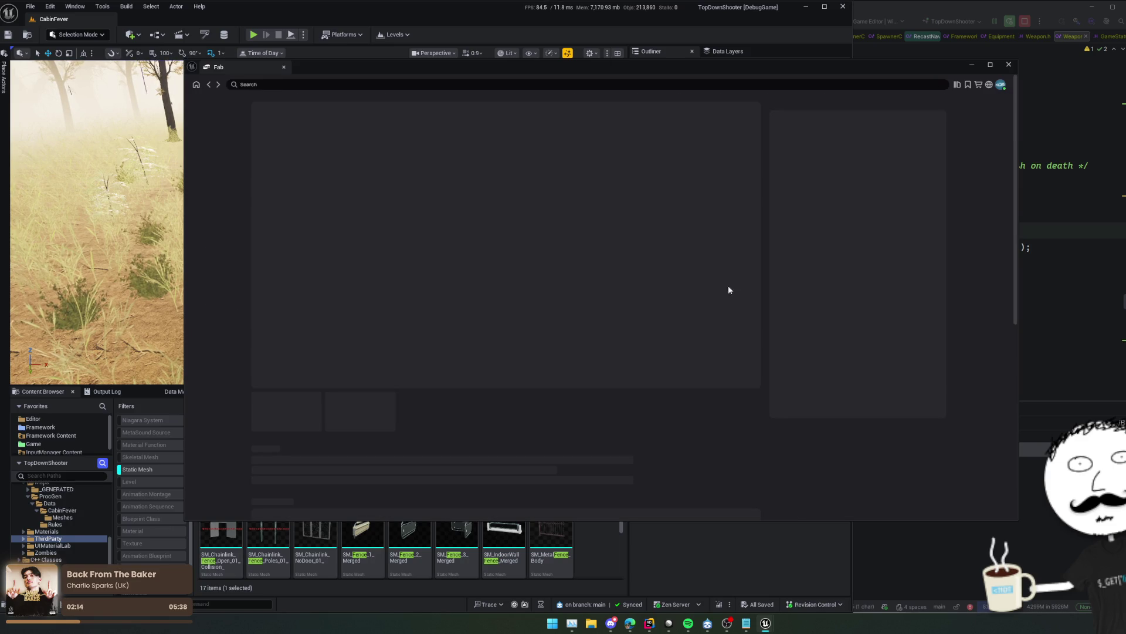
pyautogui.scroll(-3, 453, 435)
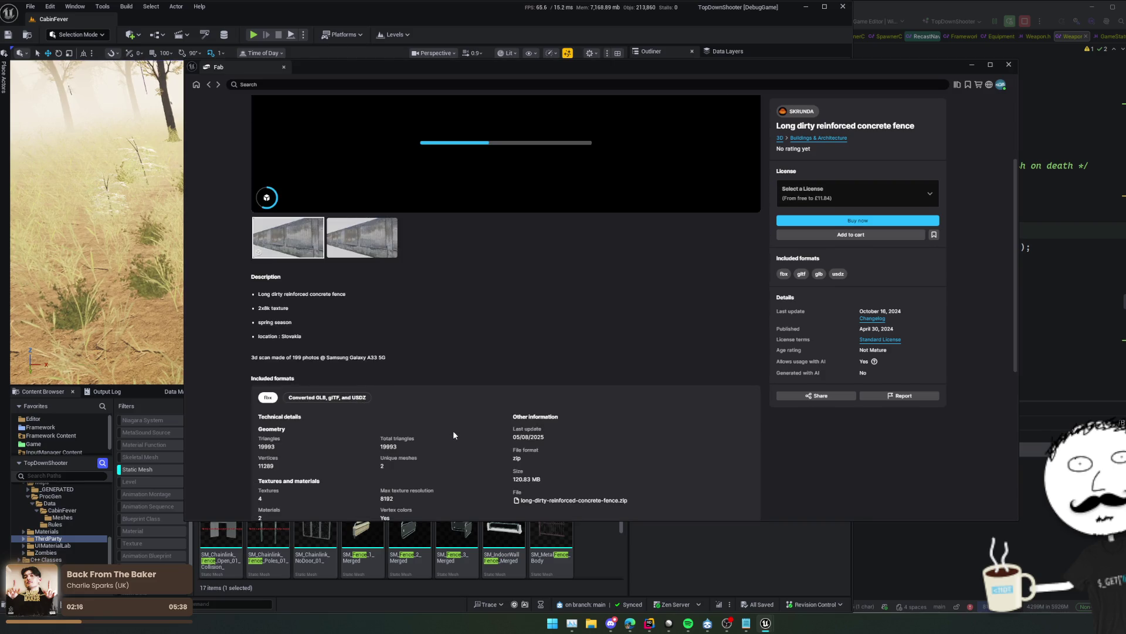
pyautogui.click(211, 85)
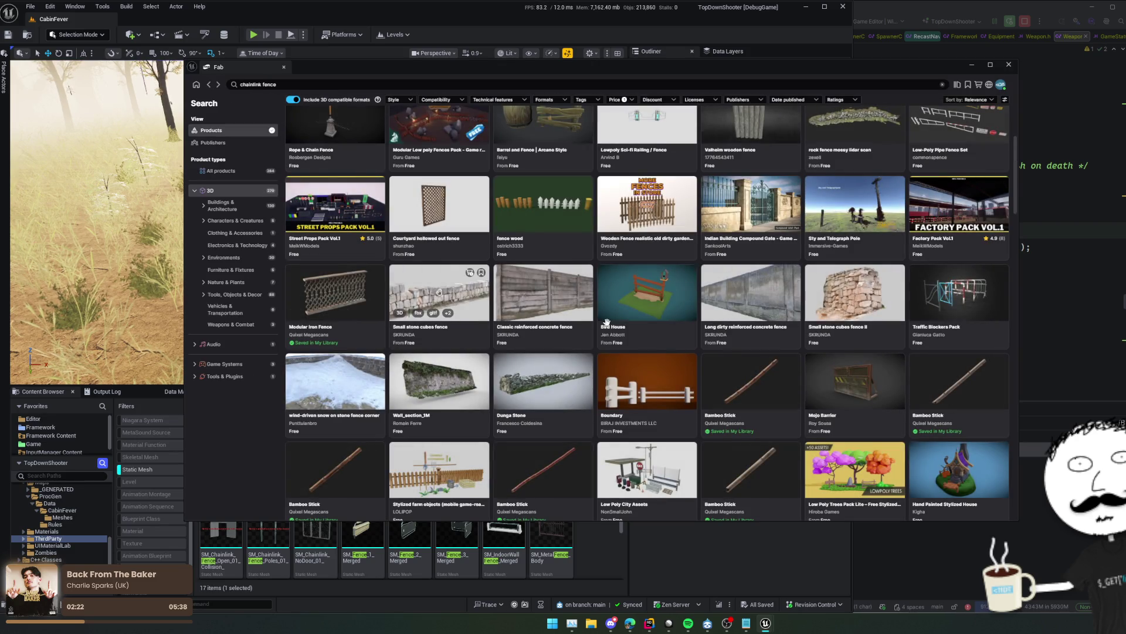
# Switch to the browser and step through the Wall Bundle preview images
pyautogui.hotkey('alt', 'Tab')
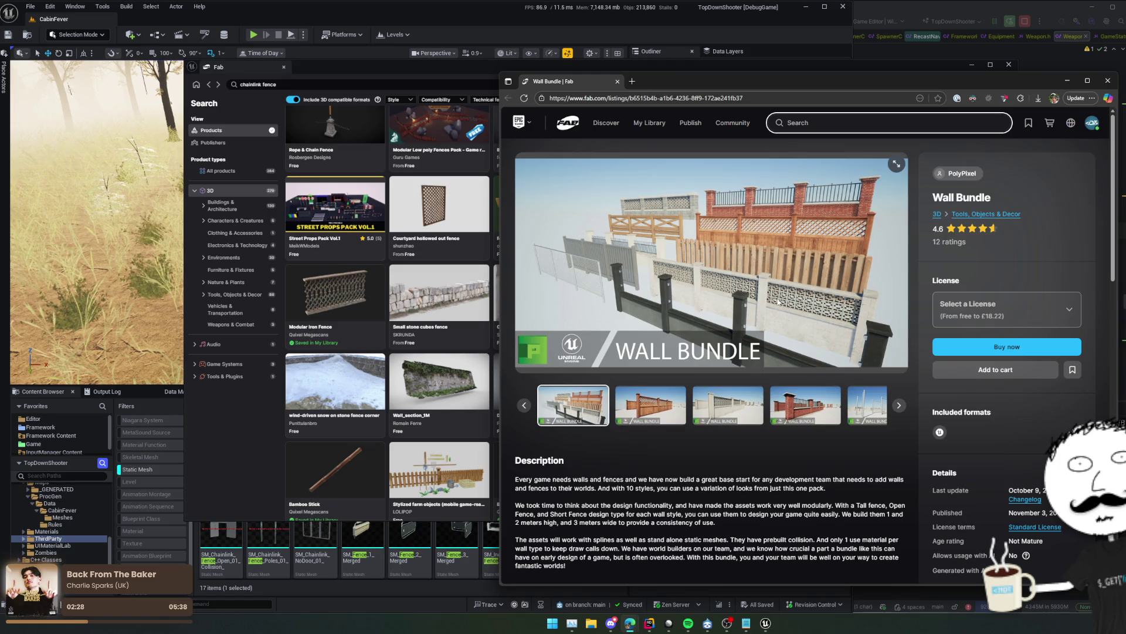
pyautogui.click(673, 396)
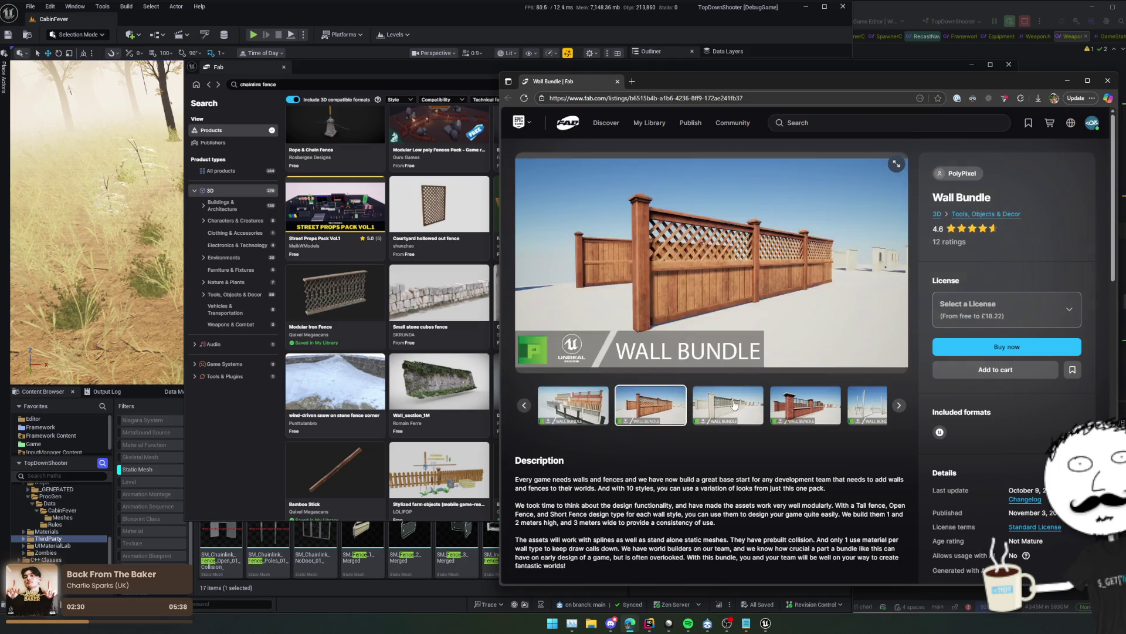
pyautogui.click(727, 405)
pyautogui.click(789, 405)
pyautogui.click(791, 406)
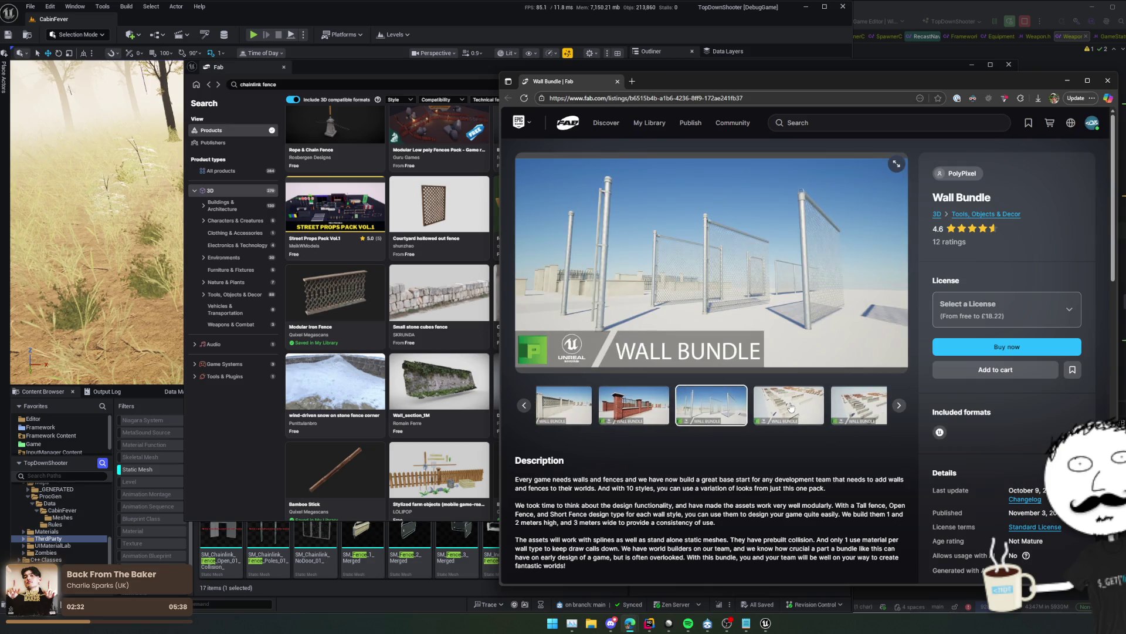
pyautogui.click(791, 406)
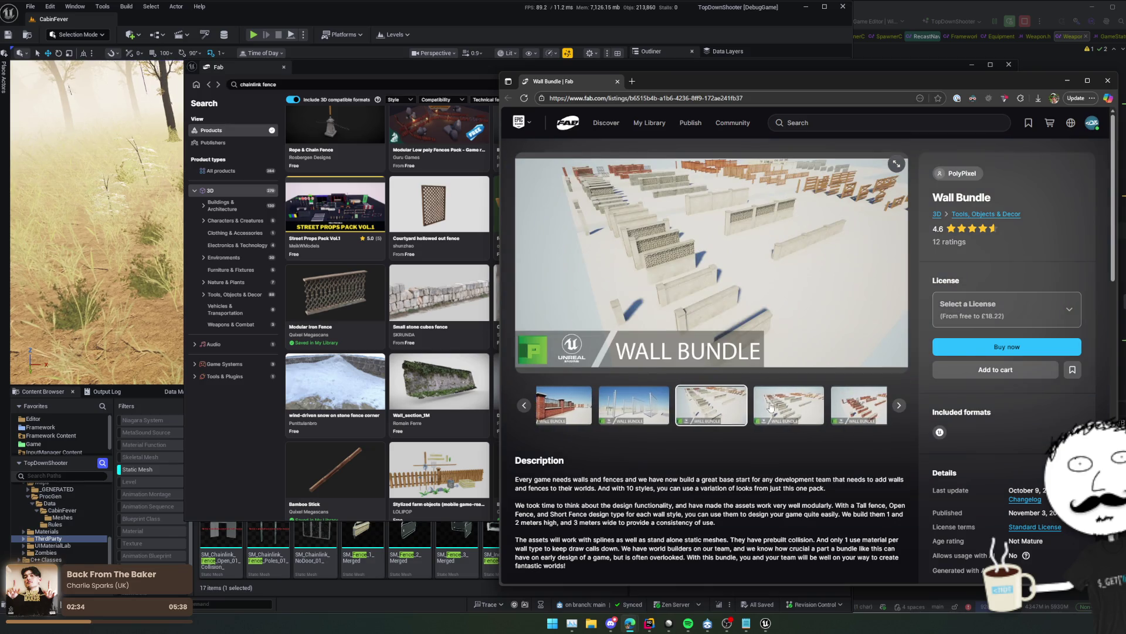
pyautogui.press('Left')
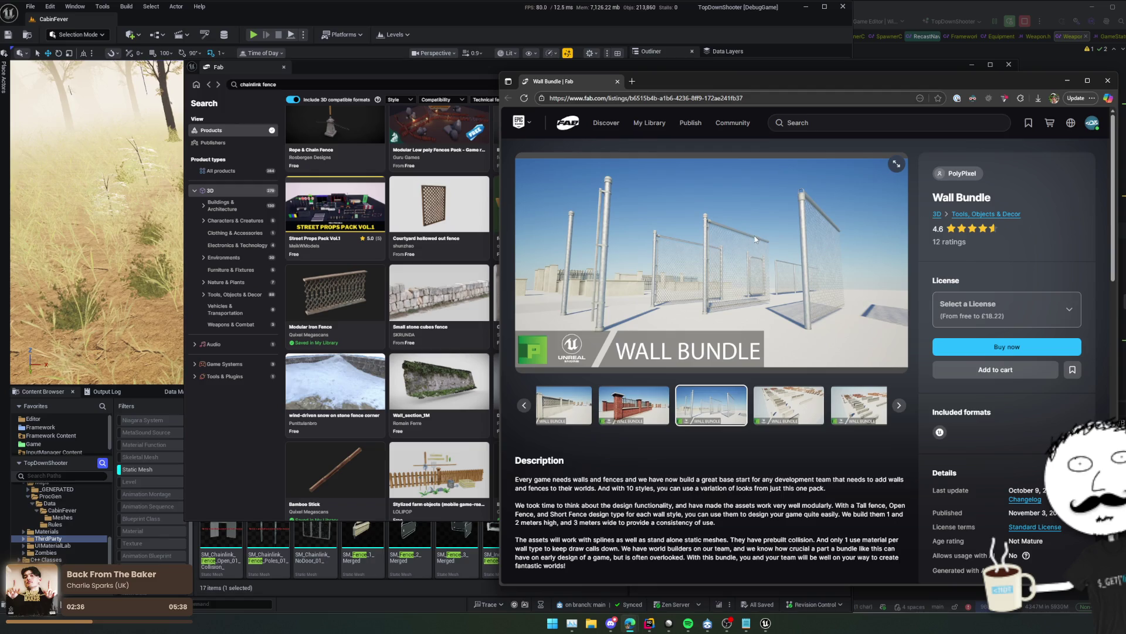
# Cycle the Wall Bundle gallery around to the hero shot and scroll the page
pyautogui.click(898, 407)
pyautogui.click(899, 407)
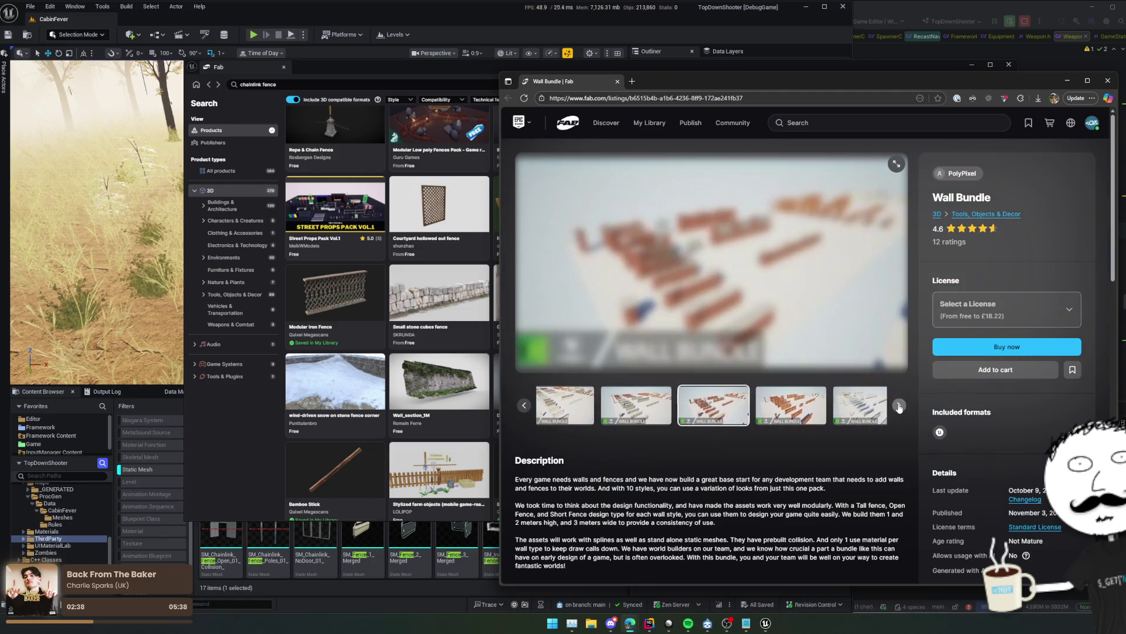
pyautogui.click(898, 406)
pyautogui.click(898, 406)
pyautogui.click(898, 407)
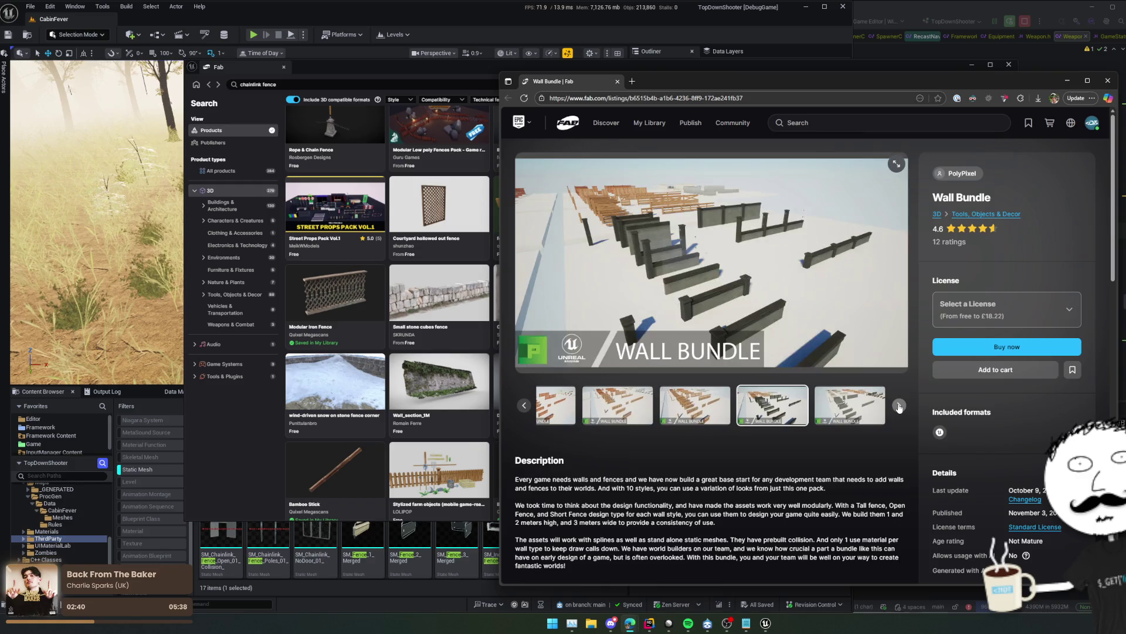
pyautogui.click(898, 407)
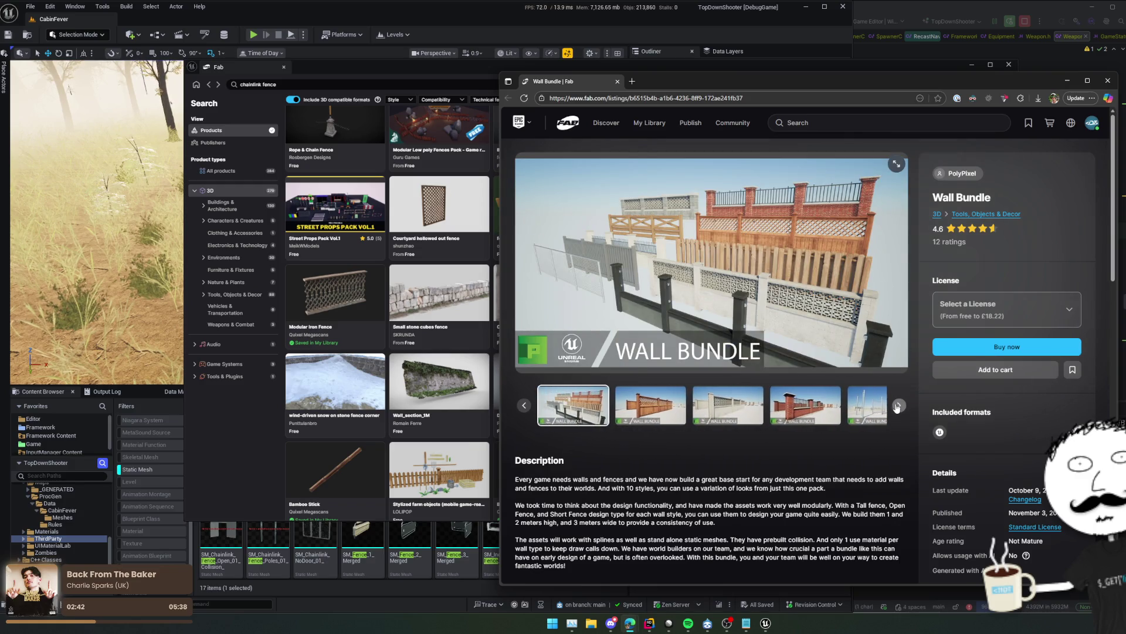
pyautogui.scroll(-5, 891, 405)
pyautogui.scroll(5, 892, 401)
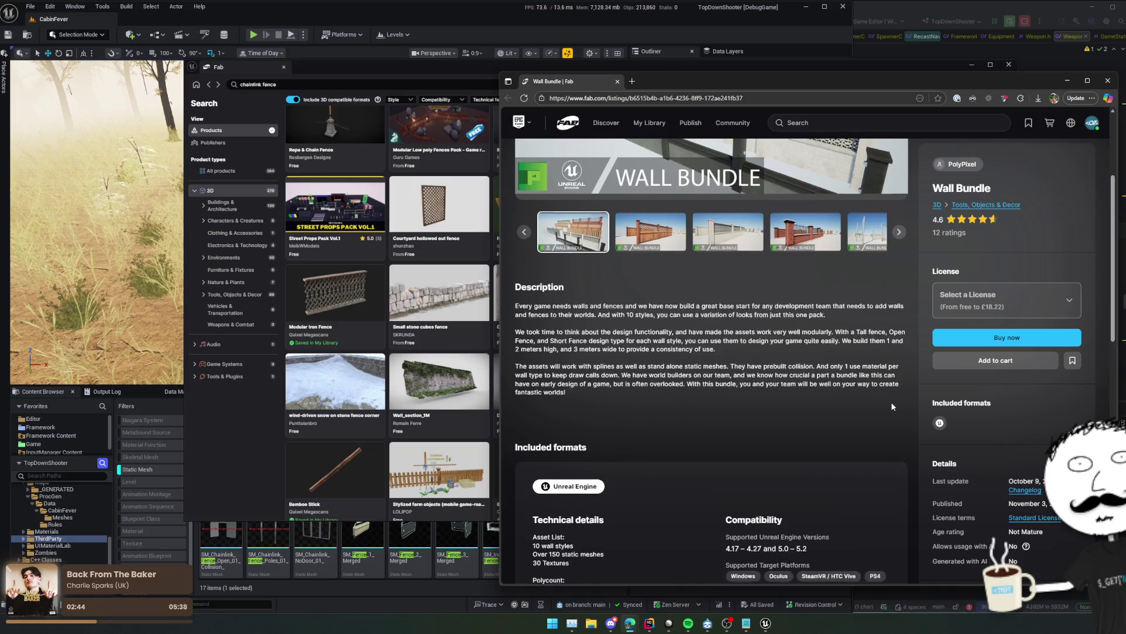
pyautogui.scroll(5, 390, 231)
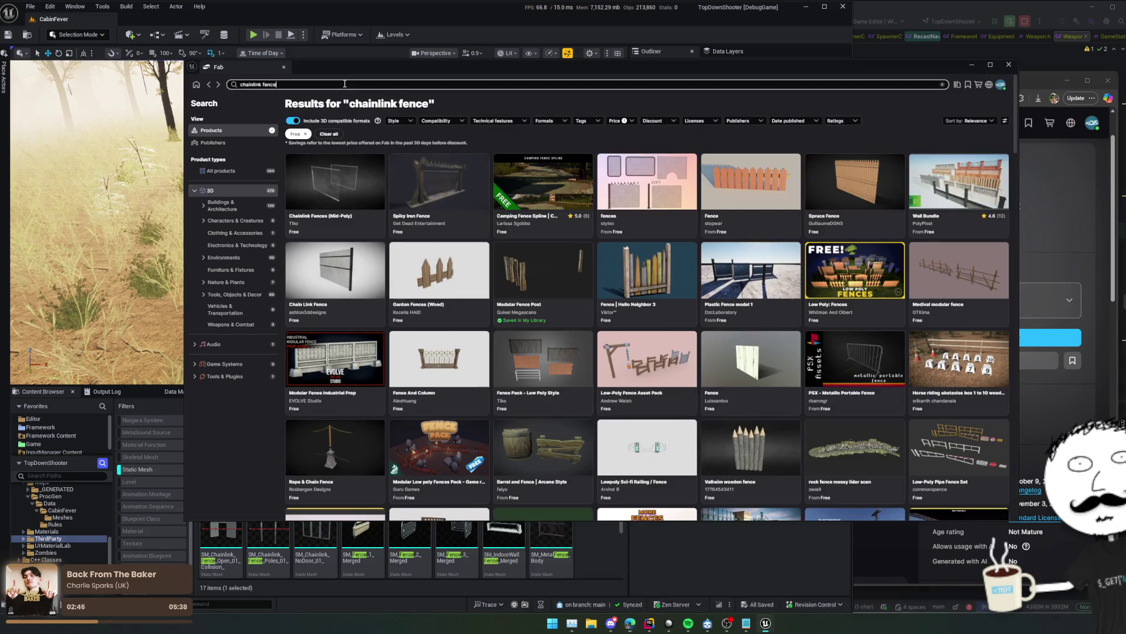
# Search Fab for 'wall bundle' and open the Wall Bundle product page
pyautogui.click(344, 84)
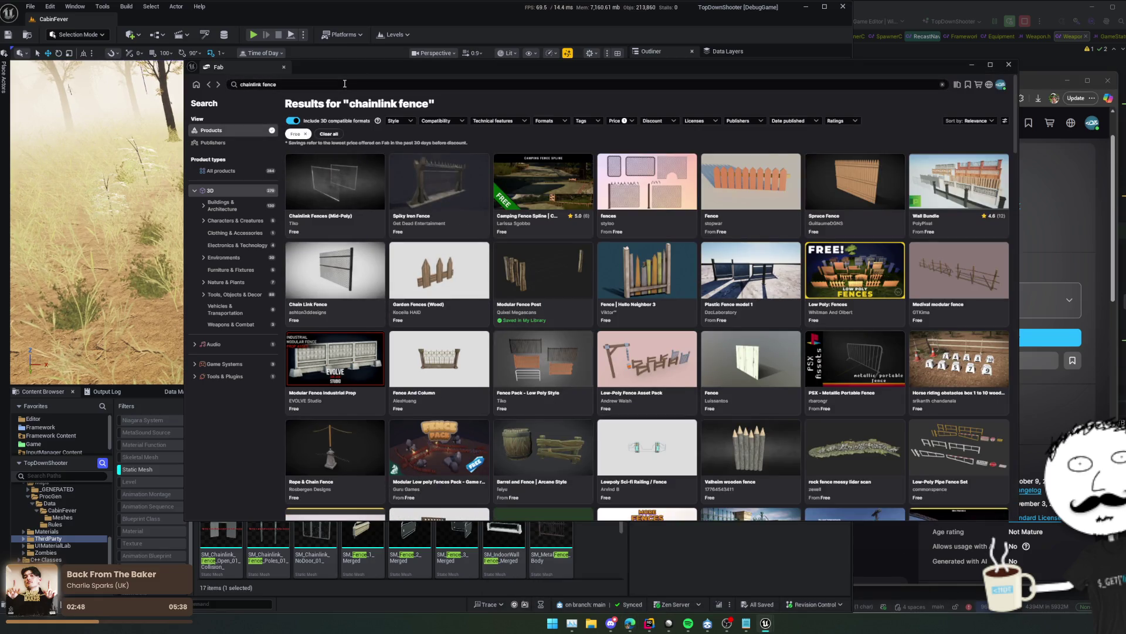
pyautogui.click(345, 84)
pyautogui.hotkey('ctrl', 'a')
pyautogui.write('wall bund')
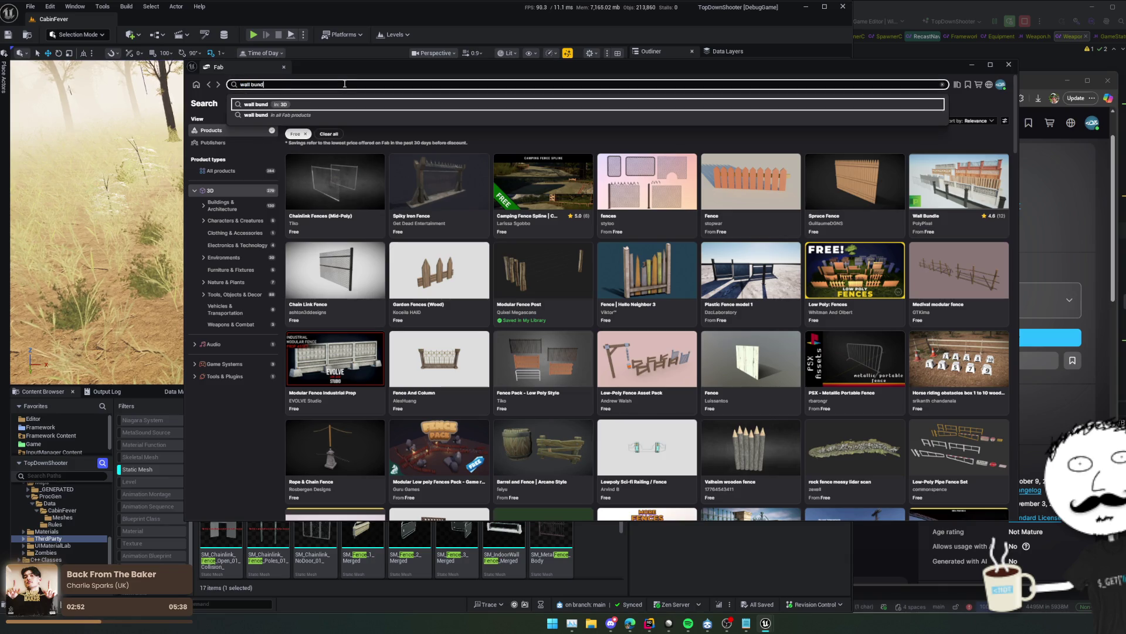
pyautogui.write('le')
pyautogui.press('Return')
pyautogui.moveTo(378, 125)
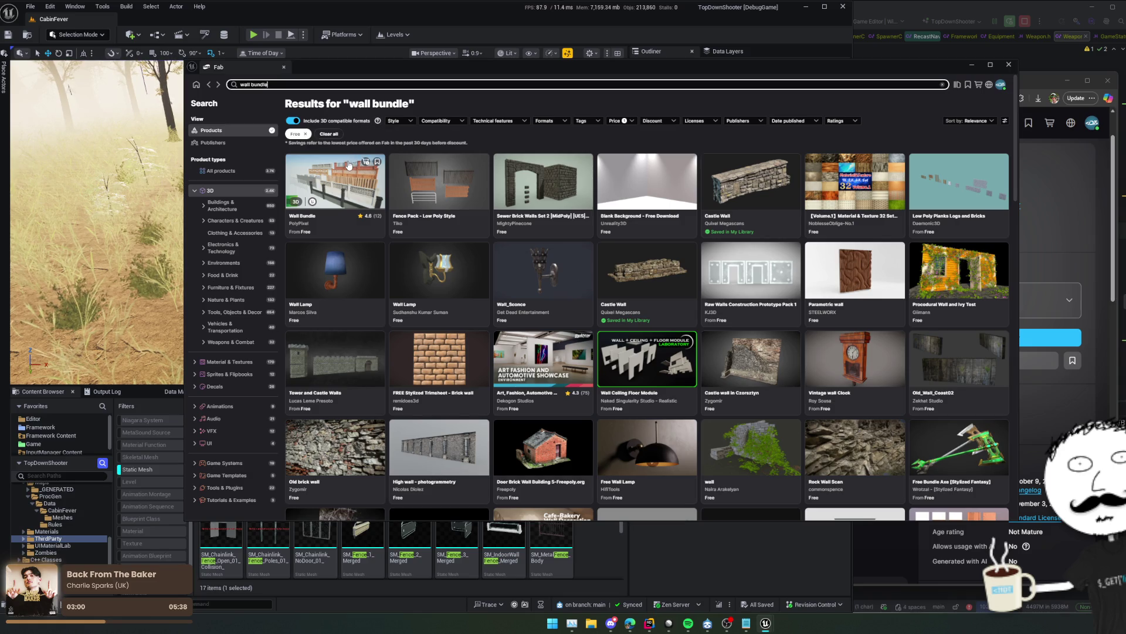
pyautogui.scroll(-3, 348, 164)
pyautogui.scroll(3, 349, 165)
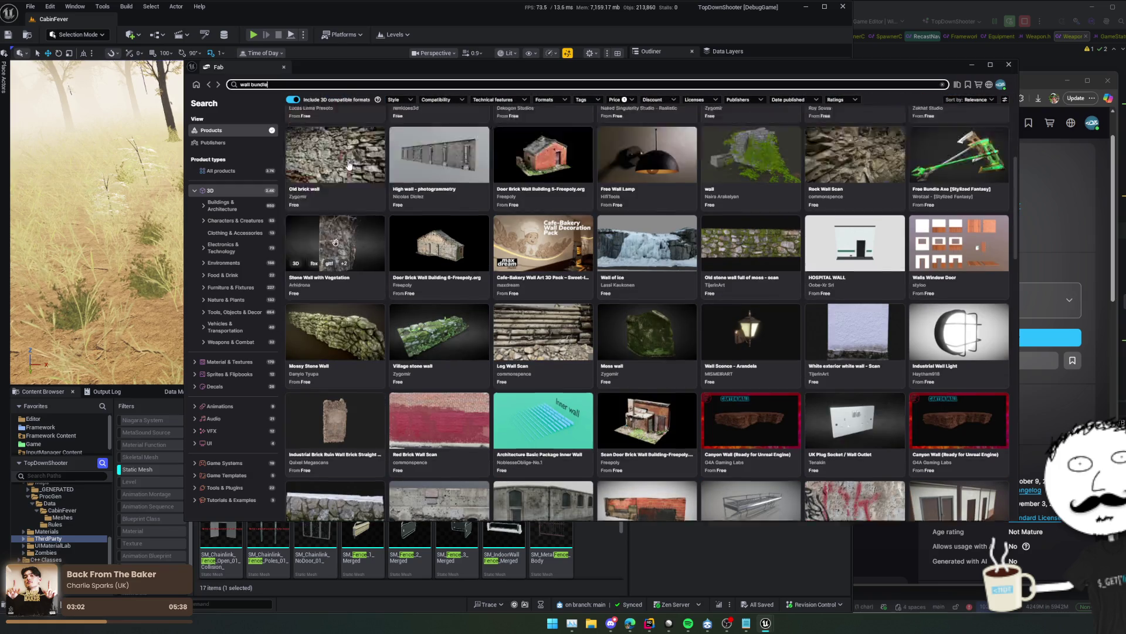
pyautogui.click(349, 165)
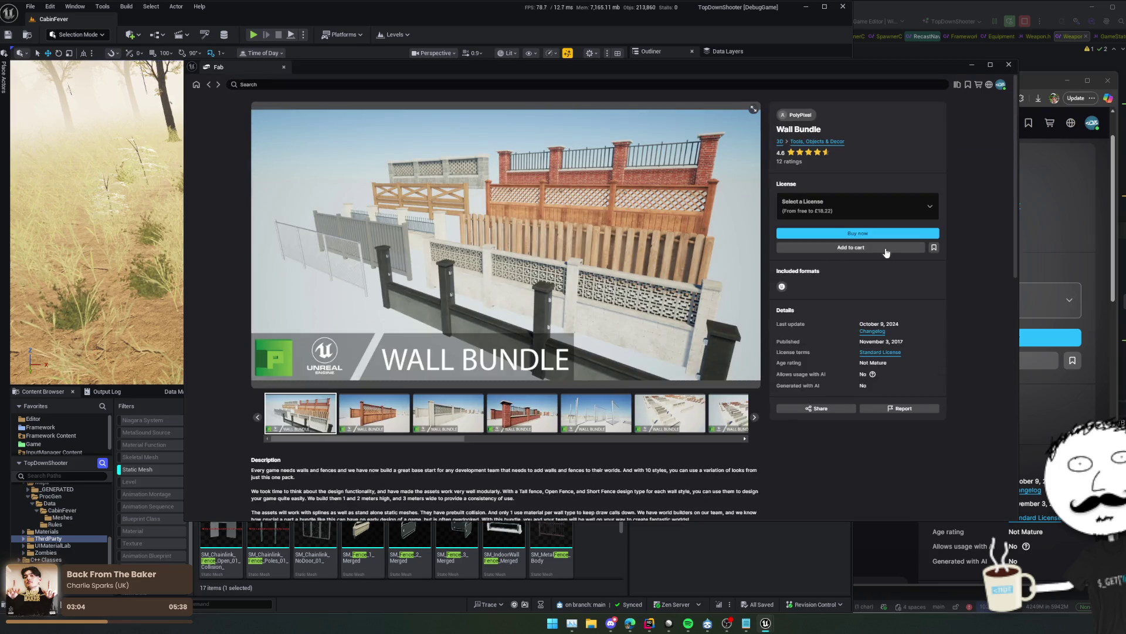
# Choose the Personal license and add Wall Bundle version 5.2 to the project
pyautogui.click(852, 200)
pyautogui.click(833, 230)
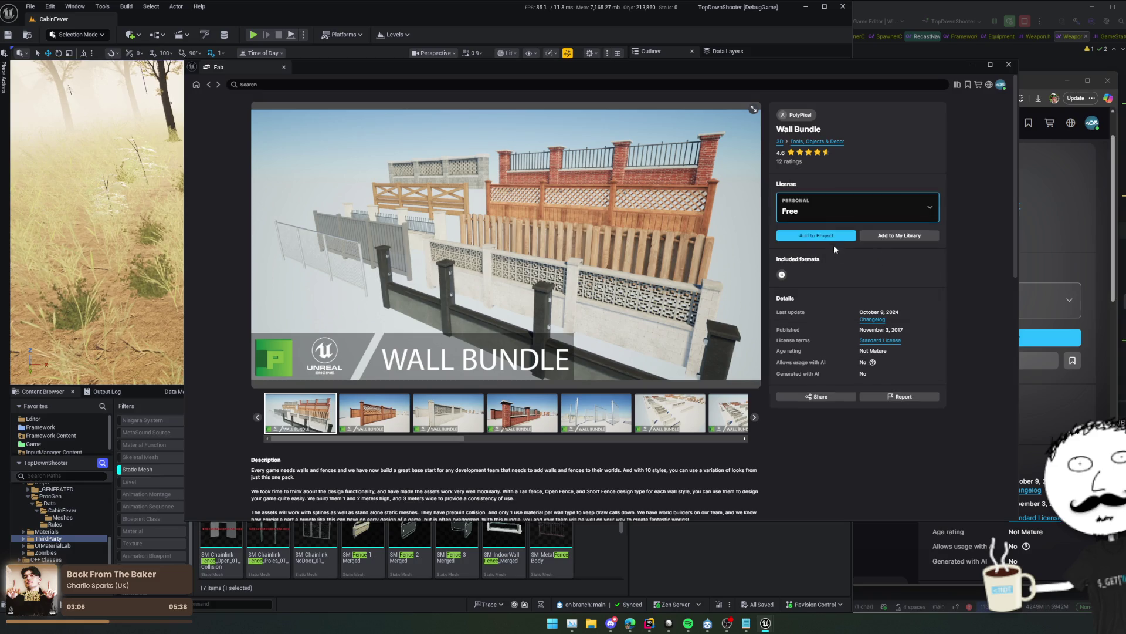
pyautogui.click(827, 235)
pyautogui.click(610, 307)
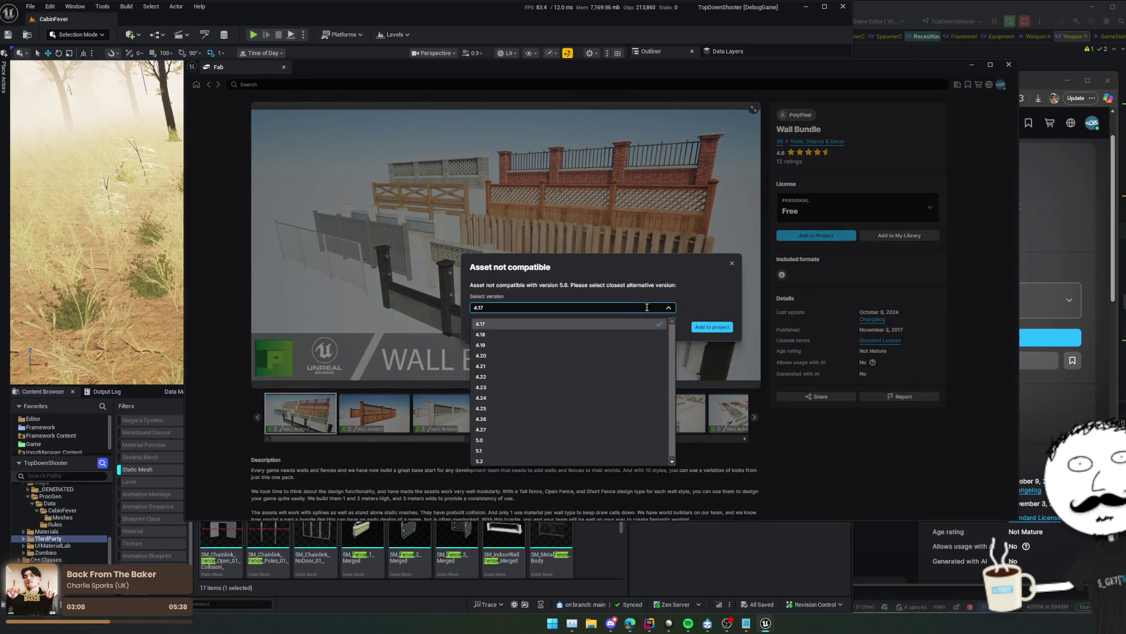
pyautogui.click(636, 461)
pyautogui.click(725, 328)
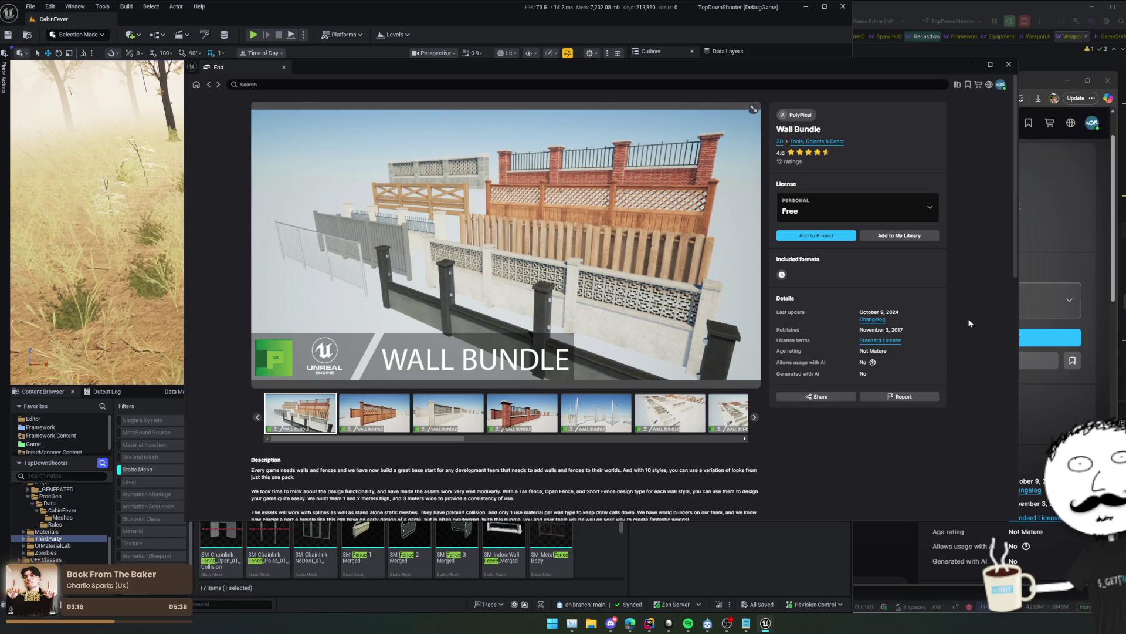
# Return to the 'wall bundle' search results
pyautogui.scroll(-10, 763, 332)
pyautogui.scroll(10, 764, 334)
pyautogui.click(209, 85)
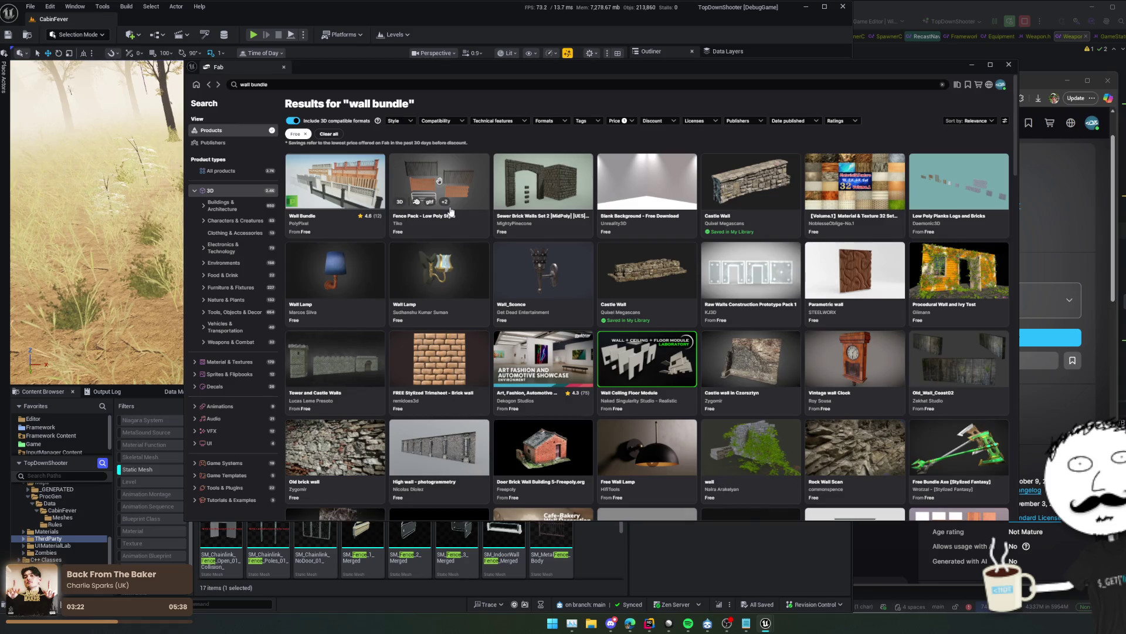
# Scroll down through the remaining wall bundle results, then close the Fab window
pyautogui.scroll(-2, 456, 210)
pyautogui.scroll(-5, 460, 208)
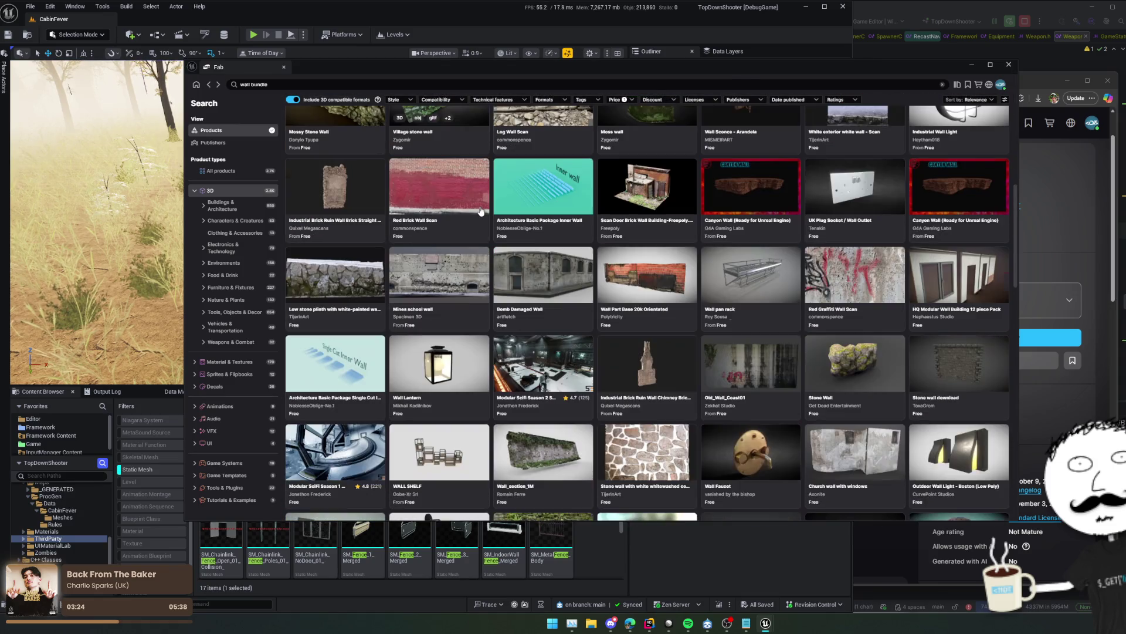
pyautogui.scroll(-4, 478, 209)
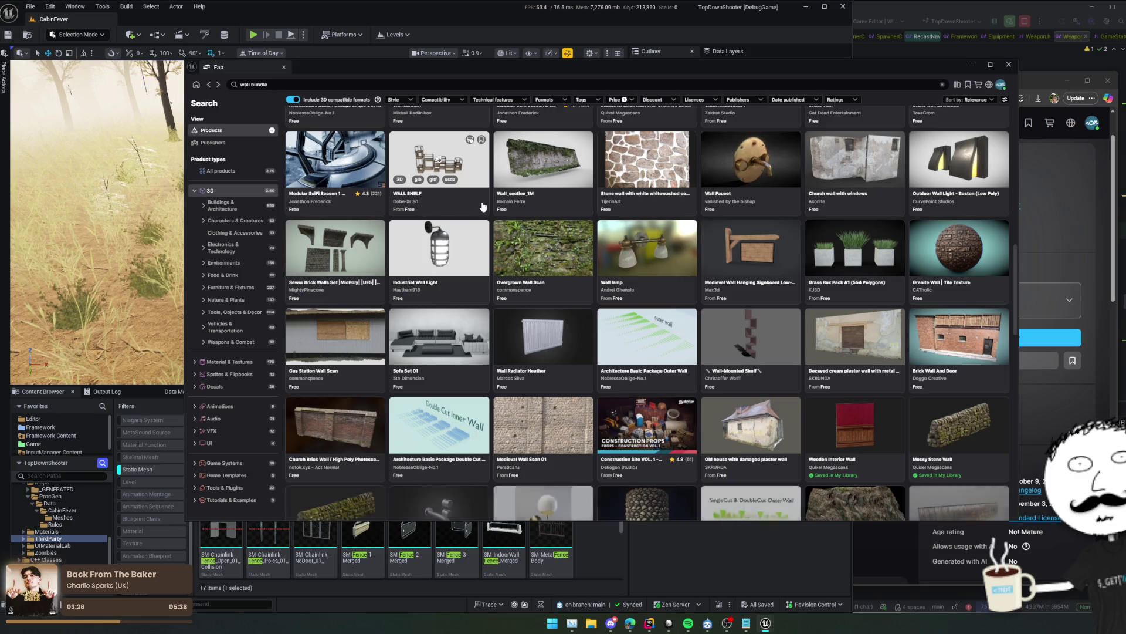
pyautogui.scroll(-4, 482, 206)
pyautogui.scroll(-6, 487, 205)
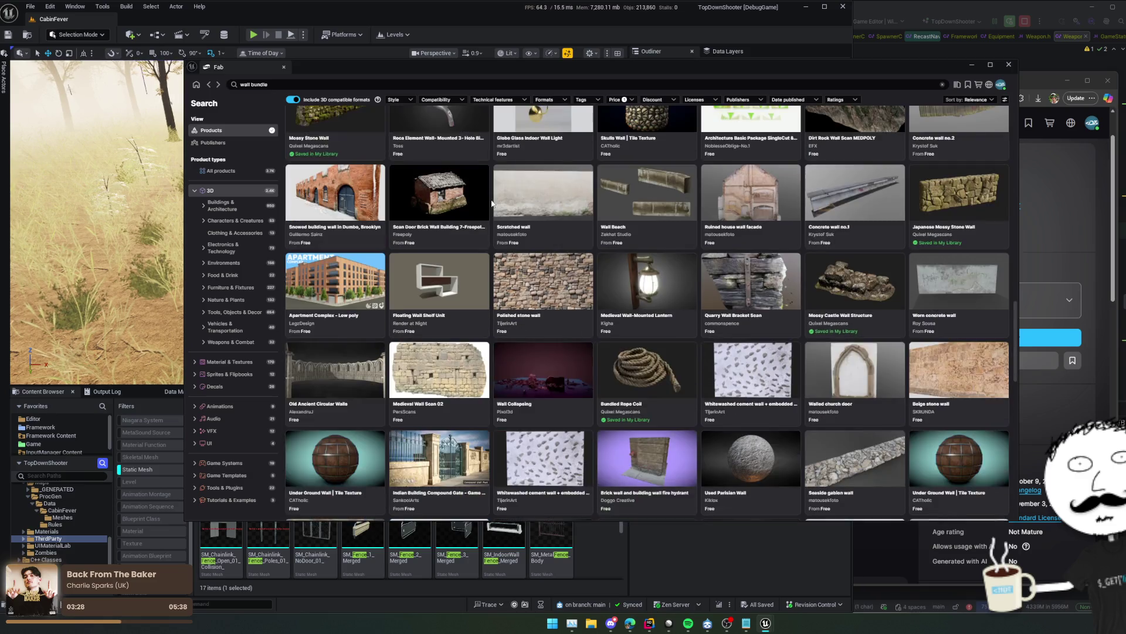
pyautogui.scroll(-6, 496, 214)
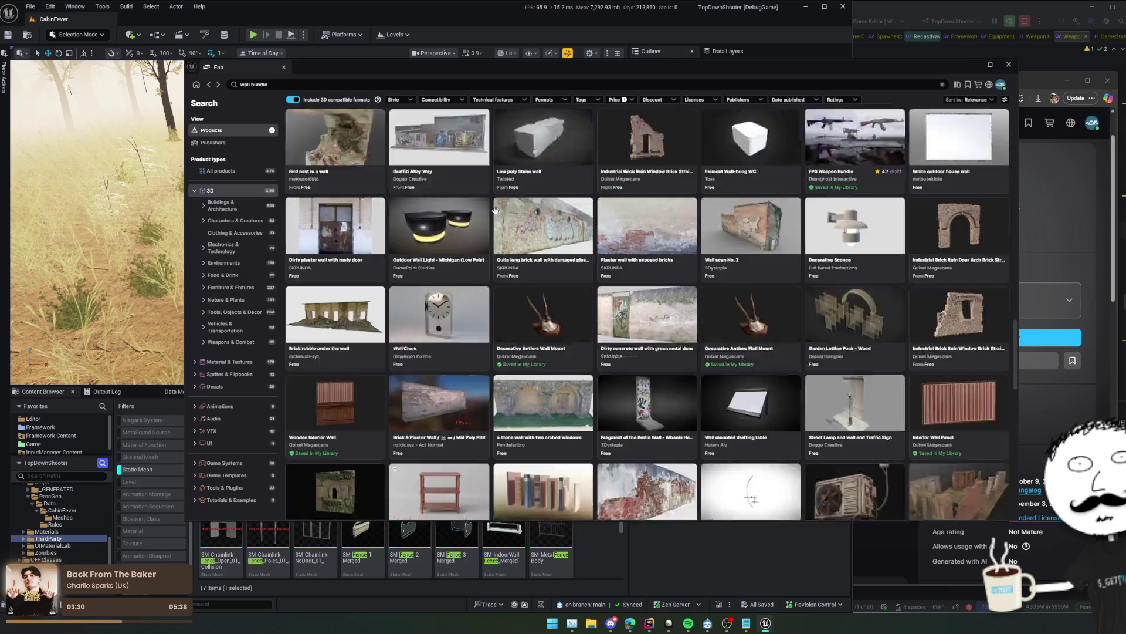
pyautogui.scroll(-10, 500, 210)
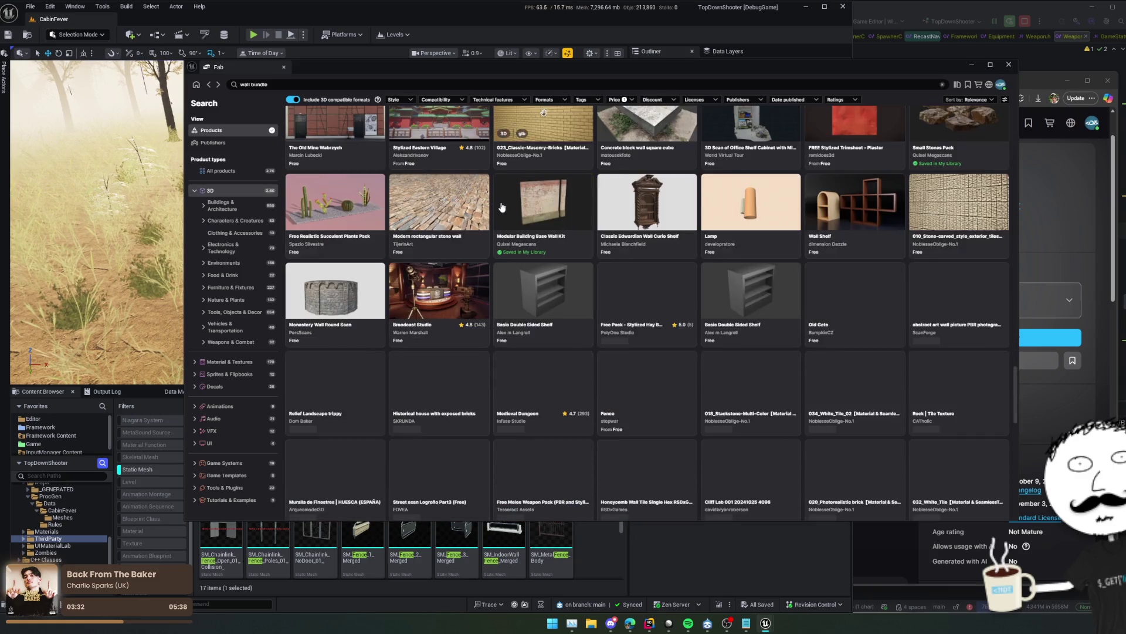
pyautogui.scroll(-10, 511, 205)
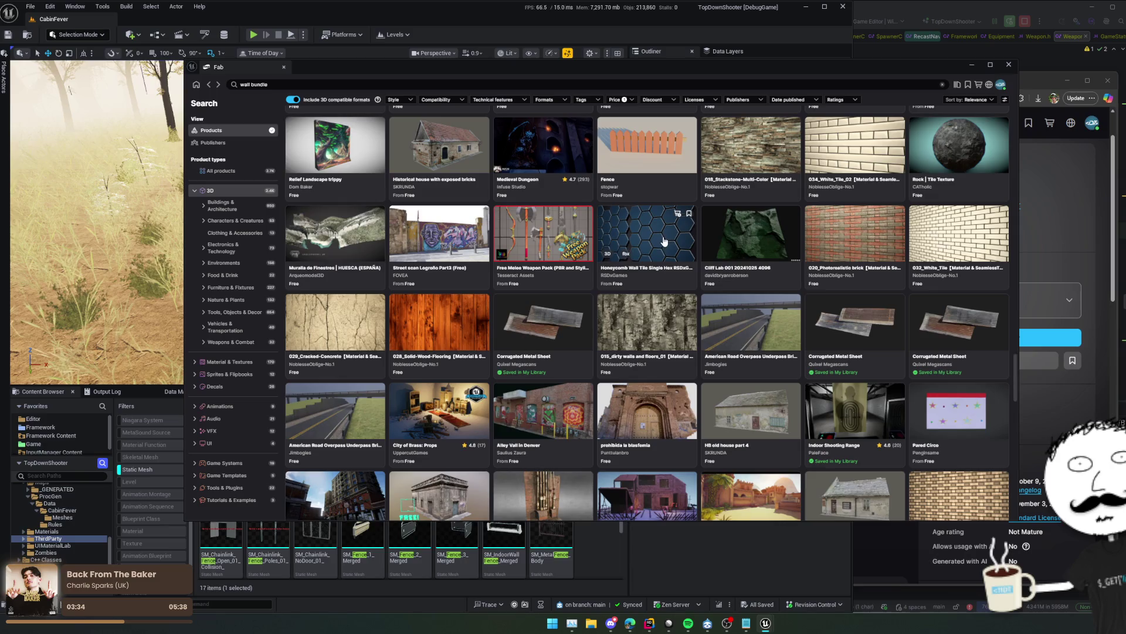
pyautogui.scroll(-10, 587, 220)
pyautogui.scroll(-4, 666, 233)
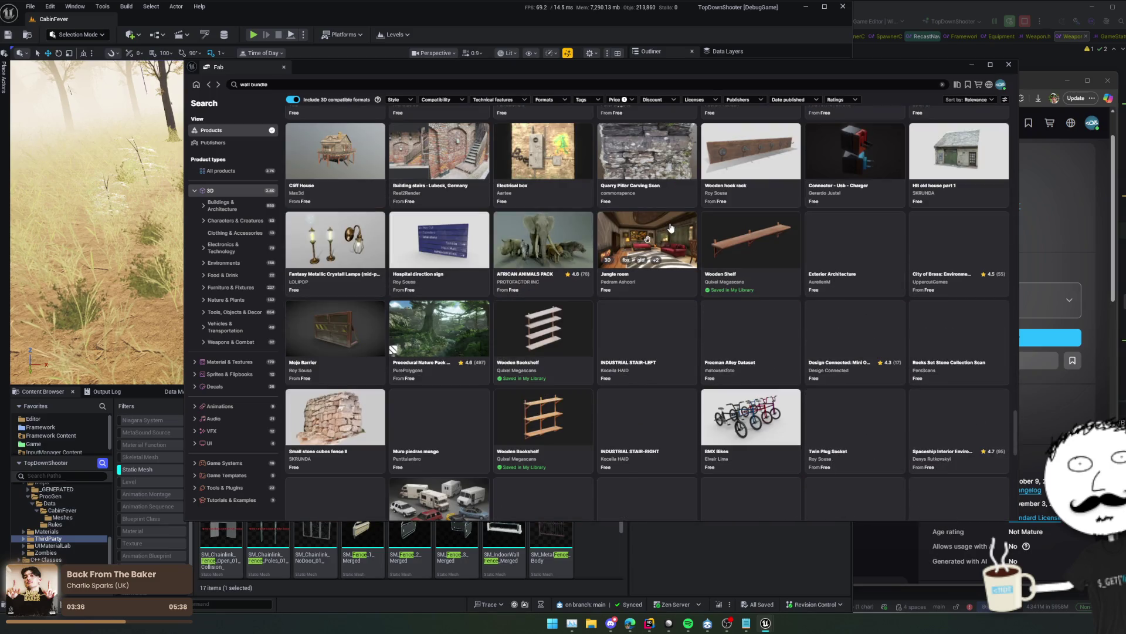
pyautogui.scroll(5, 673, 219)
pyautogui.scroll(-5, 673, 219)
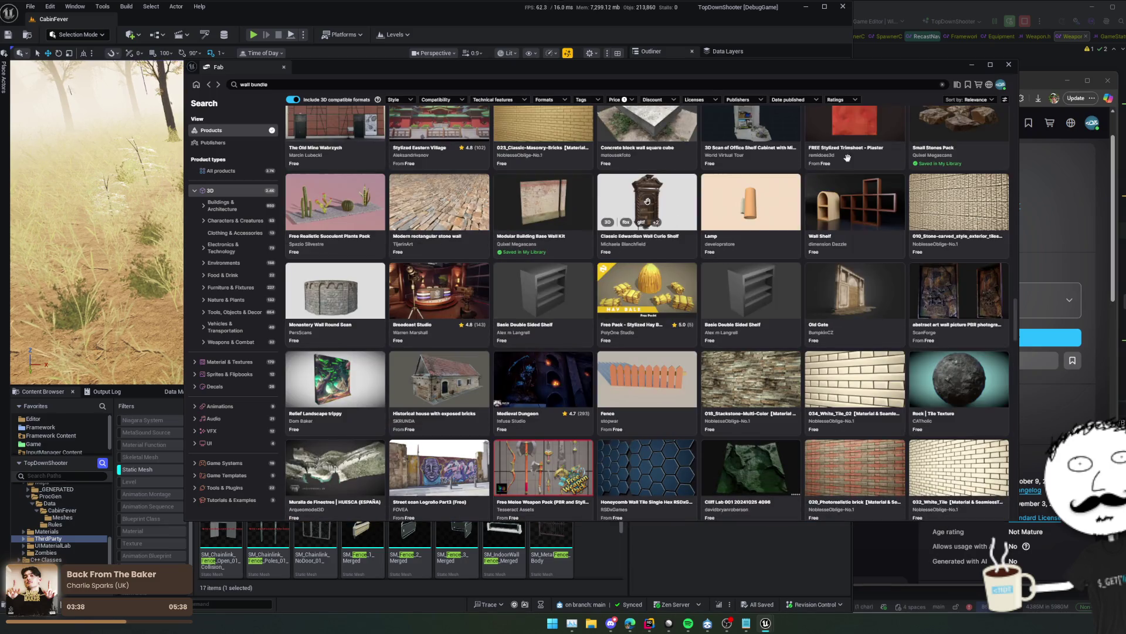
pyautogui.click(1009, 66)
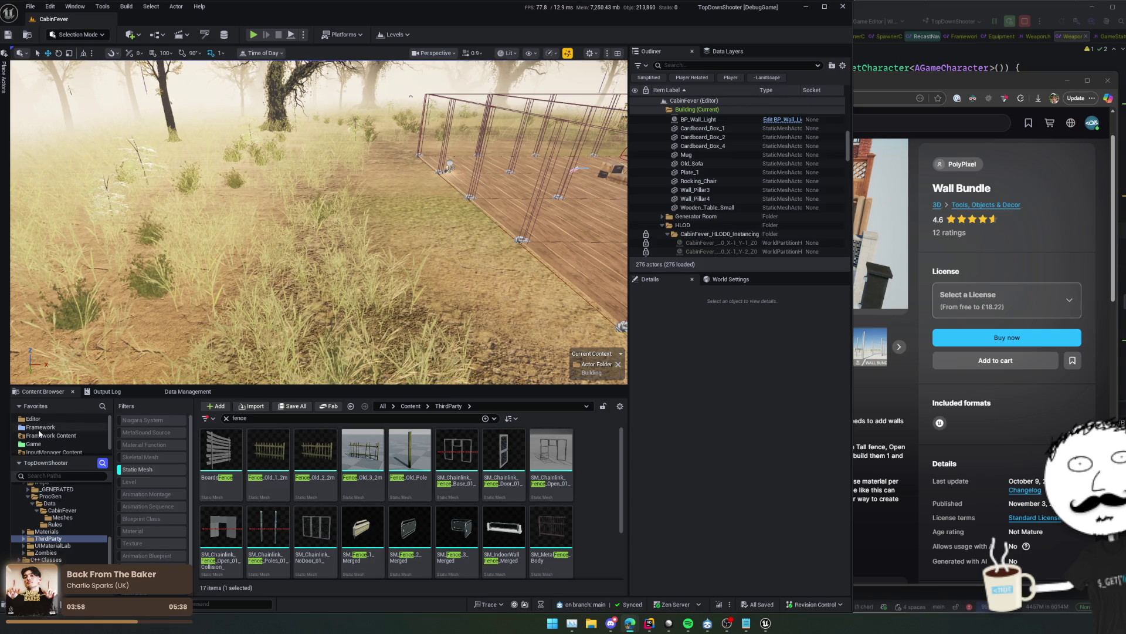
# Reopen Fab, collapse ProcGen's Data folder and expand LyraContent in the content tree
pyautogui.click(328, 406)
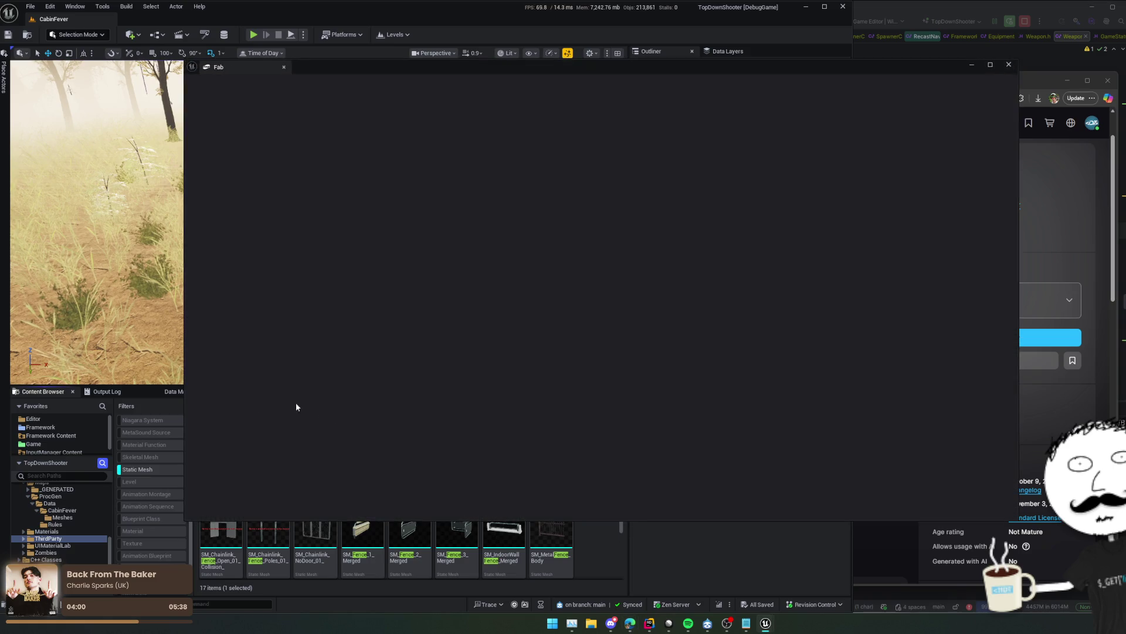
pyautogui.scroll(2, 66, 519)
pyautogui.click(33, 531)
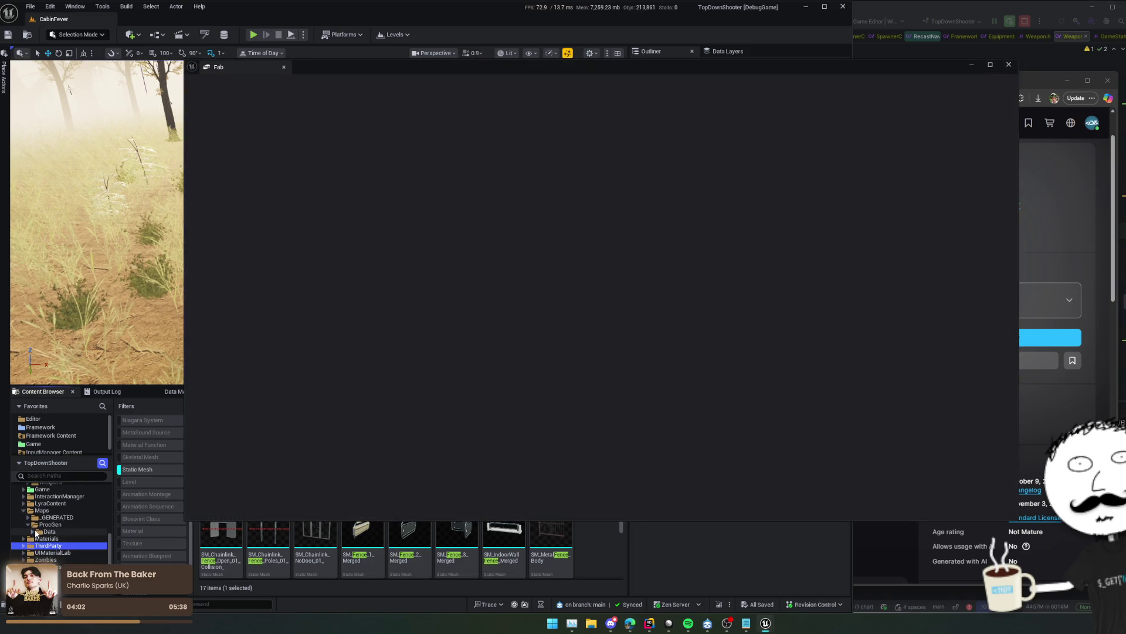
pyautogui.click(24, 503)
pyautogui.scroll(10, 24, 513)
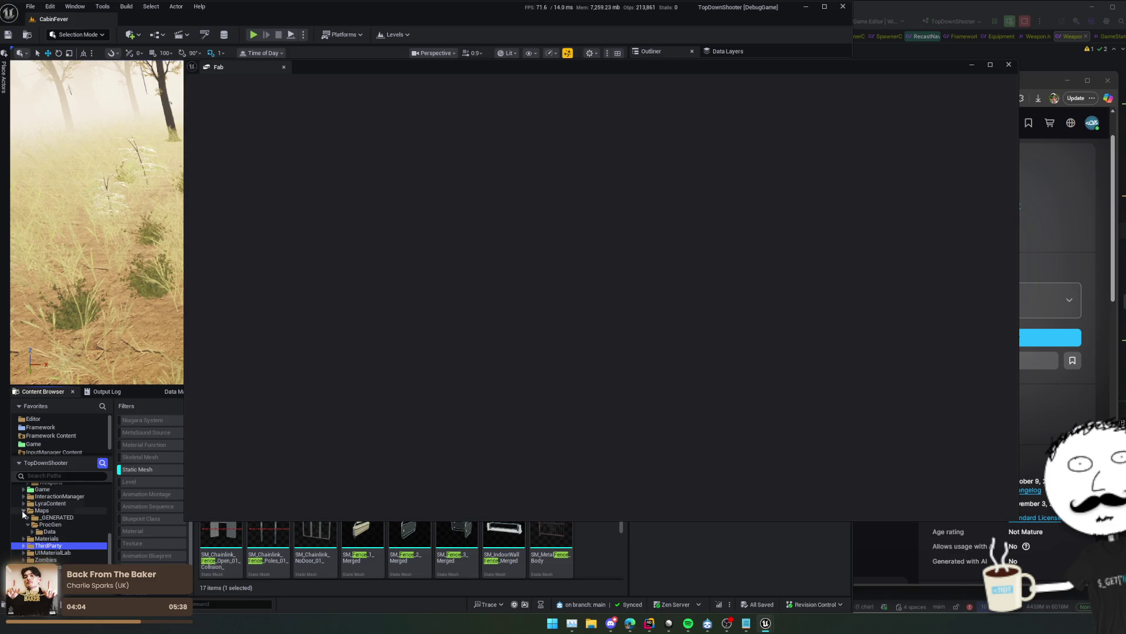
pyautogui.scroll(2, 55, 531)
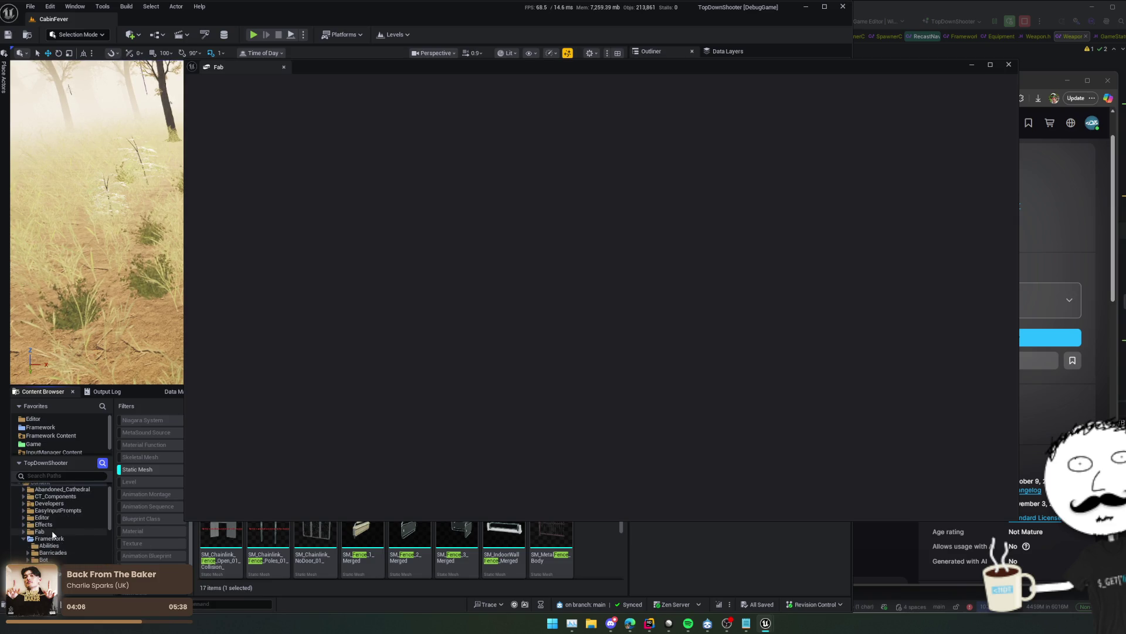
# Expand the Fab folder, open Lost_Hope_Launcher, and close the errored Fab window
pyautogui.click(55, 531)
pyautogui.doubleClick(56, 531)
pyautogui.click(57, 539)
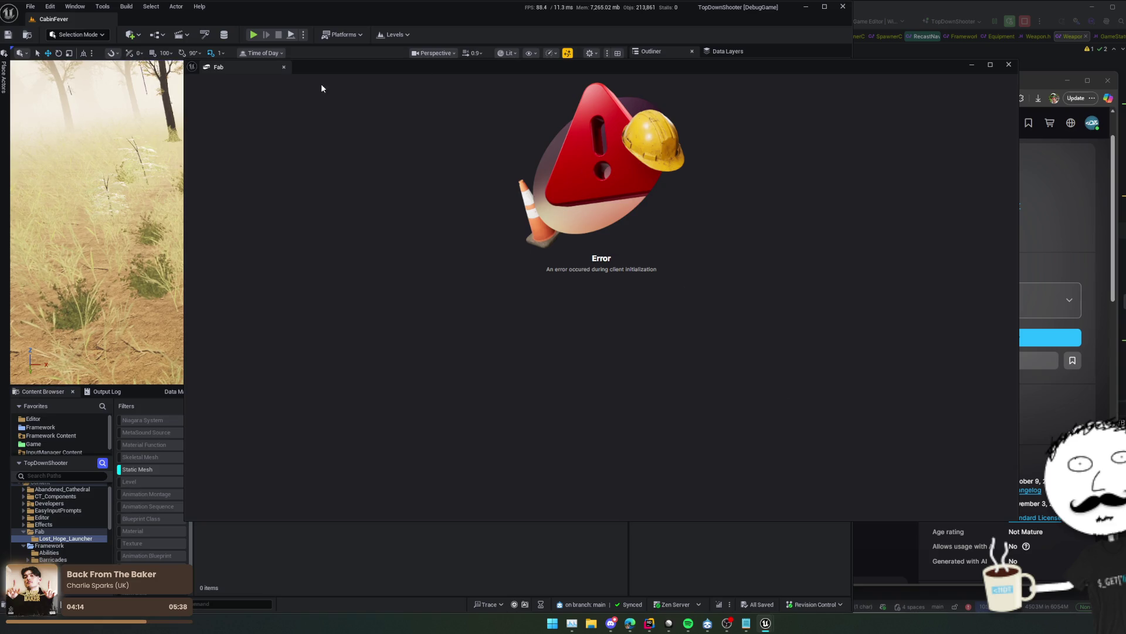
pyautogui.click(284, 67)
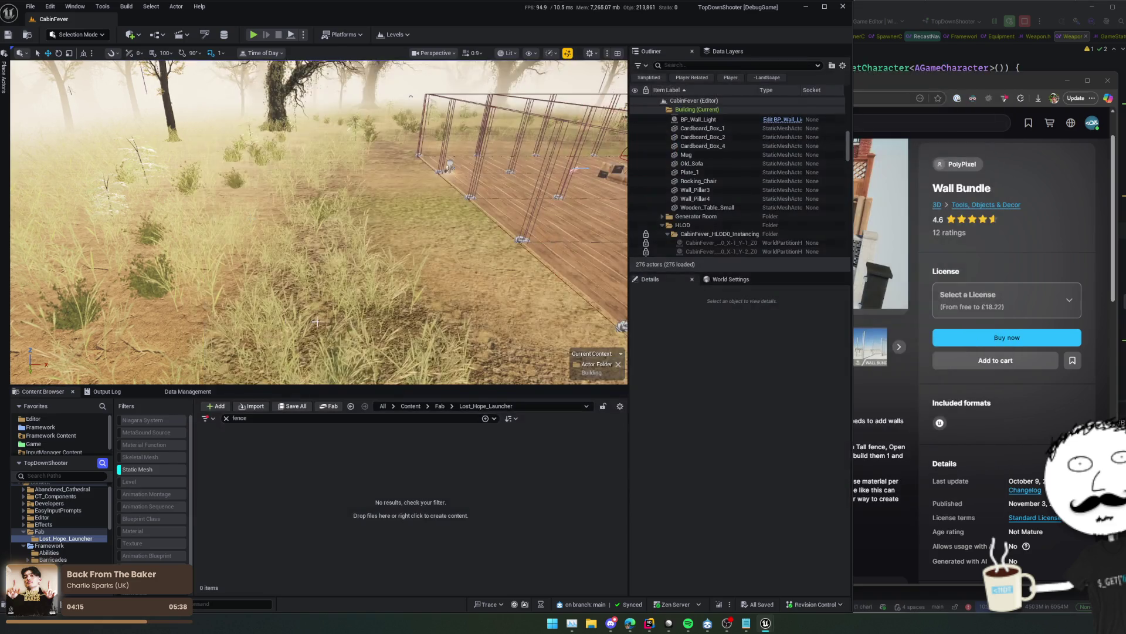
# Find 'Apocalypse: Playground Environment' on Fab, select its Personal license, and minimize Fab
pyautogui.click(326, 406)
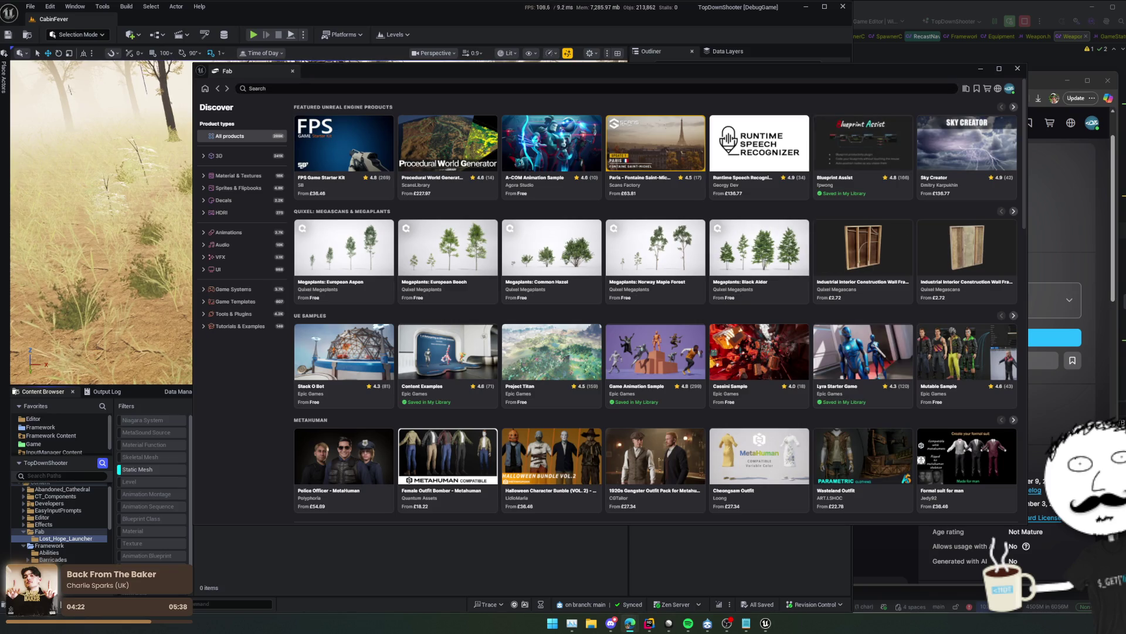
pyautogui.write('Apocalypse: Playground Environment')
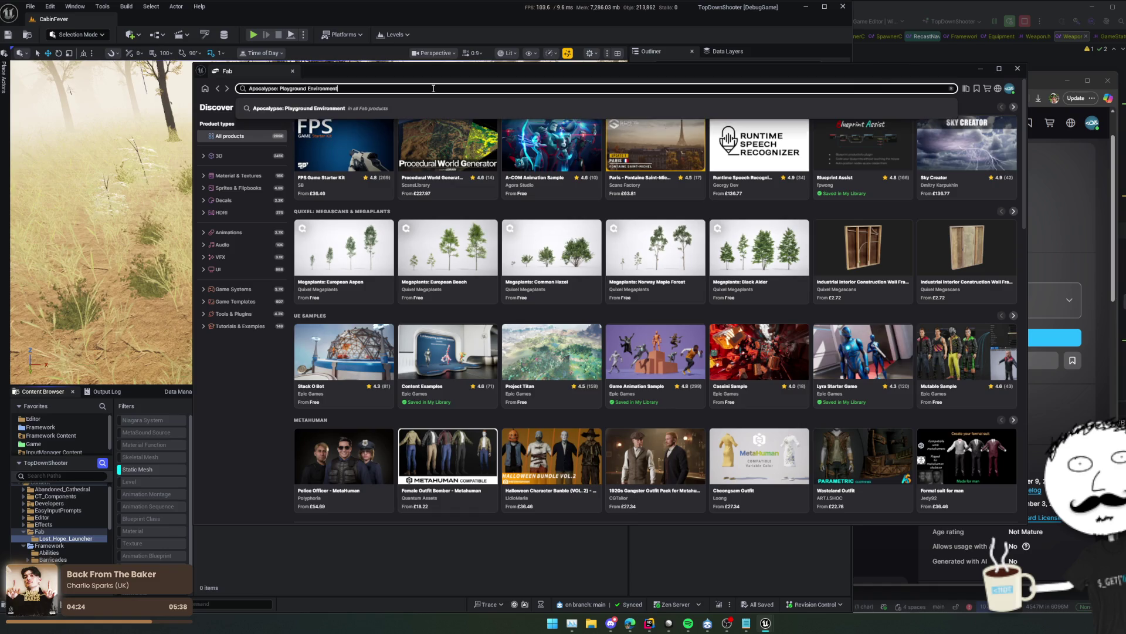
pyautogui.press('Return')
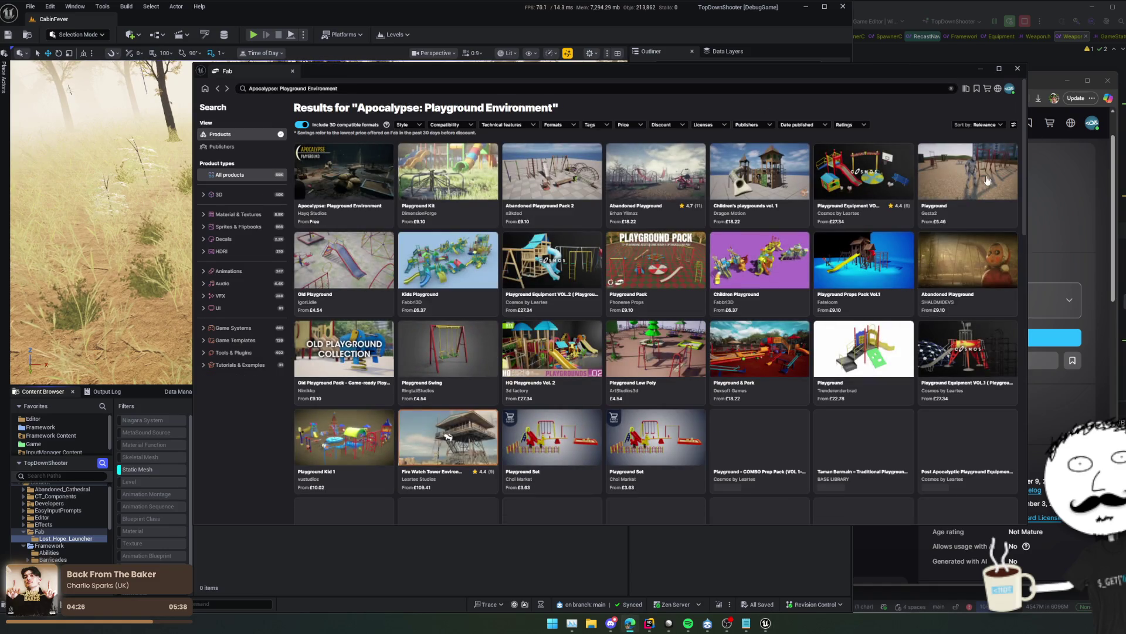
pyautogui.click(390, 169)
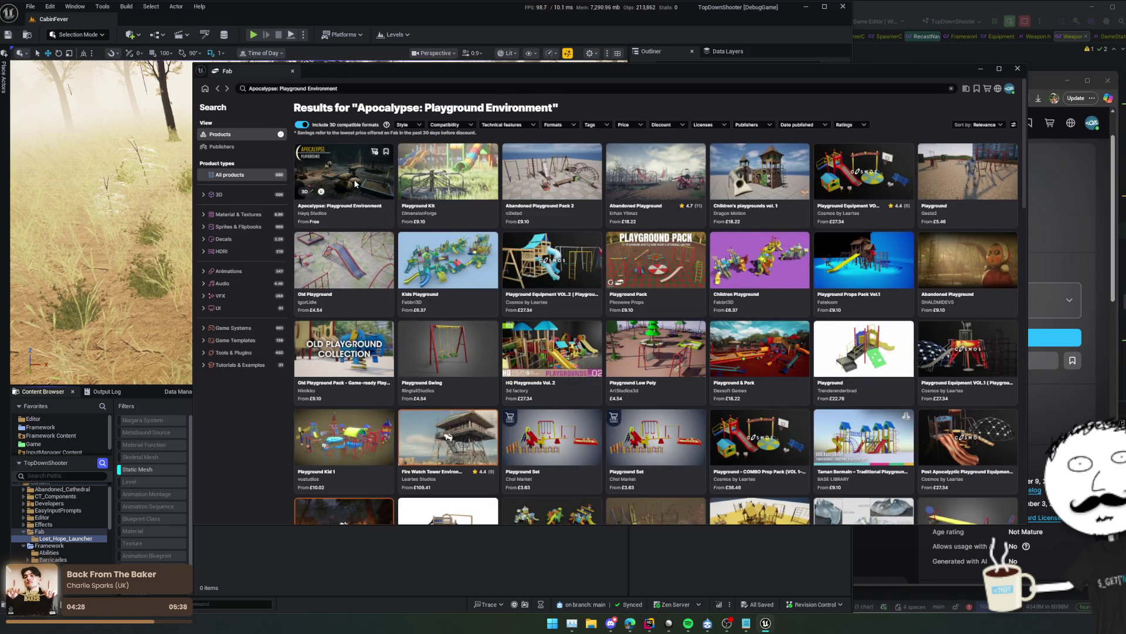
pyautogui.click(866, 200)
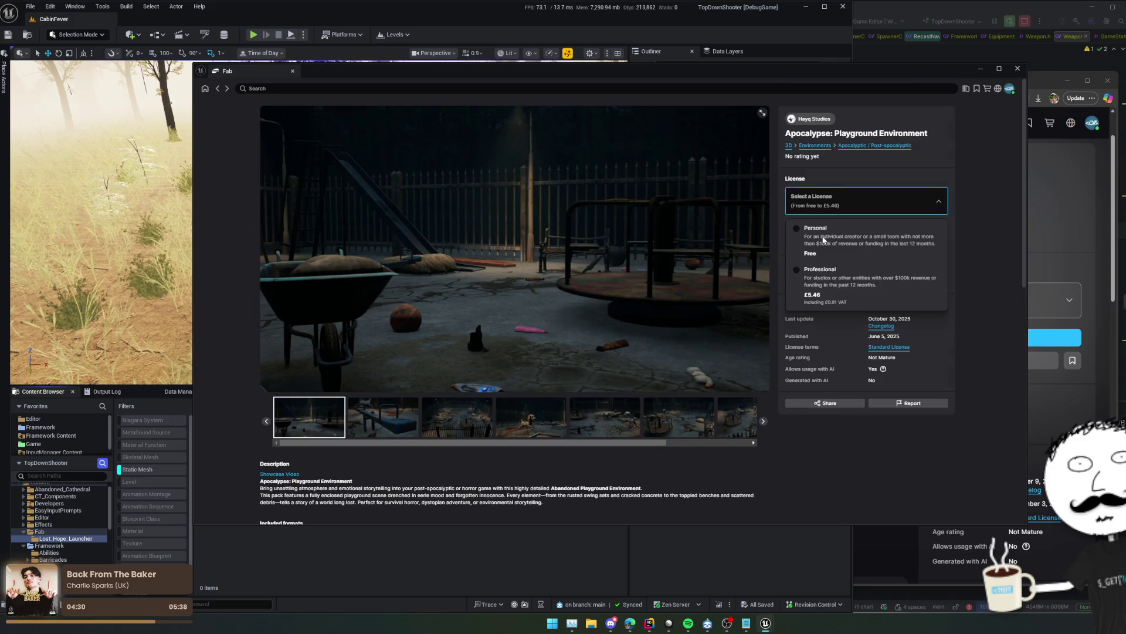
pyautogui.click(832, 234)
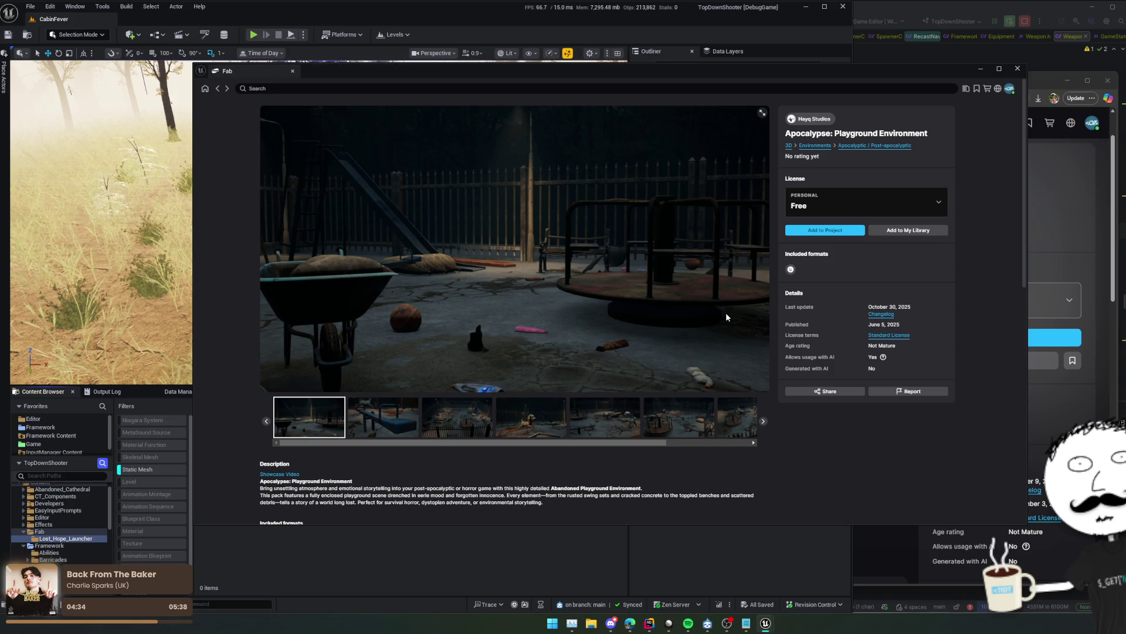
pyautogui.click(981, 68)
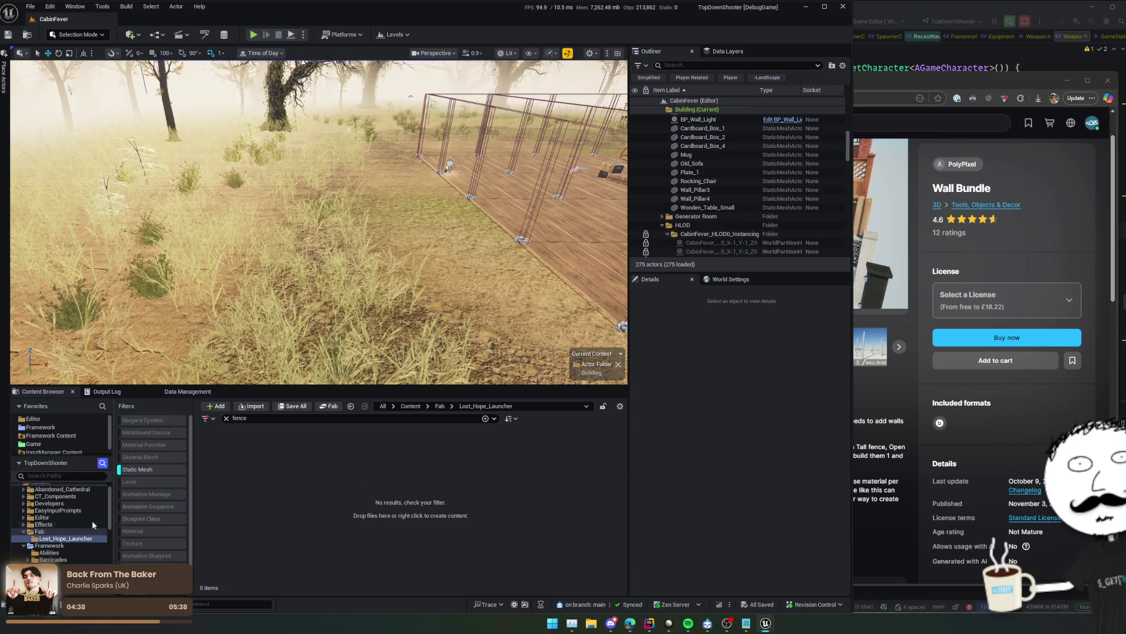
# Show all 21 fence items in Content without the Static Mesh filter, then restore Fab
pyautogui.click(68, 531)
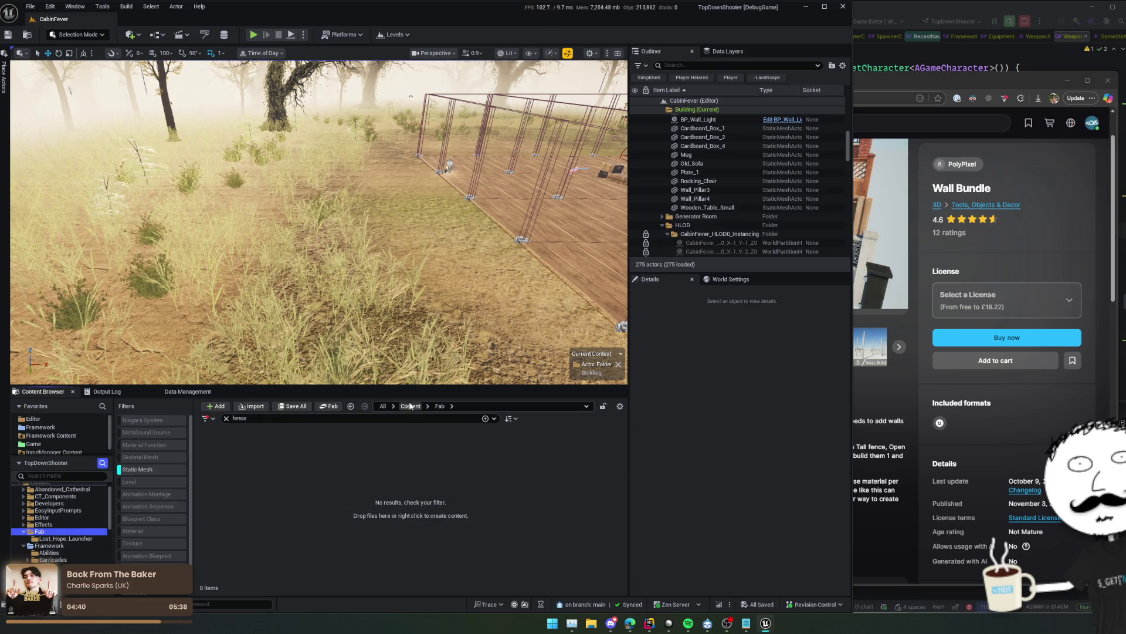
pyautogui.click(40, 483)
pyautogui.click(142, 474)
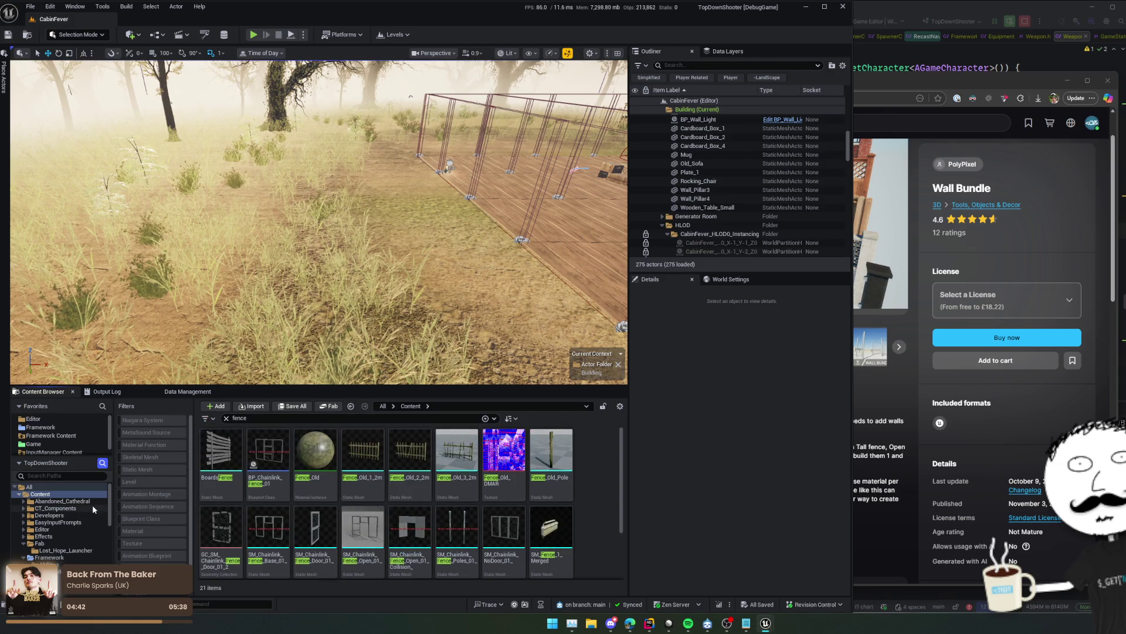
pyautogui.scroll(-3, 88, 505)
pyautogui.scroll(-3, 88, 505)
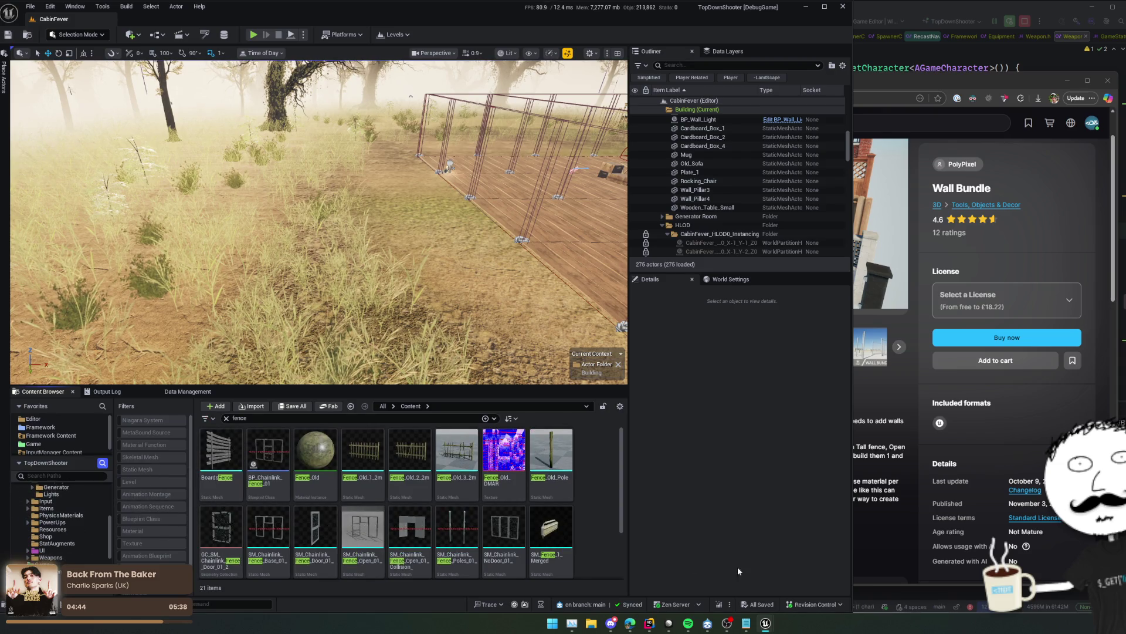
pyautogui.moveTo(765, 623)
pyautogui.click(786, 584)
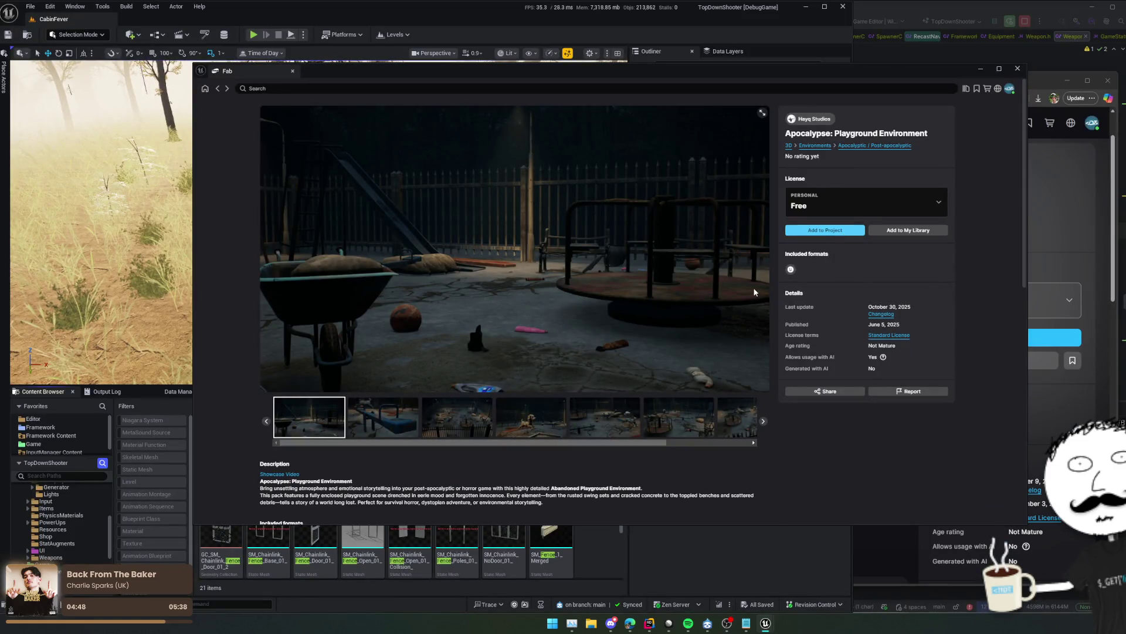
# Add the playground environment to the project, move the Fab window aside, and browse the Framework folder
pyautogui.click(795, 234)
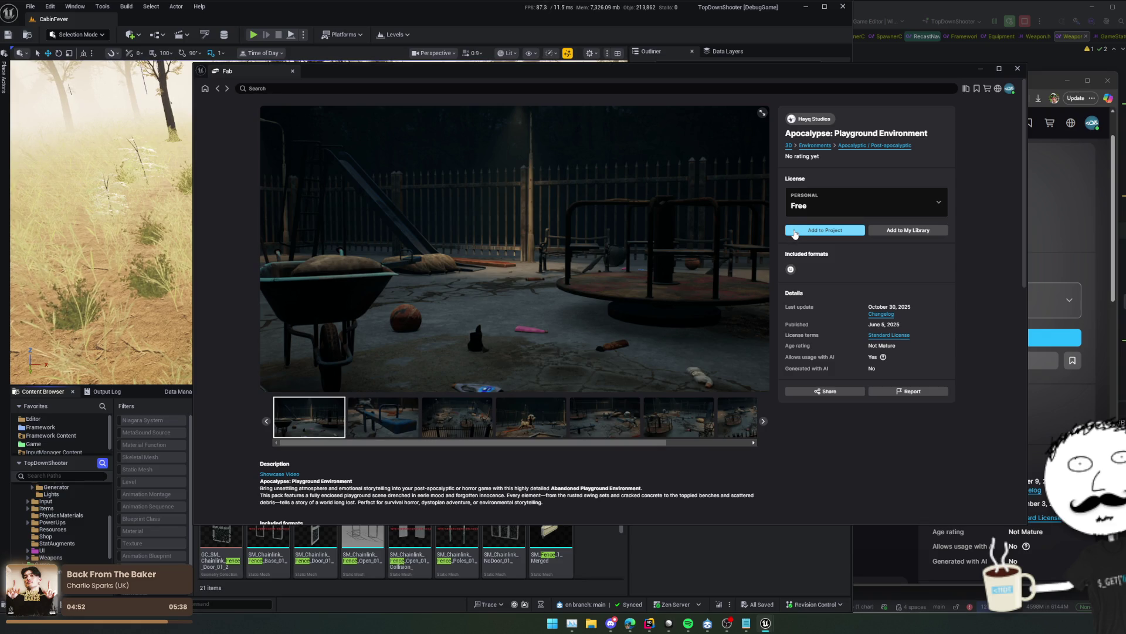
pyautogui.moveTo(776, 75); pyautogui.dragTo(1028, 102)
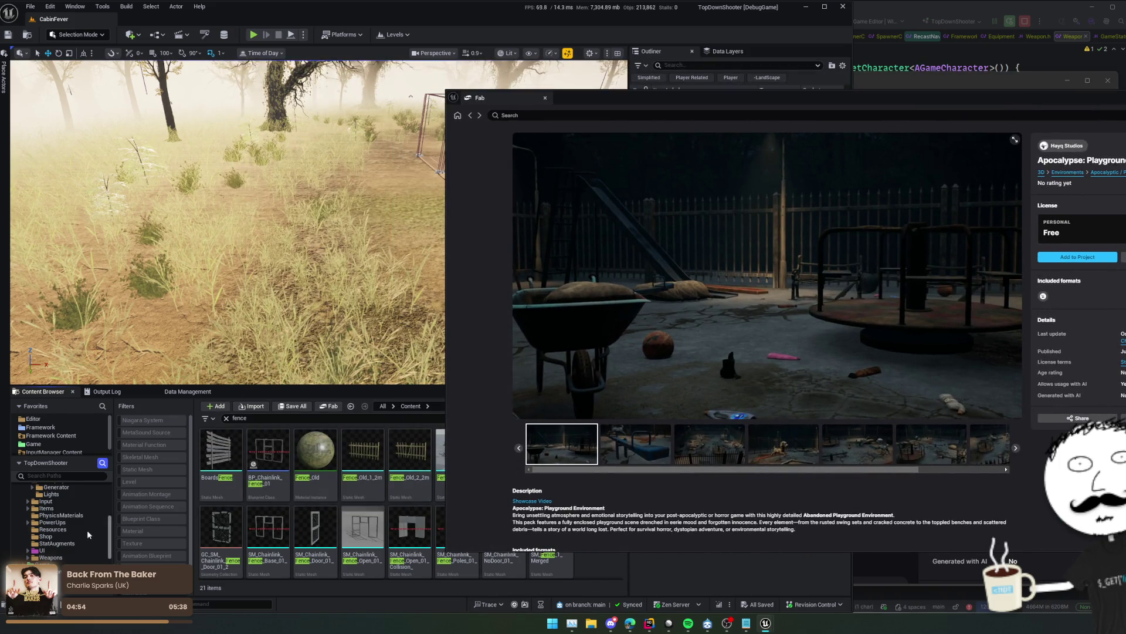
pyautogui.scroll(2, 73, 532)
pyautogui.scroll(2, 31, 549)
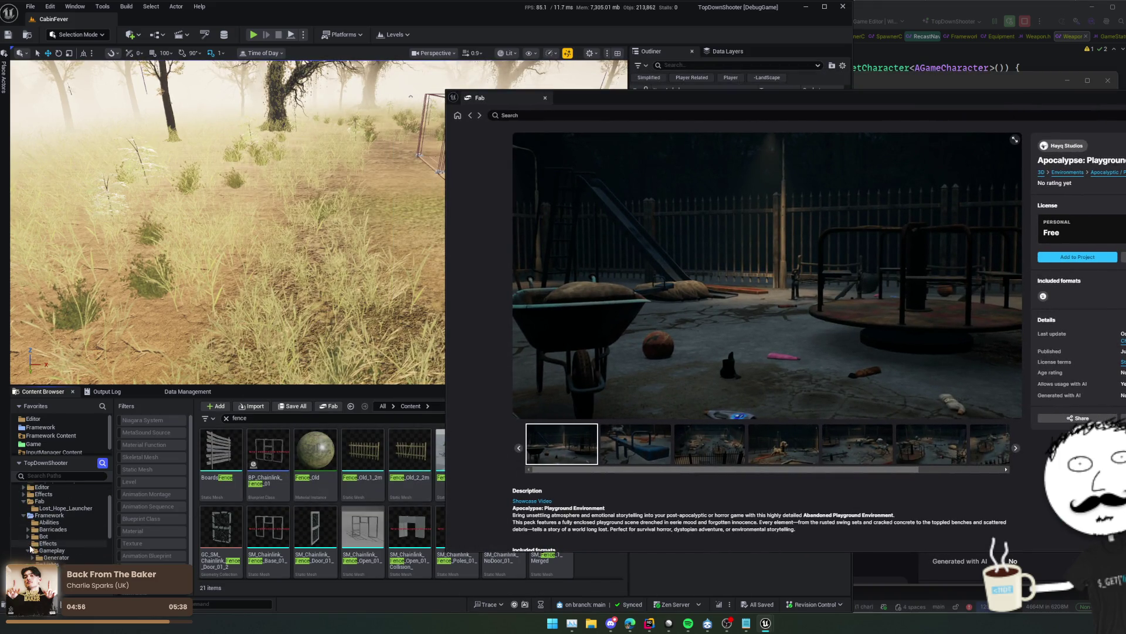
pyautogui.click(58, 516)
pyautogui.scroll(-3, 70, 518)
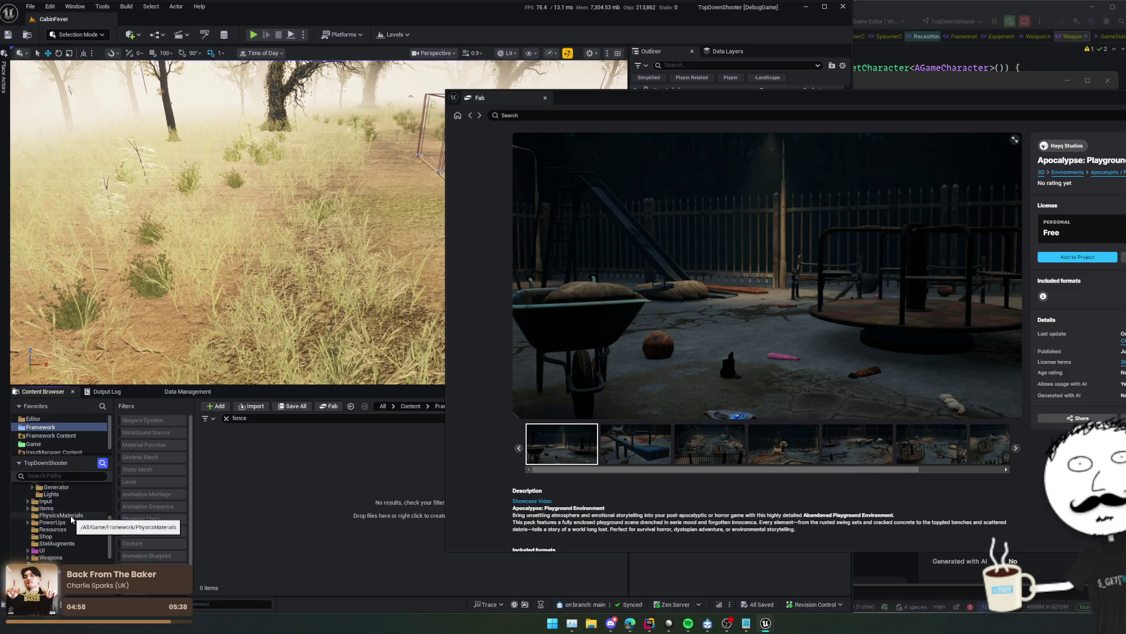
pyautogui.scroll(-3, 90, 519)
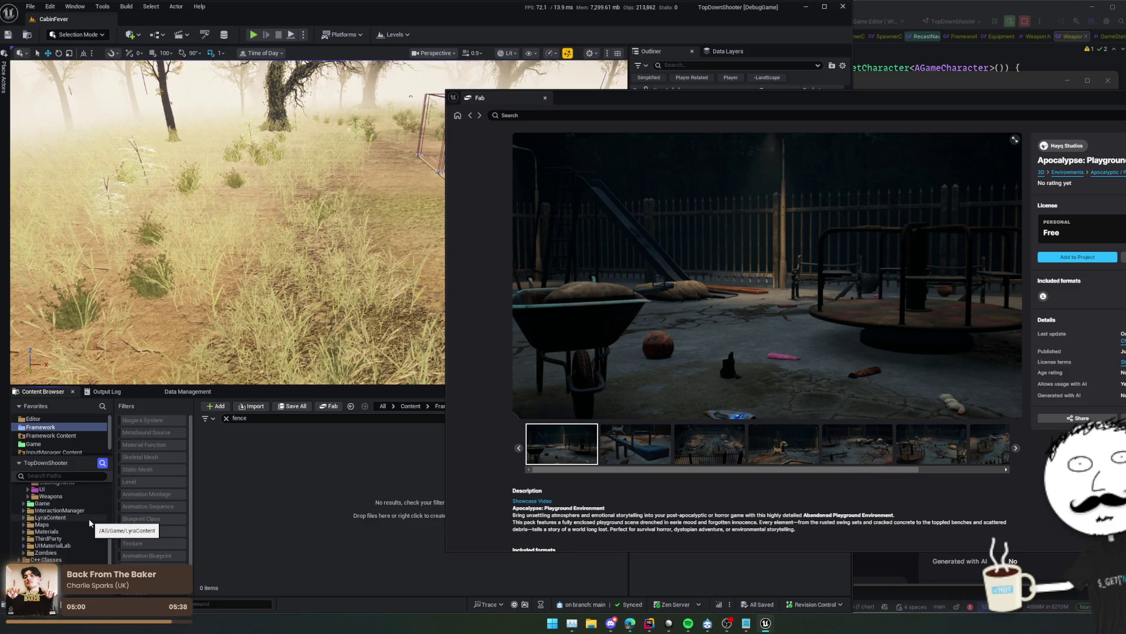
pyautogui.scroll(3, 90, 518)
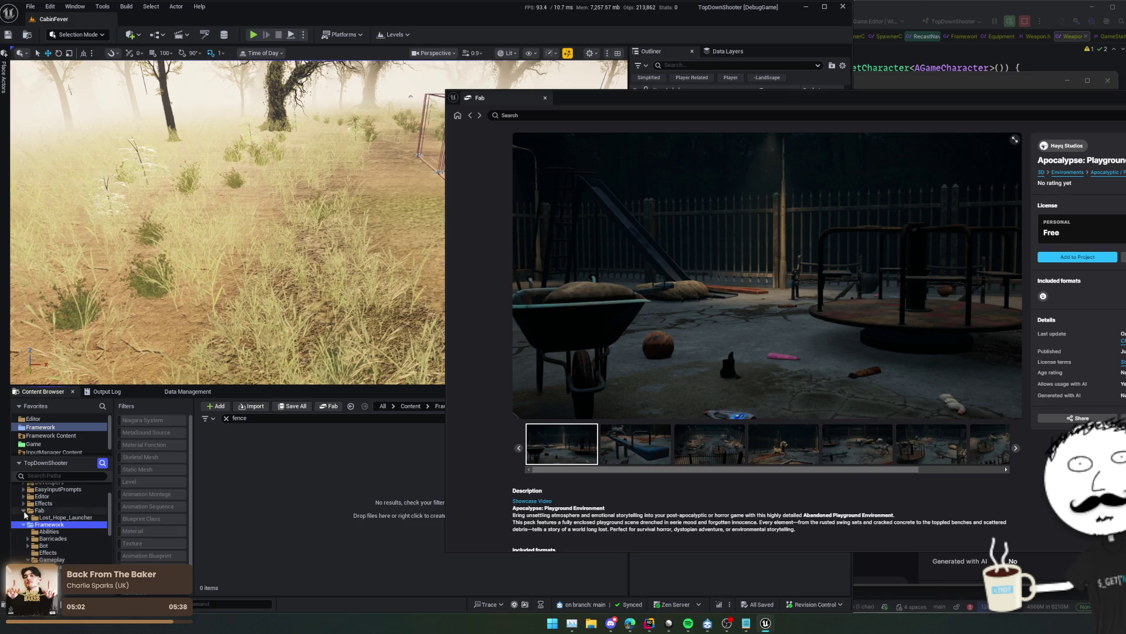
# Collapse Framework and show the Fab content folder in Windows File Explorer
pyautogui.click(24, 517)
pyautogui.click(39, 510)
pyautogui.rightClick(39, 510)
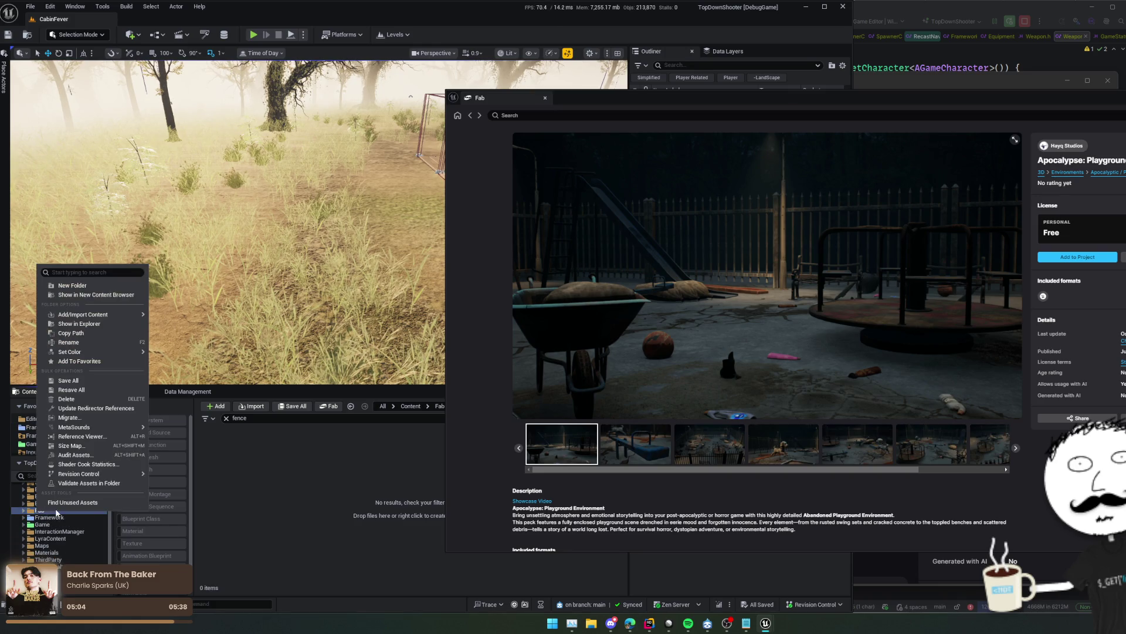
pyautogui.click(105, 326)
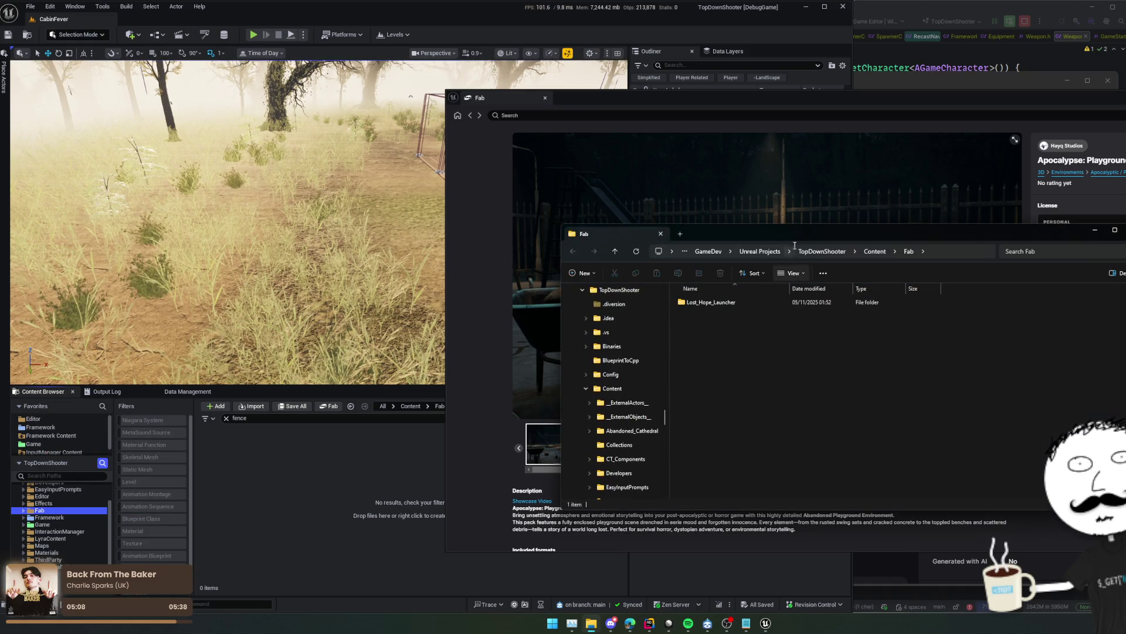
# Move Explorer aside and view the Fab product in the Epic Games Launcher
pyautogui.moveTo(800, 234)
pyautogui.mouseDown()
pyautogui.moveTo(679, 245)
pyautogui.moveTo(619, 283)
pyautogui.moveTo(553, 264)
pyautogui.mouseUp()
pyautogui.click(1051, 277)
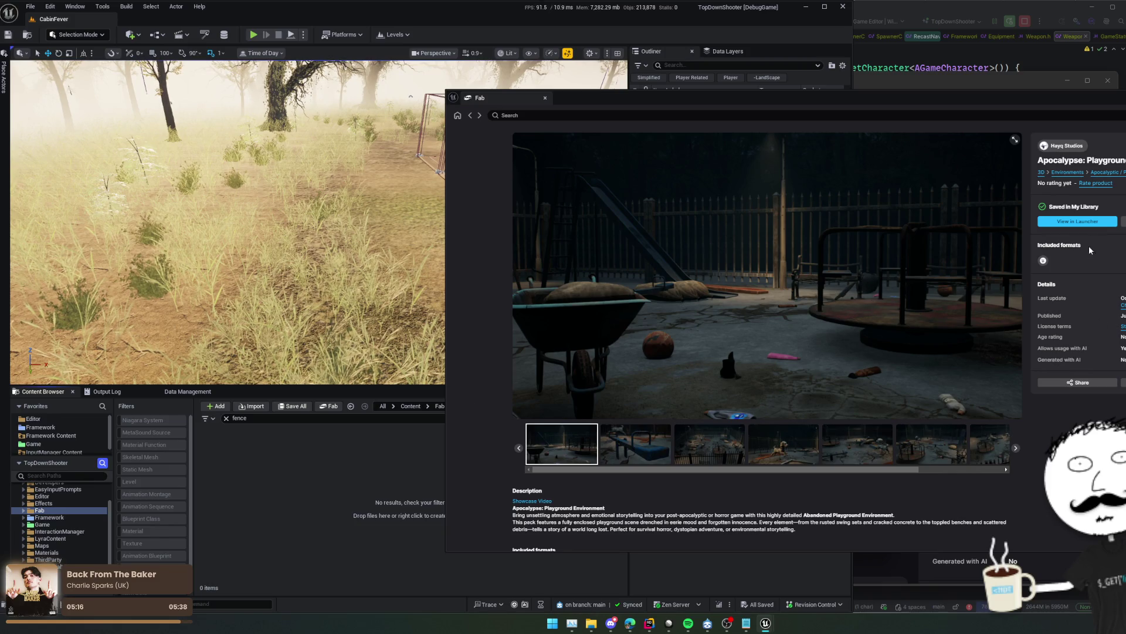
pyautogui.click(1091, 223)
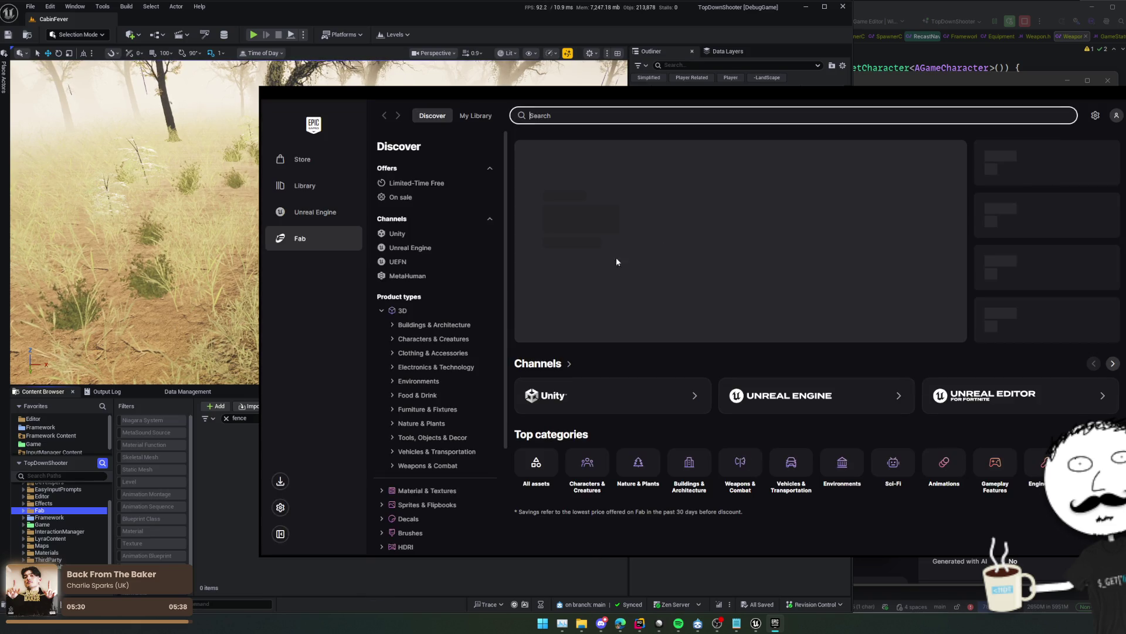
# Review Apocalypse: Playground Environment's details in My Library, then return to the Unreal editor
pyautogui.click(486, 117)
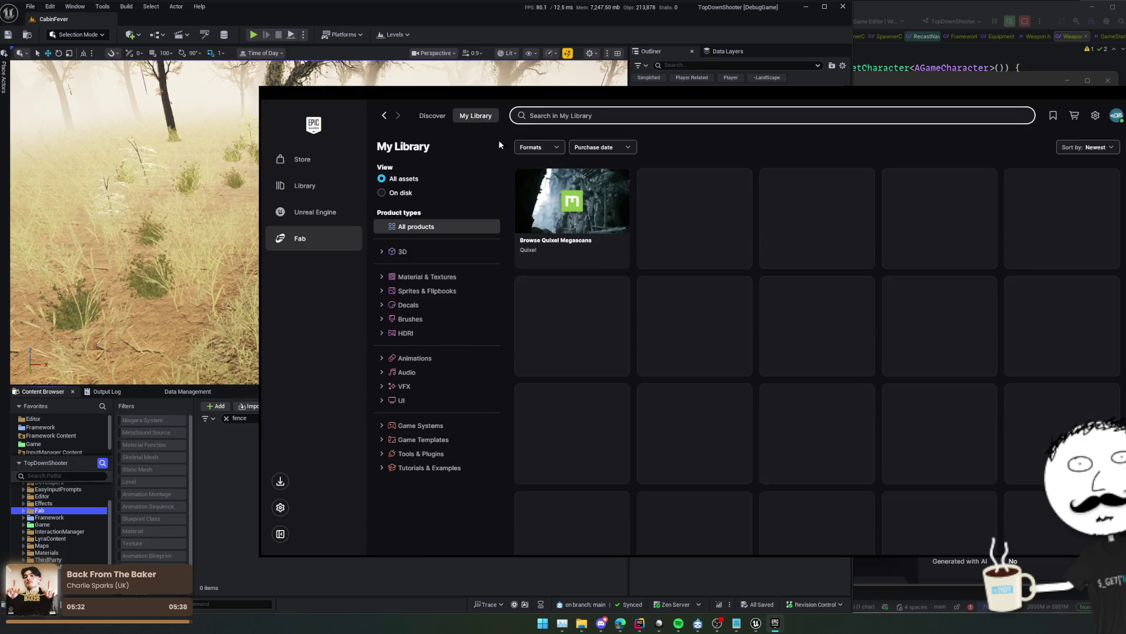
pyautogui.click(694, 212)
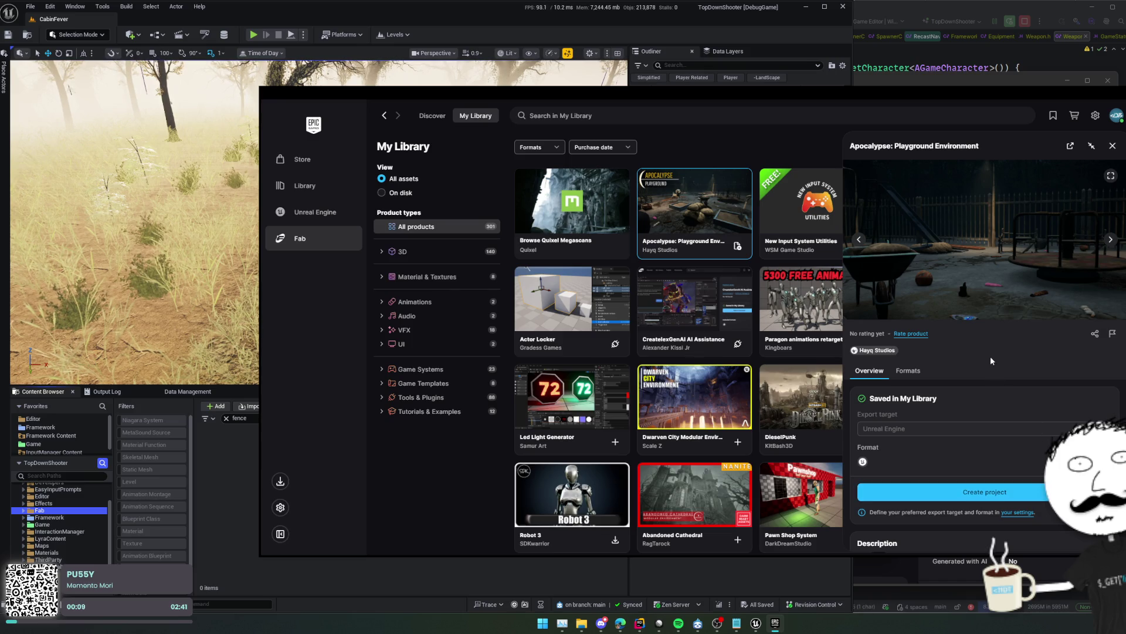
pyautogui.scroll(-10, 1042, 262)
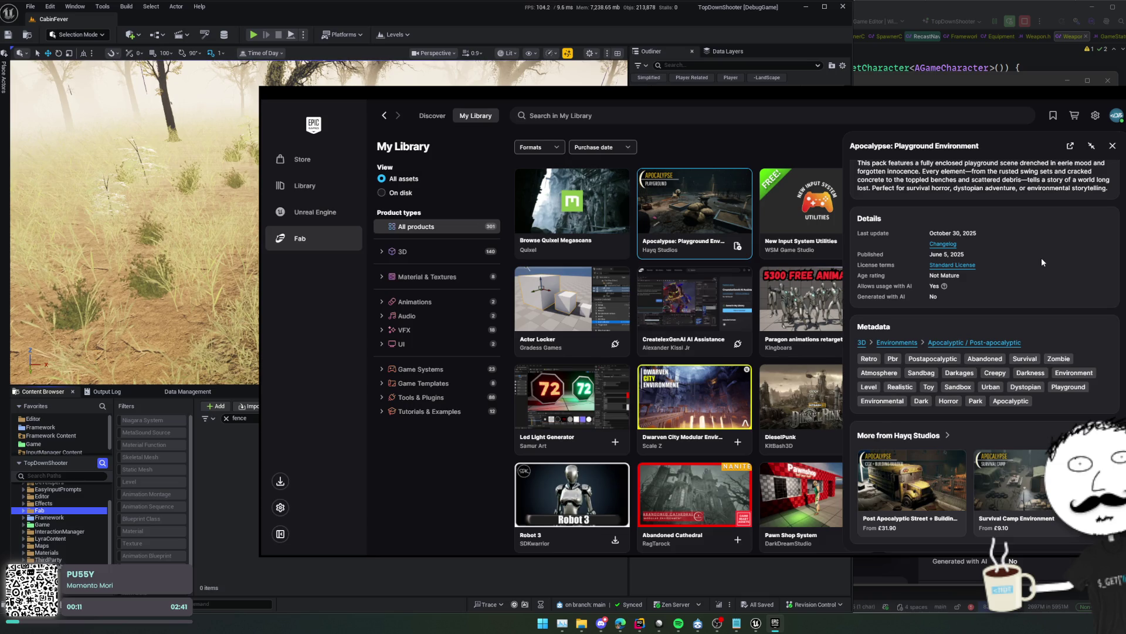
pyautogui.scroll(10, 1042, 263)
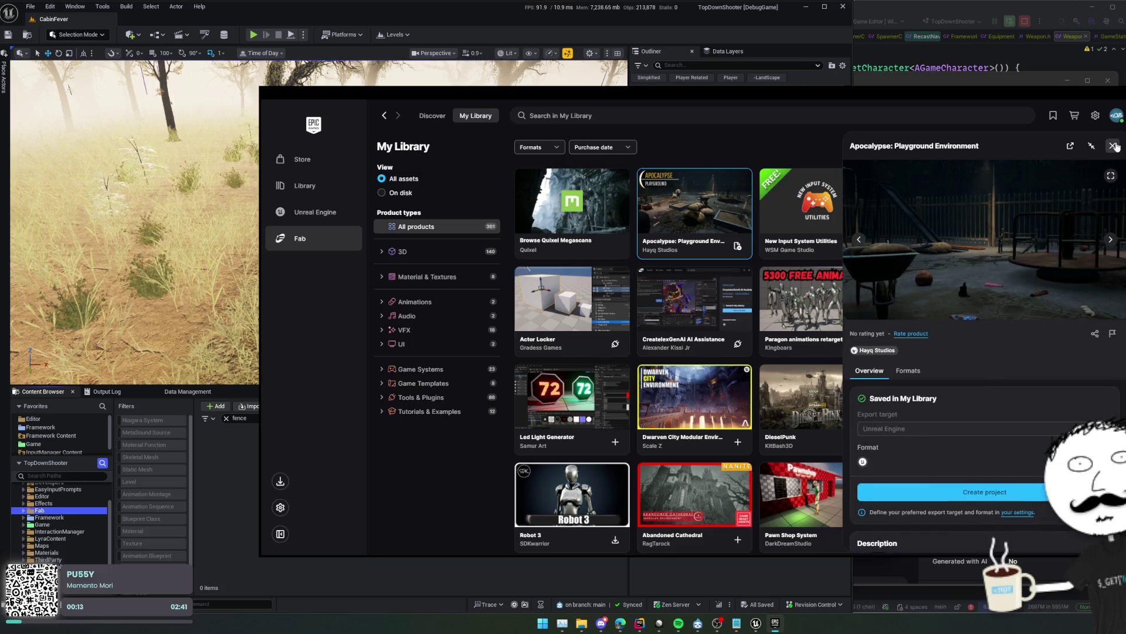
pyautogui.click(1113, 146)
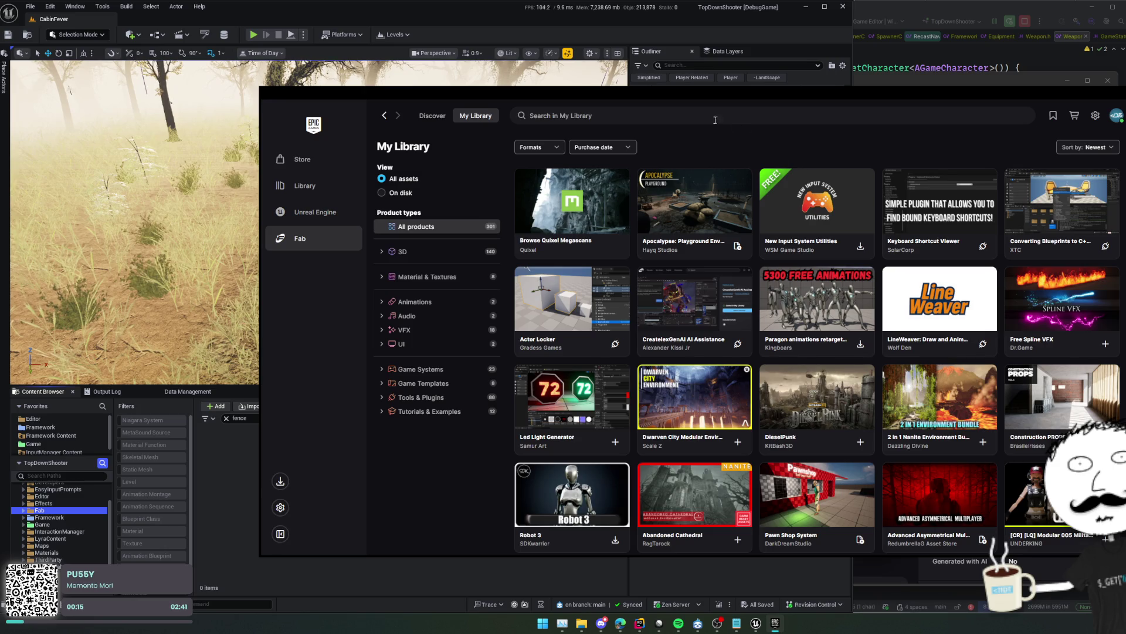
pyautogui.click(457, 29)
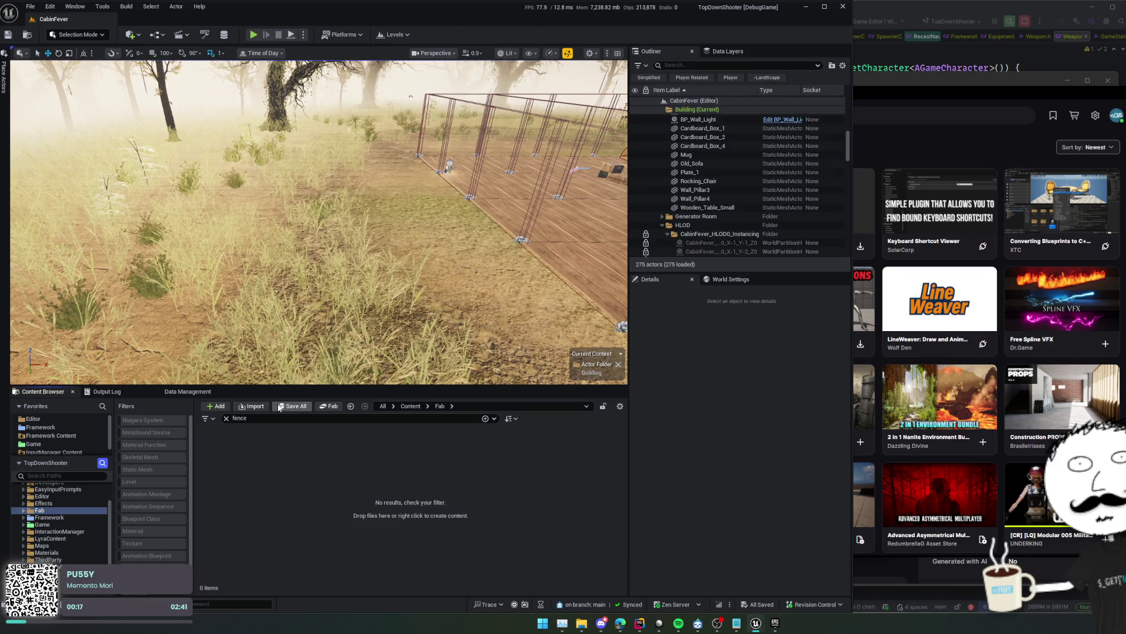
# Reopen Fab in the editor and add the Apocalypse: Playground Environment pack to the project
pyautogui.click(330, 406)
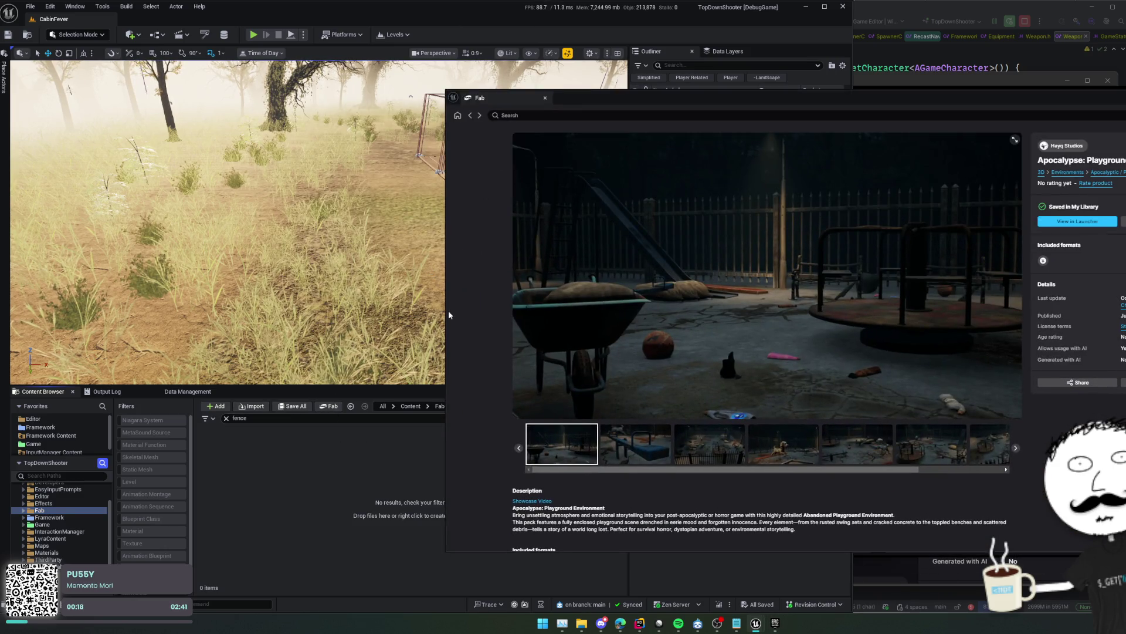
pyautogui.click(470, 116)
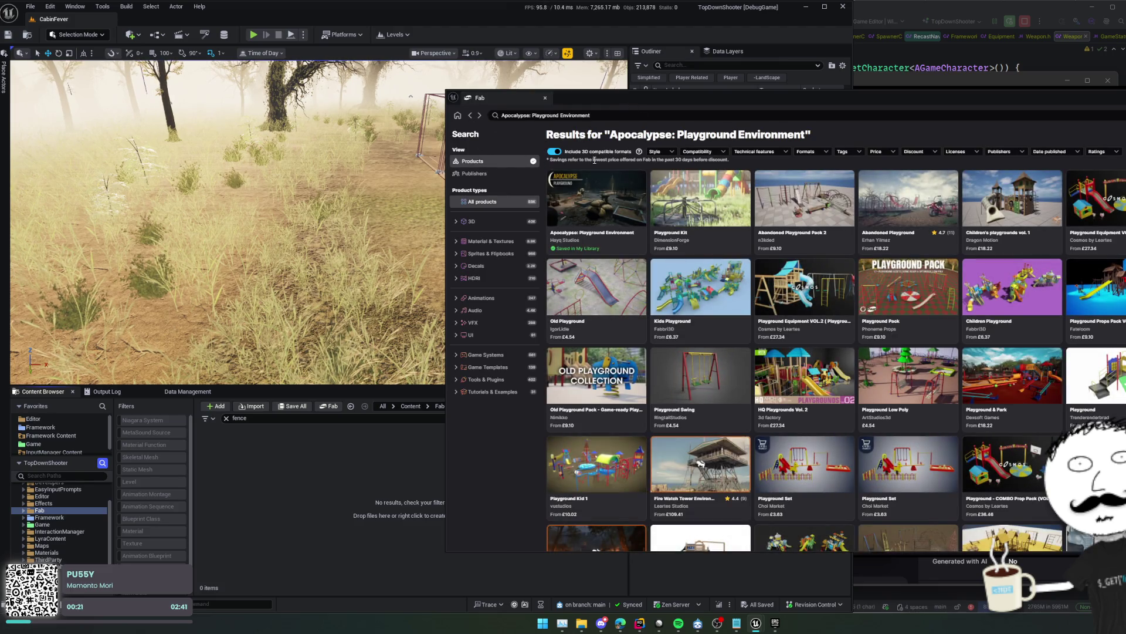
pyautogui.click(606, 213)
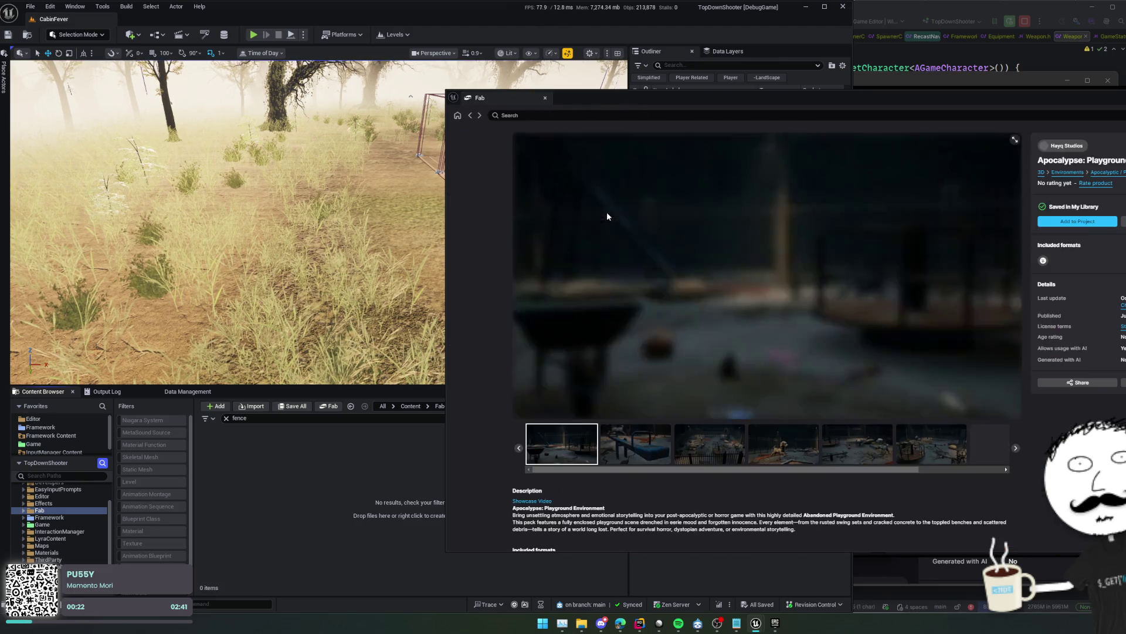
pyautogui.click(1088, 228)
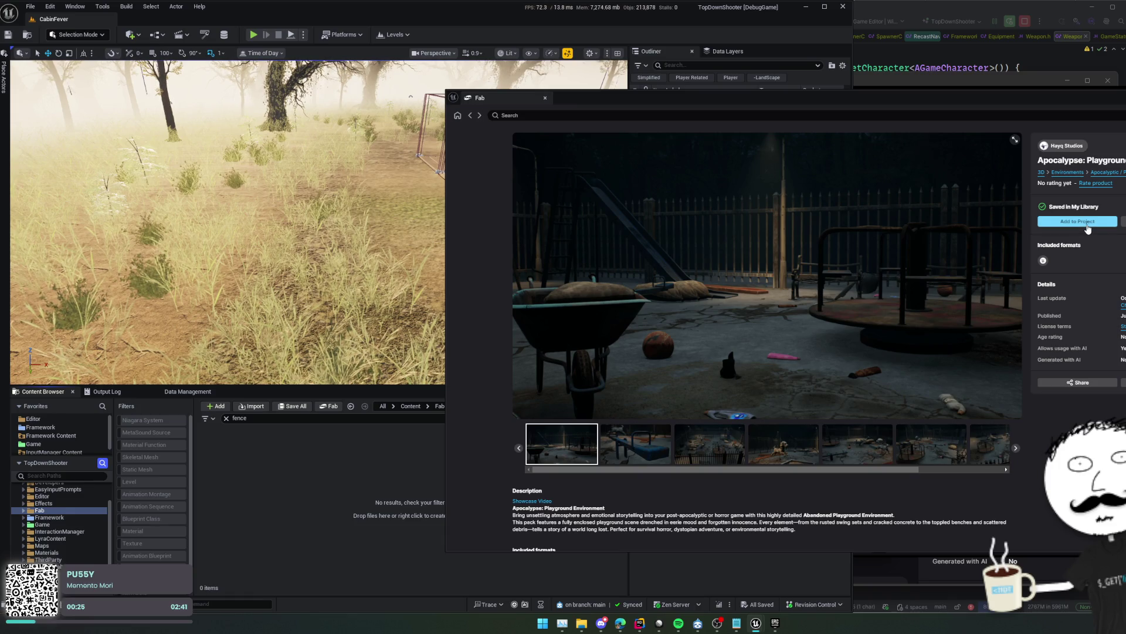
pyautogui.click(471, 116)
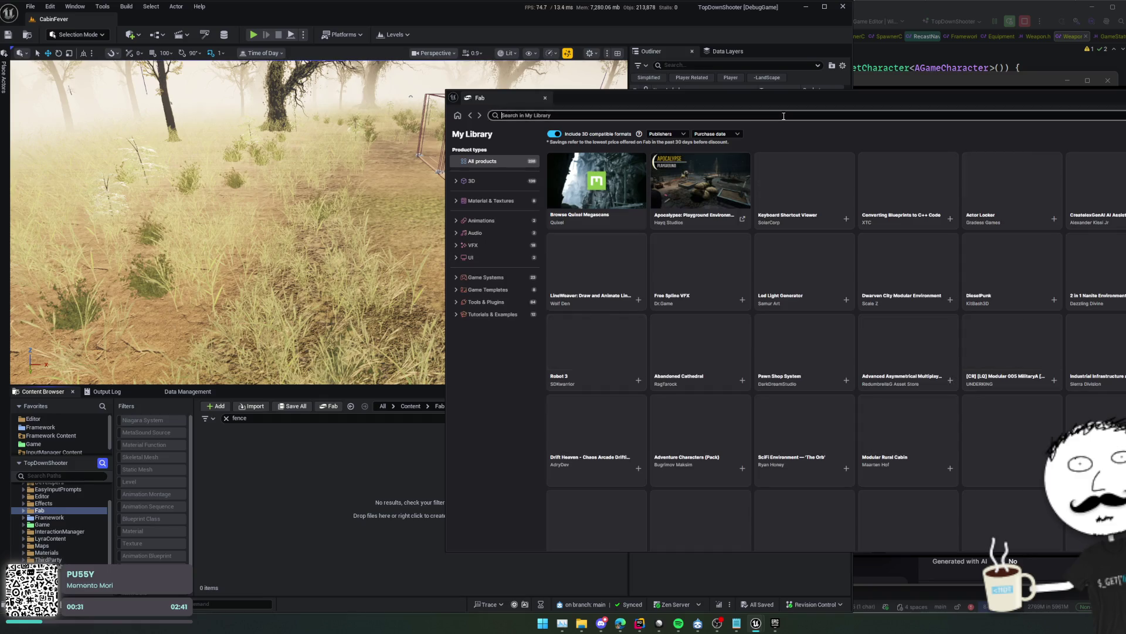
# Search the owned library for 'apocolypse', then clear the search to show everything
pyautogui.click(784, 116)
pyautogui.write('apo')
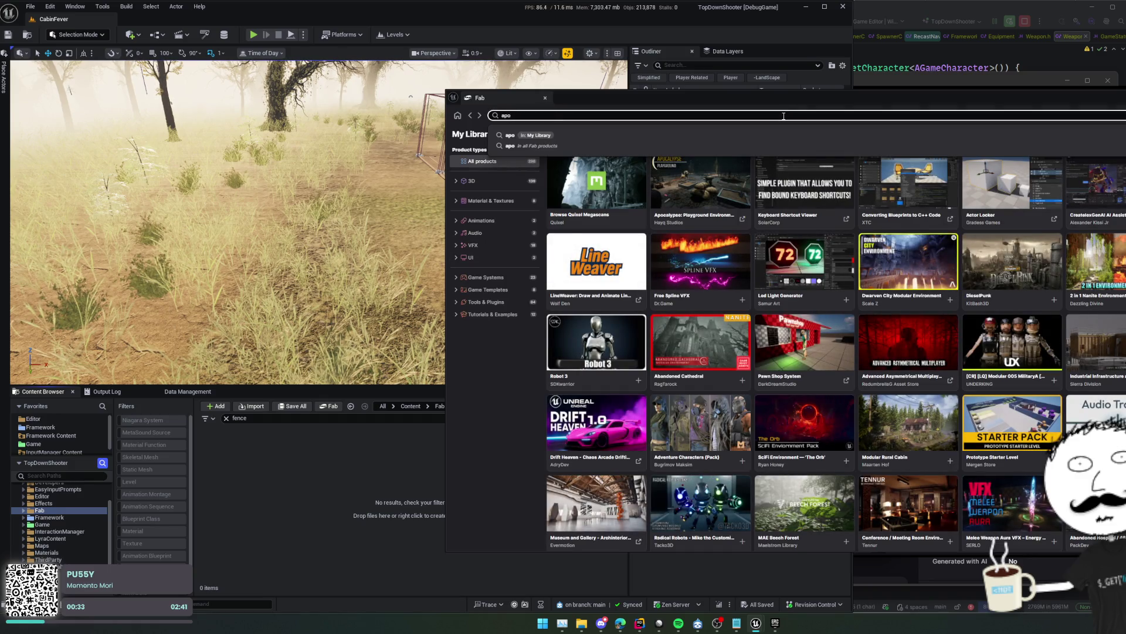
pyautogui.write('co')
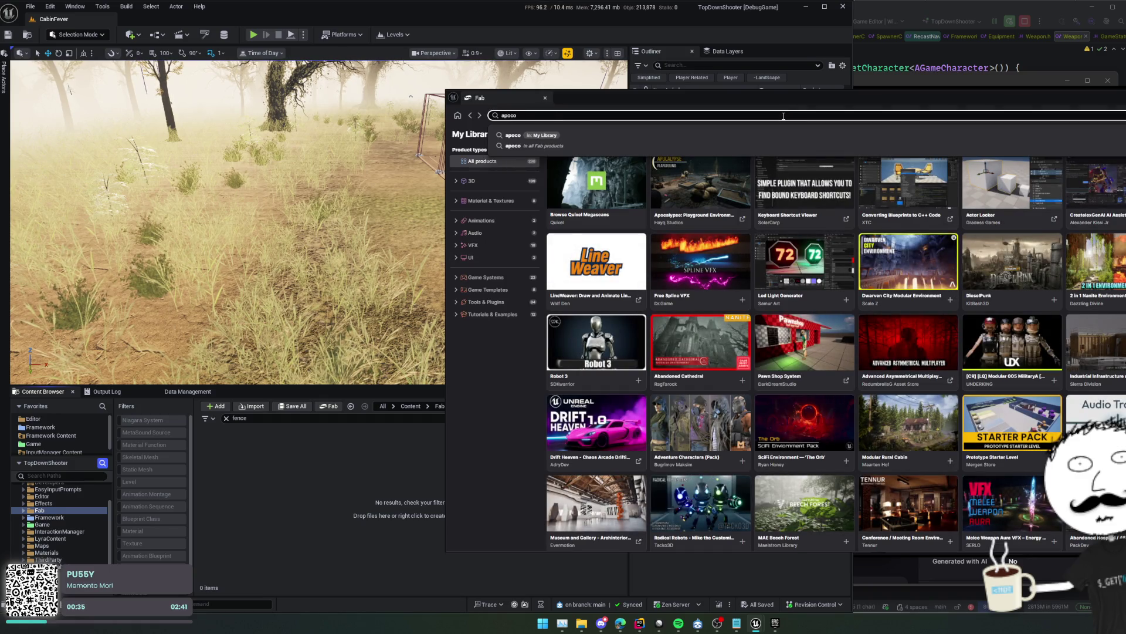
pyautogui.write('lypse')
pyautogui.press('Return')
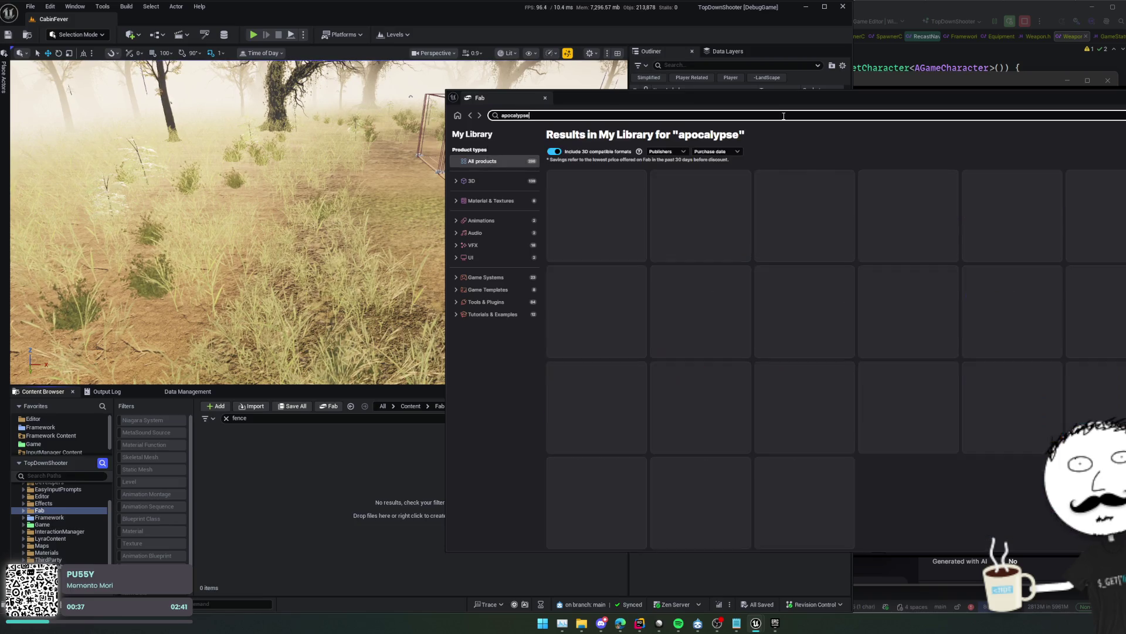
pyautogui.click(711, 115)
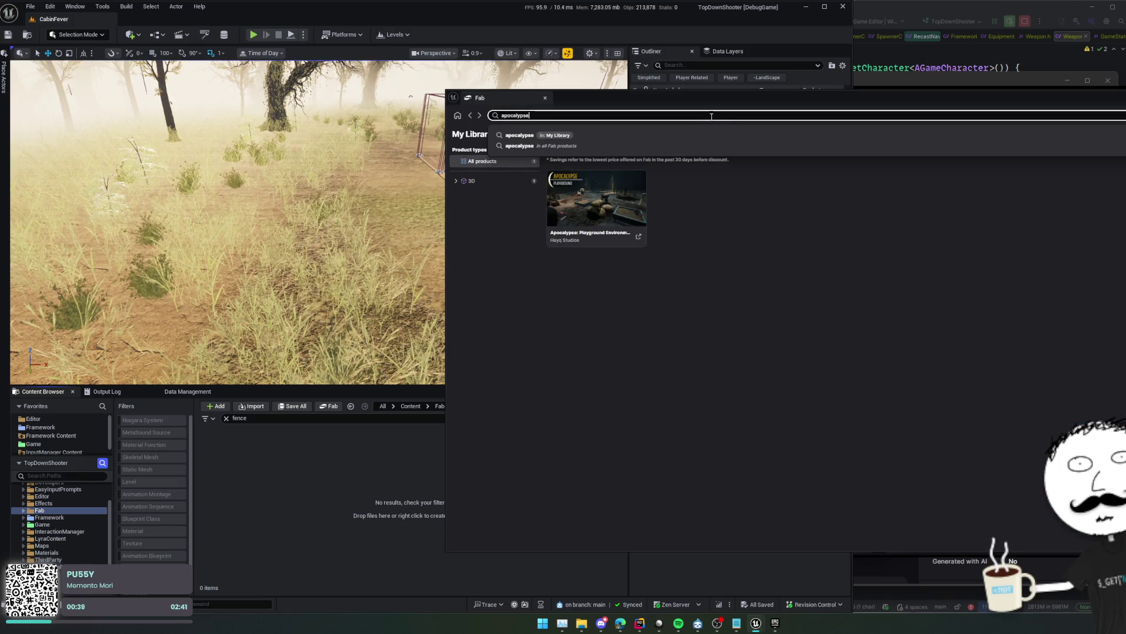
pyautogui.hotkey('ctrl', 'a')
pyautogui.press('BackSpace')
pyautogui.press('Return')
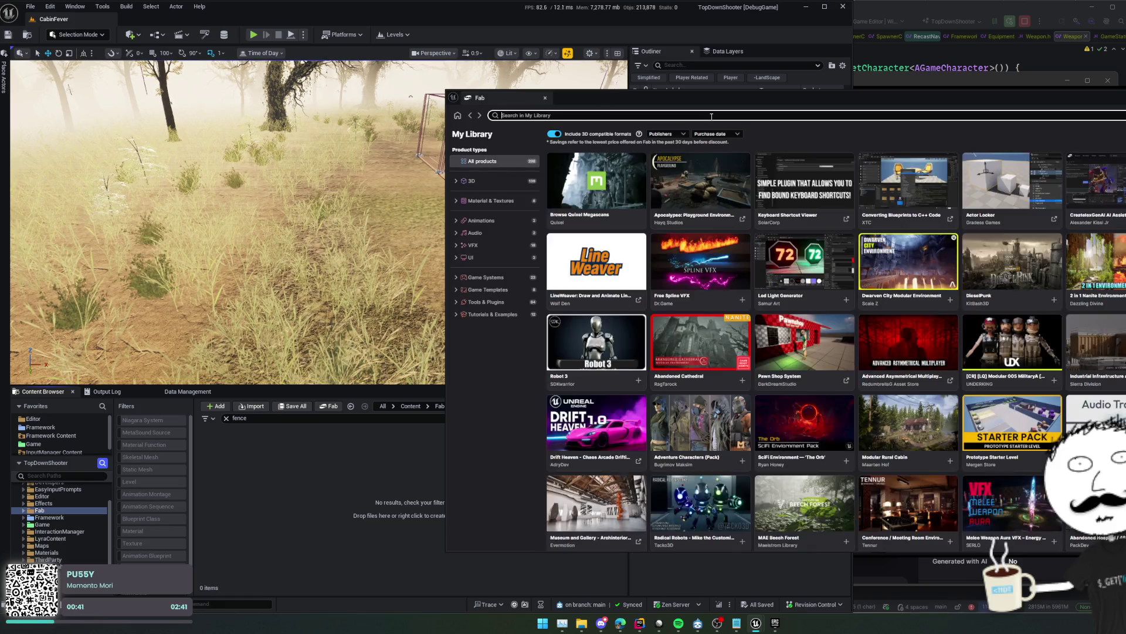
# Filter My Library to 3D > Environments and scroll through the owned packs
pyautogui.scroll(-20, 847, 203)
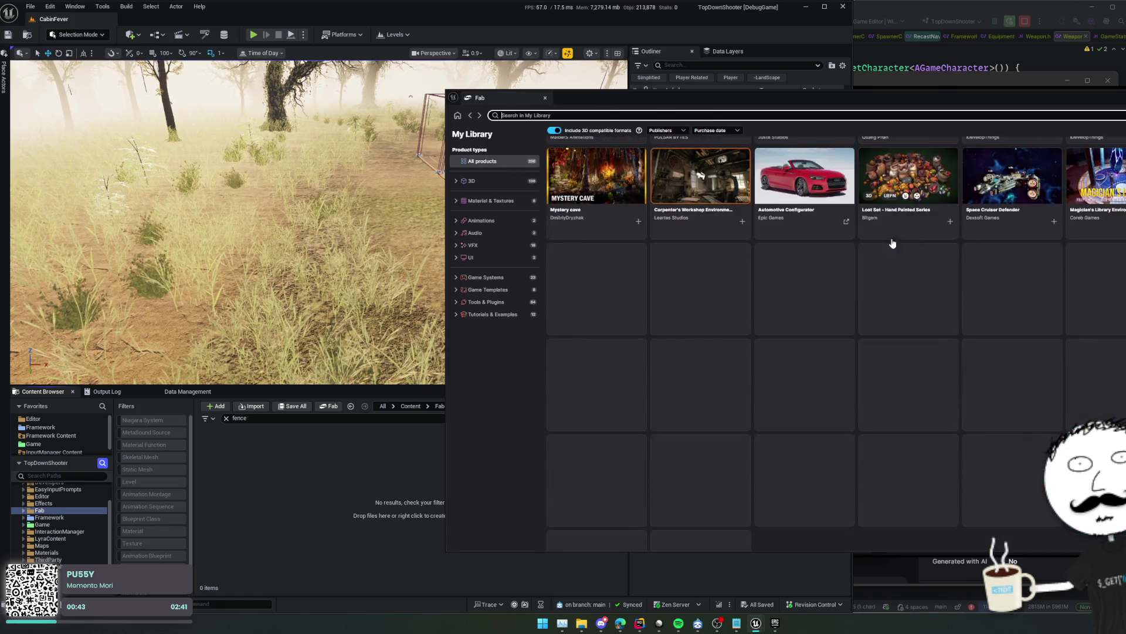
pyautogui.click(486, 184)
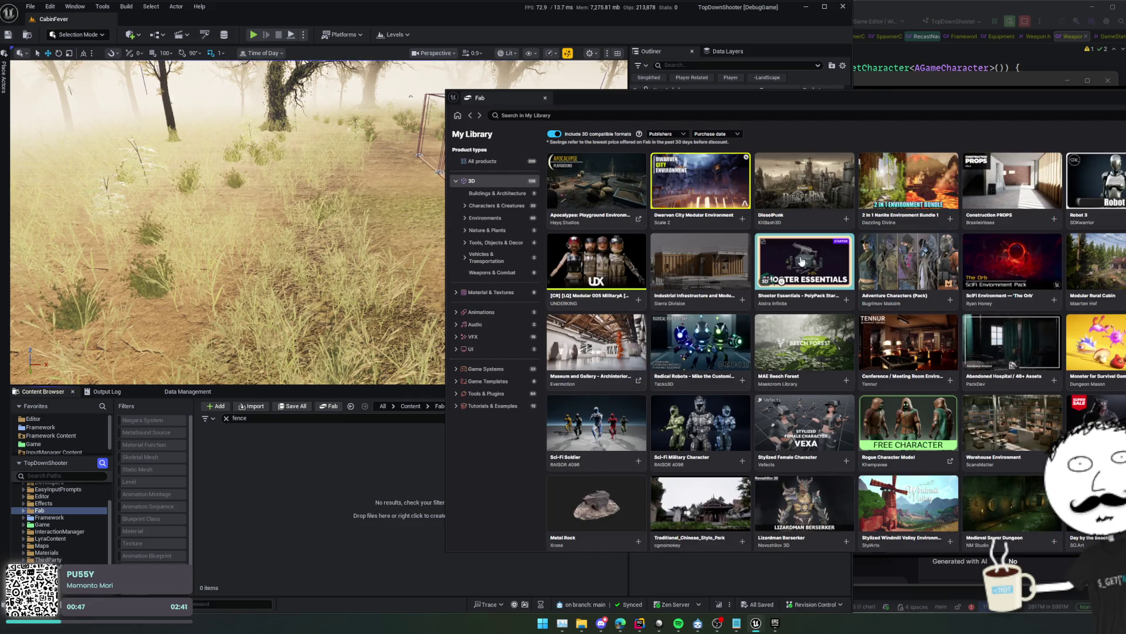
pyautogui.scroll(-1, 1079, 296)
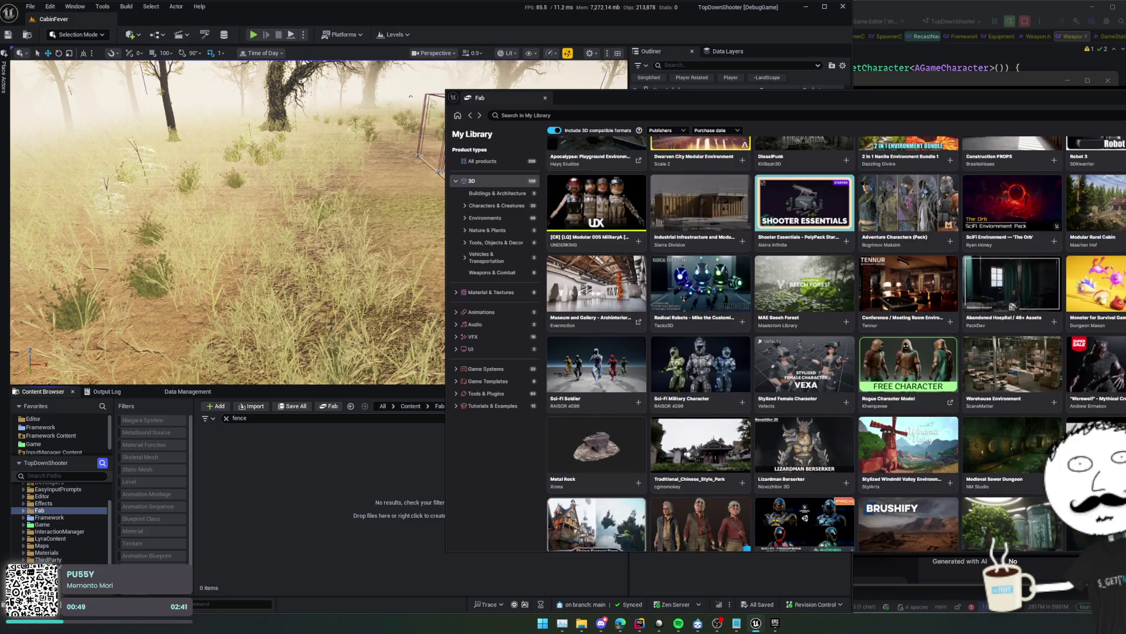
pyautogui.click(478, 195)
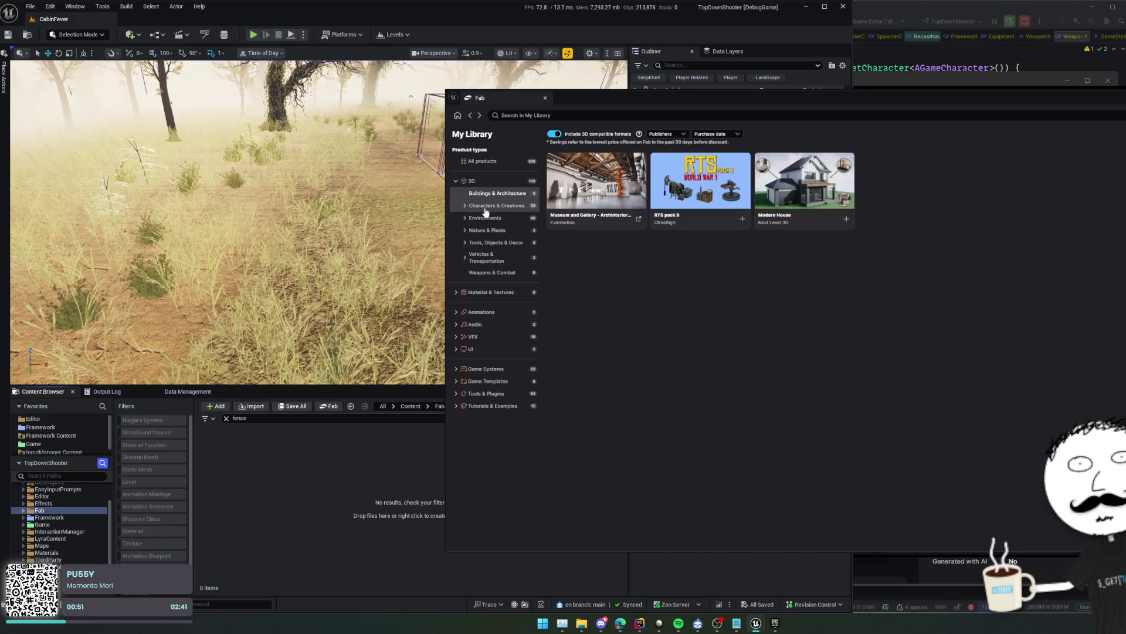
pyautogui.click(487, 207)
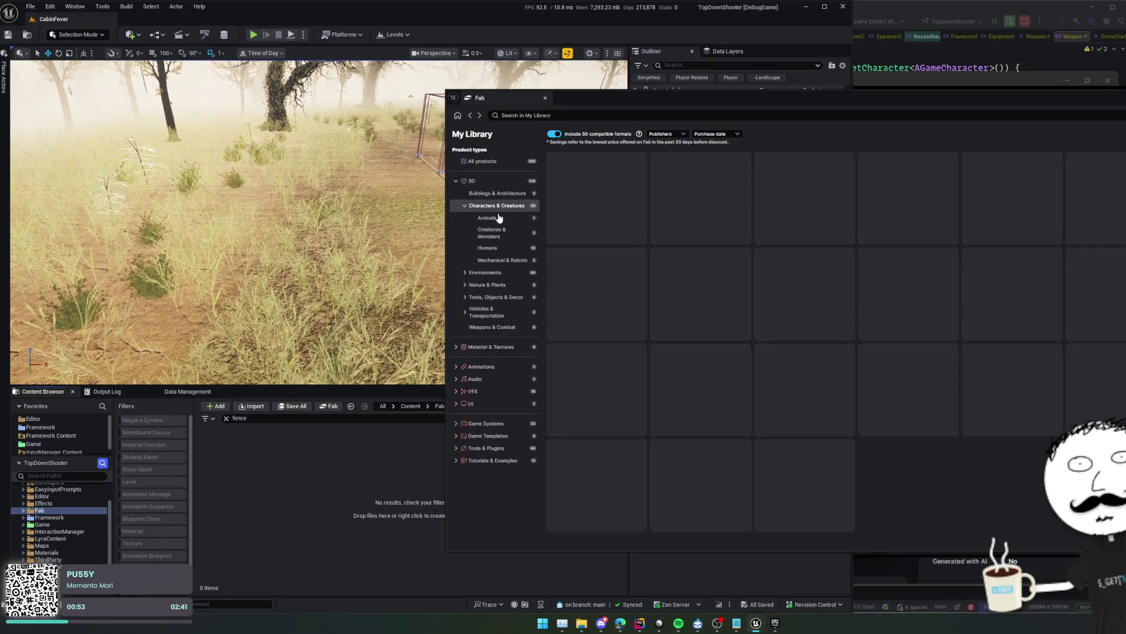
pyautogui.click(494, 273)
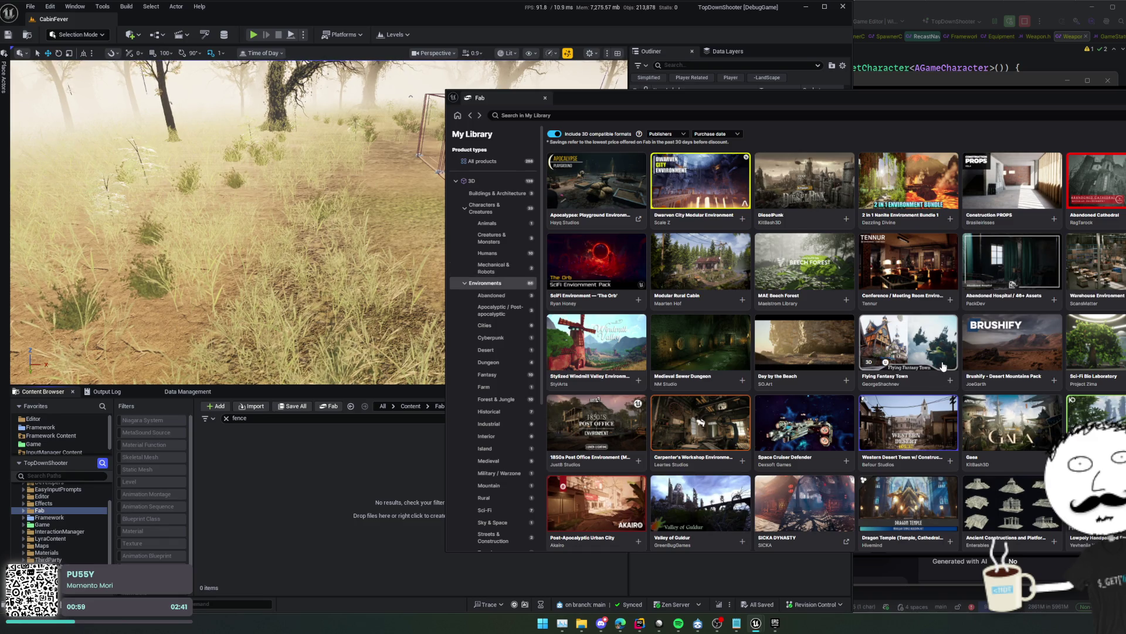
pyautogui.scroll(-1, 942, 366)
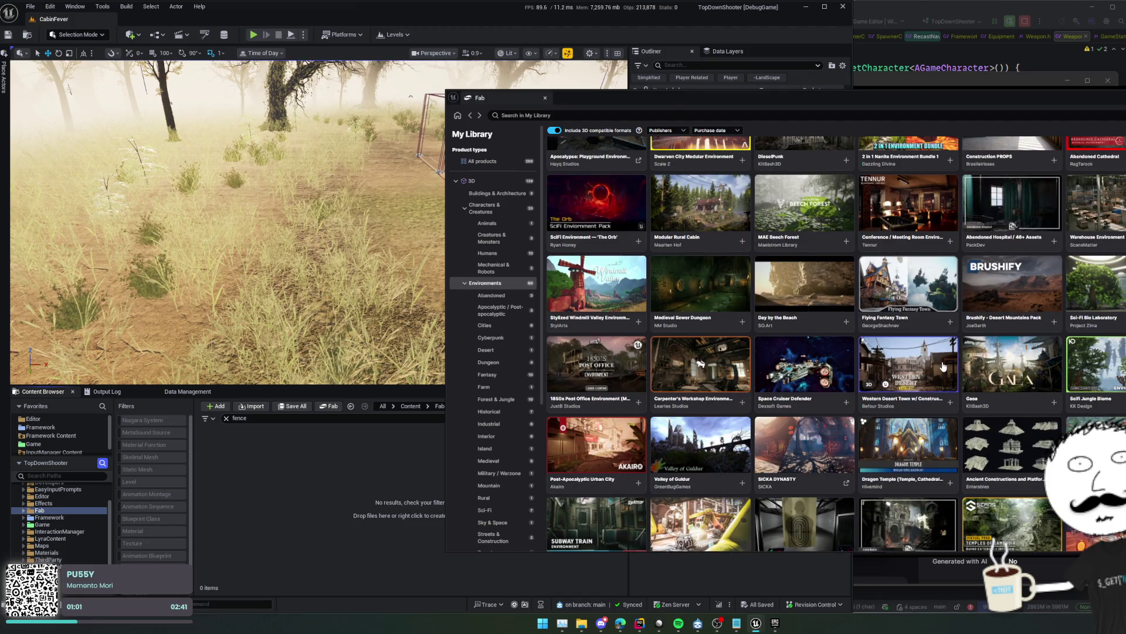
pyautogui.scroll(1, 943, 366)
pyautogui.scroll(-1, 943, 366)
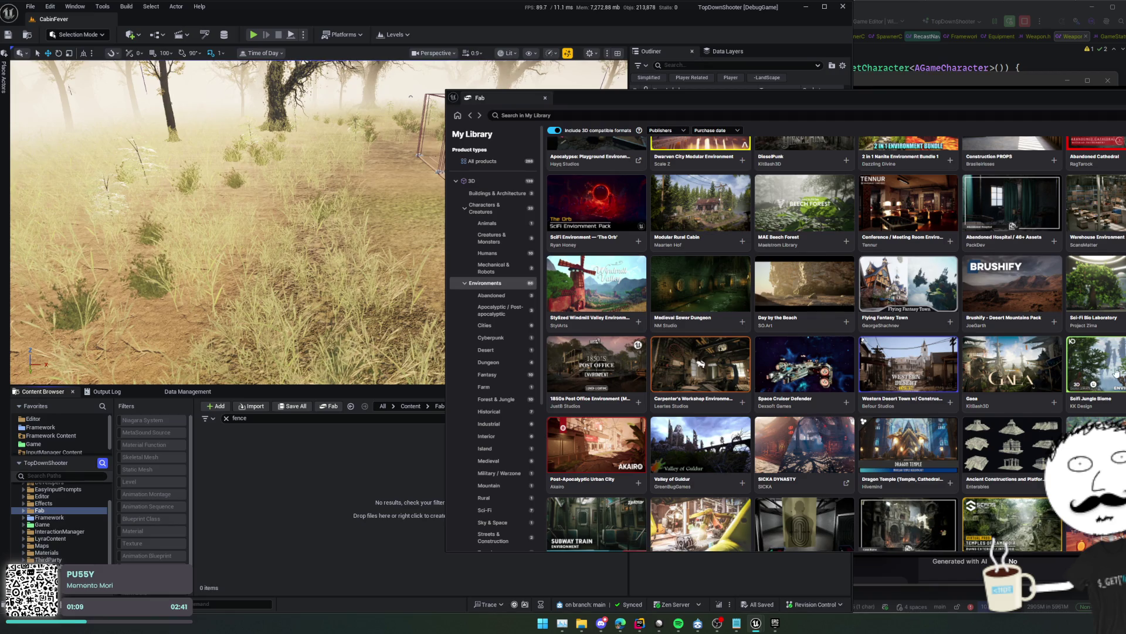
pyautogui.click(700, 363)
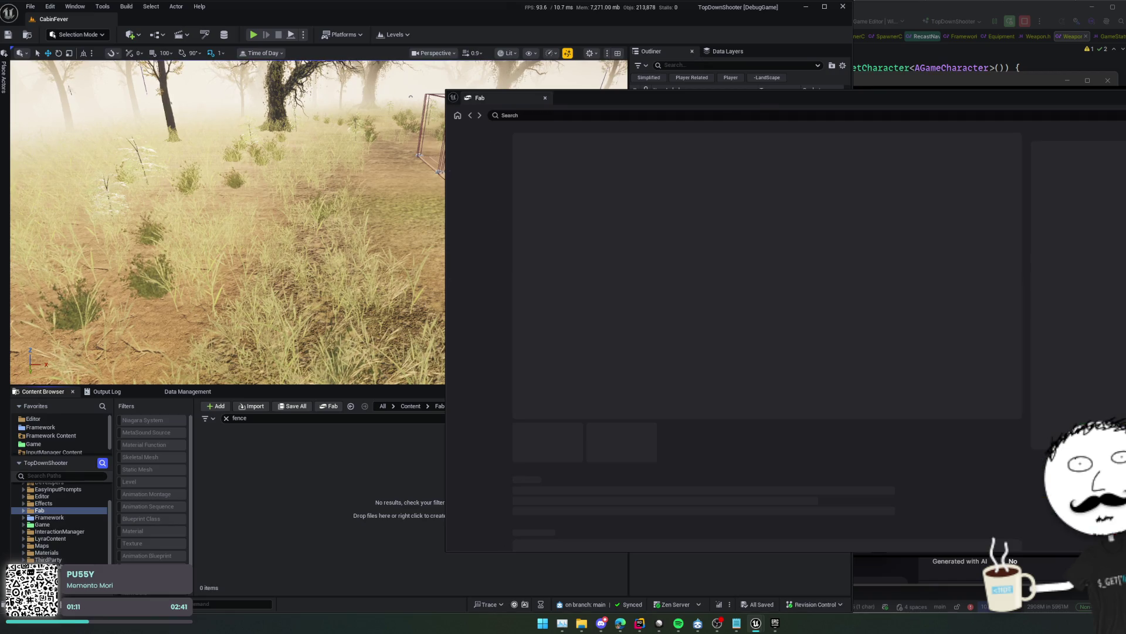
pyautogui.click(671, 444)
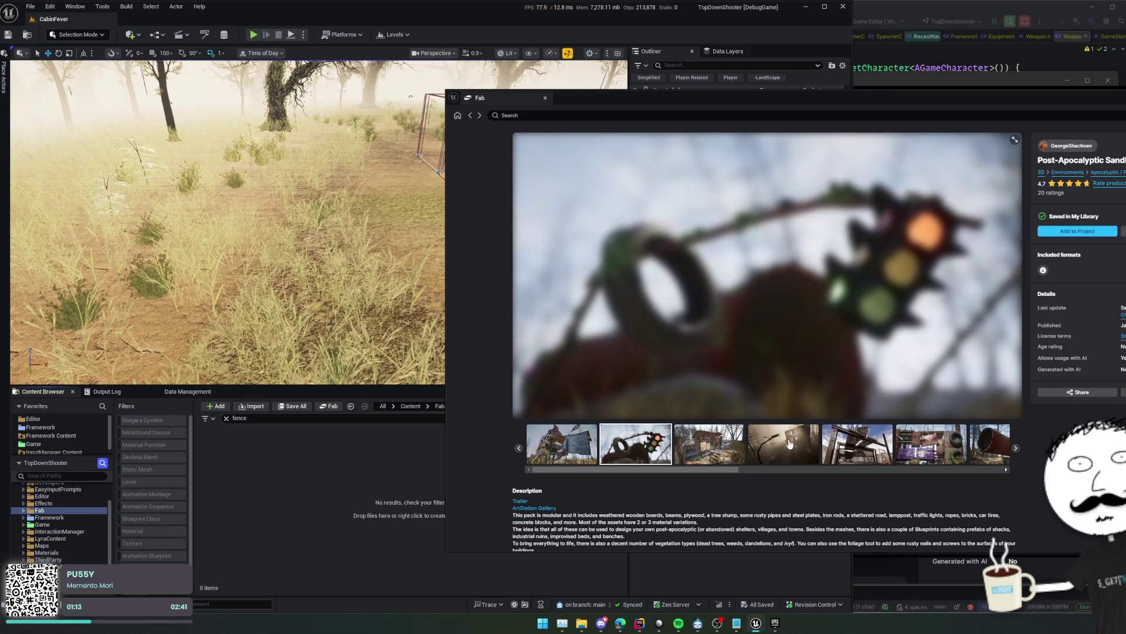
pyautogui.click(708, 444)
pyautogui.click(966, 470)
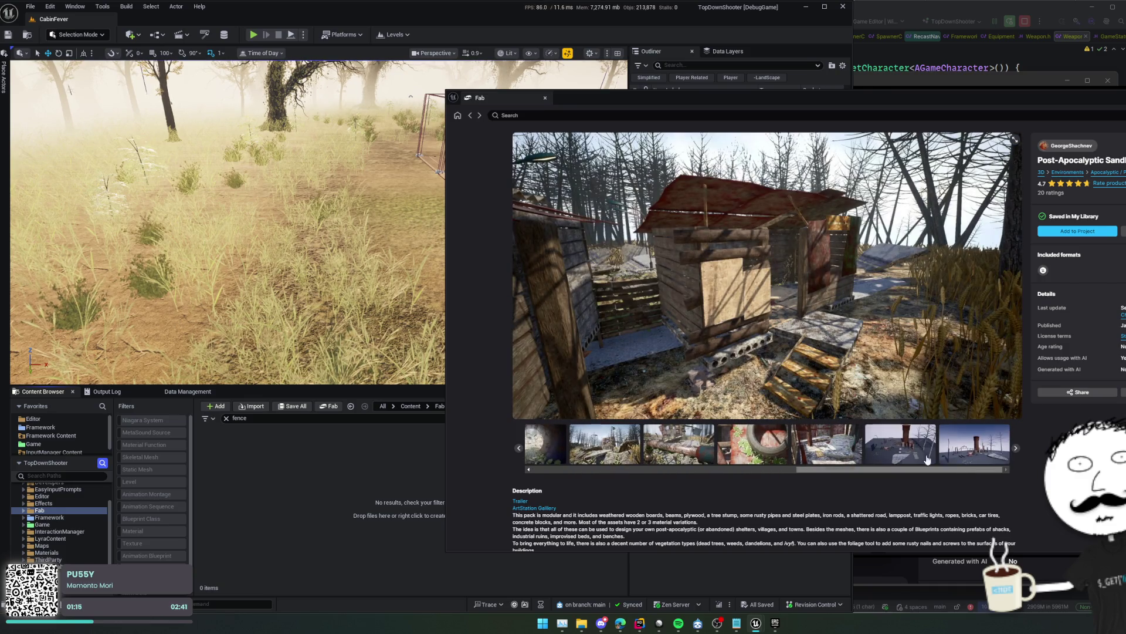
pyautogui.click(903, 446)
pyautogui.click(959, 448)
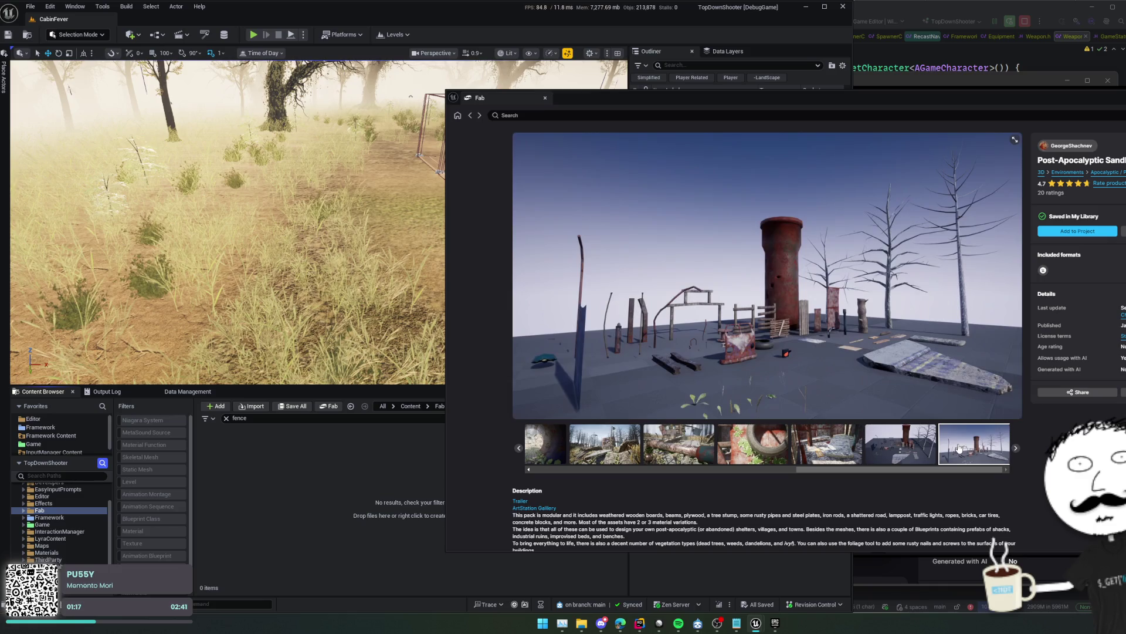
pyautogui.click(753, 444)
pyautogui.click(632, 441)
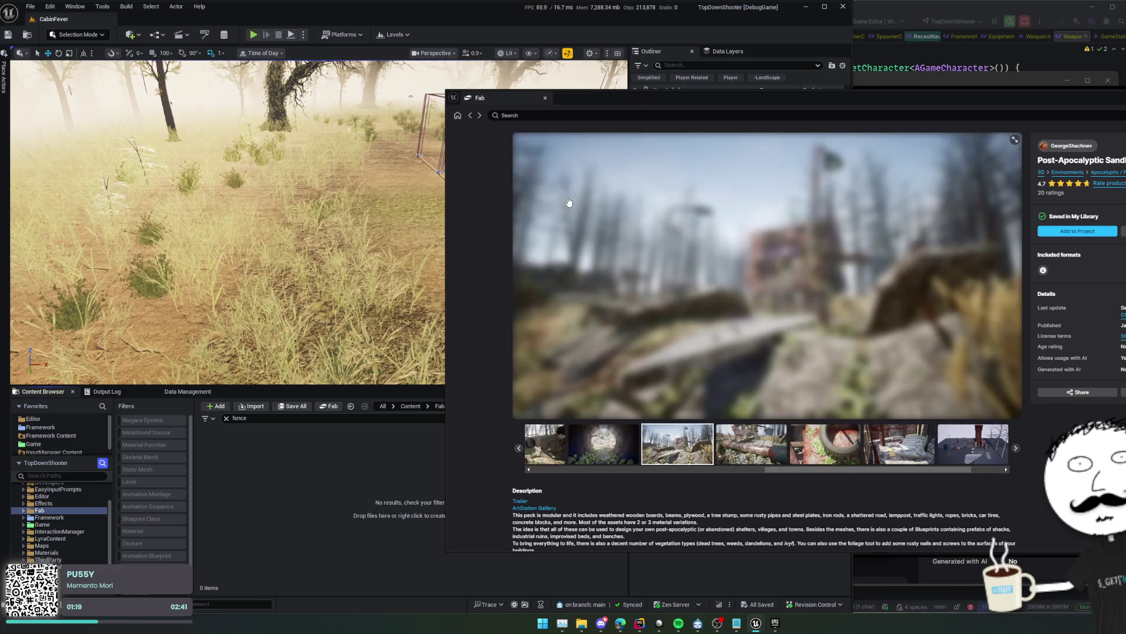
pyautogui.click(470, 115)
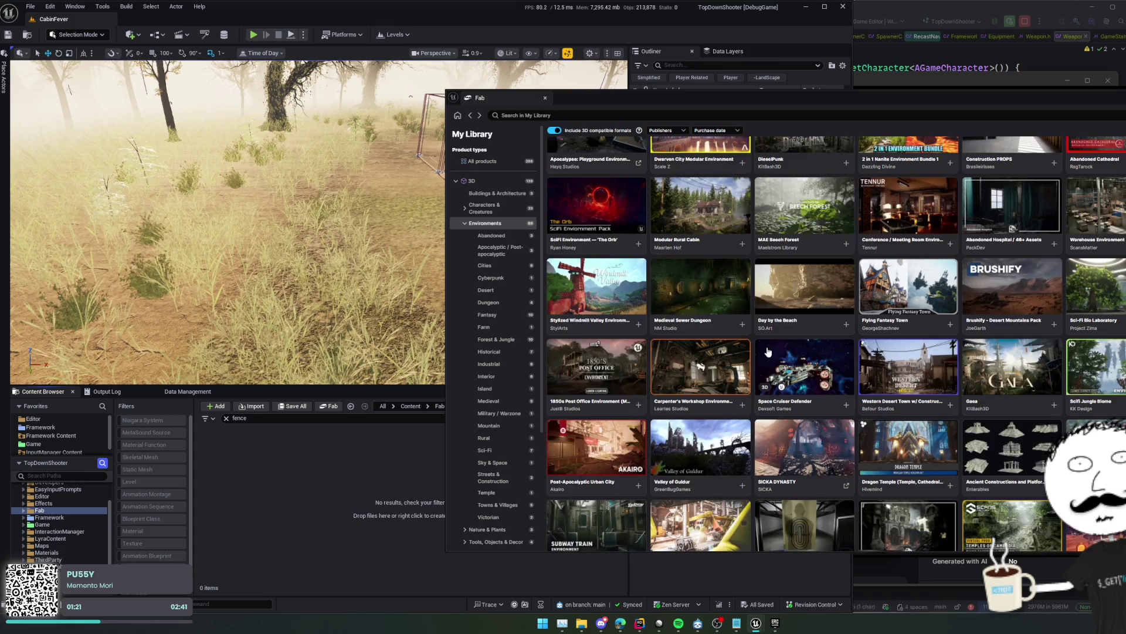
# Scroll through My Library and search it for 'wall'
pyautogui.scroll(-10, 646, 310)
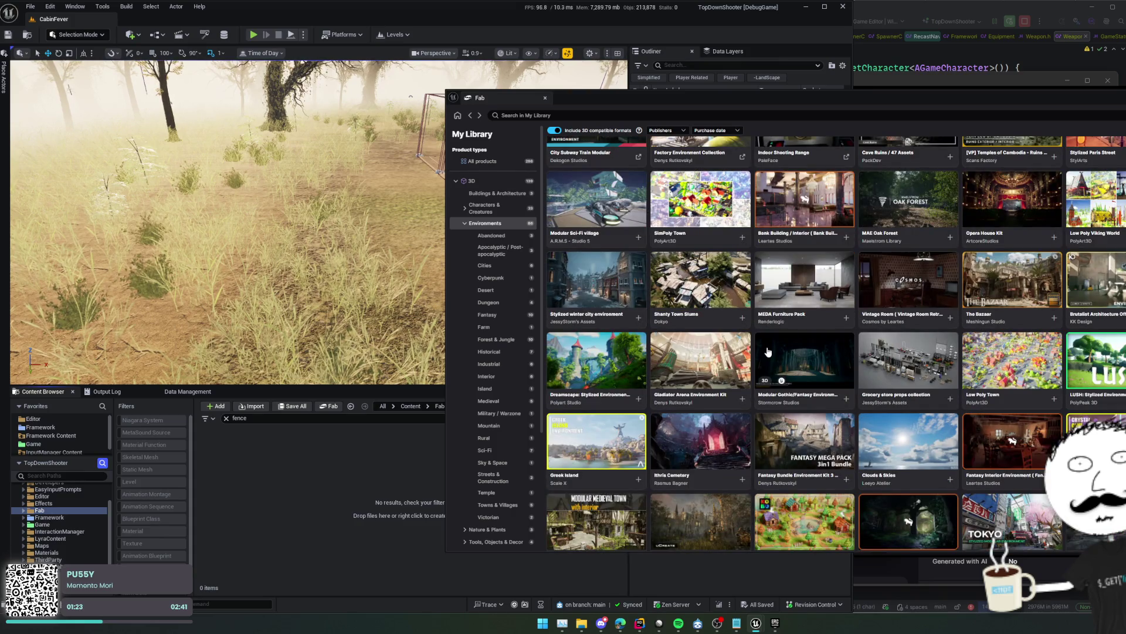
pyautogui.scroll(-5, 768, 351)
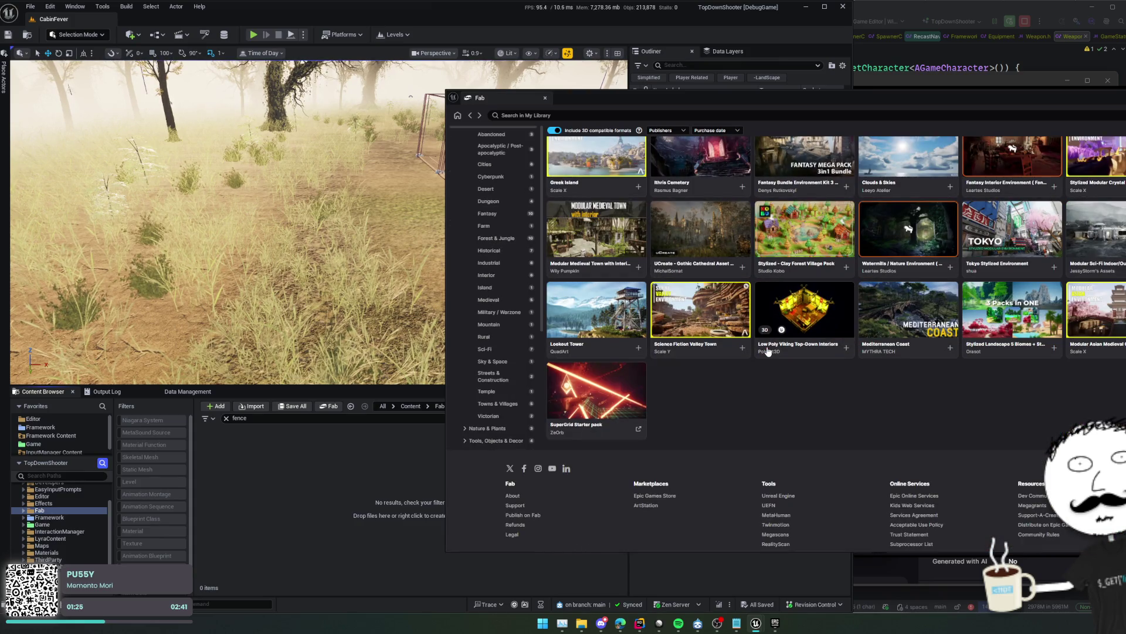
pyautogui.scroll(3, 767, 351)
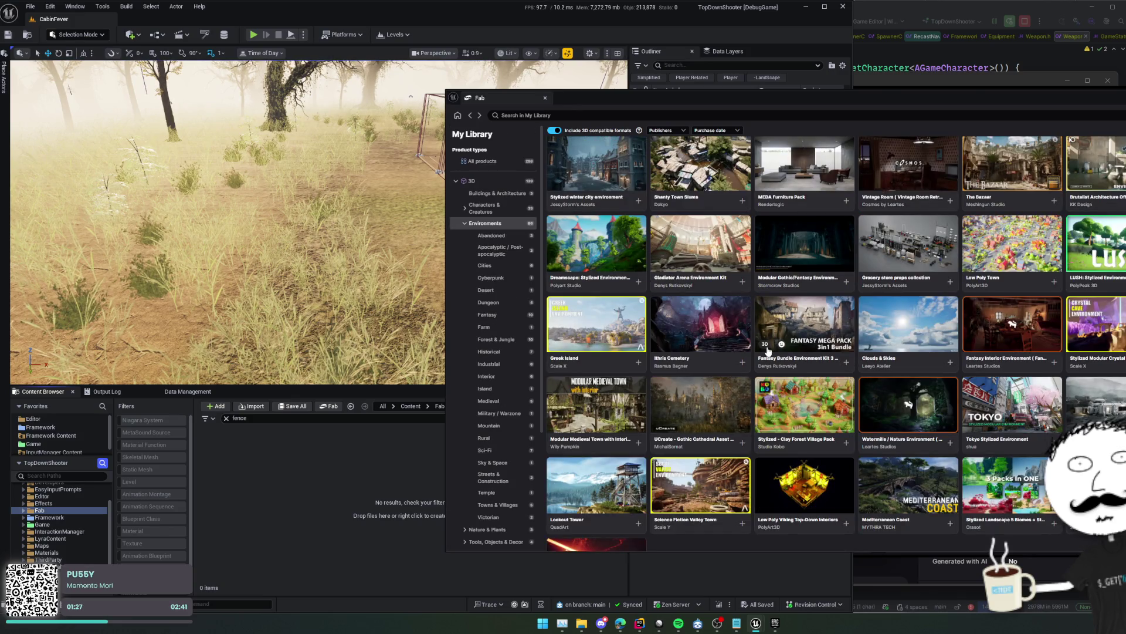
pyautogui.scroll(3, 768, 352)
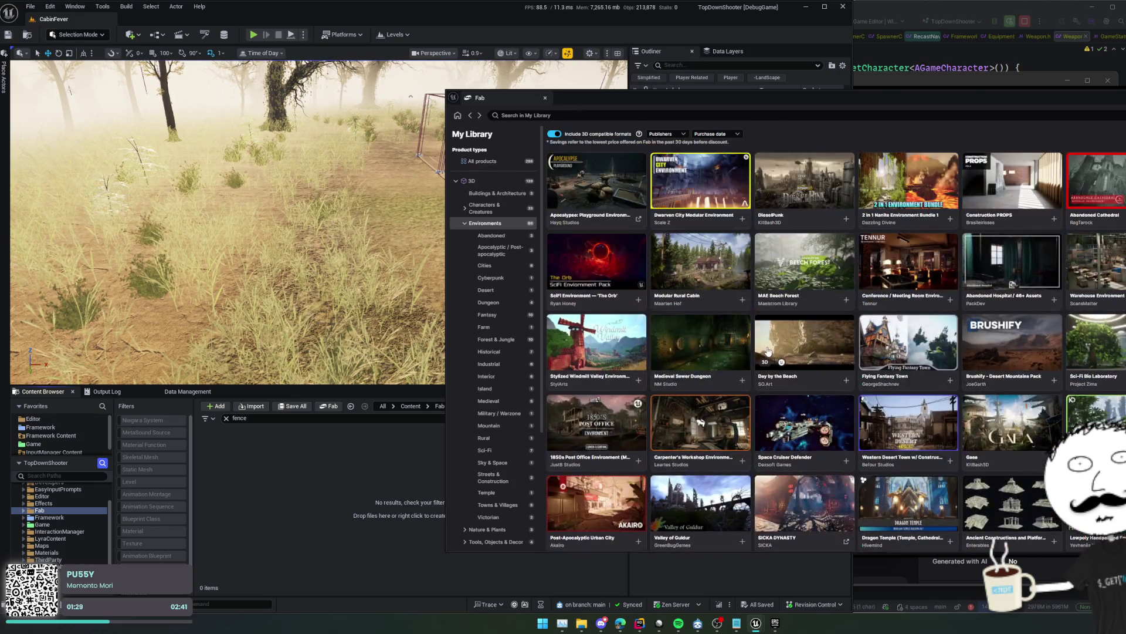
pyautogui.click(608, 115)
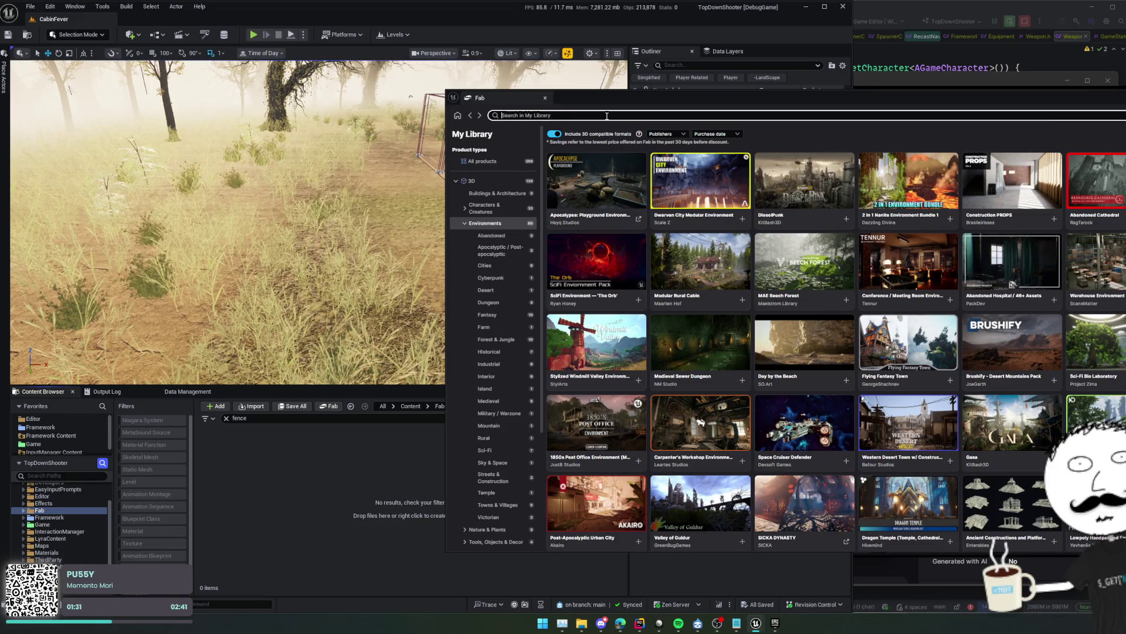
pyautogui.write('wall')
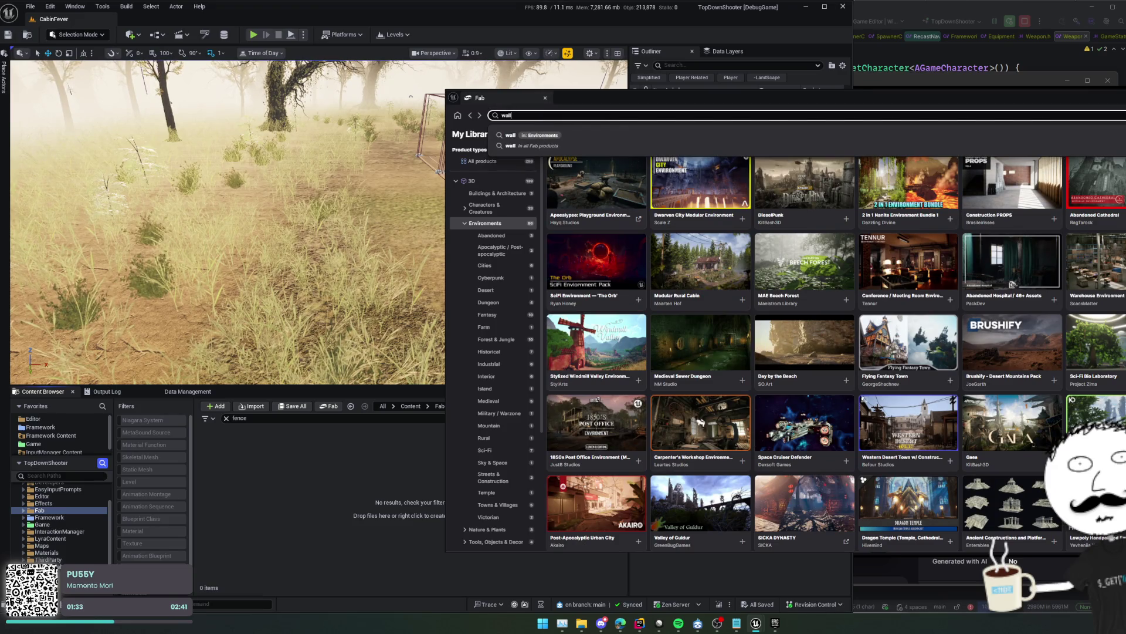
pyautogui.press('Return')
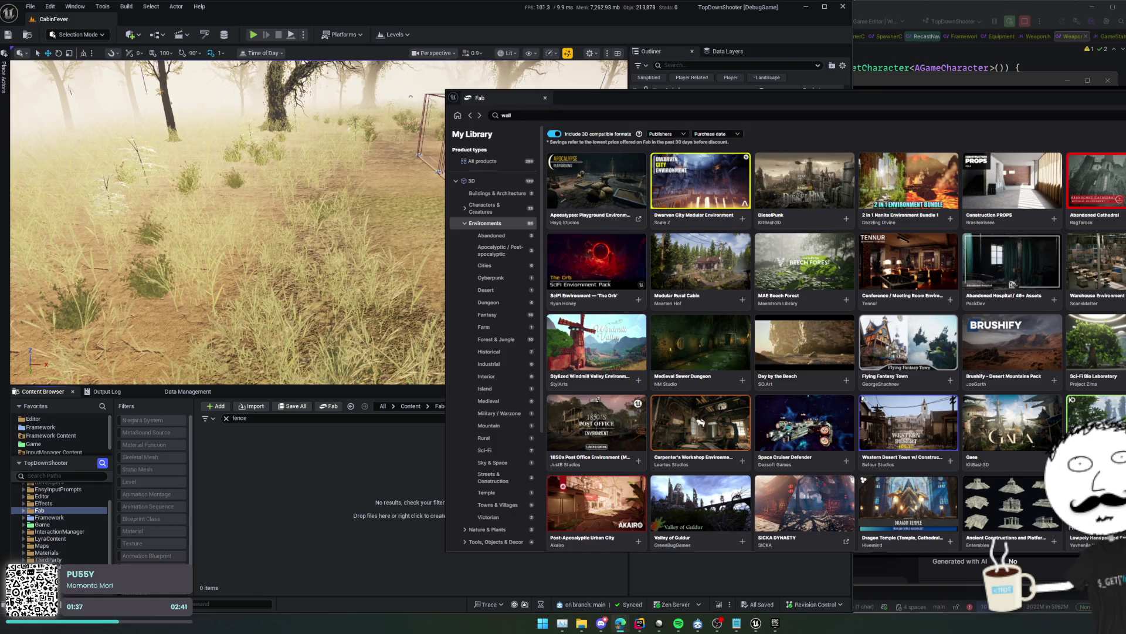
# Search the library for 'Wall Bundle', then show all products again
pyautogui.click(747, 115)
pyautogui.write('Wall Bundle')
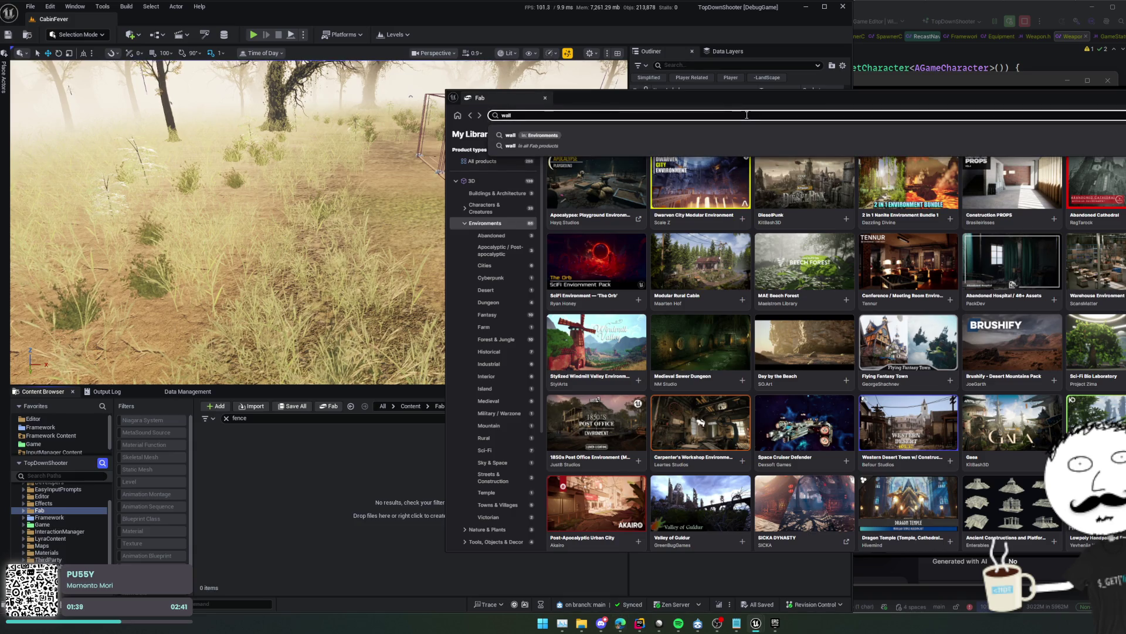
pyautogui.press('Return')
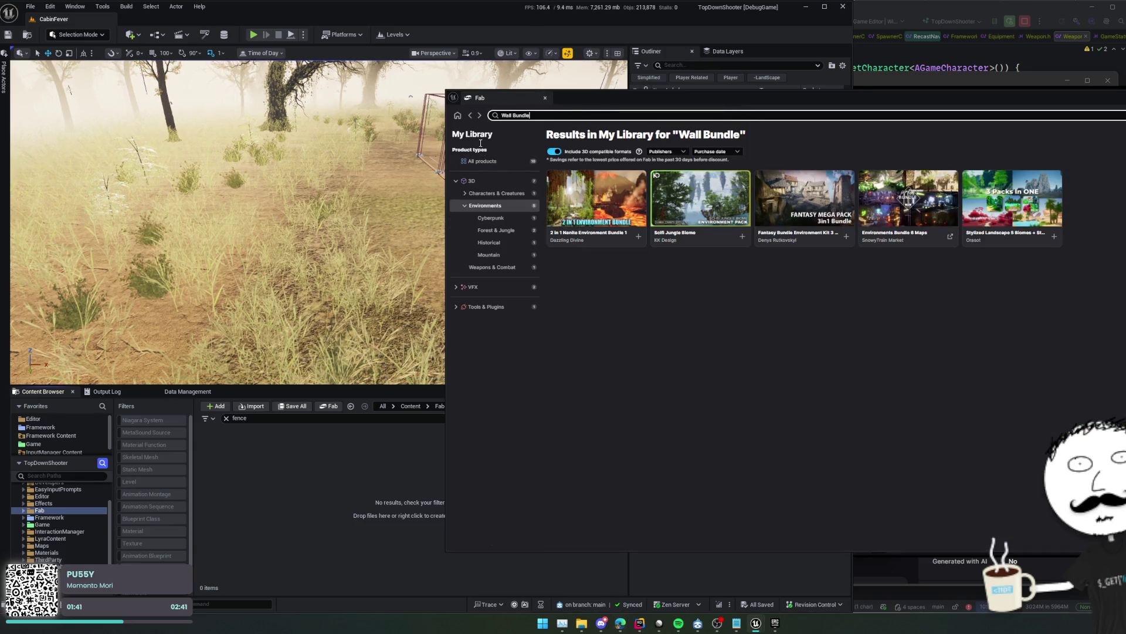
pyautogui.click(487, 164)
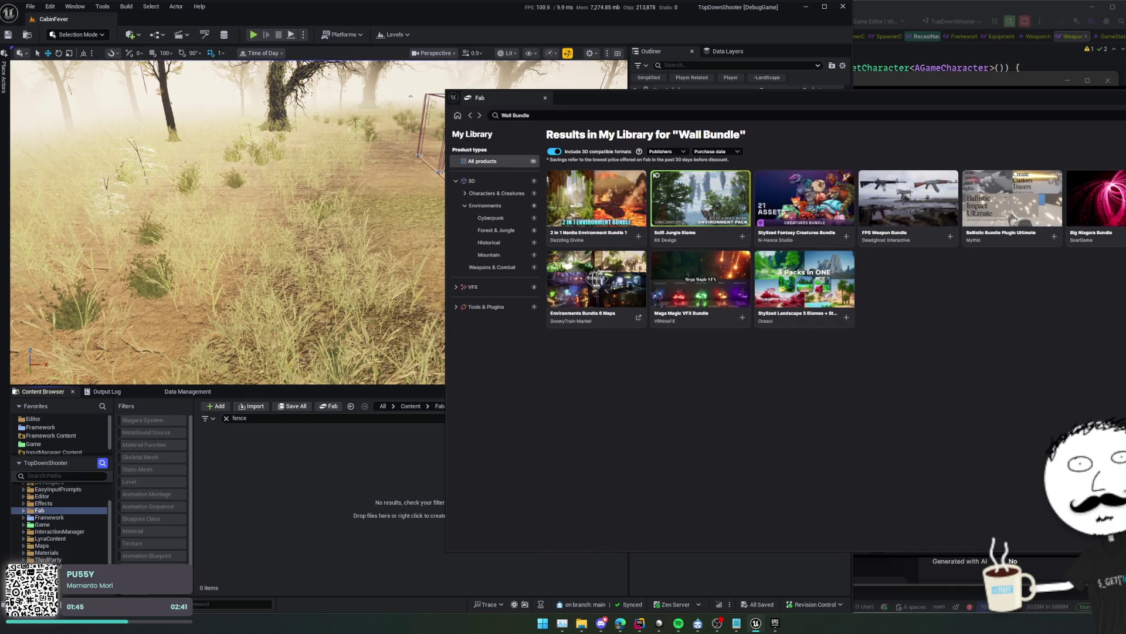
pyautogui.click(472, 134)
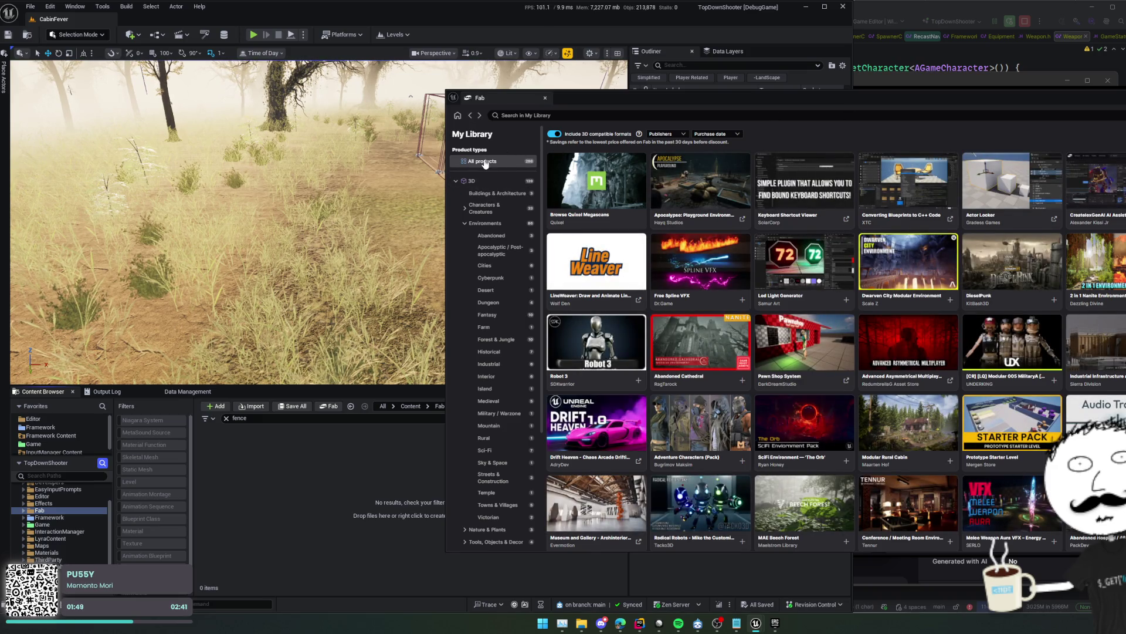
# Search the Fab marketplace for 'Wall Bundle' and open its product page
pyautogui.click(457, 117)
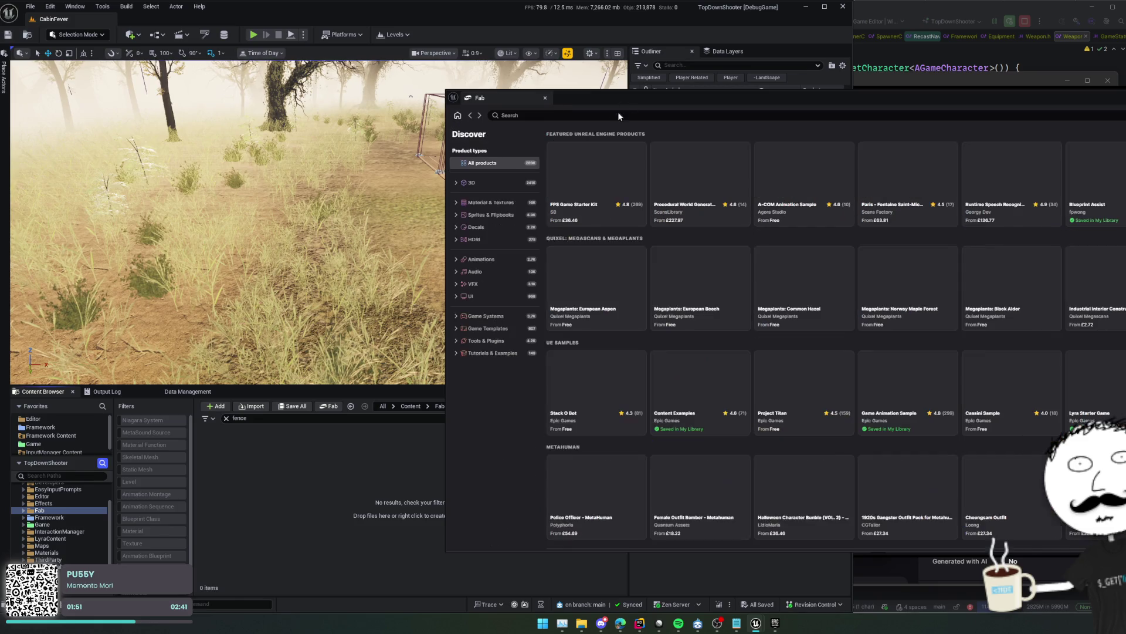
pyautogui.click(603, 116)
pyautogui.write('Wall Bundle')
pyautogui.press('Return')
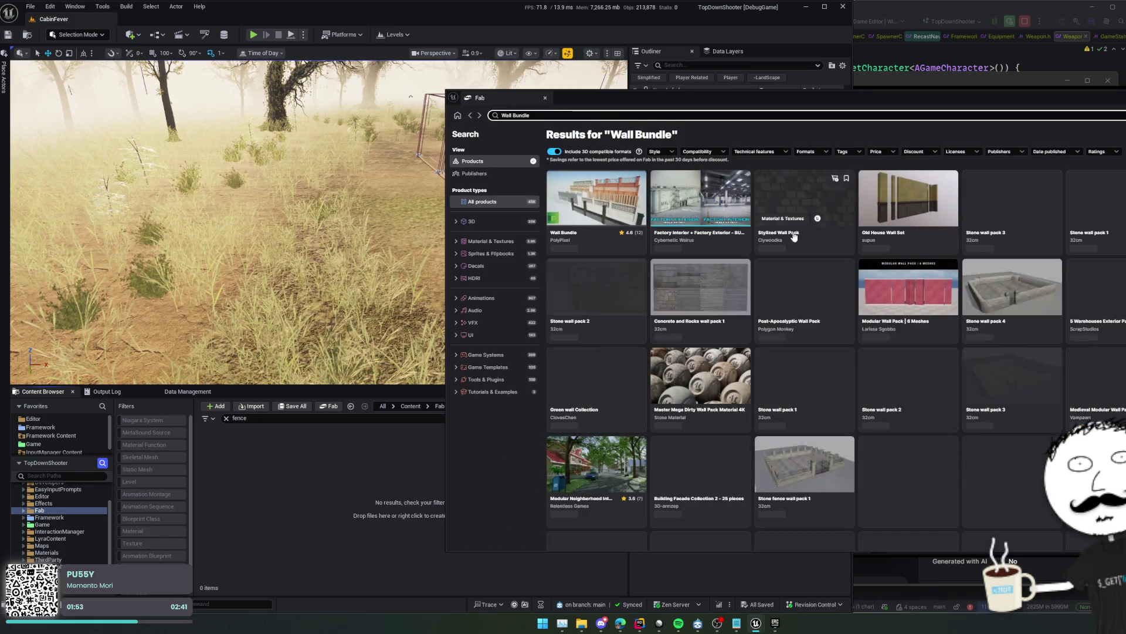
pyautogui.click(879, 252)
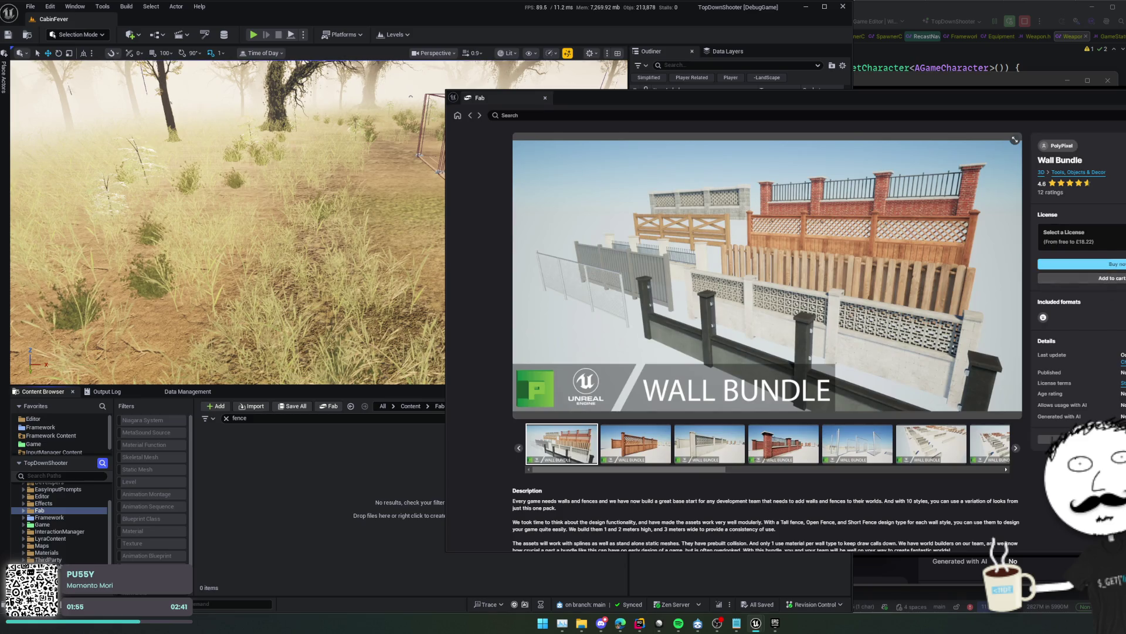
# Add Wall Bundle with the Personal licence at version 5.2, then close Fab
pyautogui.click(1082, 237)
pyautogui.click(1087, 271)
pyautogui.click(1085, 269)
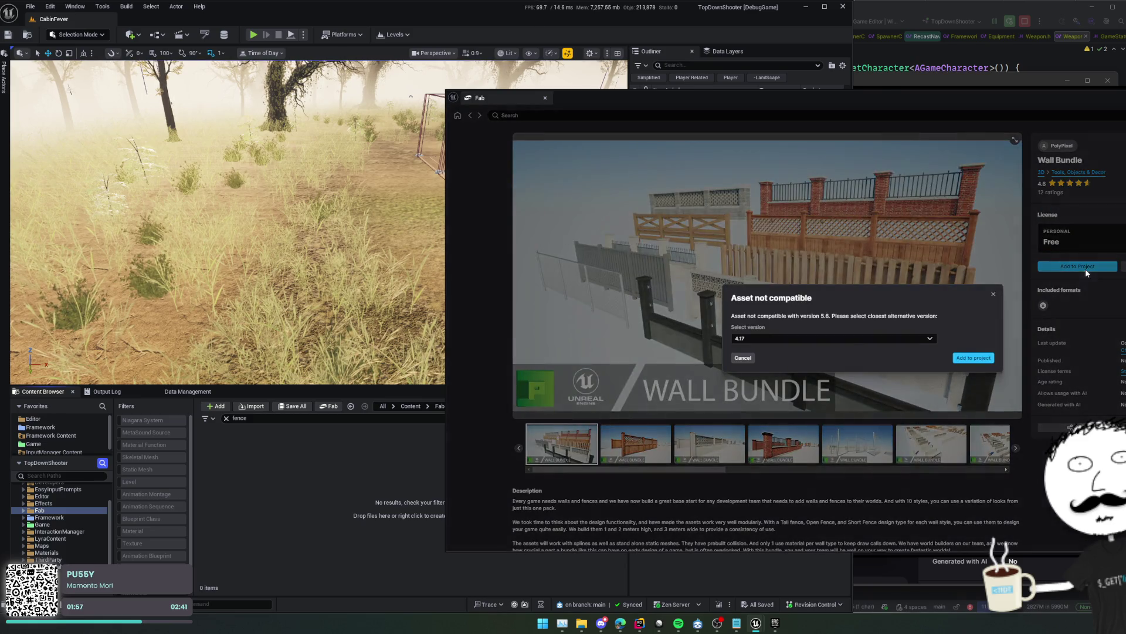
pyautogui.click(833, 339)
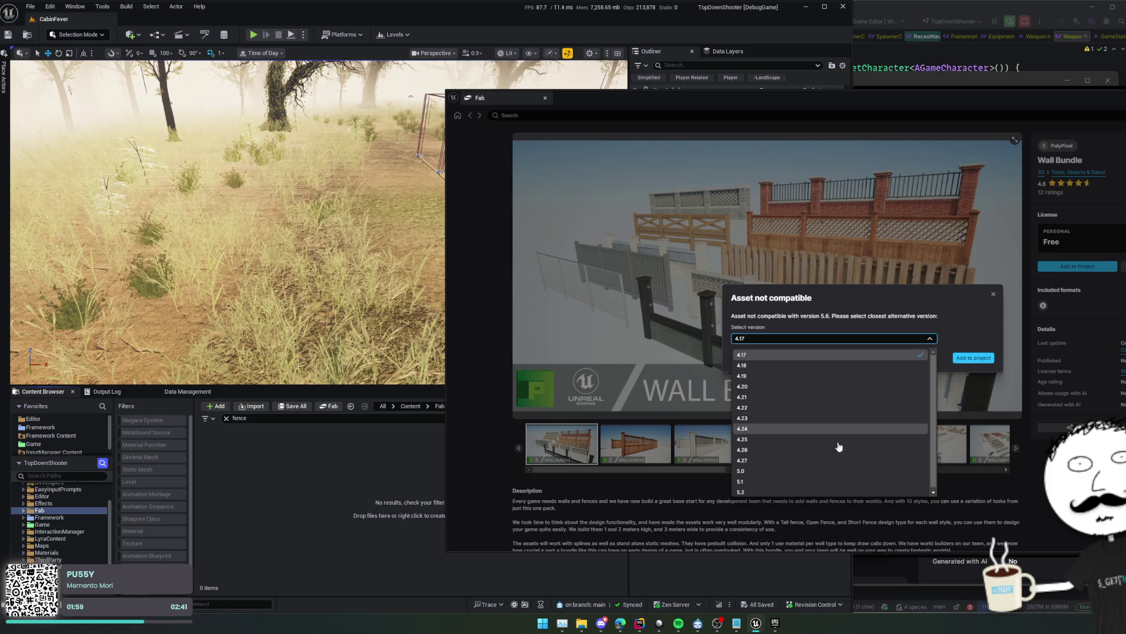
pyautogui.click(830, 492)
pyautogui.click(974, 357)
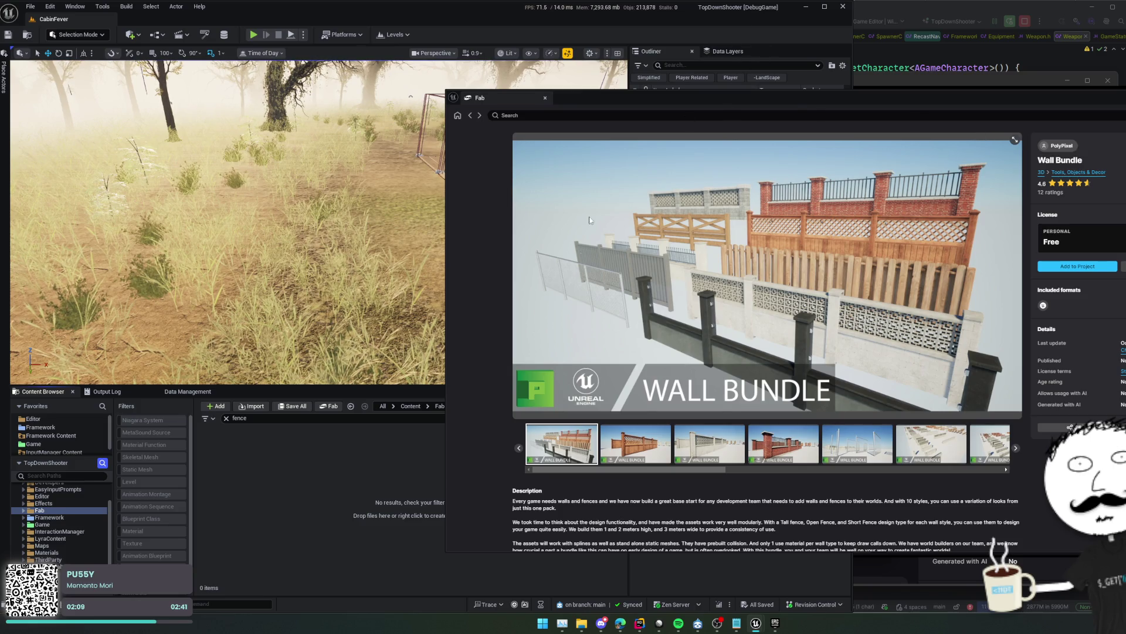
pyautogui.click(1023, 180)
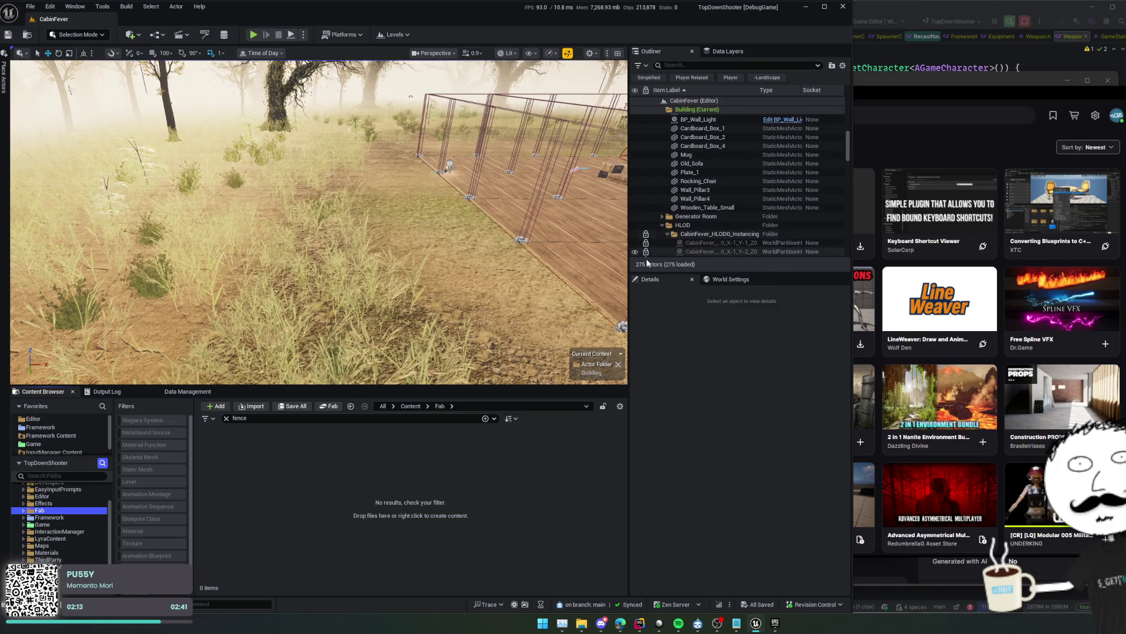
# Enlarge the viewport slightly and open the imported Wall_Bundle folder in the Content Browser
pyautogui.moveTo(512, 386); pyautogui.dragTo(511, 398)
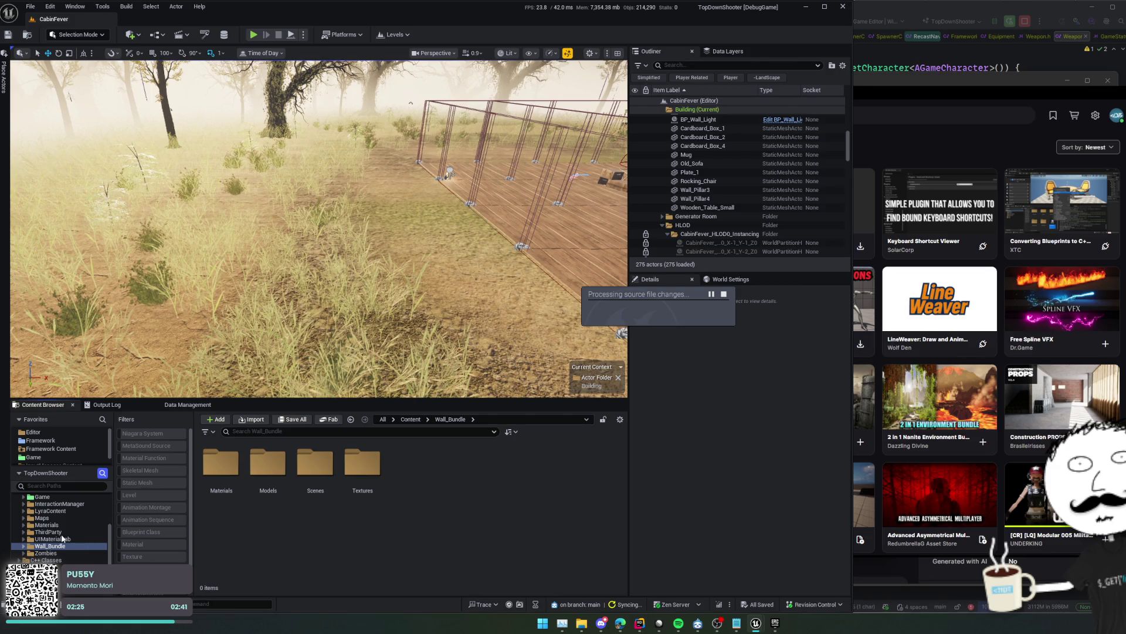
pyautogui.click(90, 531)
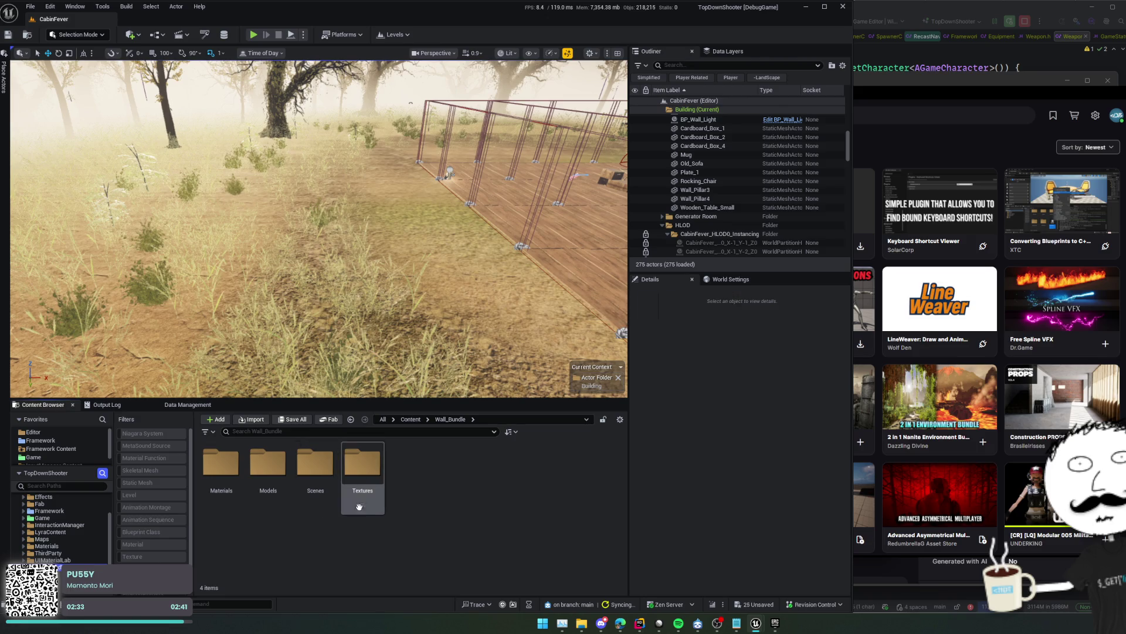
# Open Wall_Bundle's Models folder and scroll through its 153 wall and fence meshes
pyautogui.rightClick(433, 476)
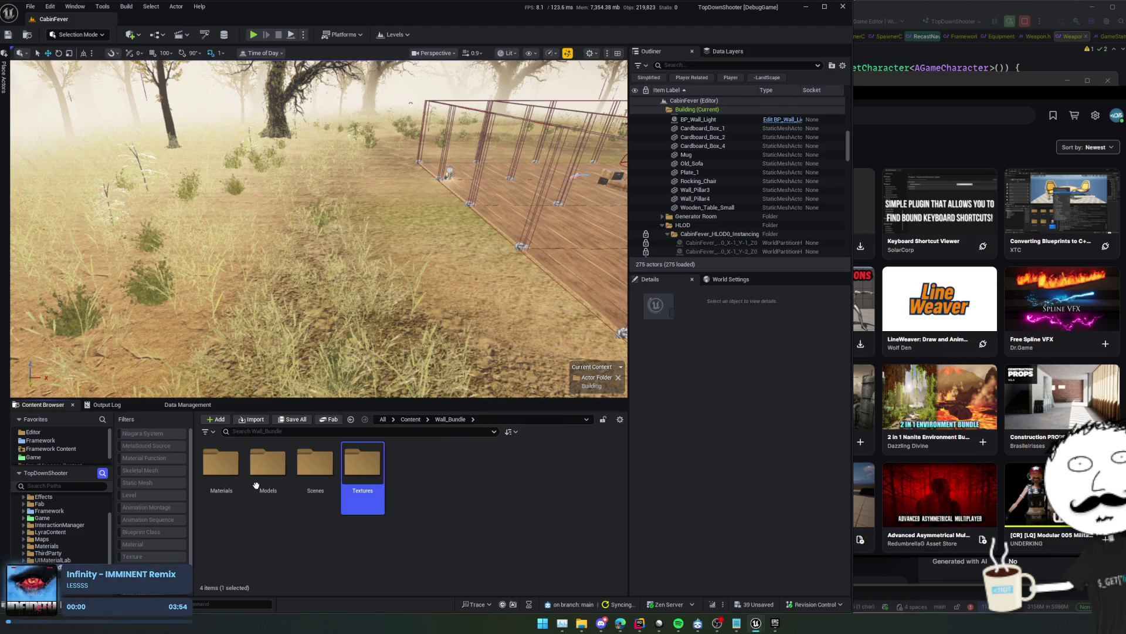
pyautogui.doubleClick(268, 464)
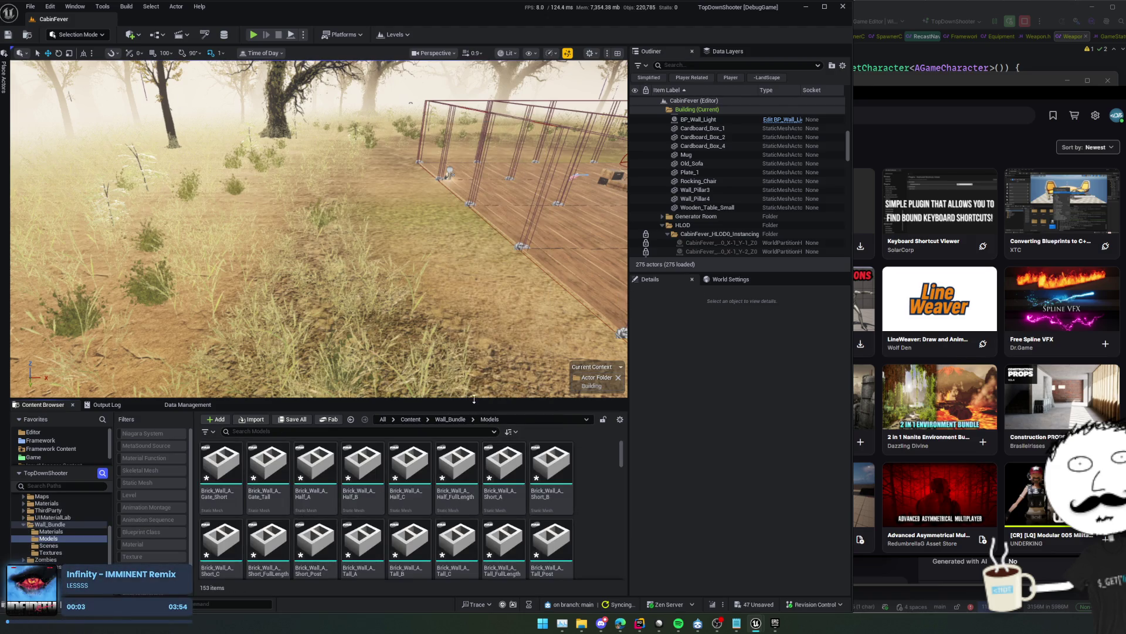
pyautogui.moveTo(566, 400)
pyautogui.mouseDown()
pyautogui.moveTo(566, 333)
pyautogui.moveTo(570, 440)
pyautogui.mouseUp()
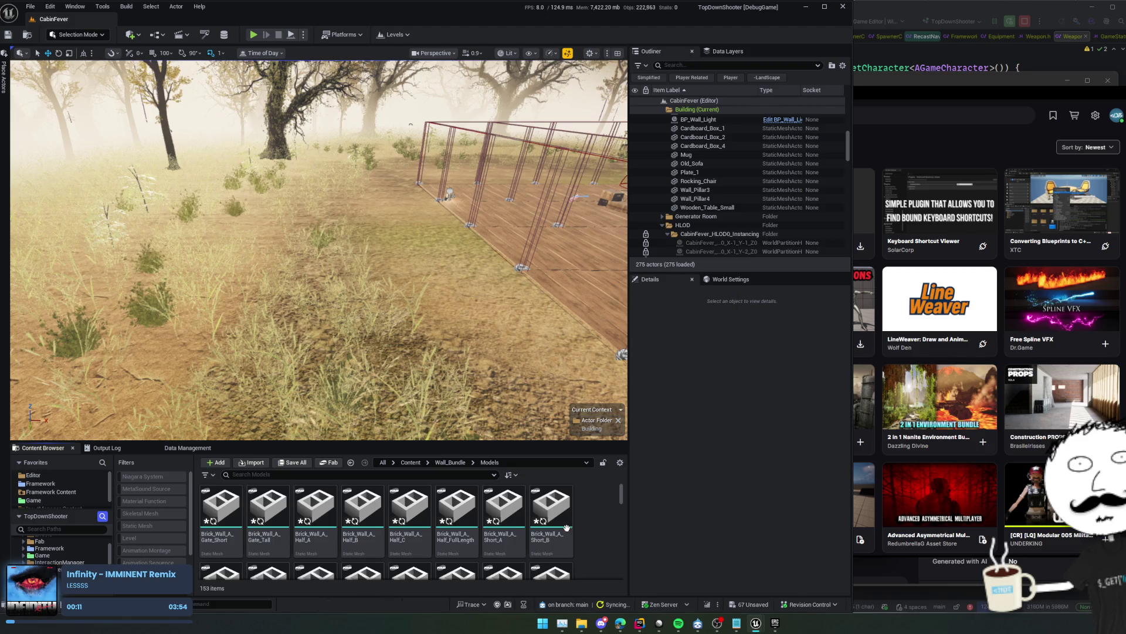
pyautogui.scroll(-3, 600, 502)
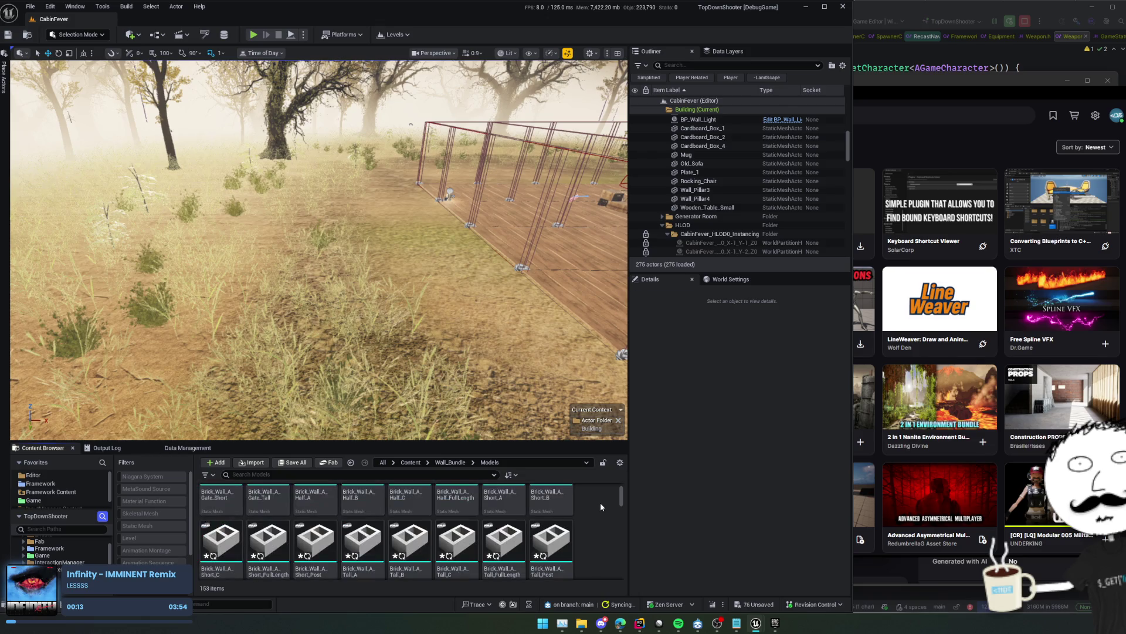
pyautogui.scroll(-5, 603, 502)
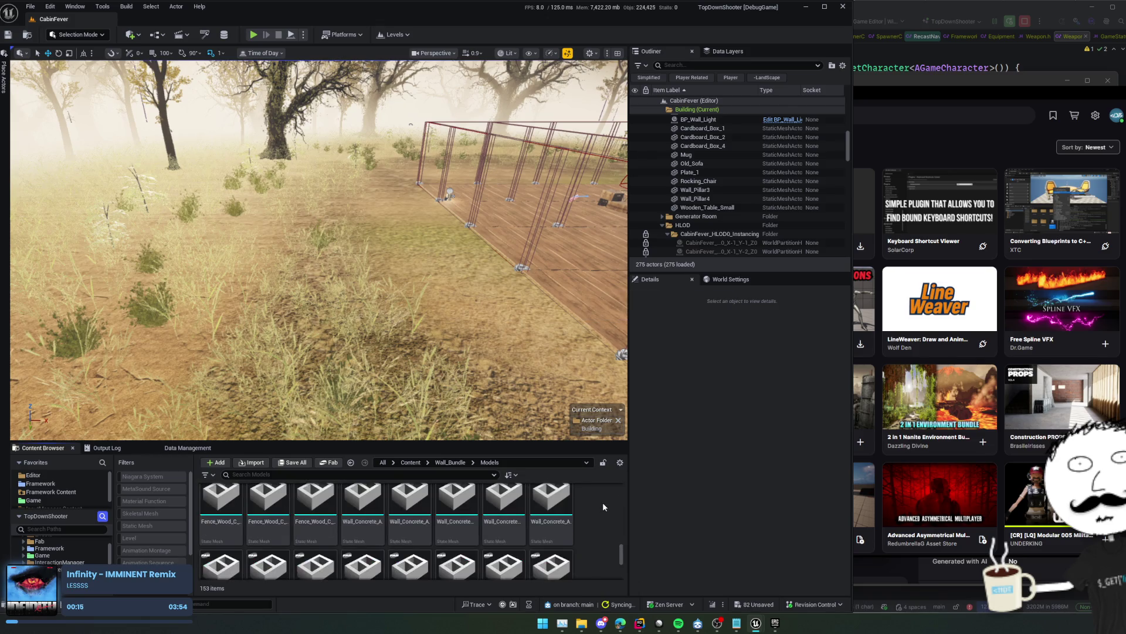
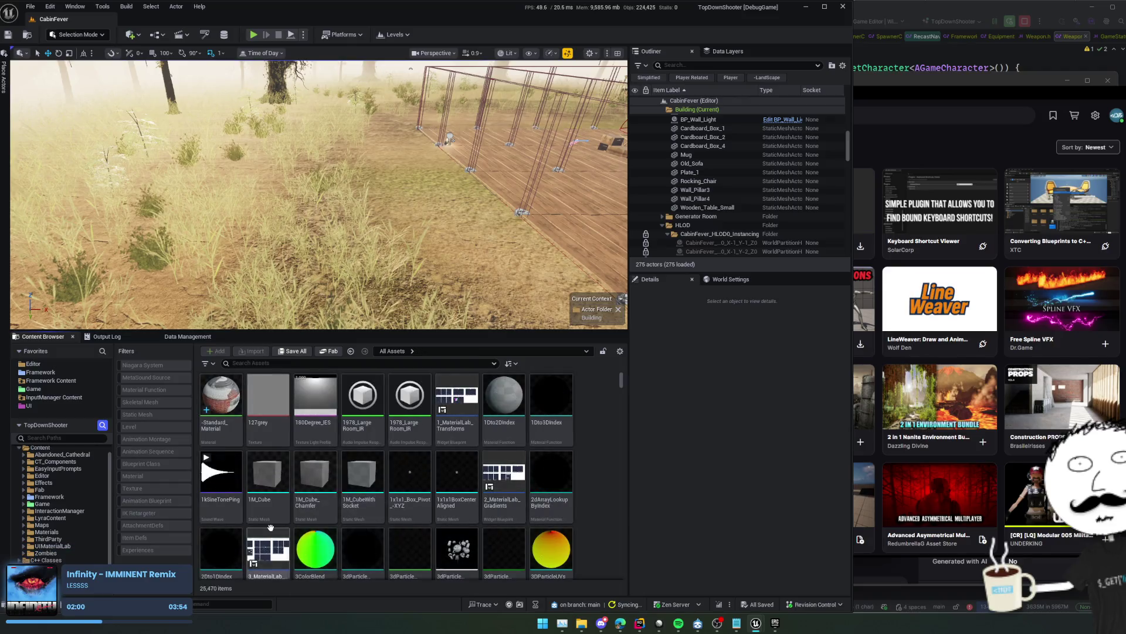
# Expand ThirdParty in the Content Browser and open the Wall_Bundle folder
pyautogui.click(80, 537)
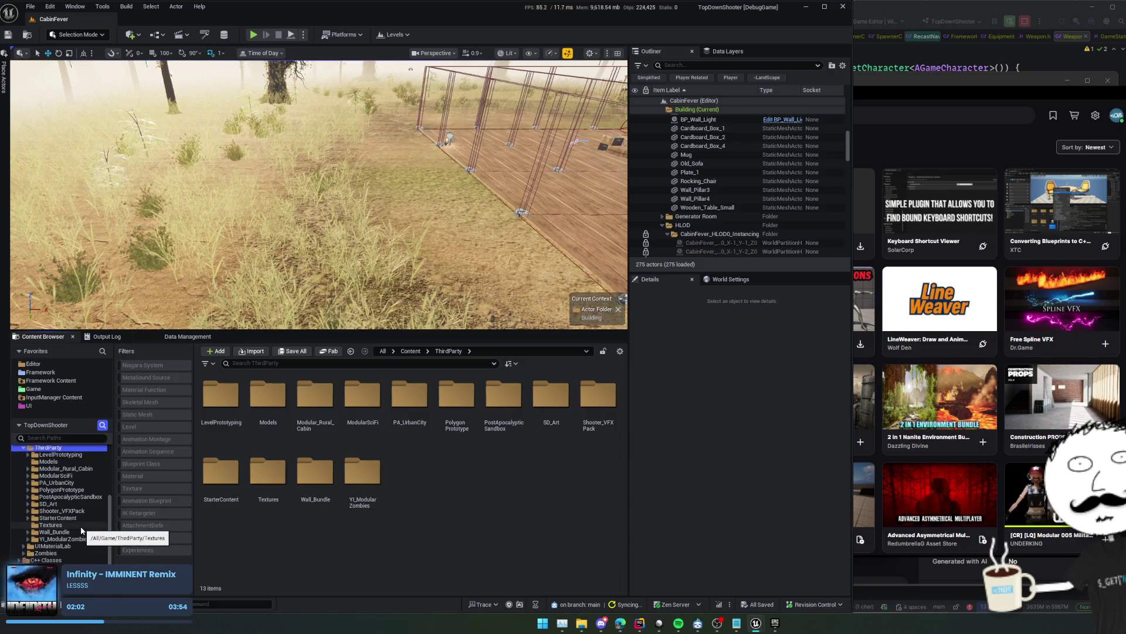
pyautogui.click(80, 532)
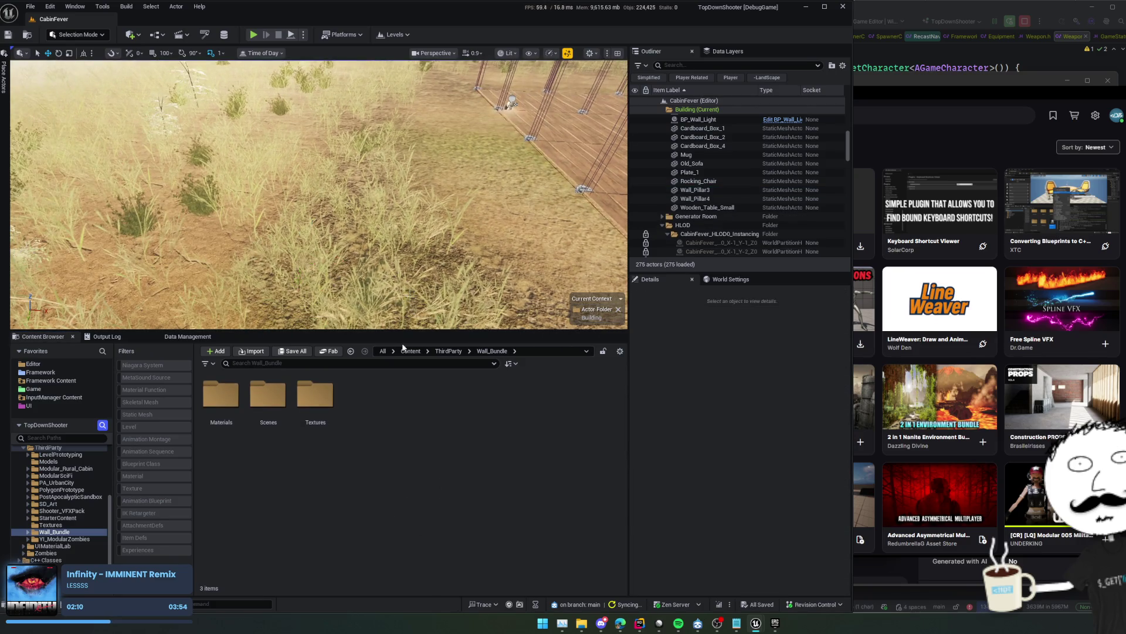
# Add the Wall Bundle pack to the project from Fab, choosing version 5.2
pyautogui.moveTo(772, 625)
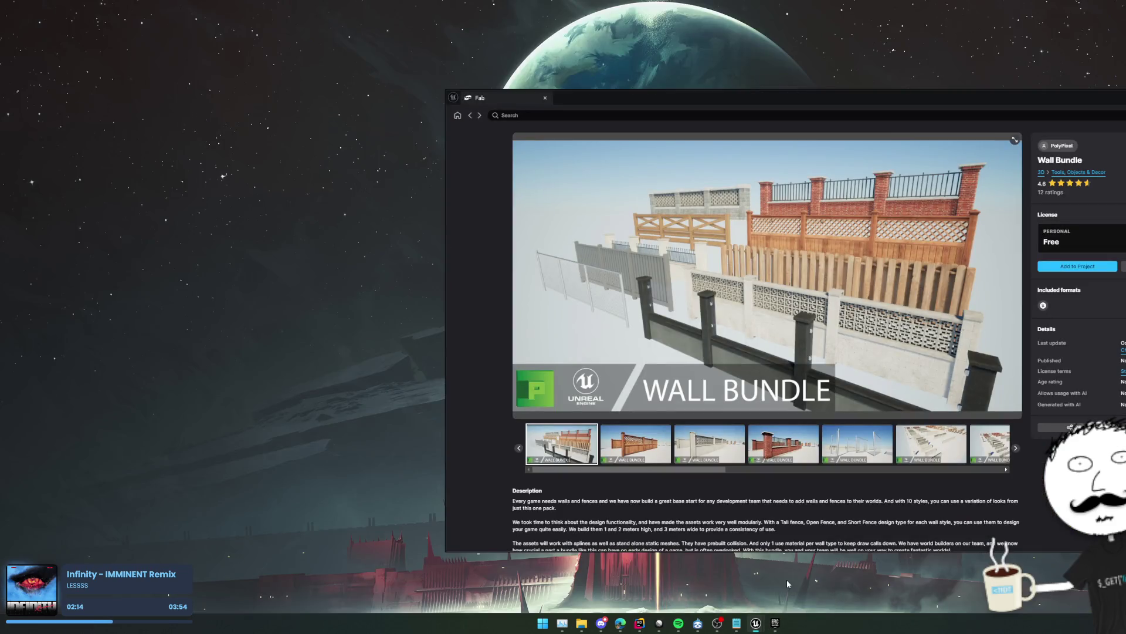
pyautogui.click(786, 579)
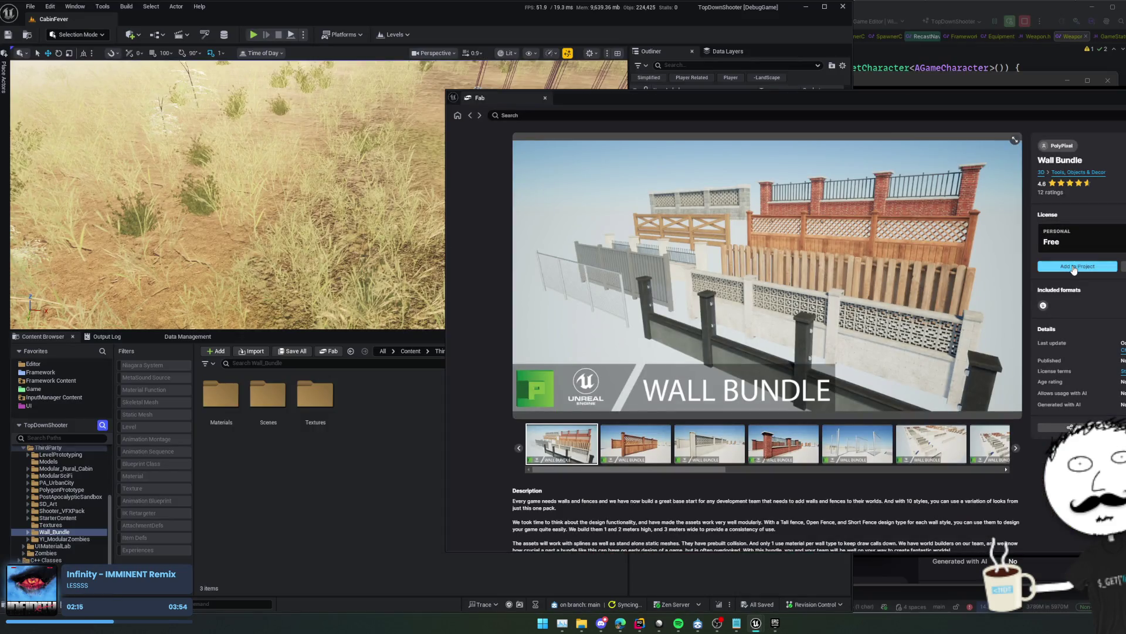
pyautogui.click(1078, 266)
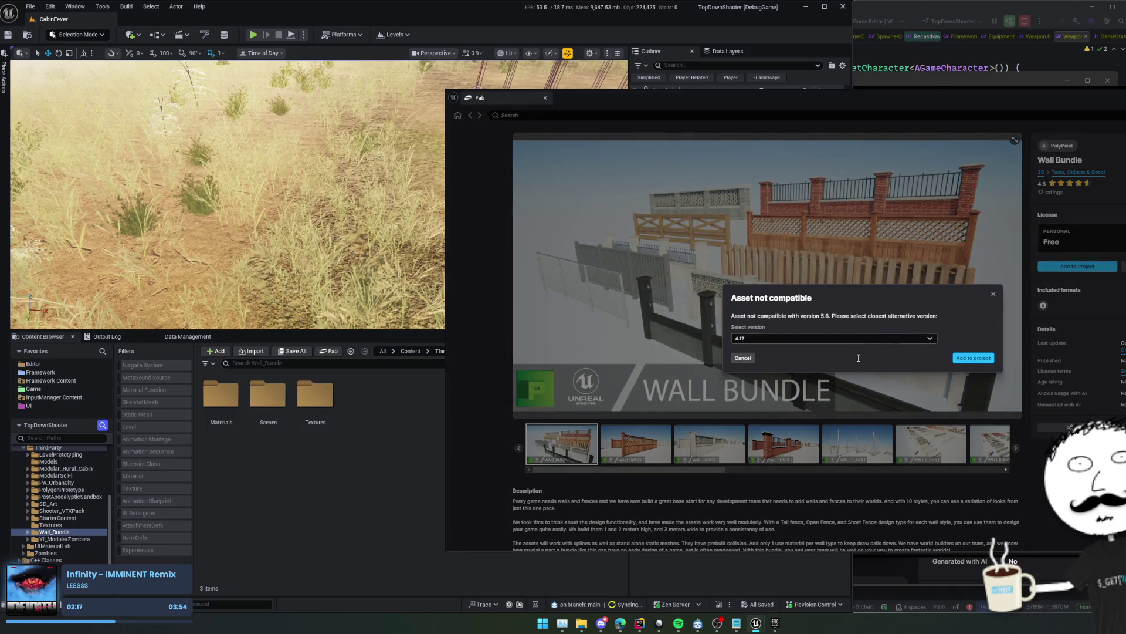
pyautogui.click(882, 338)
pyautogui.scroll(-2, 773, 485)
pyautogui.click(774, 487)
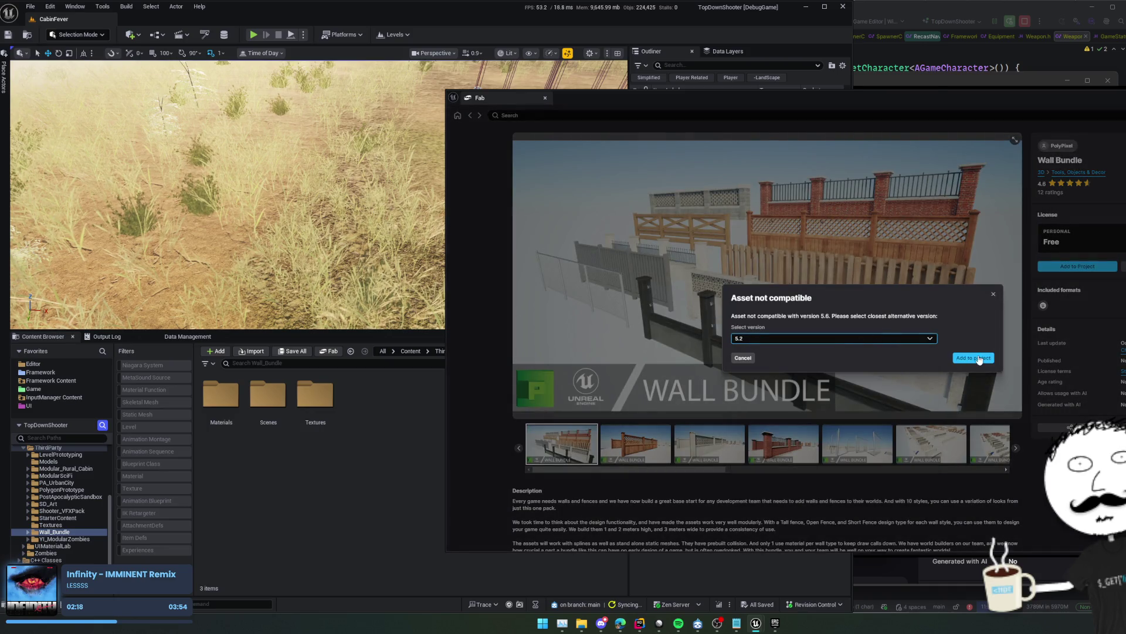
pyautogui.click(973, 357)
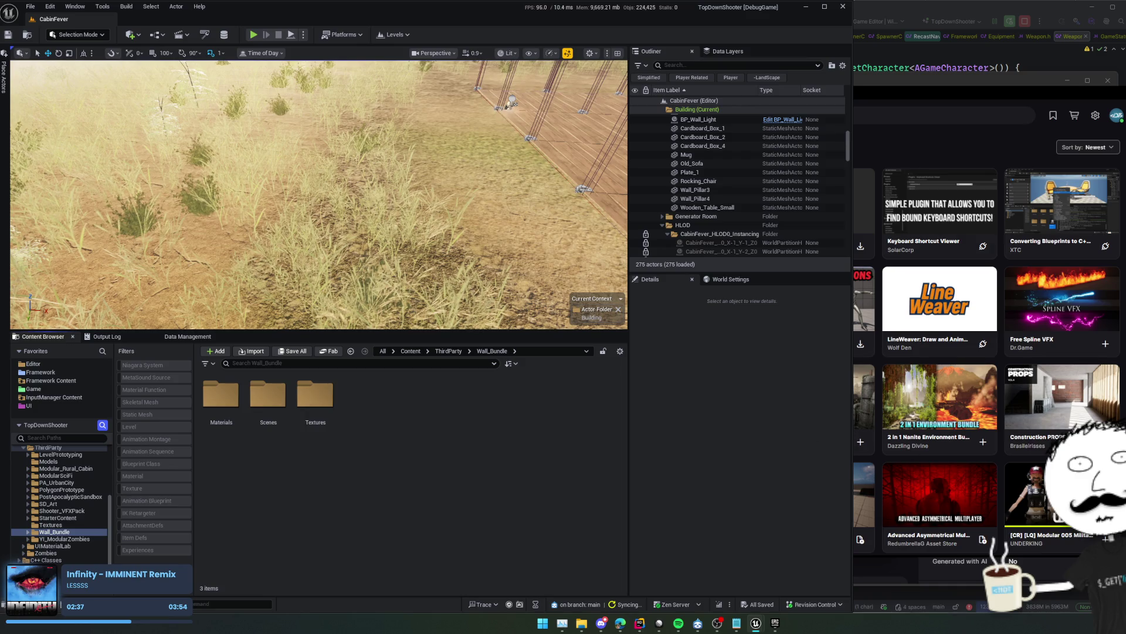
# Delete the Wall_Bundle folder and search the owned Fab library's 3D products for 'wall'
pyautogui.press('Delete')
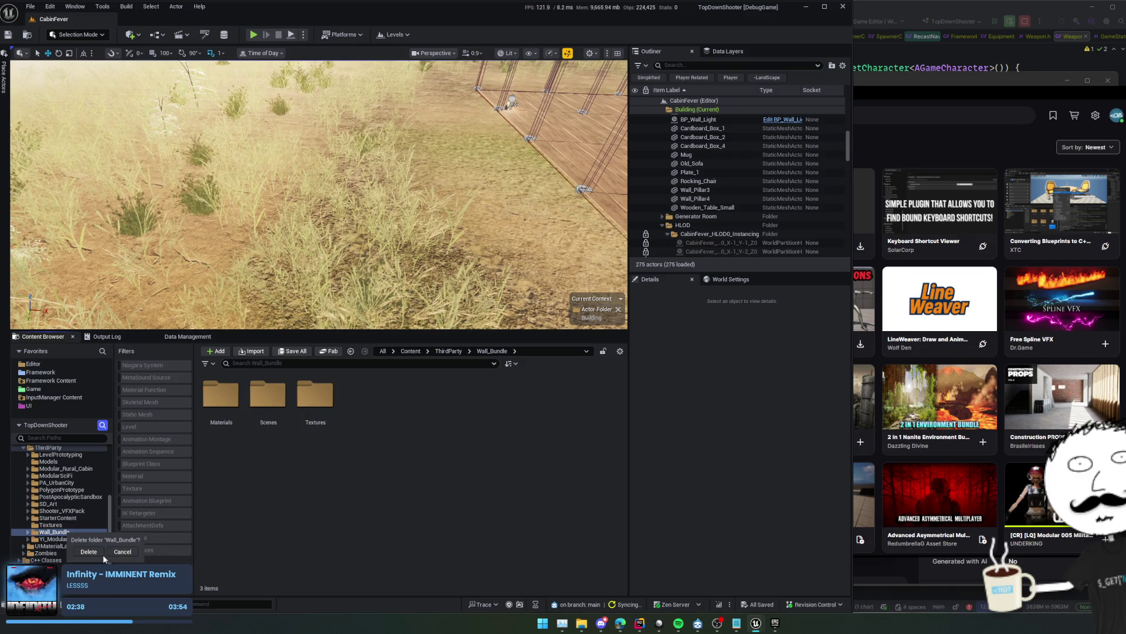
pyautogui.click(93, 552)
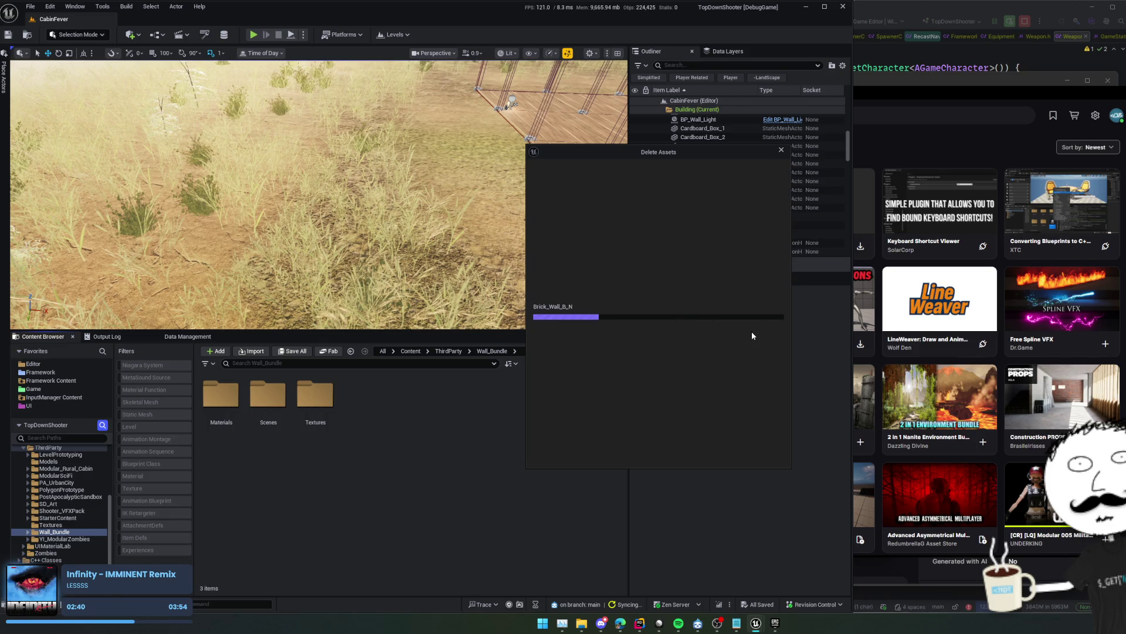
pyautogui.click(945, 153)
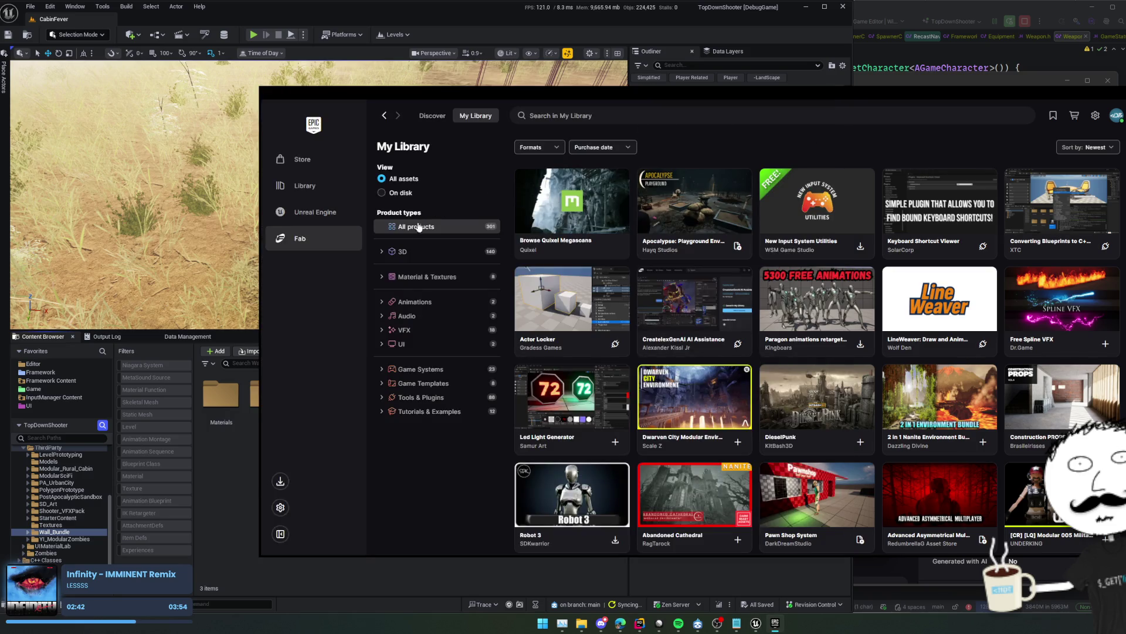
pyautogui.click(403, 251)
pyautogui.click(573, 115)
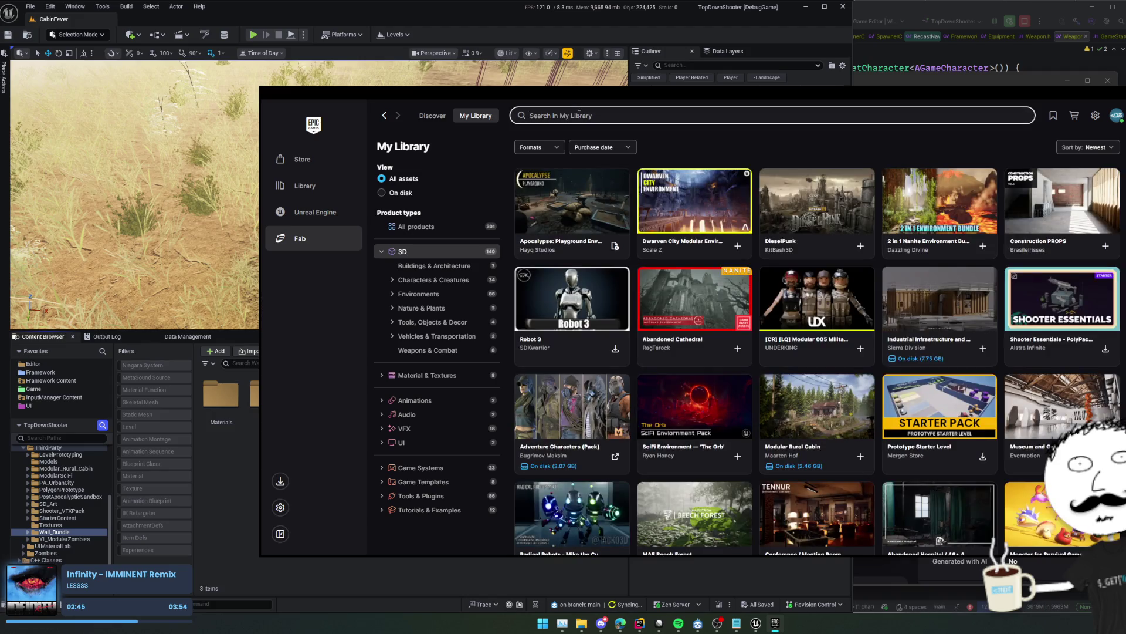
pyautogui.write('wall')
pyautogui.press('Return')
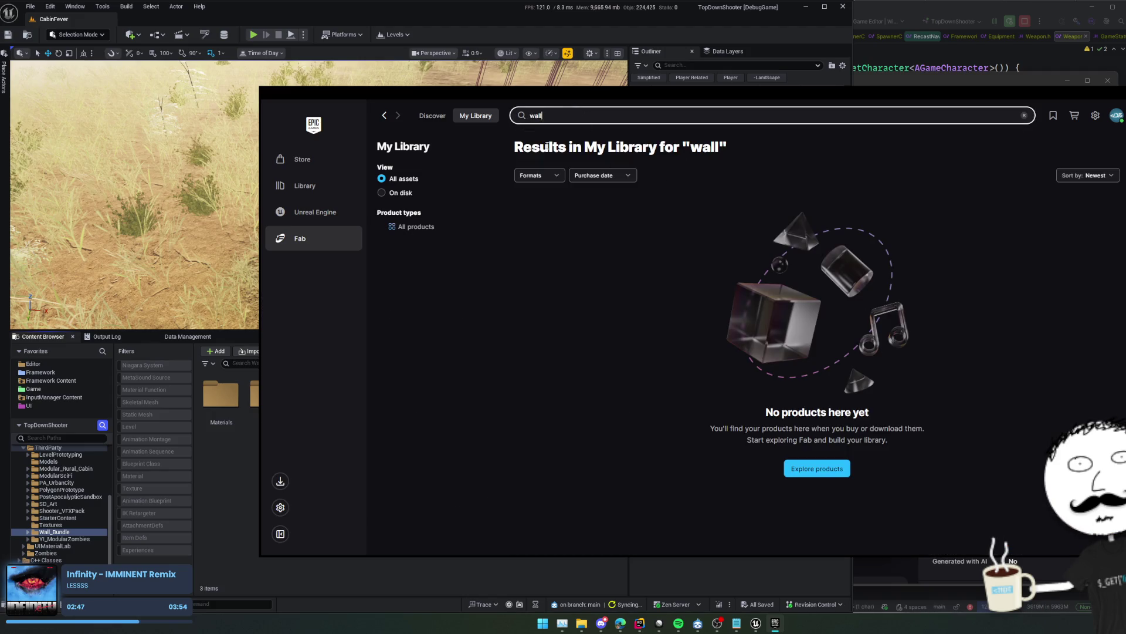
# Search the whole Fab store for 'wall', filtered to 3D products
pyautogui.click(433, 115)
pyautogui.click(581, 115)
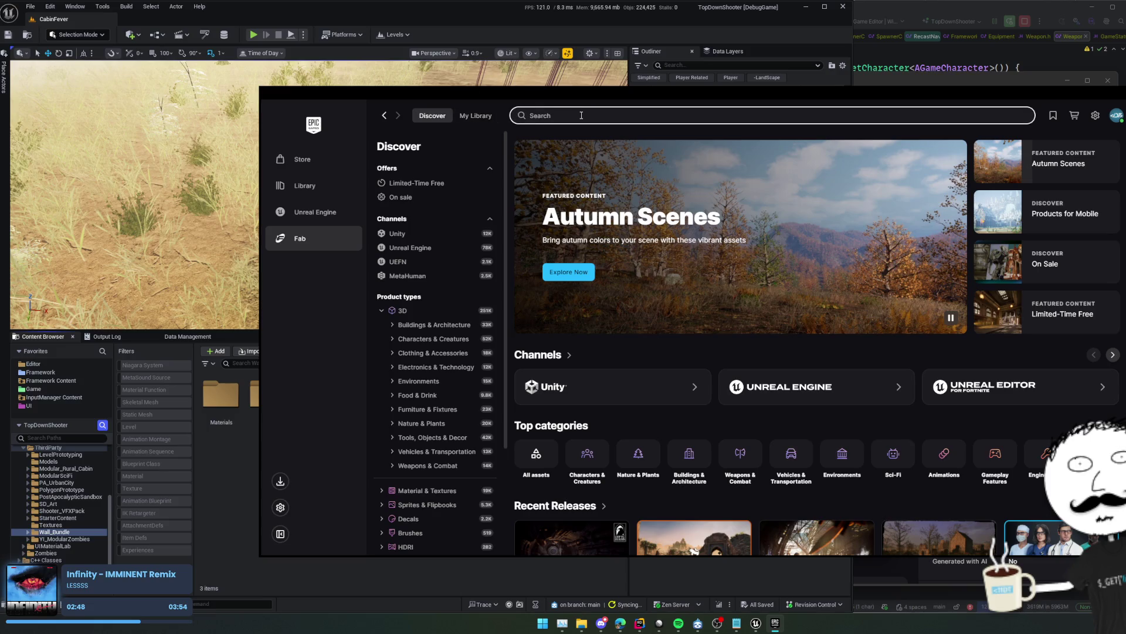
pyautogui.write('wall')
pyautogui.press('Return')
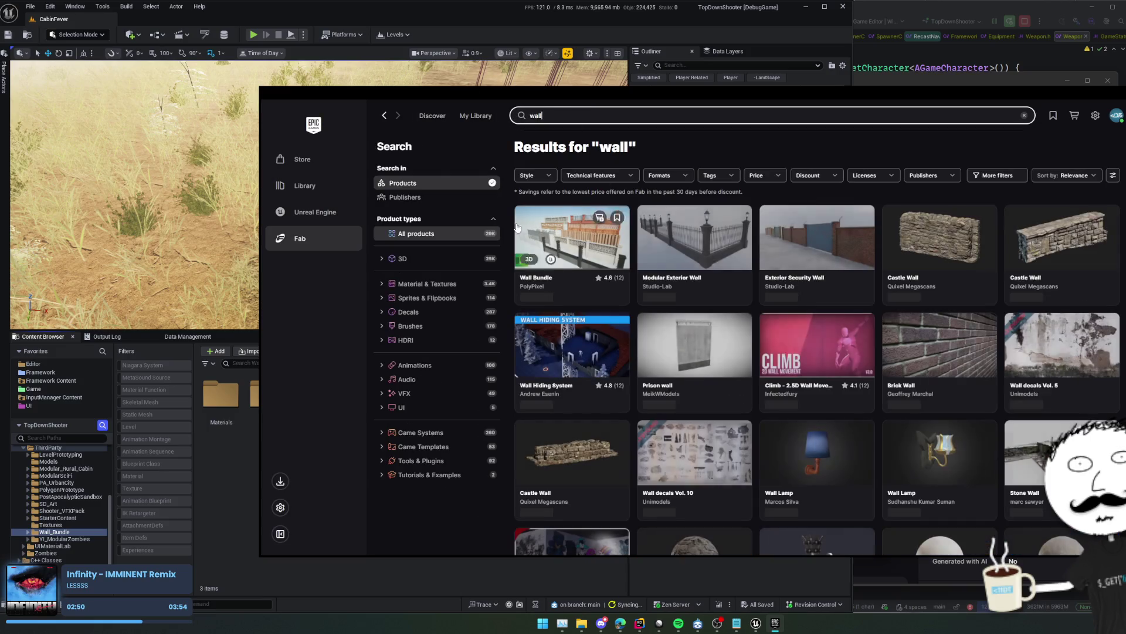
pyautogui.click(426, 258)
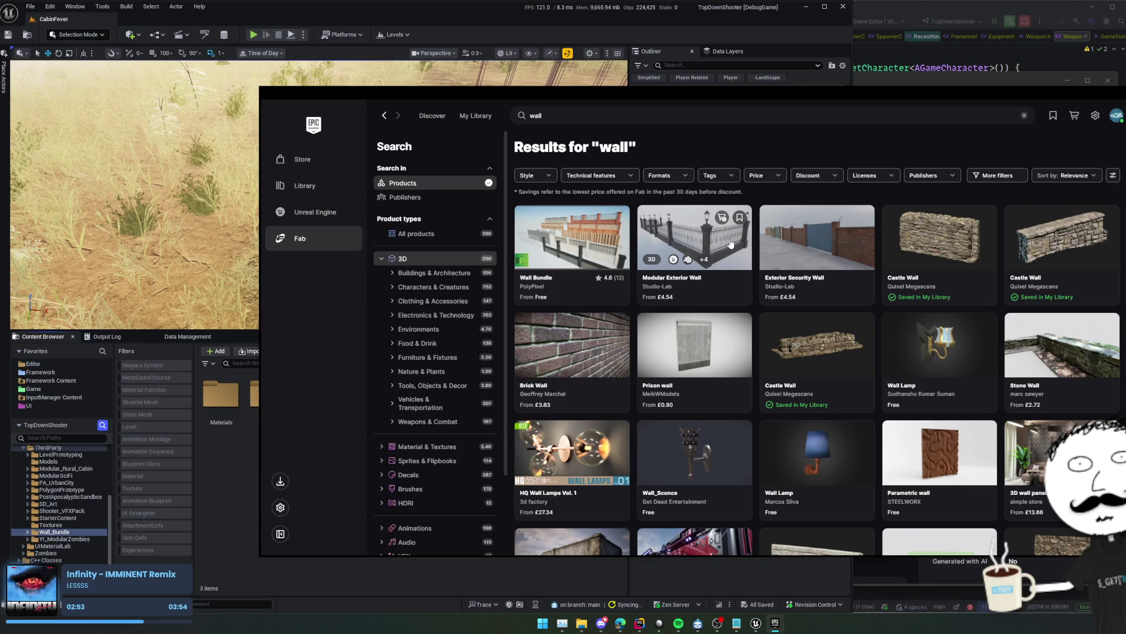
# Search Fab for 'chainlink fence' and view the Chainlink Fences (Mid-Poly) details
pyautogui.click(614, 121)
pyautogui.write('c')
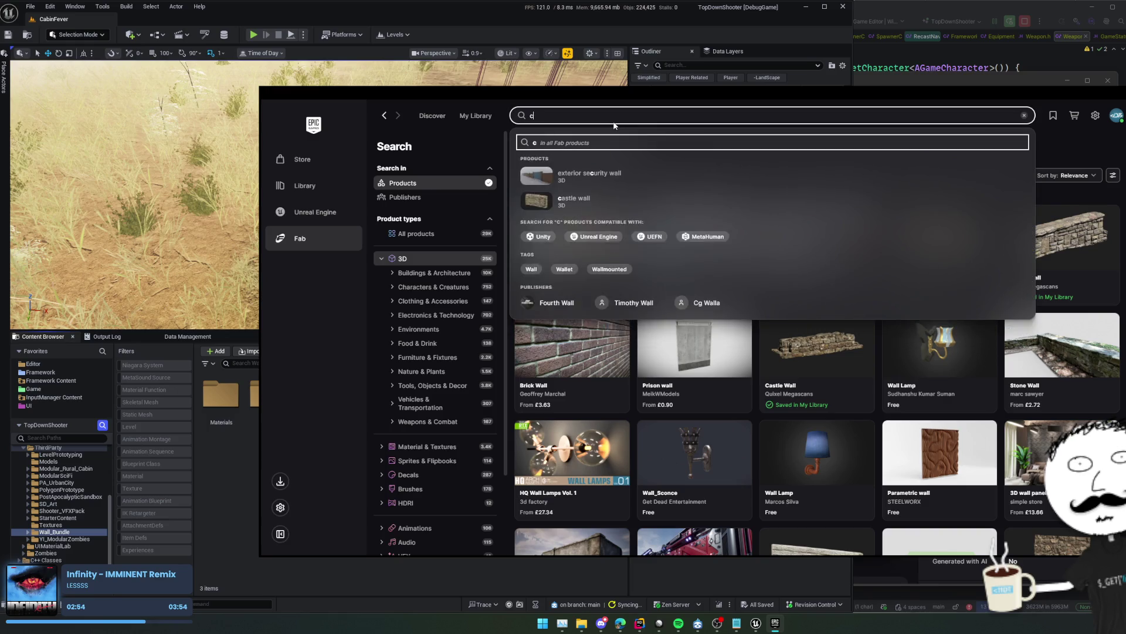
pyautogui.write('hainlink fence')
pyautogui.press('Return')
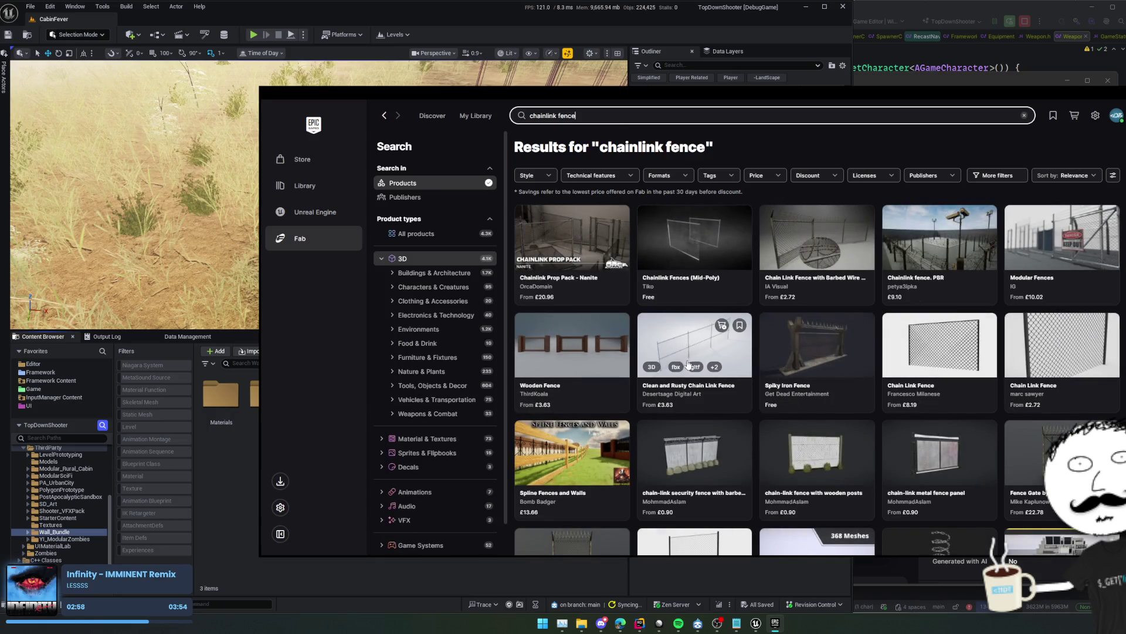
pyautogui.click(689, 364)
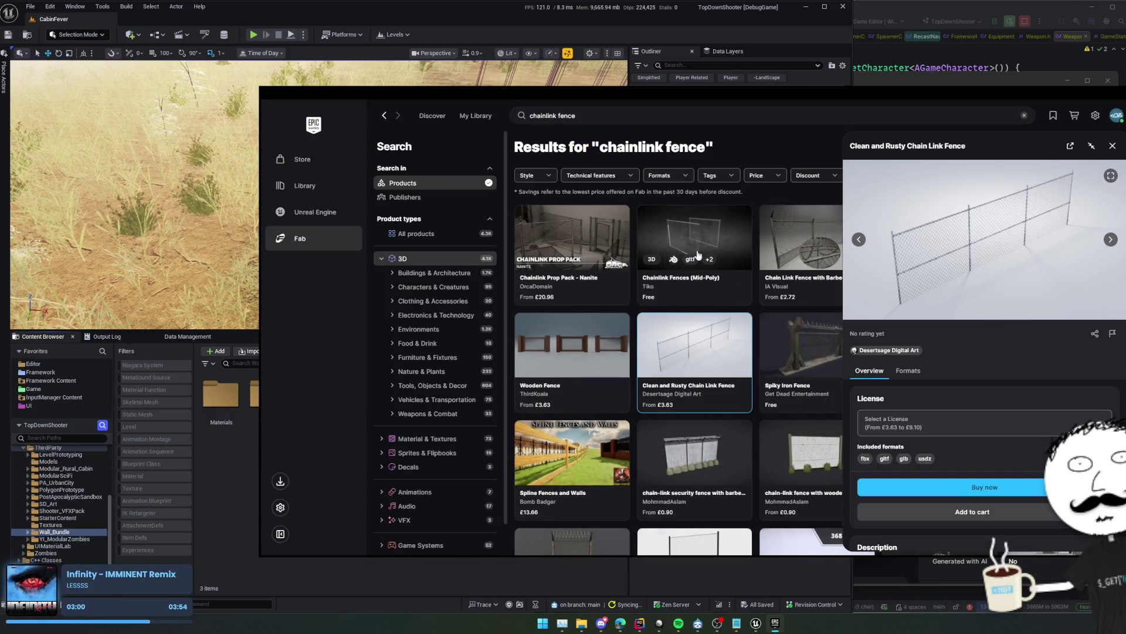
pyautogui.click(698, 254)
pyautogui.scroll(-5, 905, 337)
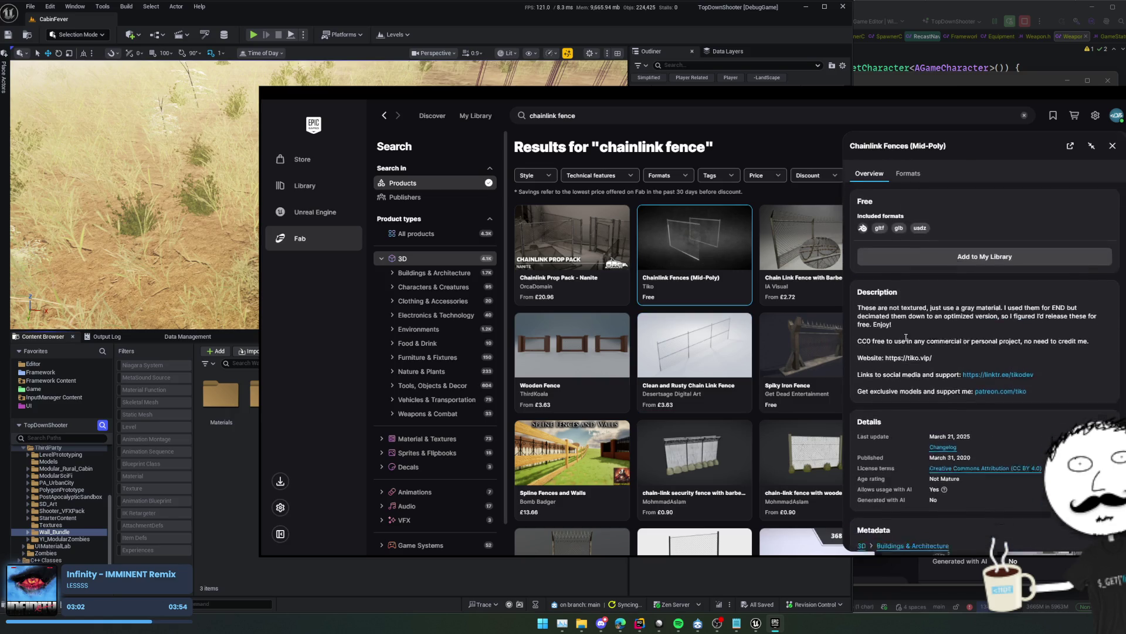
pyautogui.scroll(-3, 906, 339)
pyautogui.scroll(5, 991, 354)
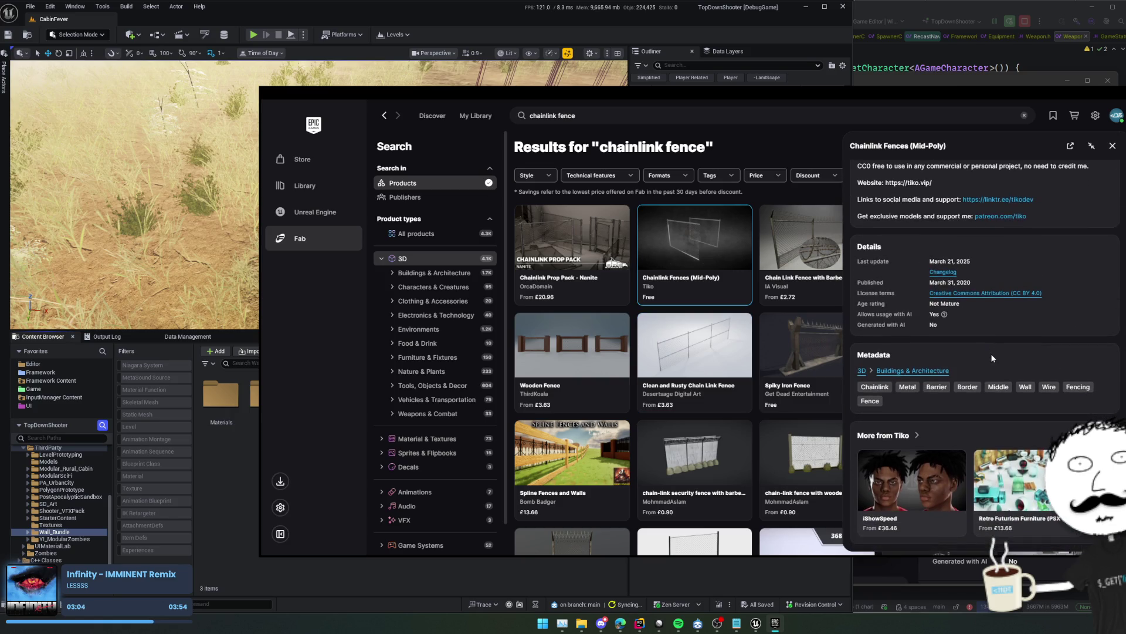
pyautogui.scroll(1, 993, 357)
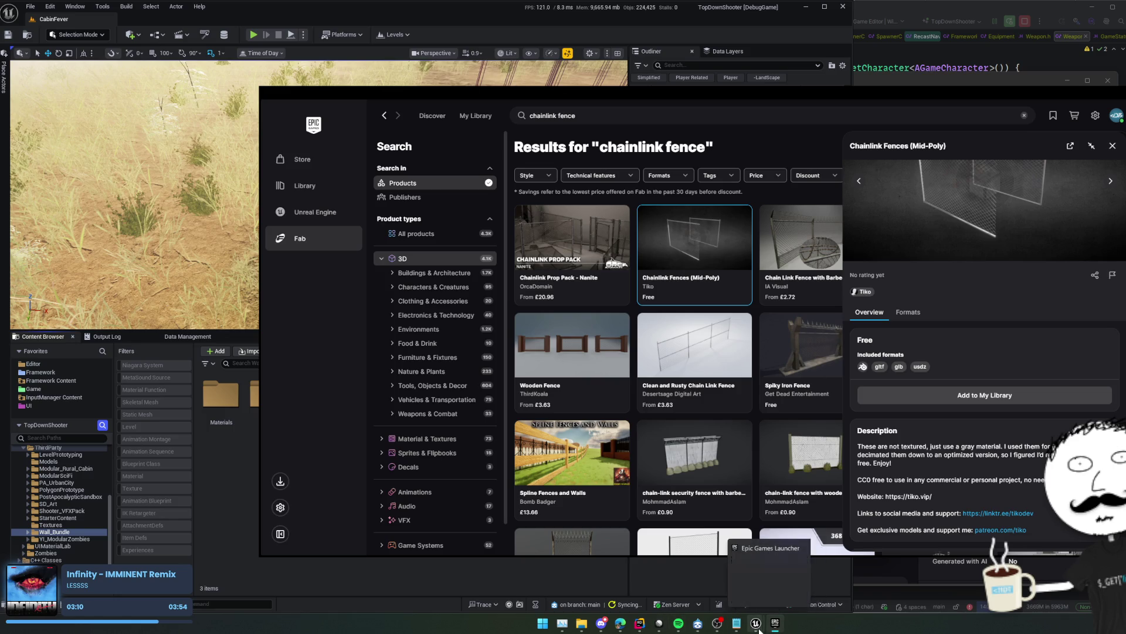
# Force-delete the Wall_Bundle assets despite their remaining references
pyautogui.moveTo(756, 622)
pyautogui.click(841, 569)
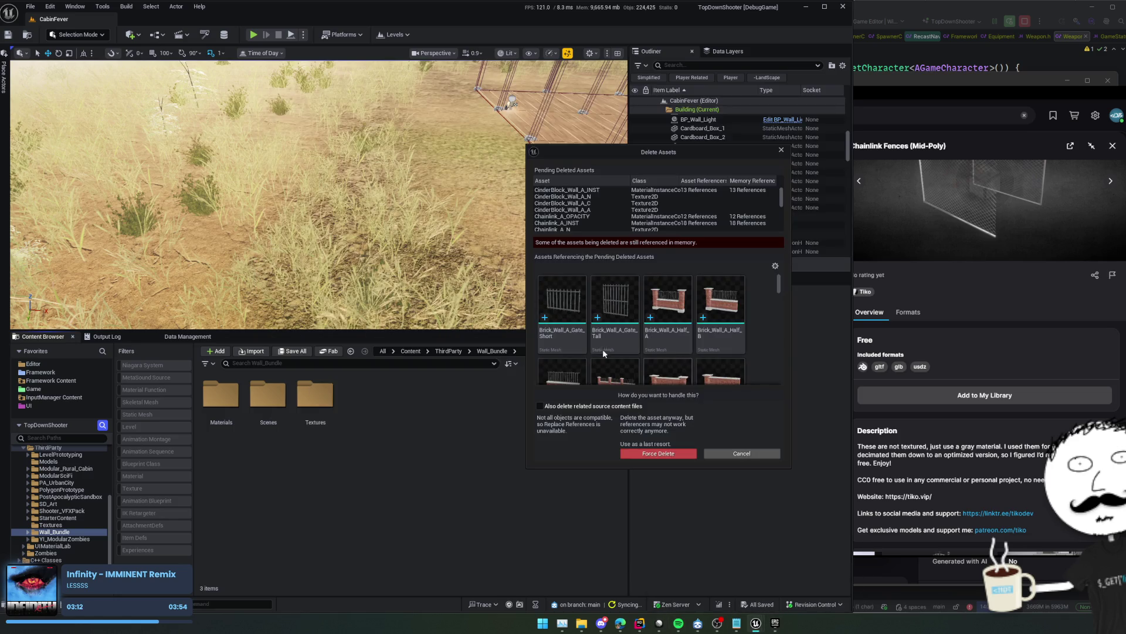
pyautogui.click(679, 455)
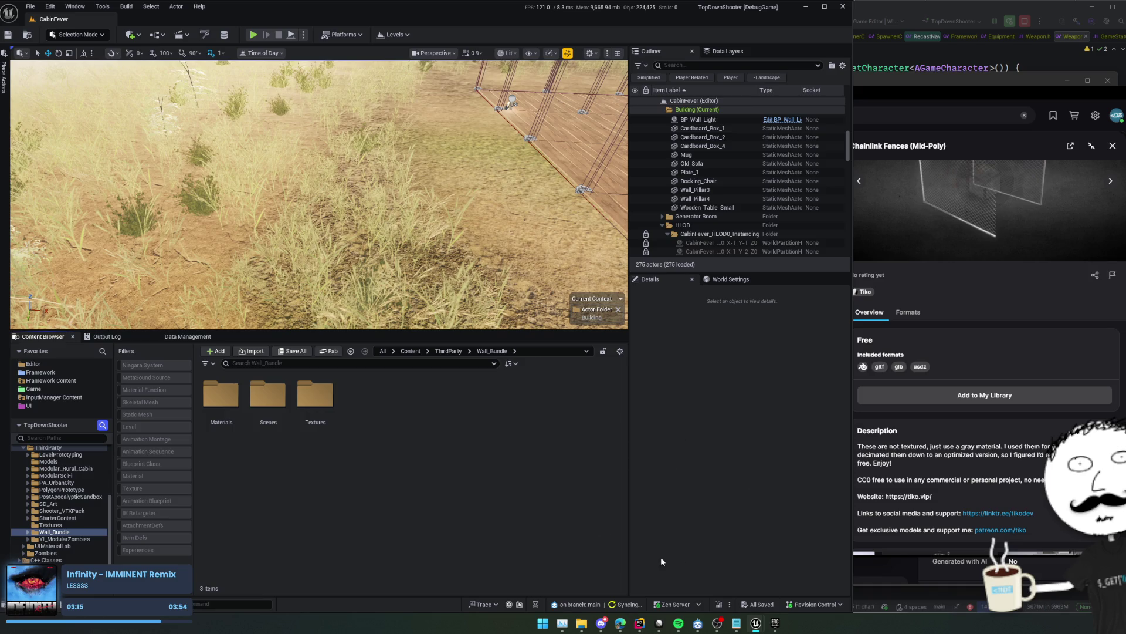
# Find the 3D Chainlink Fences (Mid-Poly) product on Fab and add it to the project
pyautogui.moveTo(756, 623)
pyautogui.click(797, 572)
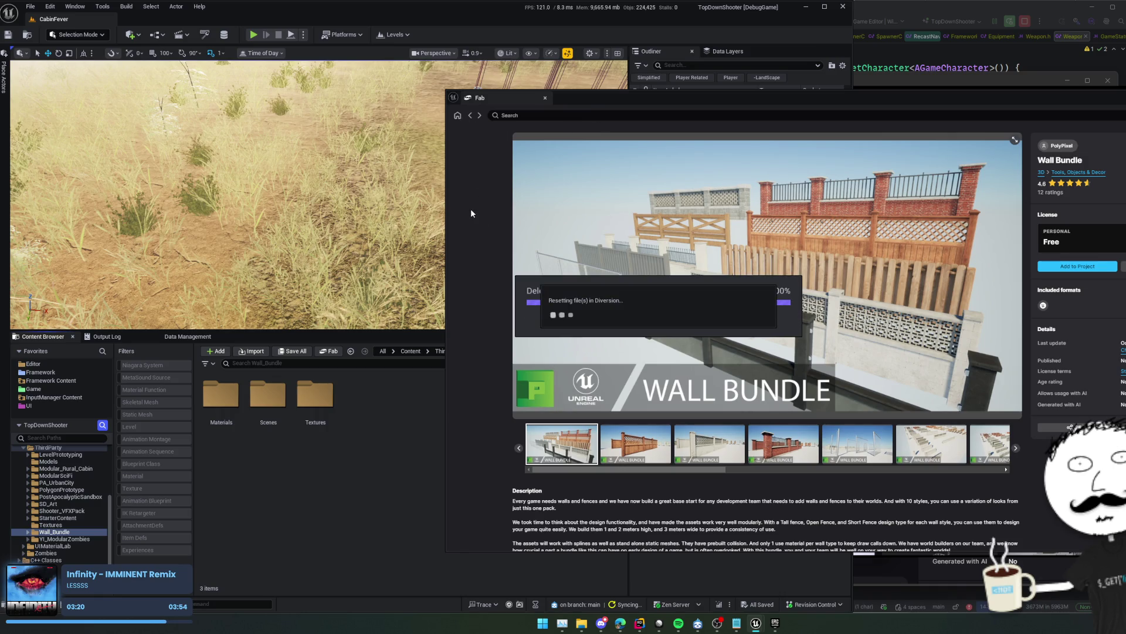
pyautogui.click(594, 116)
pyautogui.write('chainlink')
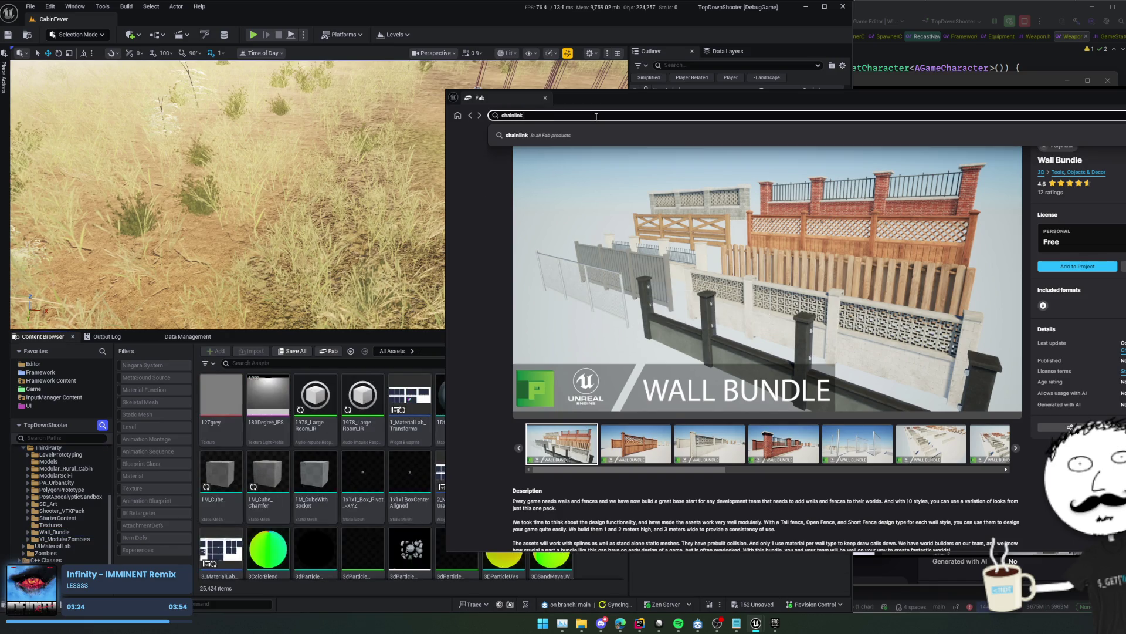
pyautogui.write(' fenc')
pyautogui.press('Return')
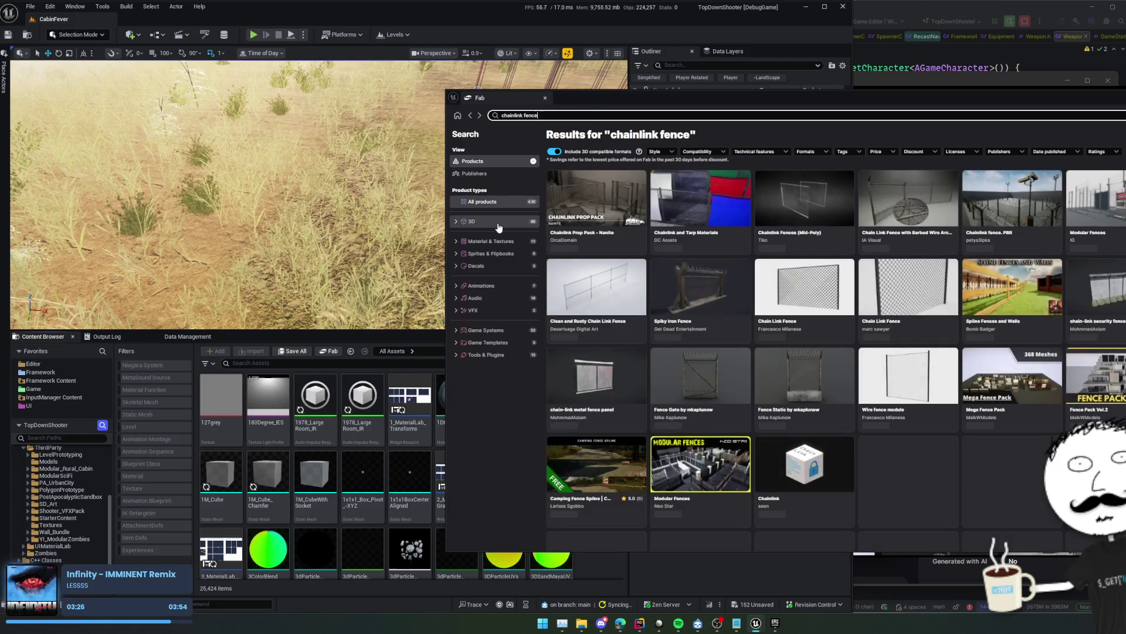
pyautogui.click(498, 226)
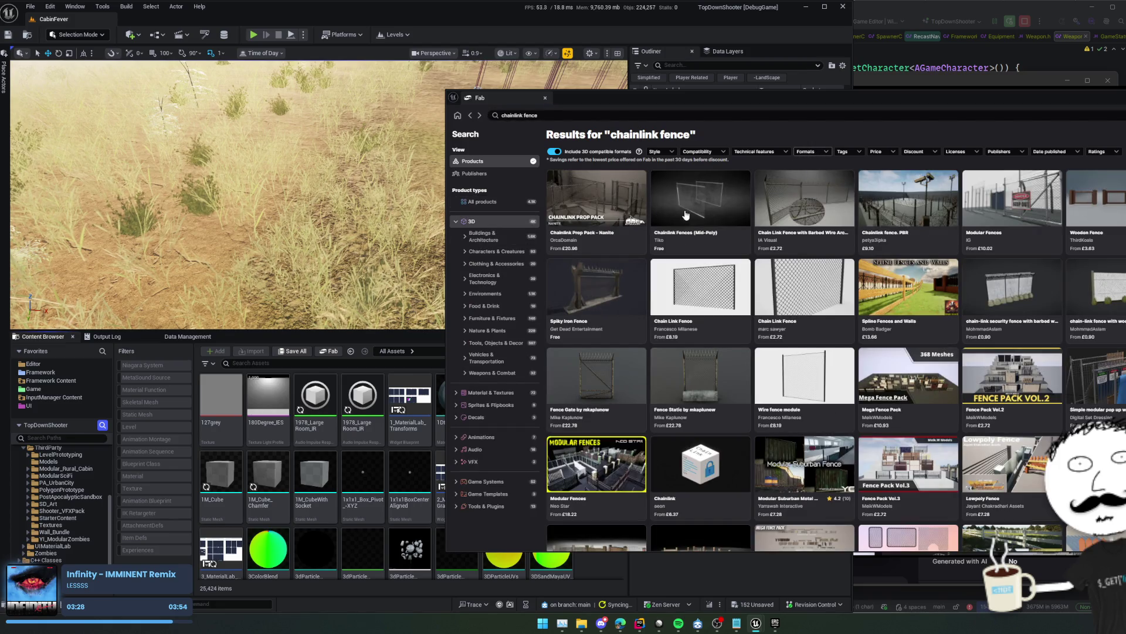
pyautogui.click(699, 197)
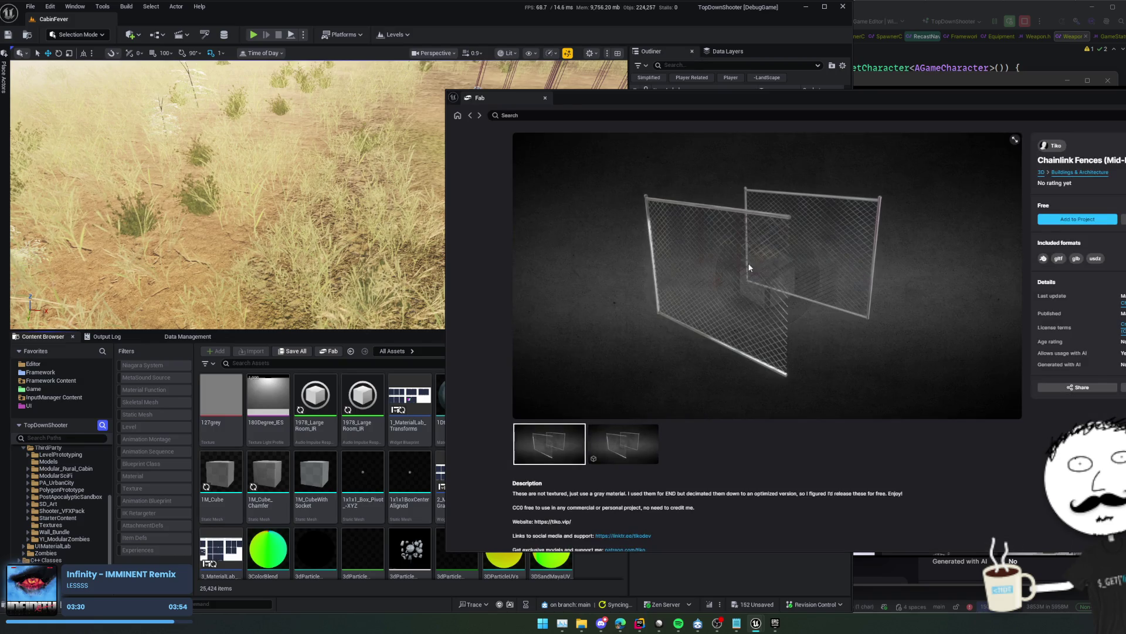
pyautogui.scroll(-7, 938, 292)
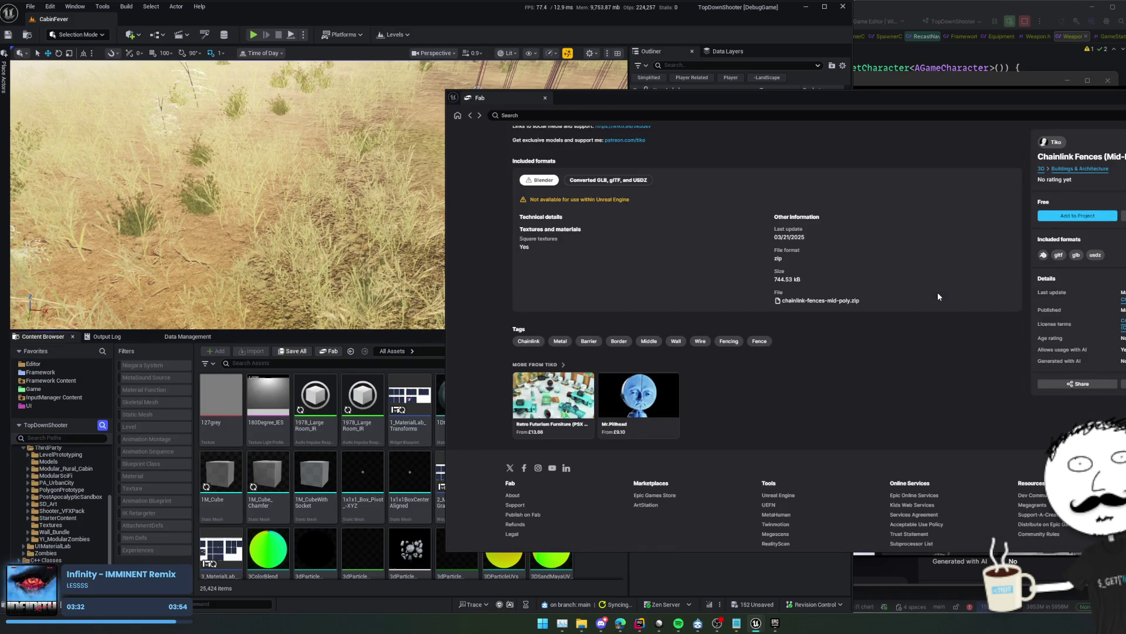
pyautogui.scroll(2, 938, 293)
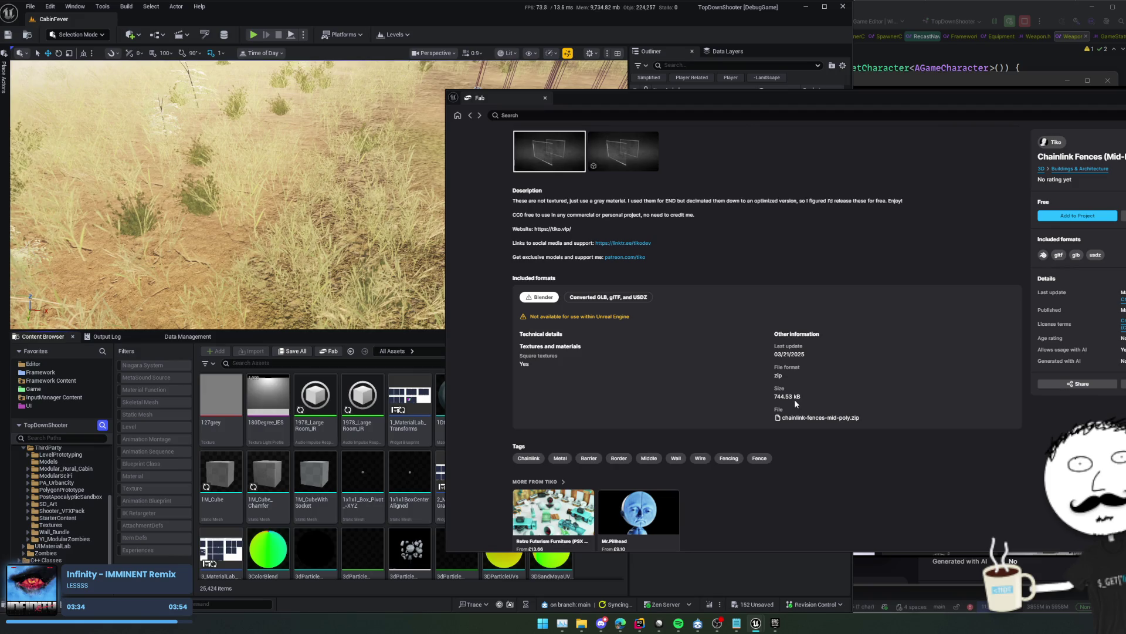
pyautogui.scroll(3, 916, 361)
pyautogui.click(1087, 216)
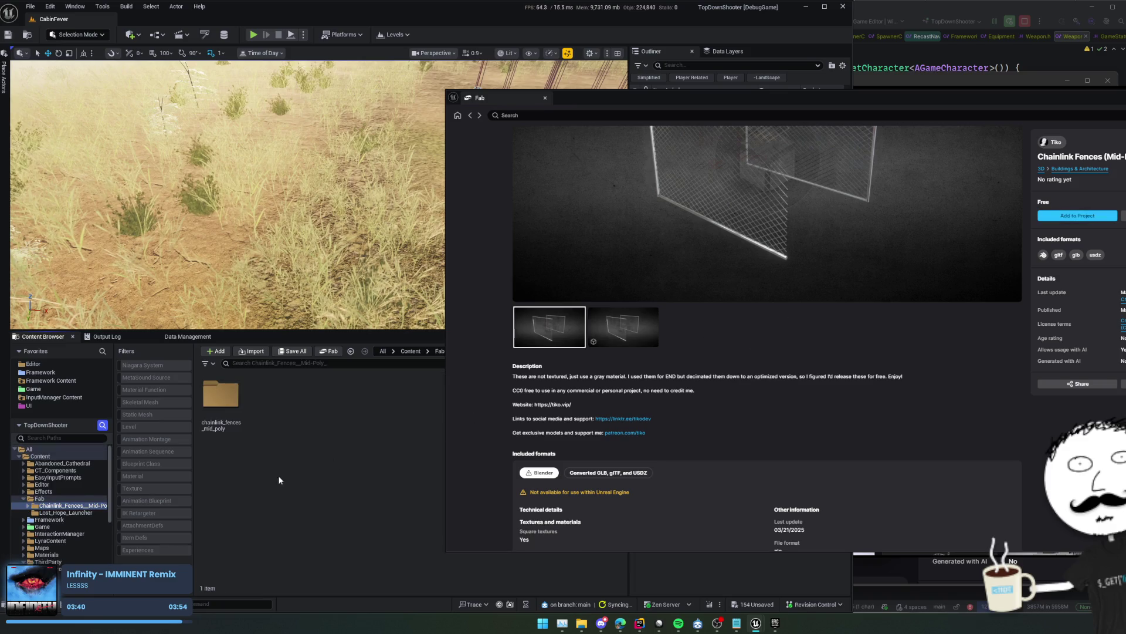
# Collapse ThirdParty, expand the Game folder, and save all unsaved assets
pyautogui.click(221, 404)
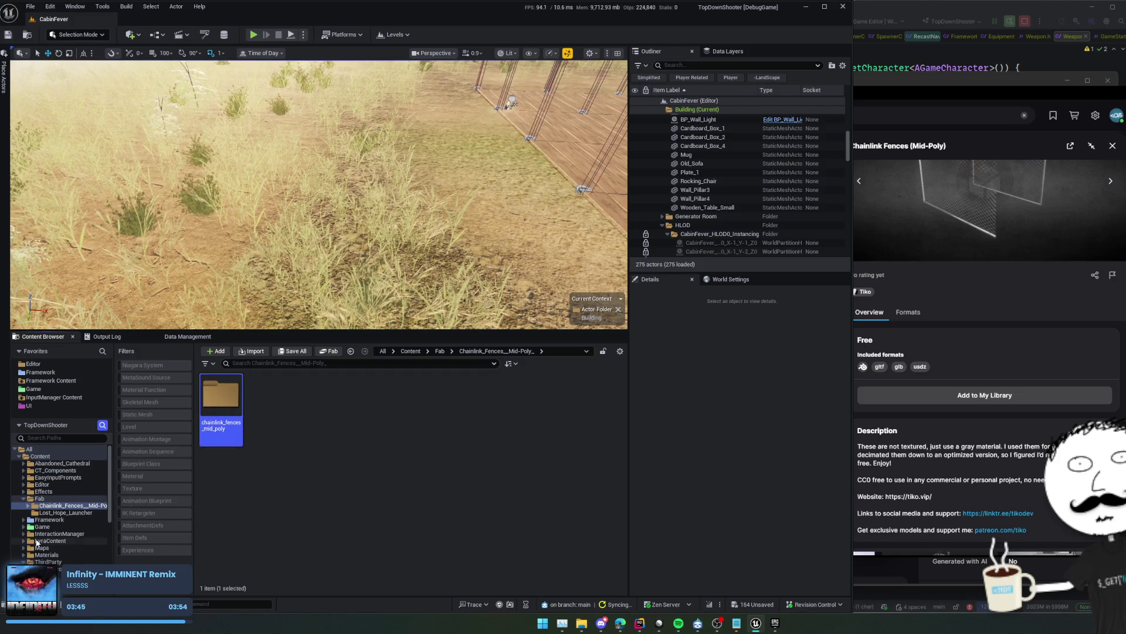
pyautogui.scroll(-2, 47, 508)
pyautogui.click(23, 506)
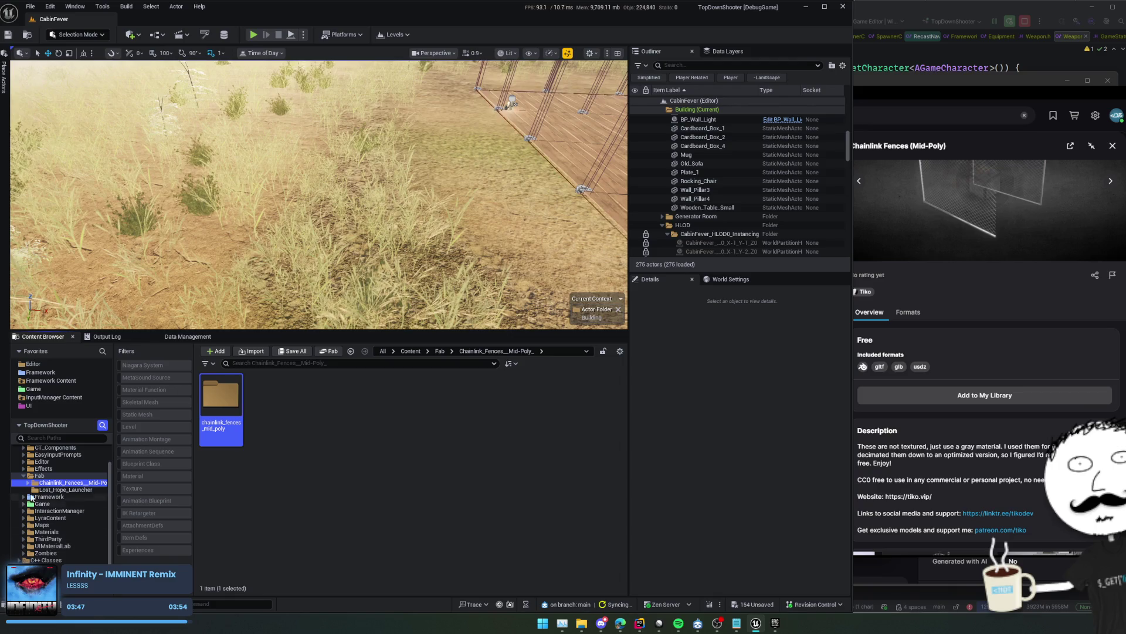
pyautogui.click(23, 504)
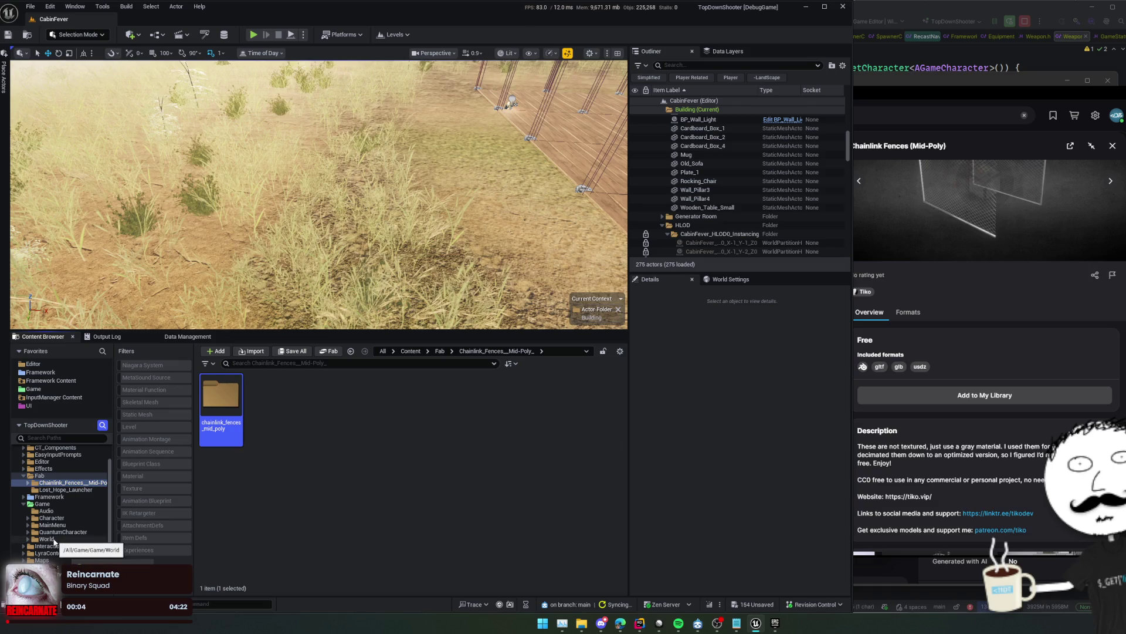
pyautogui.hotkey('ctrl', 'shift', 's')
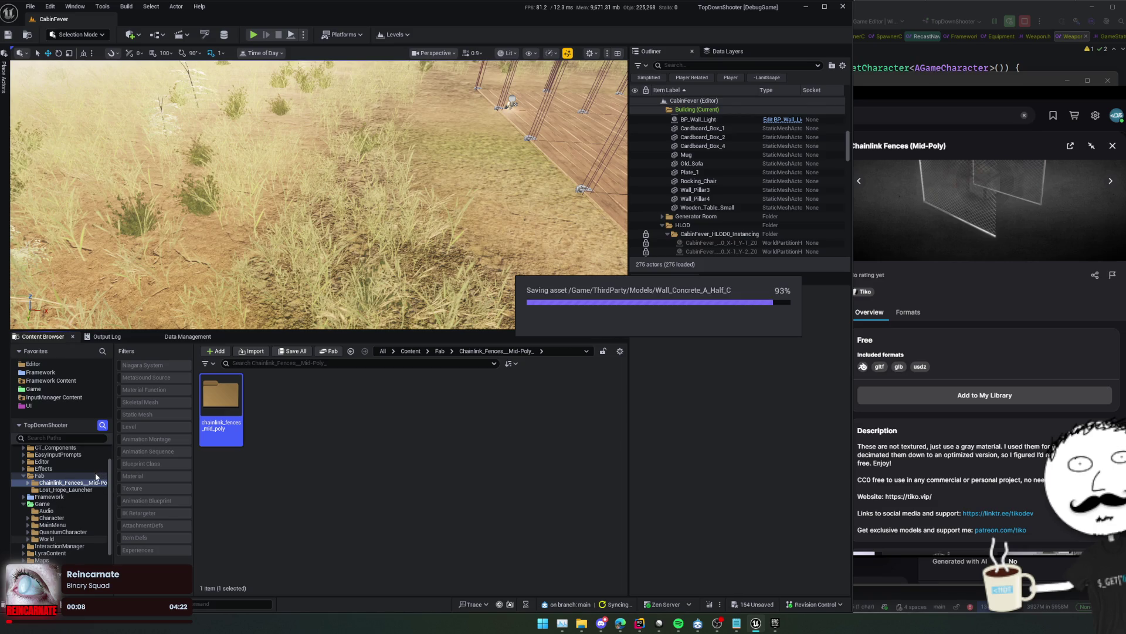
# Move the Chainlink_Fences folder into Game/World and browse its moved contents
pyautogui.click(28, 539)
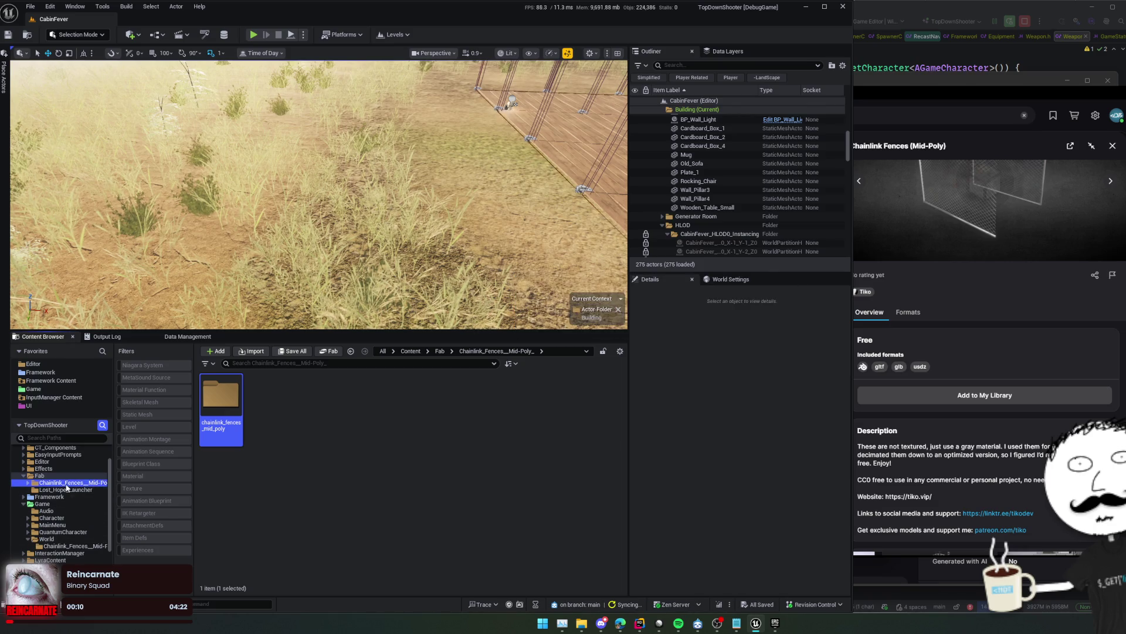
pyautogui.moveTo(64, 482); pyautogui.dragTo(61, 543)
pyautogui.click(84, 557)
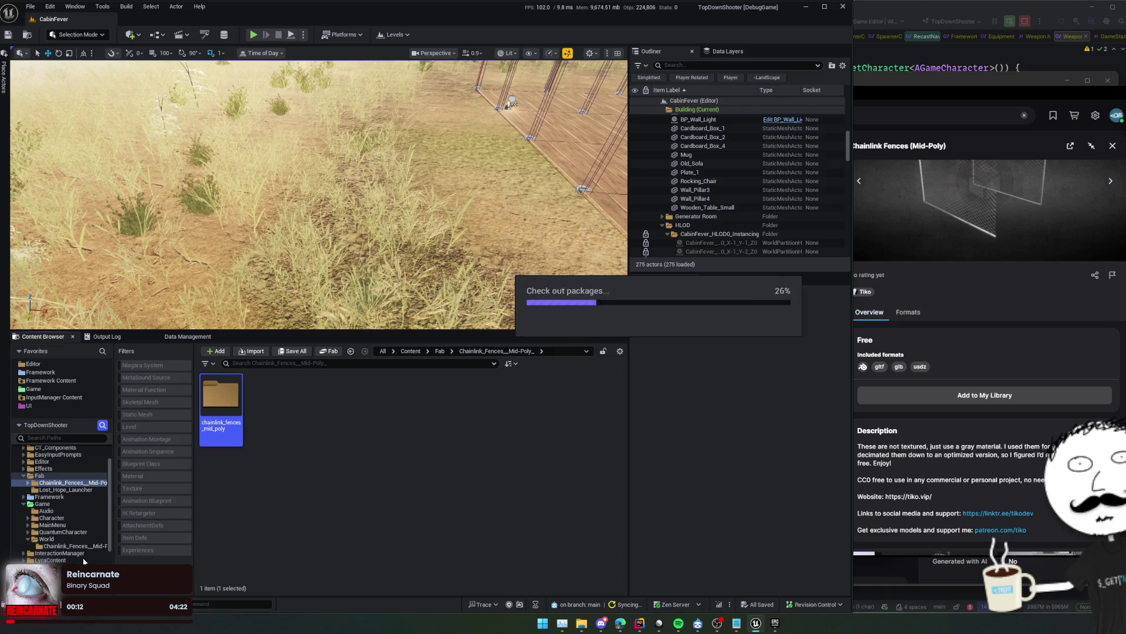
pyautogui.doubleClick(228, 429)
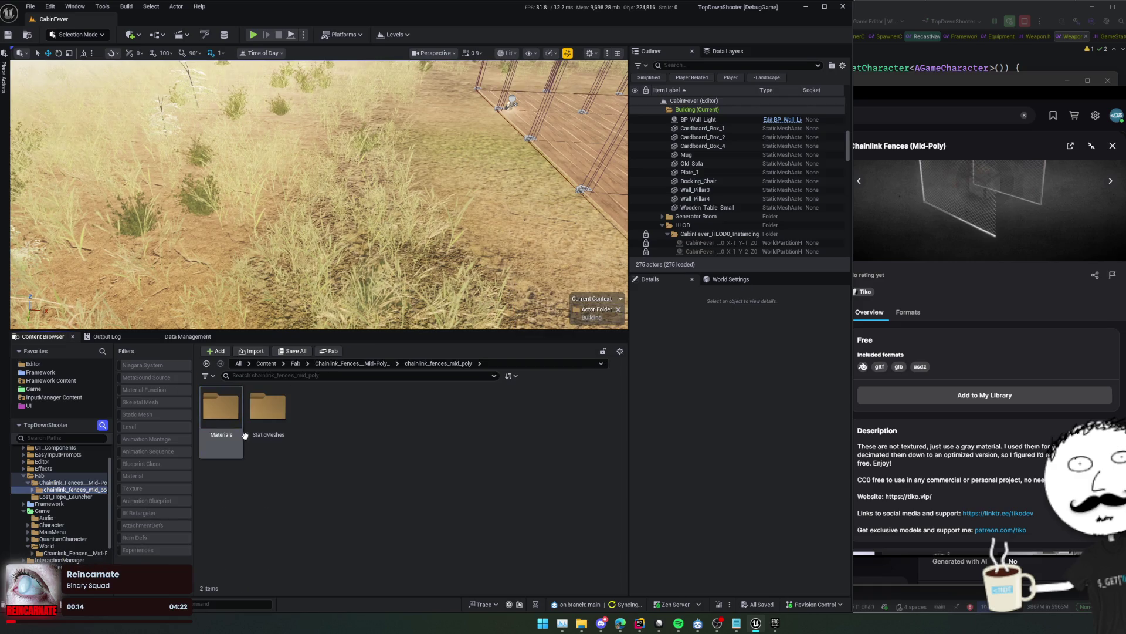
pyautogui.click(223, 442)
pyautogui.hotkey('alt', 'Left')
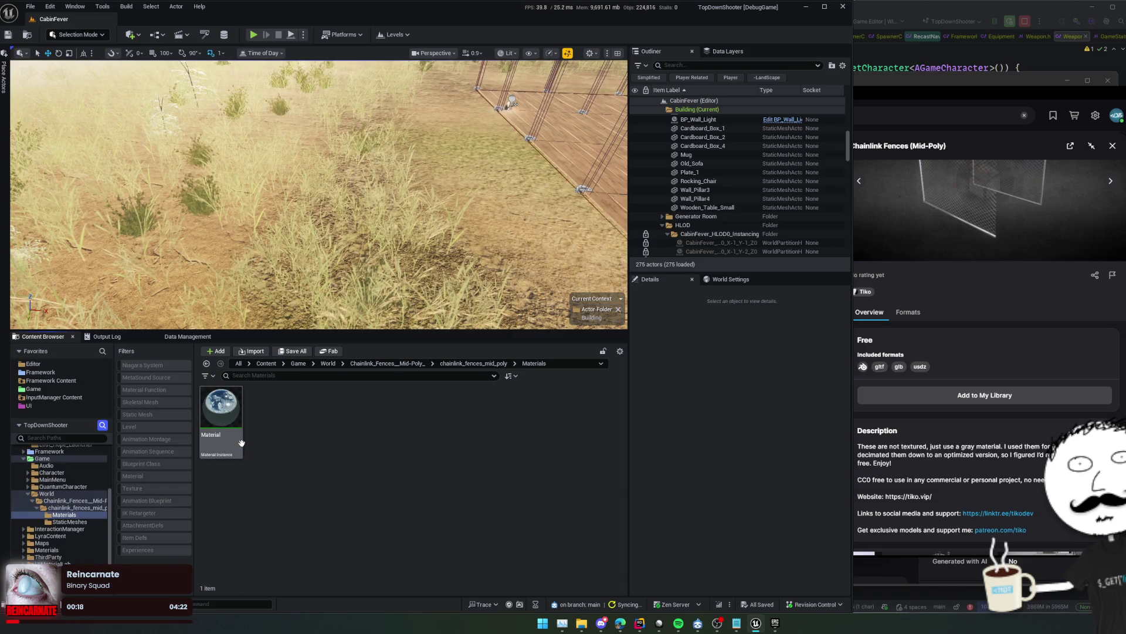
pyautogui.click(235, 428)
pyautogui.hotkey('alt', 'Left')
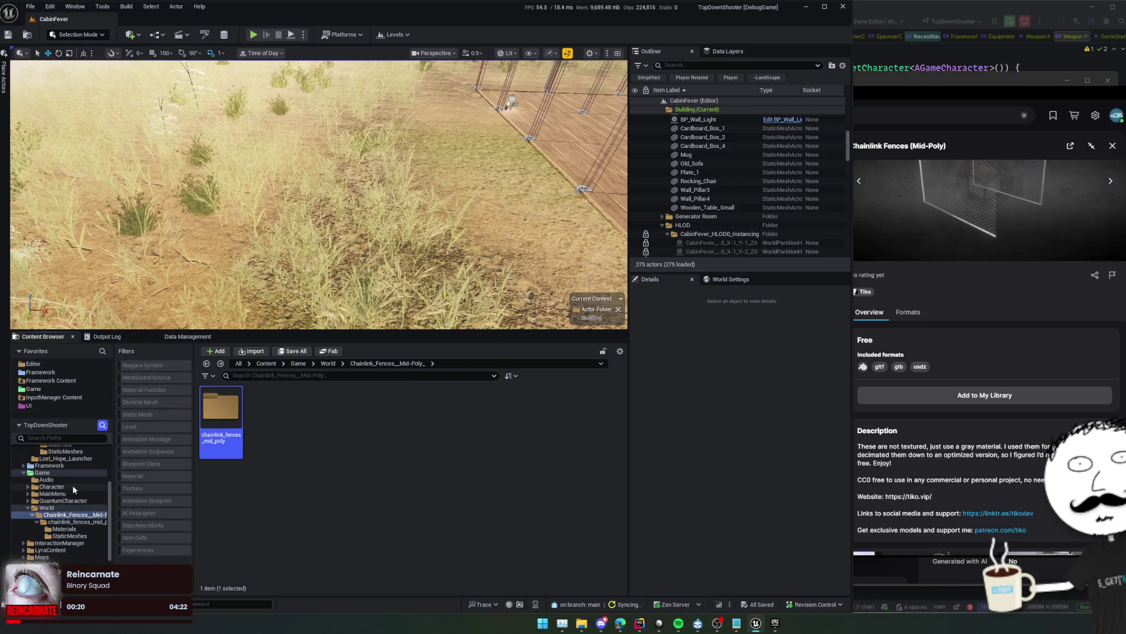
pyautogui.scroll(2, 77, 464)
# Delete the leftover fence folder under Fab, then open the fence folder under World
pyautogui.click(80, 452)
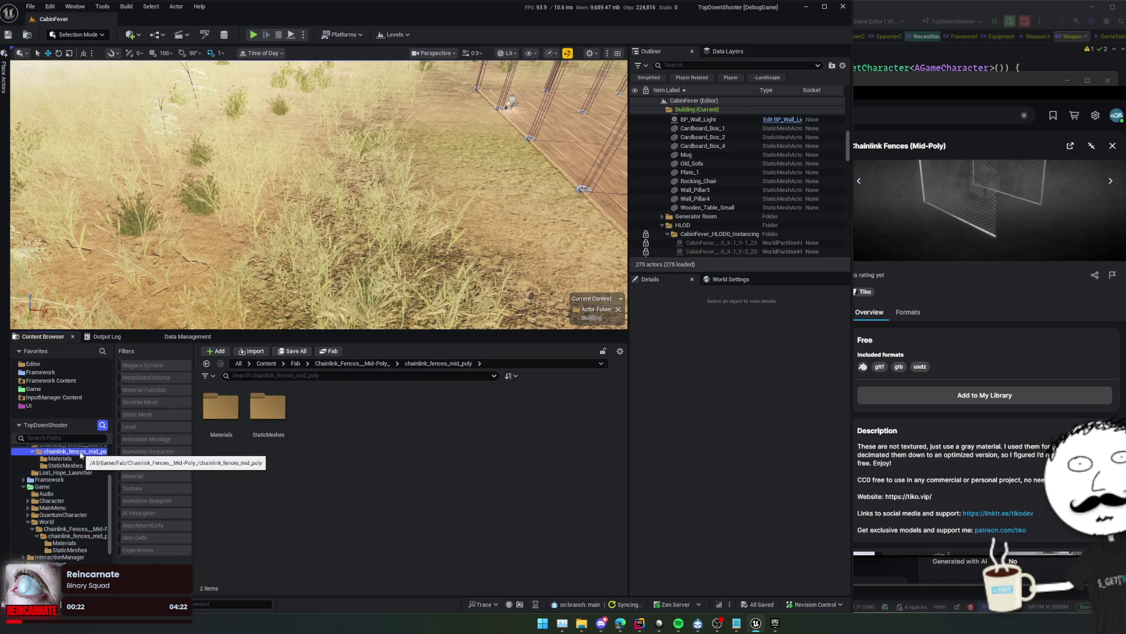
pyautogui.scroll(1, 81, 456)
pyautogui.click(83, 460)
pyautogui.press('Delete')
pyautogui.click(138, 481)
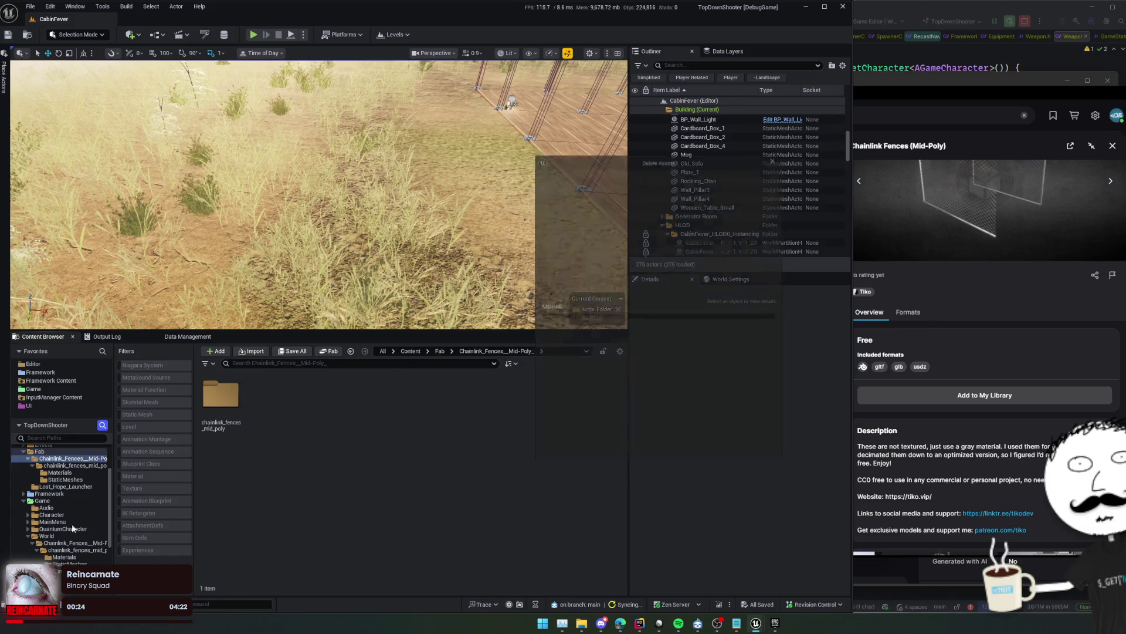
pyautogui.click(614, 454)
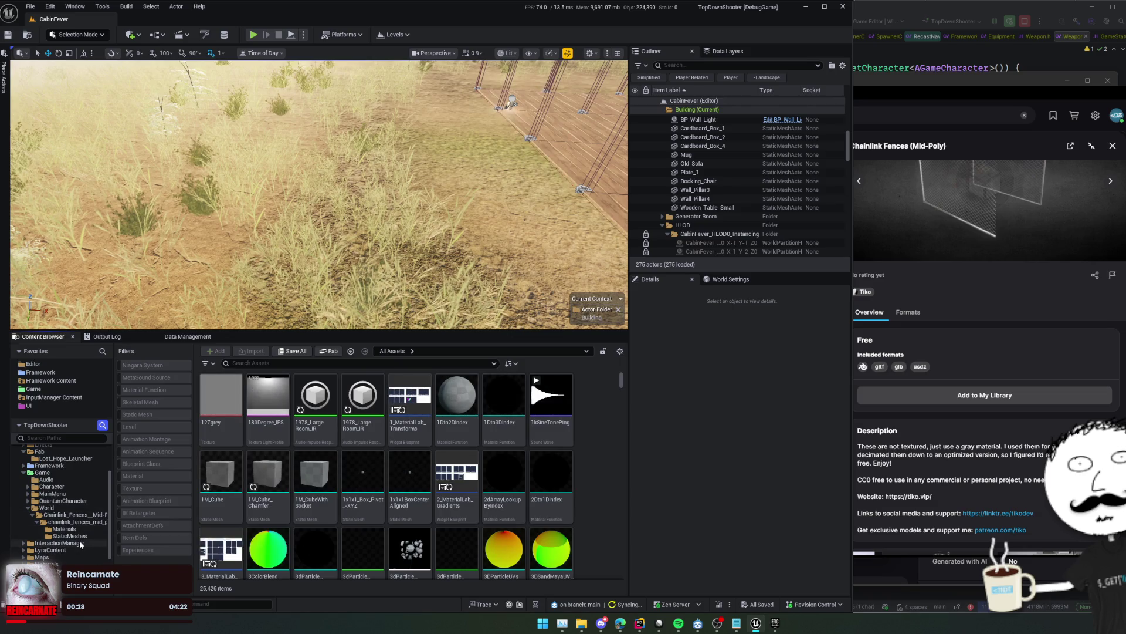
pyautogui.click(82, 520)
# Drag the chainlink_fences_mid_poly mesh from StaticMeshes into the level and frame it among the trees
pyautogui.doubleClick(276, 428)
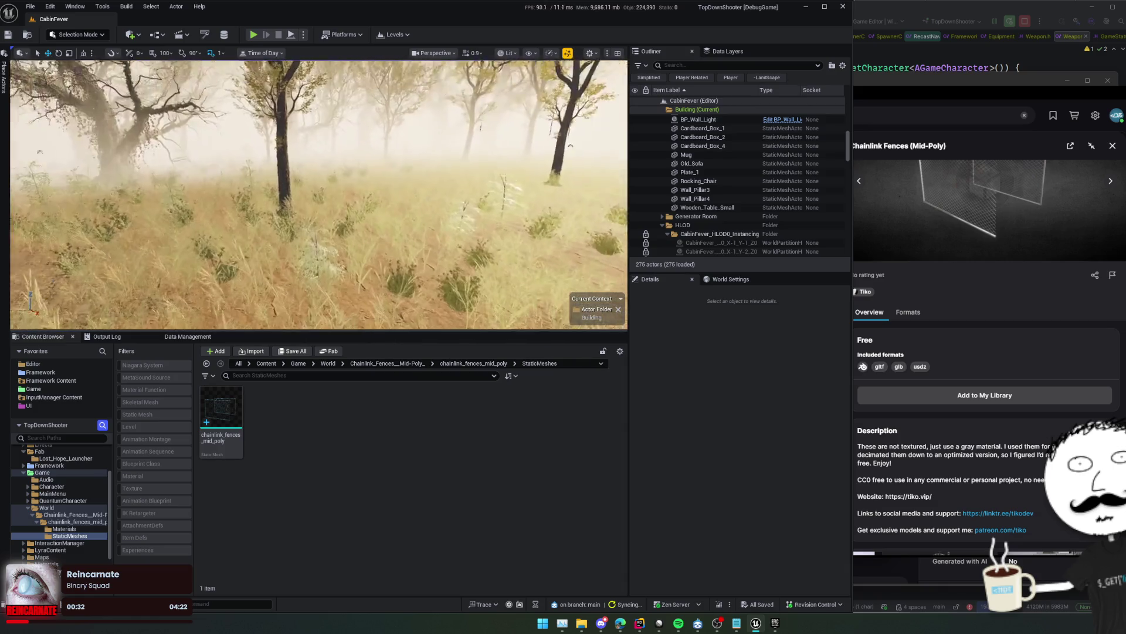
pyautogui.click(213, 442)
pyautogui.moveTo(213, 442)
pyautogui.mouseDown()
pyautogui.moveTo(252, 246)
pyautogui.moveTo(317, 264)
pyautogui.mouseUp()
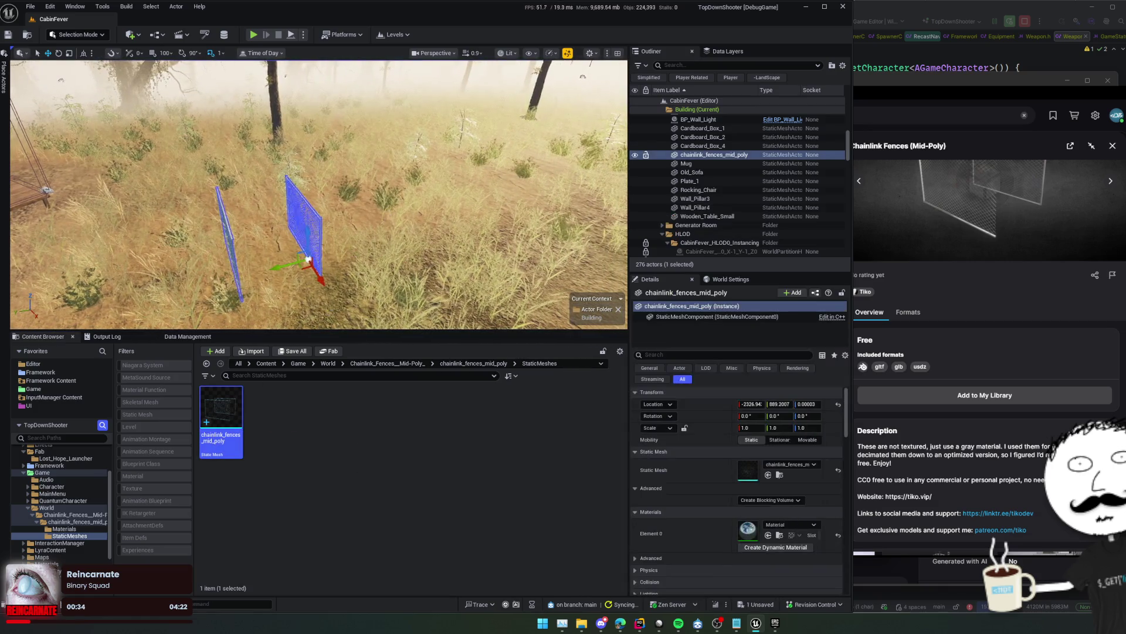
pyautogui.press('f')
pyautogui.press('w')
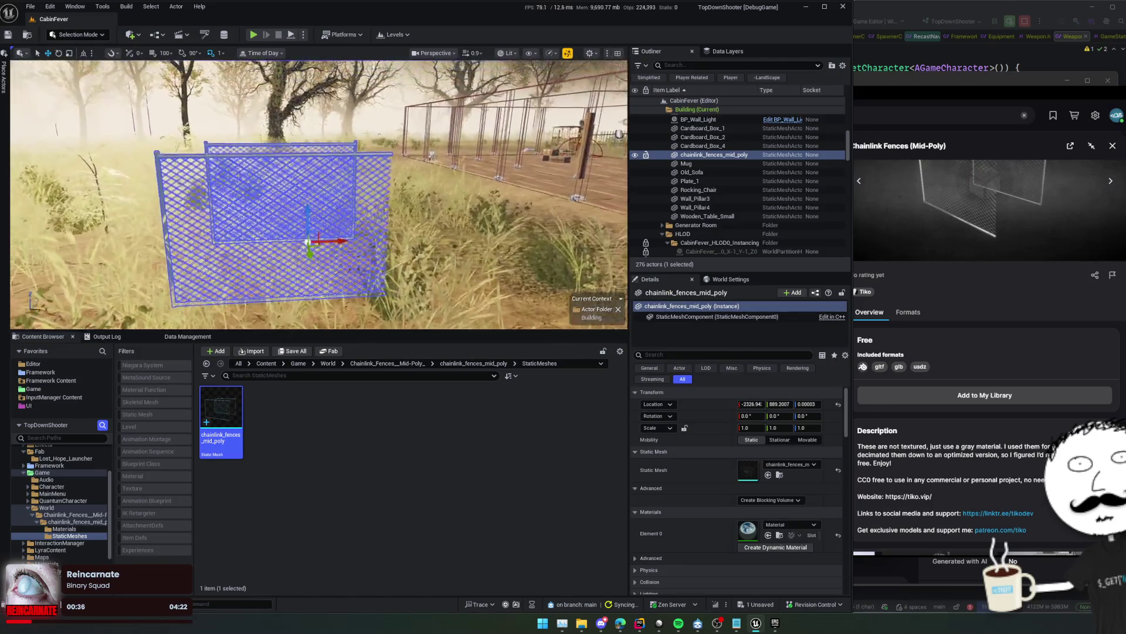
pyautogui.scroll(-3, 332, 310)
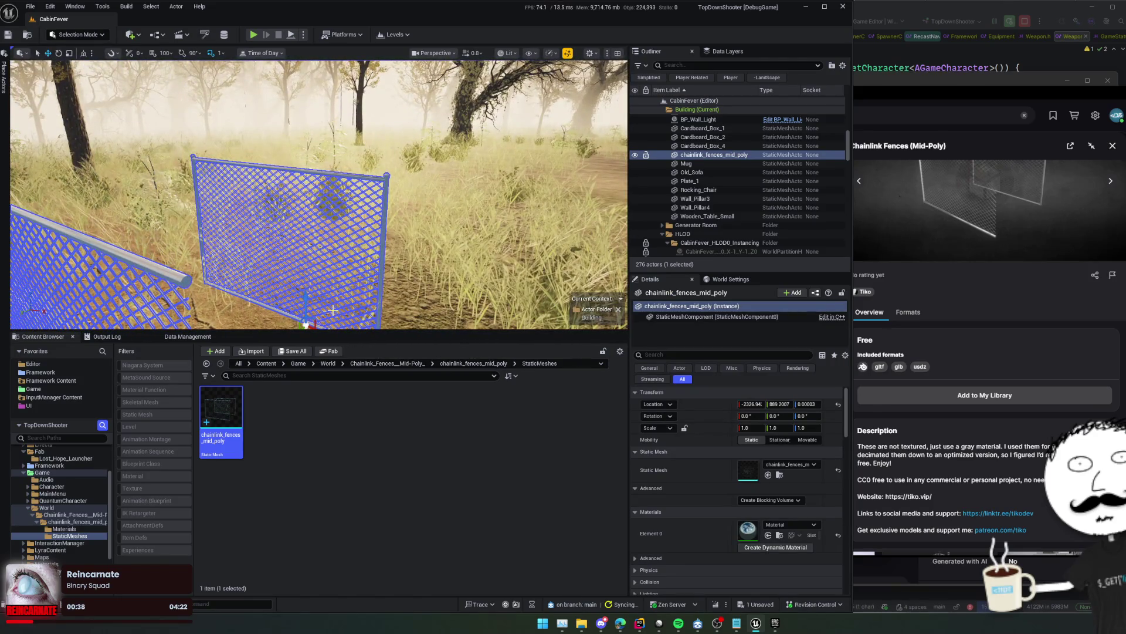
pyautogui.moveTo(341, 317); pyautogui.dragTo(317, 276)
pyautogui.moveTo(369, 330); pyautogui.dragTo(317, 475)
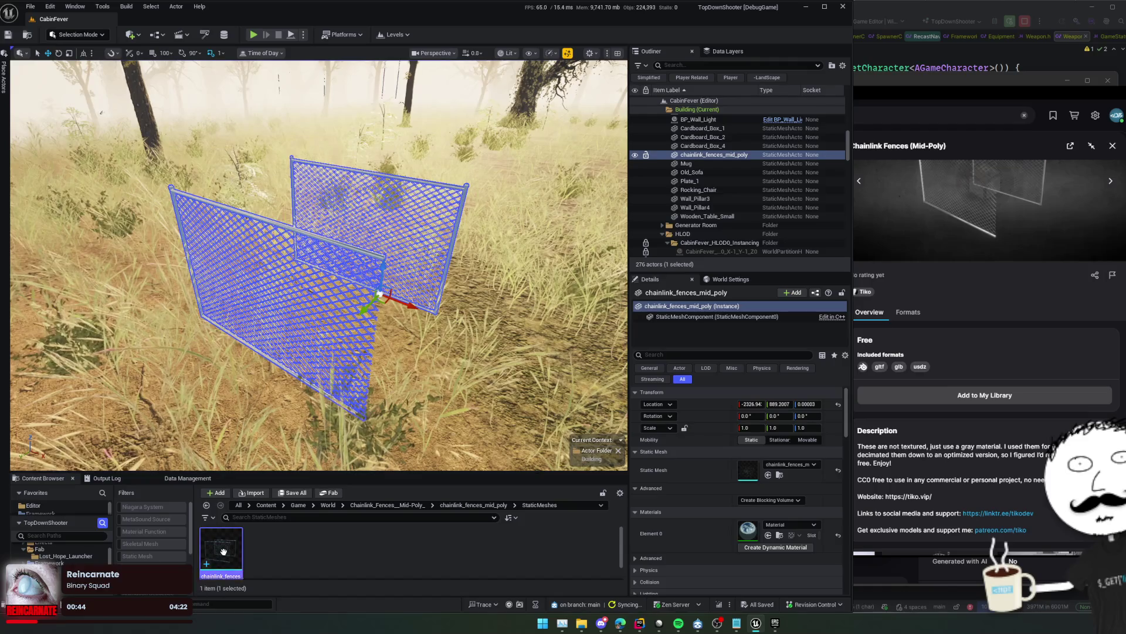
# Enable Nanite support on the chainlink_fences_mid_poly mesh and apply the changes
pyautogui.hotkey('ctrl', 'e')
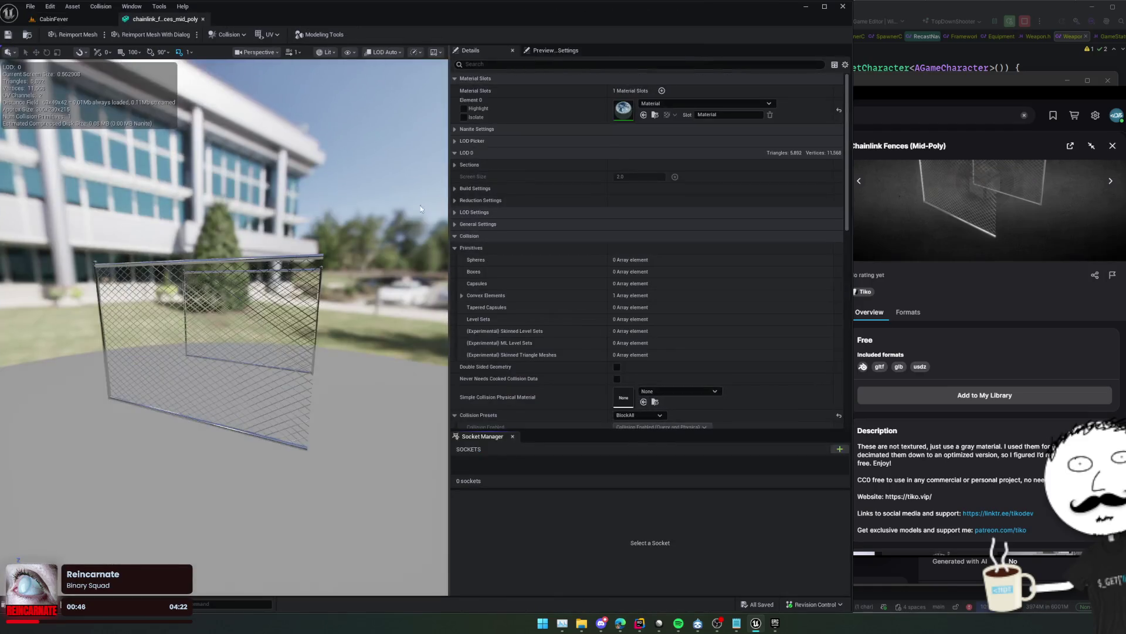
pyautogui.moveTo(420, 205)
pyautogui.mouseDown()
pyautogui.moveTo(401, 205)
pyautogui.moveTo(404, 195)
pyautogui.mouseUp()
pyautogui.click(464, 132)
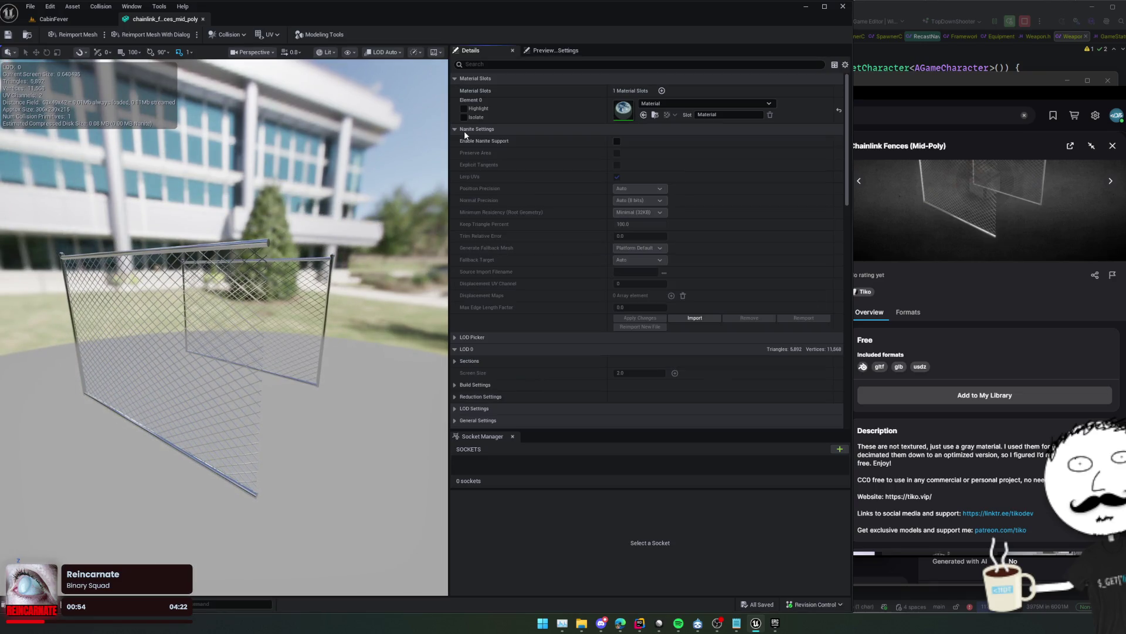
pyautogui.click(617, 140)
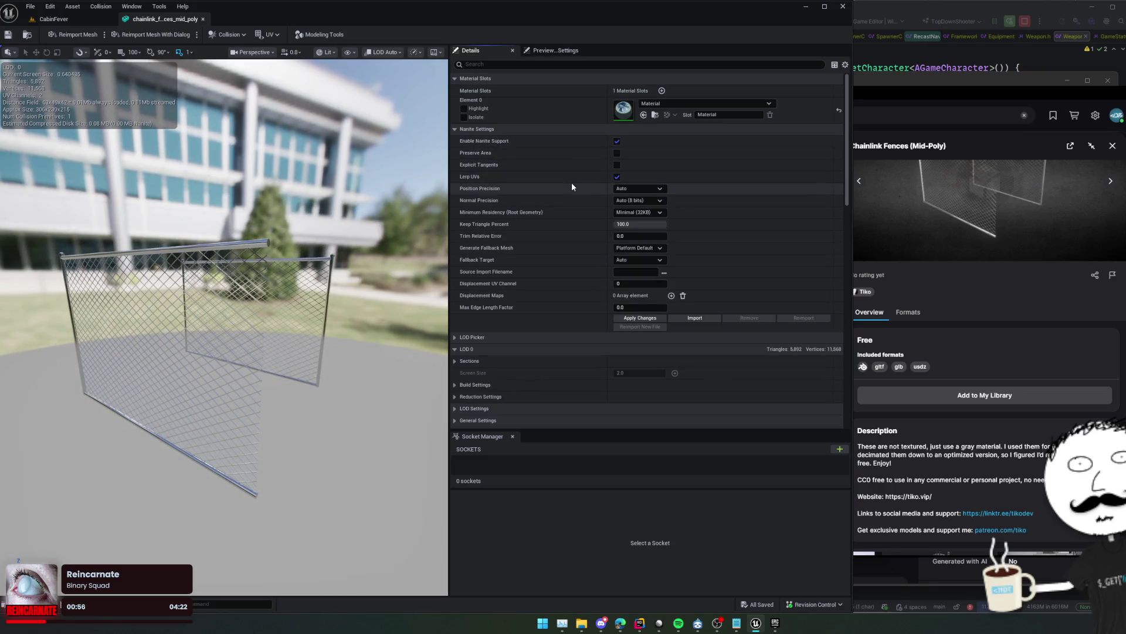
pyautogui.click(657, 319)
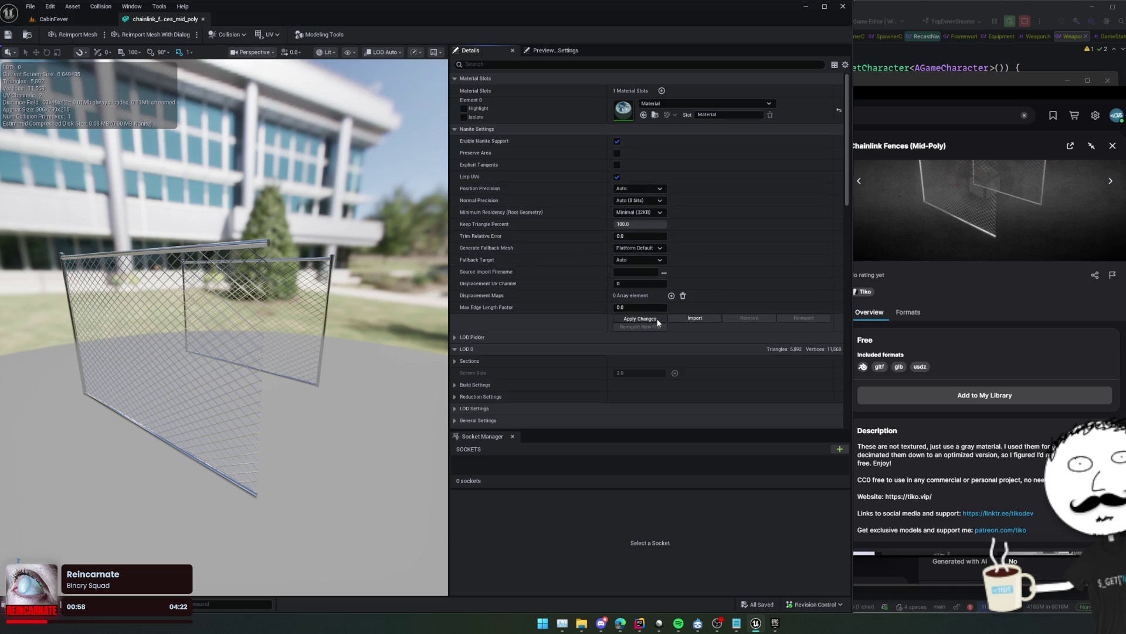
# Reimport the fence mesh, then reimport it again with the settings dialog shown
pyautogui.moveTo(264, 293); pyautogui.dragTo(187, 293)
pyautogui.moveTo(407, 286)
pyautogui.mouseDown()
pyautogui.moveTo(394, 286)
pyautogui.moveTo(407, 286)
pyautogui.mouseUp()
pyautogui.moveTo(328, 242); pyautogui.dragTo(86, 77)
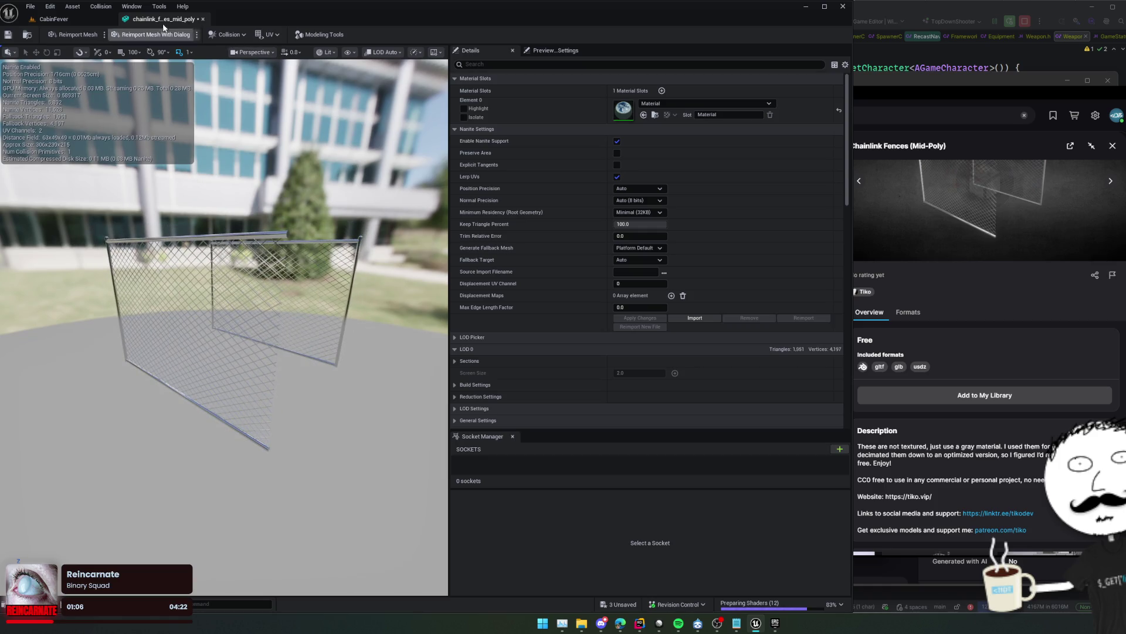
pyautogui.click(83, 37)
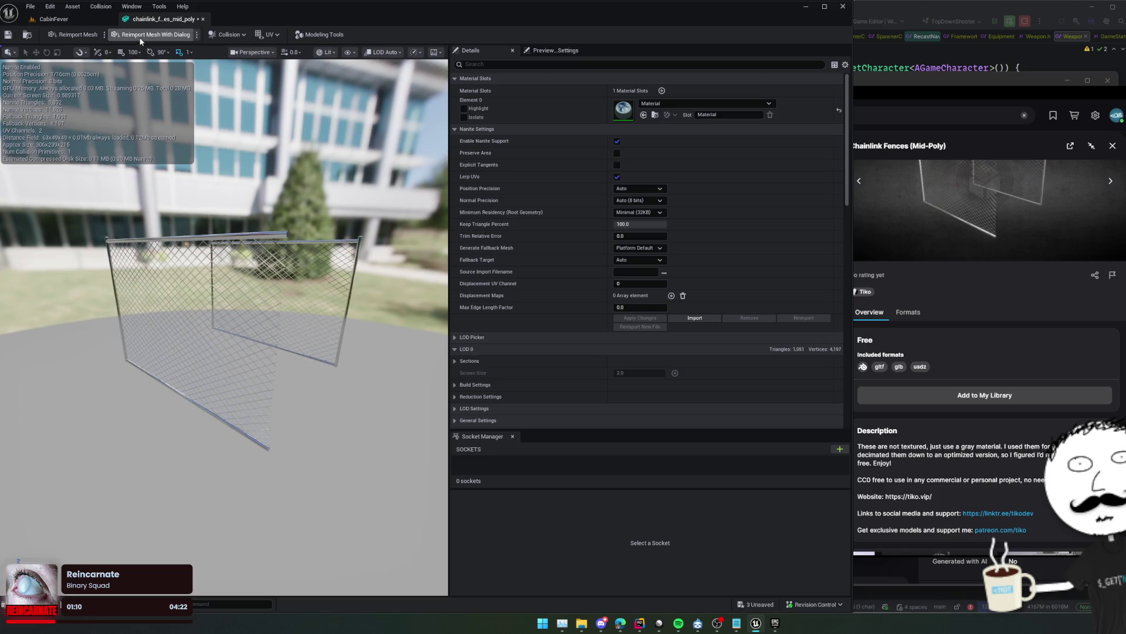
pyautogui.click(139, 35)
# Review the Reimport Content settings and import, leaving a single 1,061-triangle fence panel
pyautogui.scroll(-3, 534, 300)
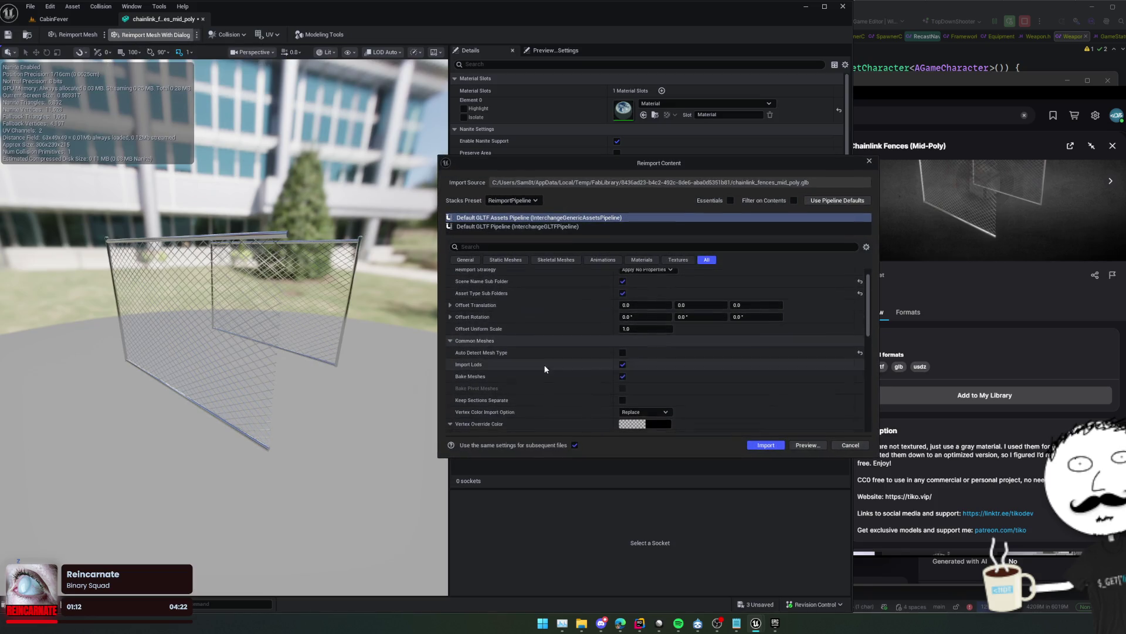
pyautogui.scroll(-1, 530, 324)
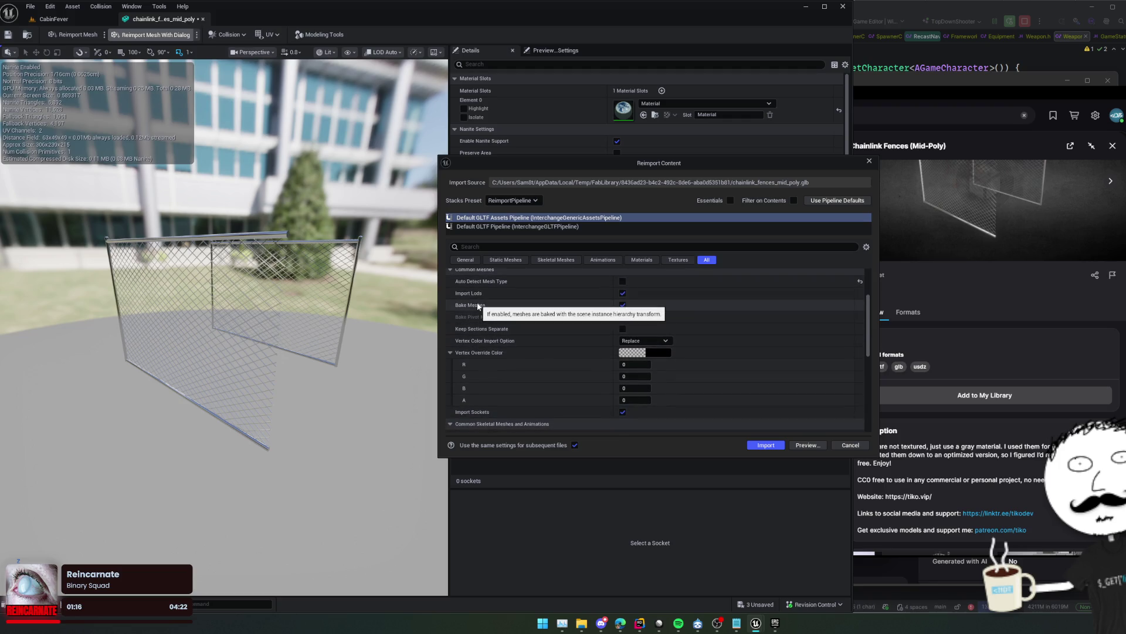
pyautogui.scroll(-5, 533, 369)
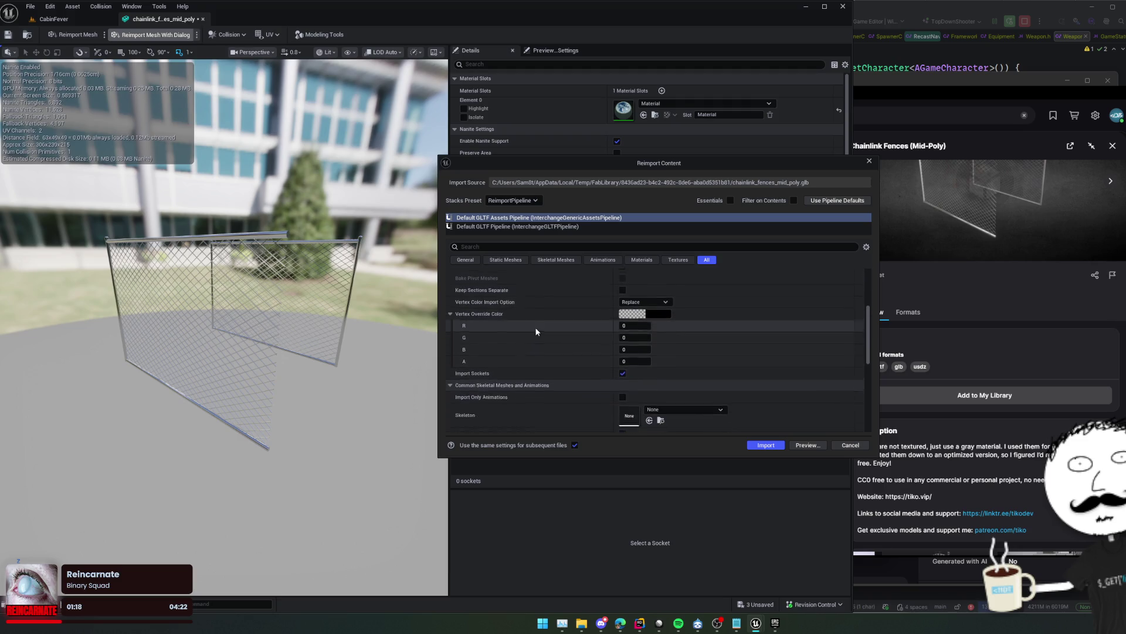
pyautogui.scroll(-1, 528, 382)
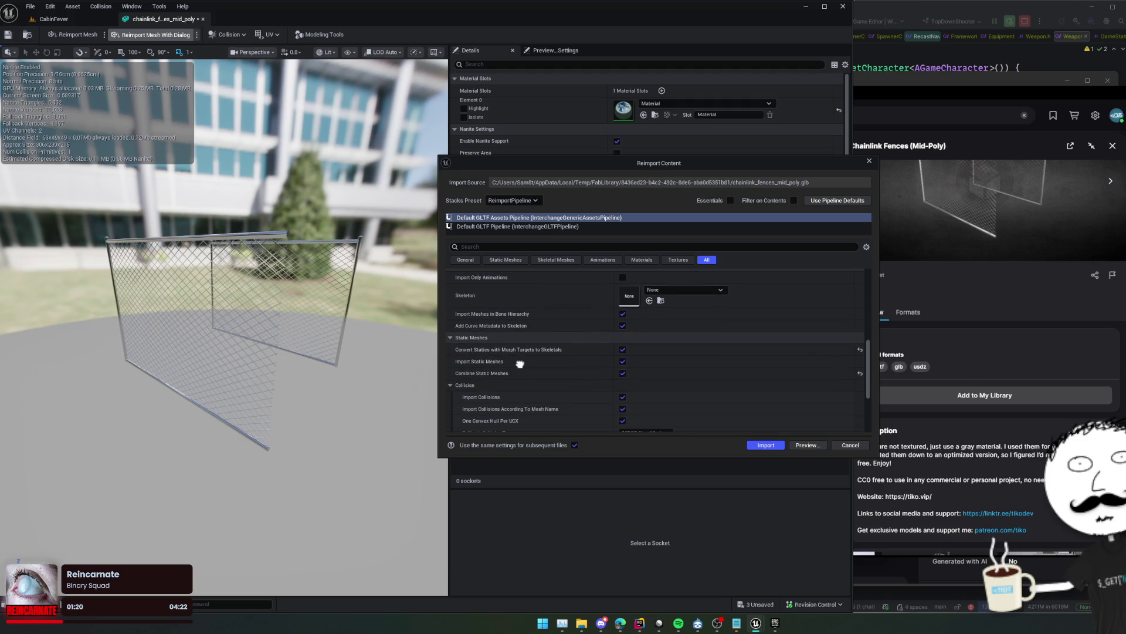
pyautogui.moveTo(520, 364)
pyautogui.mouseDown()
pyautogui.moveTo(521, 377)
pyautogui.moveTo(520, 327)
pyautogui.mouseUp()
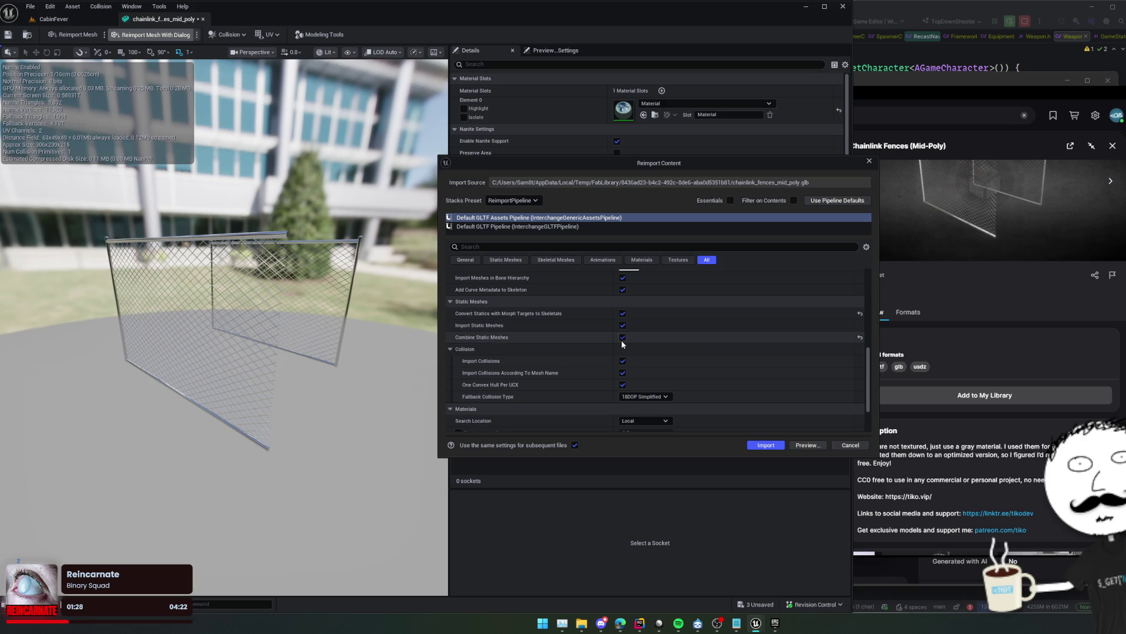
pyautogui.click(765, 445)
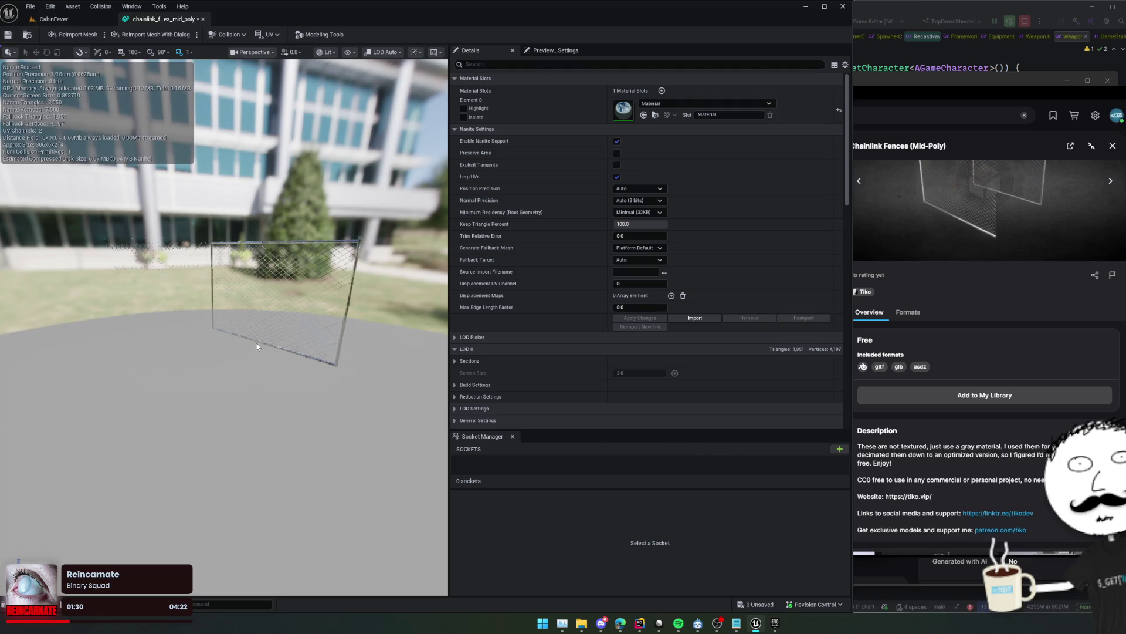
# Return to the level and reopen the chainlink_fences_mid_poly mesh for editing
pyautogui.click(29, 34)
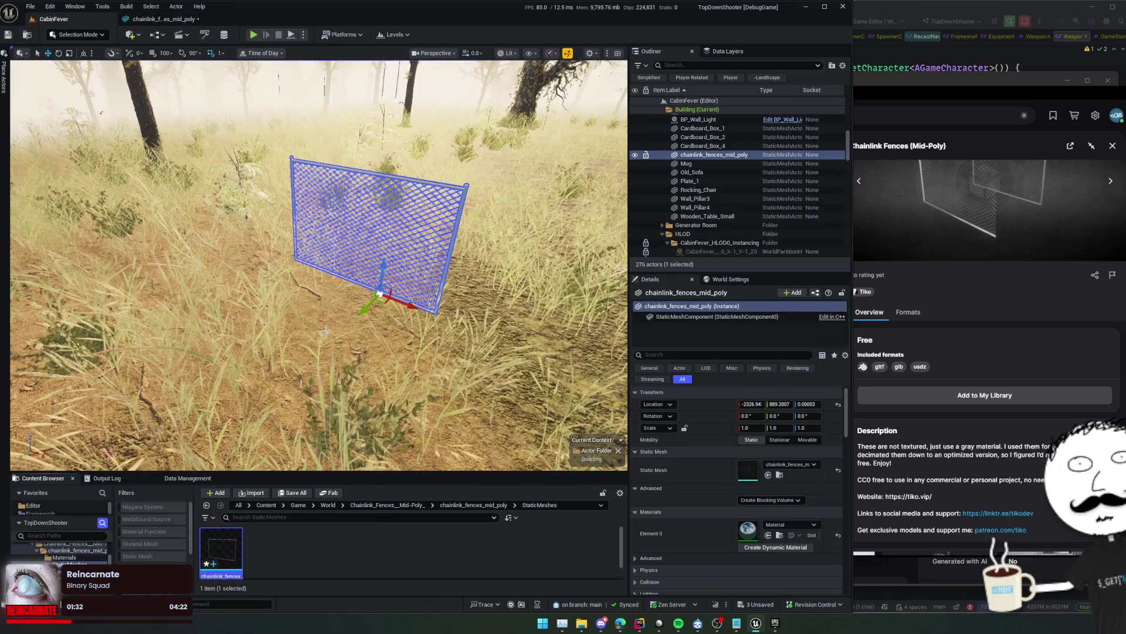
pyautogui.moveTo(465, 375); pyautogui.dragTo(465, 398)
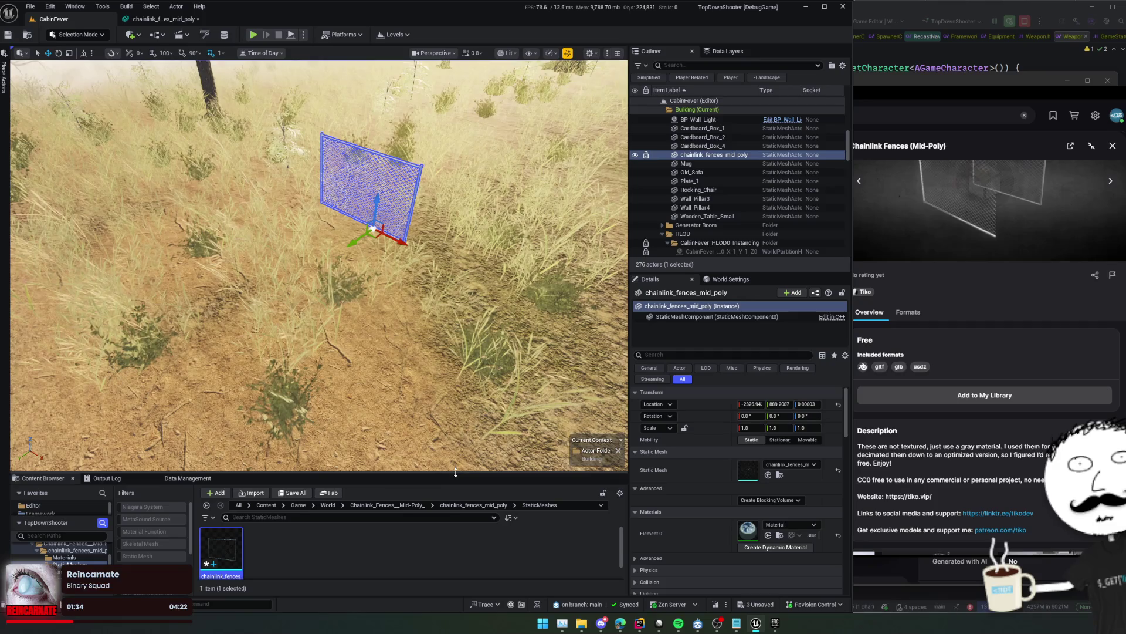
pyautogui.moveTo(453, 476); pyautogui.dragTo(451, 392)
pyautogui.click(337, 502)
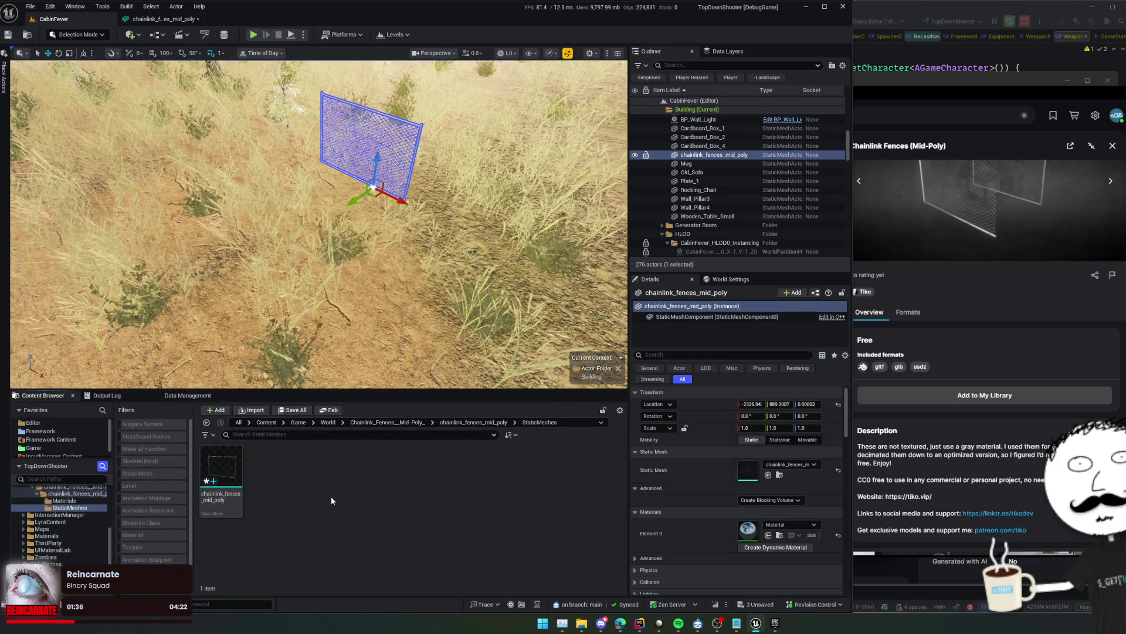
pyautogui.doubleClick(230, 470)
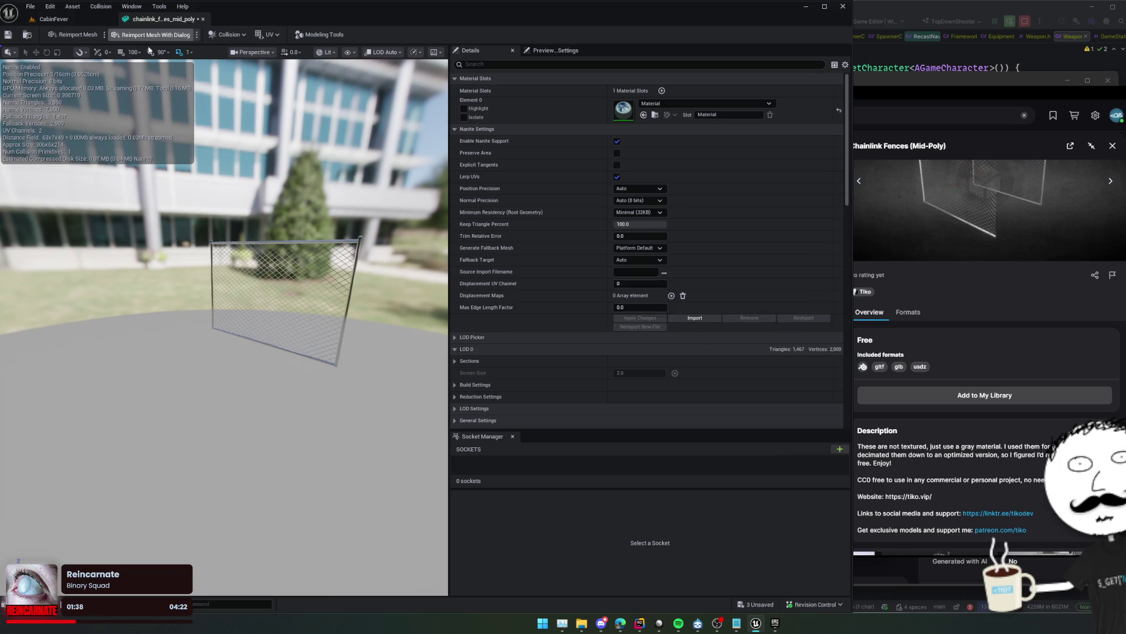
# Reimport the fence mesh with Combine Static Meshes turned on
pyautogui.scroll(-5, 558, 322)
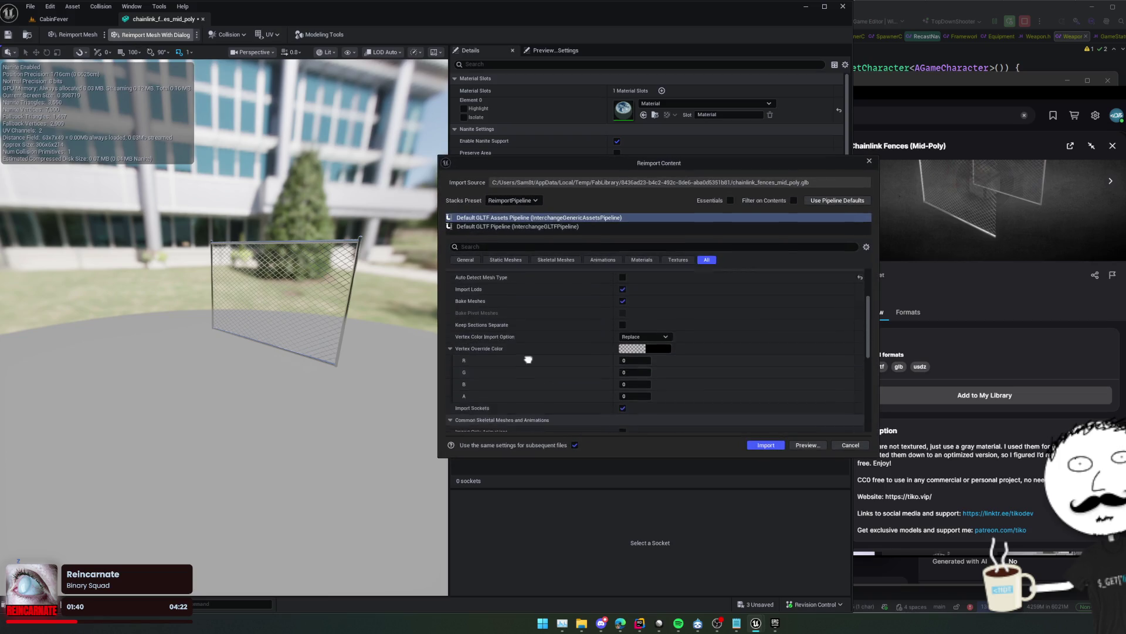
pyautogui.scroll(-2, 556, 361)
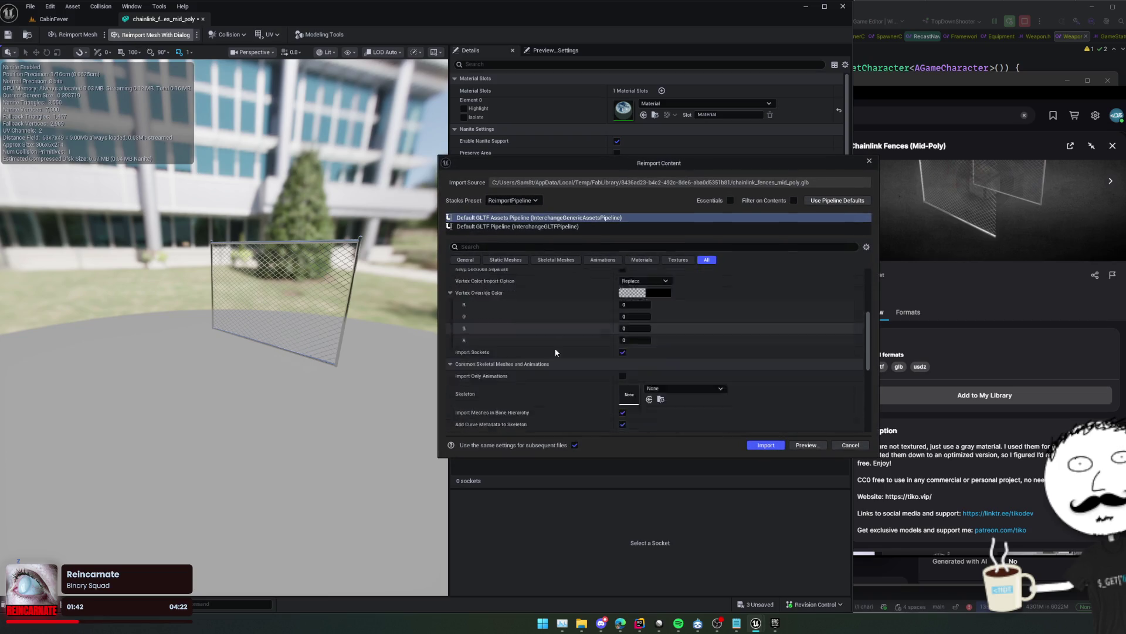
pyautogui.scroll(-4, 556, 352)
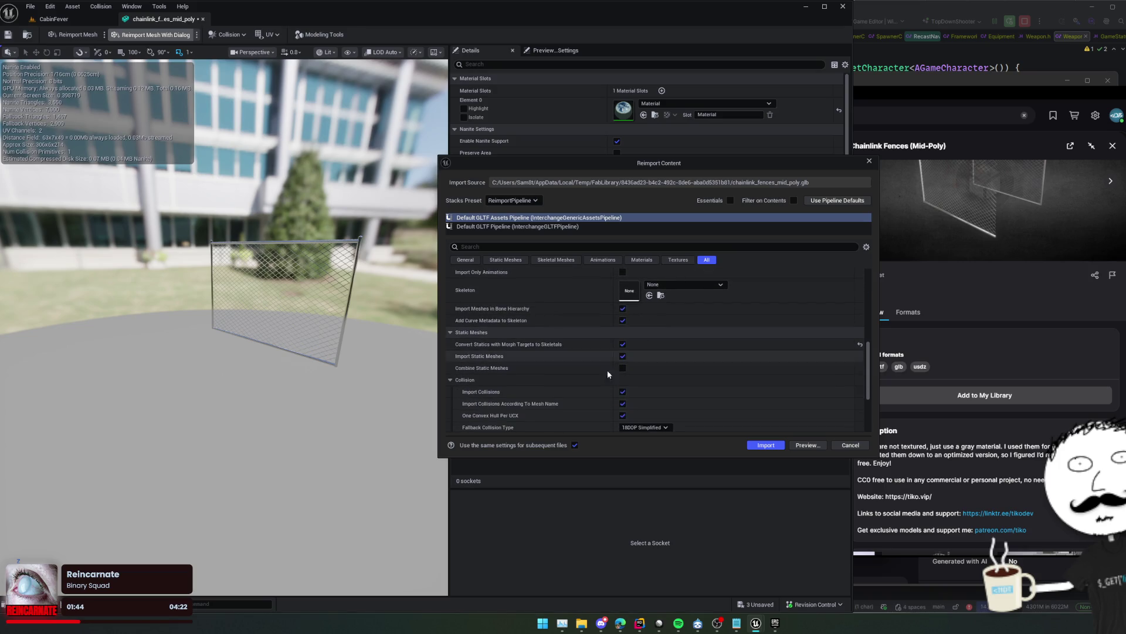
pyautogui.click(622, 368)
pyautogui.click(763, 446)
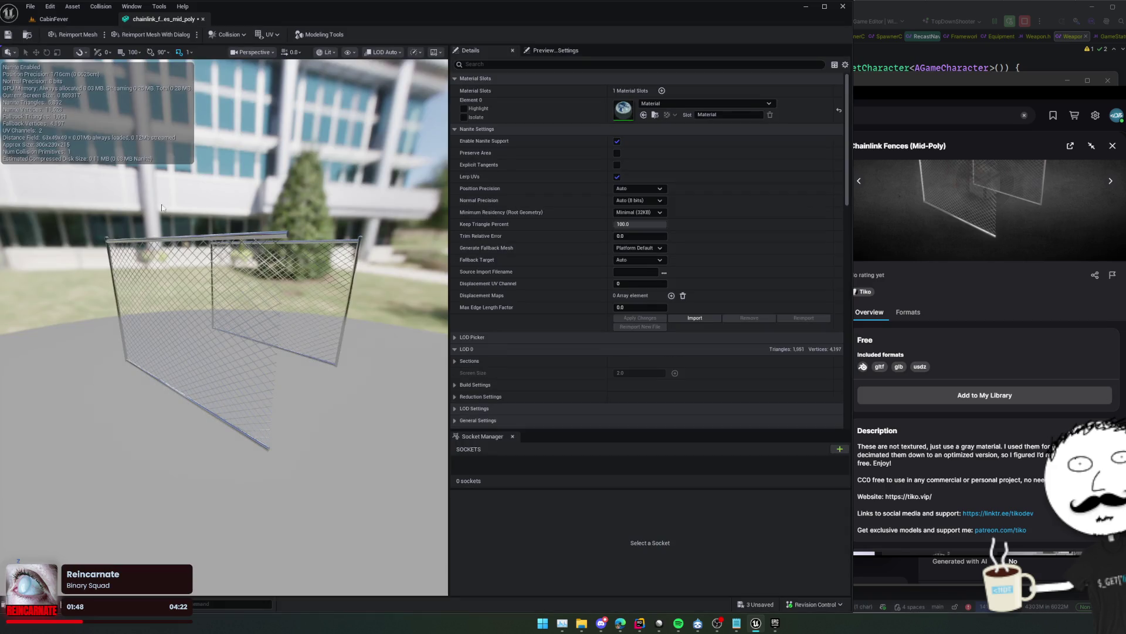
# Save the mesh and try Nanite Keep Triangle Percent values 36.8 and 20.8, applying each
pyautogui.hotkey('ctrl', 's')
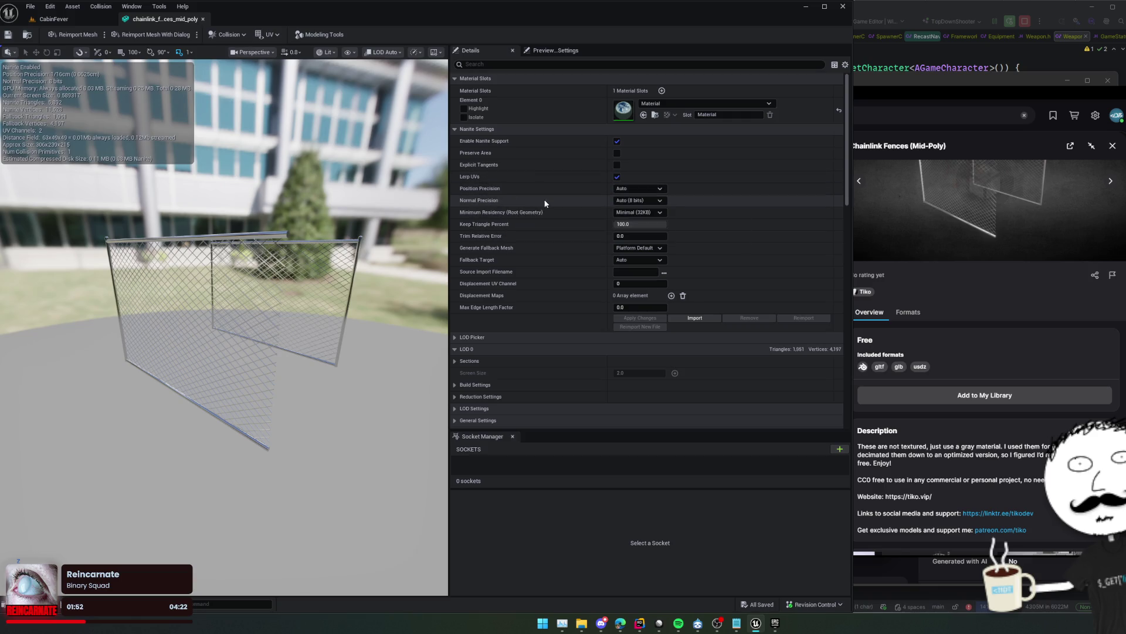
pyautogui.write('36.8')
pyautogui.press('Return')
pyautogui.click(660, 318)
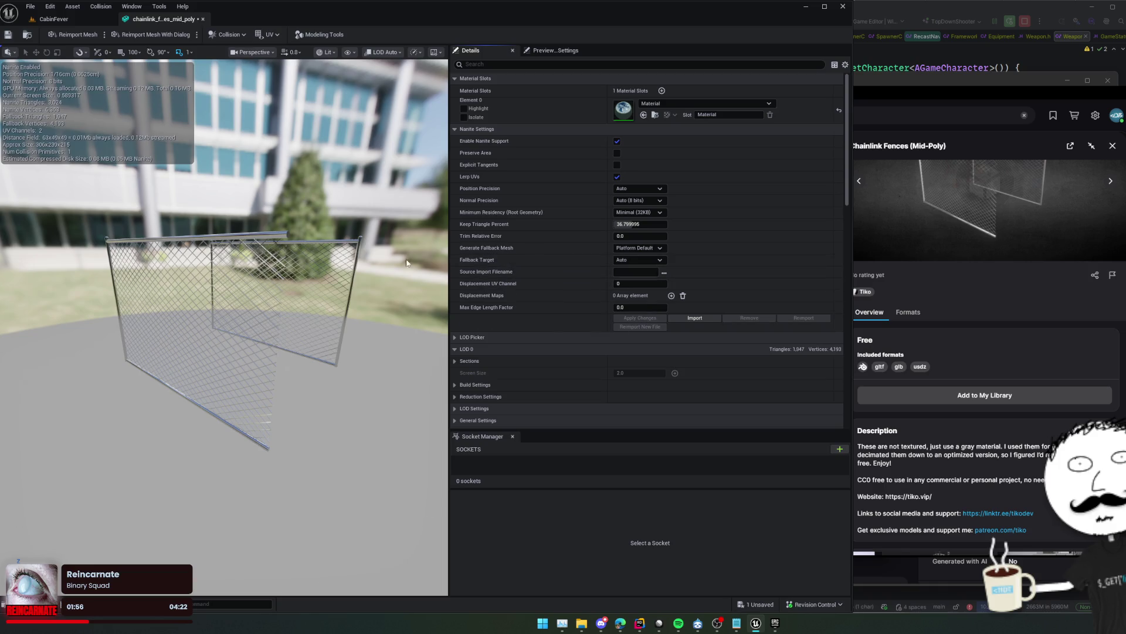
pyautogui.moveTo(364, 264); pyautogui.dragTo(246, 272)
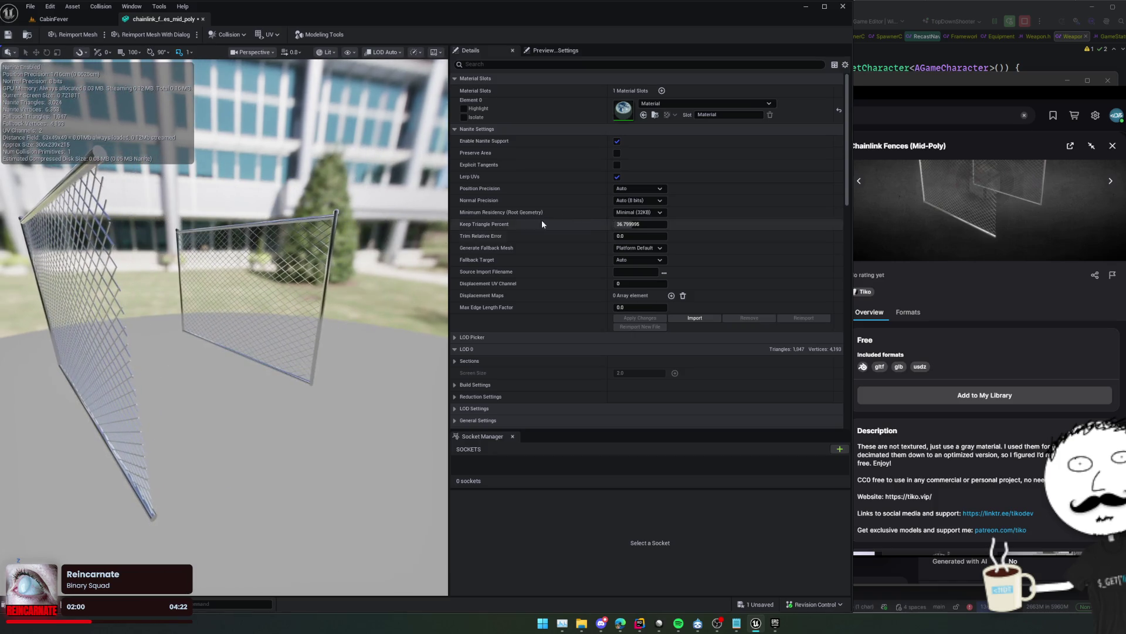
pyautogui.moveTo(619, 224); pyautogui.dragTo(637, 331)
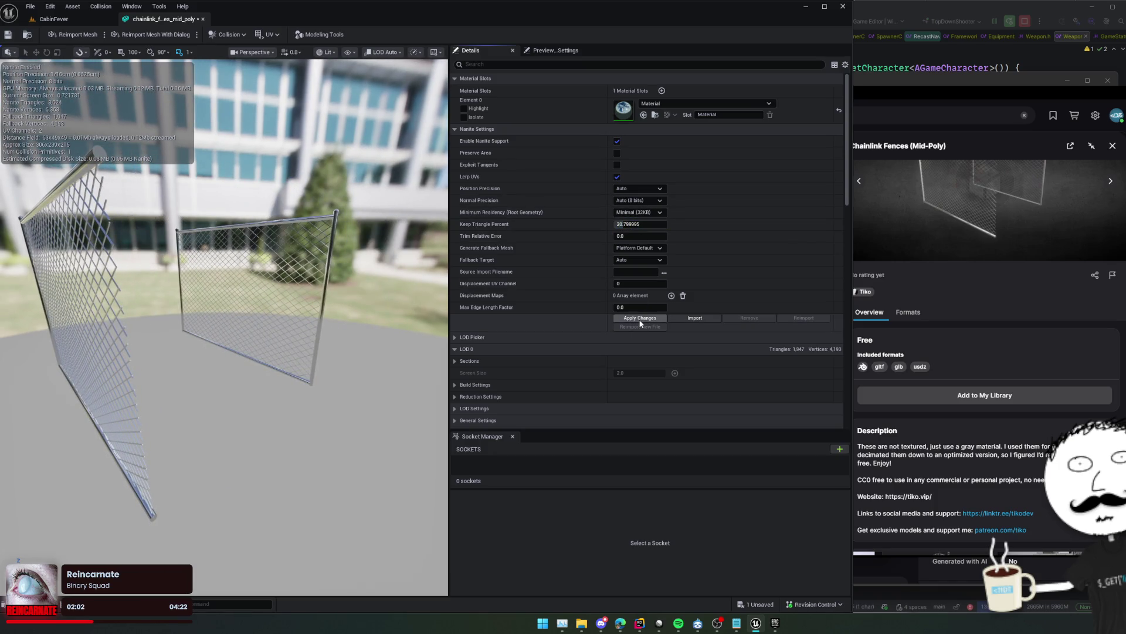
pyautogui.click(640, 322)
pyautogui.moveTo(411, 282); pyautogui.dragTo(290, 287)
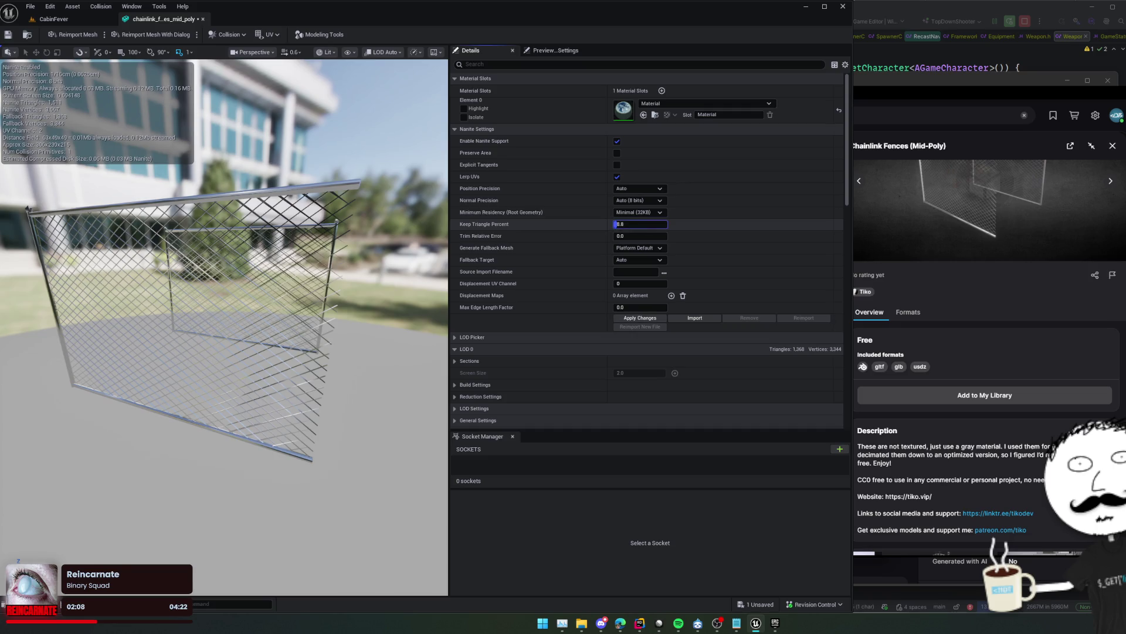
# Try 8.8, then settle on Keep Triangle Percent 15, apply it, and save the fence mesh
pyautogui.click(646, 320)
pyautogui.click(644, 319)
pyautogui.moveTo(334, 301)
pyautogui.mouseDown()
pyautogui.moveTo(305, 255)
pyautogui.moveTo(241, 249)
pyautogui.moveTo(295, 287)
pyautogui.mouseUp()
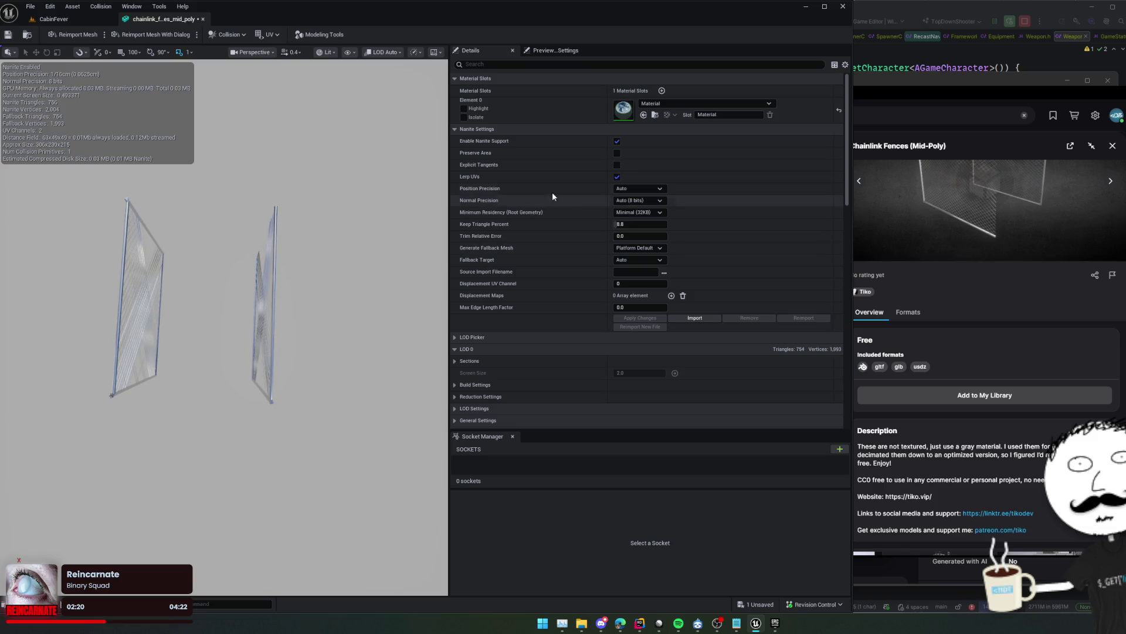
pyautogui.click(657, 224)
pyautogui.write('15')
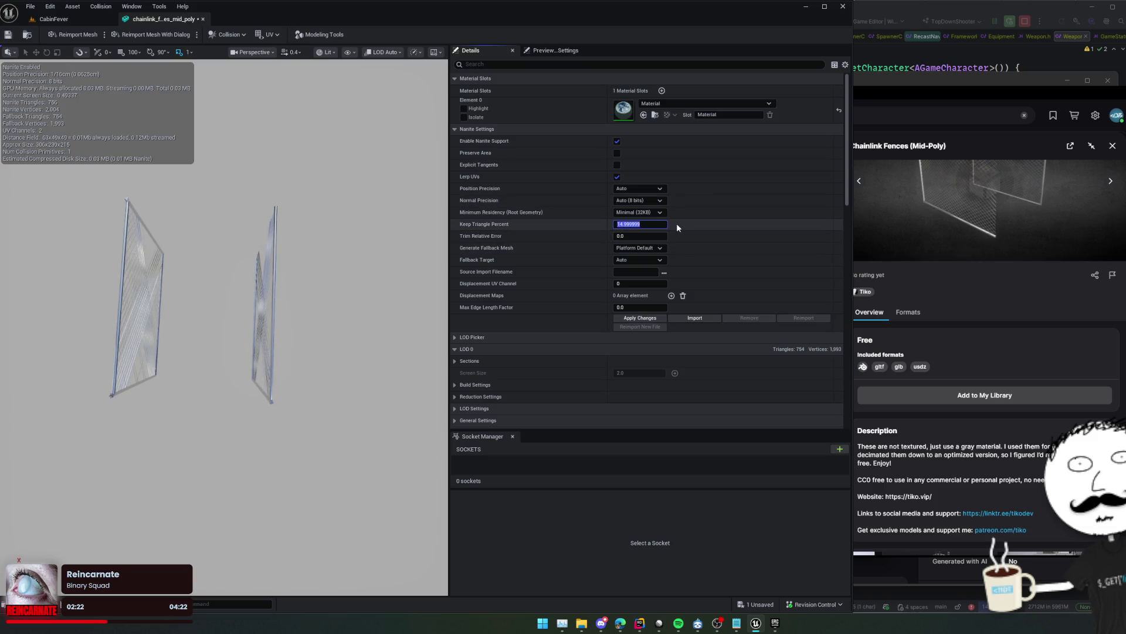
pyautogui.click(629, 320)
pyautogui.click(629, 319)
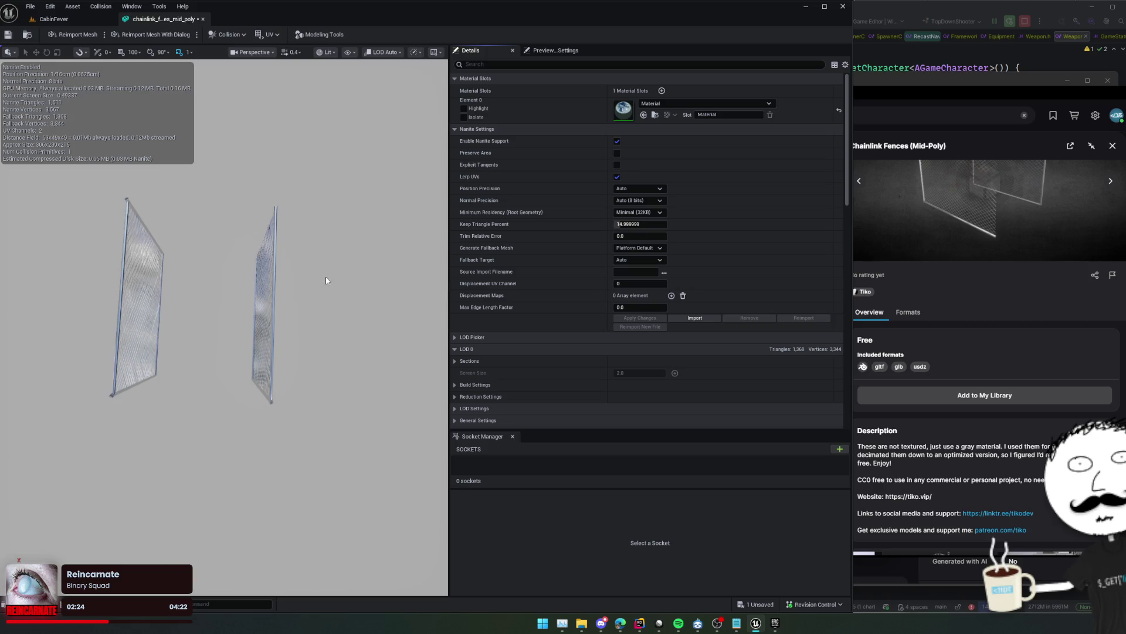
pyautogui.moveTo(327, 276); pyautogui.dragTo(282, 279)
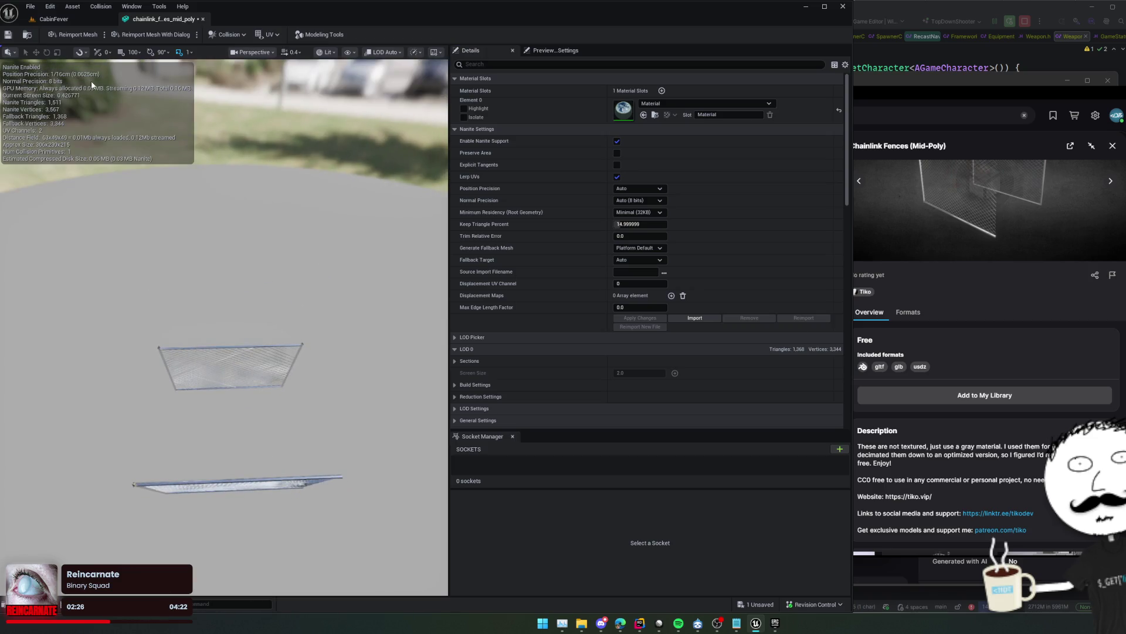
pyautogui.click(8, 35)
pyautogui.click(203, 19)
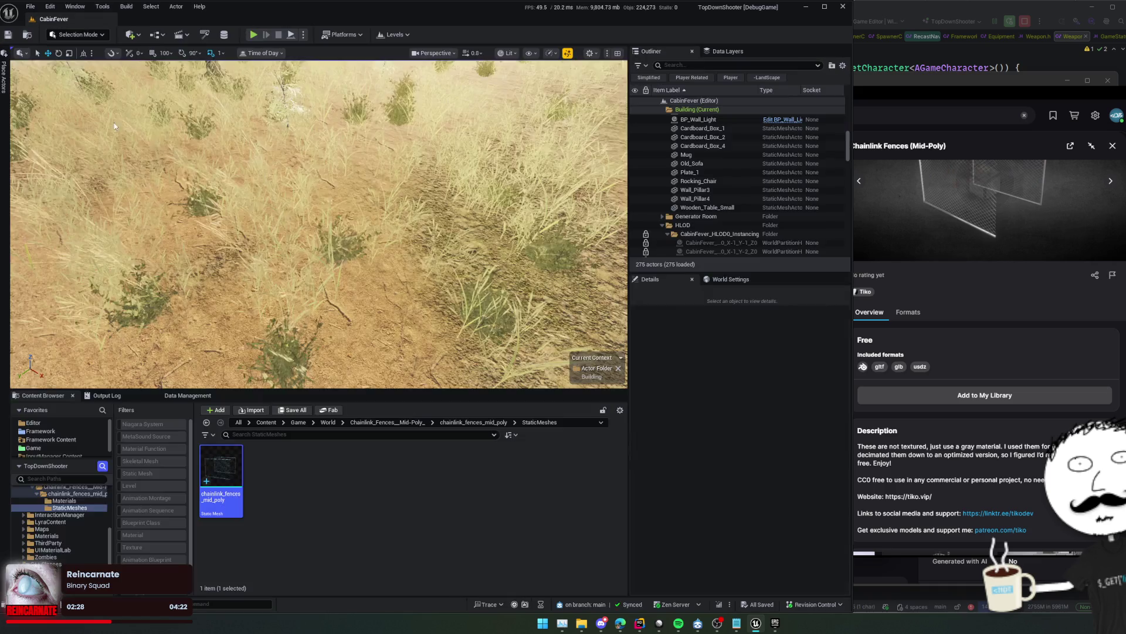
pyautogui.moveTo(229, 470); pyautogui.dragTo(298, 203)
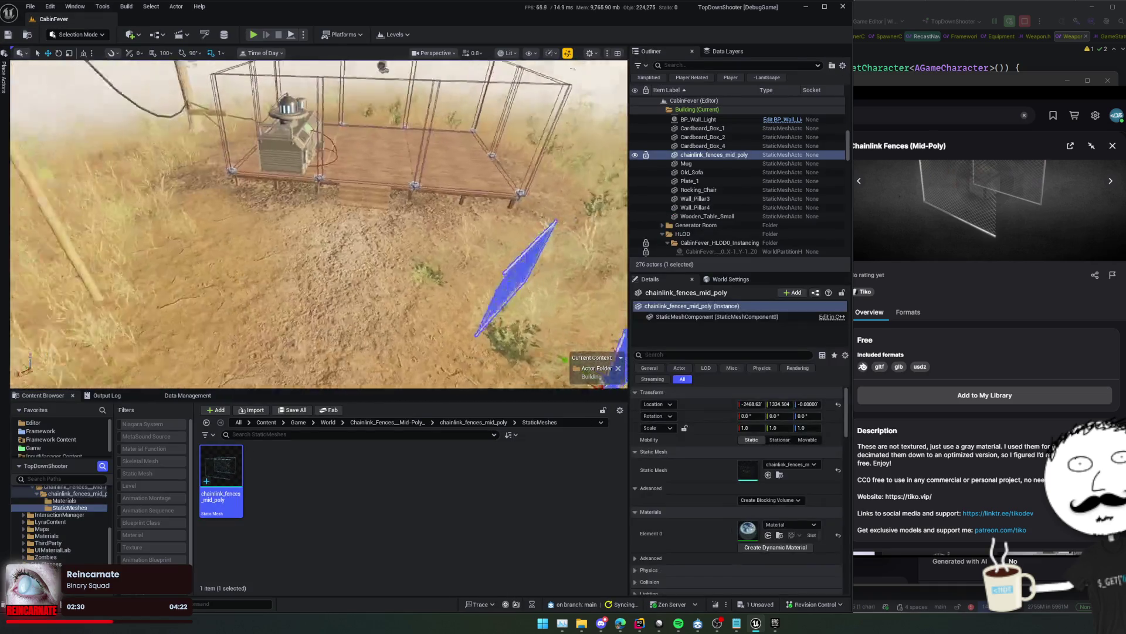
pyautogui.click(78, 34)
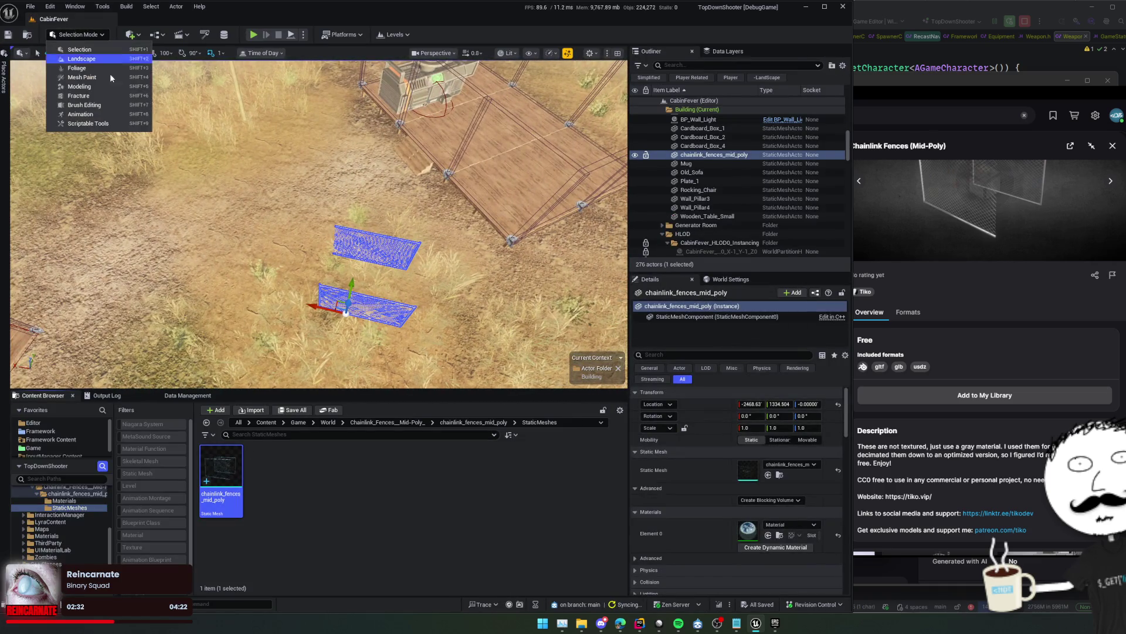
pyautogui.click(82, 86)
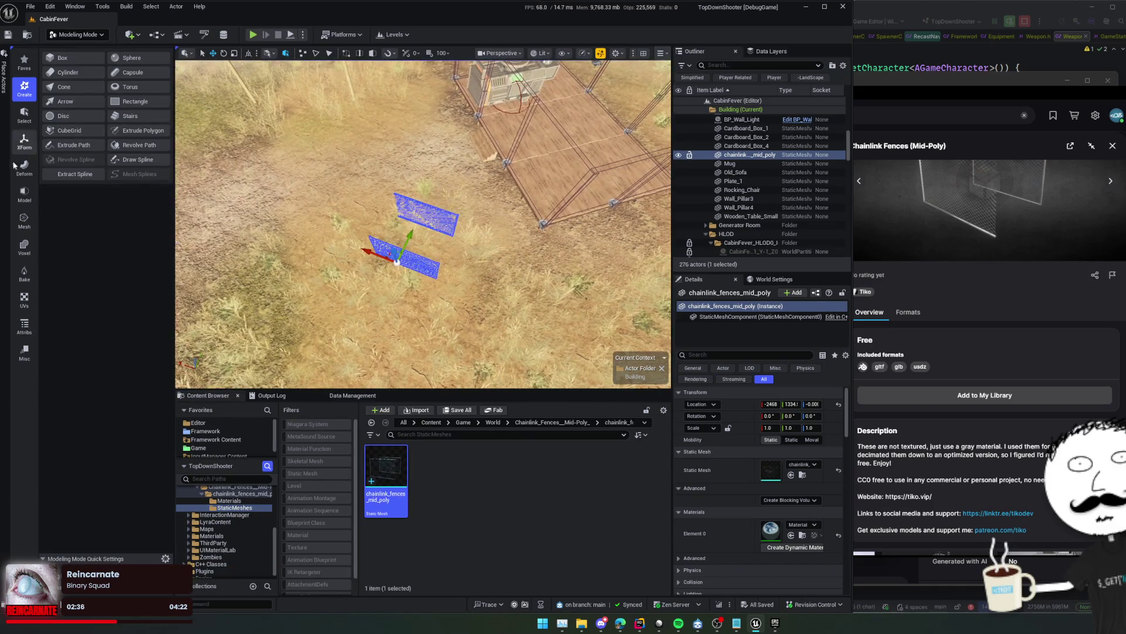
pyautogui.click(24, 199)
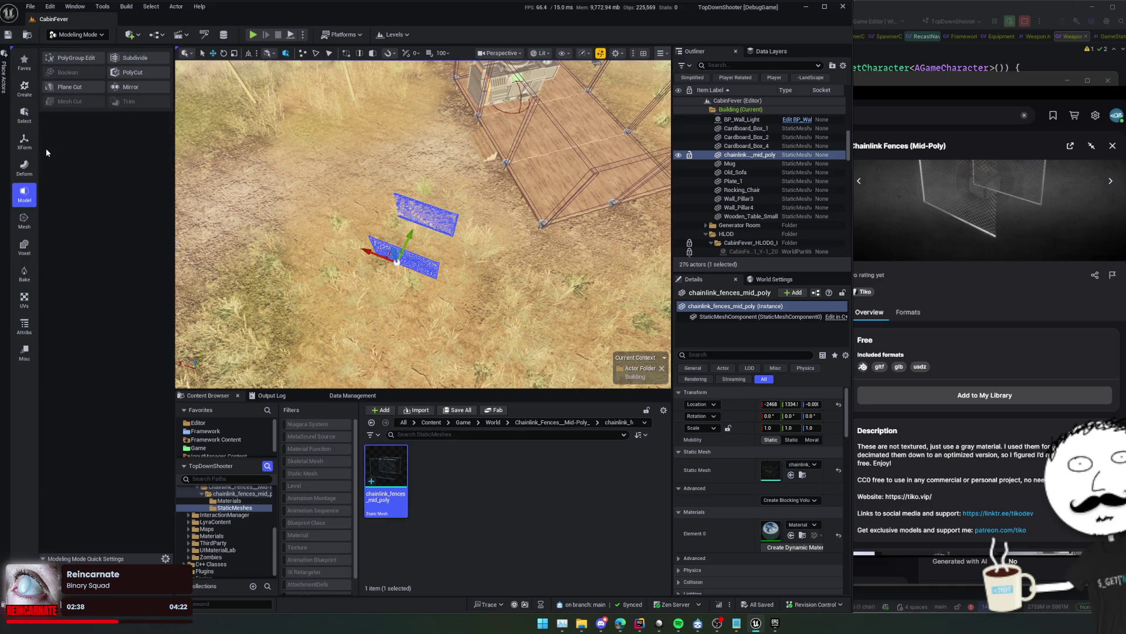
pyautogui.click(27, 117)
pyautogui.click(29, 147)
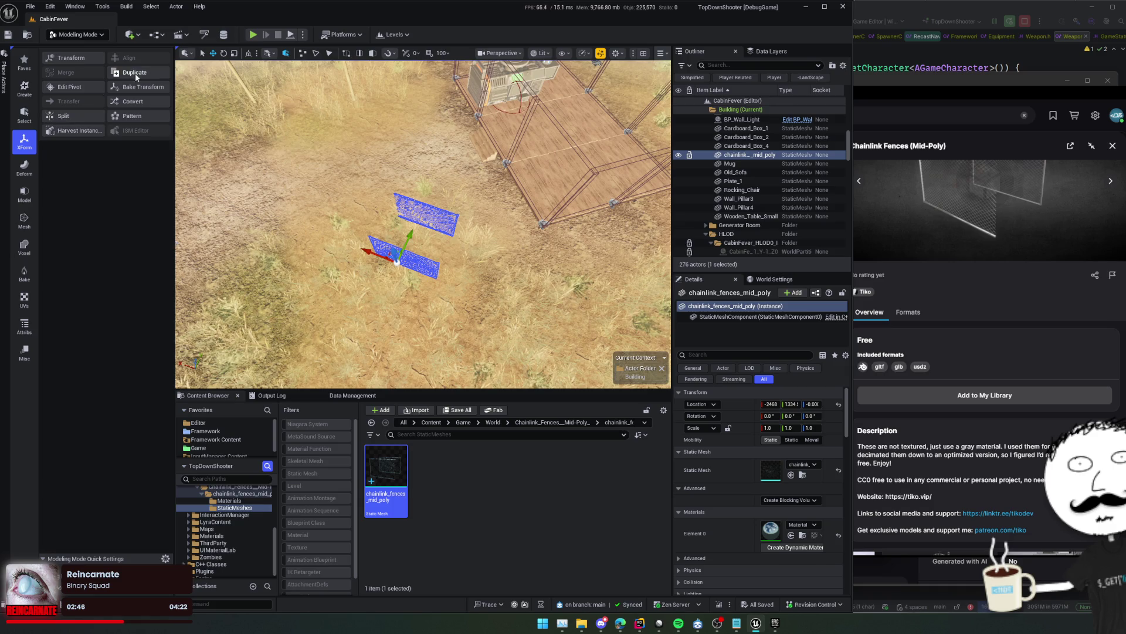
pyautogui.click(25, 195)
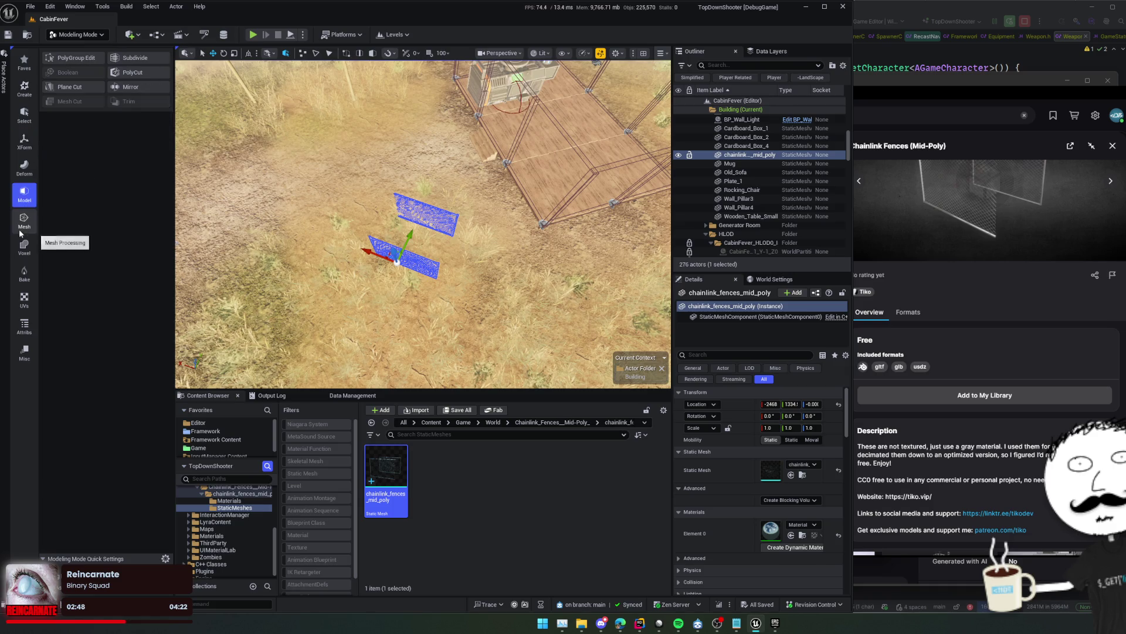
pyautogui.click(26, 220)
pyautogui.click(24, 141)
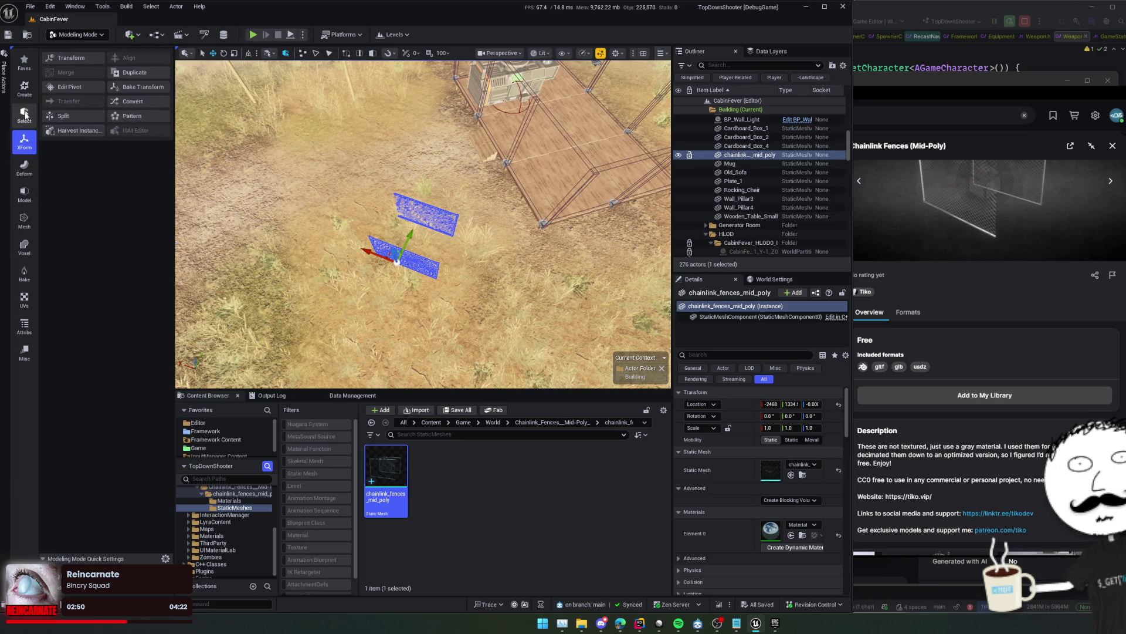
pyautogui.click(26, 117)
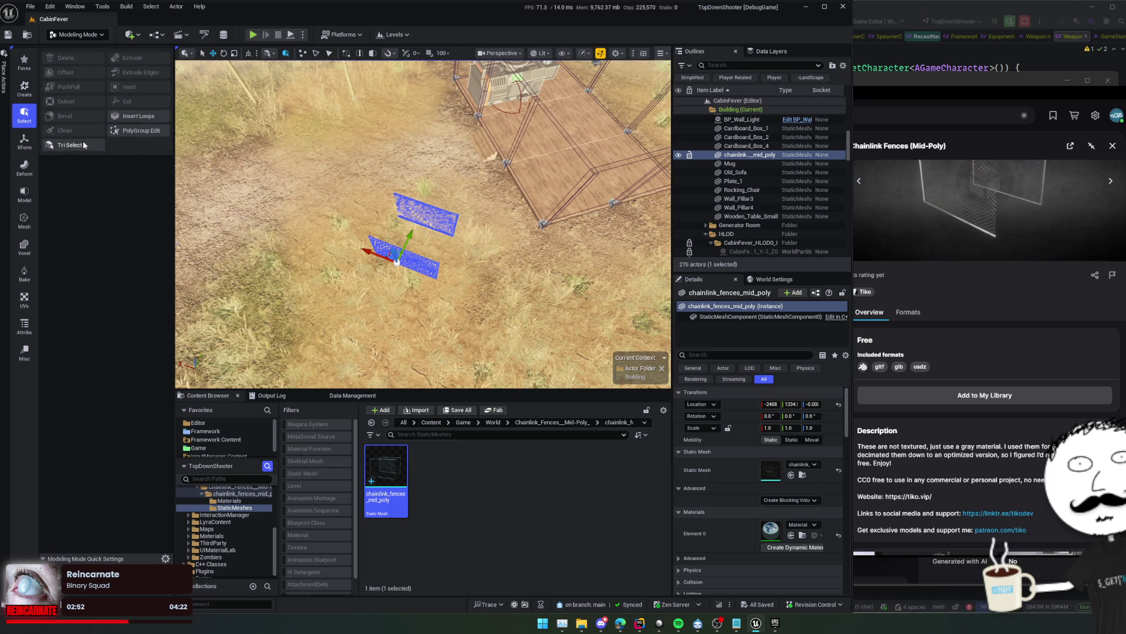
pyautogui.click(26, 91)
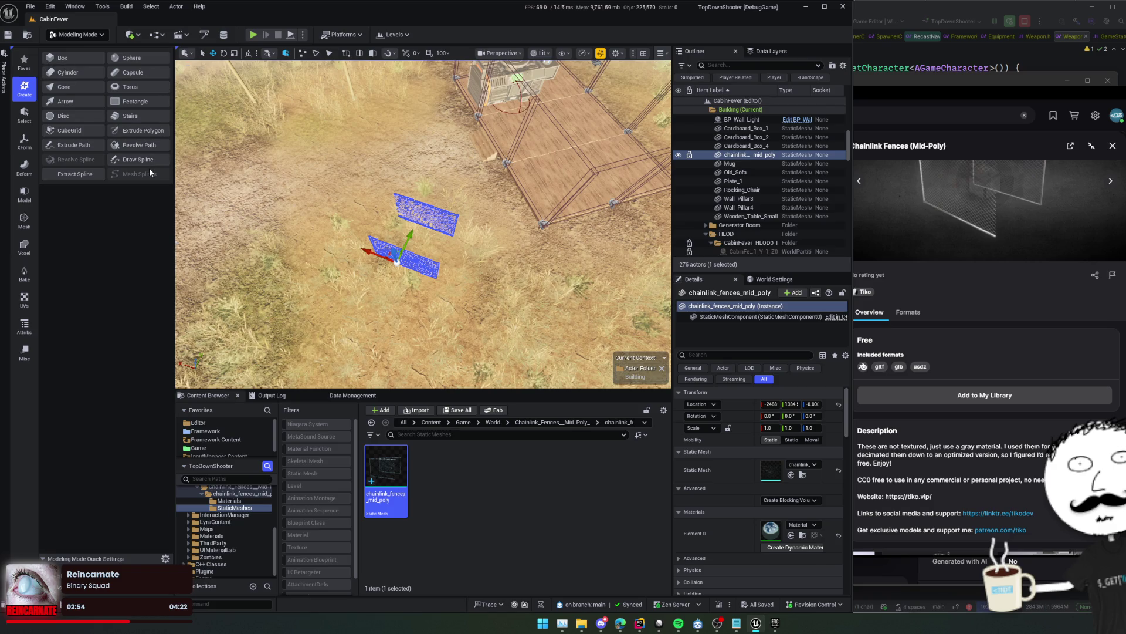
pyautogui.click(33, 117)
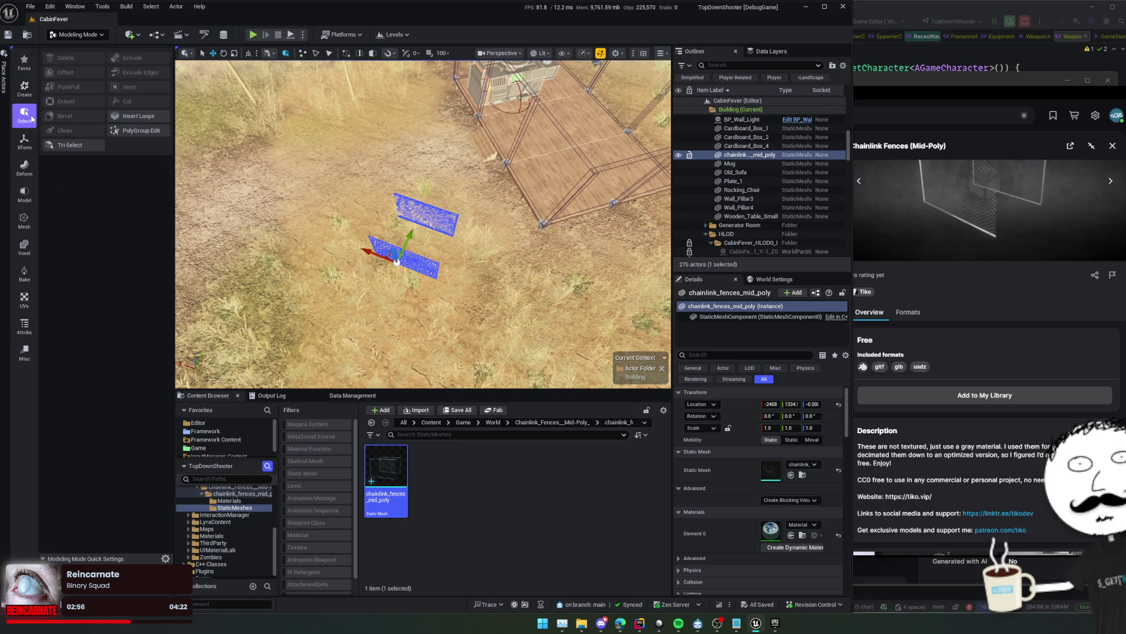
pyautogui.click(29, 145)
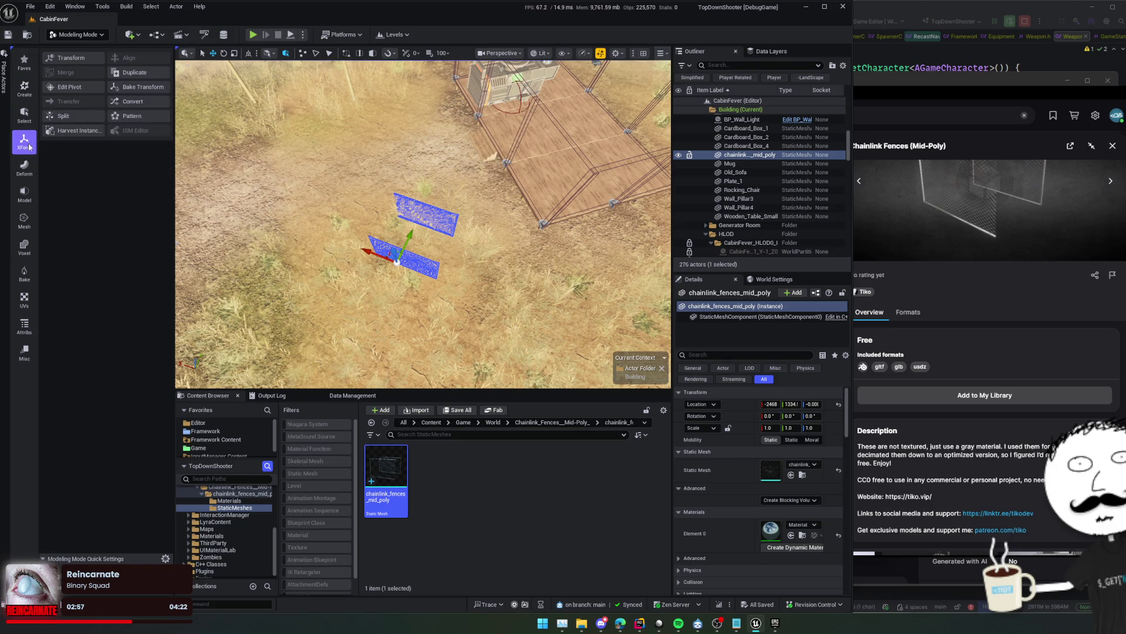
# Split the chainlink fence mesh by Mesh Topology into separate panels after previewing other split methods
pyautogui.click(71, 118)
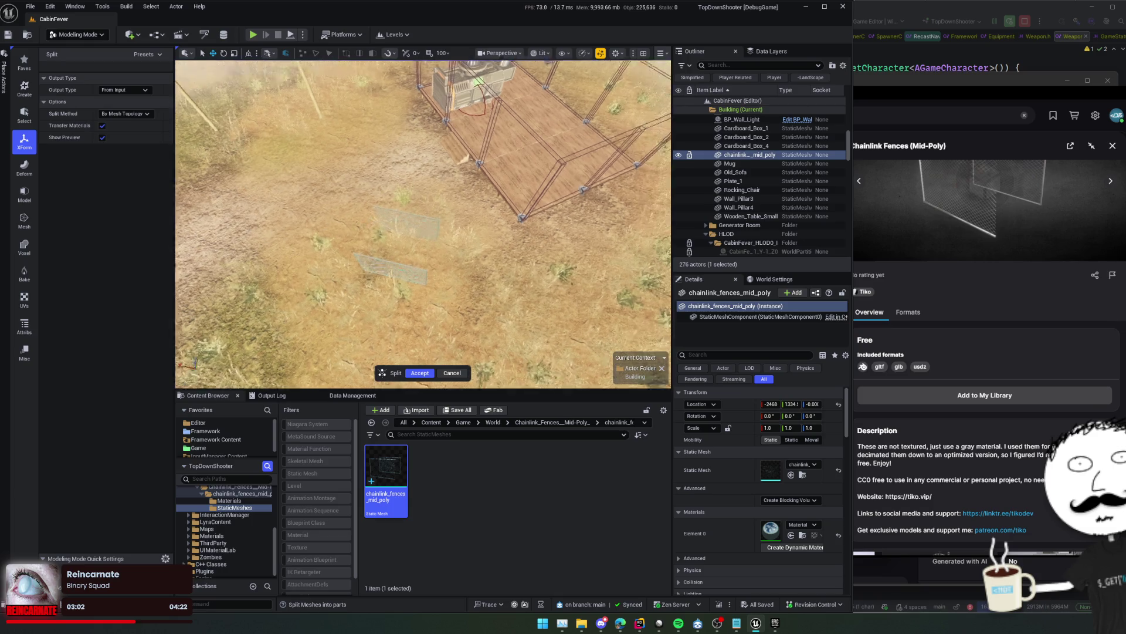
pyautogui.press('f')
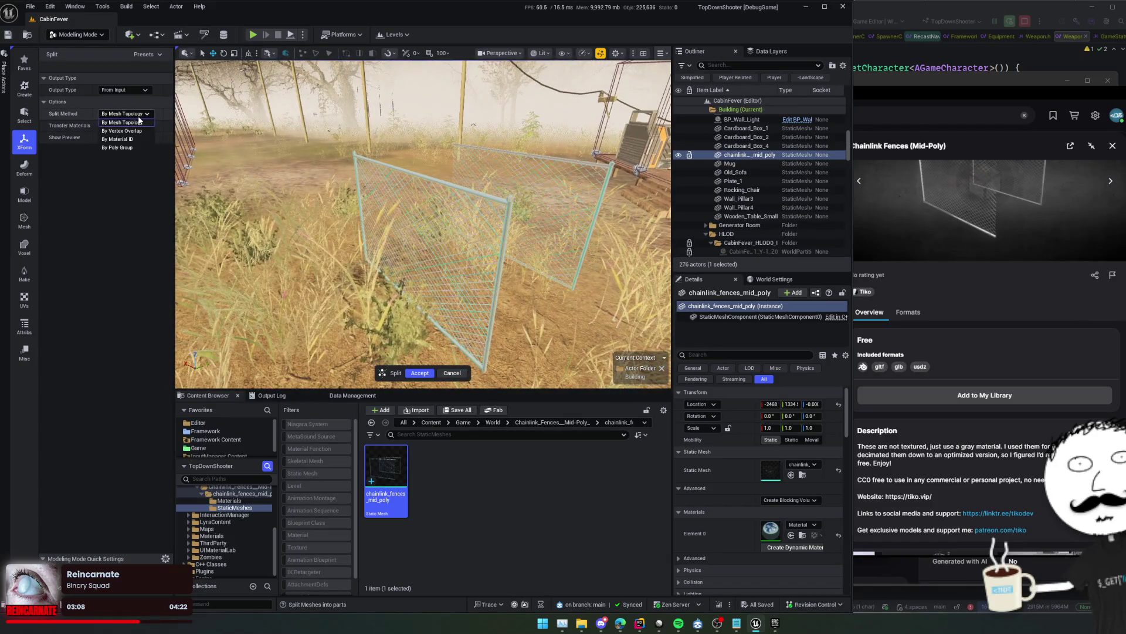
pyautogui.click(153, 139)
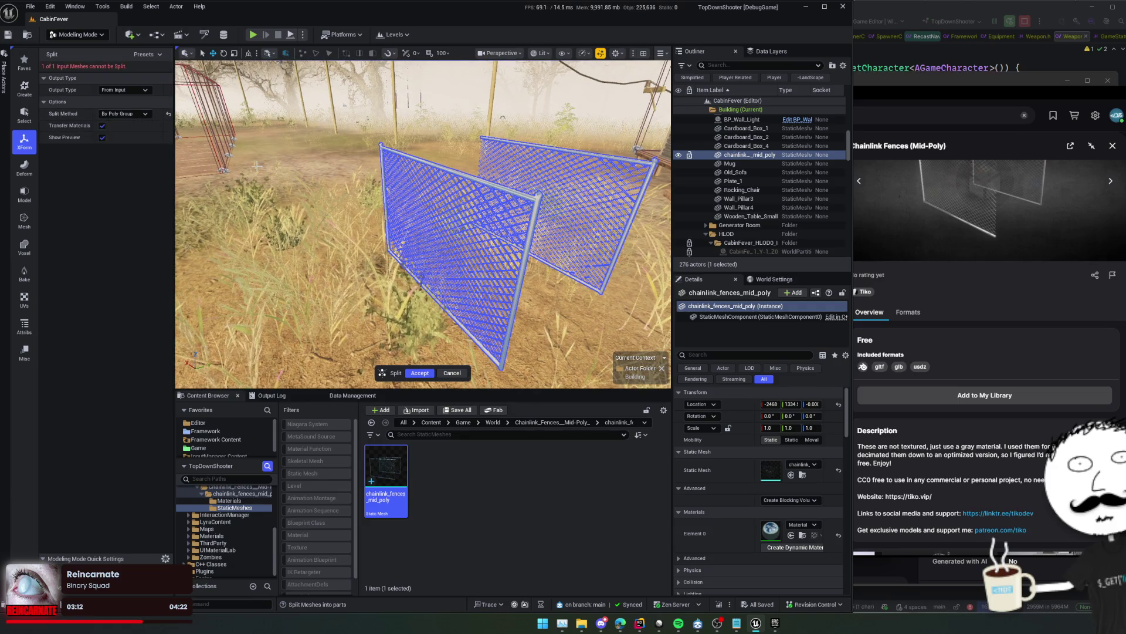
pyautogui.click(123, 130)
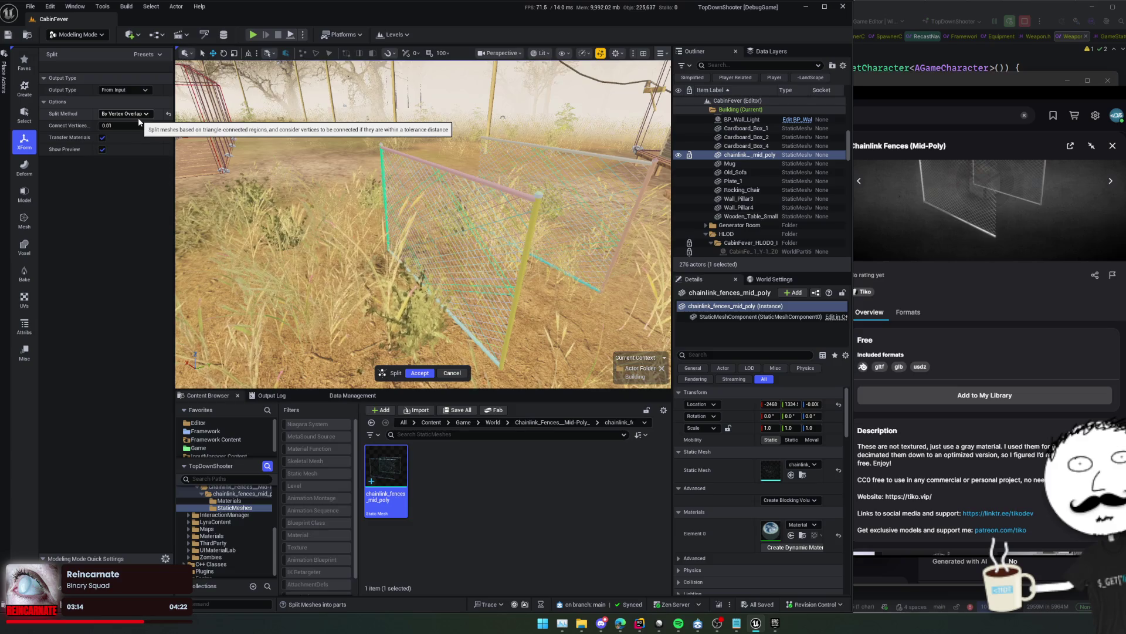
pyautogui.click(140, 114)
pyautogui.click(139, 122)
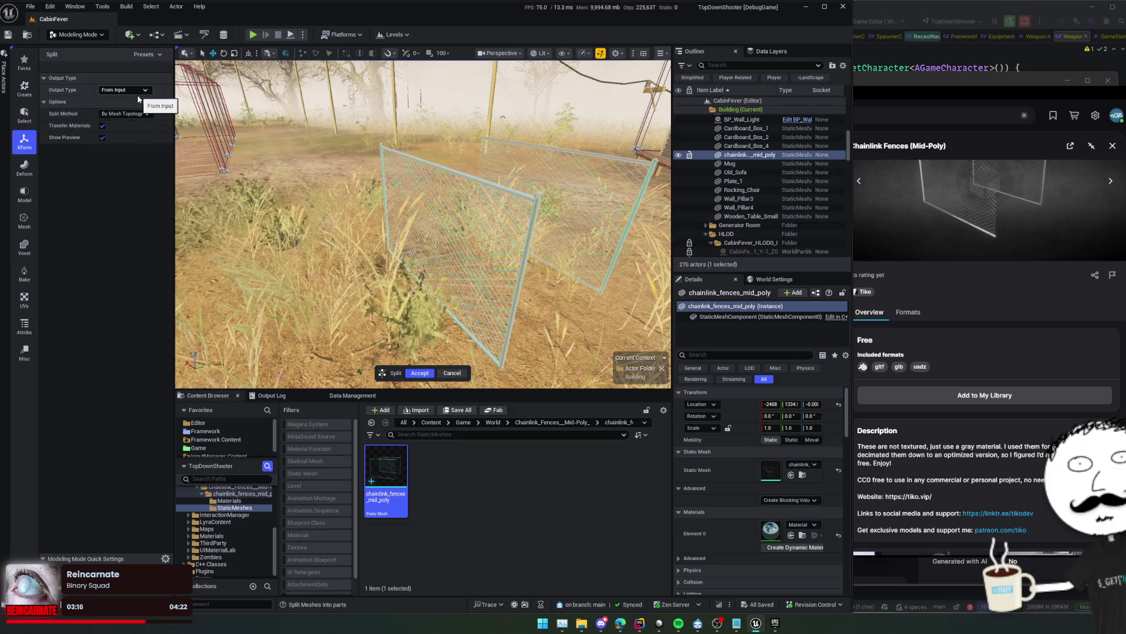
pyautogui.click(20, 165)
pyautogui.click(420, 374)
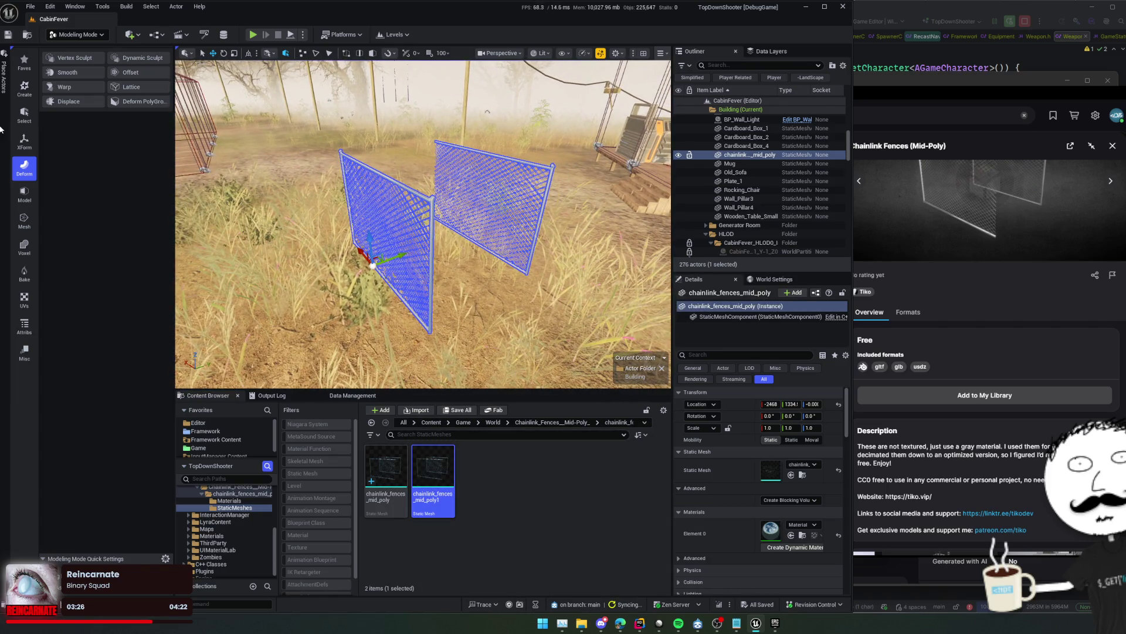
# Plane-cut the fence mesh with the cut plane rotated -90° and accept the cut
pyautogui.click(24, 194)
pyautogui.click(24, 245)
pyautogui.click(24, 220)
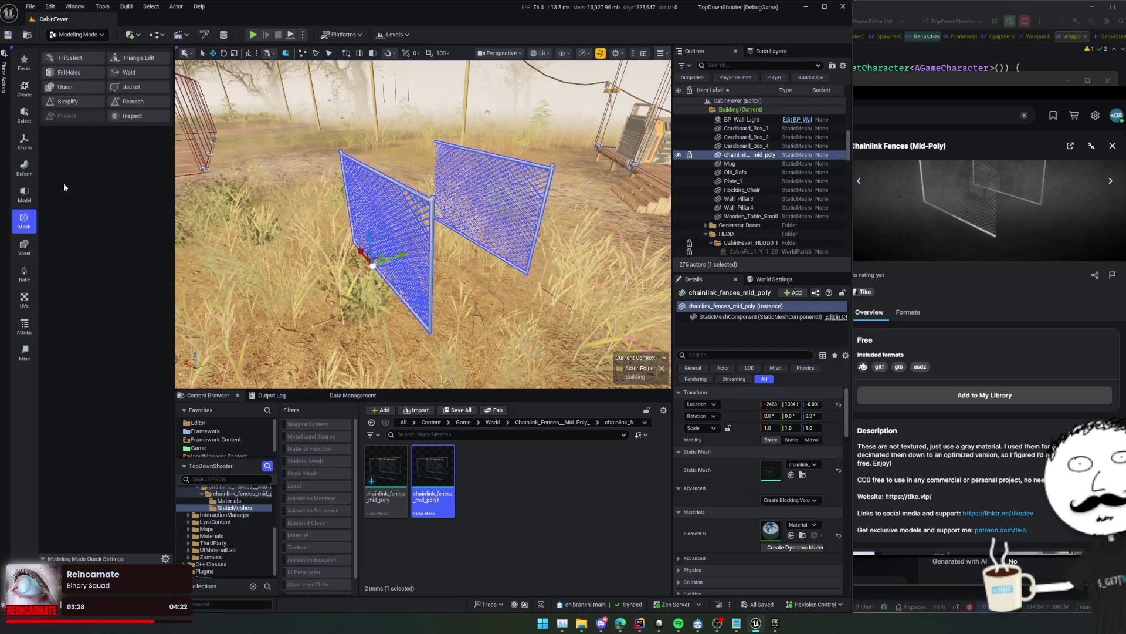
pyautogui.click(24, 191)
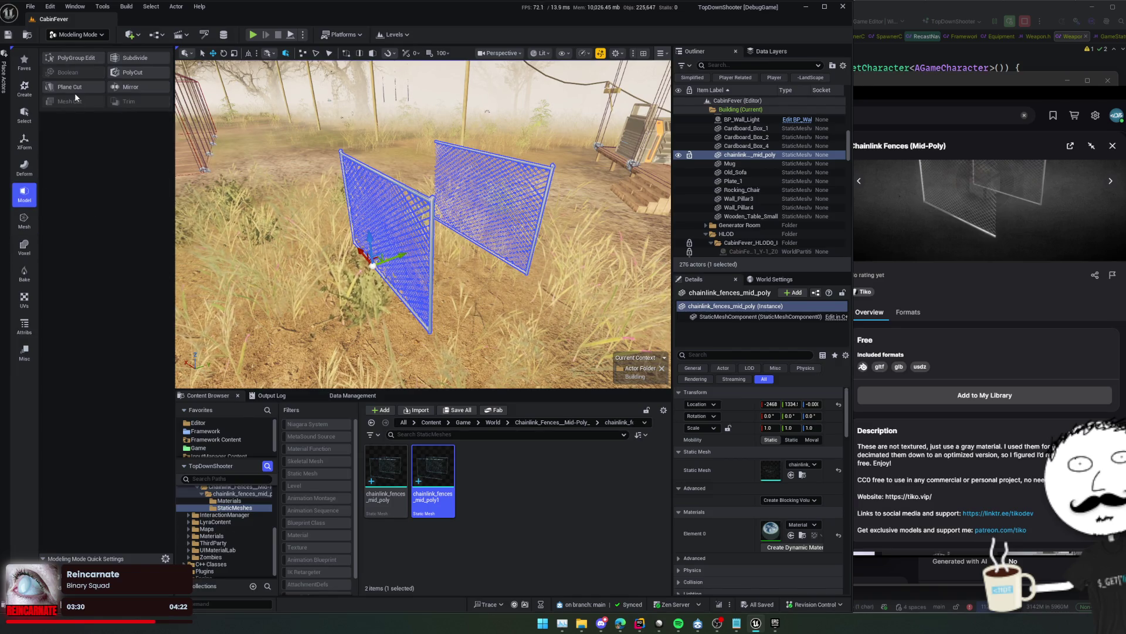
pyautogui.click(94, 68)
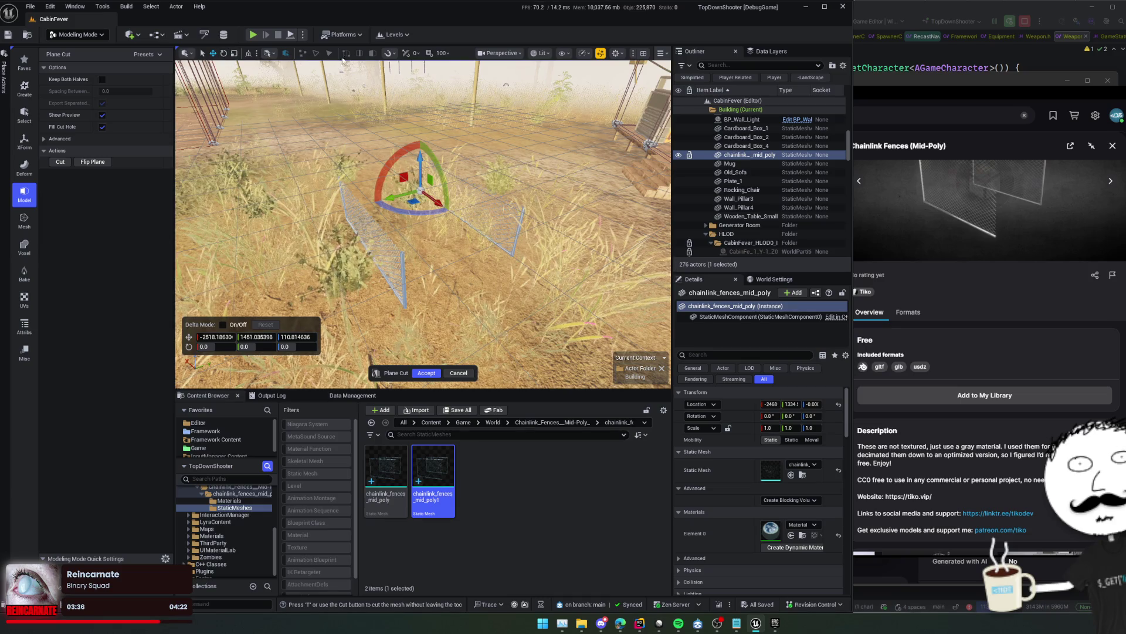
pyautogui.click(388, 53)
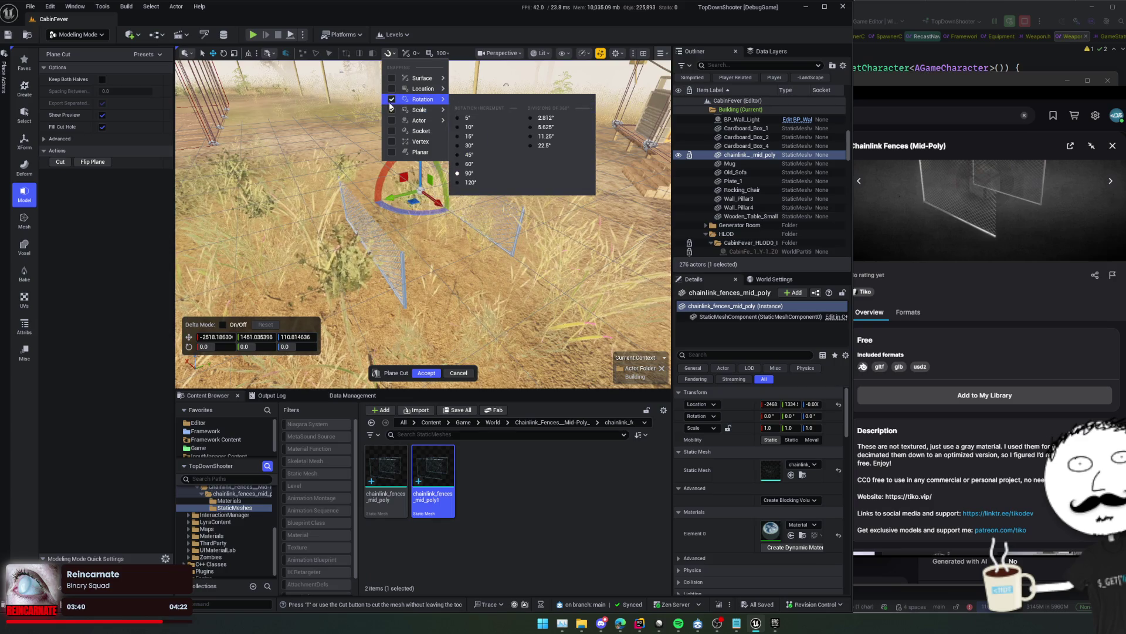
pyautogui.rightClick(405, 247)
pyautogui.moveTo(369, 176); pyautogui.dragTo(337, 247)
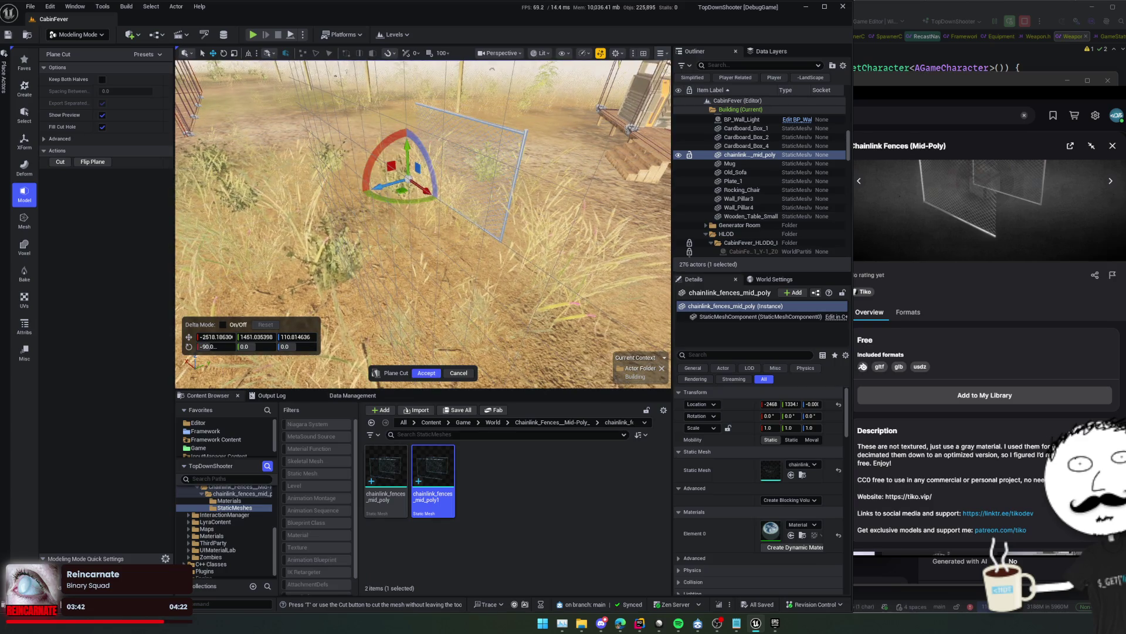
pyautogui.rightClick(423, 223)
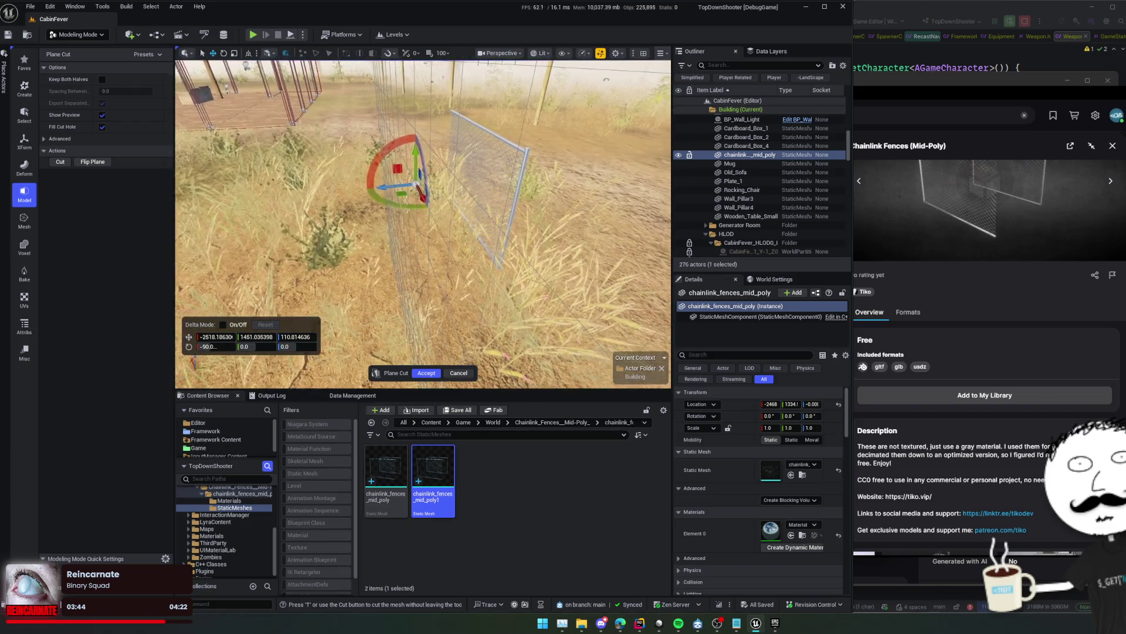
pyautogui.rightClick(430, 349)
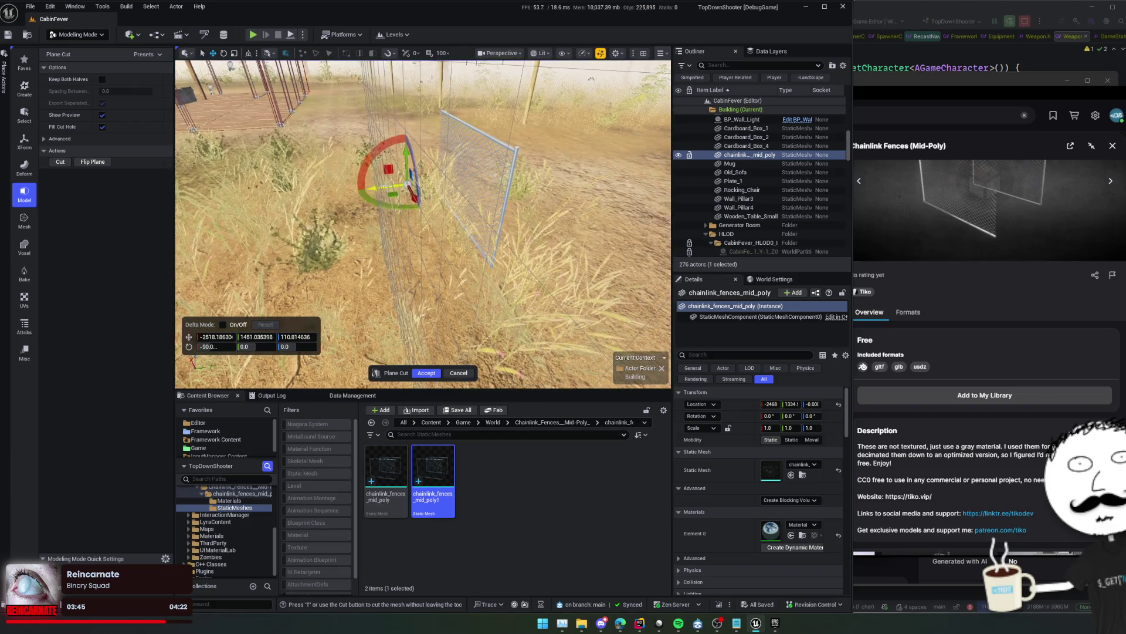
pyautogui.click(427, 373)
# Place another chainlink fence in the level, plane-cut it at 90°, and save all
pyautogui.moveTo(433, 478)
pyautogui.mouseDown()
pyautogui.moveTo(528, 234)
pyautogui.moveTo(130, 213)
pyautogui.moveTo(199, 223)
pyautogui.mouseUp()
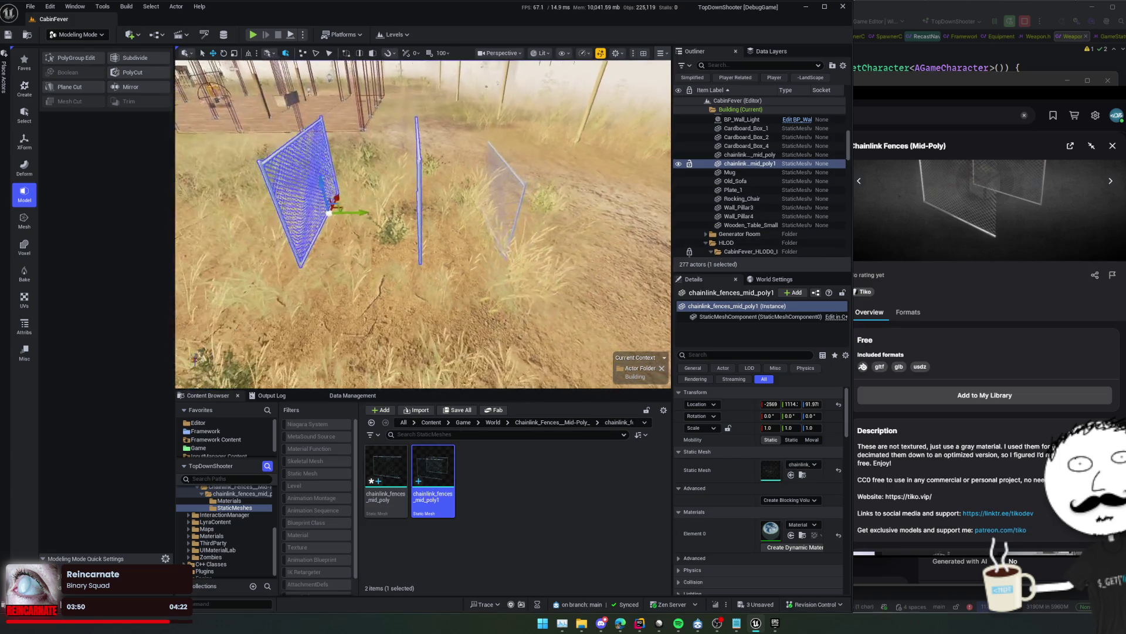
pyautogui.click(85, 92)
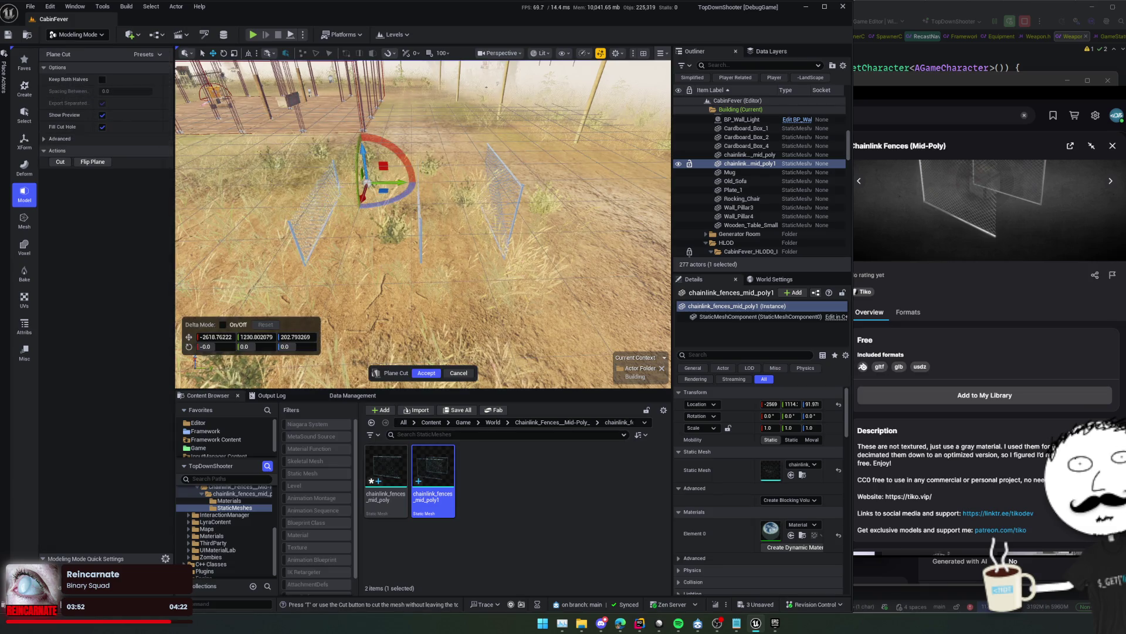
pyautogui.moveTo(385, 148)
pyautogui.mouseDown()
pyautogui.moveTo(434, 206)
pyautogui.moveTo(381, 183)
pyautogui.mouseUp()
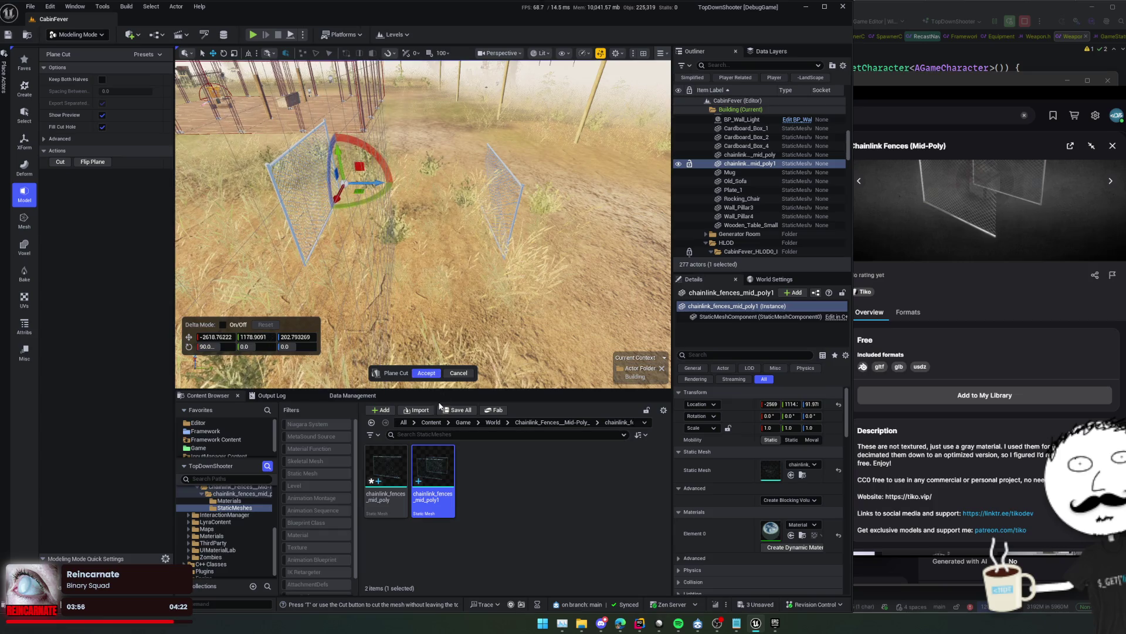
pyautogui.click(427, 373)
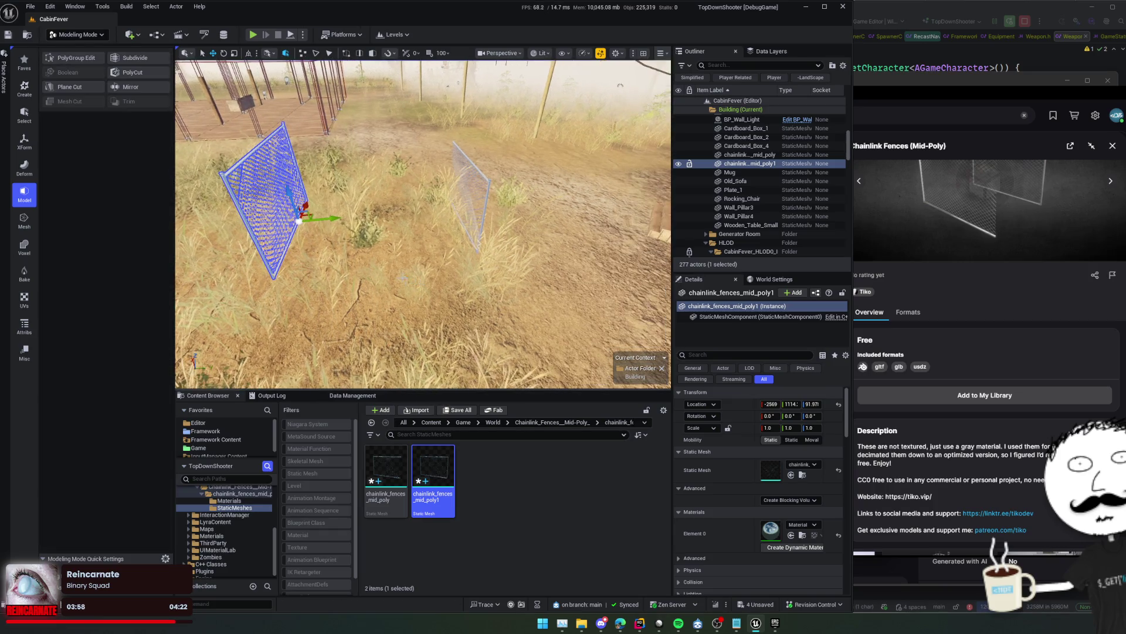
pyautogui.hotkey('ctrl', 'shift', 's')
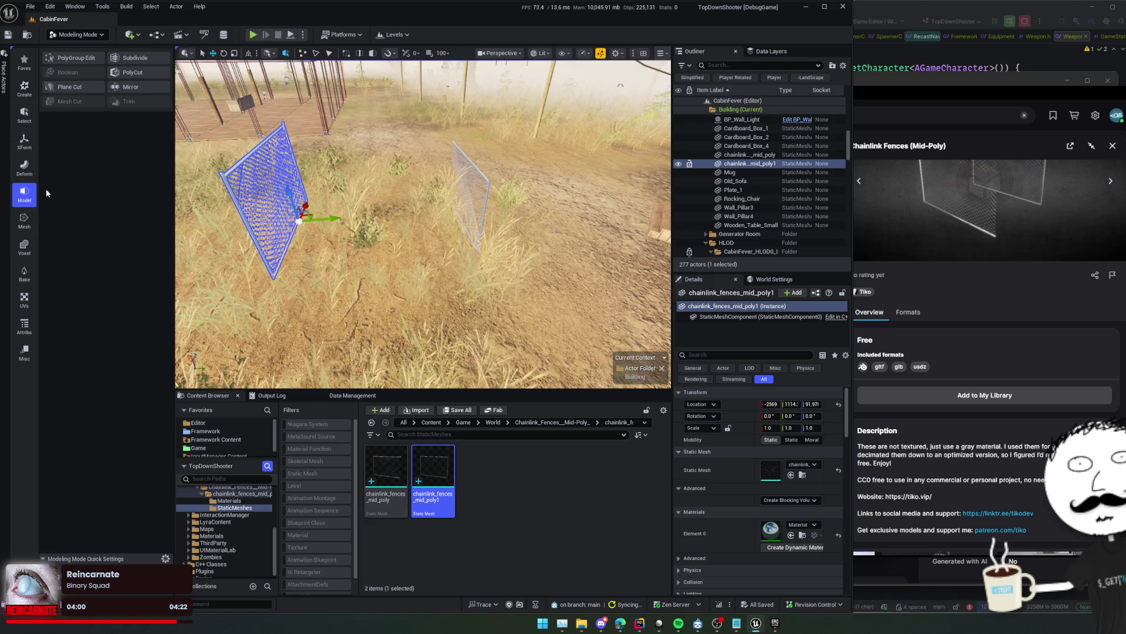
# Start Edit Pivot on the chainlink_fences_mid_poly1 panel and try the centre and bottom presets
pyautogui.click(22, 143)
pyautogui.click(69, 103)
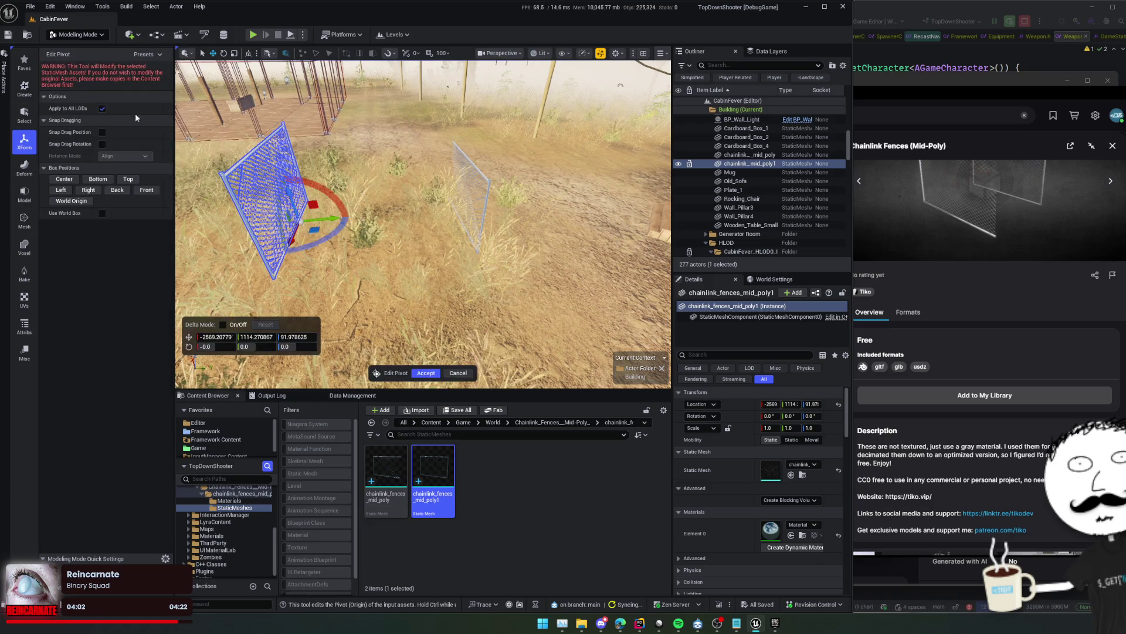
pyautogui.press('f')
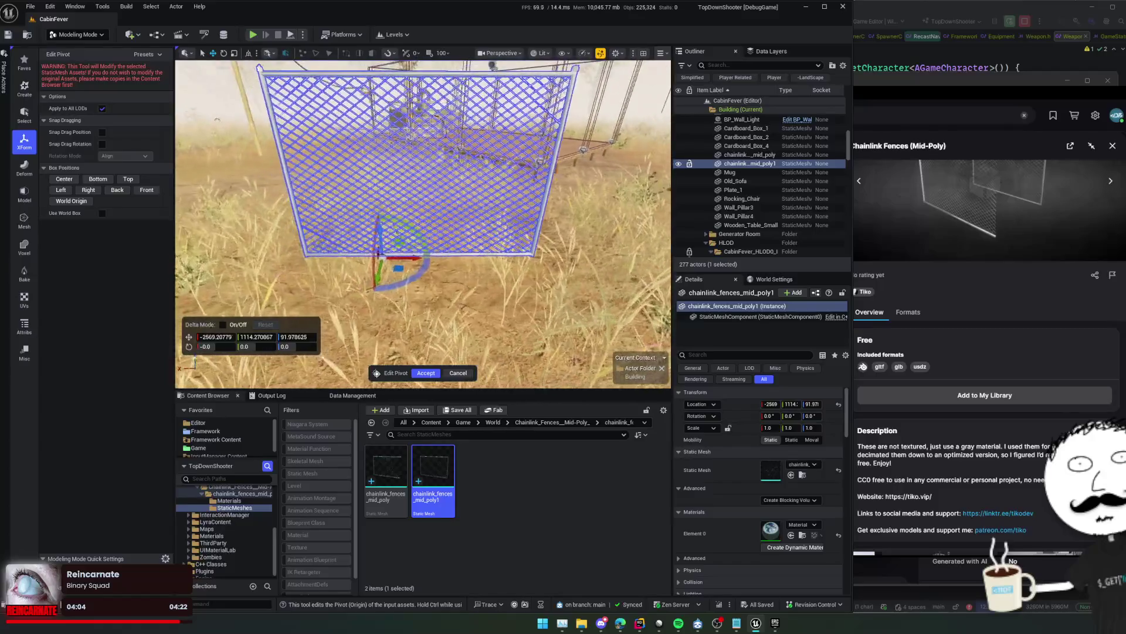
pyautogui.click(76, 178)
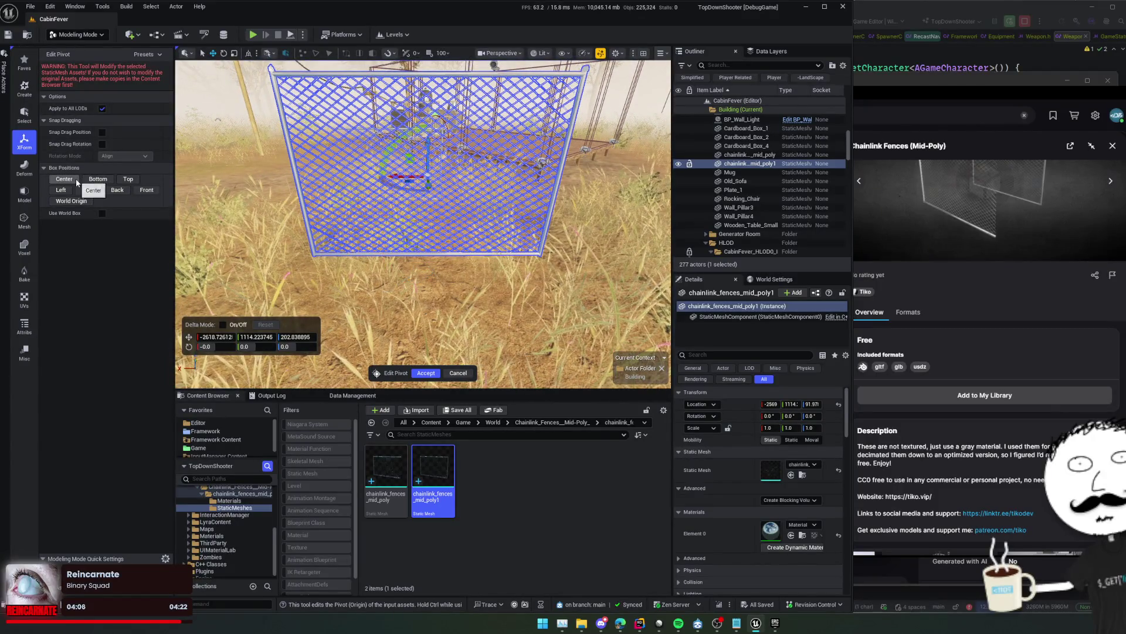
pyautogui.click(97, 179)
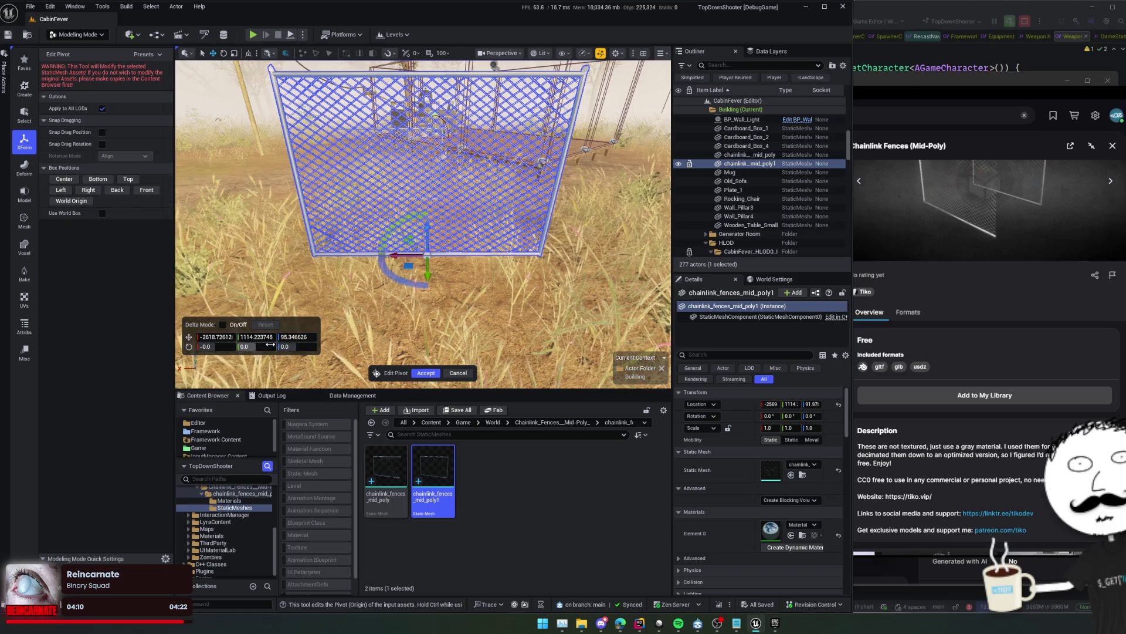
pyautogui.moveTo(306, 262); pyautogui.dragTo(211, 262)
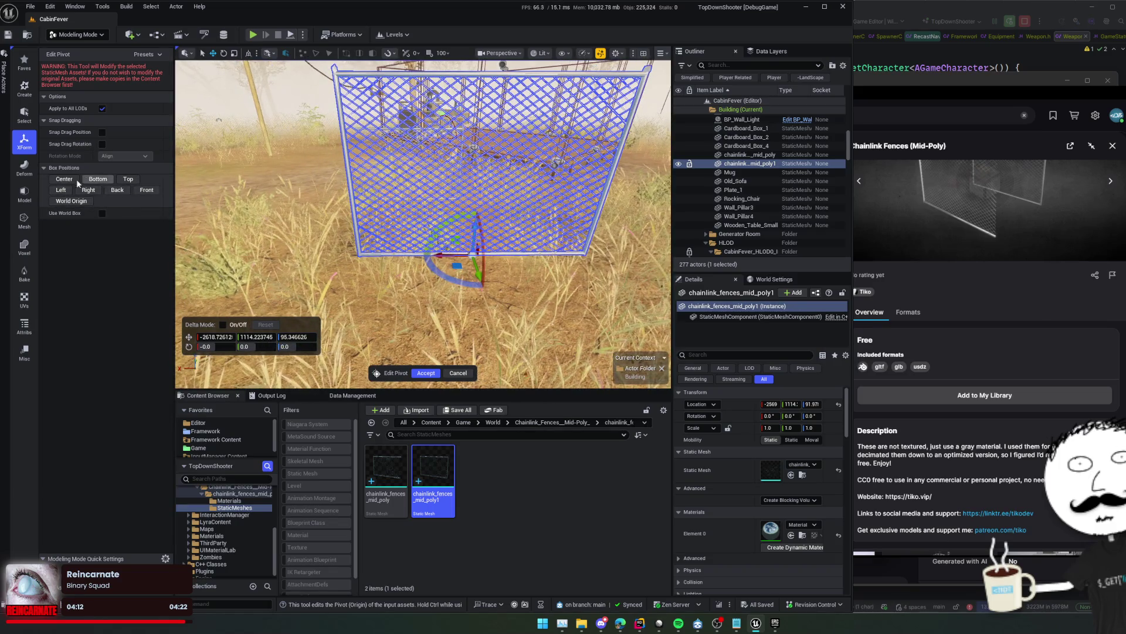
pyautogui.click(64, 191)
pyautogui.click(98, 179)
# Settle the pivot at the panel's bottom, commit its X position, and accept it
pyautogui.click(121, 191)
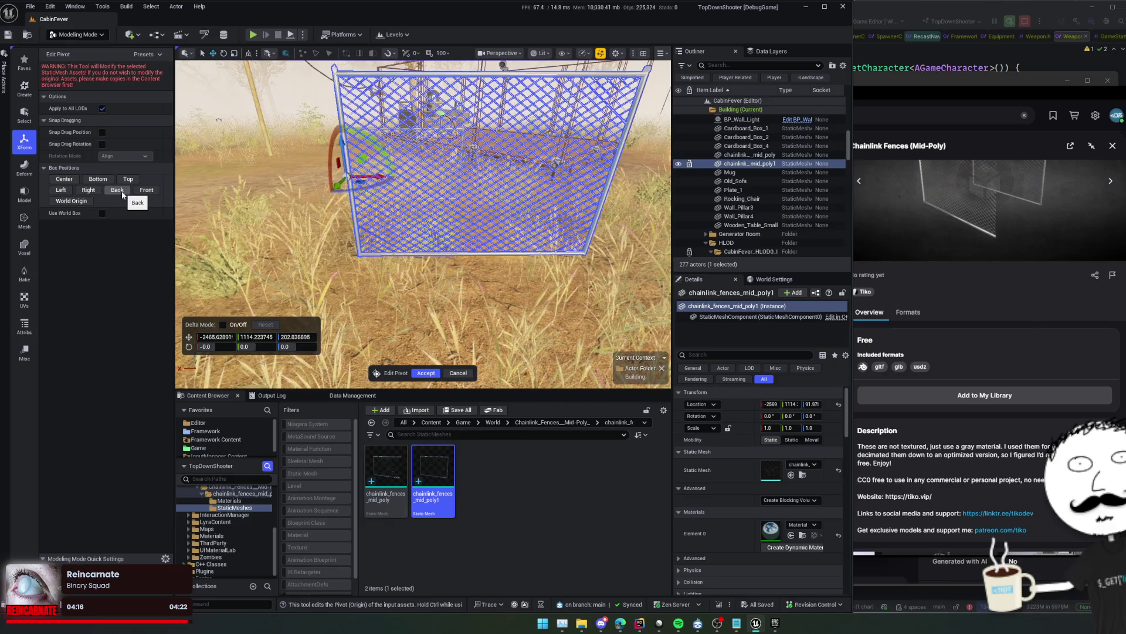
pyautogui.click(96, 191)
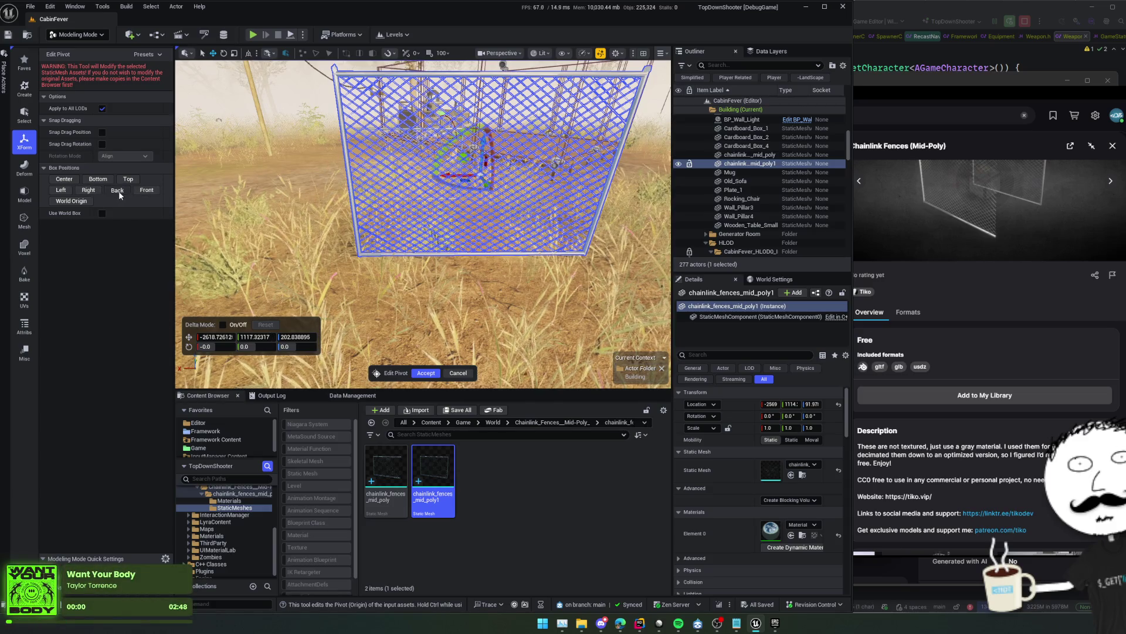
pyautogui.click(119, 191)
pyautogui.moveTo(246, 264); pyautogui.dragTo(203, 264)
pyautogui.click(98, 179)
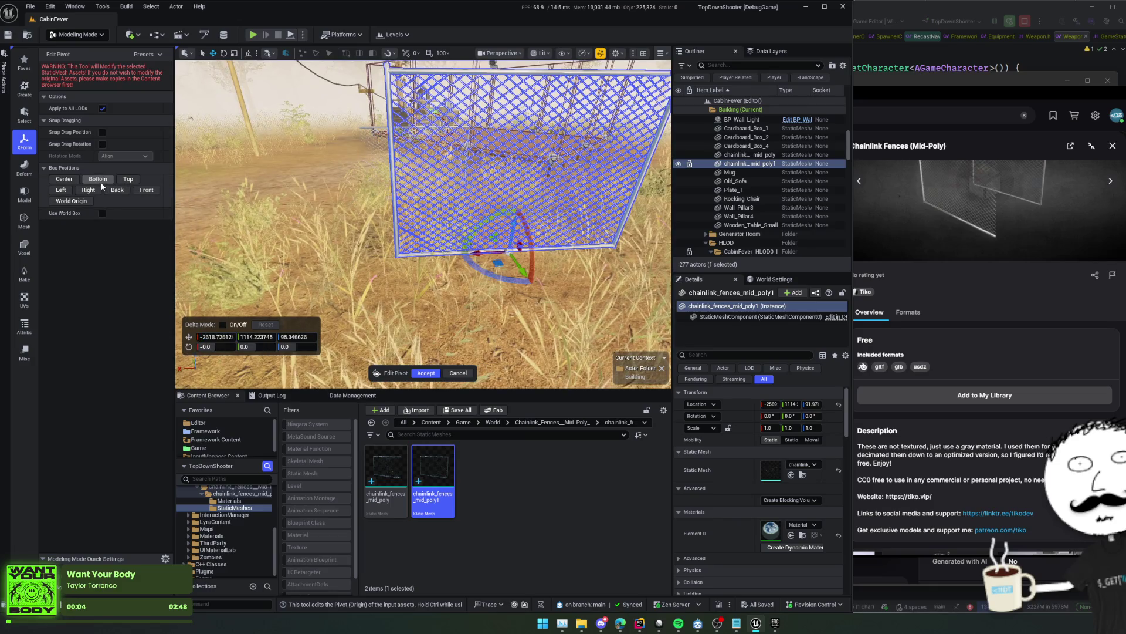
pyautogui.press('Return')
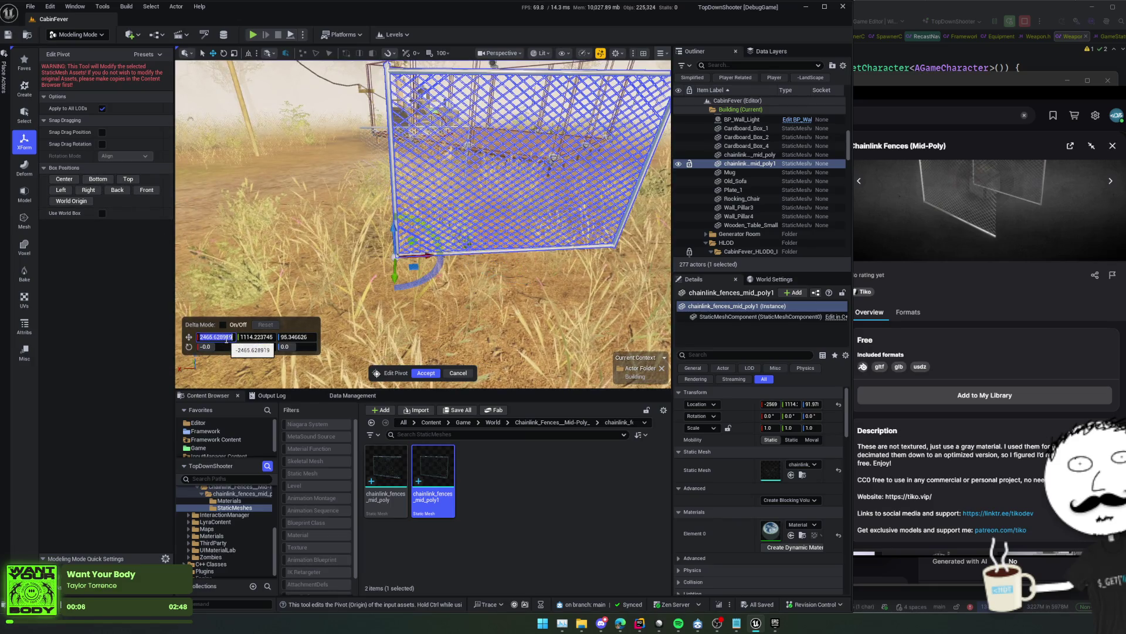
pyautogui.click(427, 373)
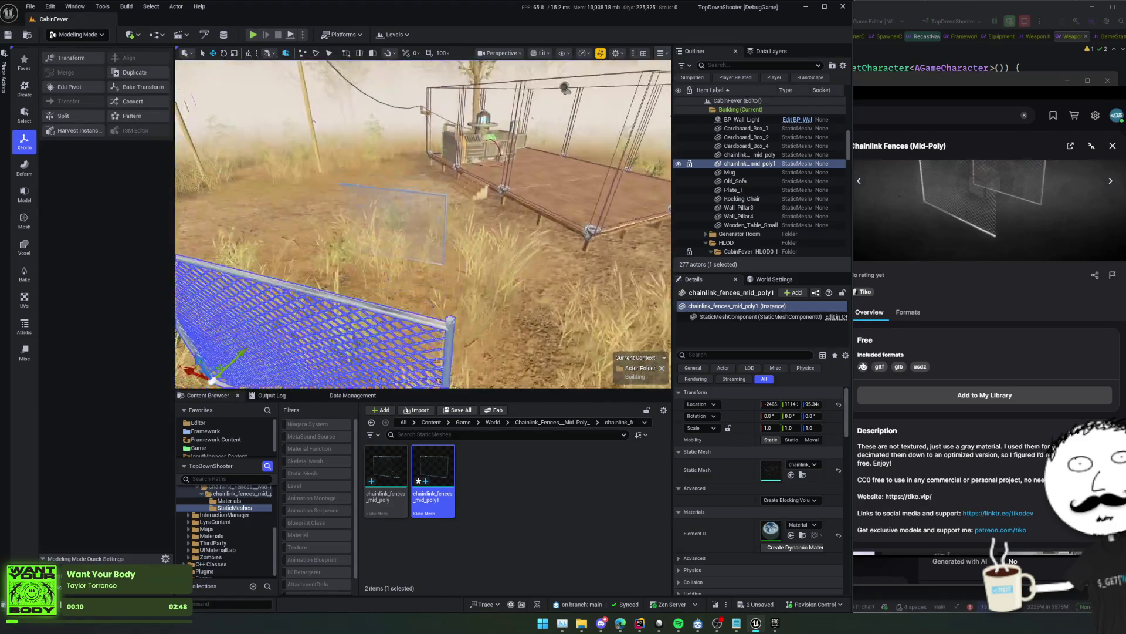
# Select the other fence and snap its pivot to the bottom centre in Edit Pivot
pyautogui.scroll(3, 382, 212)
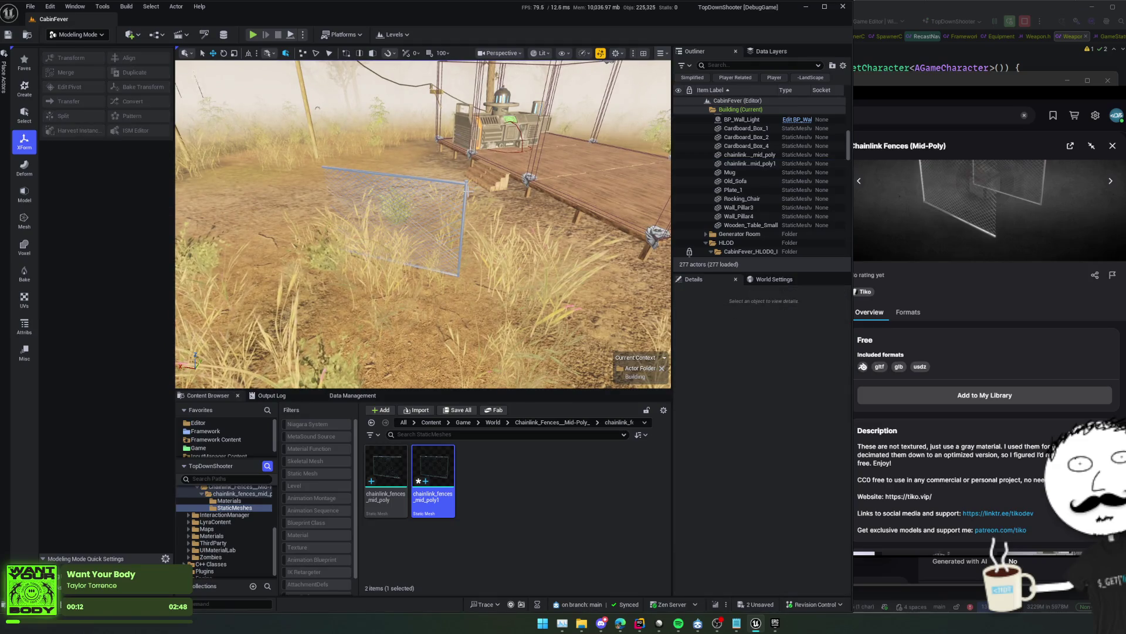
pyautogui.hotkey('ctrl', 'z')
pyautogui.press('f')
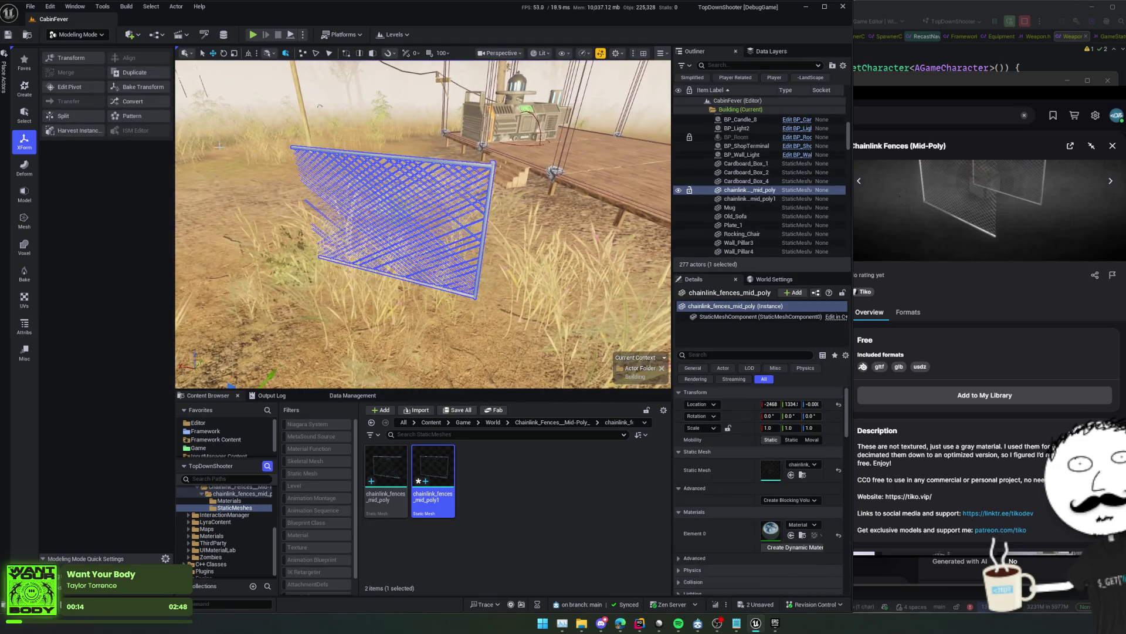
pyautogui.click(70, 87)
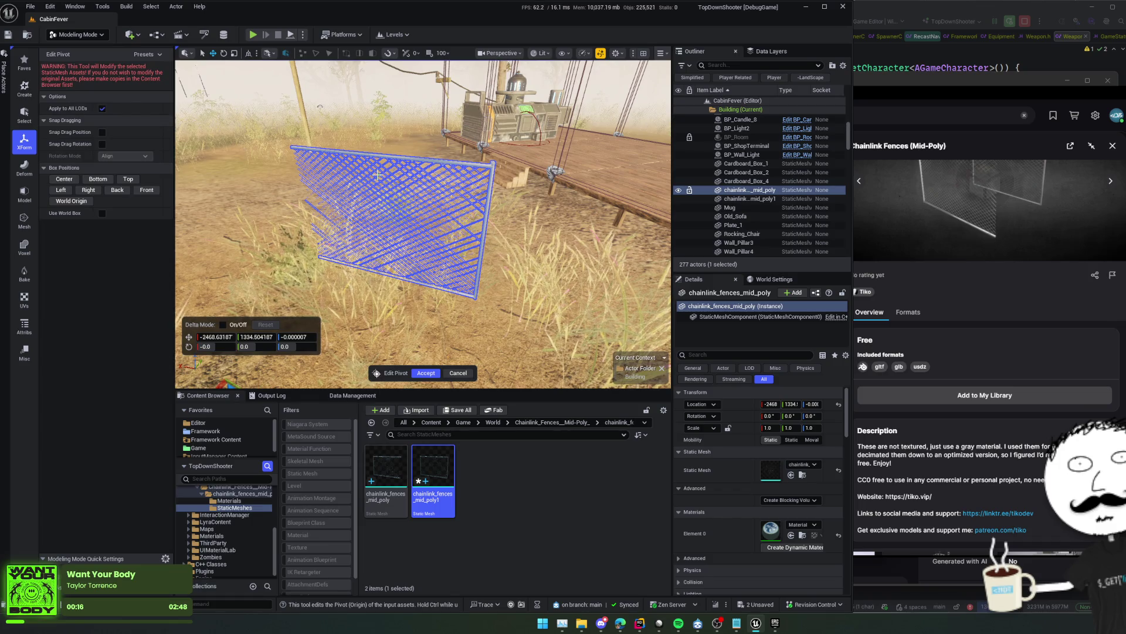
pyautogui.moveTo(378, 175)
pyautogui.mouseDown()
pyautogui.moveTo(349, 205)
pyautogui.moveTo(352, 185)
pyautogui.mouseUp()
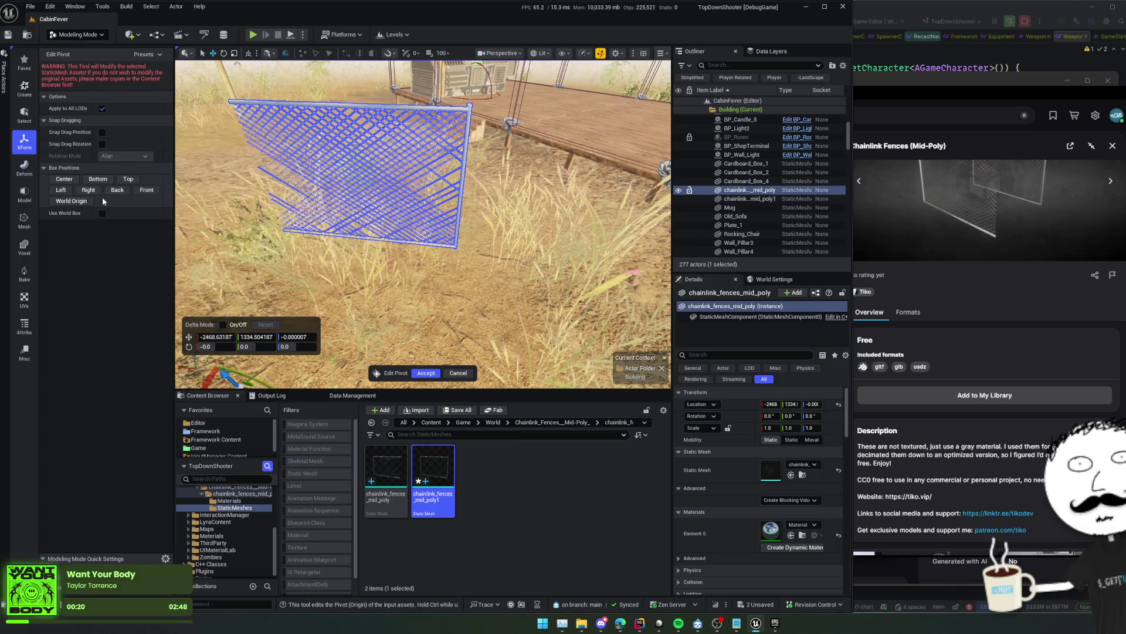
pyautogui.click(98, 180)
pyautogui.click(120, 191)
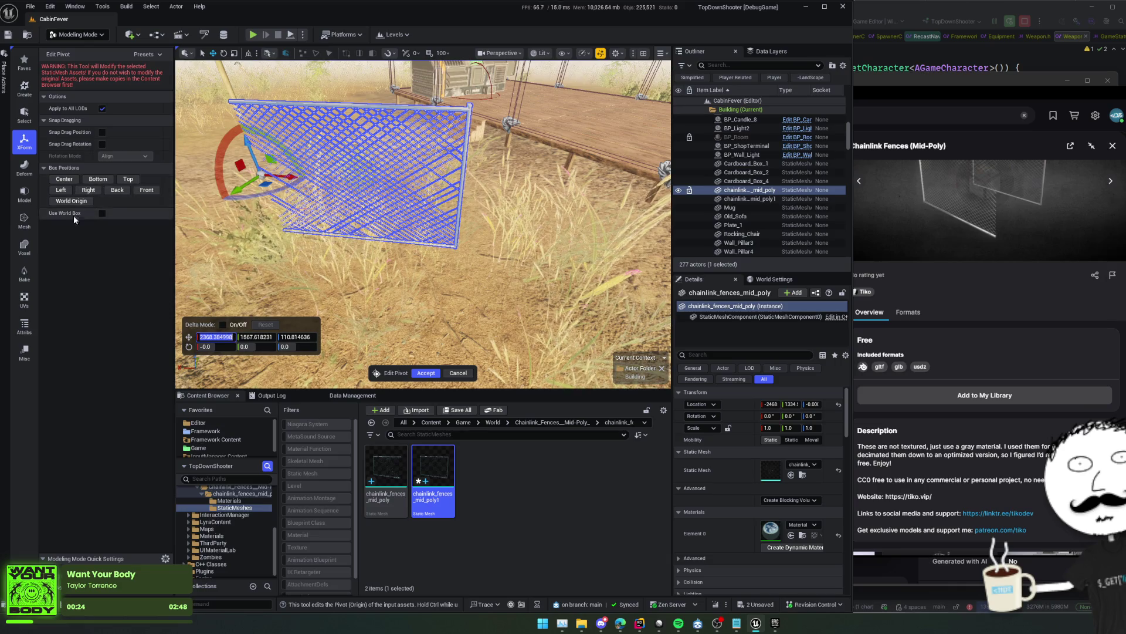
pyautogui.click(98, 179)
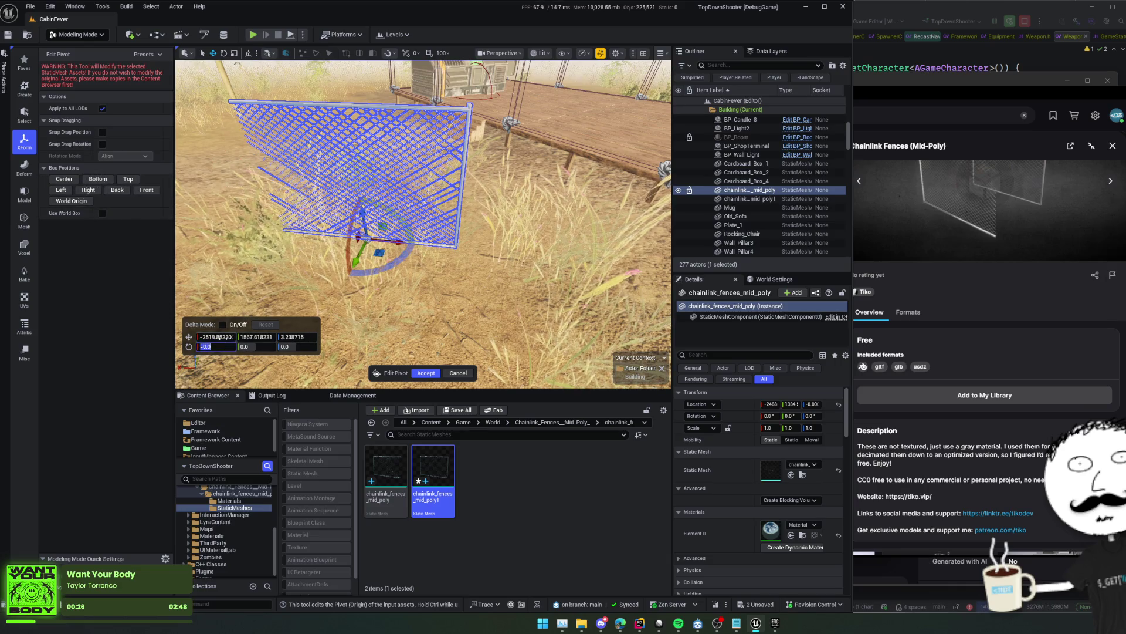
# Set pivot X to -2368.38, accept it, and select chainlink_fences_mid_poly in the Content Browser
pyautogui.hotkey('ctrl', 'v')
pyautogui.press('Return')
pyautogui.moveTo(418, 319)
pyautogui.mouseDown()
pyautogui.moveTo(399, 352)
pyautogui.moveTo(437, 334)
pyautogui.moveTo(442, 293)
pyautogui.moveTo(469, 276)
pyautogui.moveTo(452, 293)
pyautogui.mouseUp()
pyautogui.click(432, 373)
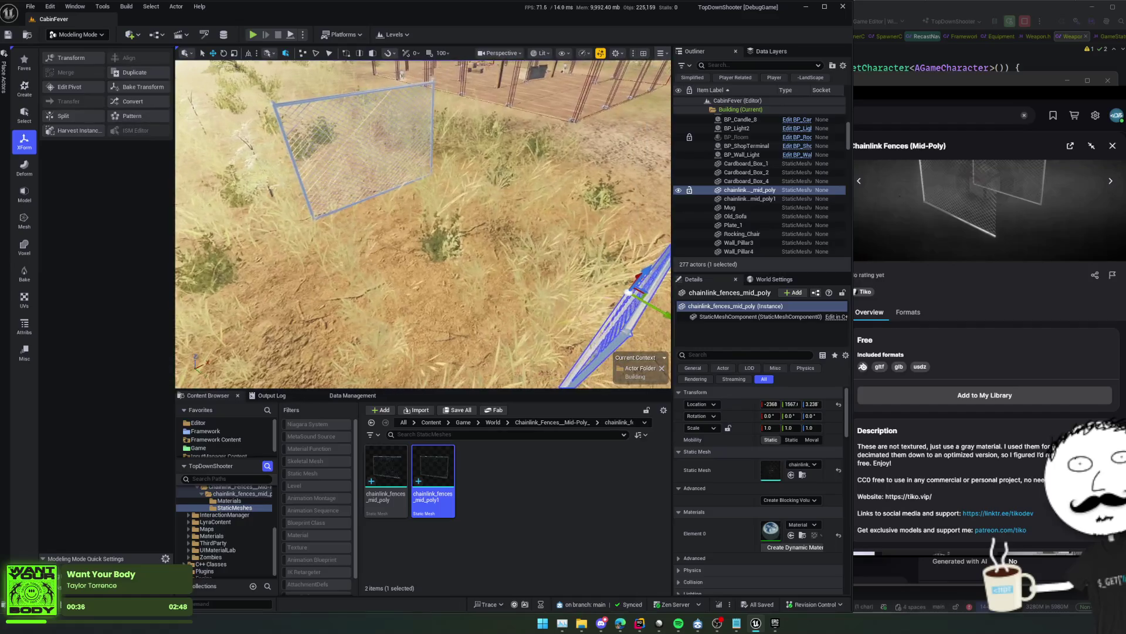
pyautogui.click(397, 472)
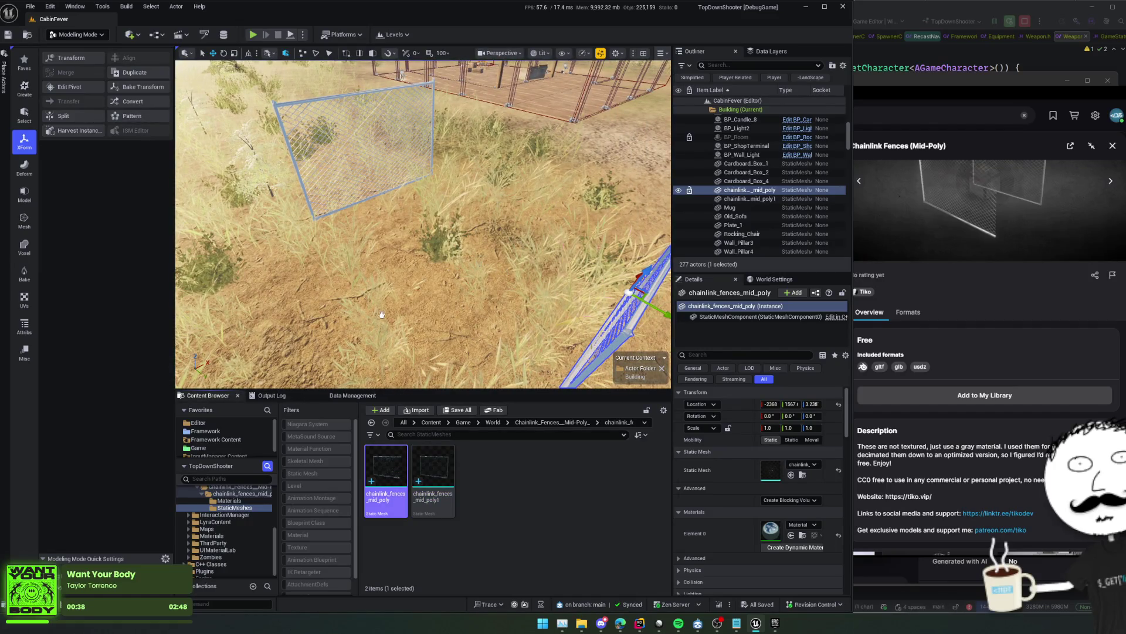
# Open chainlink_fences_mid_poly in the Static Mesh Editor and display its simple collision
pyautogui.hotkey('ctrl', 'e')
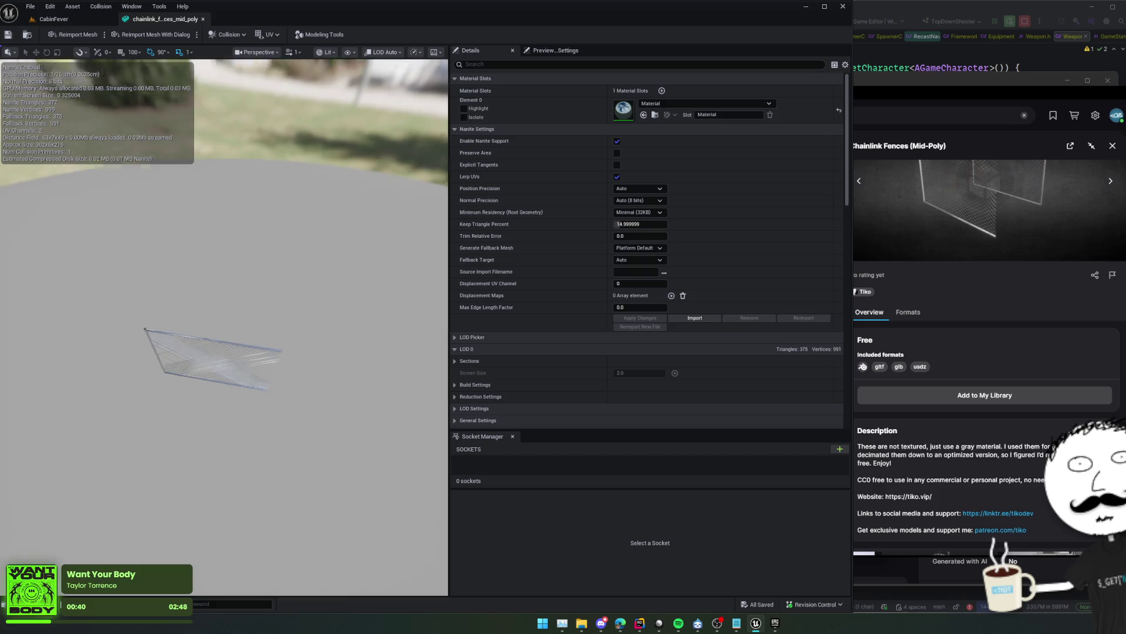
pyautogui.click(419, 52)
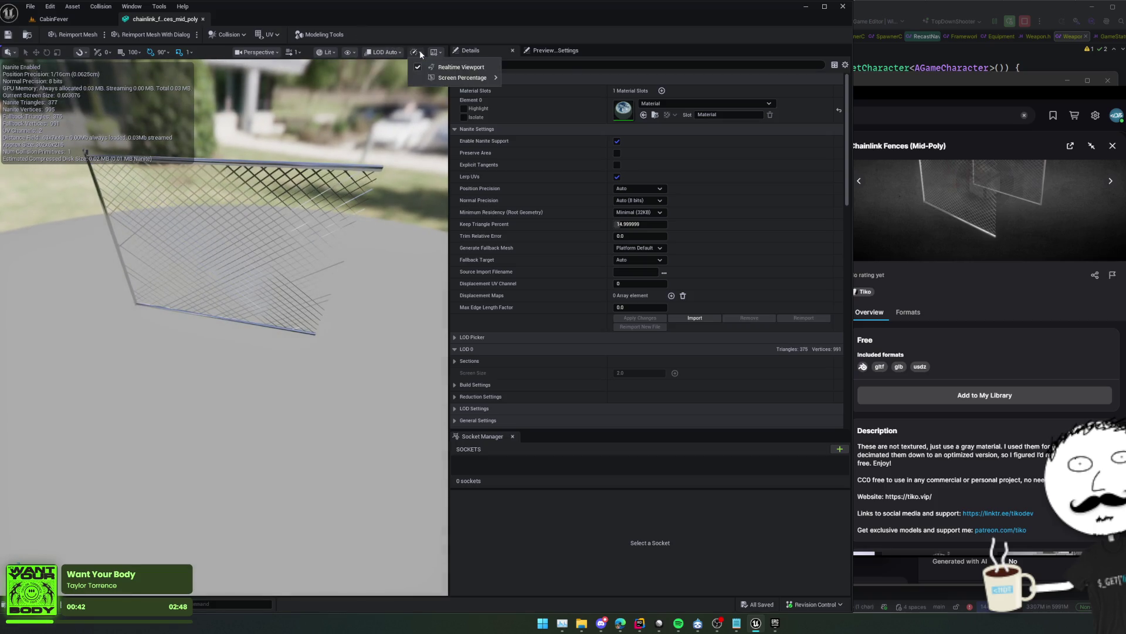
pyautogui.click(456, 97)
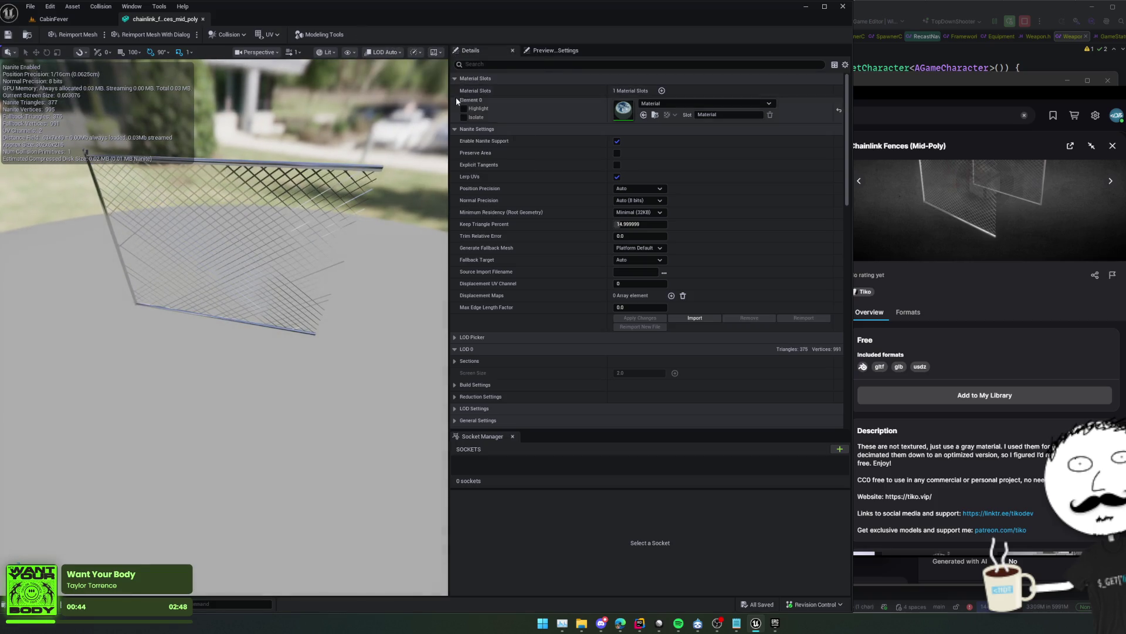
pyautogui.moveTo(449, 100); pyautogui.dragTo(564, 101)
pyautogui.click(463, 52)
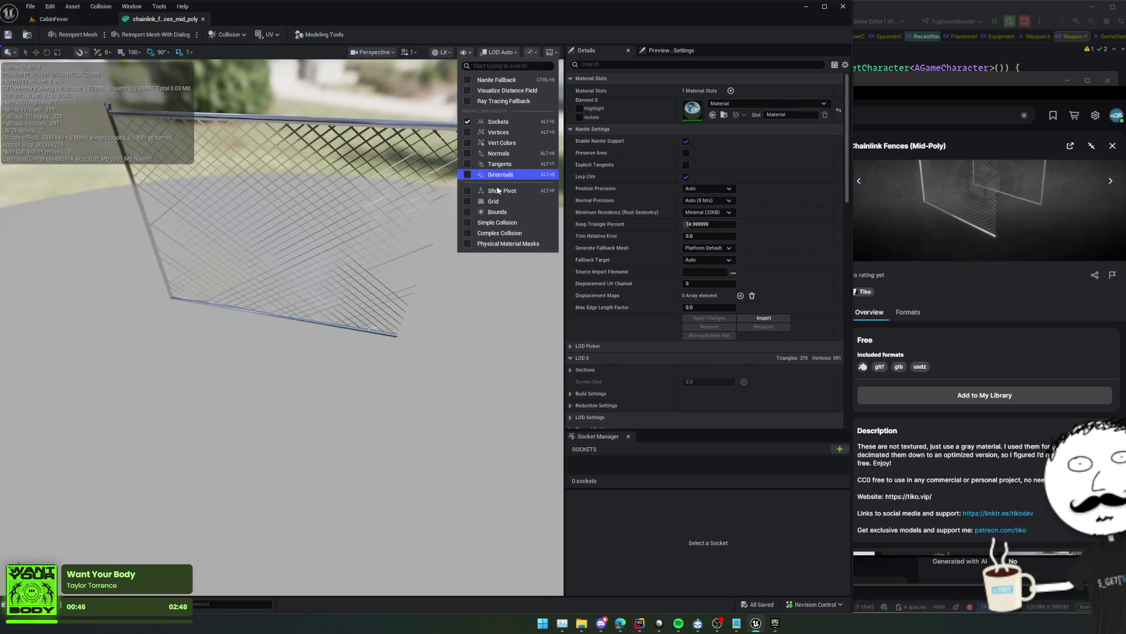
pyautogui.click(466, 222)
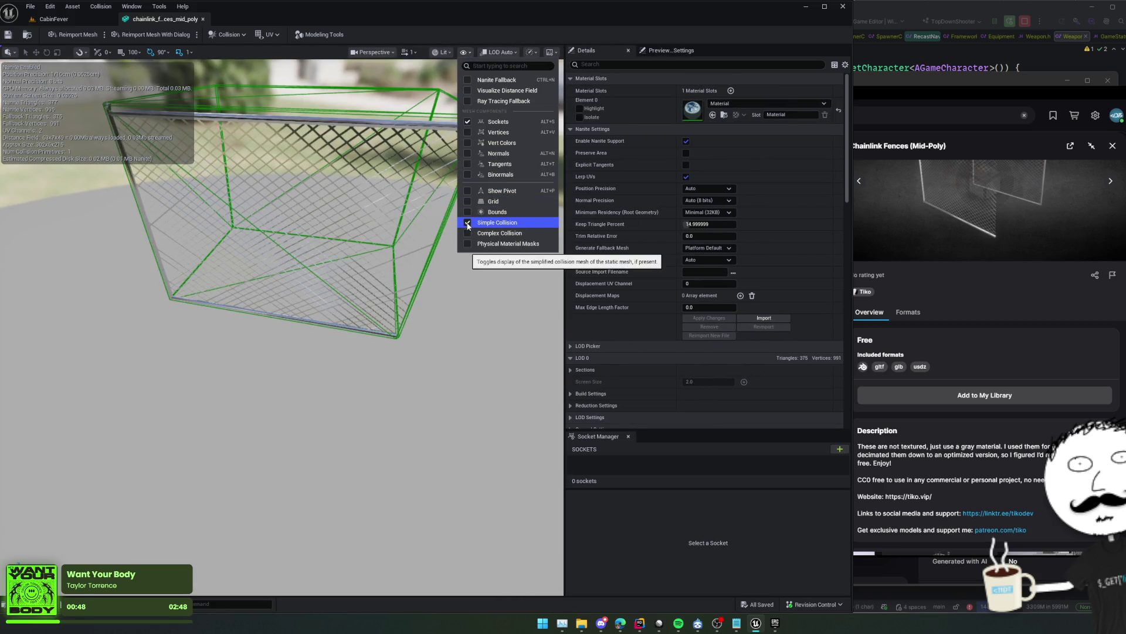
pyautogui.moveTo(414, 170)
pyautogui.mouseDown()
pyautogui.moveTo(370, 174)
pyautogui.moveTo(414, 171)
pyautogui.mouseUp()
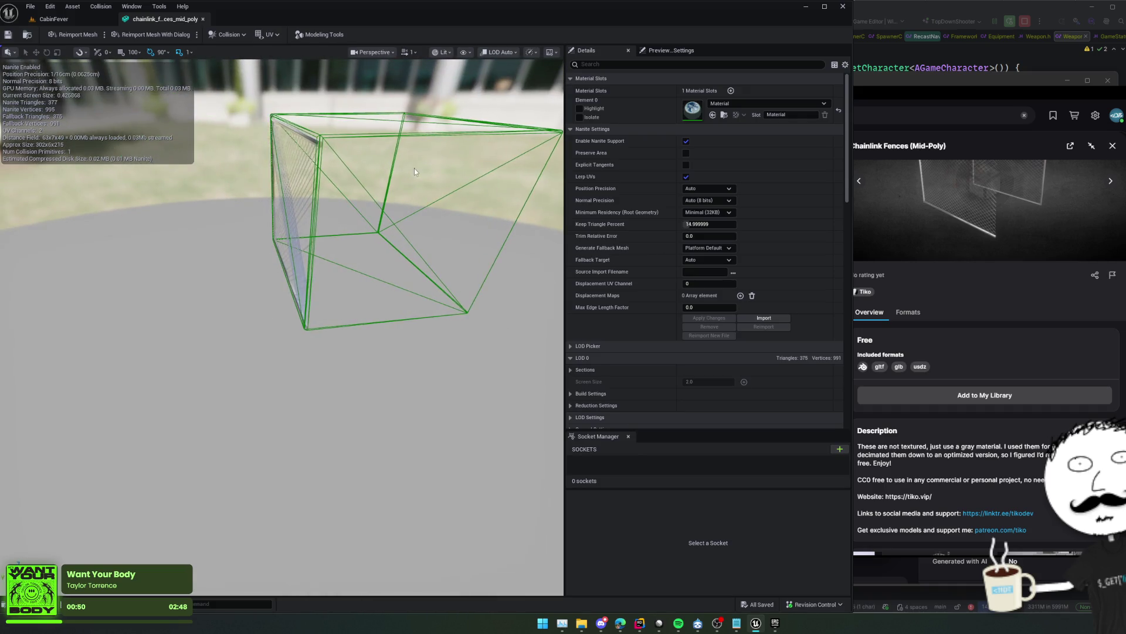
# Delete the existing collision, add a simplified box collision, and save the mesh
pyautogui.click(400, 135)
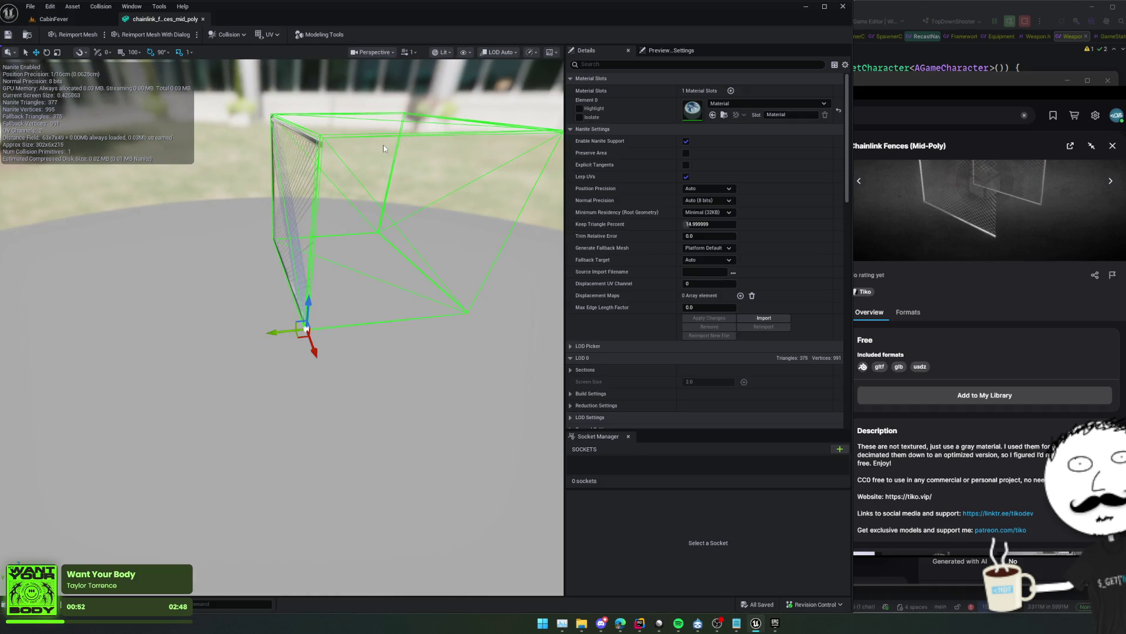
pyautogui.press('Delete')
pyautogui.click(227, 34)
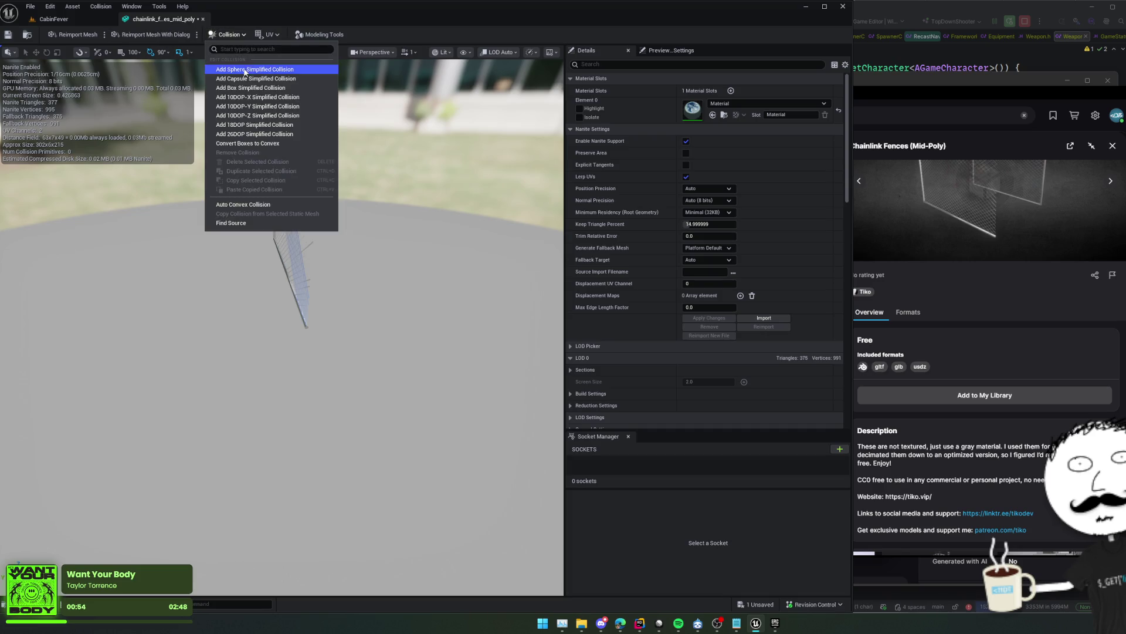
pyautogui.click(287, 89)
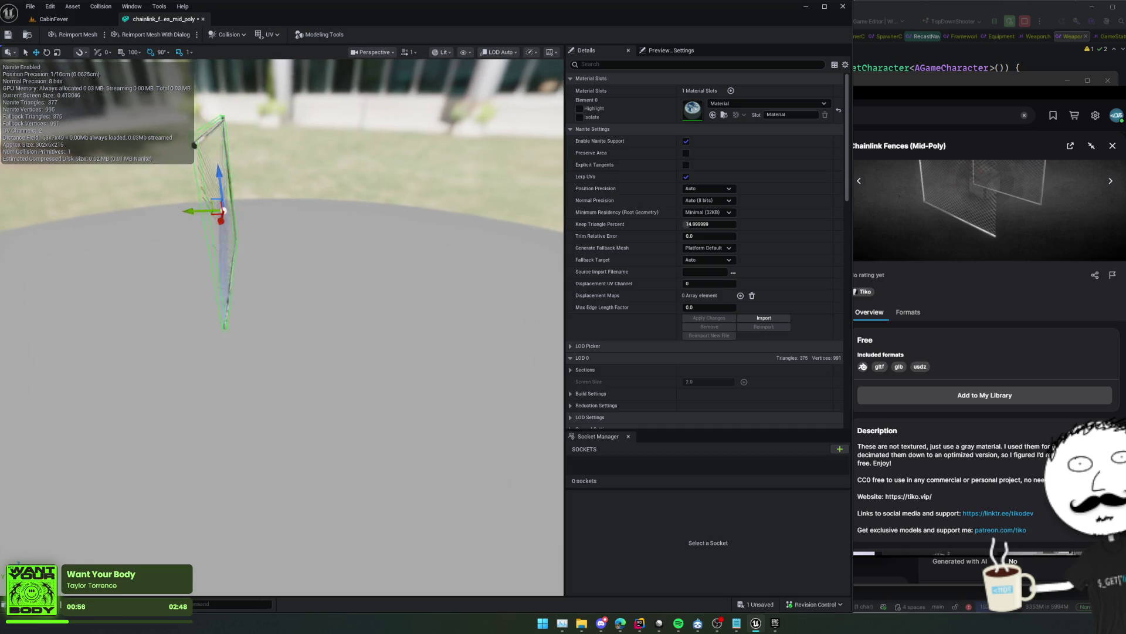
pyautogui.hotkey('ctrl', 's')
# Check the simple and complex collision displays, then return to the level editor
pyautogui.click(237, 34)
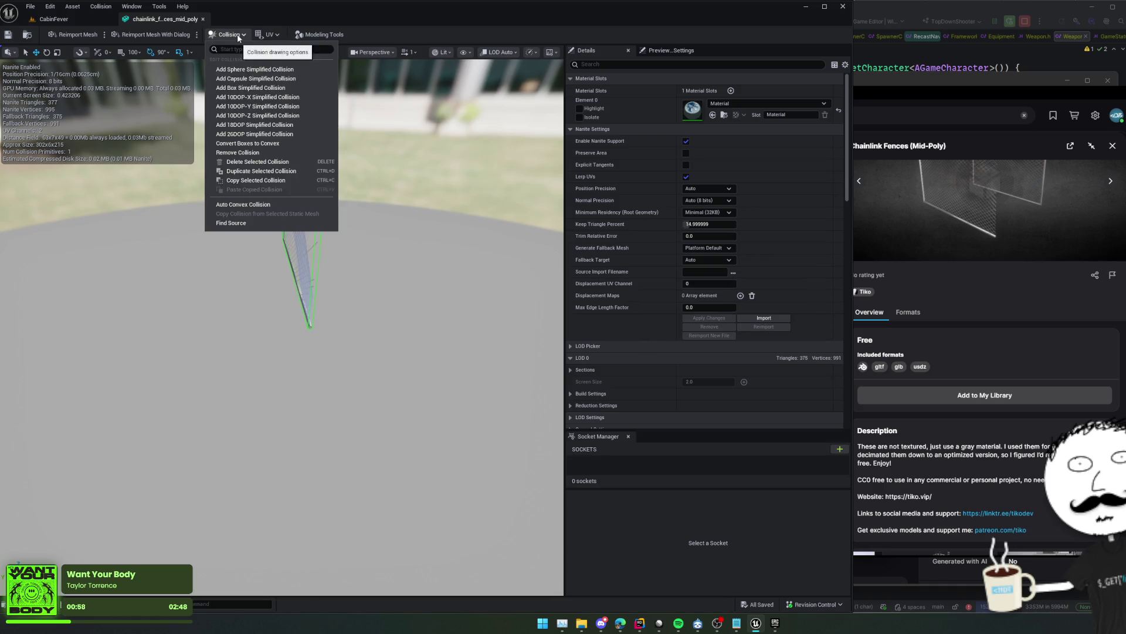
pyautogui.click(237, 34)
pyautogui.click(467, 53)
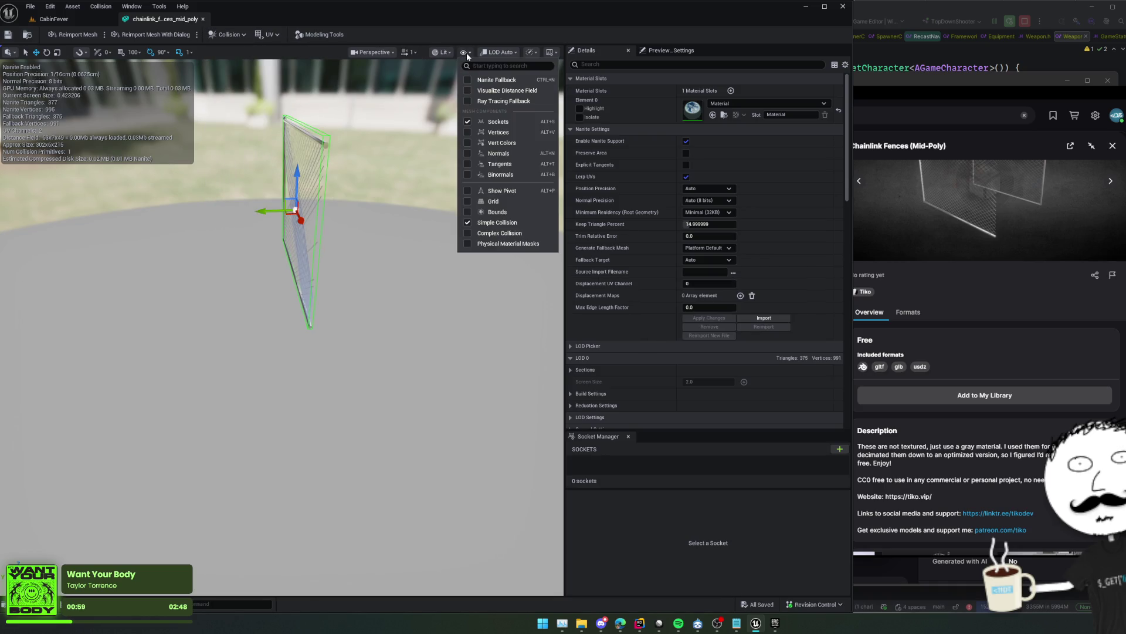
pyautogui.click(468, 222)
pyautogui.click(467, 233)
pyautogui.click(467, 235)
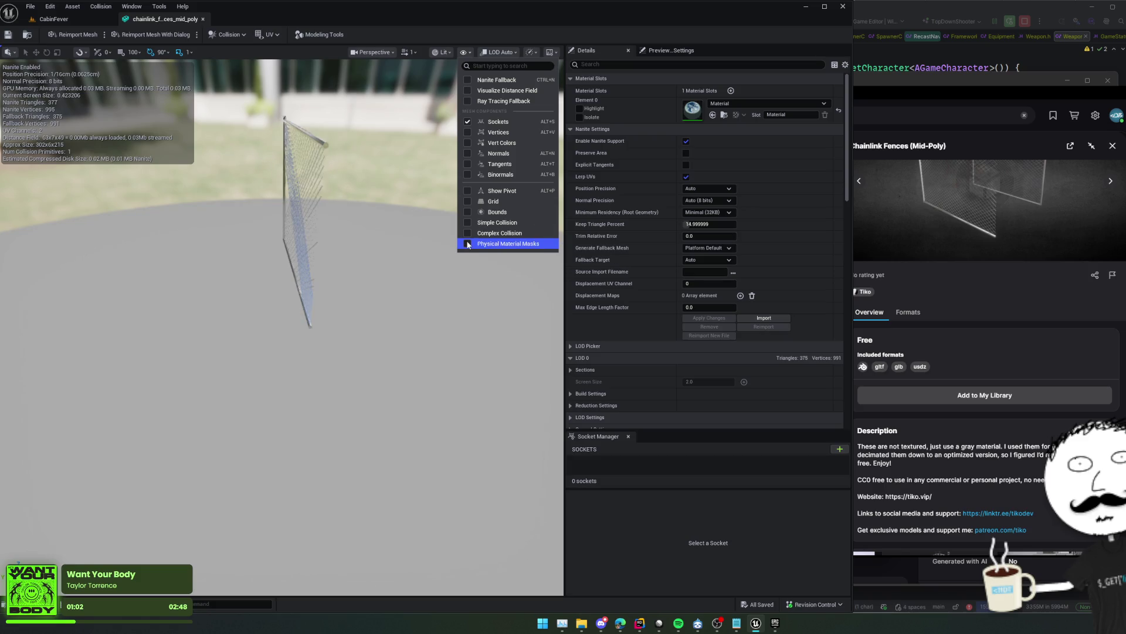
pyautogui.click(468, 222)
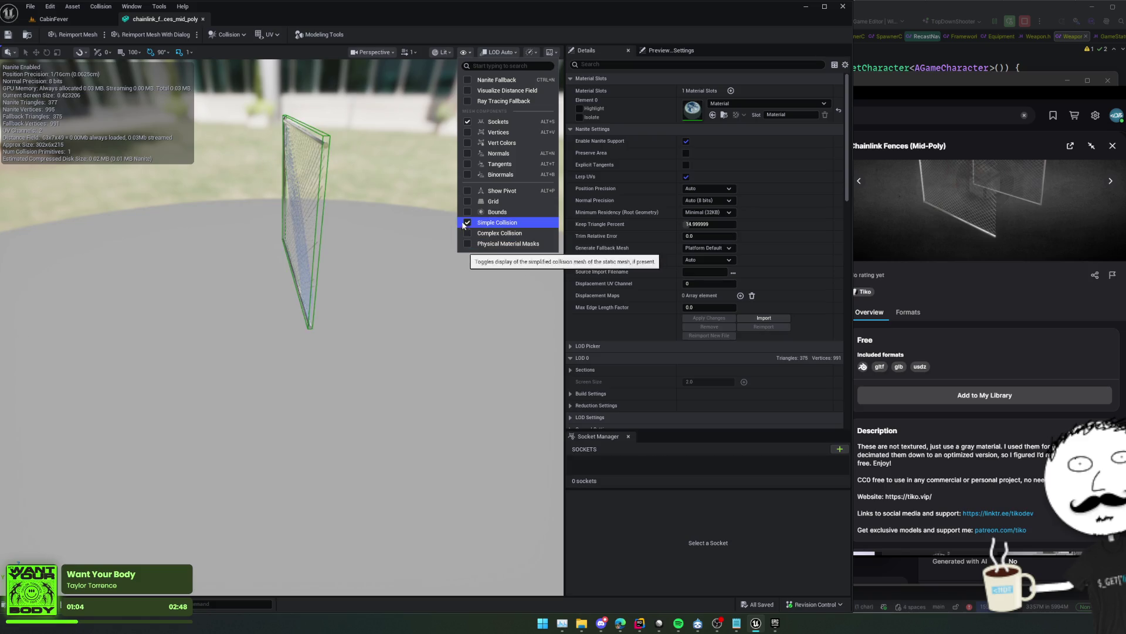
pyautogui.click(17, 38)
pyautogui.click(27, 35)
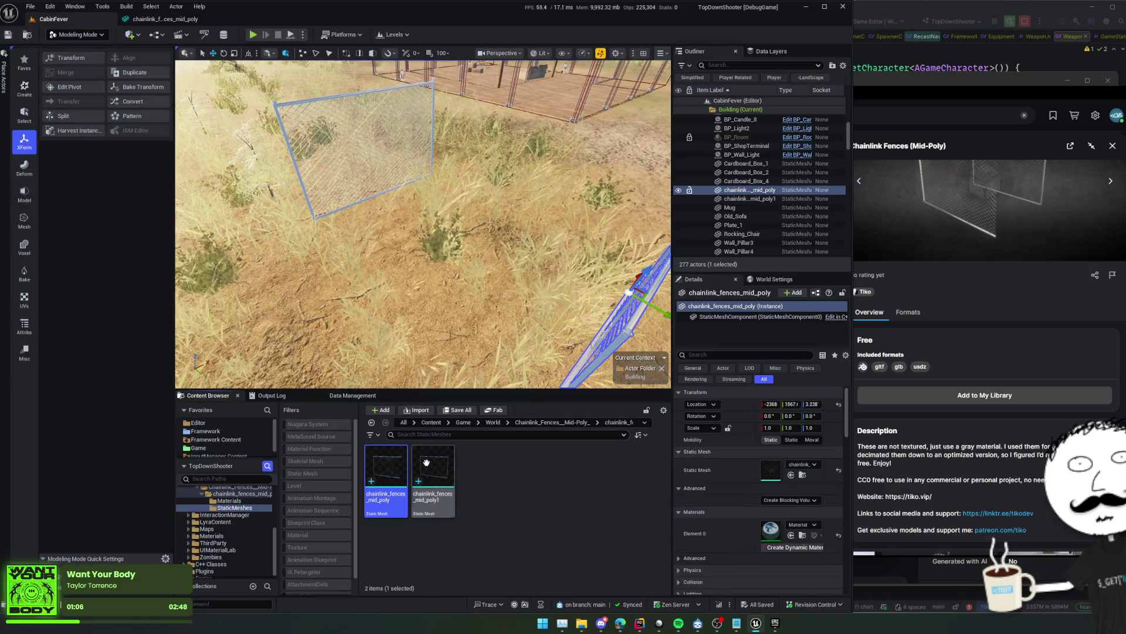
# Open chainlink_fences_mid_poly1 and delete its existing simple collision shape
pyautogui.click(440, 474)
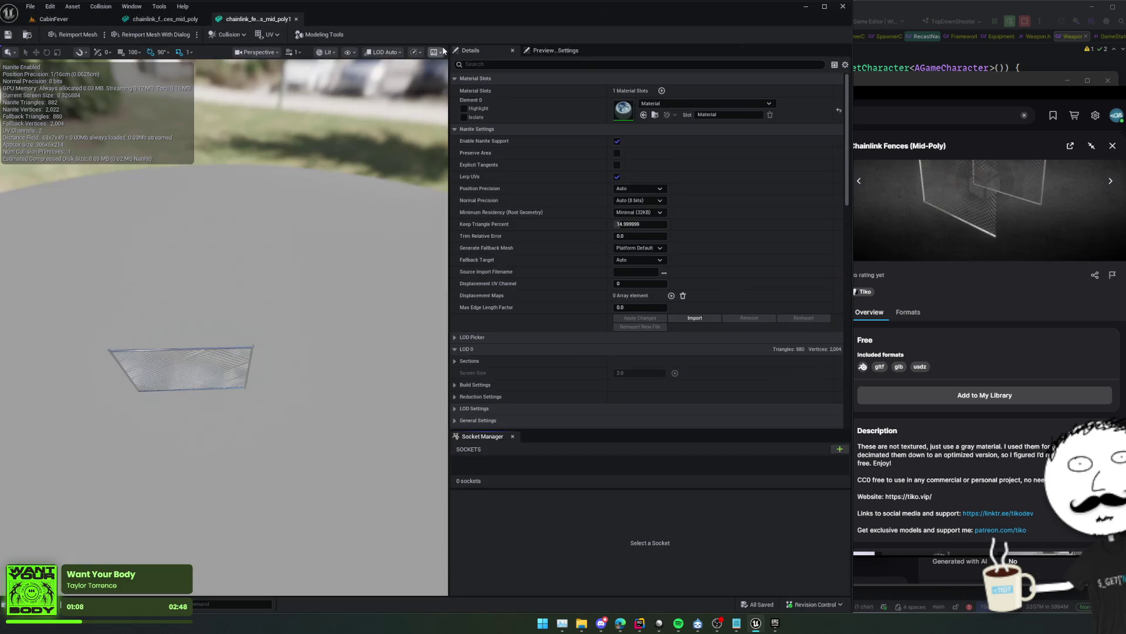
pyautogui.click(348, 52)
pyautogui.click(351, 223)
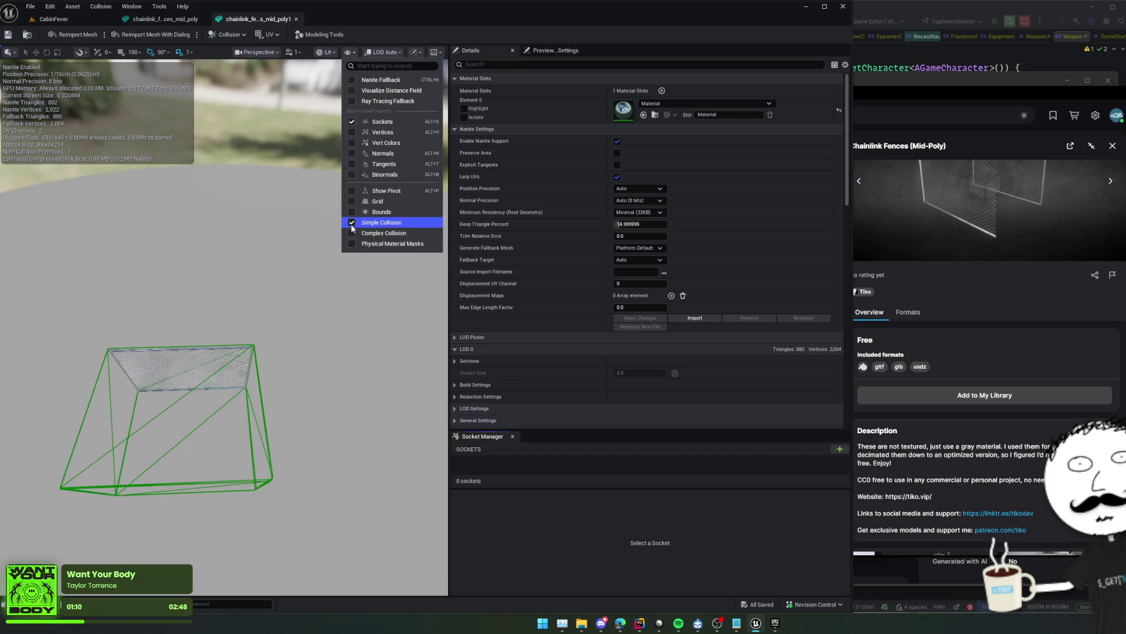
pyautogui.click(259, 419)
pyautogui.press('Delete')
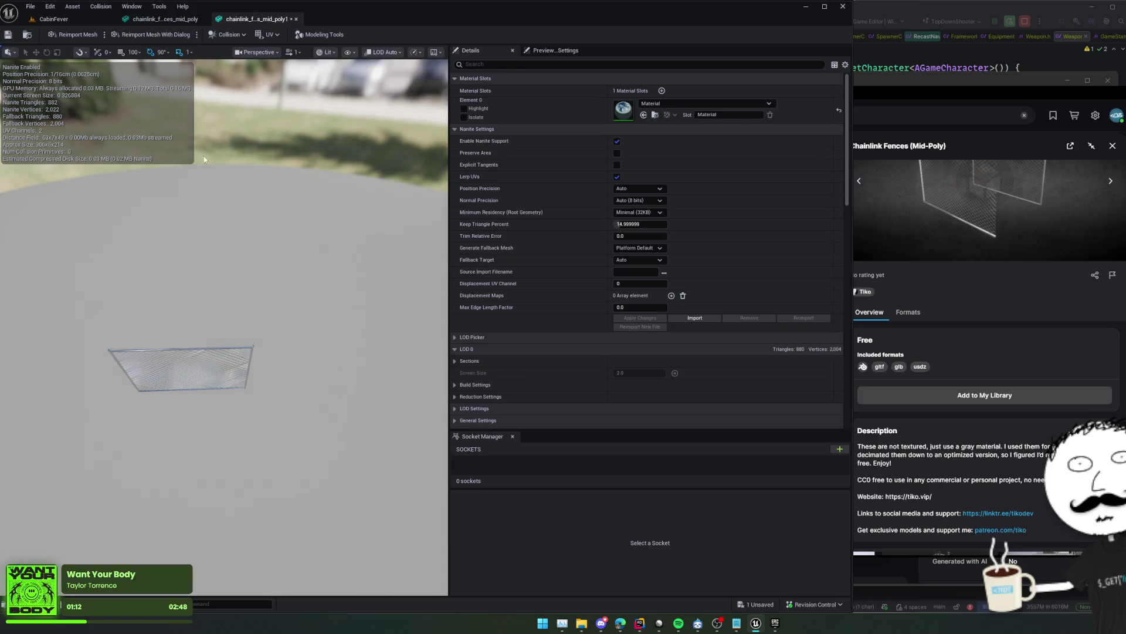
# Add a simplified box collision to the mesh and return to the CabinFever level
pyautogui.click(149, 35)
pyautogui.click(869, 160)
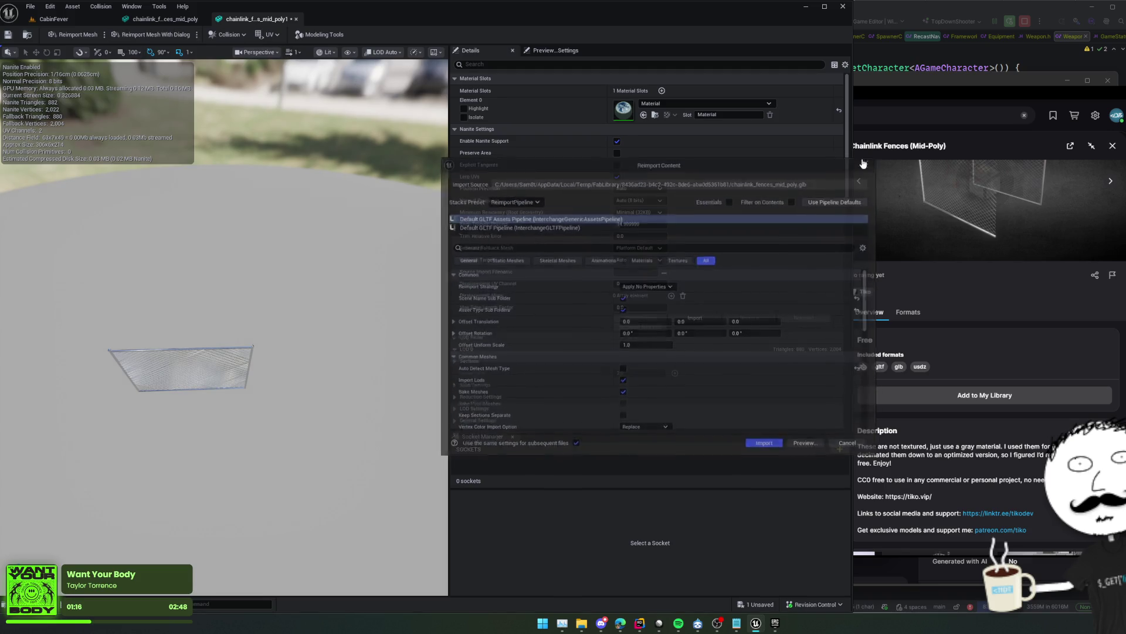
pyautogui.click(241, 34)
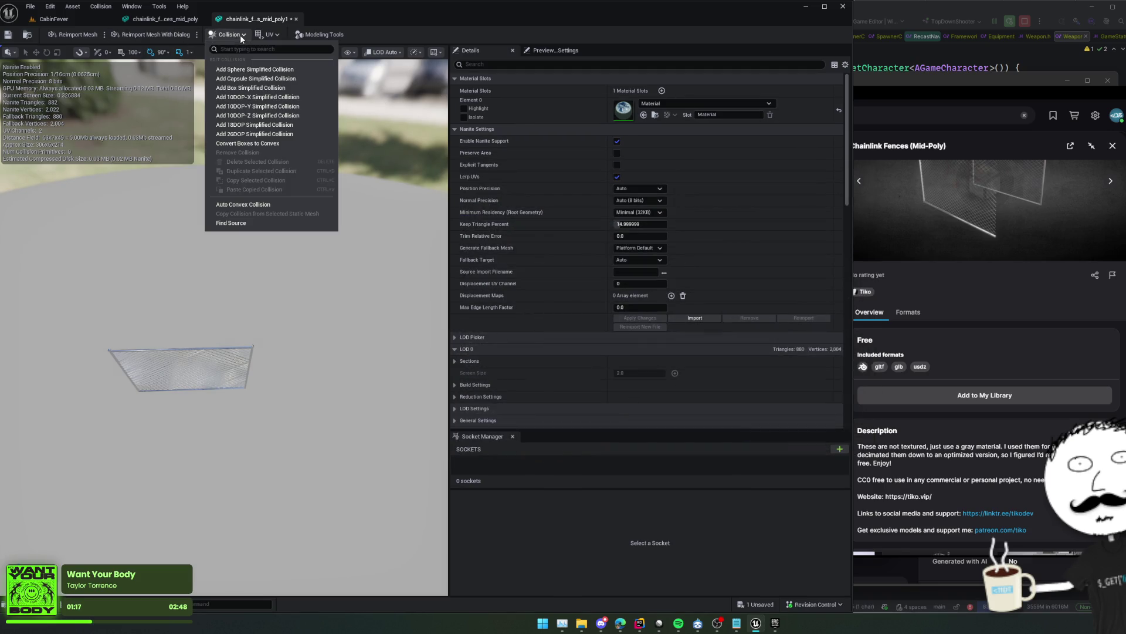
pyautogui.click(251, 88)
pyautogui.click(7, 35)
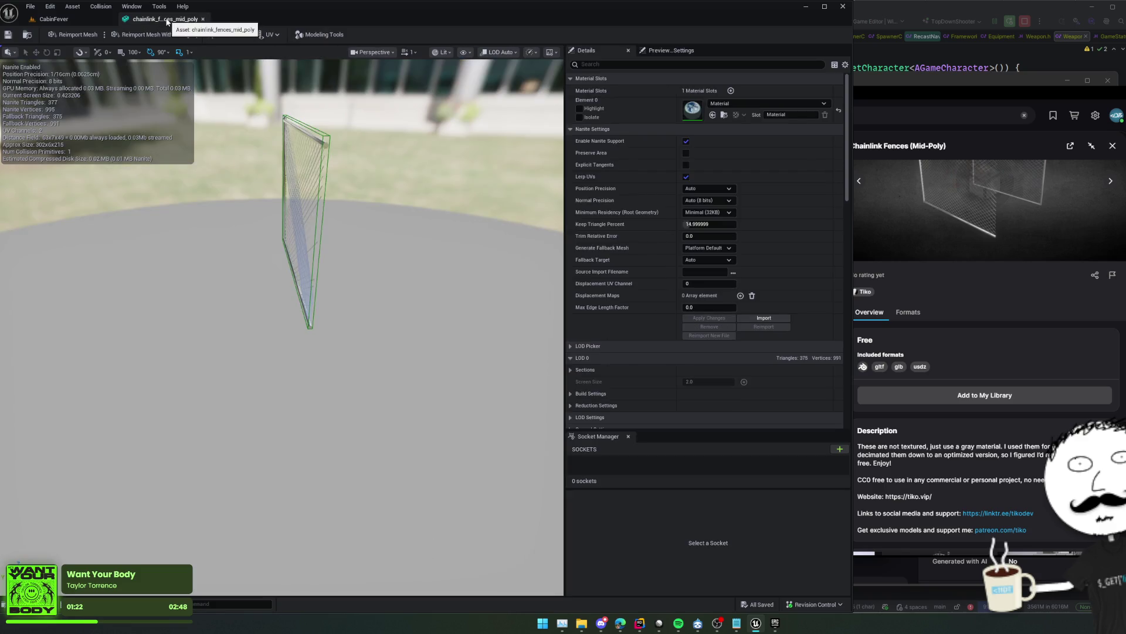
pyautogui.click(53, 18)
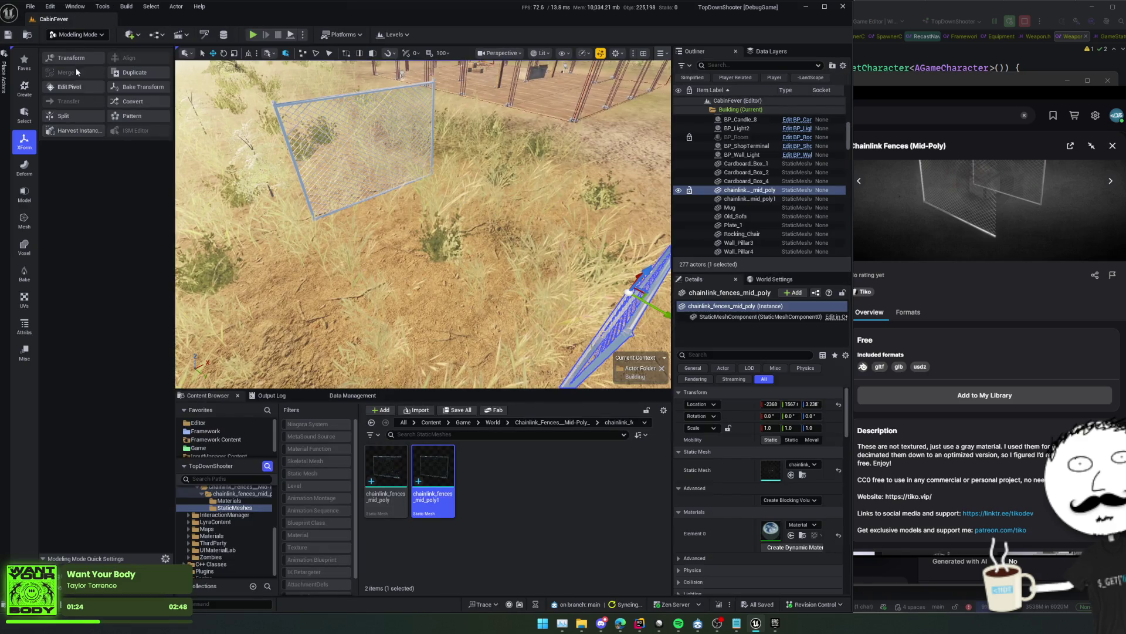
# Switch to Selection Mode and select and frame the left chainlink fence
pyautogui.click(77, 35)
pyautogui.click(76, 50)
pyautogui.press('f')
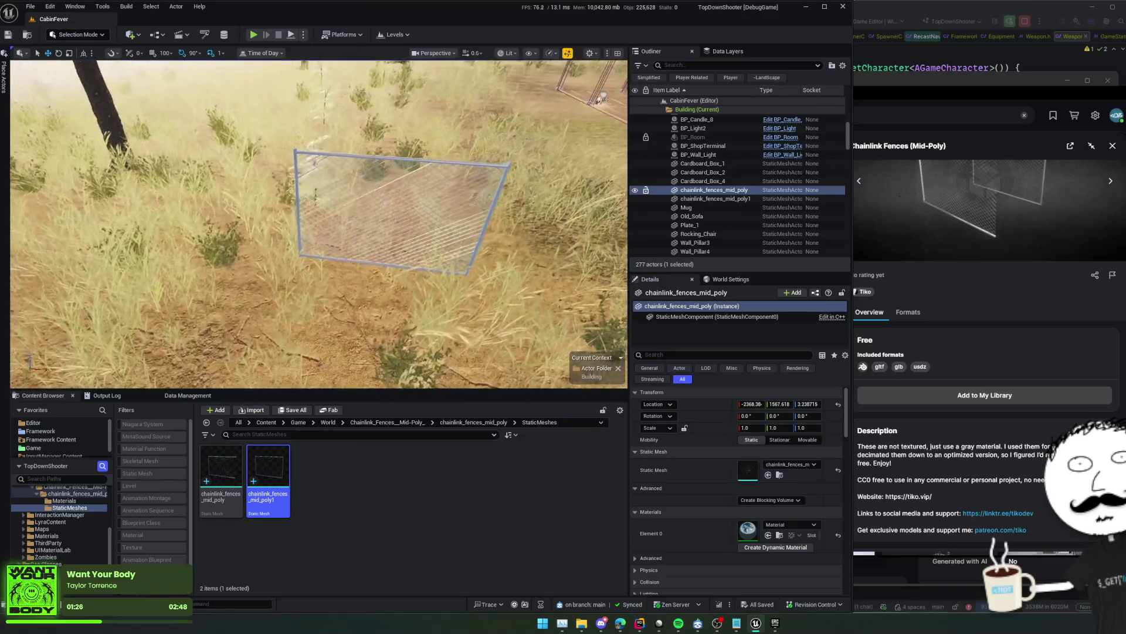
pyautogui.press('Escape')
pyautogui.scroll(-5, 318, 224)
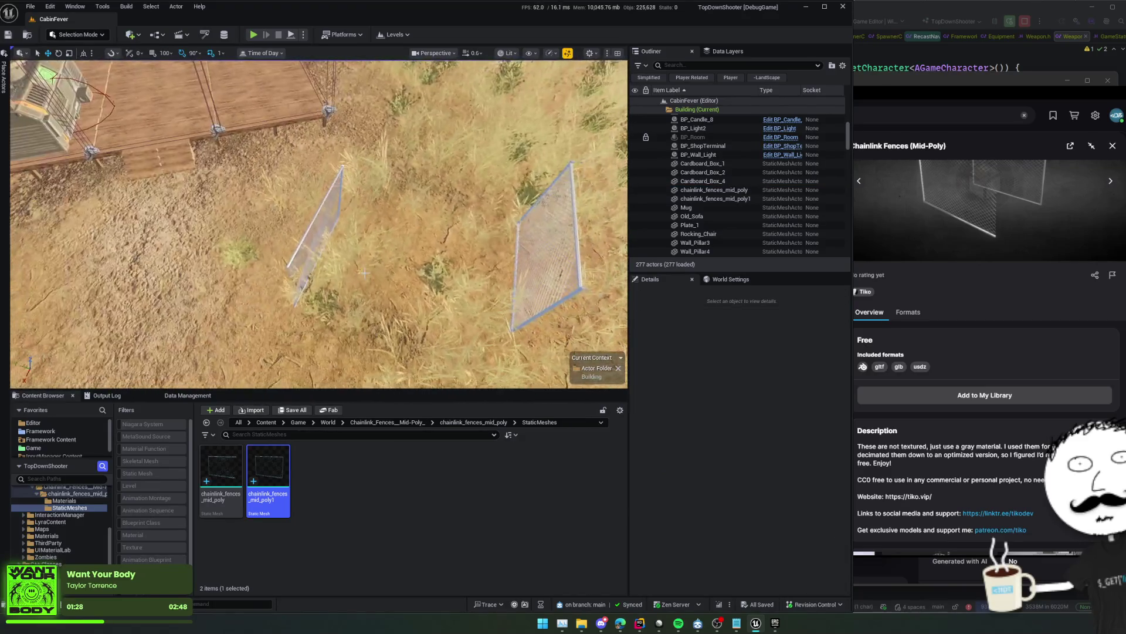
pyautogui.click(305, 247)
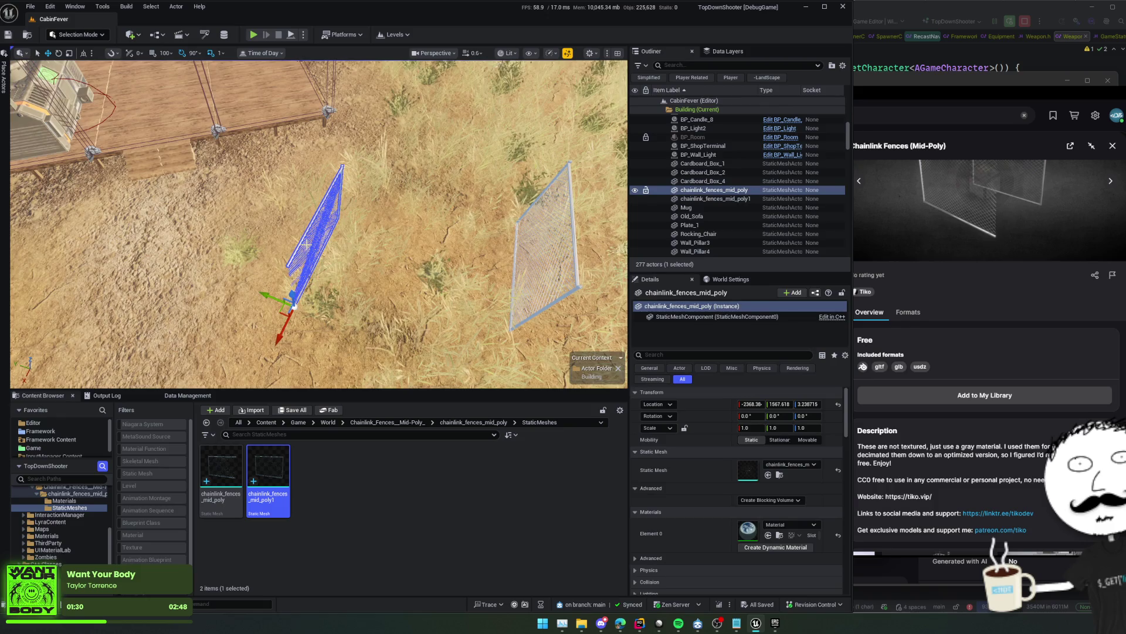
pyautogui.press('f')
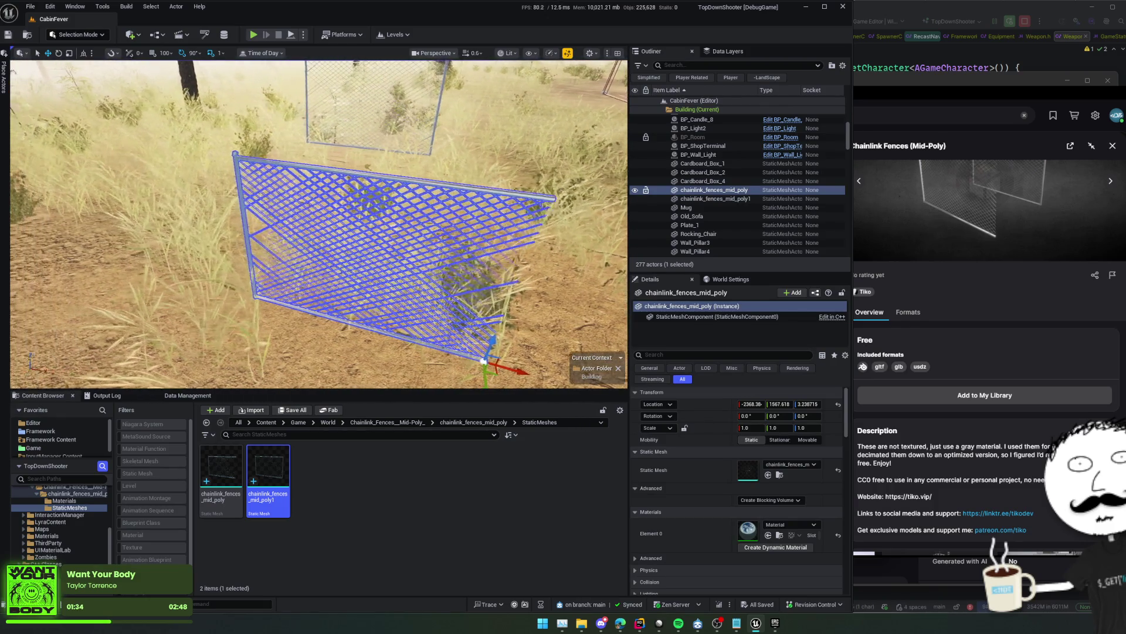
# Rename the first fence mesh asset to SM_ChainLinkFence_Side
pyautogui.click(207, 451)
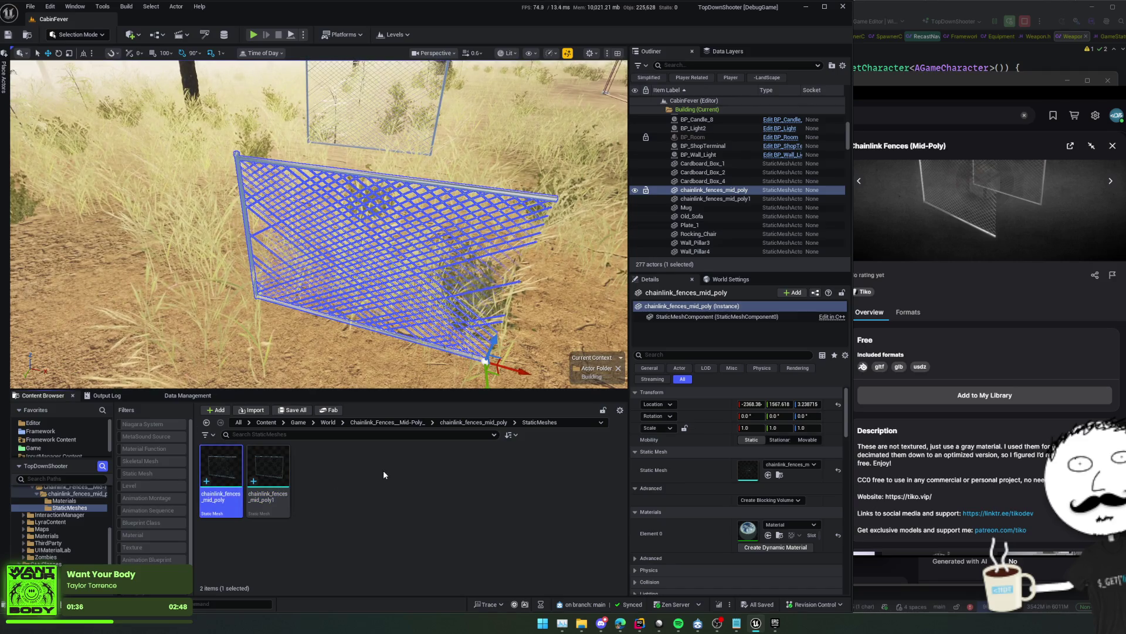
pyautogui.press('F2')
pyautogui.write('C')
pyautogui.press('Home')
pyautogui.write('SM_')
pyautogui.press('End')
pyautogui.write('ain')
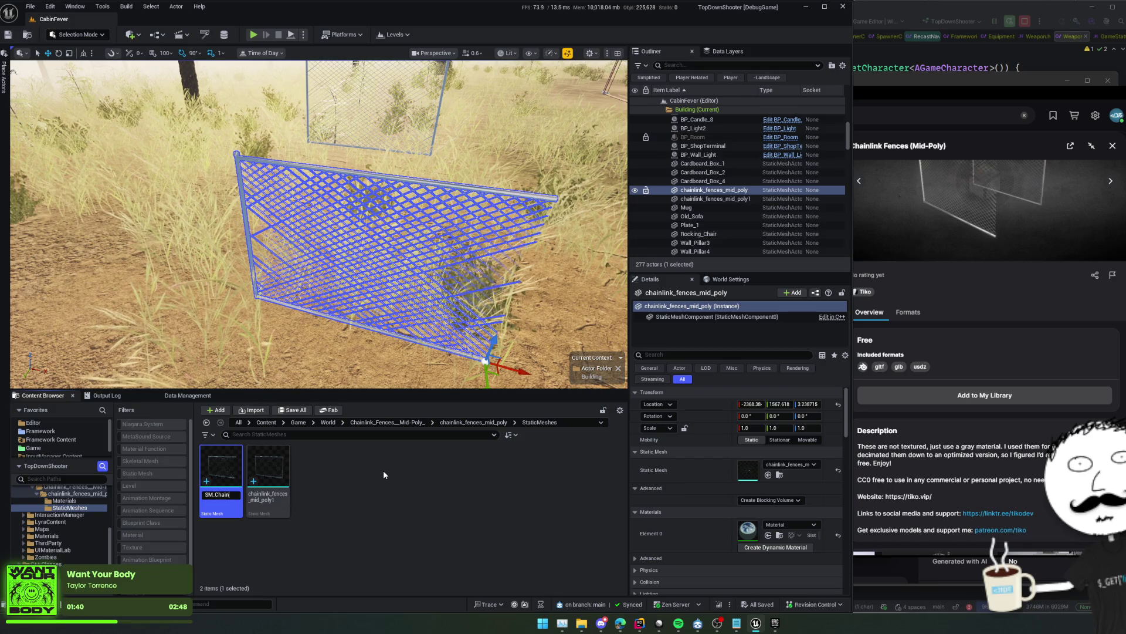
pyautogui.write('LinkFence_')
pyautogui.write('Side')
pyautogui.press('Return')
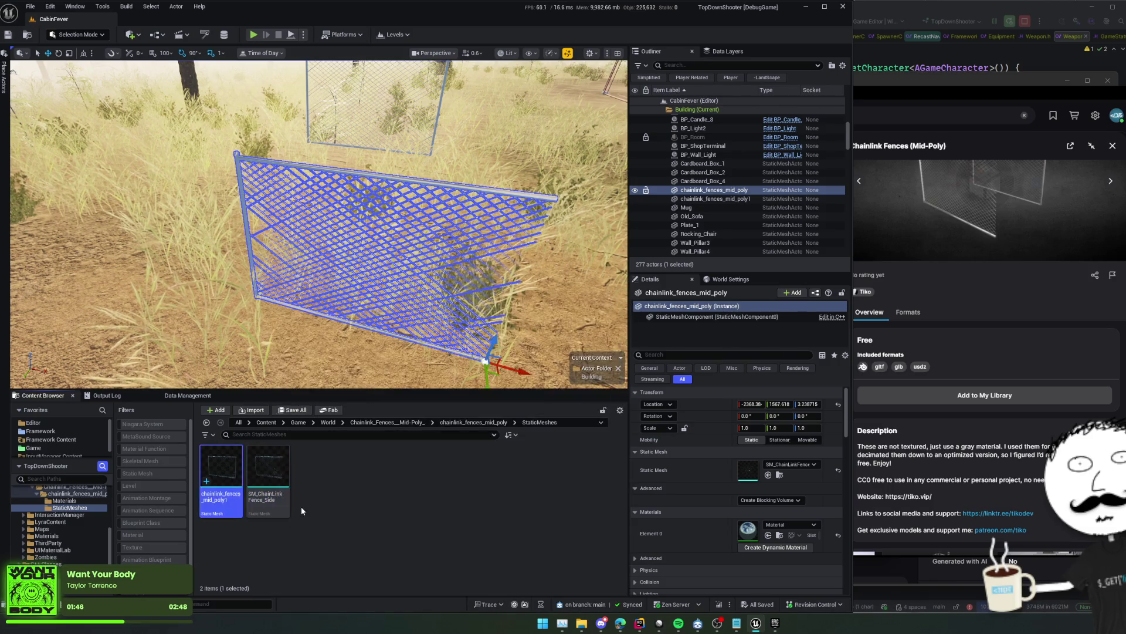
# Rename the other fence mesh asset to SM_ChainLinkFence_Full
pyautogui.press('F2')
pyautogui.write('SM_ChainL')
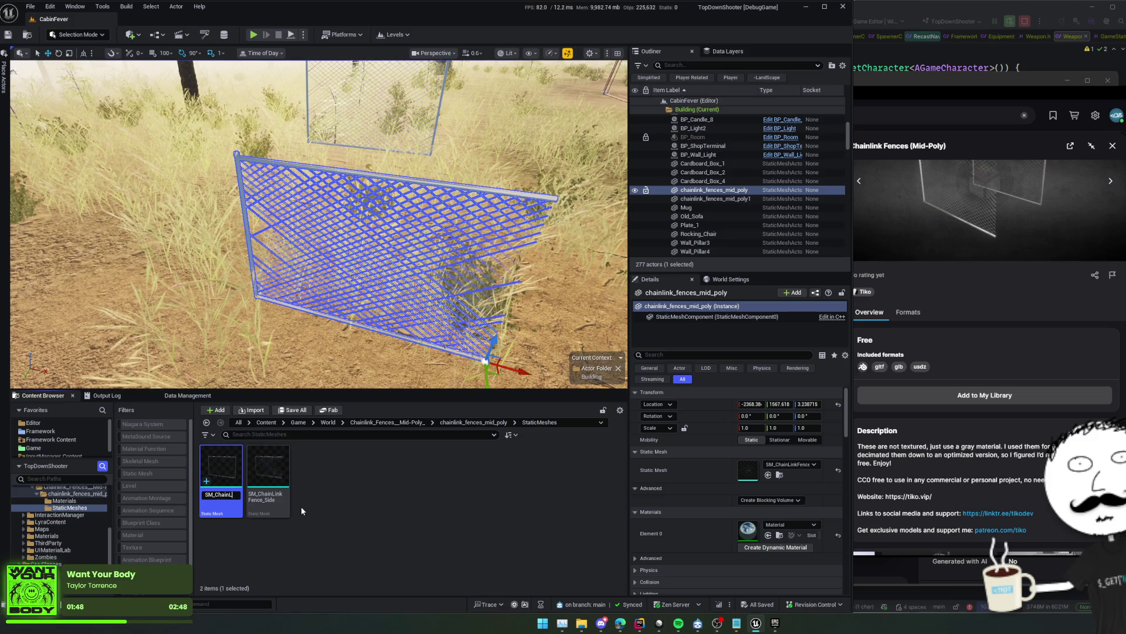
pyautogui.write('inkFence_F')
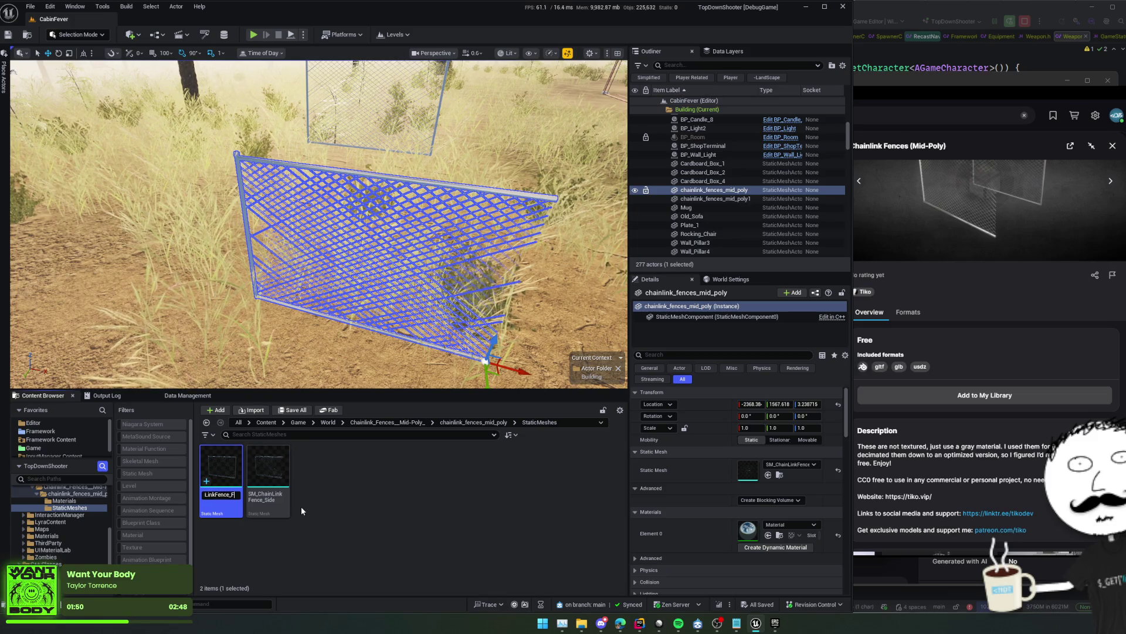
pyautogui.write('ull')
pyautogui.press('Return')
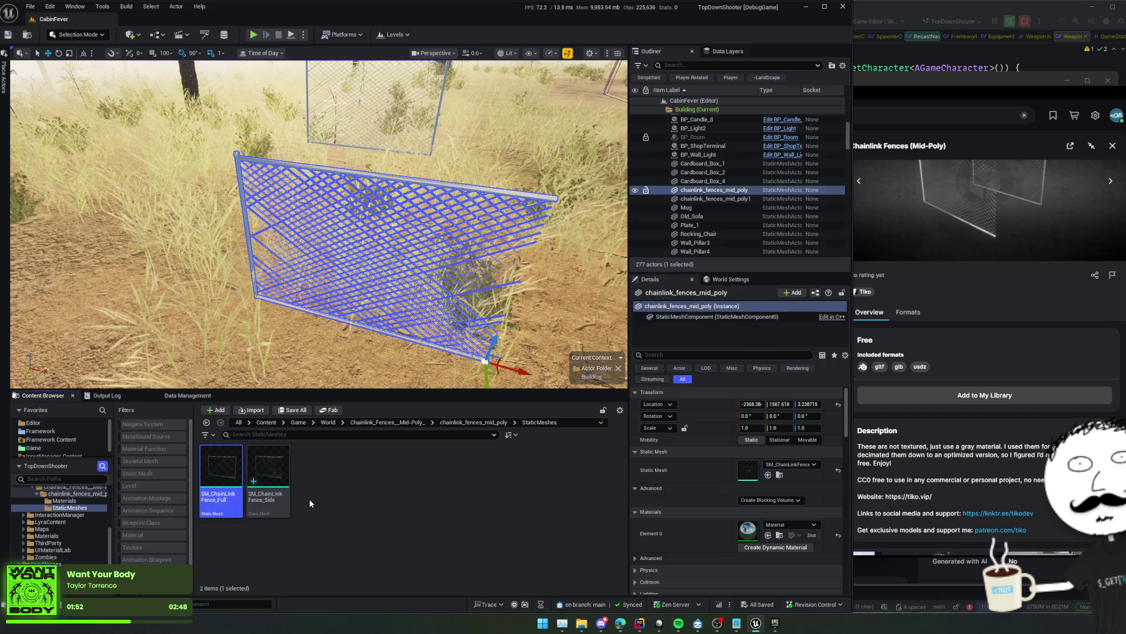
pyautogui.moveTo(405, 272)
pyautogui.mouseDown()
pyautogui.moveTo(422, 364)
pyautogui.moveTo(355, 299)
pyautogui.moveTo(390, 282)
pyautogui.mouseUp()
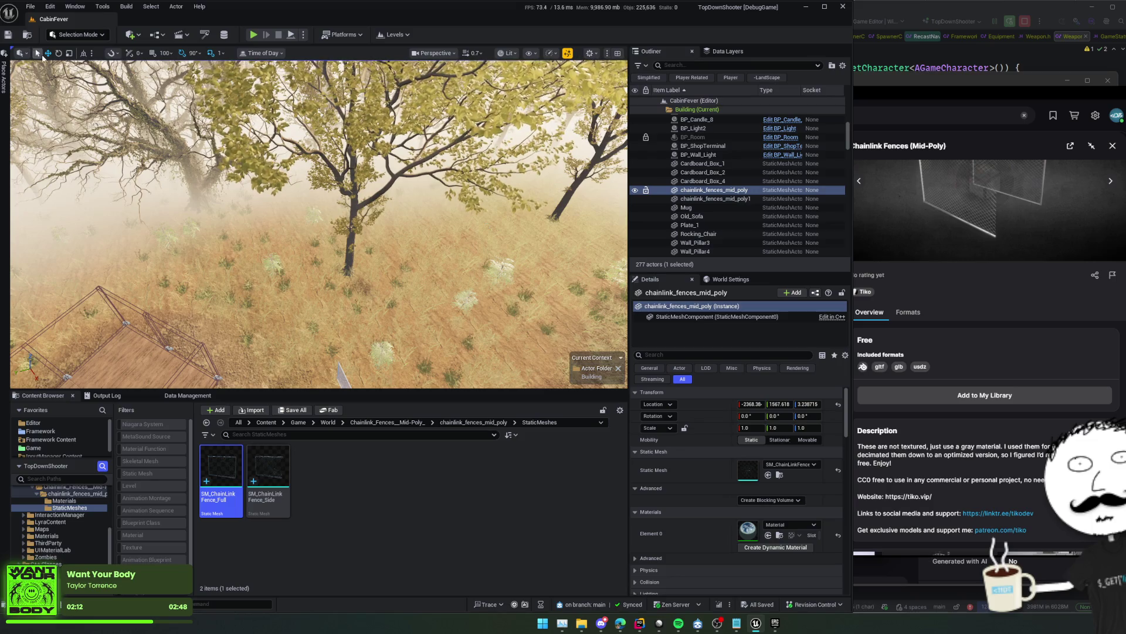
# Place a Spline Mesh Actor found by searching 'spl' and drop it onto the ground
pyautogui.click(5, 82)
pyautogui.write('spl')
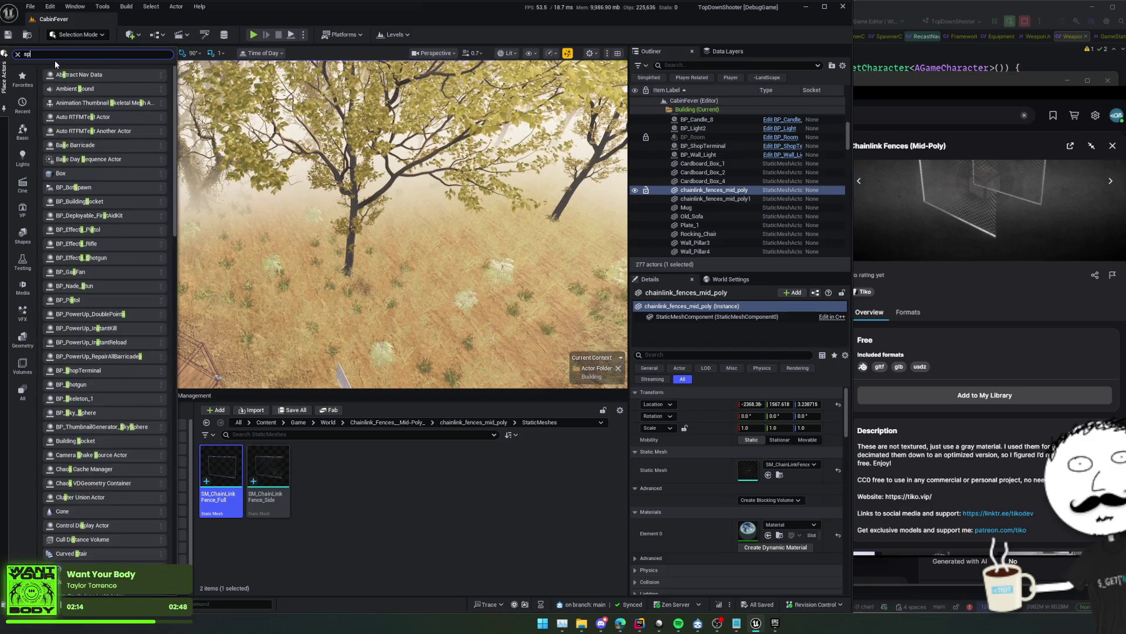
pyautogui.moveTo(78, 89); pyautogui.dragTo(351, 301)
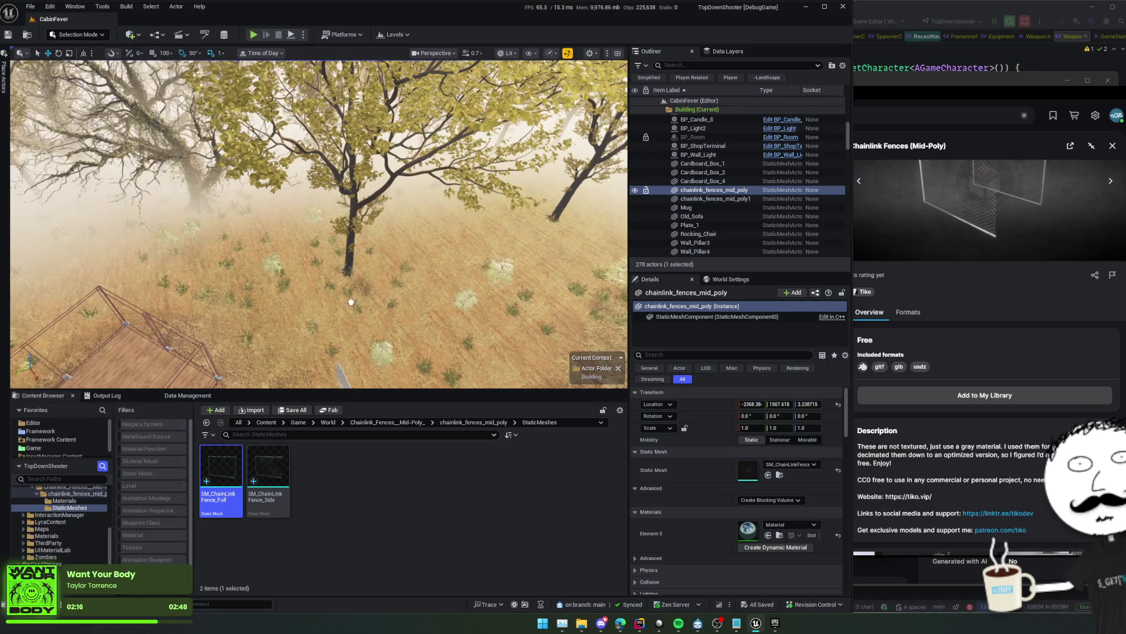
pyautogui.press('f')
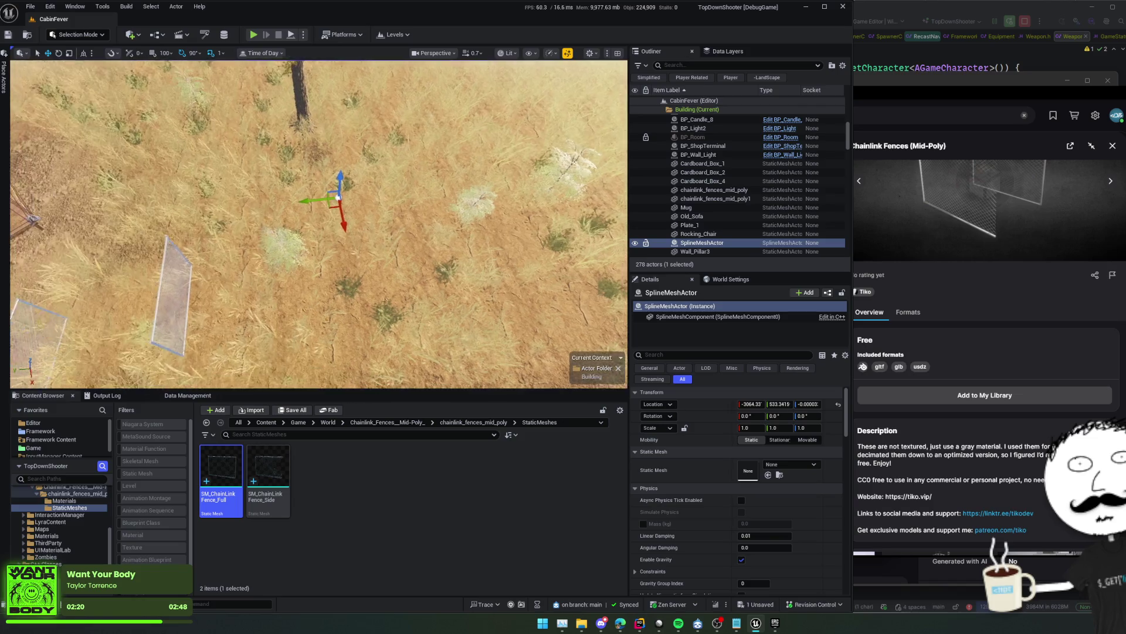
pyautogui.press('End')
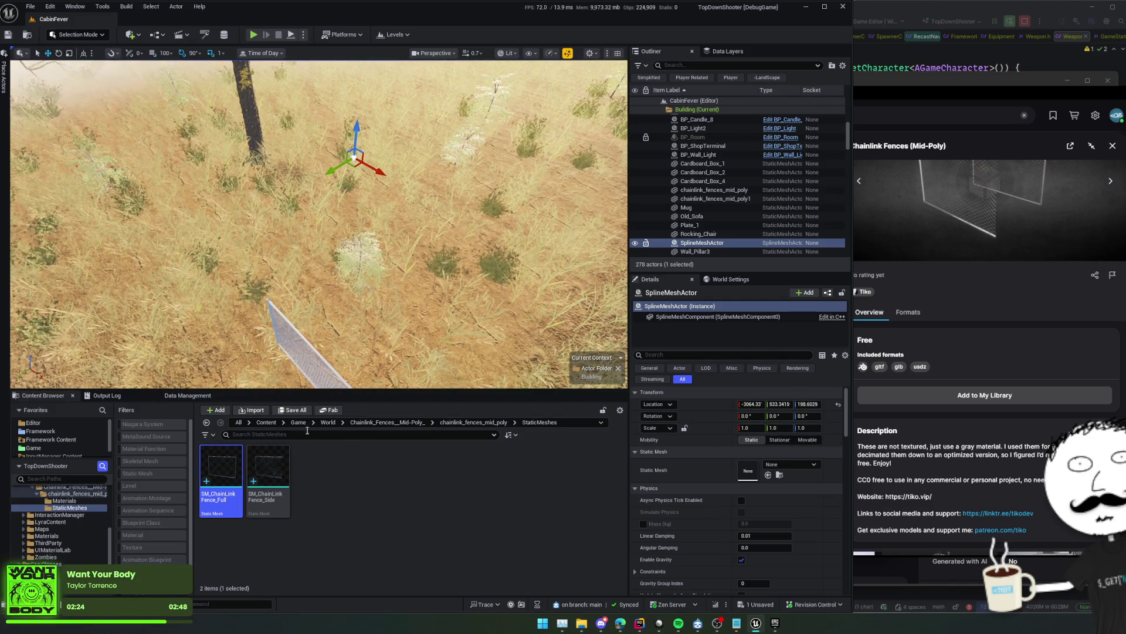
# Assign SM_ChainLinkFence_Side as its Static Mesh and collapse the Physics, Collision, Lighting, Rendering, and HLOD categories
pyautogui.moveTo(268, 476)
pyautogui.mouseDown()
pyautogui.moveTo(383, 517)
pyautogui.moveTo(711, 475)
pyautogui.moveTo(623, 538)
pyautogui.moveTo(756, 487)
pyautogui.moveTo(751, 473)
pyautogui.mouseUp()
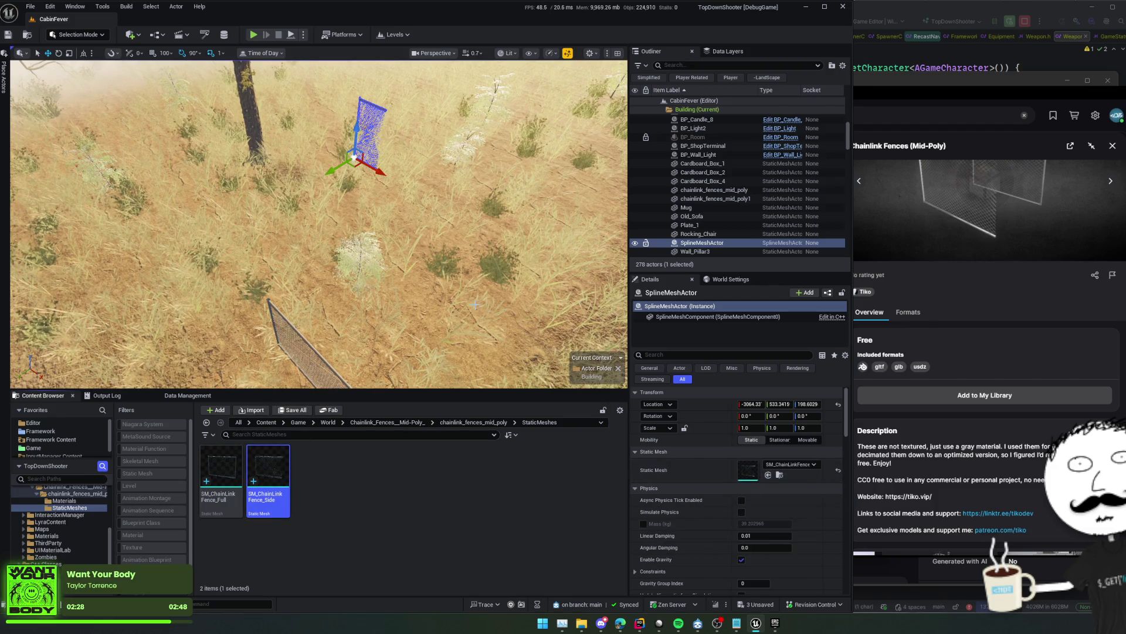
pyautogui.scroll(-3, 717, 487)
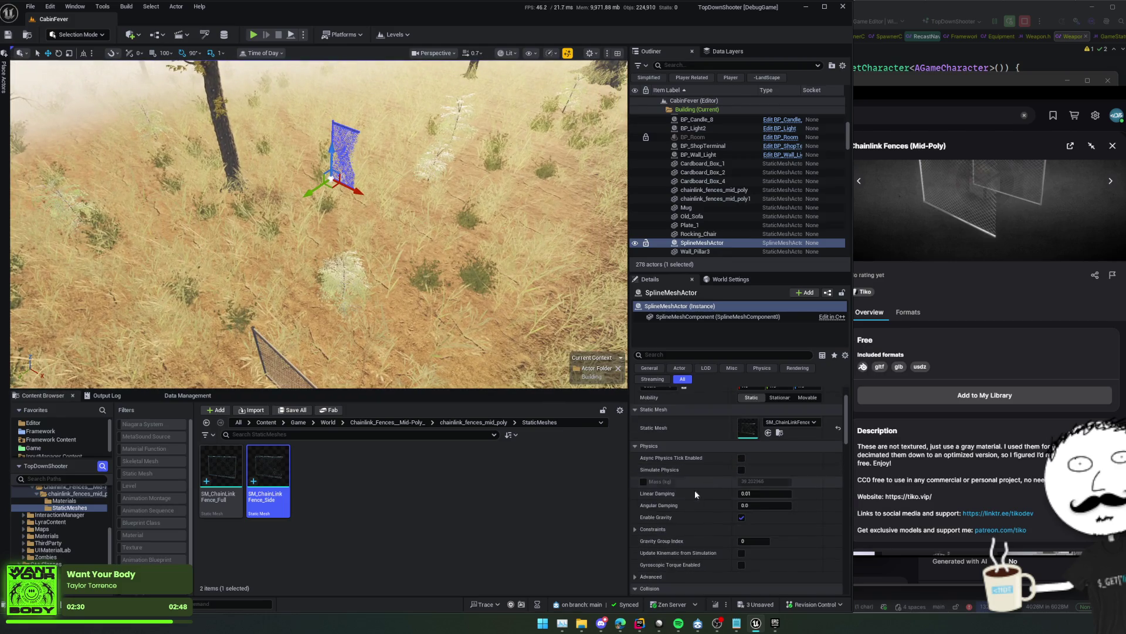
pyautogui.click(657, 447)
pyautogui.click(668, 459)
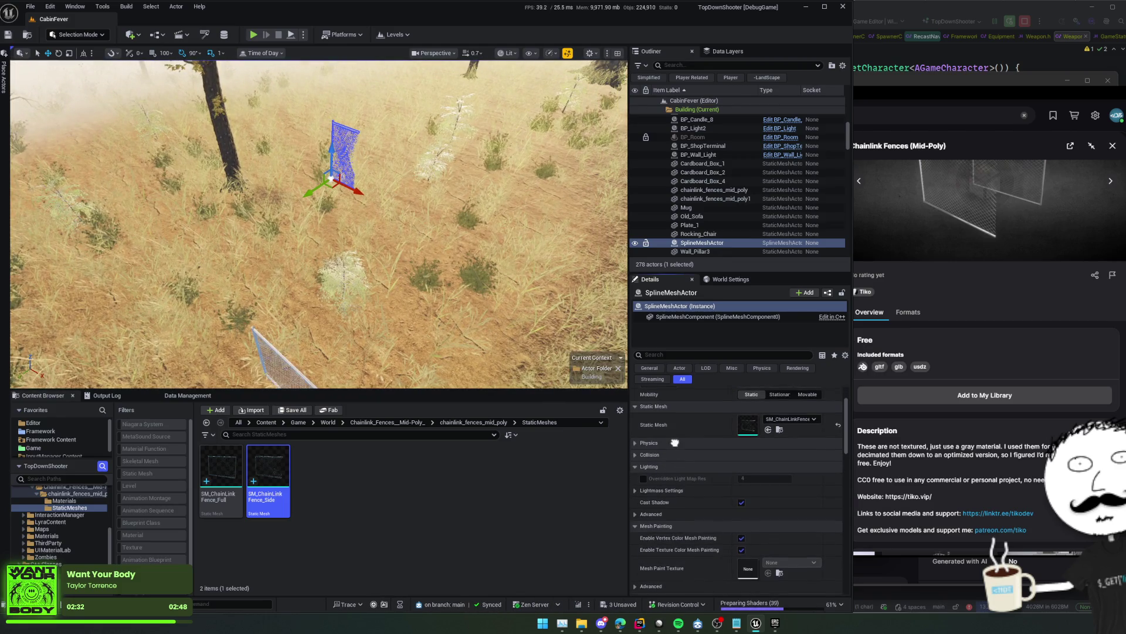
pyautogui.click(665, 463)
pyautogui.click(675, 480)
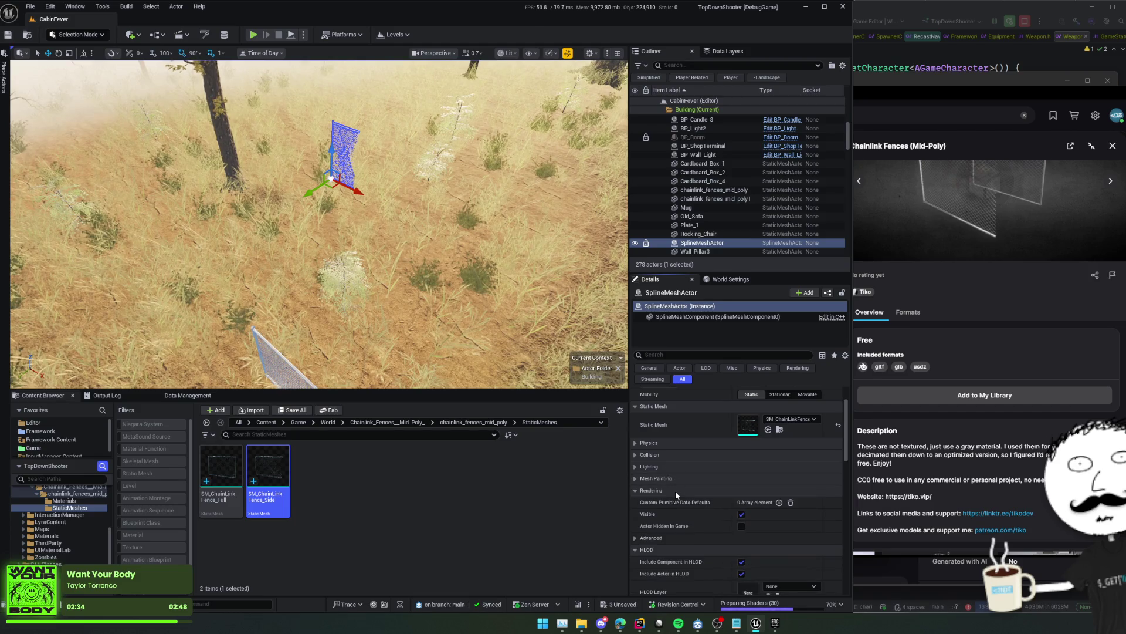
pyautogui.click(675, 490)
pyautogui.scroll(-1, 675, 491)
pyautogui.click(671, 485)
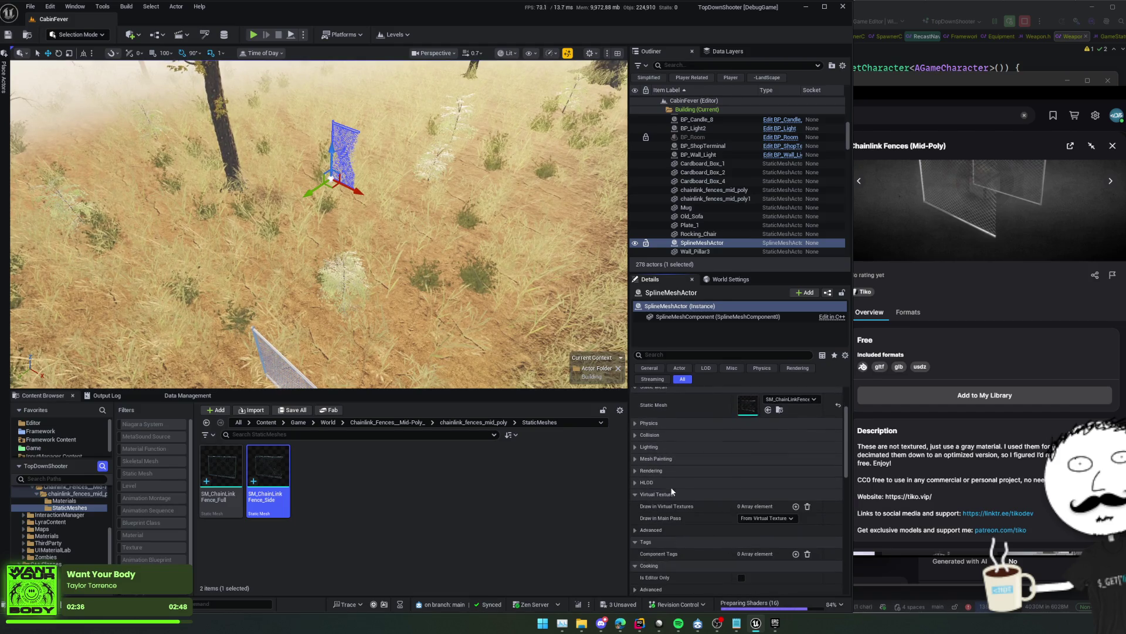
pyautogui.scroll(-4, 667, 519)
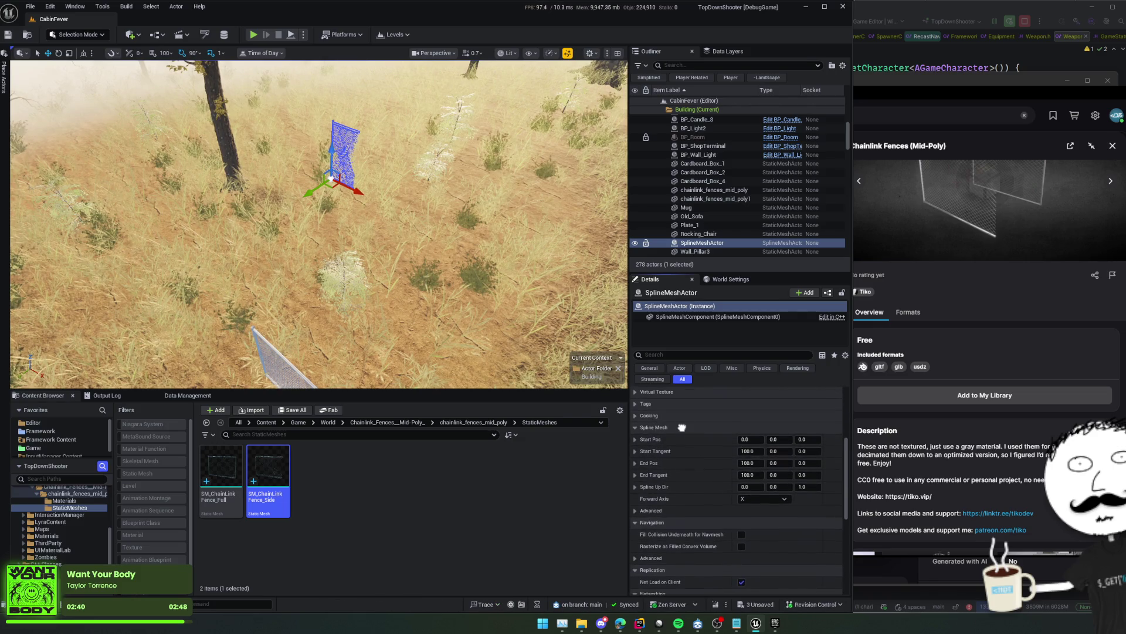
# Experiment with the spline mesh's End Pos and end tangent values in Details
pyautogui.moveTo(748, 463); pyautogui.dragTo(863, 463)
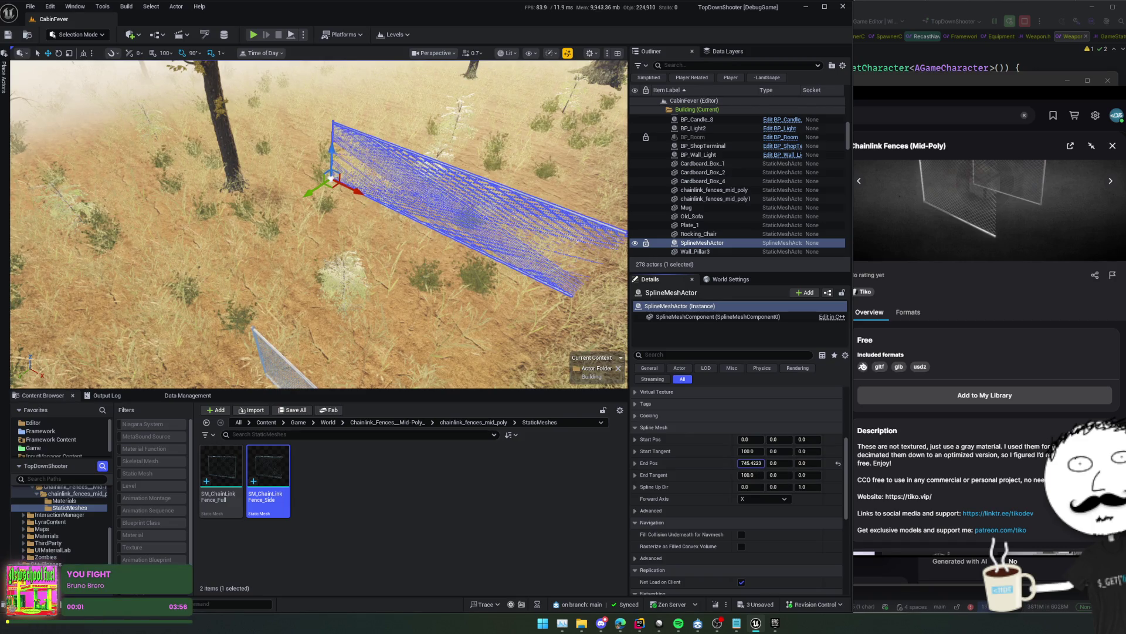
pyautogui.press('w')
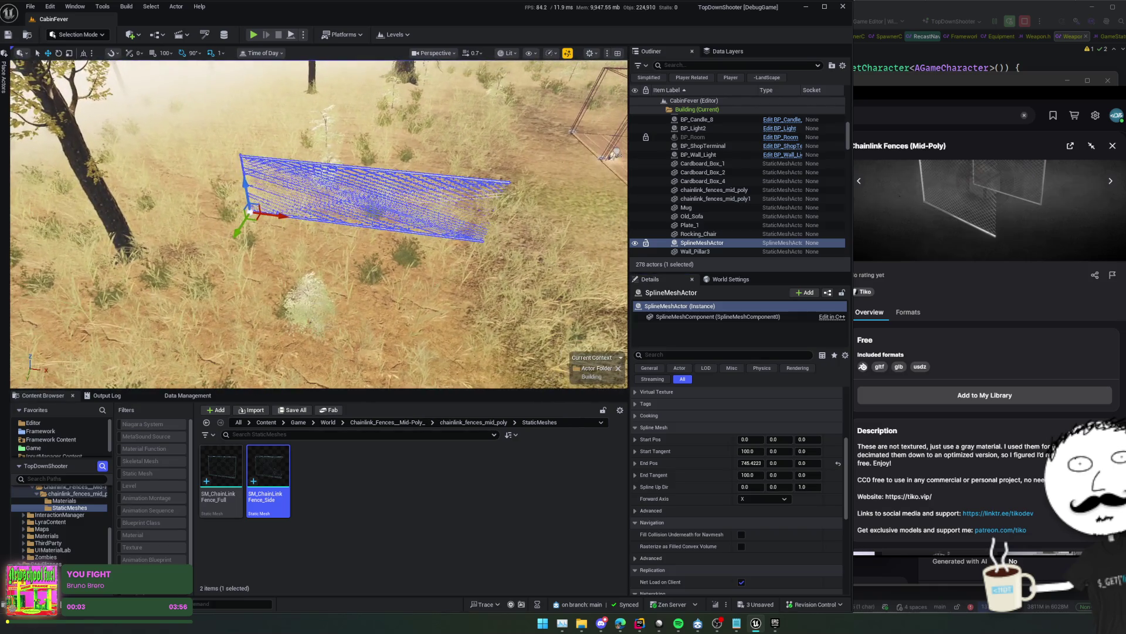
pyautogui.press('w')
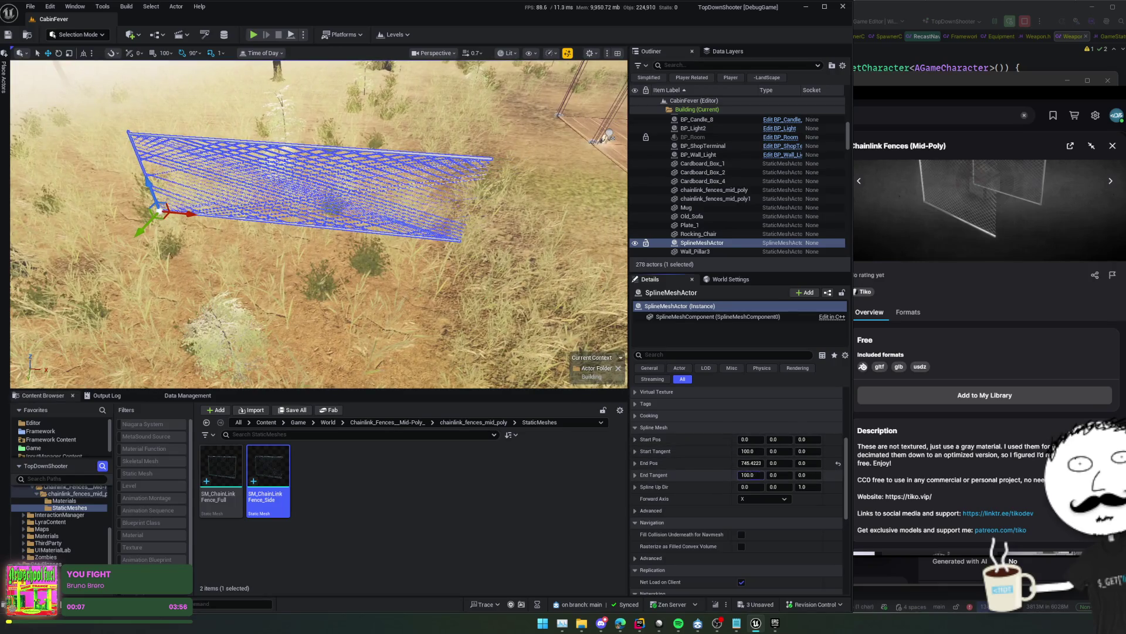
pyautogui.moveTo(751, 475); pyautogui.dragTo(834, 474)
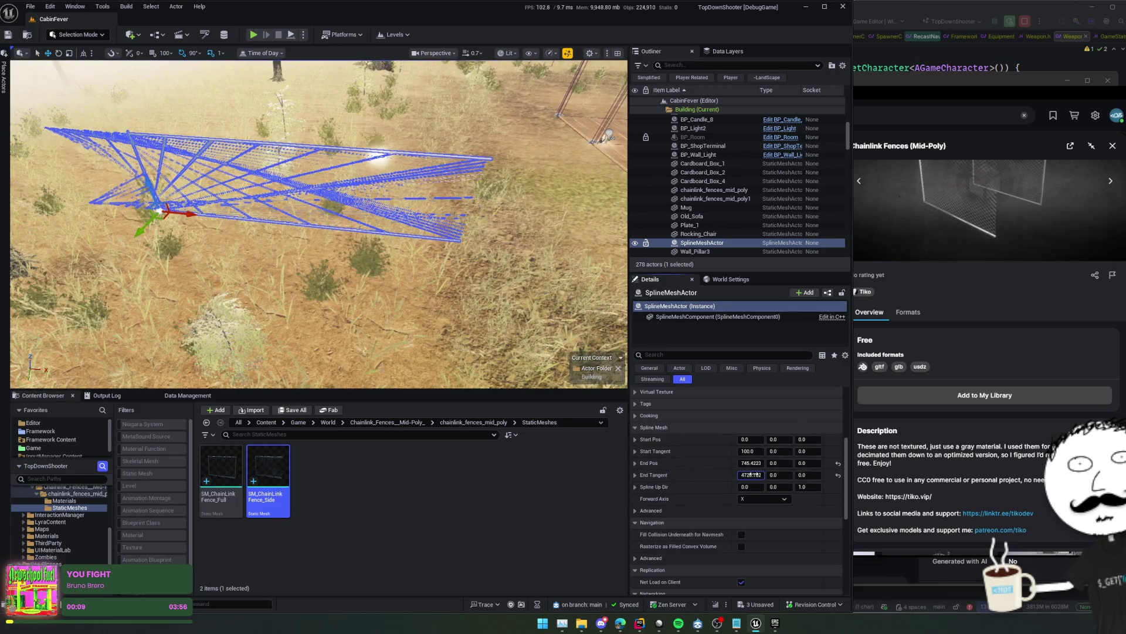
pyautogui.hotkey('ctrl', 'z')
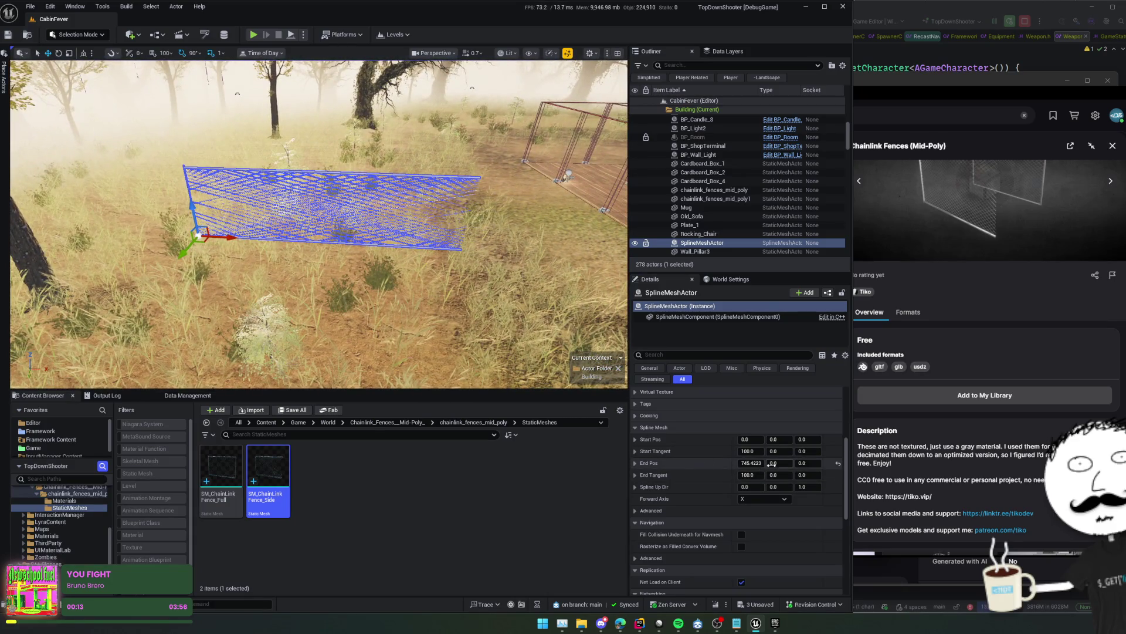
pyautogui.moveTo(780, 464); pyautogui.dragTo(821, 464)
# Reset End Pos to 100, 0, 0, review the advanced Spline Mesh settings, and save
pyautogui.click(838, 463)
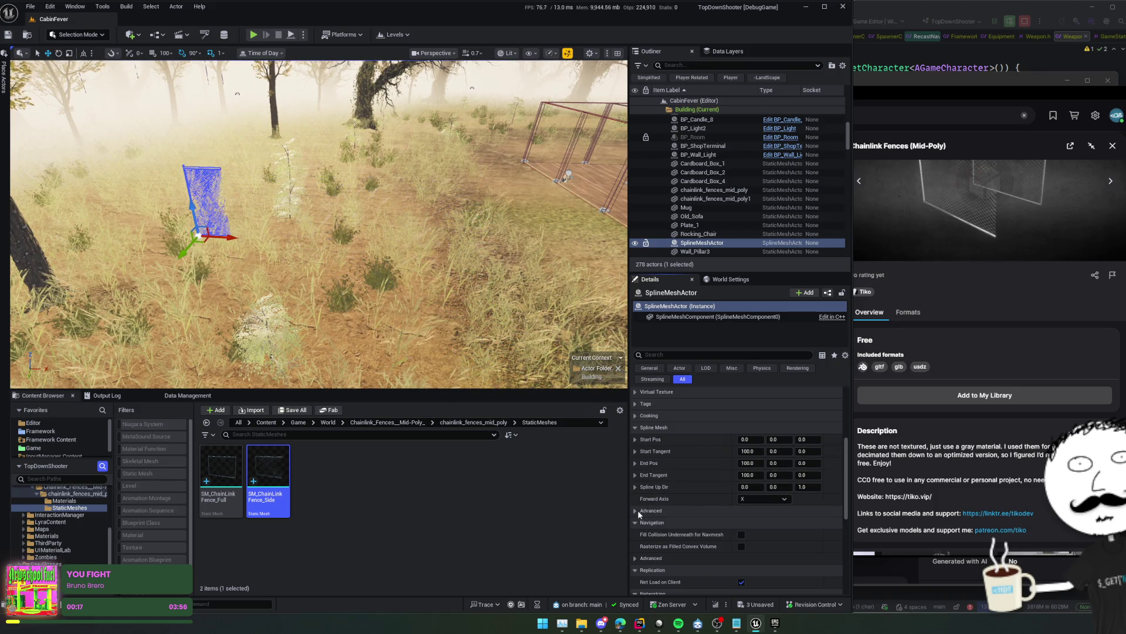
pyautogui.click(635, 510)
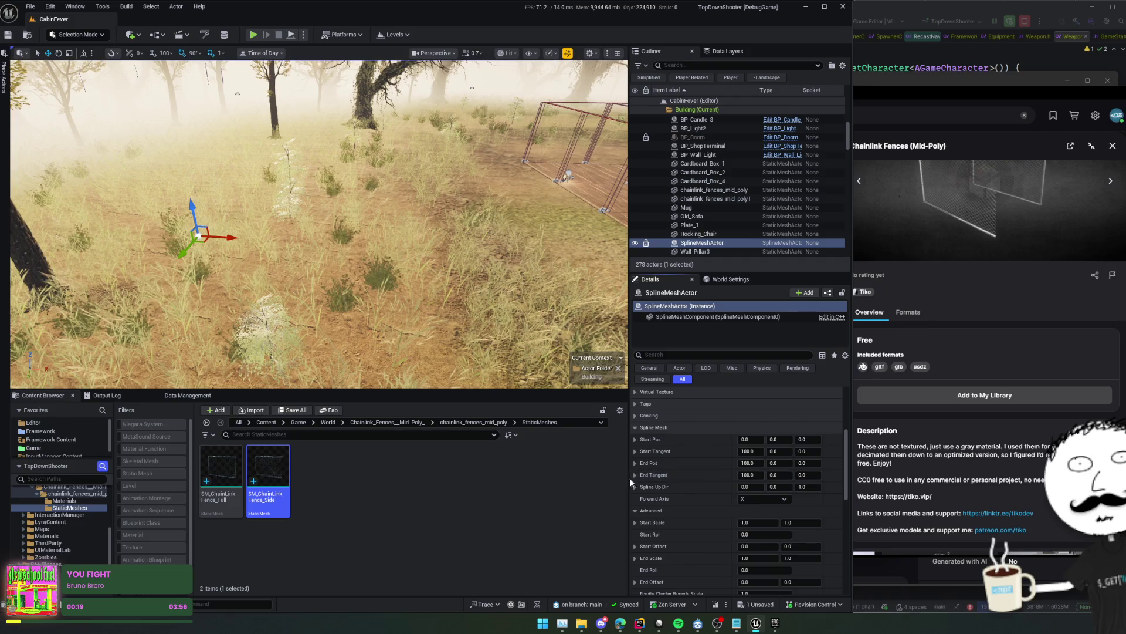
pyautogui.scroll(-3, 718, 505)
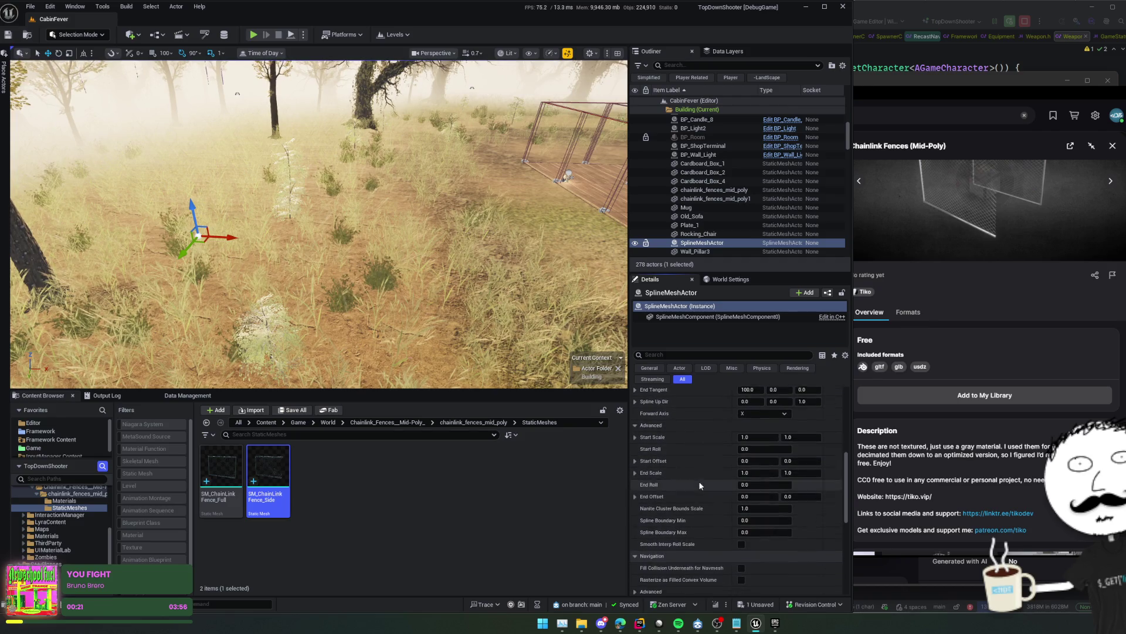
pyautogui.scroll(-1, 686, 467)
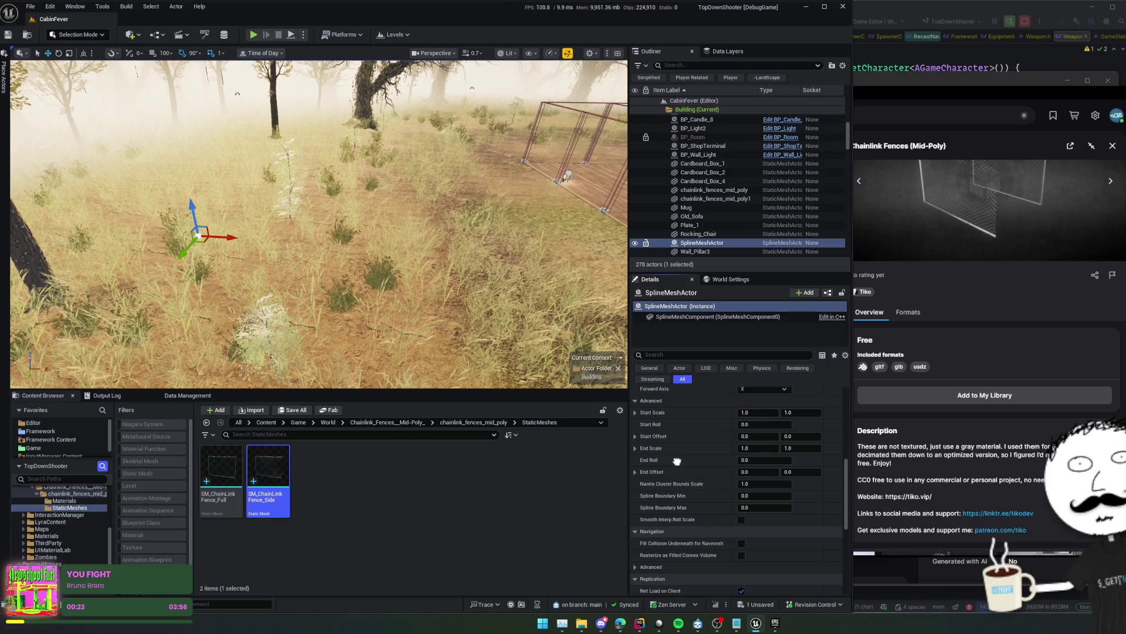
pyautogui.scroll(-5, 678, 461)
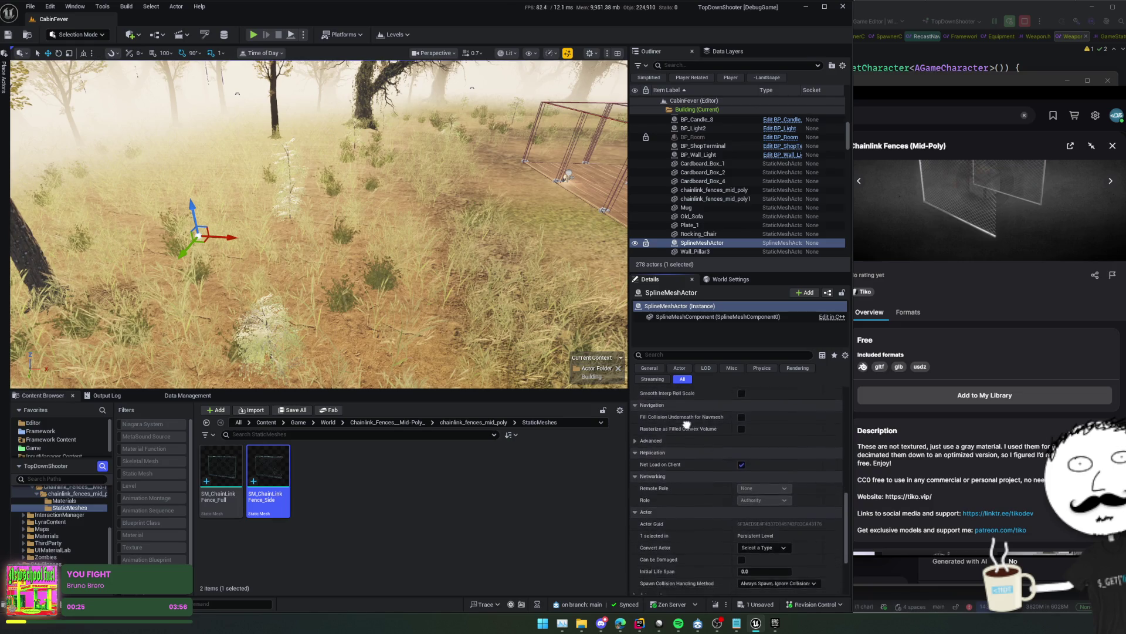
pyautogui.scroll(-2, 702, 456)
pyautogui.scroll(8, 695, 454)
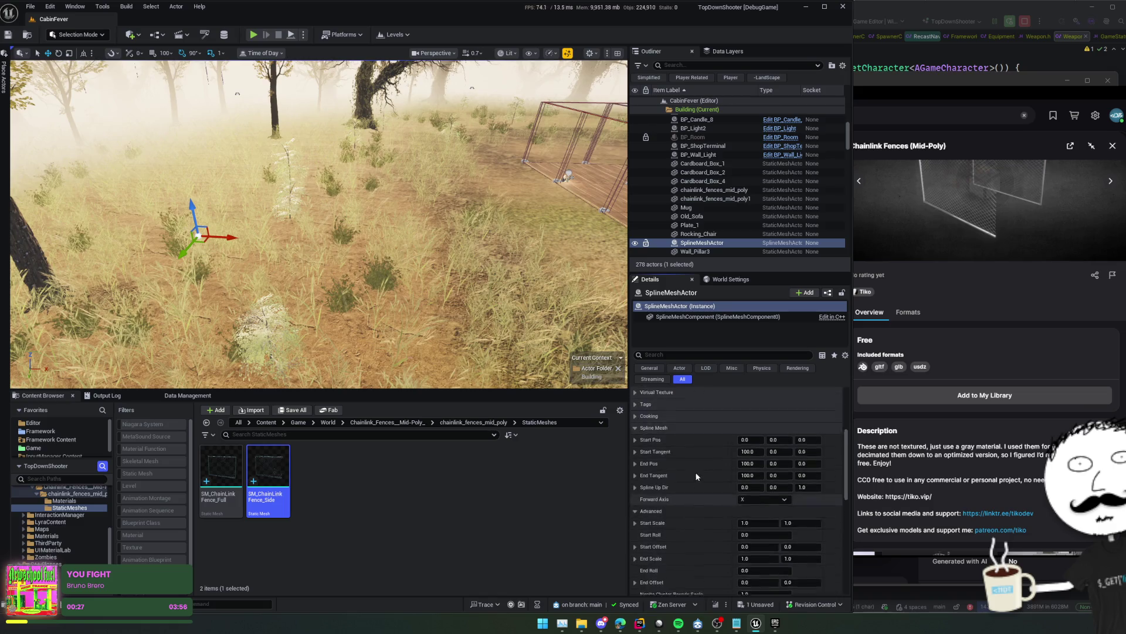
pyautogui.scroll(3, 696, 477)
pyautogui.hotkey('ctrl', 's')
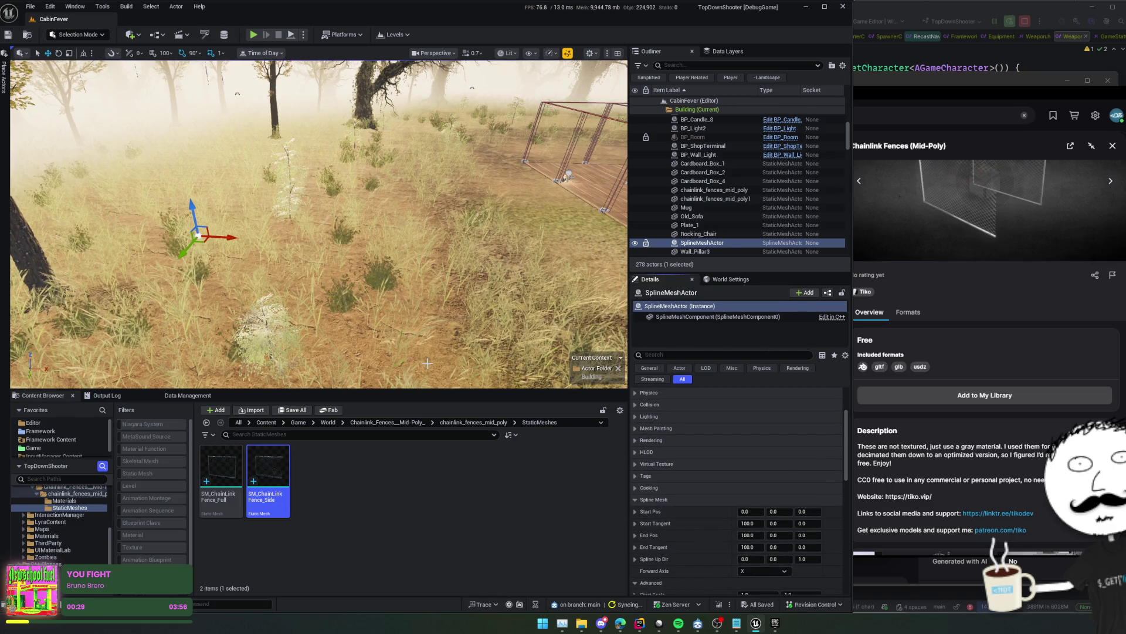
# Delete the SplineMeshActor from the CabinFever level and save the level
pyautogui.moveTo(413, 286); pyautogui.dragTo(451, 254)
pyautogui.press('Delete')
pyautogui.hotkey('ctrl', 's')
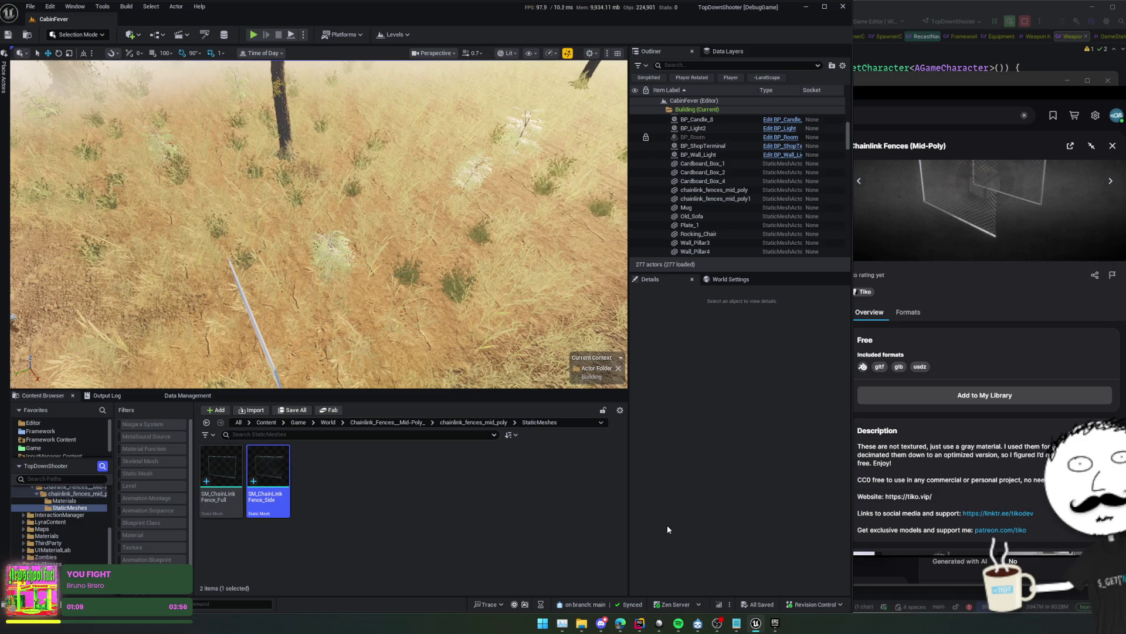
# Fly the viewport down to eye level to look over the placed chainlink fences
pyautogui.moveTo(375, 282); pyautogui.dragTo(375, 352)
pyautogui.moveTo(515, 391); pyautogui.dragTo(516, 483)
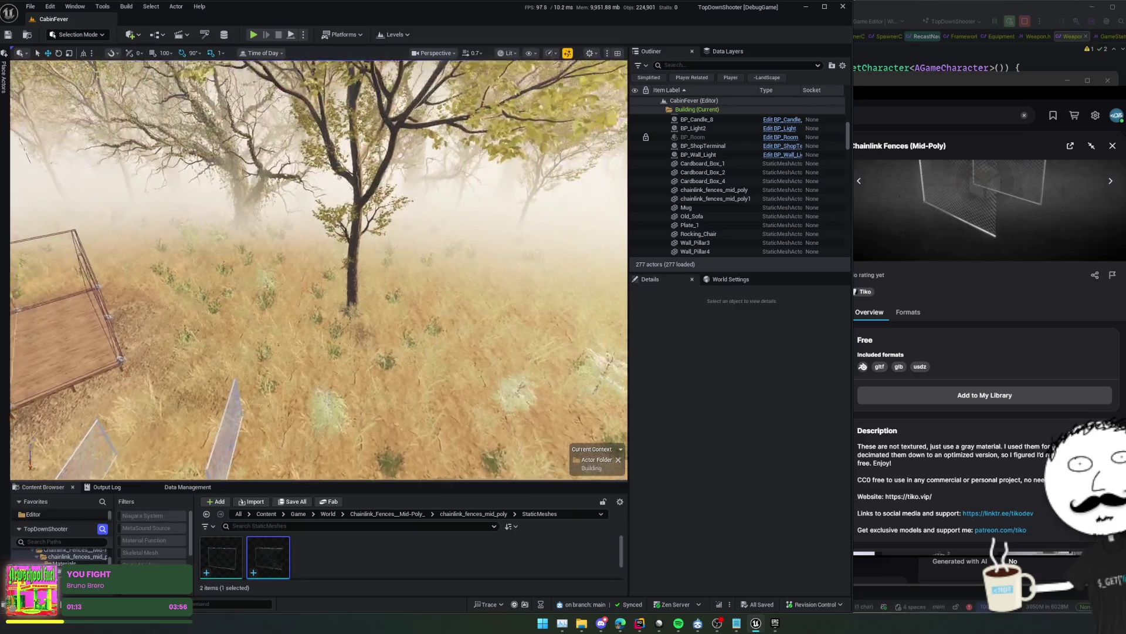
pyautogui.moveTo(506, 412); pyautogui.dragTo(506, 413)
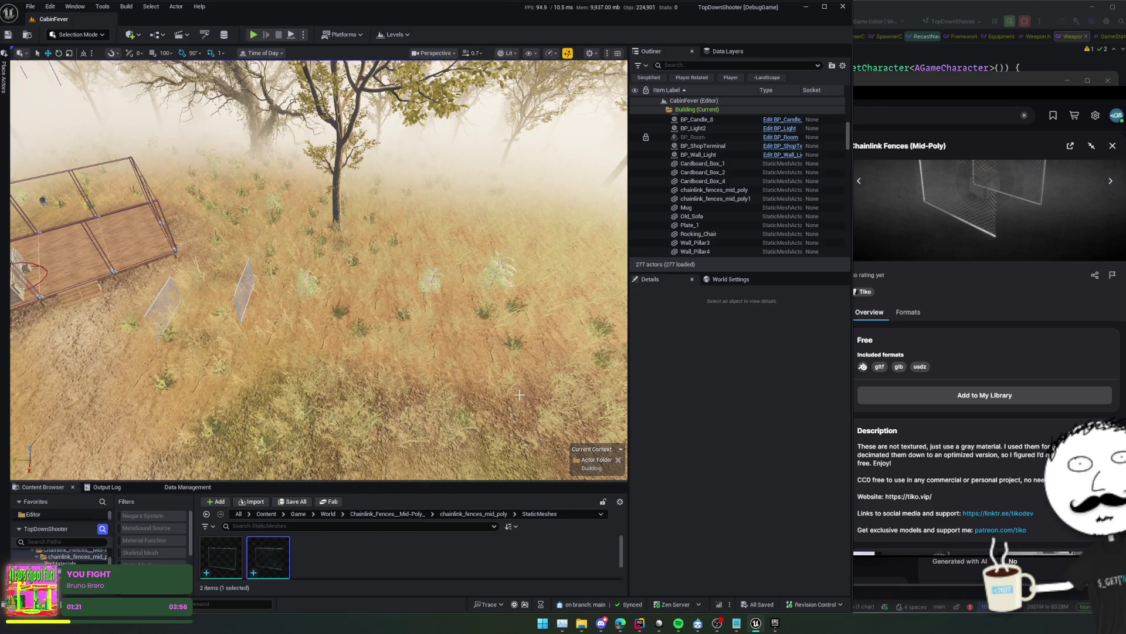
pyautogui.moveTo(520, 395); pyautogui.dragTo(519, 394)
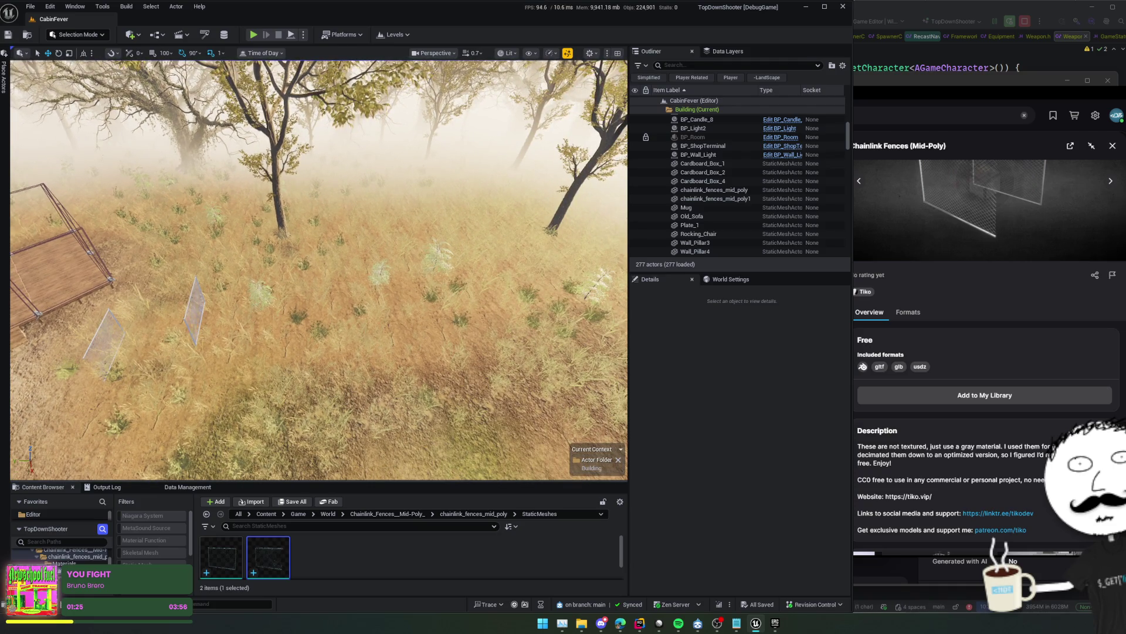
pyautogui.moveTo(475, 481); pyautogui.dragTo(475, 427)
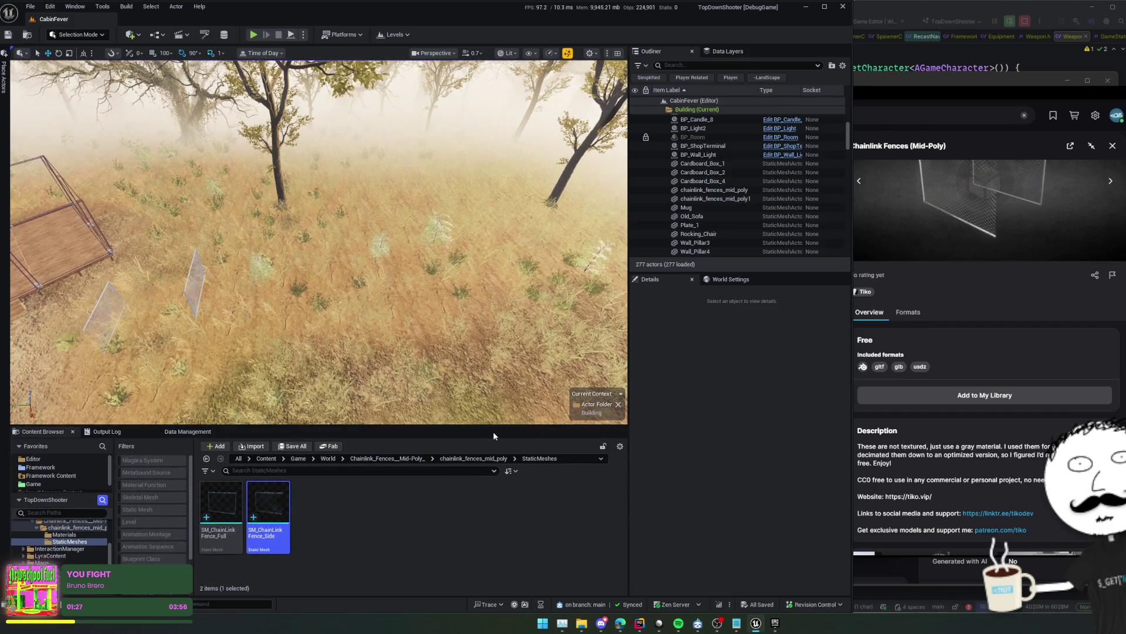
# Search the Place Actors panel for spline types, then close the panel
pyautogui.click(3, 88)
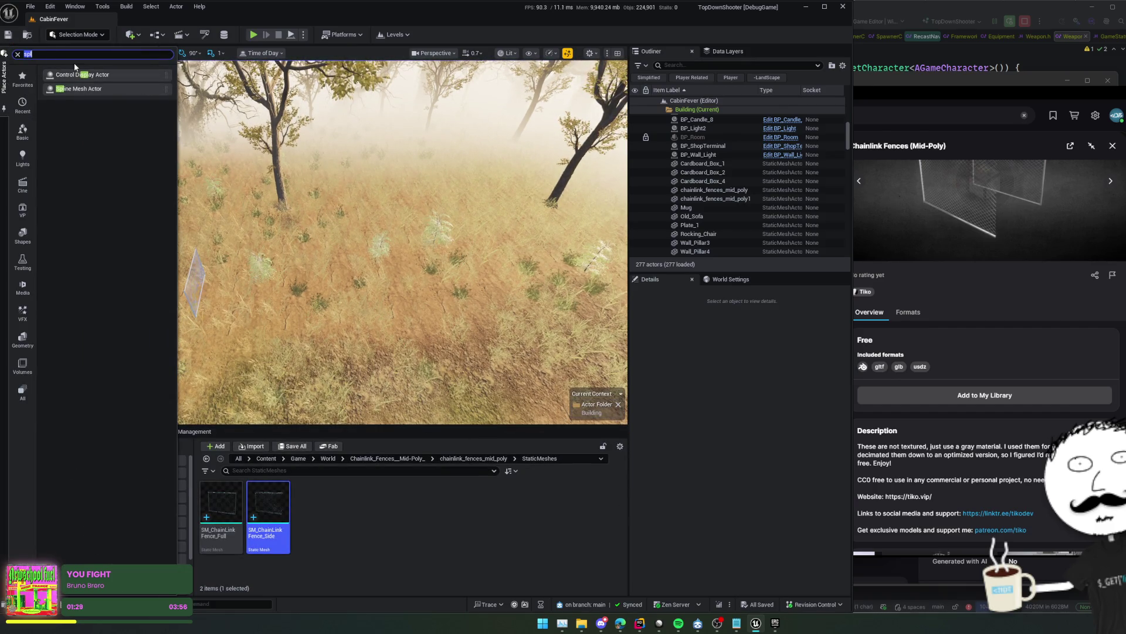
pyautogui.write('ine')
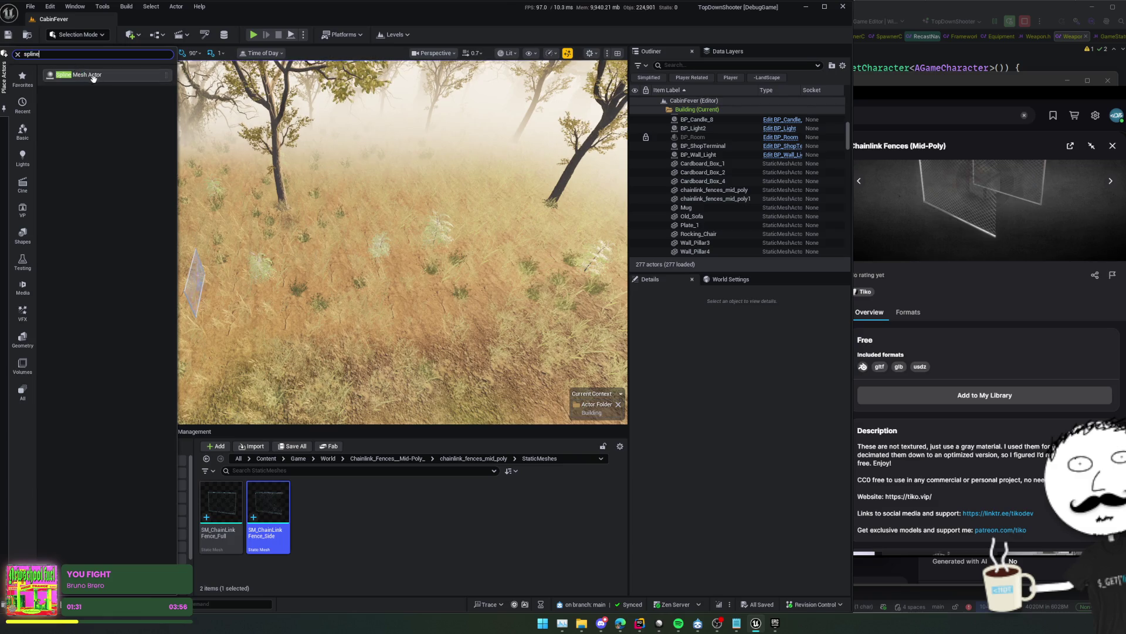
pyautogui.click(115, 149)
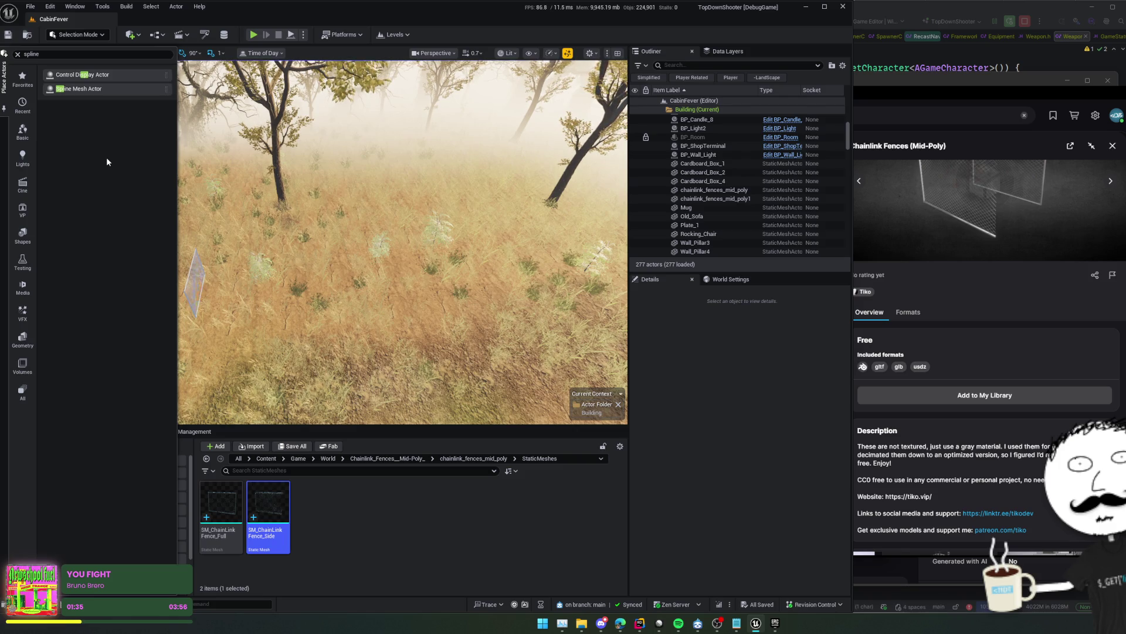
pyautogui.click(17, 54)
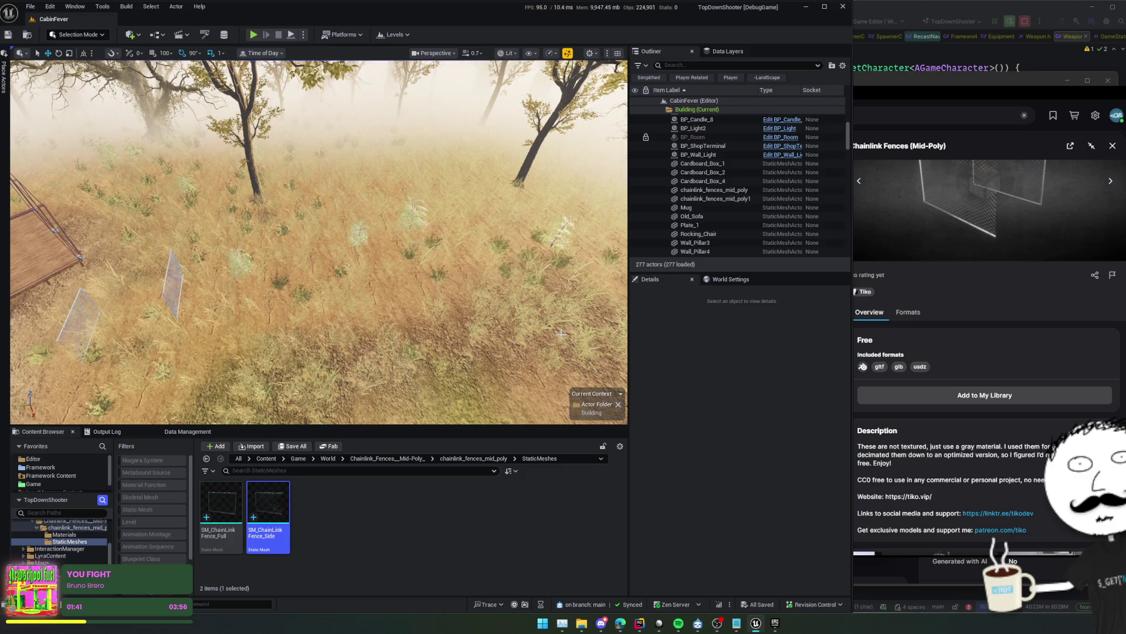
# In the World folder, create an Actor Blueprint named BP_SplinePlacer and open it
pyautogui.click(330, 458)
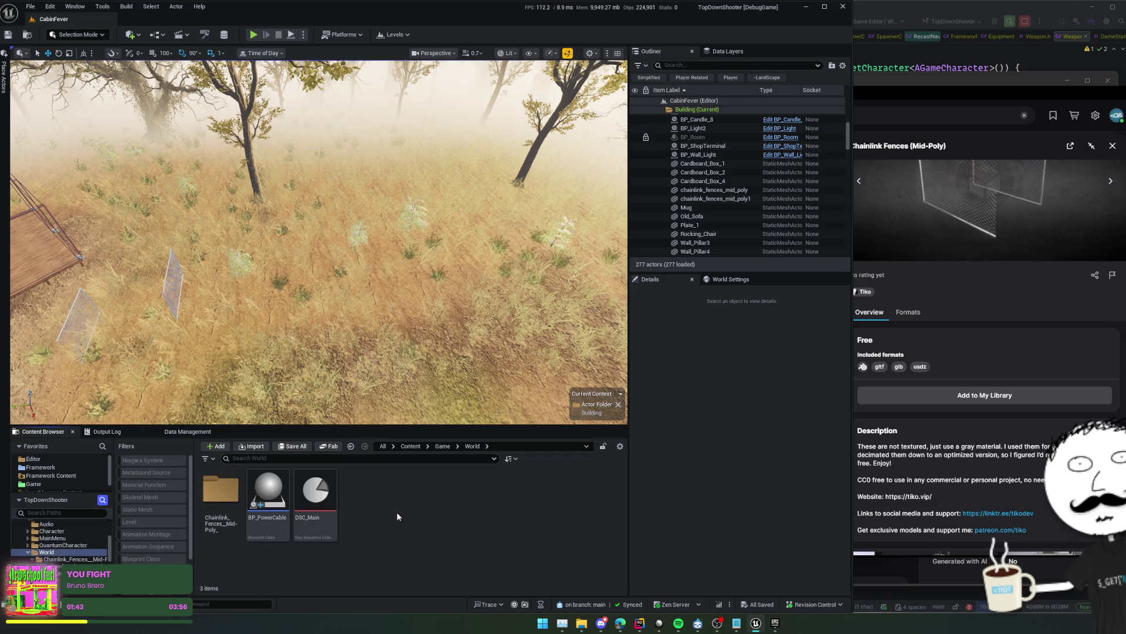
pyautogui.rightClick(443, 532)
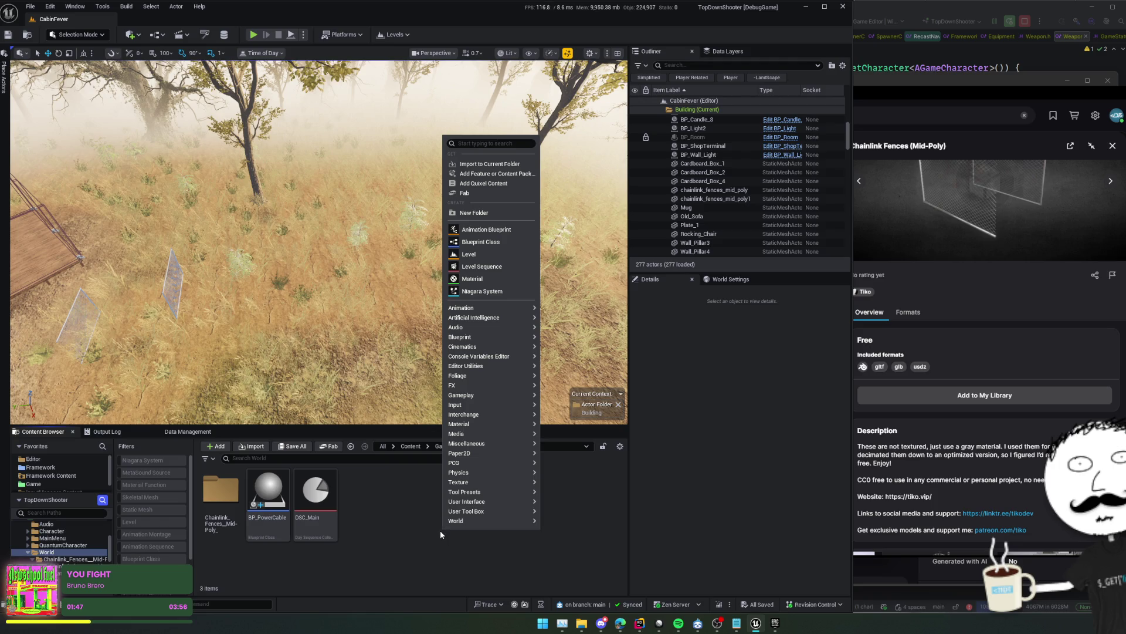
pyautogui.click(499, 242)
pyautogui.click(578, 398)
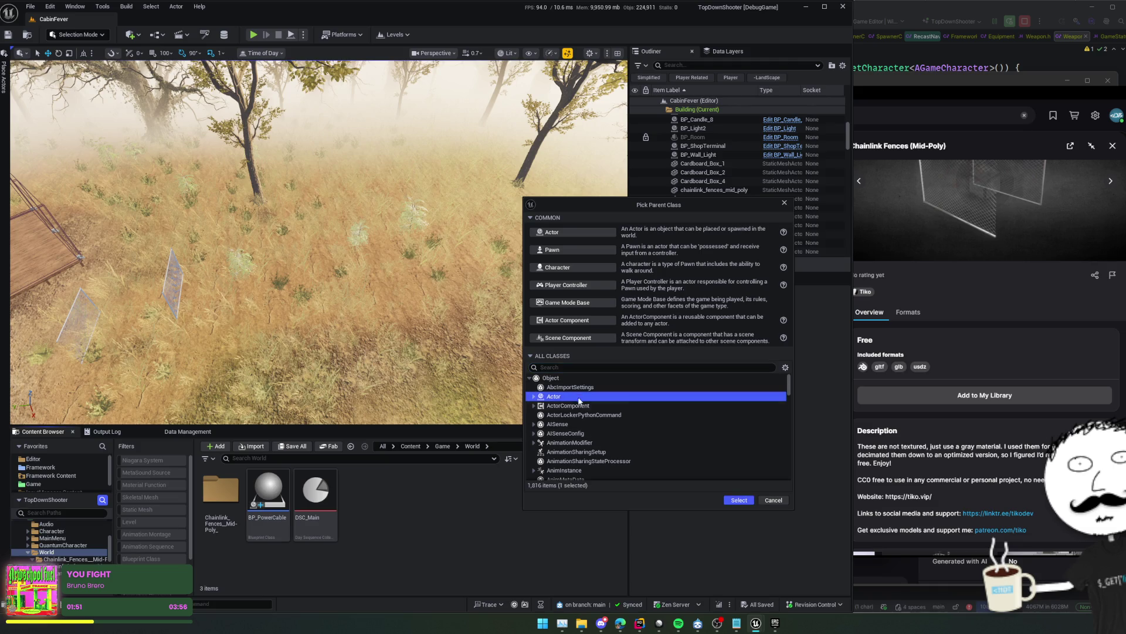
pyautogui.click(746, 500)
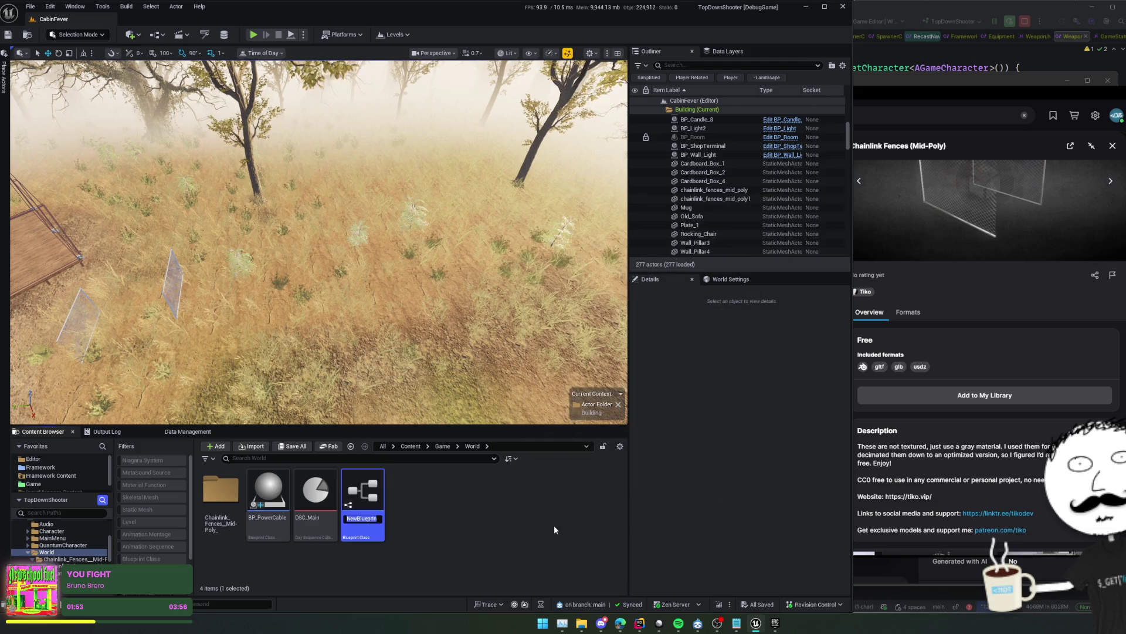
pyautogui.write('BP_Spline')
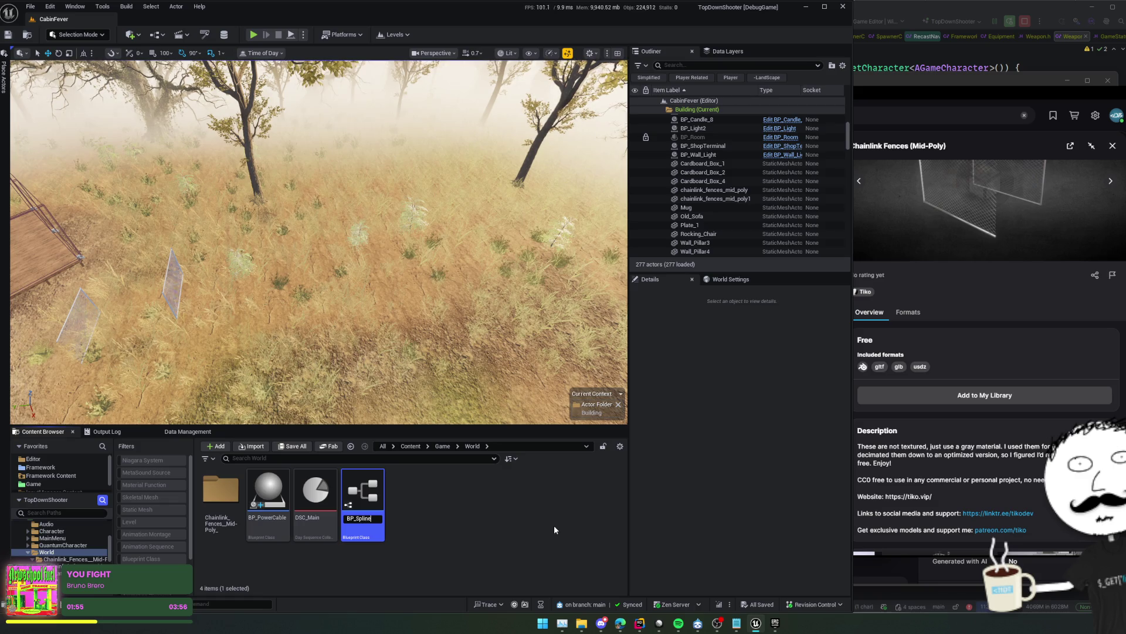
pyautogui.write('Placer')
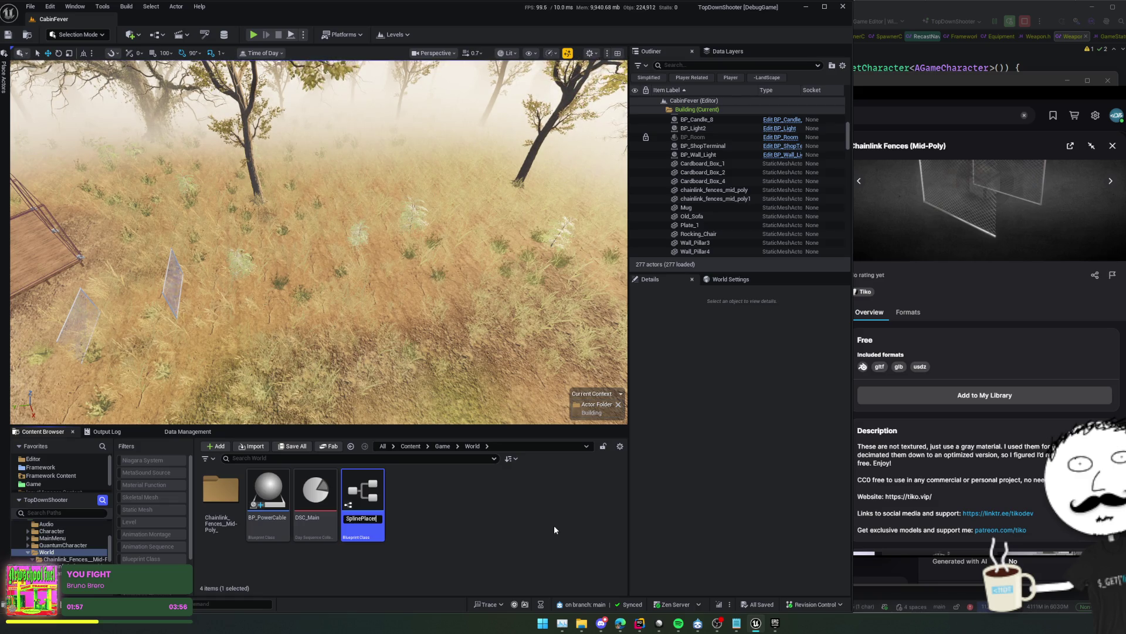
pyautogui.press('Return')
pyautogui.doubleClick(315, 498)
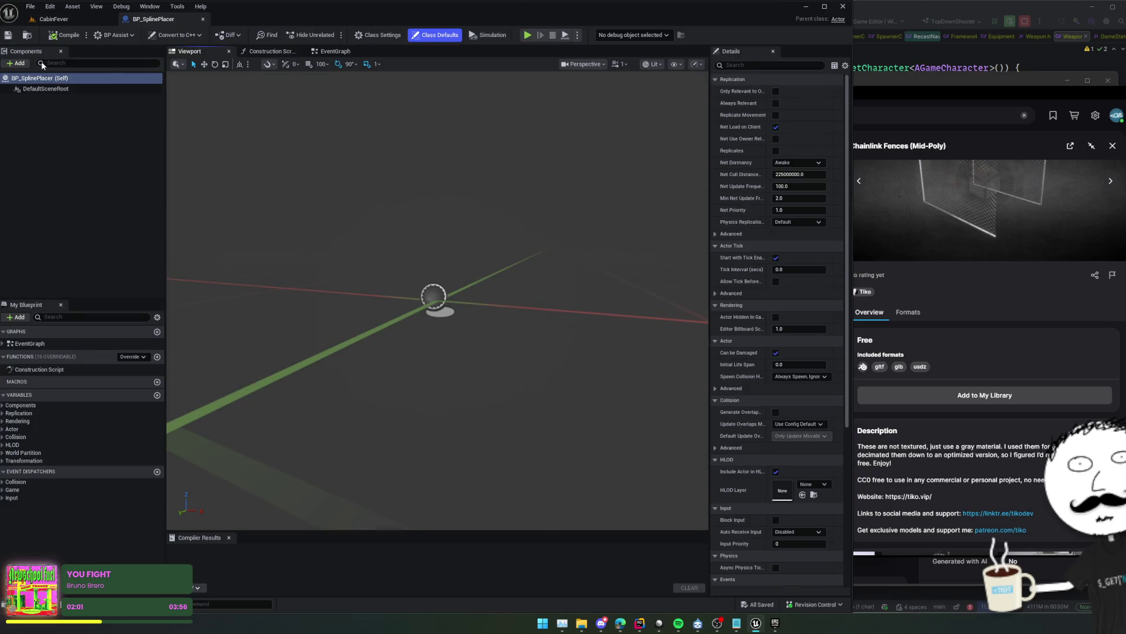
# Add a SplineMesh component to the blueprint, save, then remove it again
pyautogui.click(28, 64)
pyautogui.write('spline')
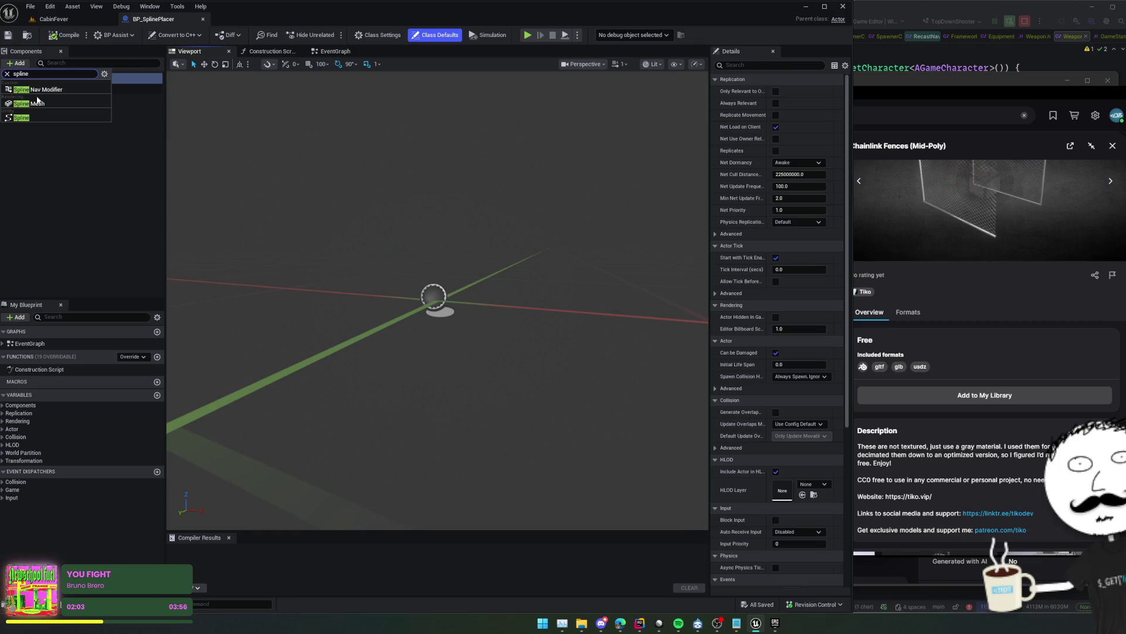
pyautogui.click(41, 104)
pyautogui.click(64, 132)
pyautogui.click(64, 100)
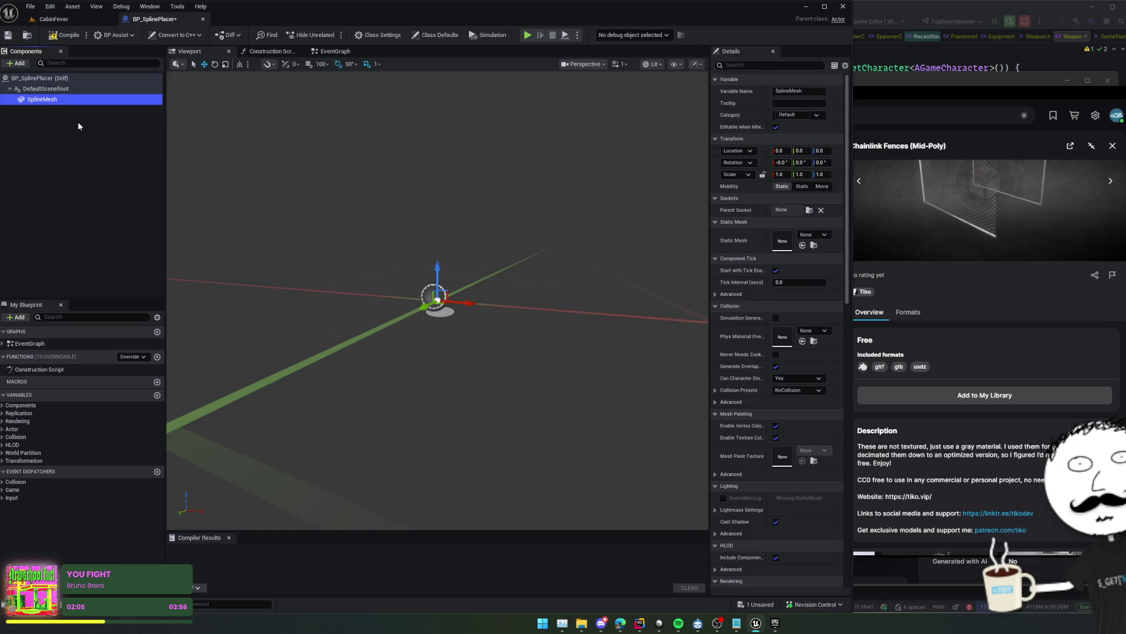
pyautogui.hotkey('ctrl', 's')
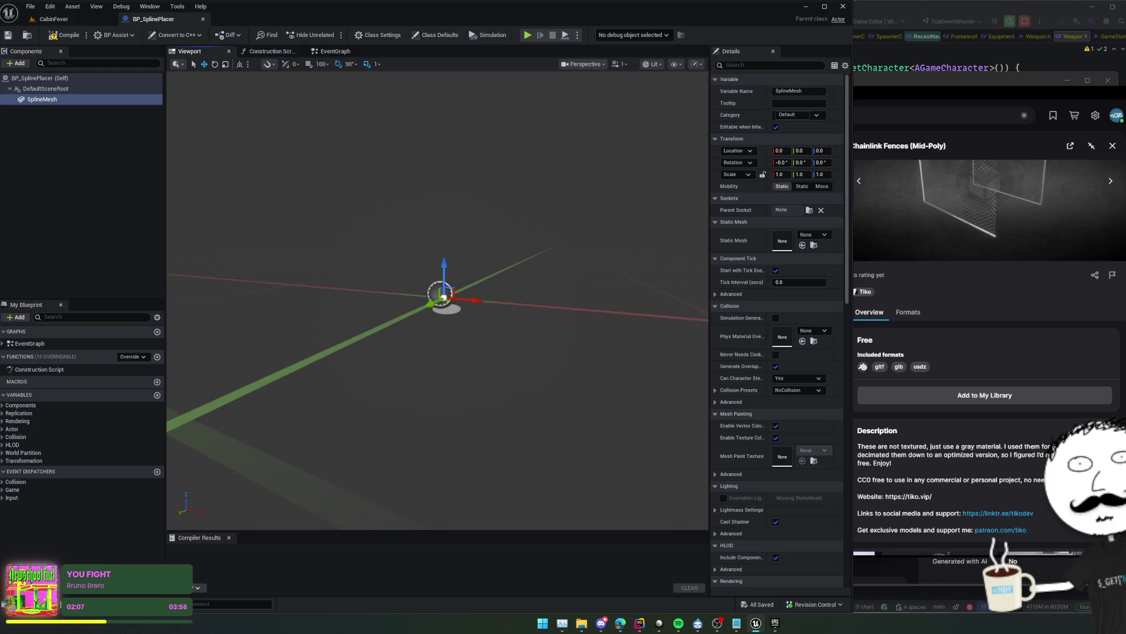
pyautogui.moveTo(463, 238); pyautogui.dragTo(466, 243)
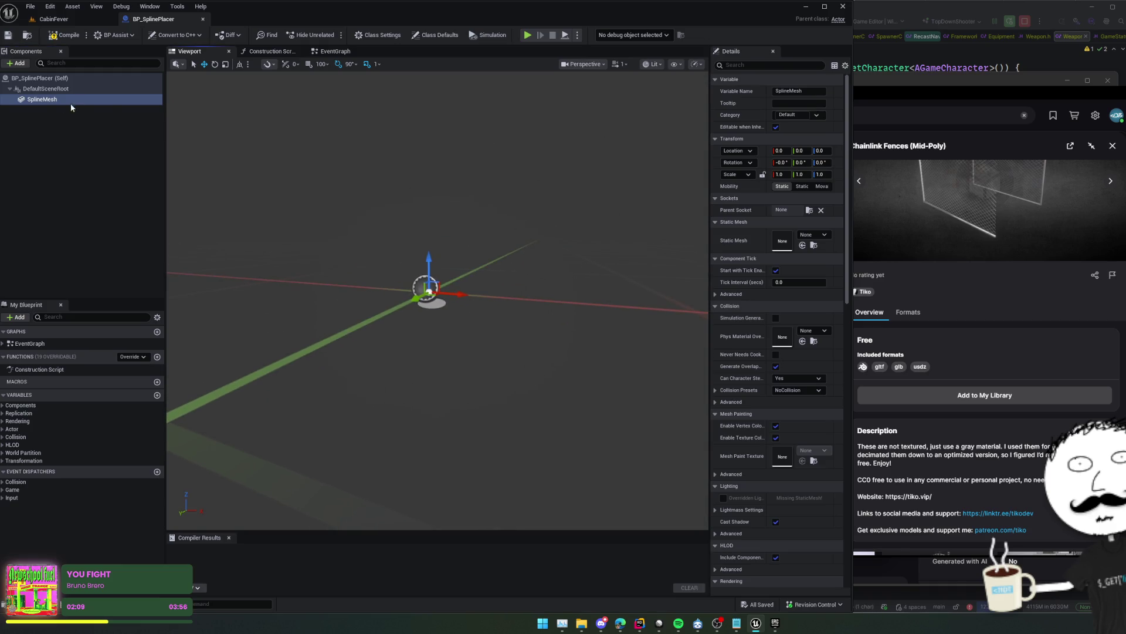
pyautogui.press('Delete')
# Add a Spline component in its place, then compile and save the blueprint
pyautogui.click(19, 63)
pyautogui.write('ine')
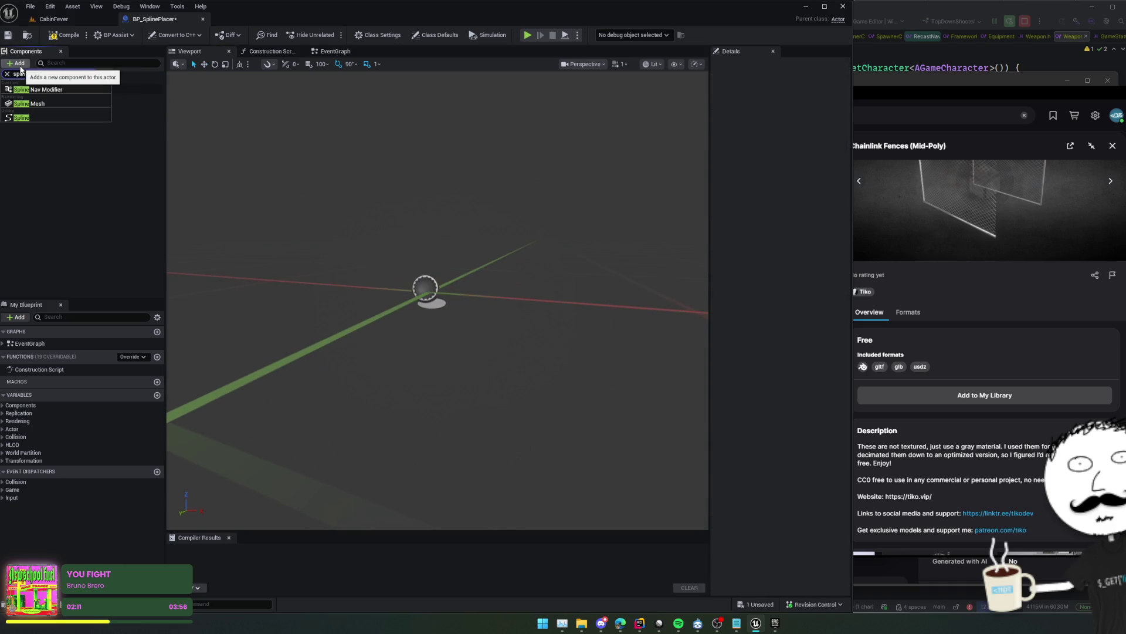
pyautogui.click(29, 117)
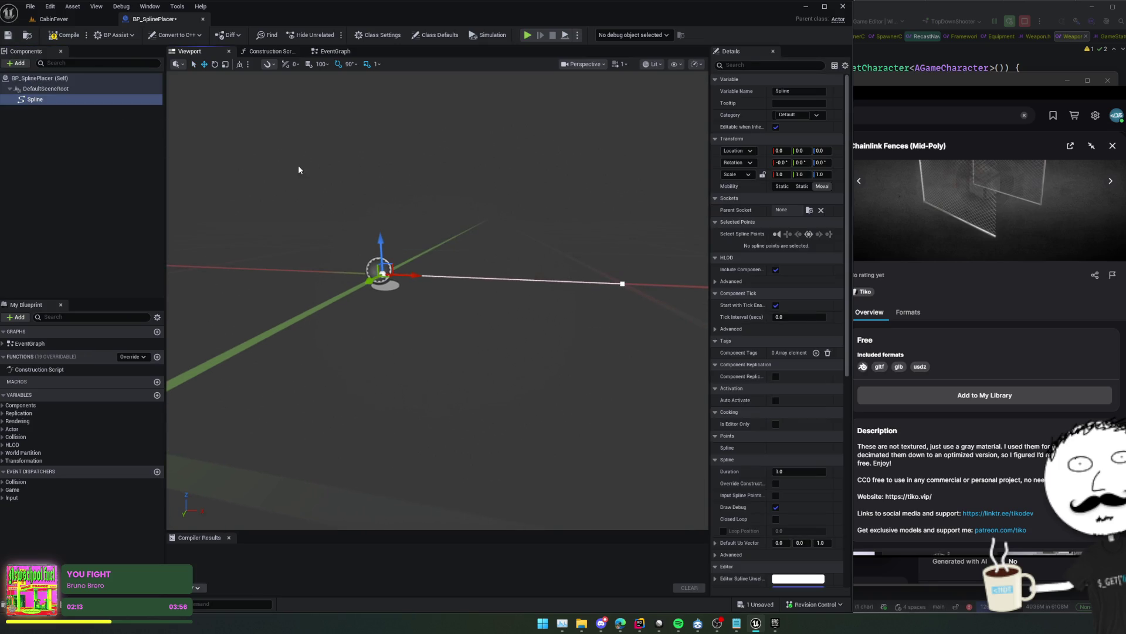
pyautogui.hotkey('ctrl', 's')
pyautogui.moveTo(710, 359); pyautogui.dragTo(603, 359)
pyautogui.scroll(-2, 652, 359)
pyautogui.scroll(-3, 658, 367)
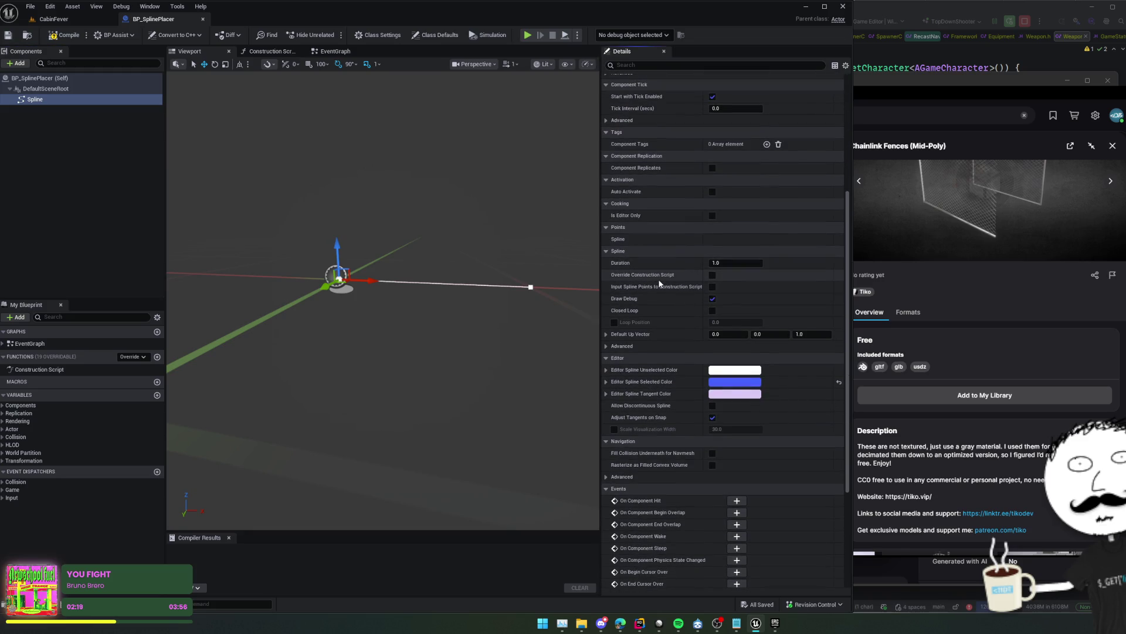
pyautogui.scroll(-1, 651, 273)
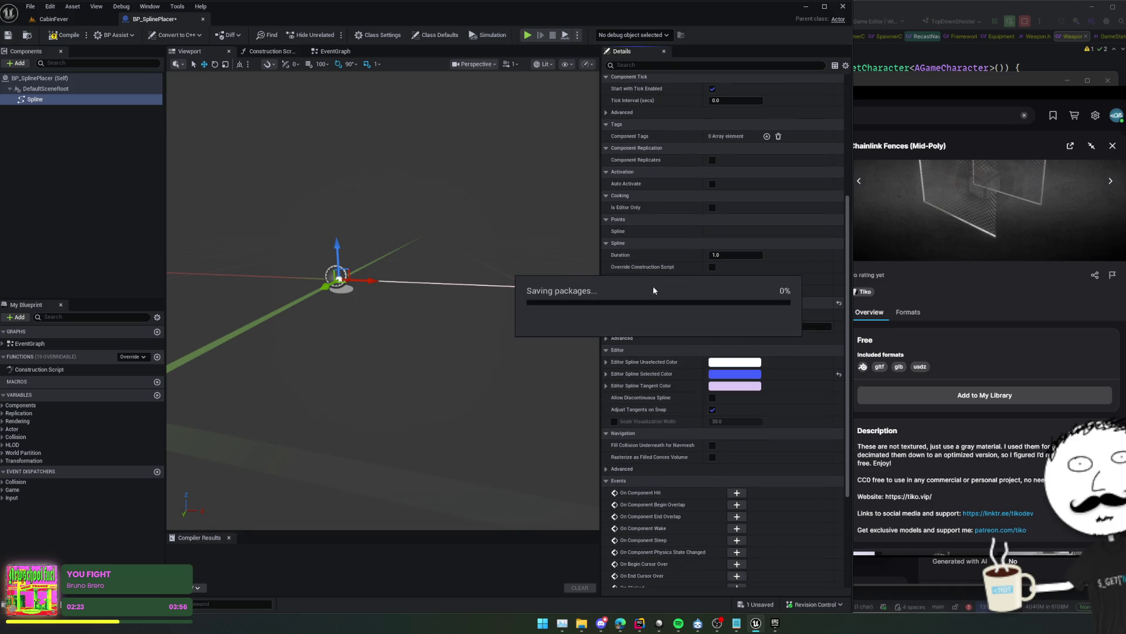
pyautogui.click(60, 36)
# Back in CabinFever, drop BP_SplinePlacer near the fences and clear the Outliner's current Building folder
pyautogui.click(29, 35)
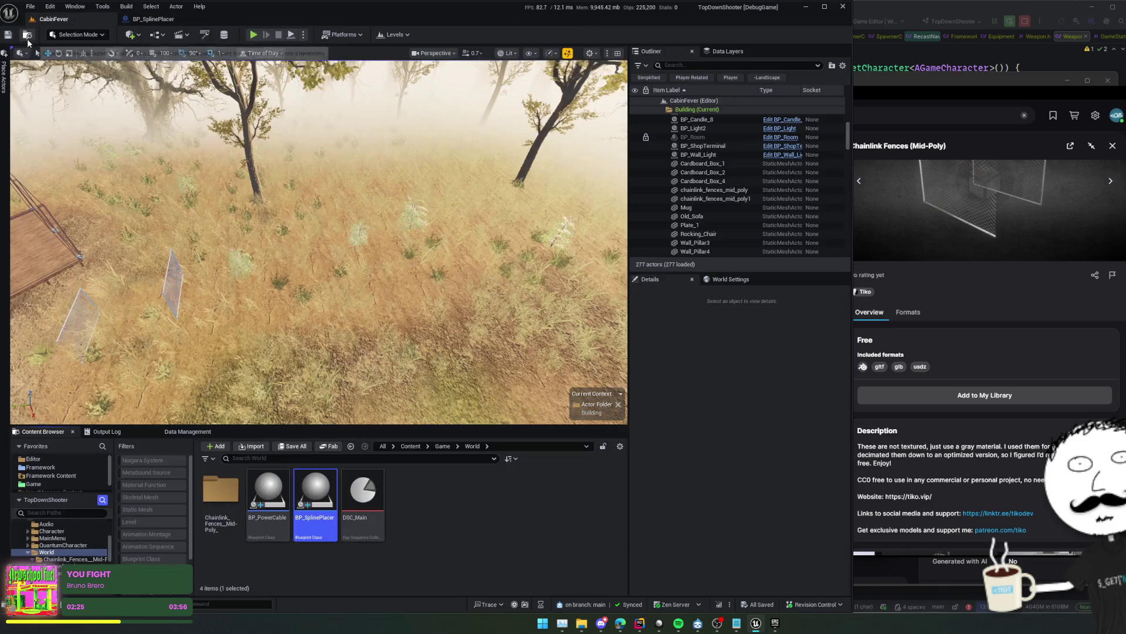
pyautogui.moveTo(311, 471); pyautogui.dragTo(339, 261)
pyautogui.rightClick(697, 110)
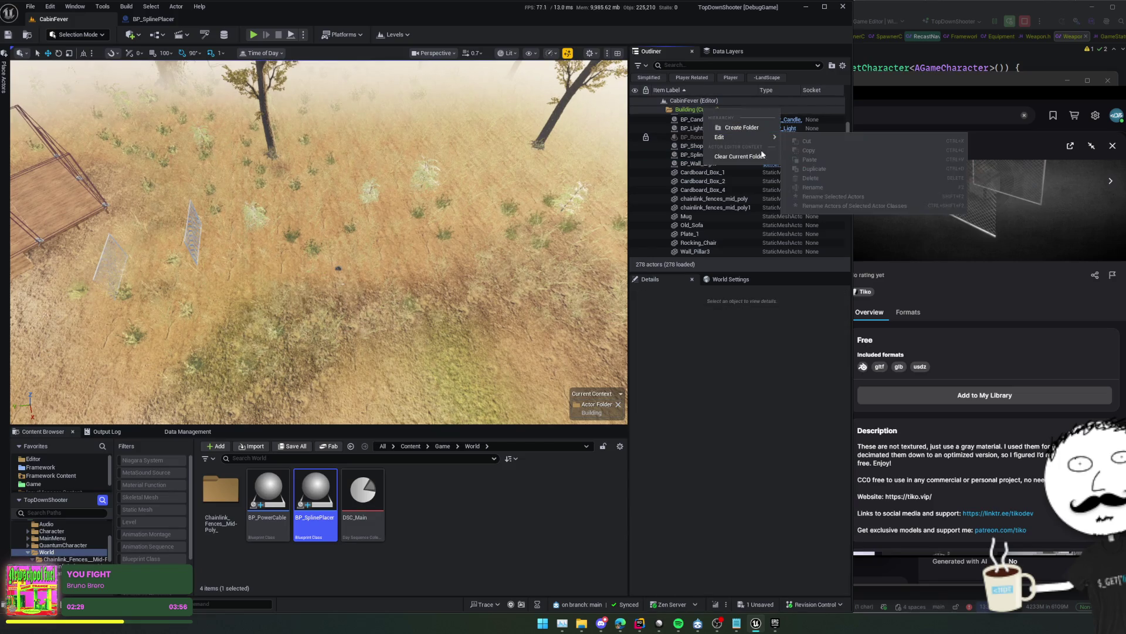
pyautogui.click(744, 156)
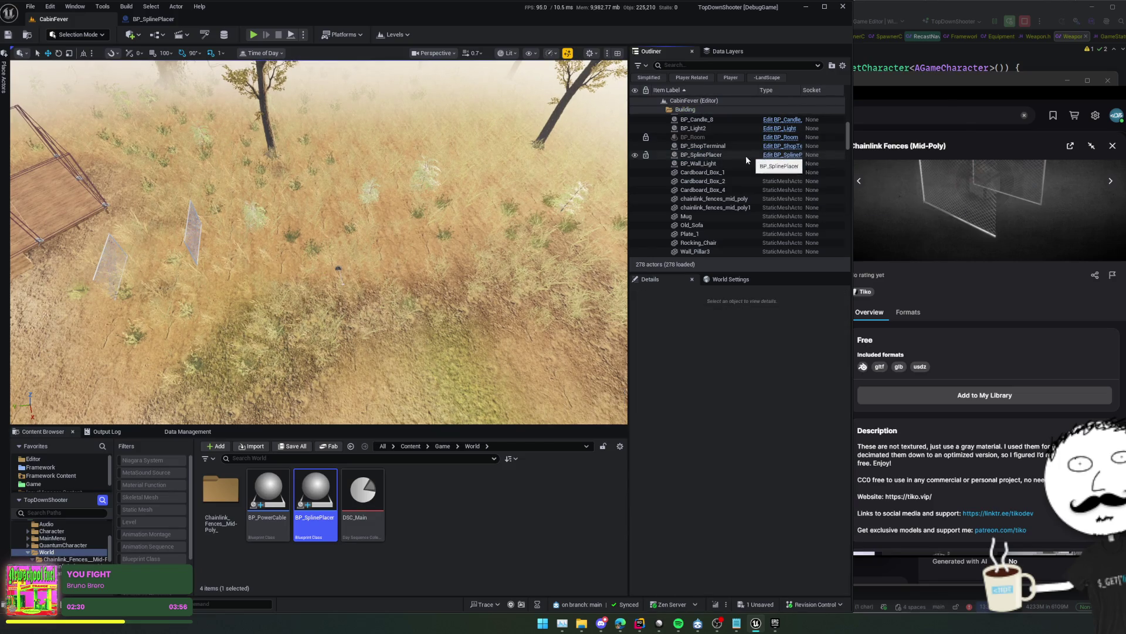
# Select the placed BP_SplinePlacer together with both chainlink fences in the Outliner
pyautogui.click(339, 267)
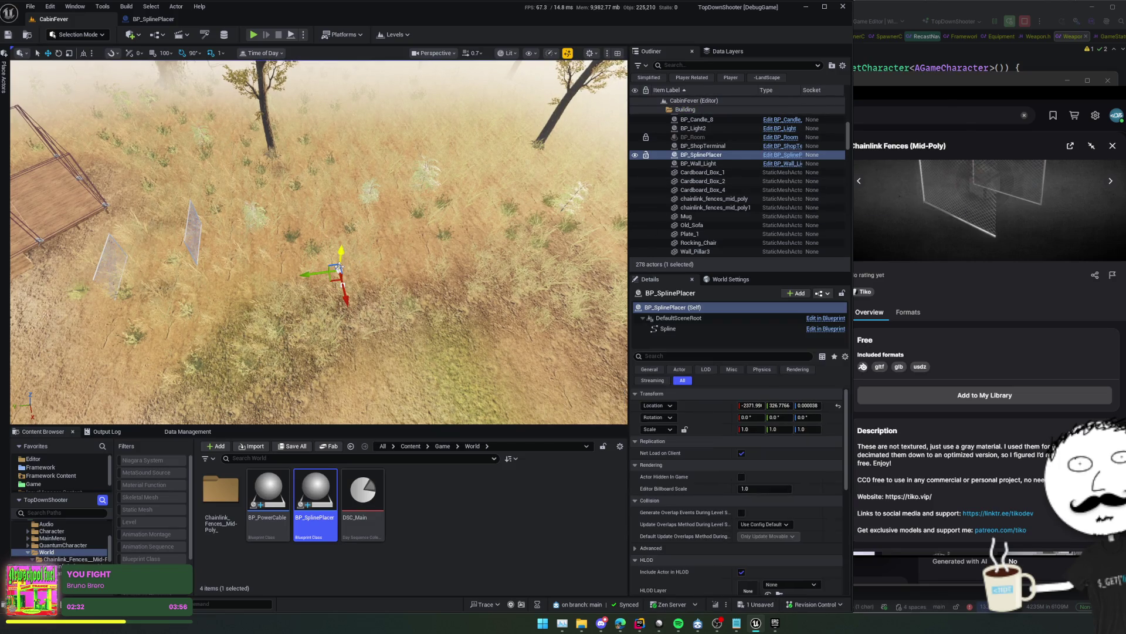
pyautogui.scroll(-1, 733, 166)
pyautogui.keyDown('ctrl'); pyautogui.click(728, 171); pyautogui.keyUp('ctrl')
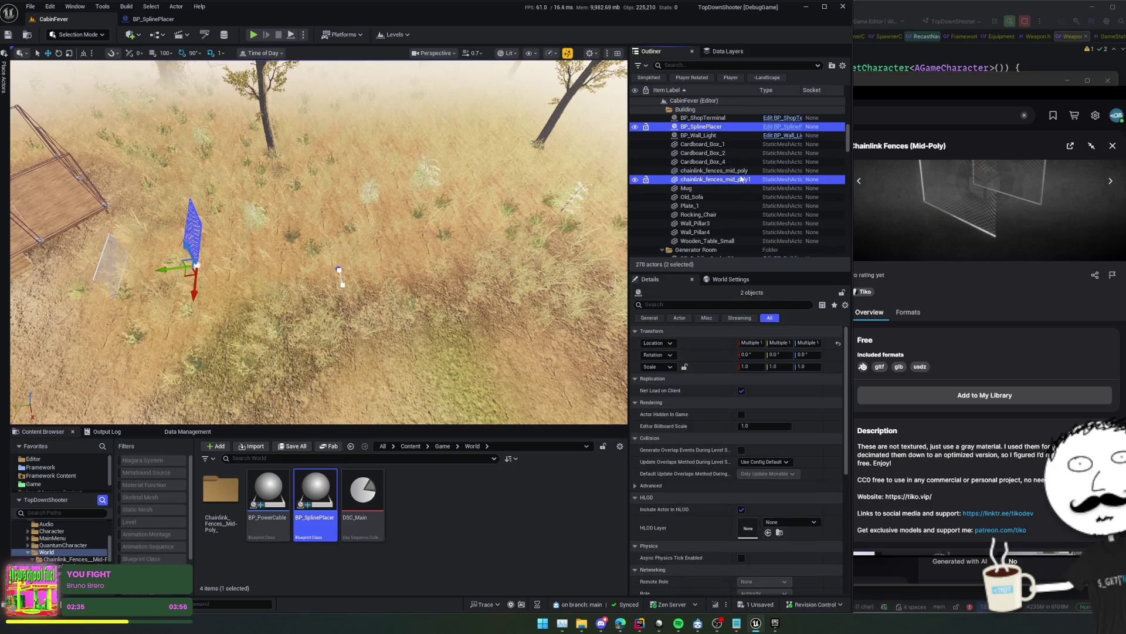
pyautogui.keyDown('ctrl'); pyautogui.click(724, 173); pyautogui.keyUp('ctrl')
pyautogui.keyDown('ctrl'); pyautogui.click(714, 171); pyautogui.keyUp('ctrl')
pyautogui.keyDown('ctrl'); pyautogui.click(717, 179); pyautogui.keyUp('ctrl')
pyautogui.moveTo(717, 179)
pyautogui.mouseDown()
pyautogui.moveTo(707, 121)
pyautogui.moveTo(704, 145)
pyautogui.moveTo(690, 106)
pyautogui.mouseUp()
# Collapse the Building and other Outliner folders and select only BP_SplinePlacer
pyautogui.click(662, 110)
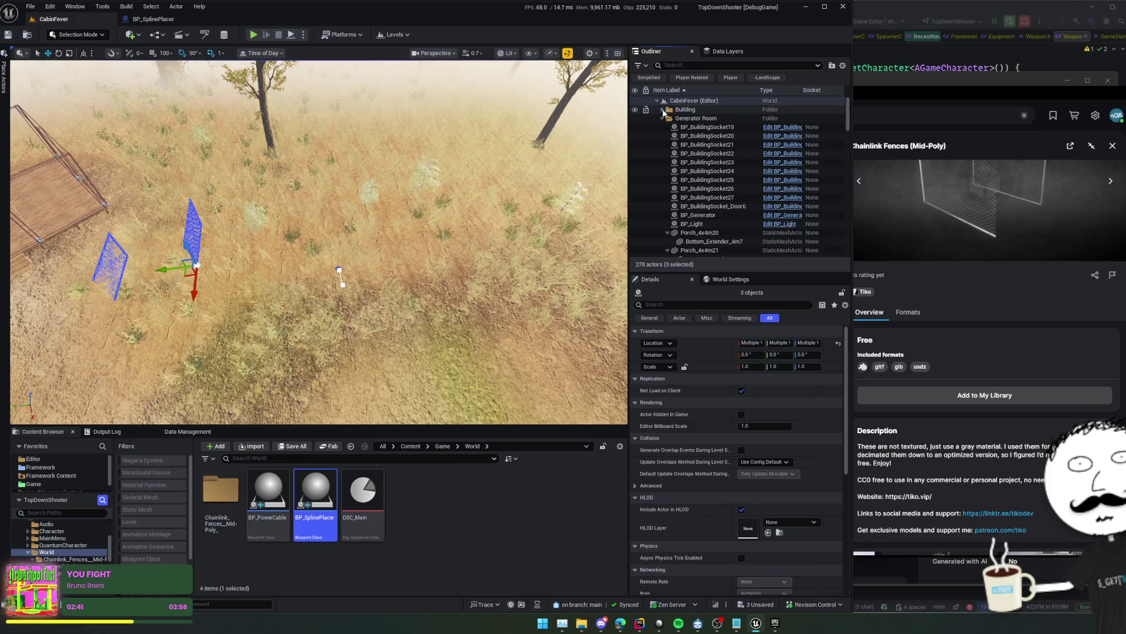
pyautogui.click(662, 126)
pyautogui.click(662, 127)
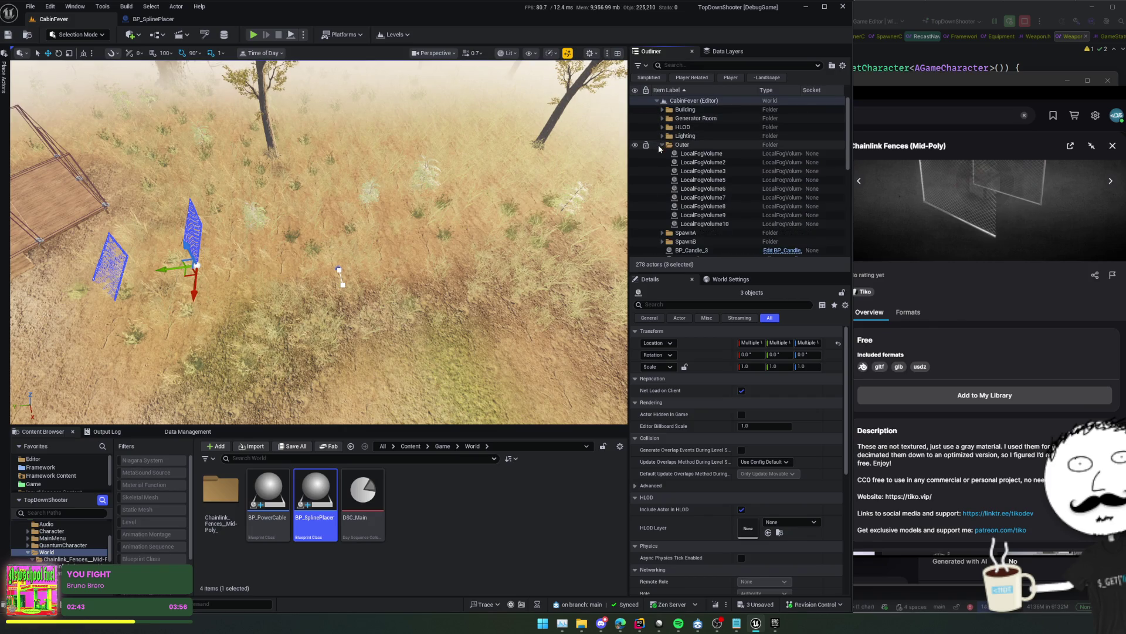
pyautogui.click(662, 145)
pyautogui.click(662, 188)
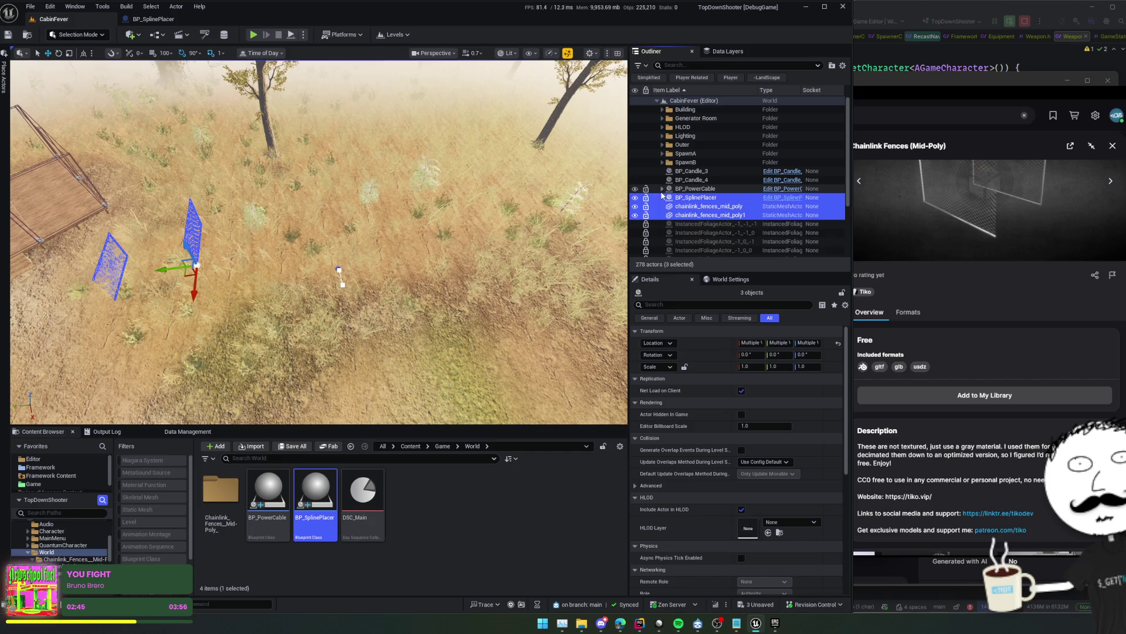
pyautogui.click(731, 198)
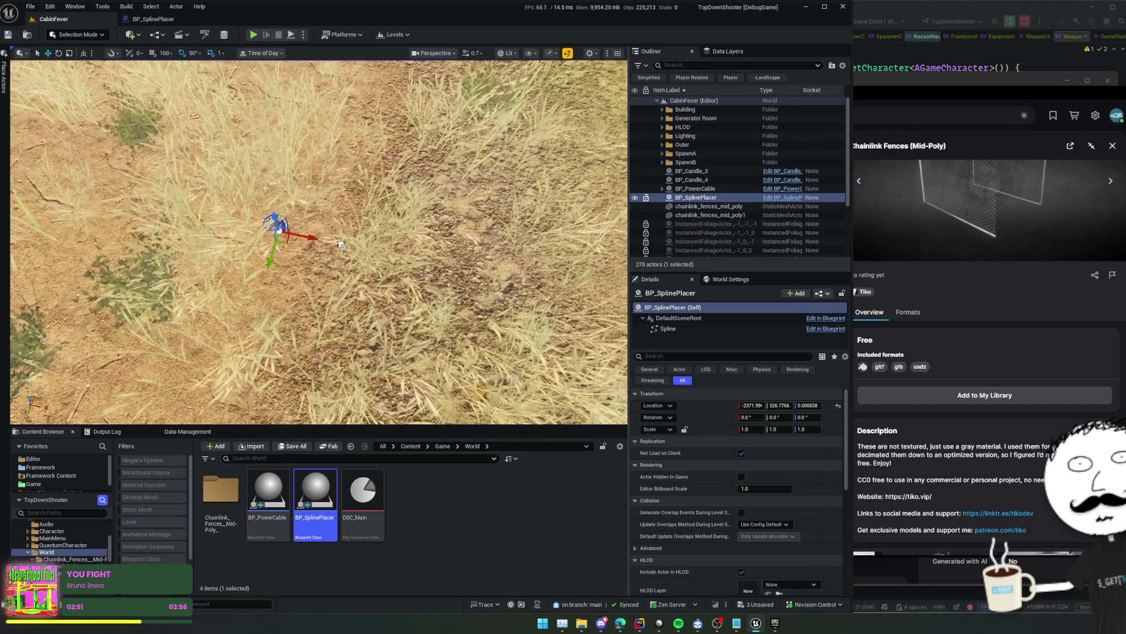
# Extend the spline with a new point, reshape the curve over the field, and save the level
pyautogui.click(319, 227)
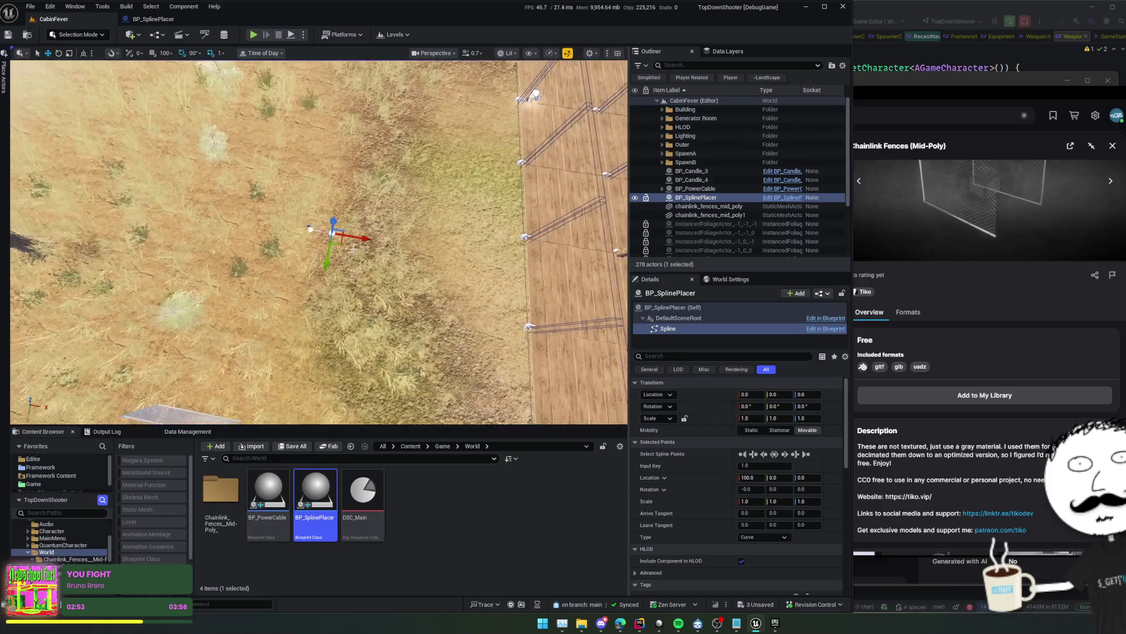
pyautogui.click(323, 133)
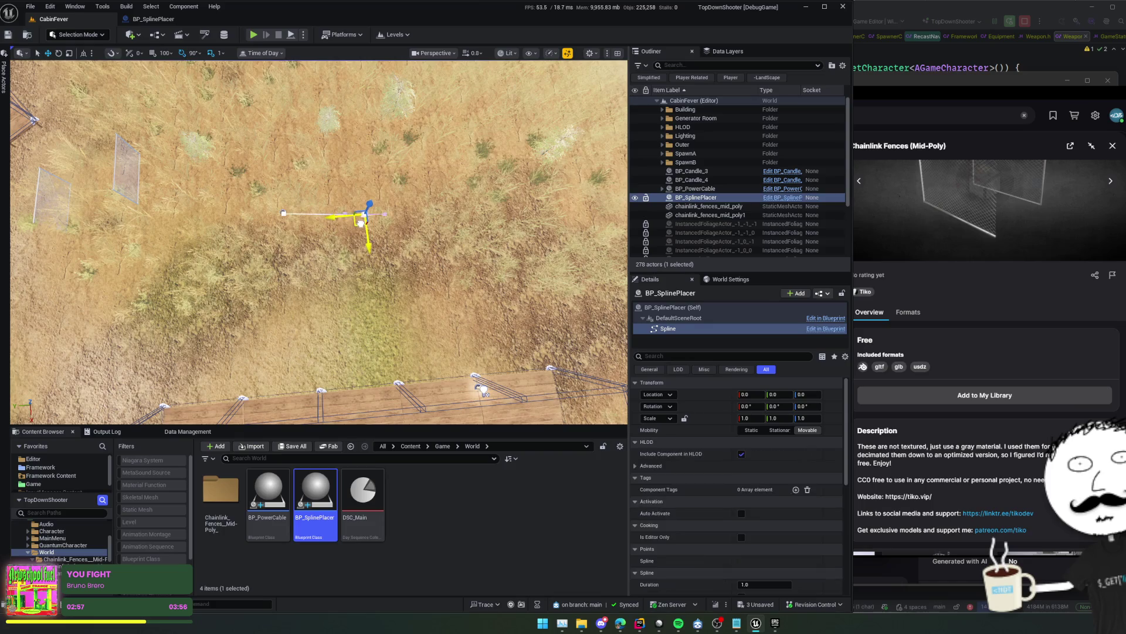
pyautogui.moveTo(364, 216)
pyautogui.mouseDown()
pyautogui.moveTo(391, 133)
pyautogui.moveTo(350, 113)
pyautogui.moveTo(258, 99)
pyautogui.moveTo(183, 106)
pyautogui.moveTo(194, 111)
pyautogui.mouseUp()
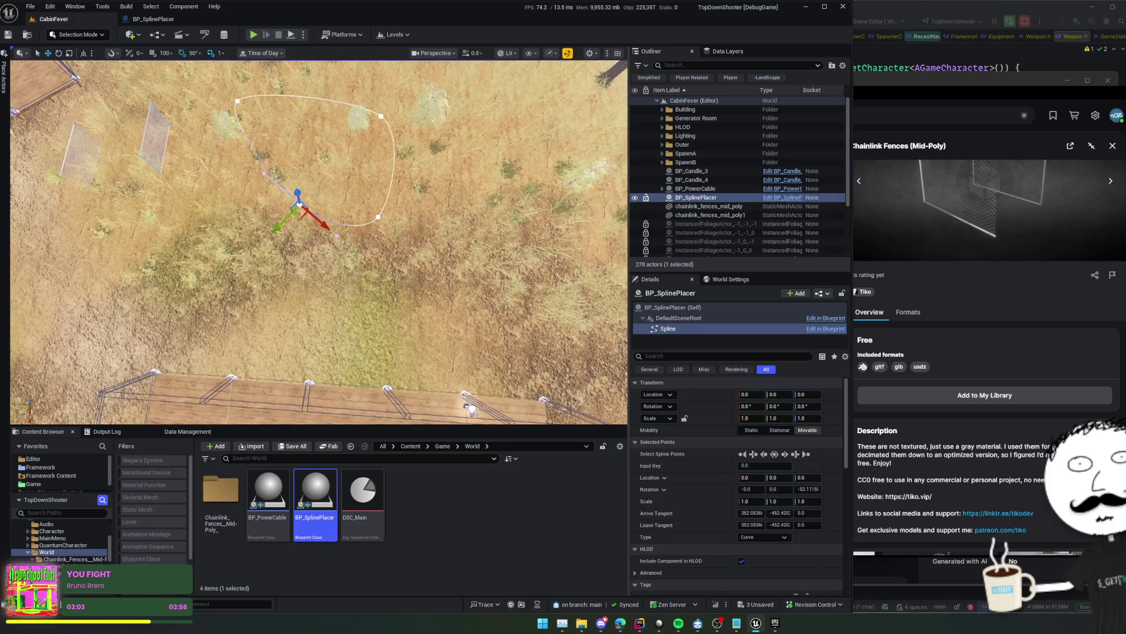
pyautogui.moveTo(265, 229); pyautogui.dragTo(176, 261)
pyautogui.hotkey('ctrl', 's')
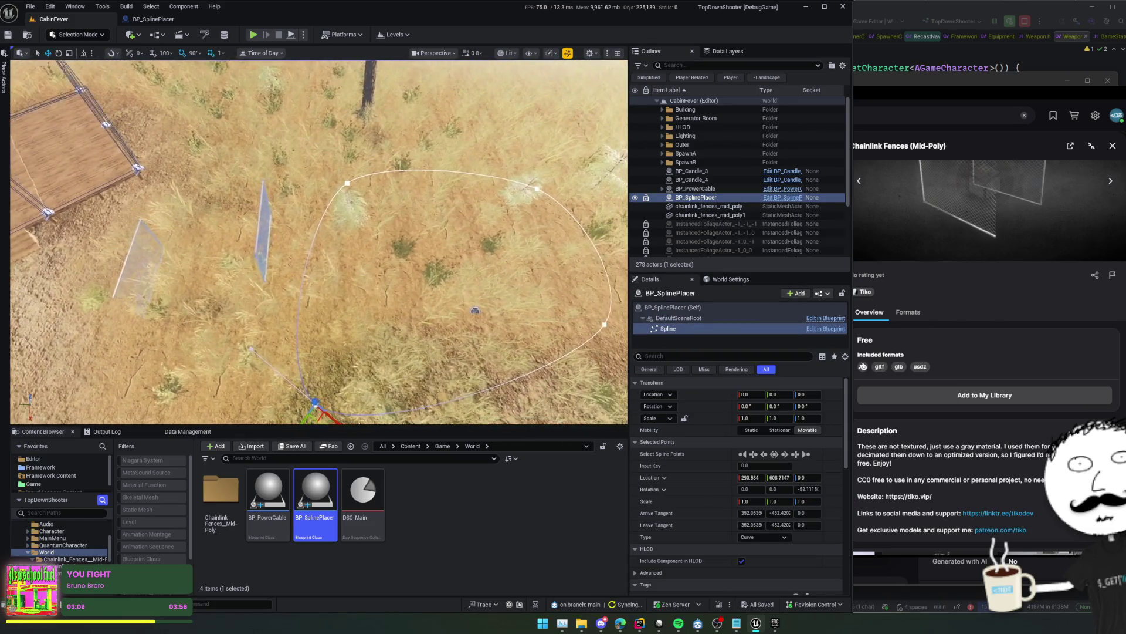
# Reselect the BP_SplinePlacer actor, view the loop from above, and reopen its blueprint
pyautogui.press('Escape')
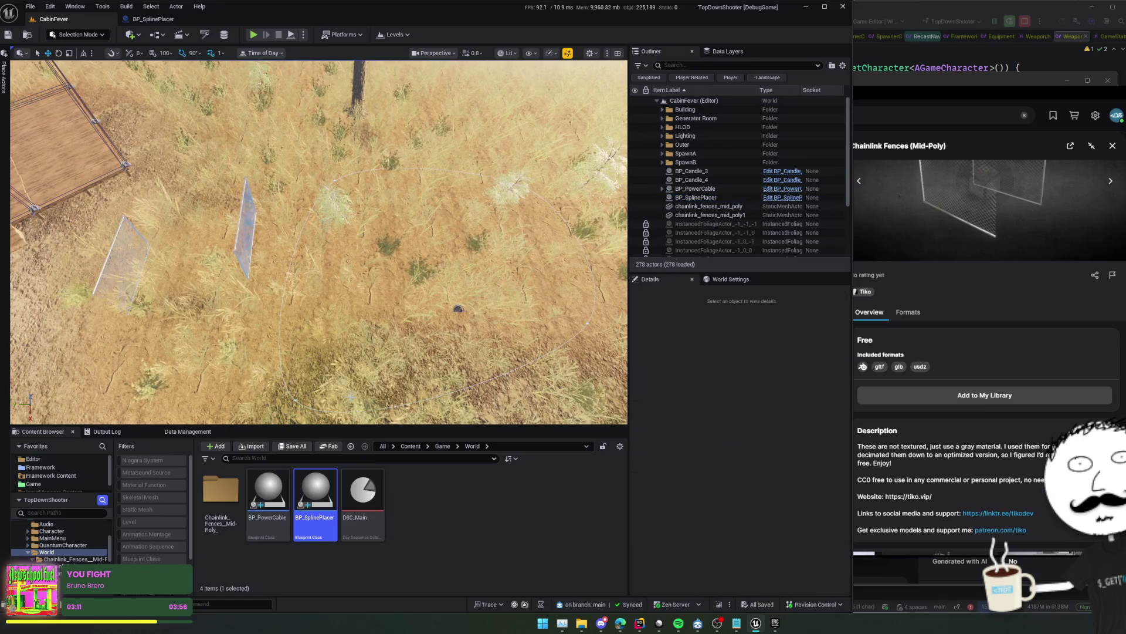
pyautogui.click(441, 315)
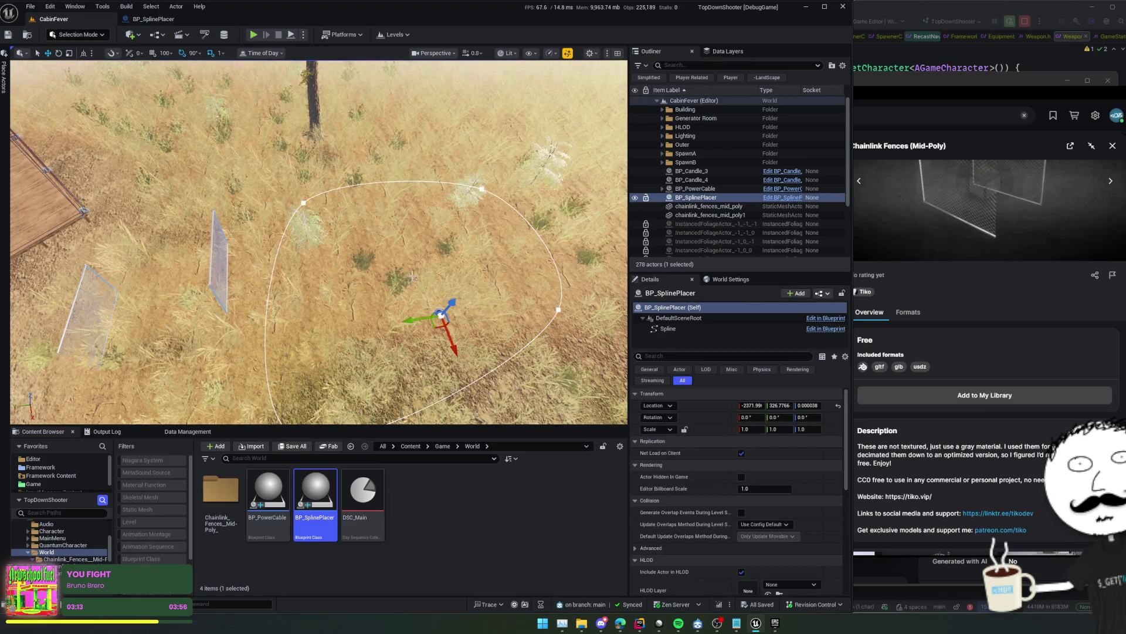
pyautogui.moveTo(440, 369); pyautogui.dragTo(440, 369)
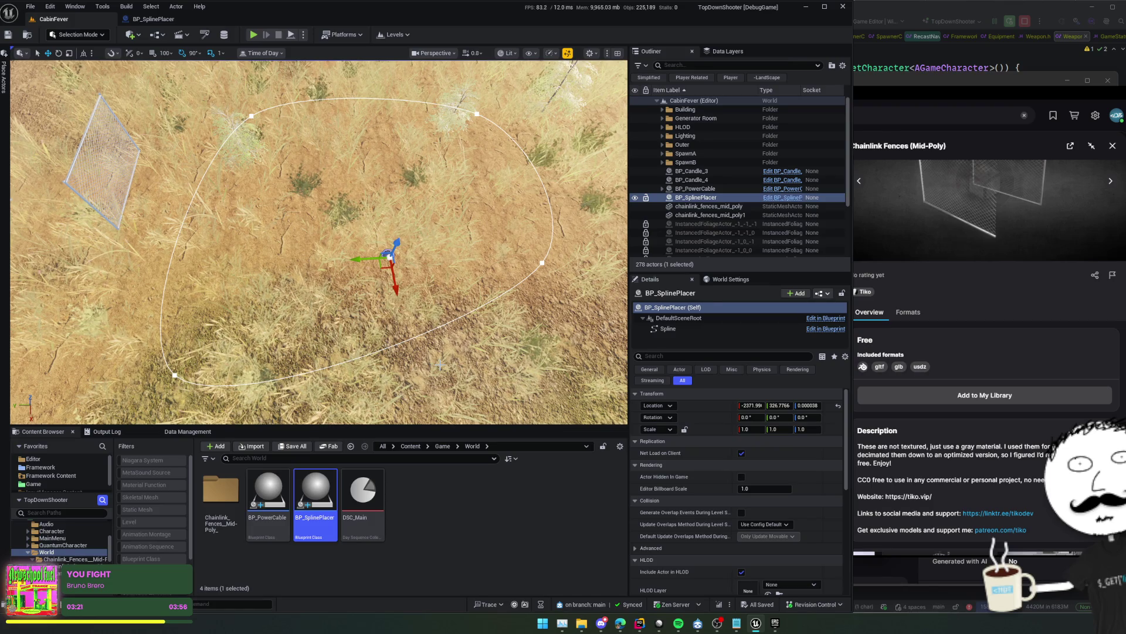
pyautogui.doubleClick(315, 508)
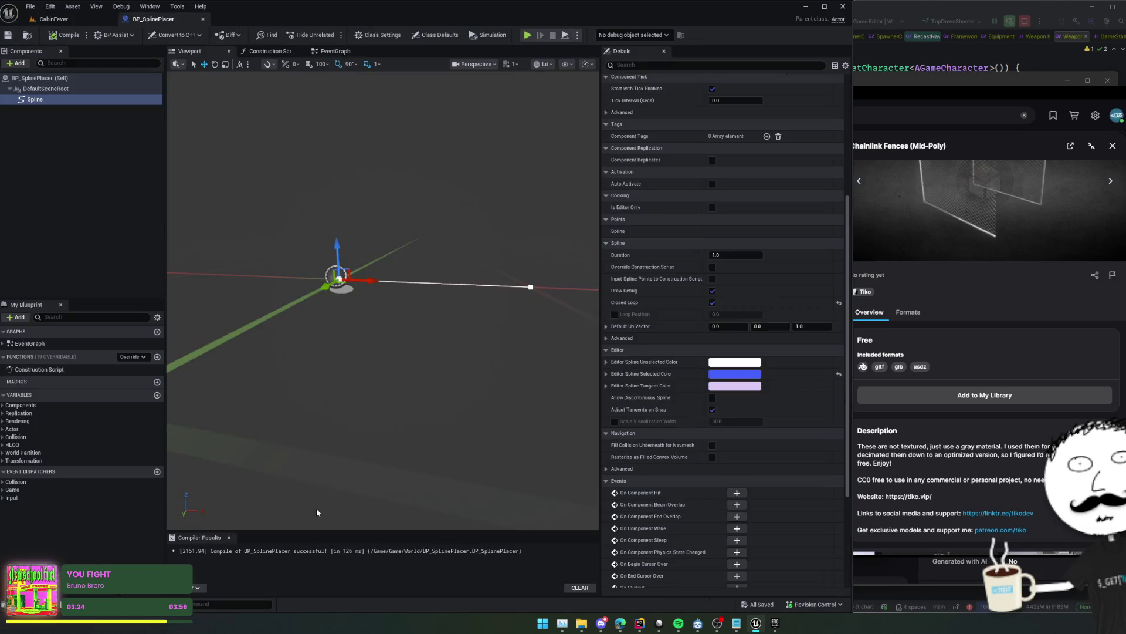
# In the Construction Script, add an instance-editable Static Mesh Object Reference variable called Mesh and save
pyautogui.click(269, 51)
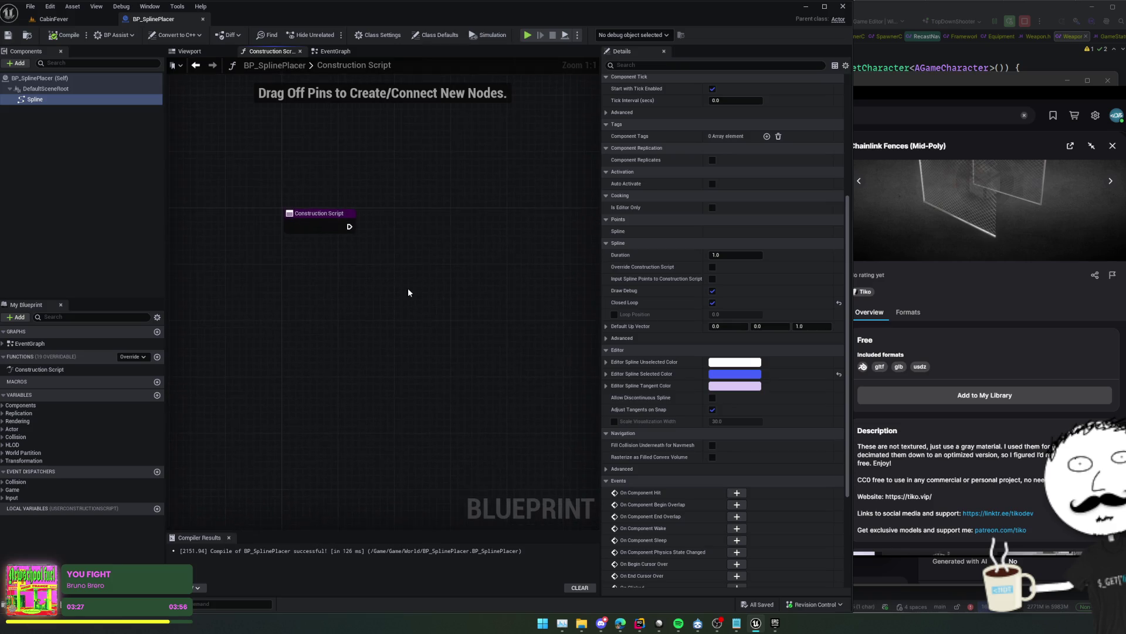
pyautogui.click(157, 395)
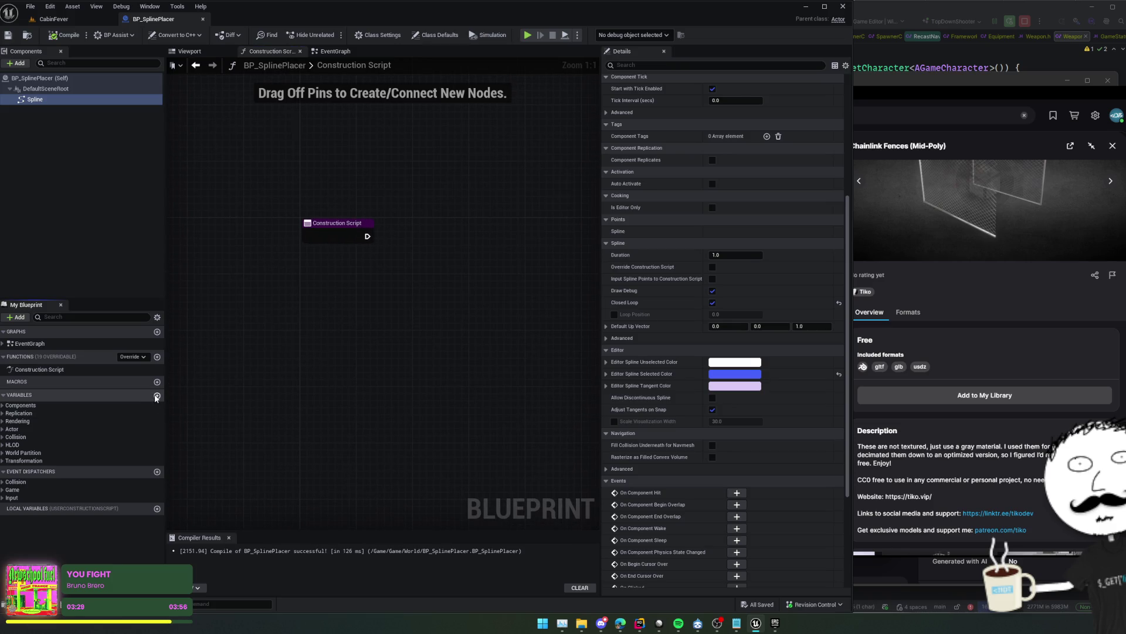
pyautogui.press('BackSpace')
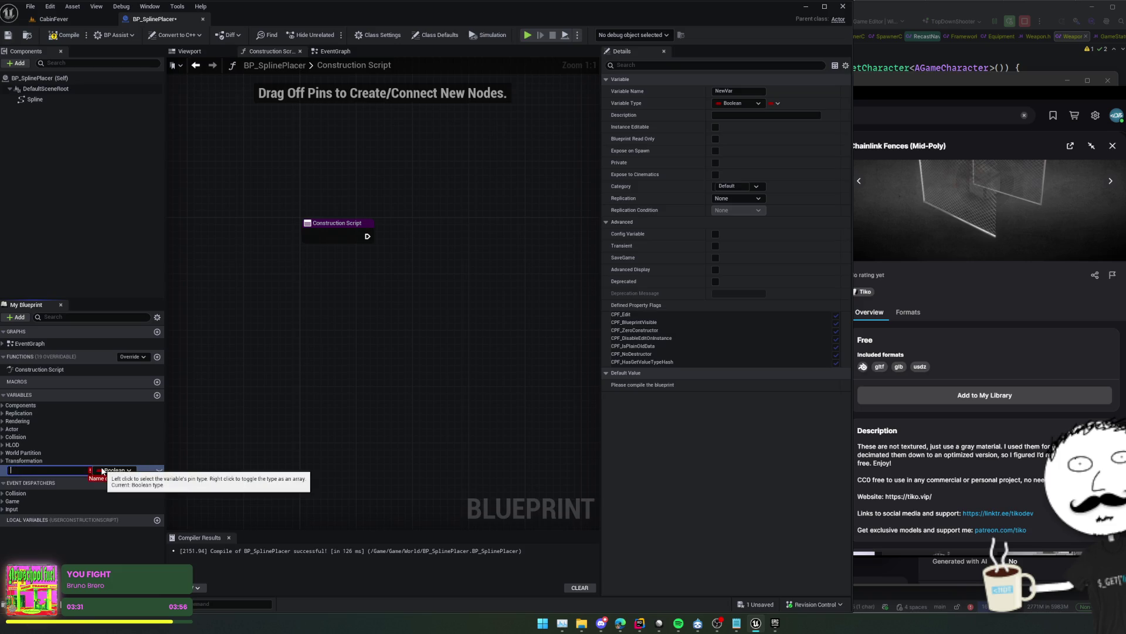
pyautogui.write('Mesh')
pyautogui.click(101, 470)
pyautogui.write('stat')
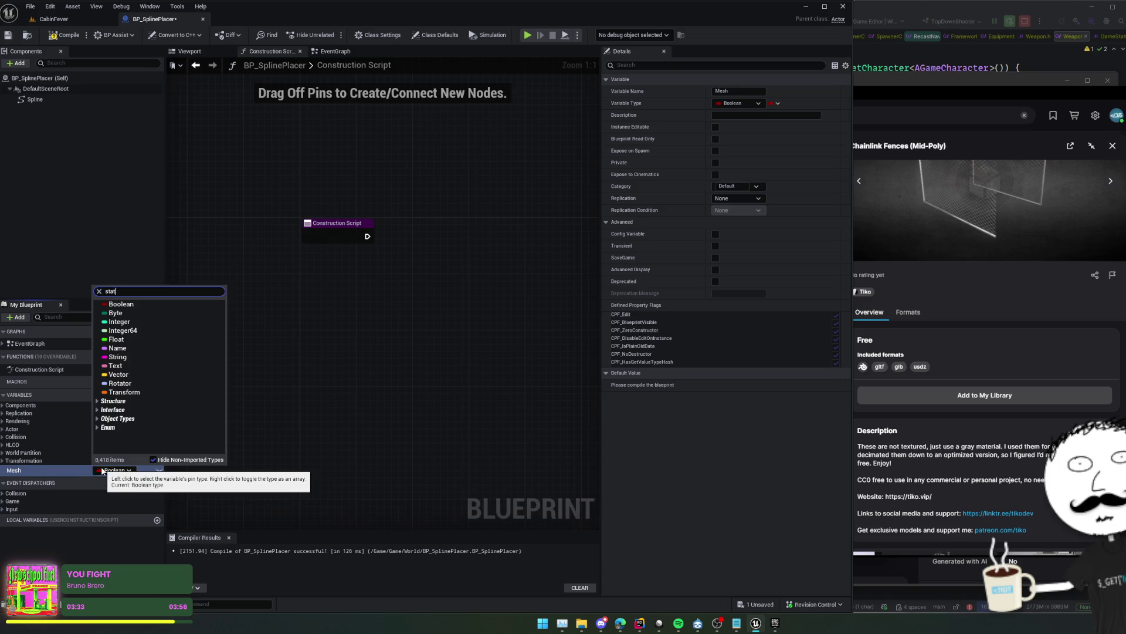
pyautogui.write('ic mesh')
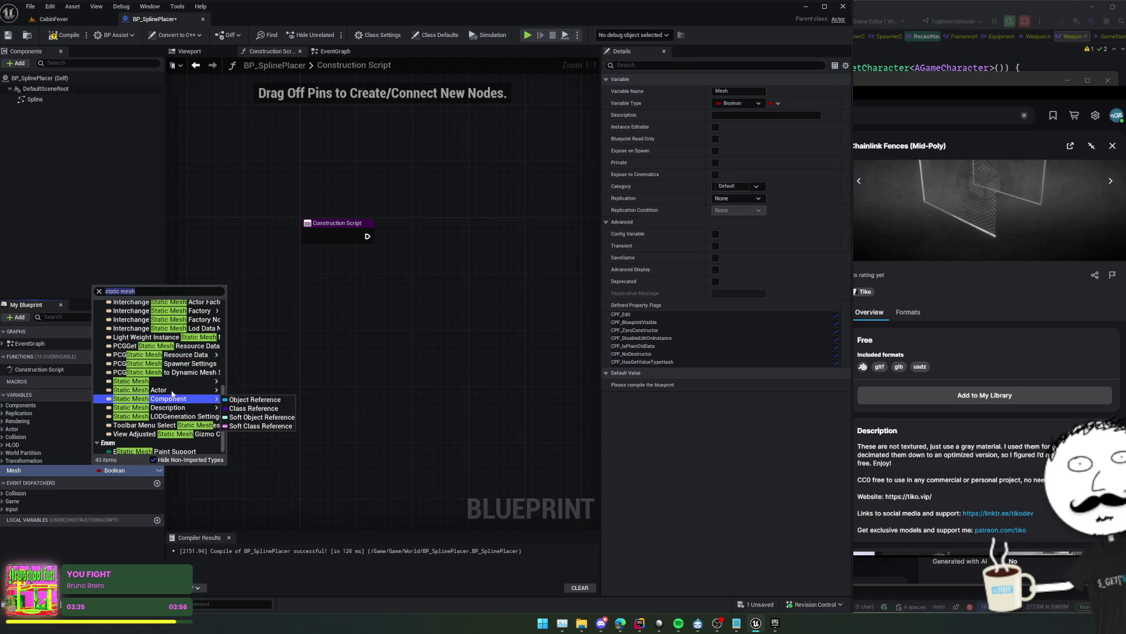
pyautogui.click(266, 382)
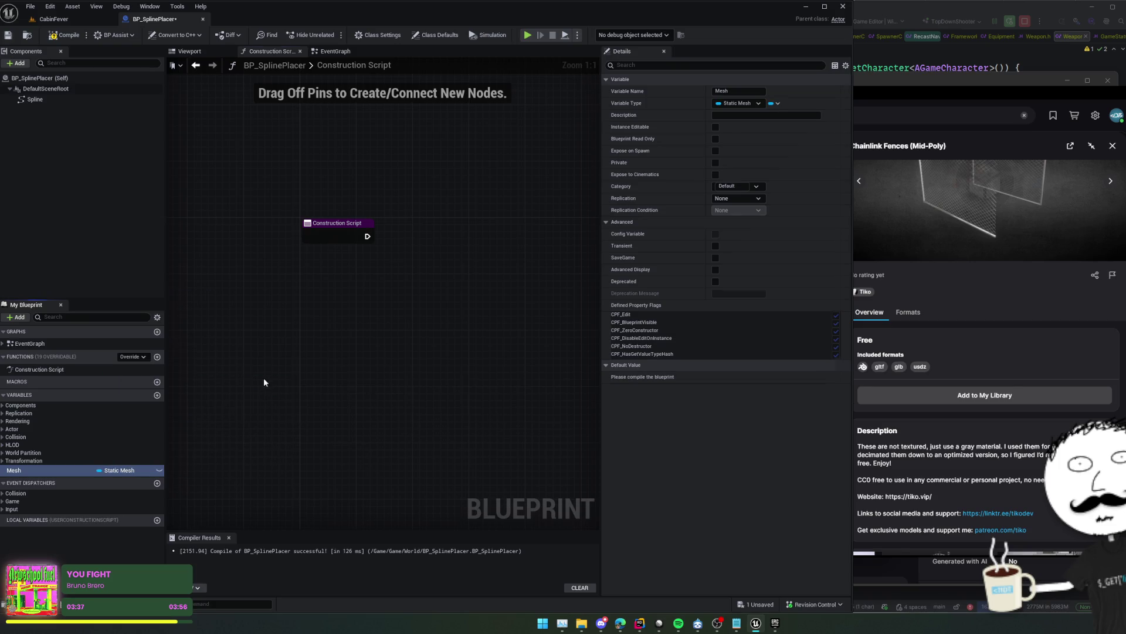
pyautogui.click(159, 470)
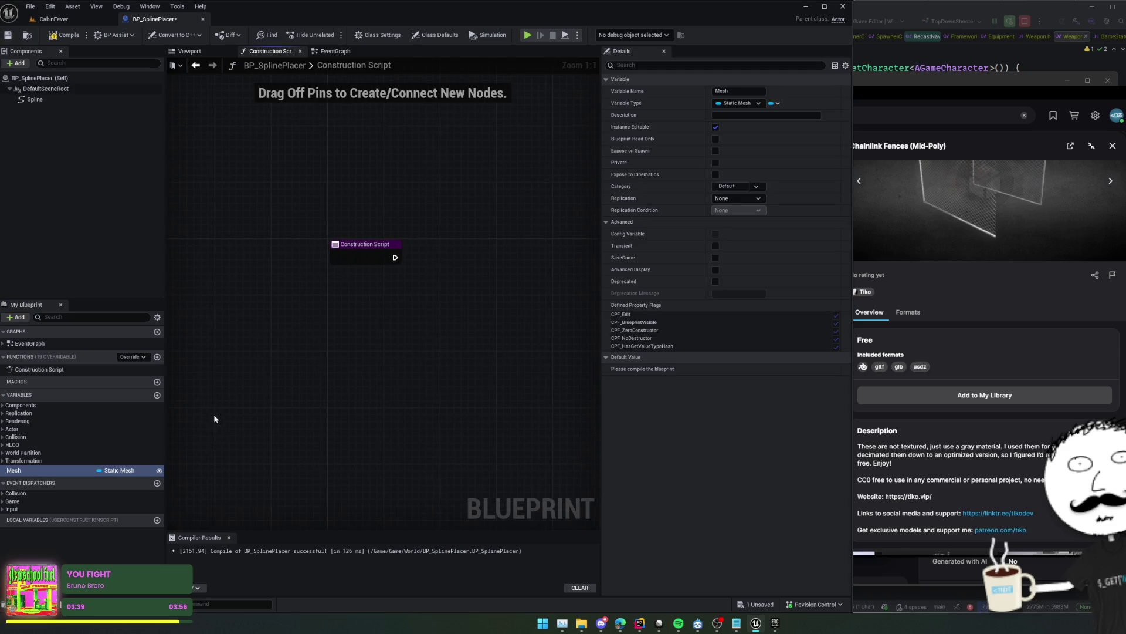
pyautogui.hotkey('ctrl', 's')
pyautogui.scroll(-2, 319, 334)
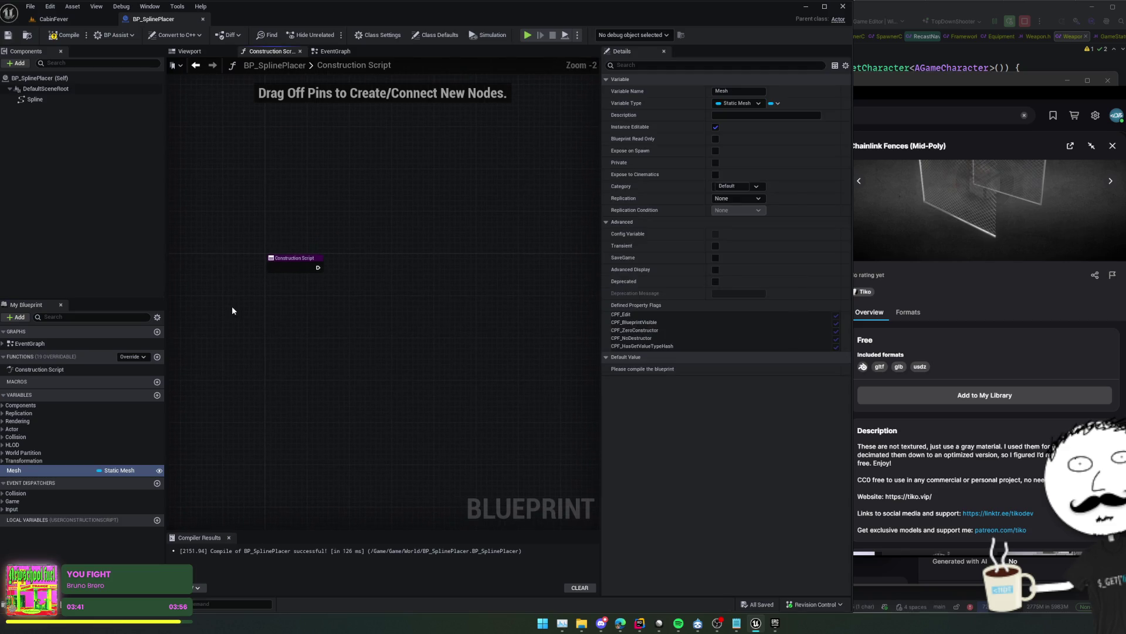
# Add Get Number Of Spline Points from the Spline component and a For Loop node
pyautogui.moveTo(36, 99)
pyautogui.mouseDown()
pyautogui.moveTo(276, 351)
pyautogui.moveTo(354, 349)
pyautogui.mouseUp()
pyautogui.write('num poi')
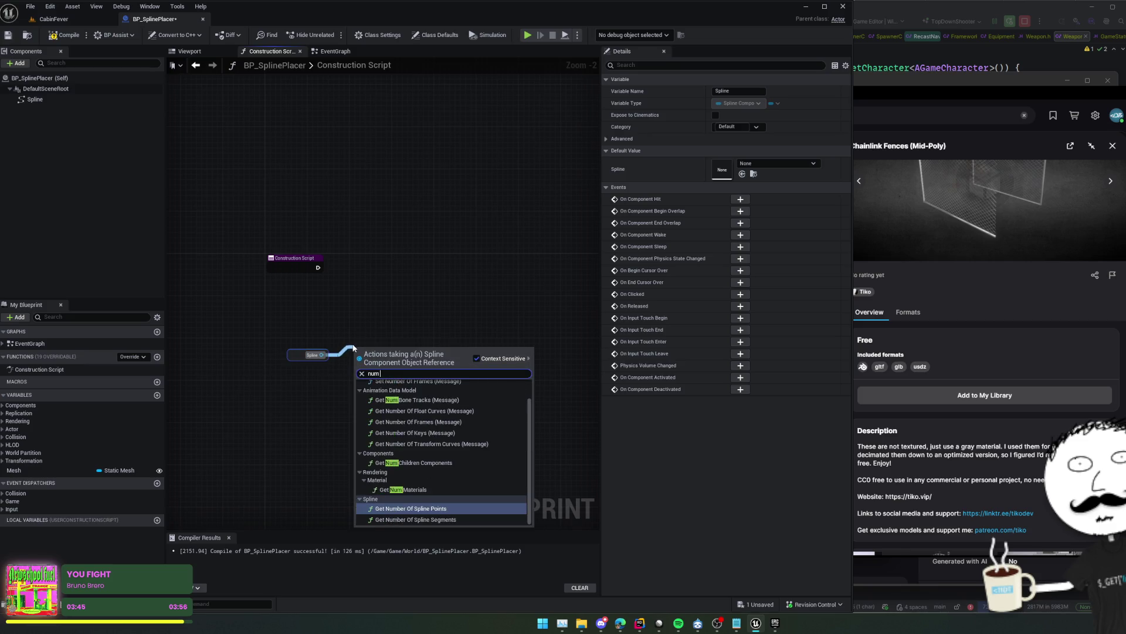
pyautogui.press('Return')
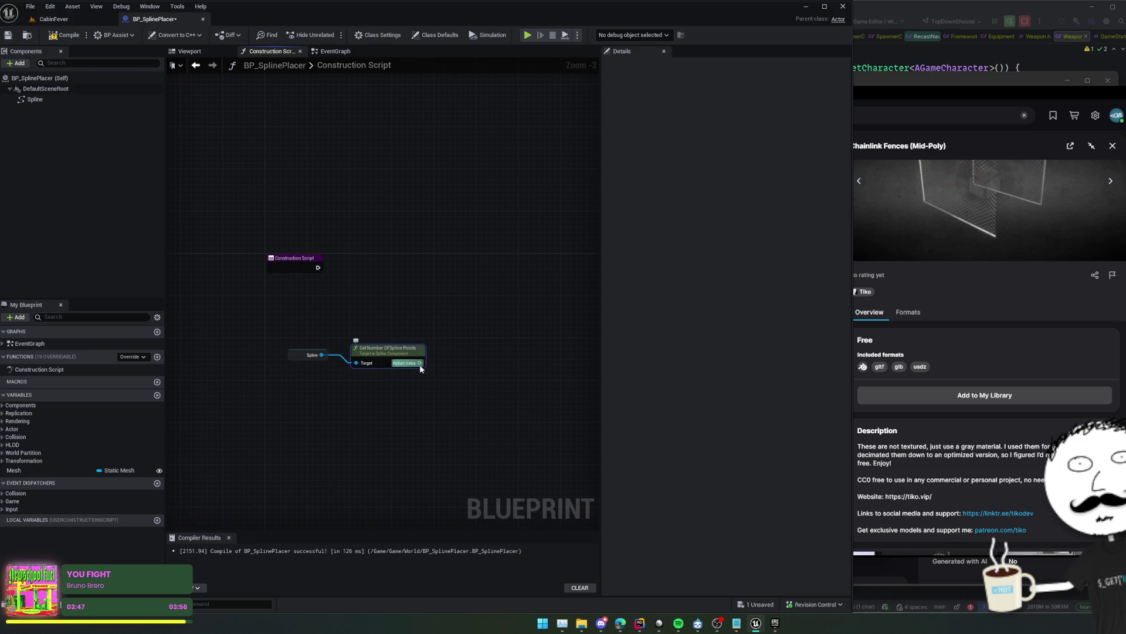
pyautogui.moveTo(421, 363); pyautogui.dragTo(441, 364)
pyautogui.write('for')
pyautogui.press('Return')
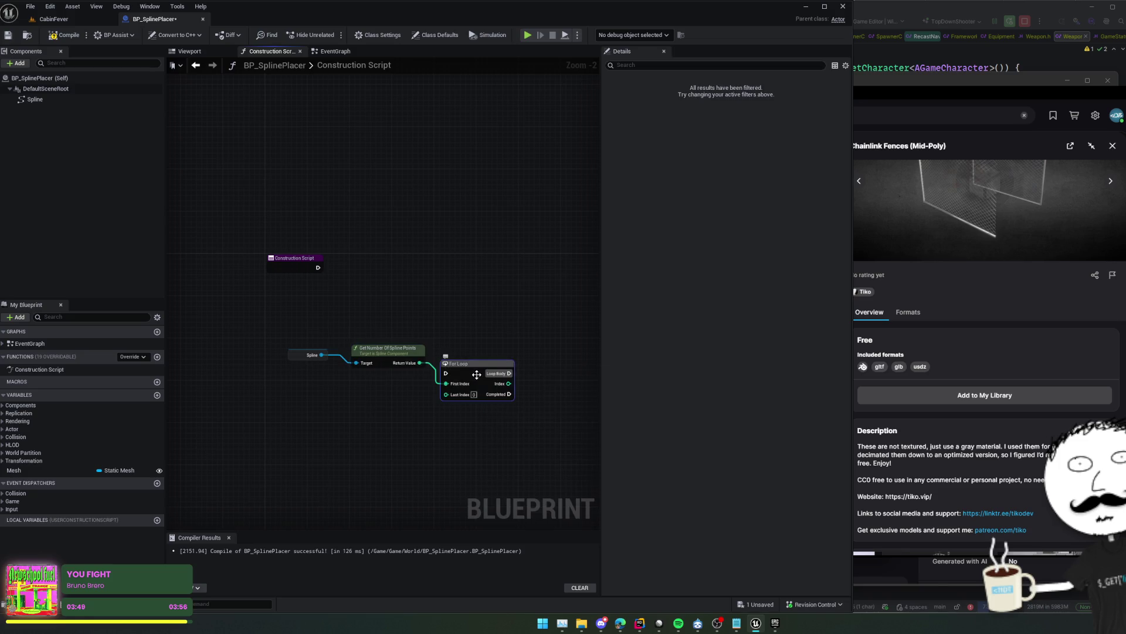
# Wire the point count into the For Loop's Last Index, tidy the nodes, save, and add a Mesh getter
pyautogui.moveTo(318, 268); pyautogui.dragTo(433, 293)
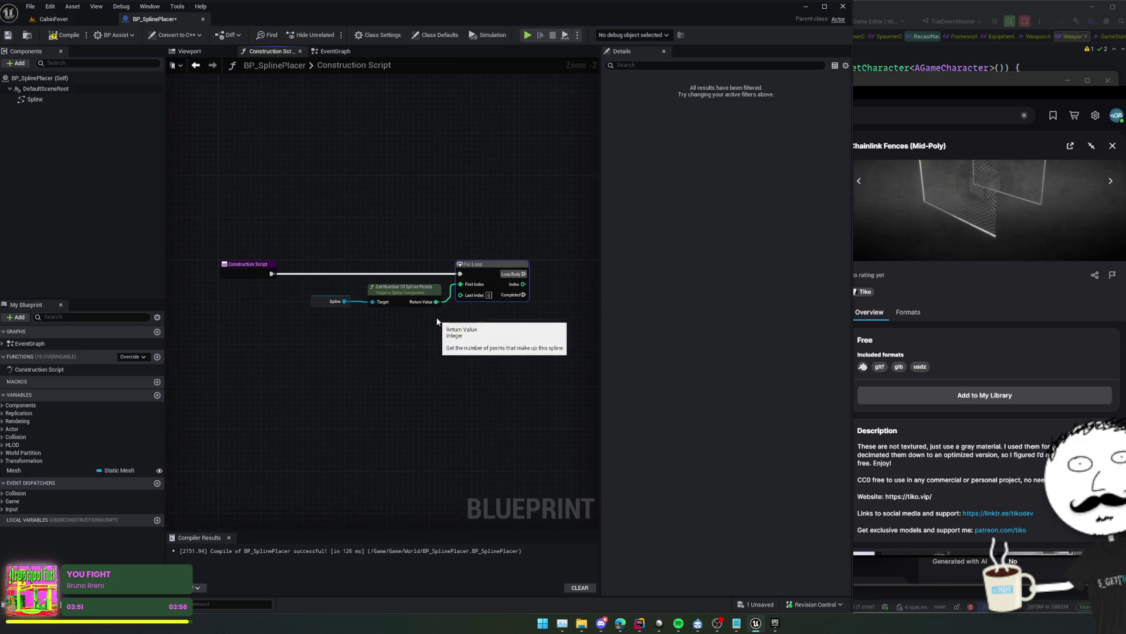
pyautogui.keyDown('alt'); pyautogui.click(462, 284); pyautogui.keyUp('alt')
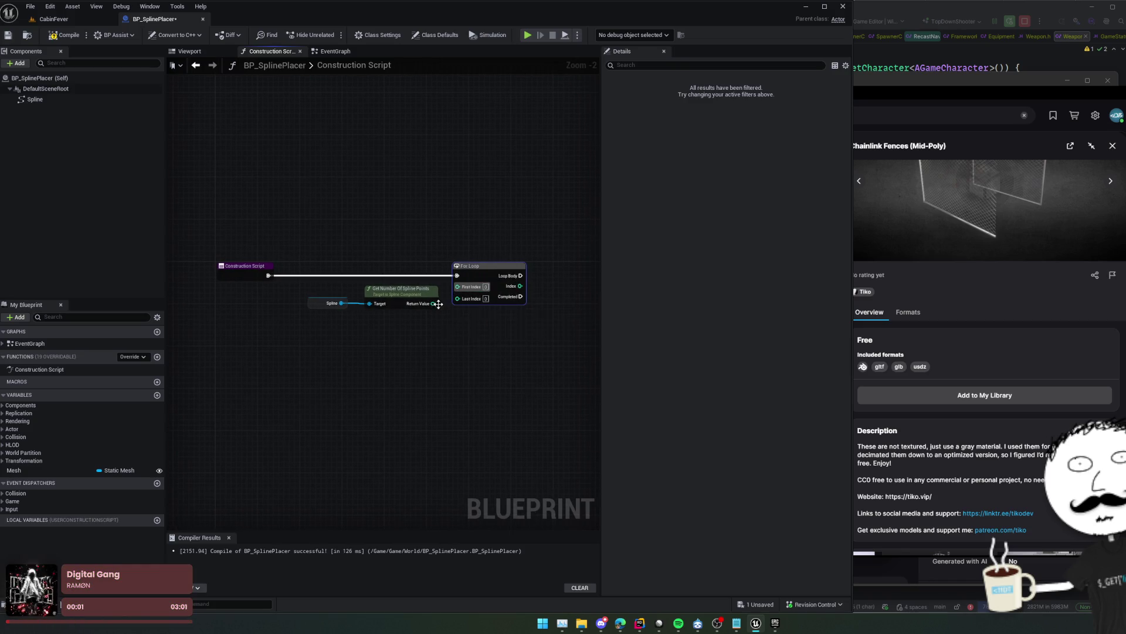
pyautogui.moveTo(439, 304)
pyautogui.mouseDown()
pyautogui.moveTo(473, 303)
pyautogui.moveTo(458, 298)
pyautogui.mouseUp()
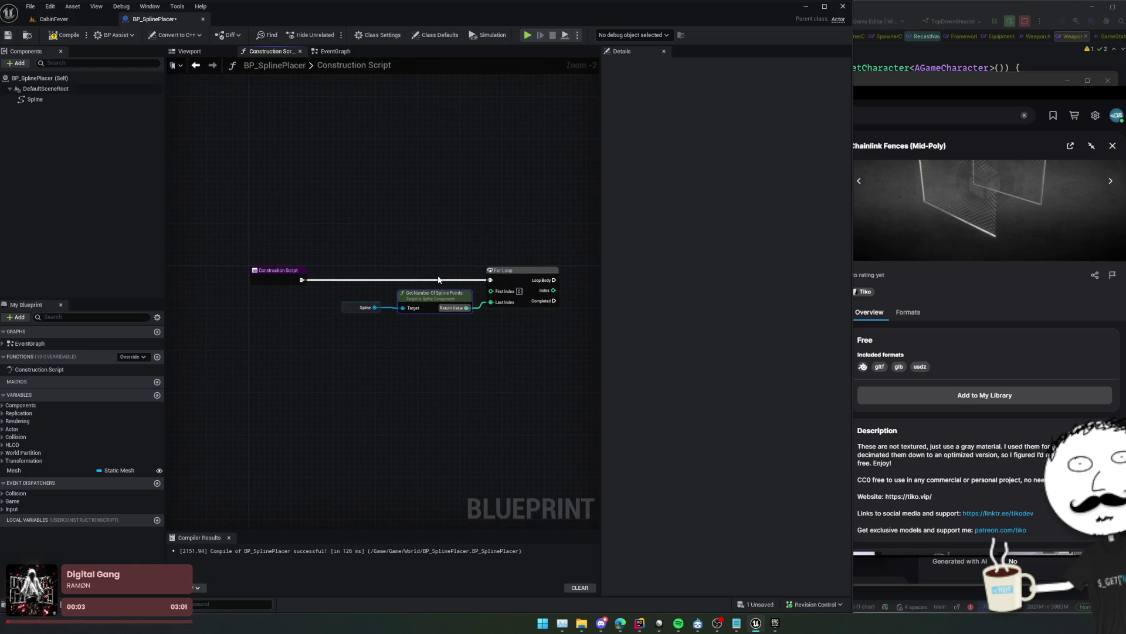
pyautogui.hotkey('ctrl', 's')
pyautogui.moveTo(457, 249)
pyautogui.mouseDown()
pyautogui.moveTo(408, 239)
pyautogui.moveTo(447, 234)
pyautogui.moveTo(425, 239)
pyautogui.moveTo(430, 231)
pyautogui.moveTo(428, 244)
pyautogui.mouseUp()
pyautogui.moveTo(524, 259); pyautogui.dragTo(535, 263)
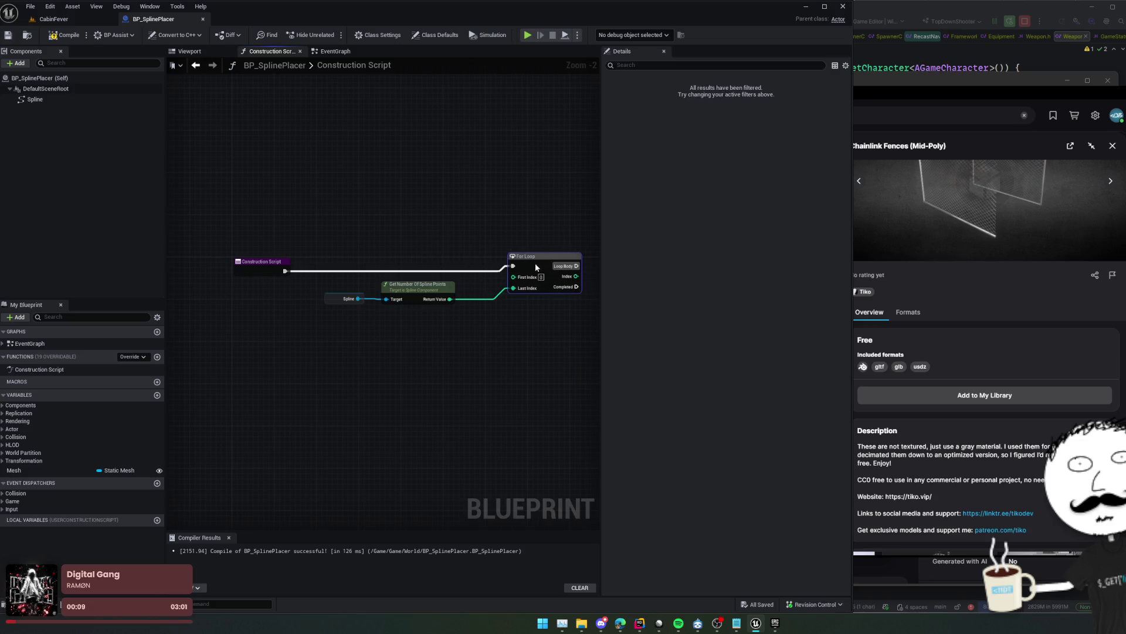
pyautogui.keyDown('alt'); pyautogui.click(535, 263); pyautogui.keyUp('alt')
pyautogui.hotkey('ctrl', 's')
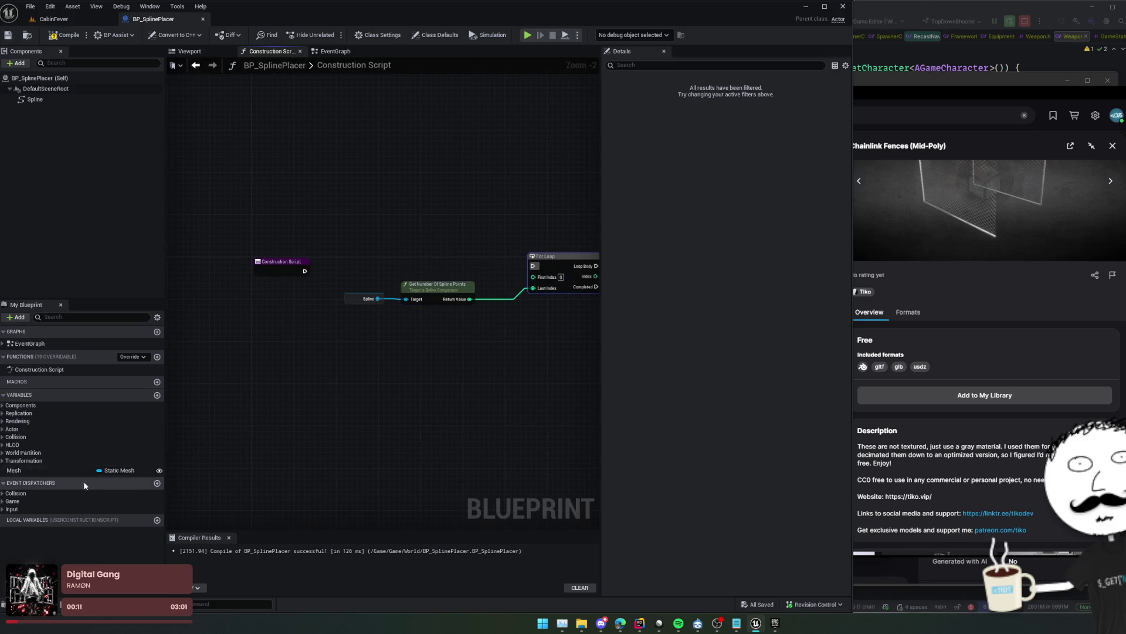
pyautogui.moveTo(85, 470)
pyautogui.mouseDown()
pyautogui.moveTo(265, 370)
pyautogui.moveTo(324, 359)
pyautogui.mouseUp()
pyautogui.click(286, 388)
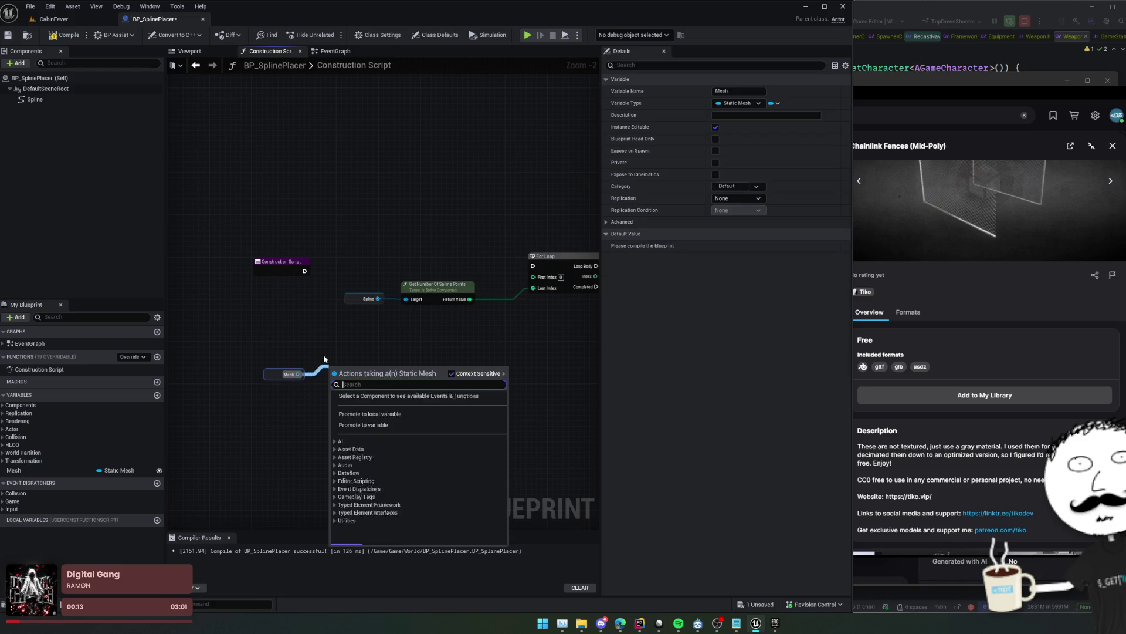
pyautogui.write('bounds')
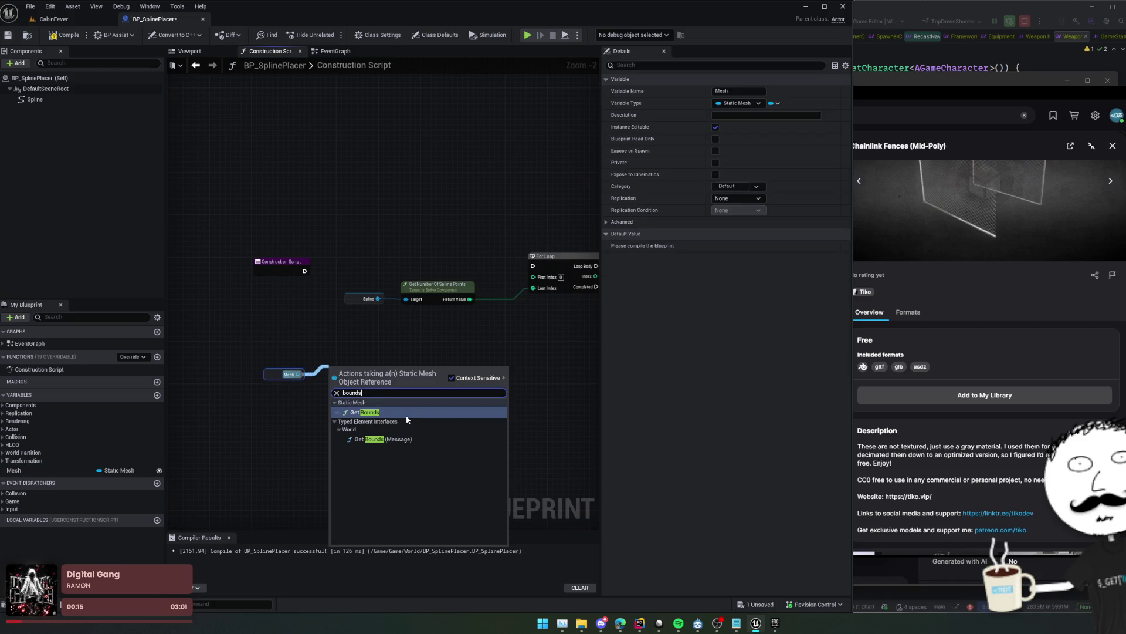
pyautogui.click(406, 413)
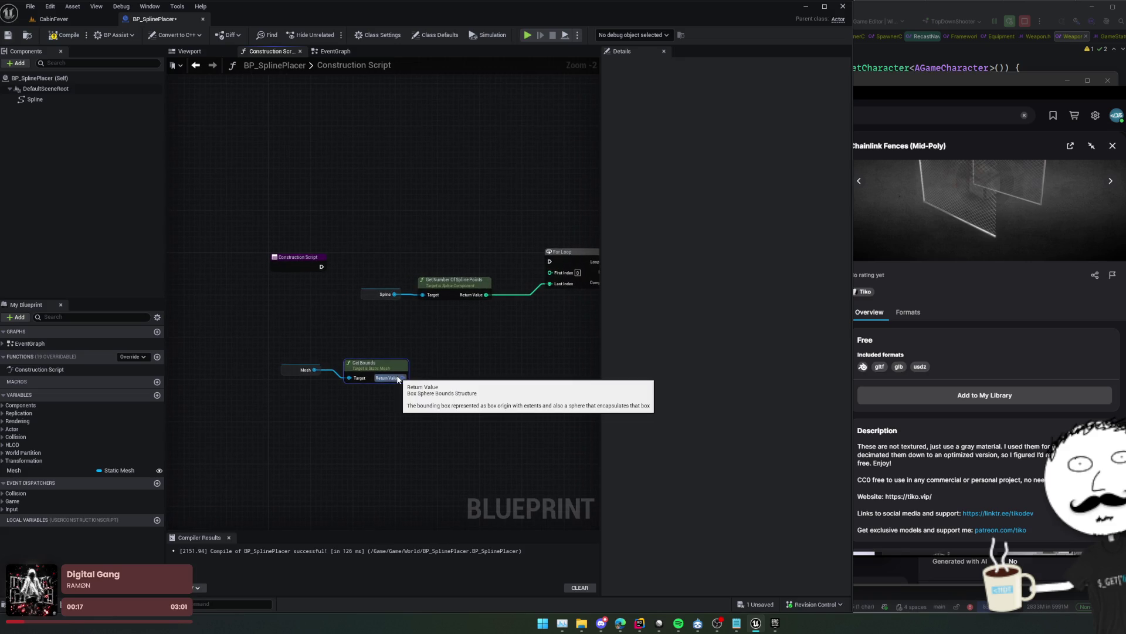
pyautogui.moveTo(397, 378); pyautogui.dragTo(433, 375)
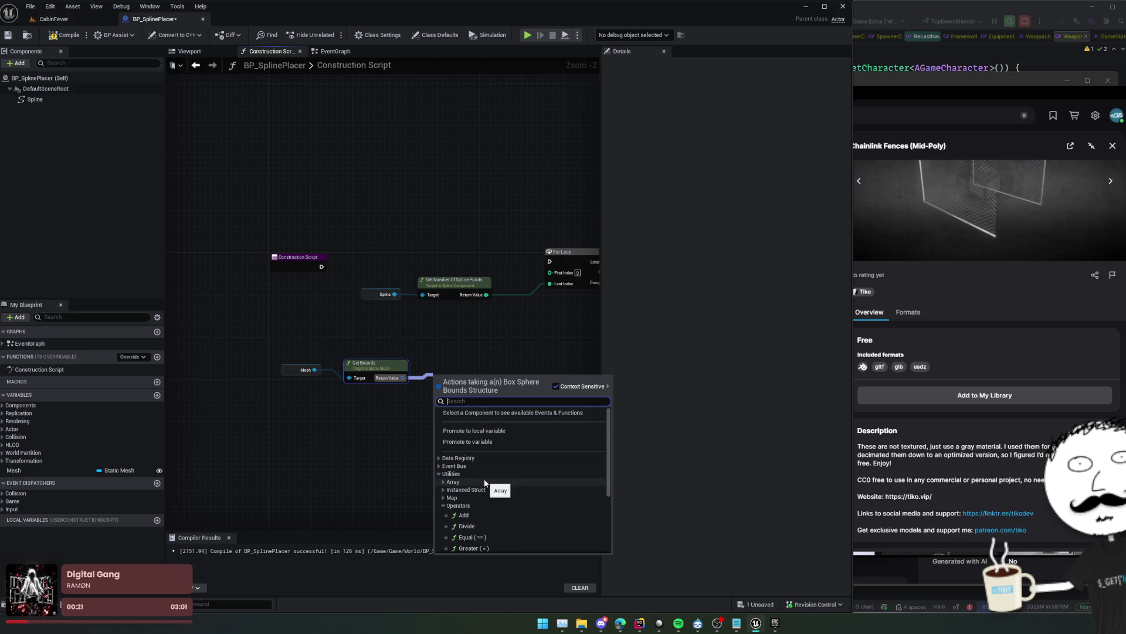
pyautogui.scroll(-3, 482, 467)
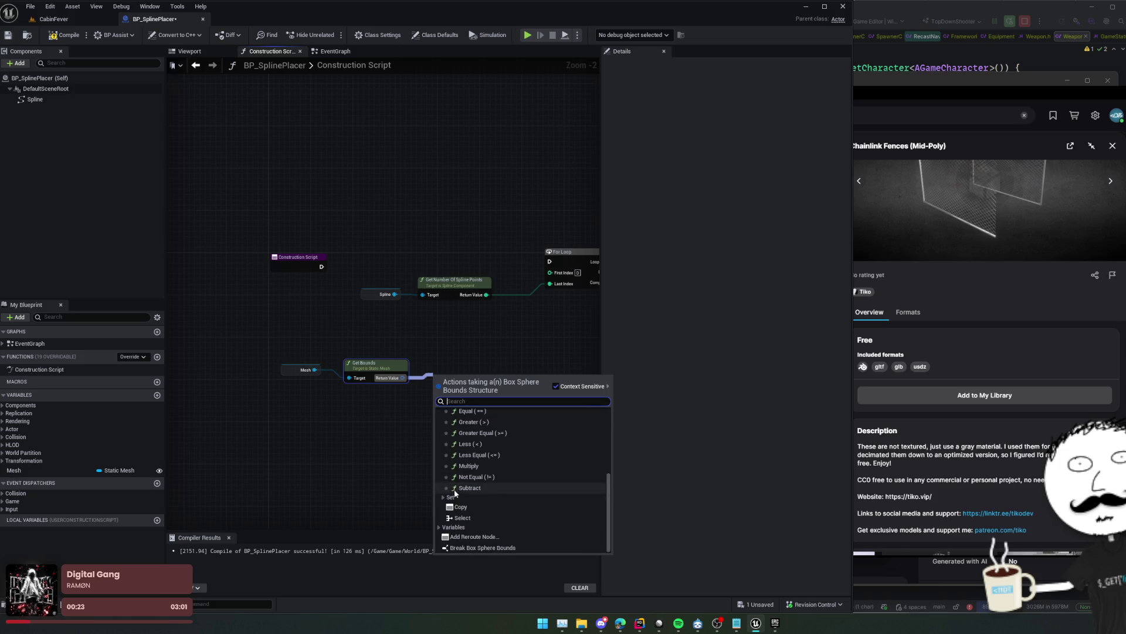
pyautogui.scroll(3, 522, 480)
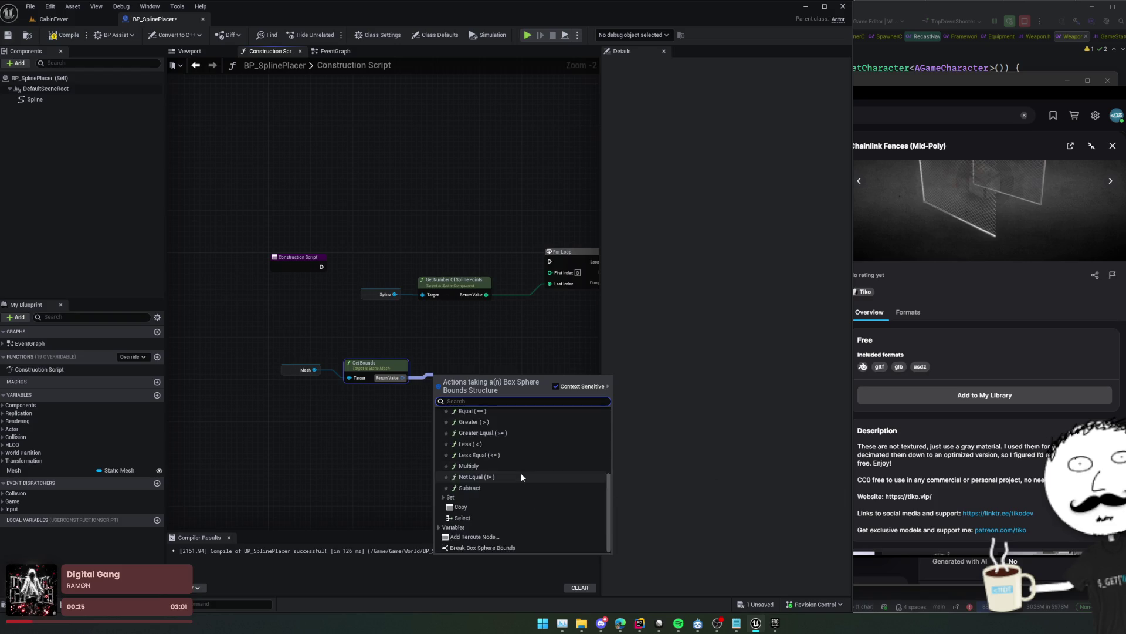
pyautogui.scroll(1, 521, 476)
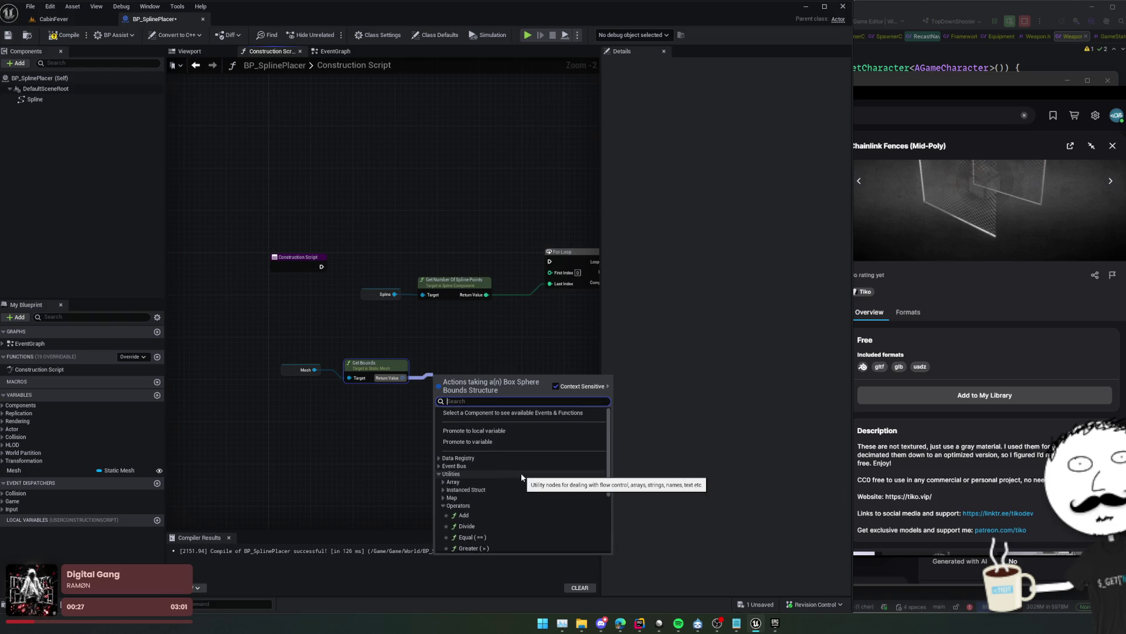
pyautogui.click(453, 505)
pyautogui.scroll(-1, 460, 499)
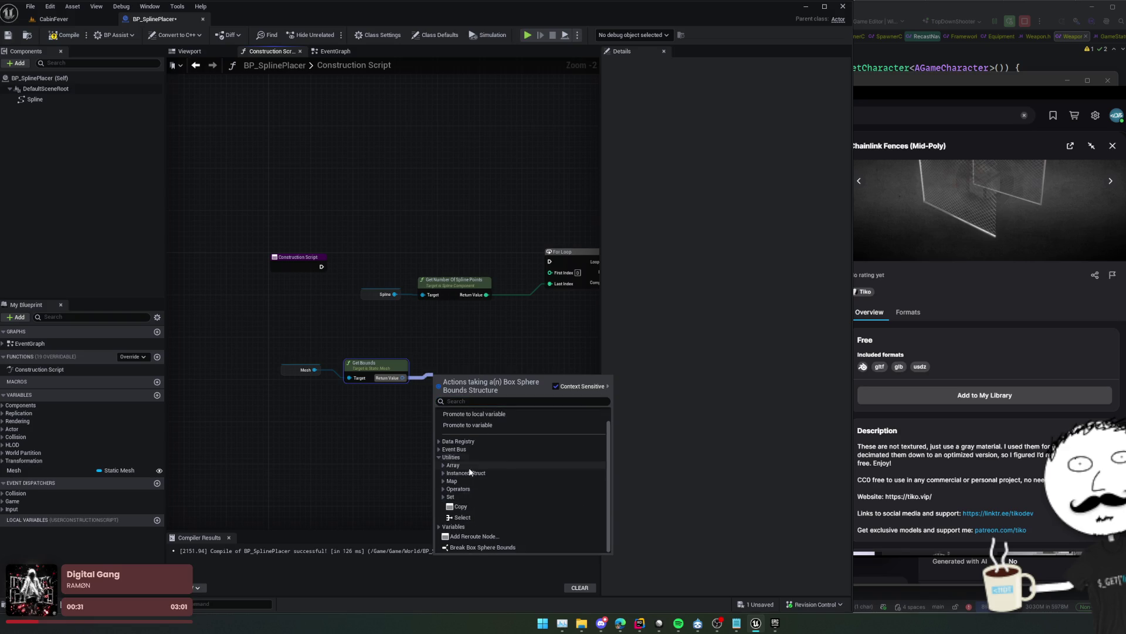
pyautogui.click(458, 527)
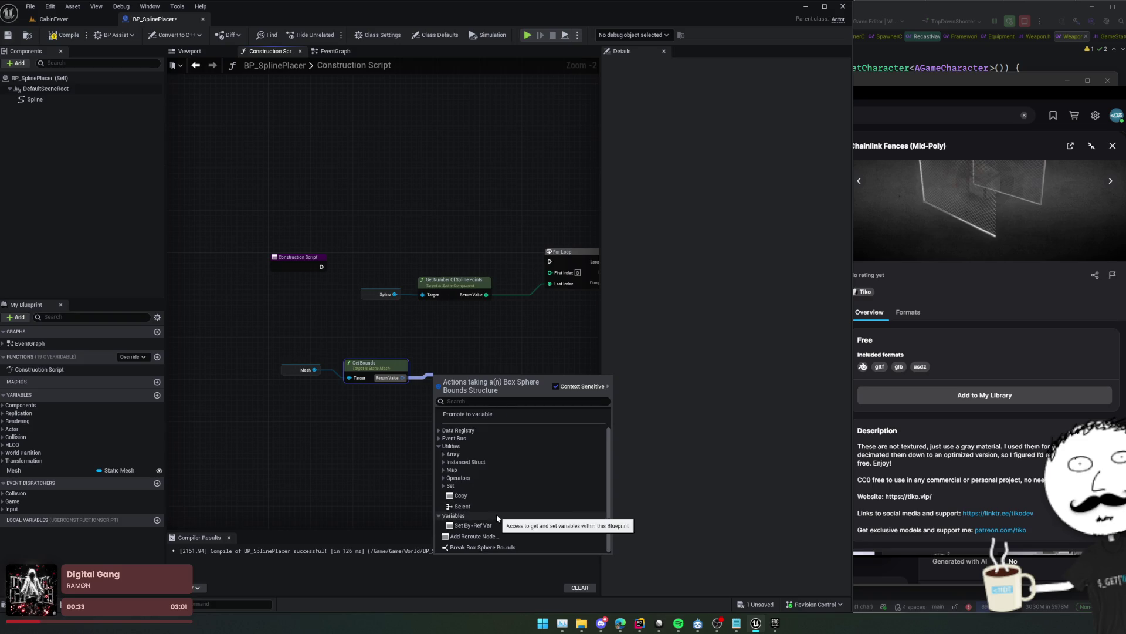
pyautogui.rightClick(403, 379)
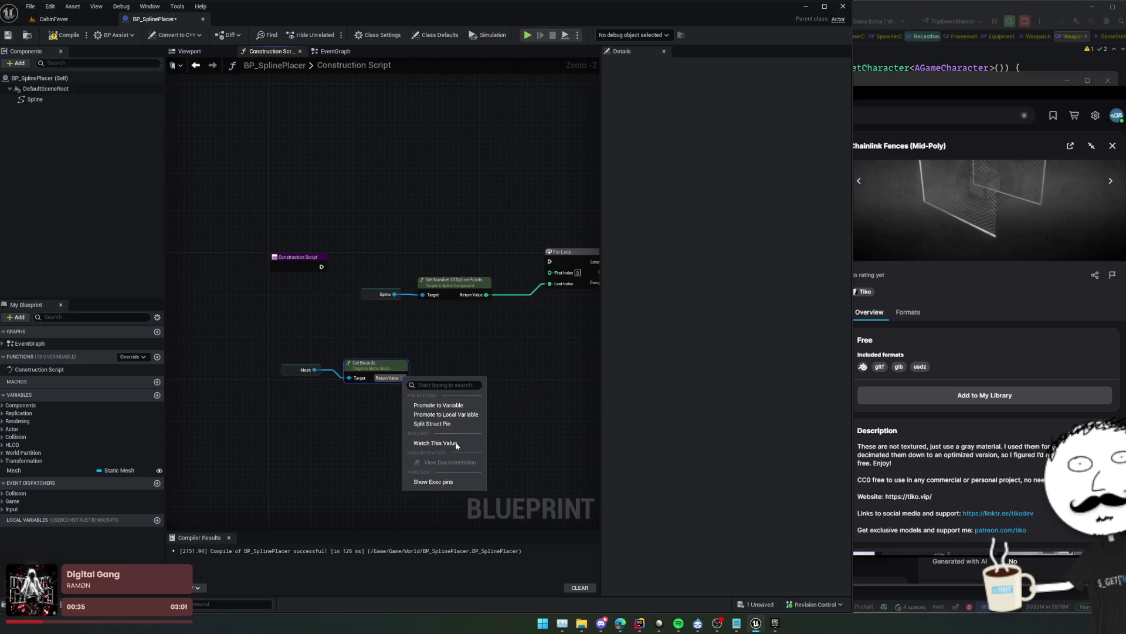
pyautogui.click(446, 424)
pyautogui.scroll(1, 447, 424)
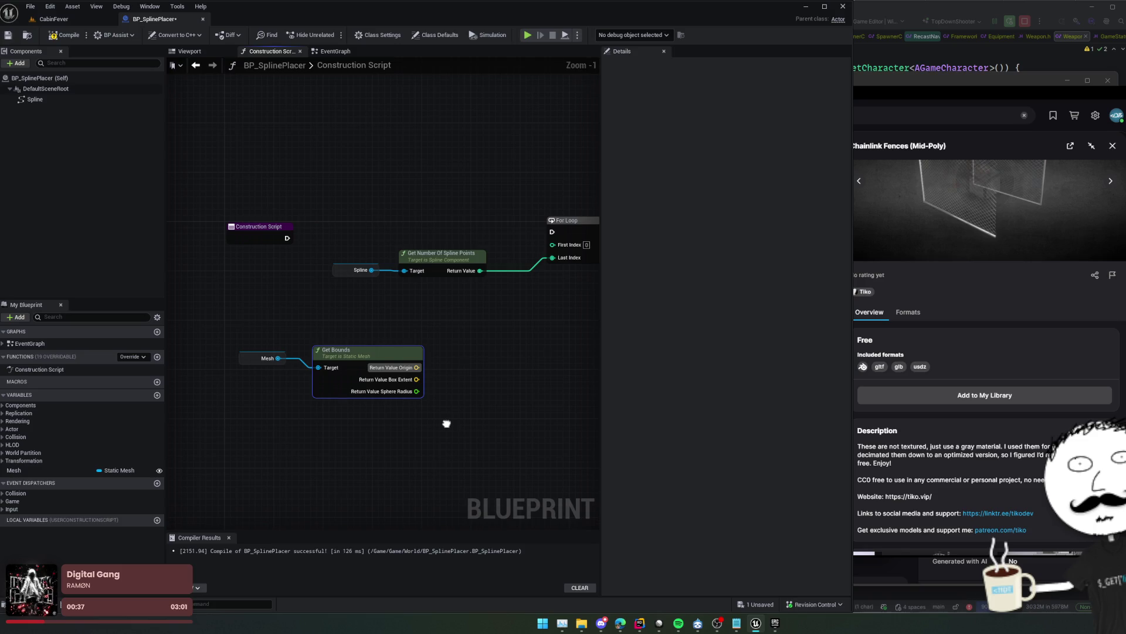
pyautogui.moveTo(447, 424)
pyautogui.mouseDown()
pyautogui.moveTo(452, 415)
pyautogui.moveTo(394, 425)
pyautogui.mouseUp()
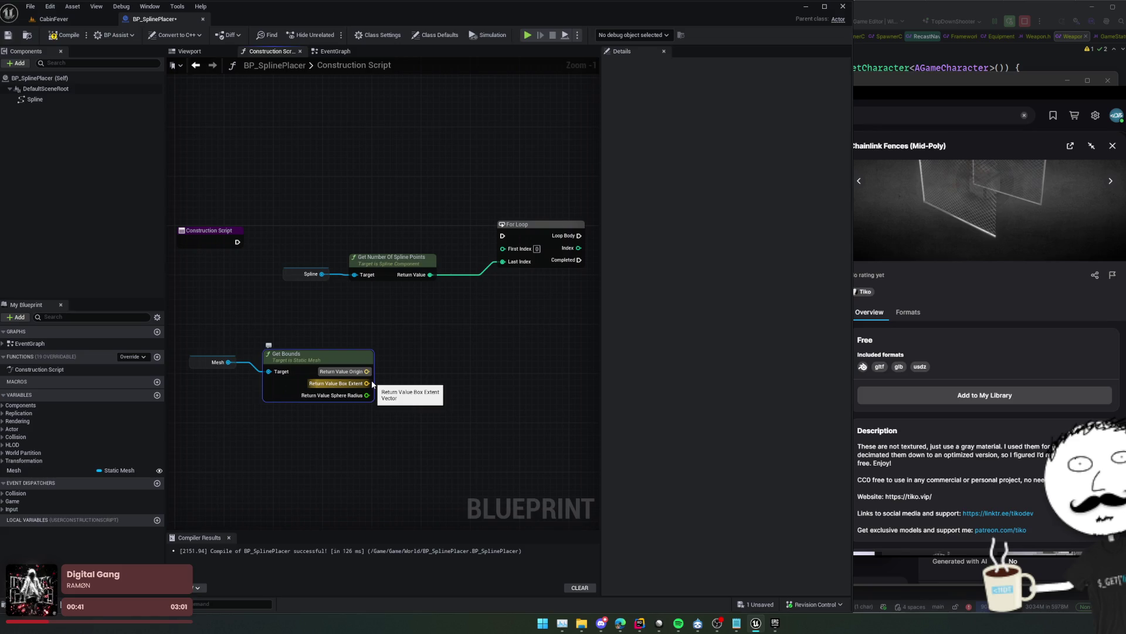
pyautogui.moveTo(372, 385); pyautogui.dragTo(414, 385)
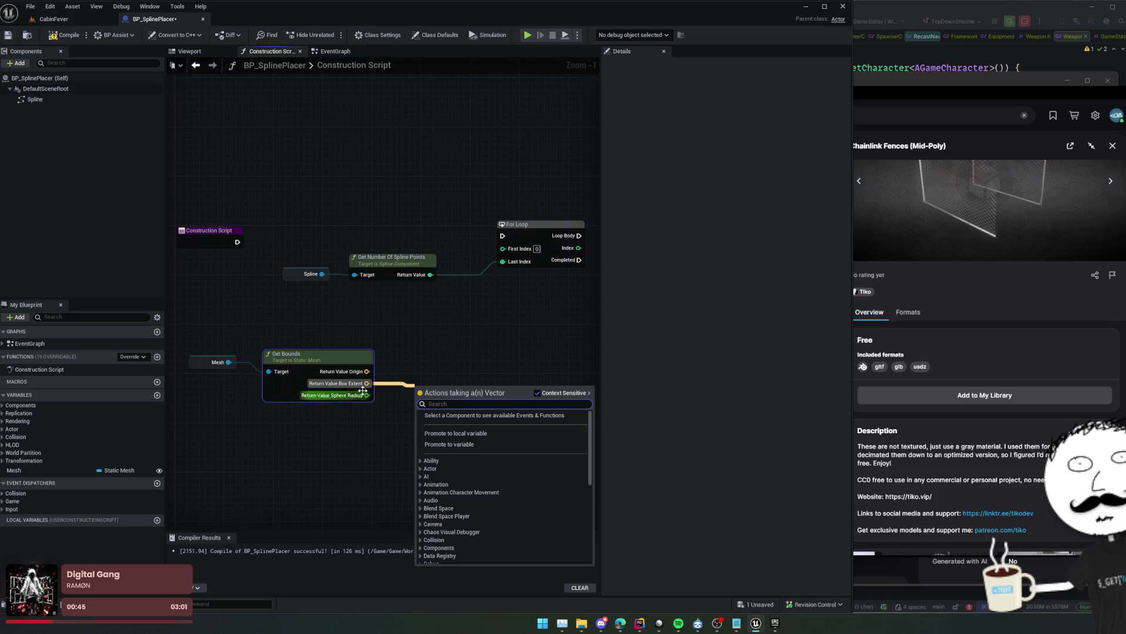
pyautogui.click(346, 333)
pyautogui.moveTo(438, 330); pyautogui.dragTo(222, 407)
pyautogui.press('Delete')
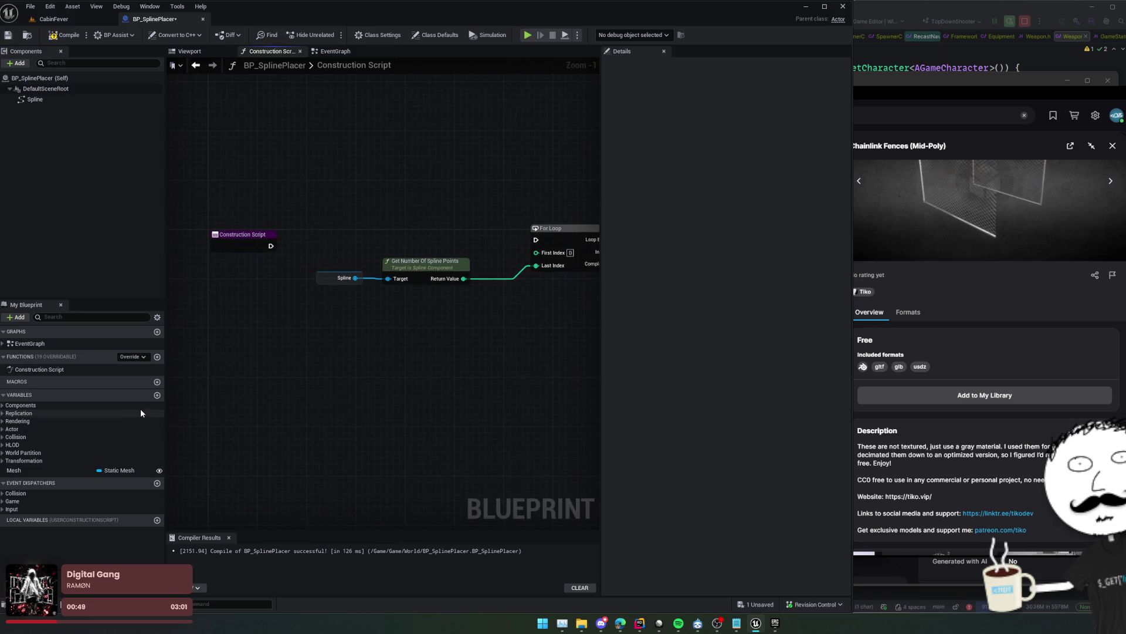
# Add a Float variable SectionLength, make it instance-editable via the eye icon, and return to CabinFever
pyautogui.click(158, 395)
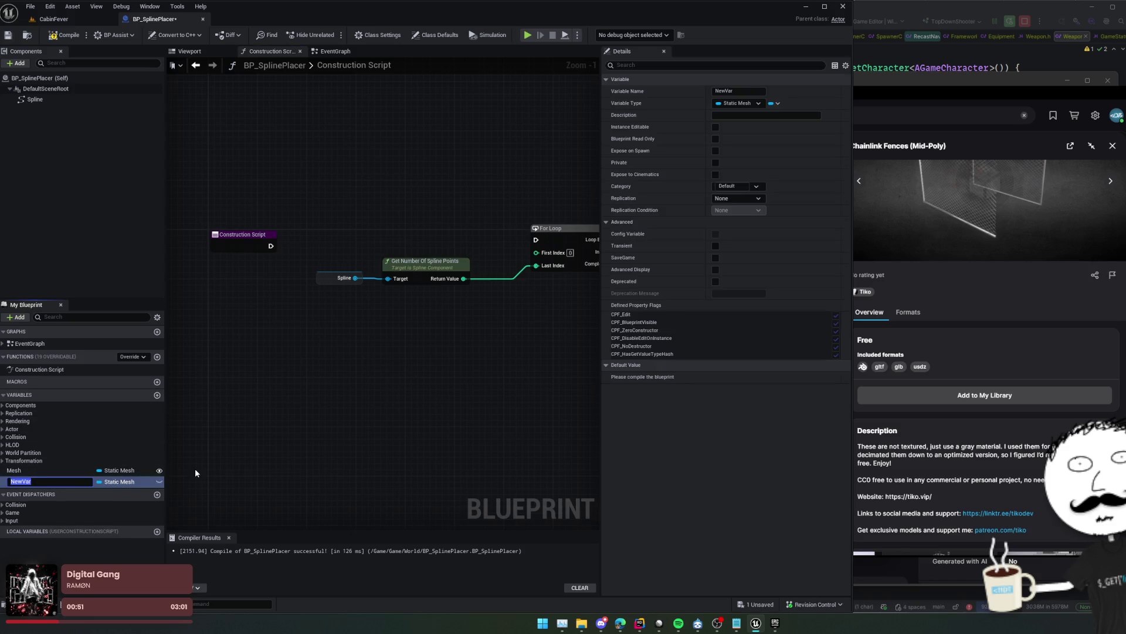
pyautogui.write('SectionL')
pyautogui.write('ength')
pyautogui.press('Return')
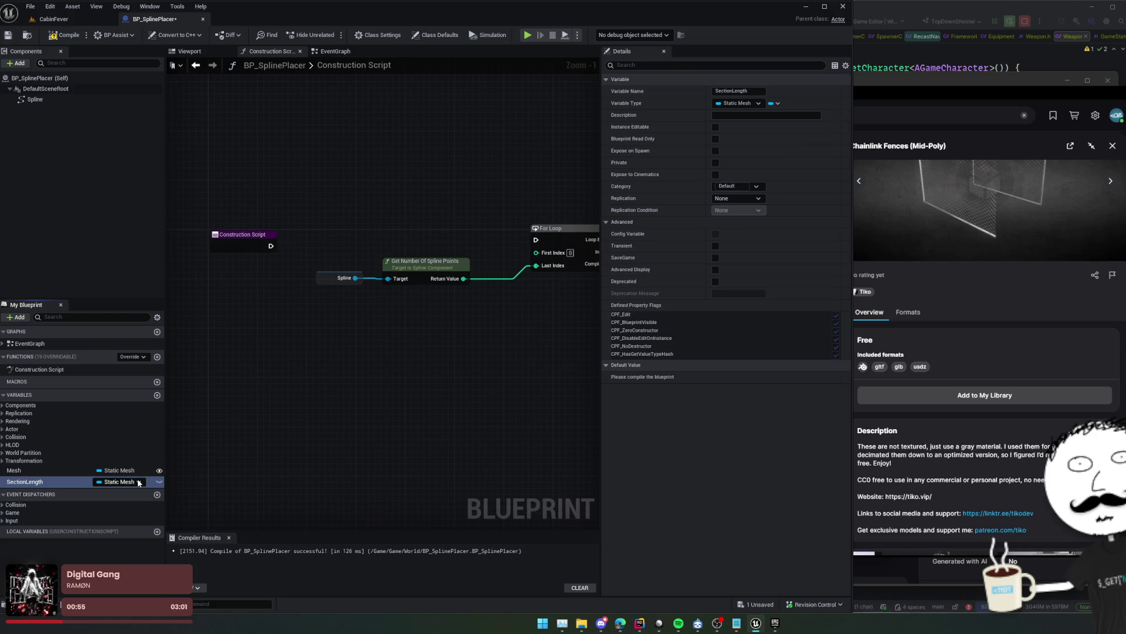
pyautogui.click(117, 482)
pyautogui.click(115, 301)
pyautogui.click(159, 481)
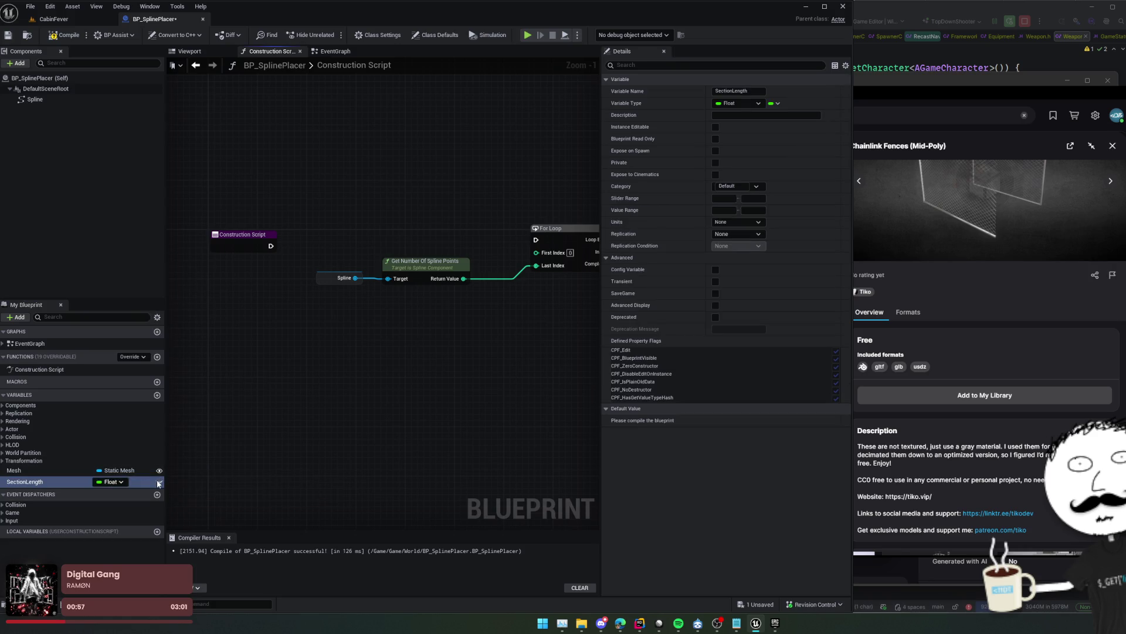
pyautogui.moveTo(241, 442); pyautogui.dragTo(264, 449)
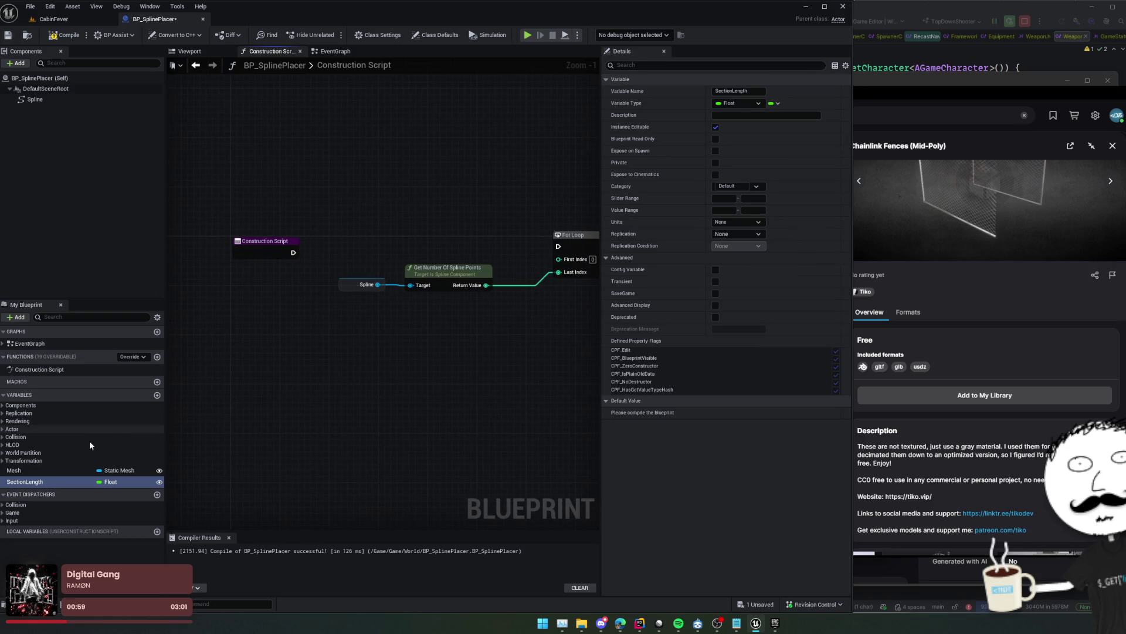
pyautogui.click(59, 19)
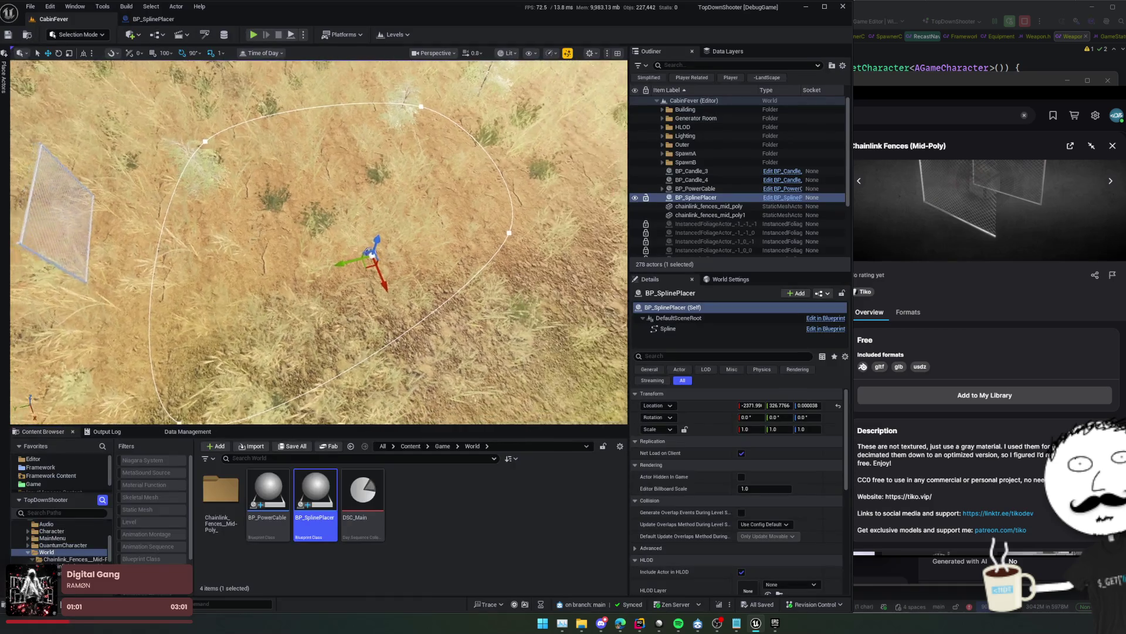
# Move chainlink_fences_mid_poly1 beside the cabin, lower it to the deck, and slide it along X to about -979.85
pyautogui.press('Escape')
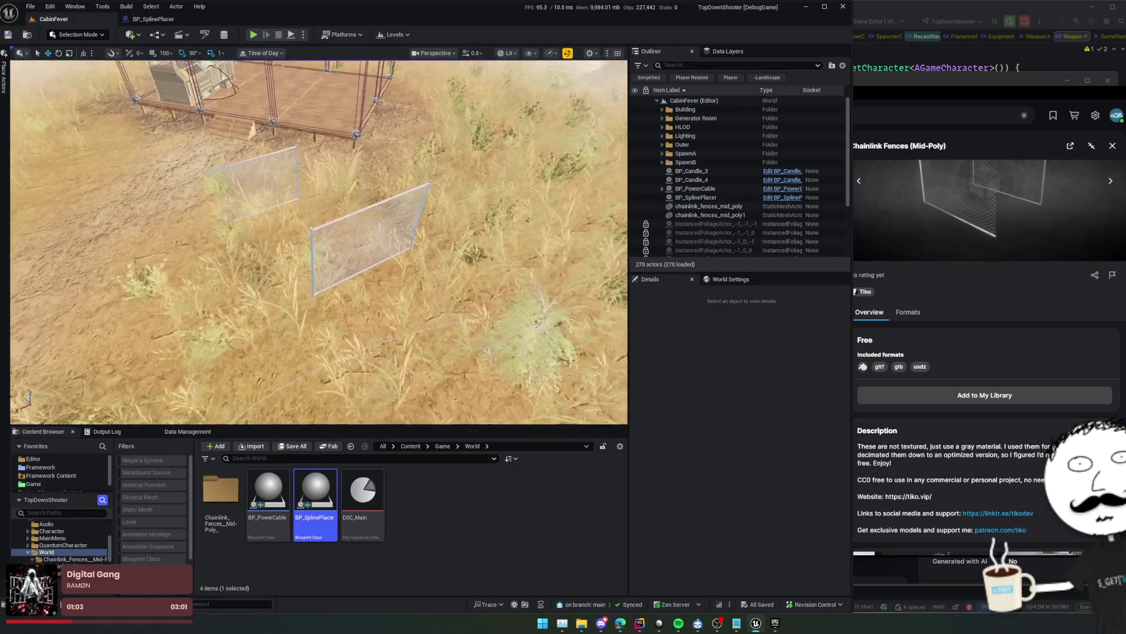
pyautogui.click(390, 253)
pyautogui.moveTo(318, 241); pyautogui.dragTo(319, 200)
pyautogui.moveTo(122, 298)
pyautogui.mouseDown()
pyautogui.moveTo(137, 346)
pyautogui.moveTo(122, 299)
pyautogui.mouseUp()
pyautogui.moveTo(480, 223)
pyautogui.mouseDown()
pyautogui.moveTo(202, 252)
pyautogui.moveTo(194, 220)
pyautogui.moveTo(198, 284)
pyautogui.mouseUp()
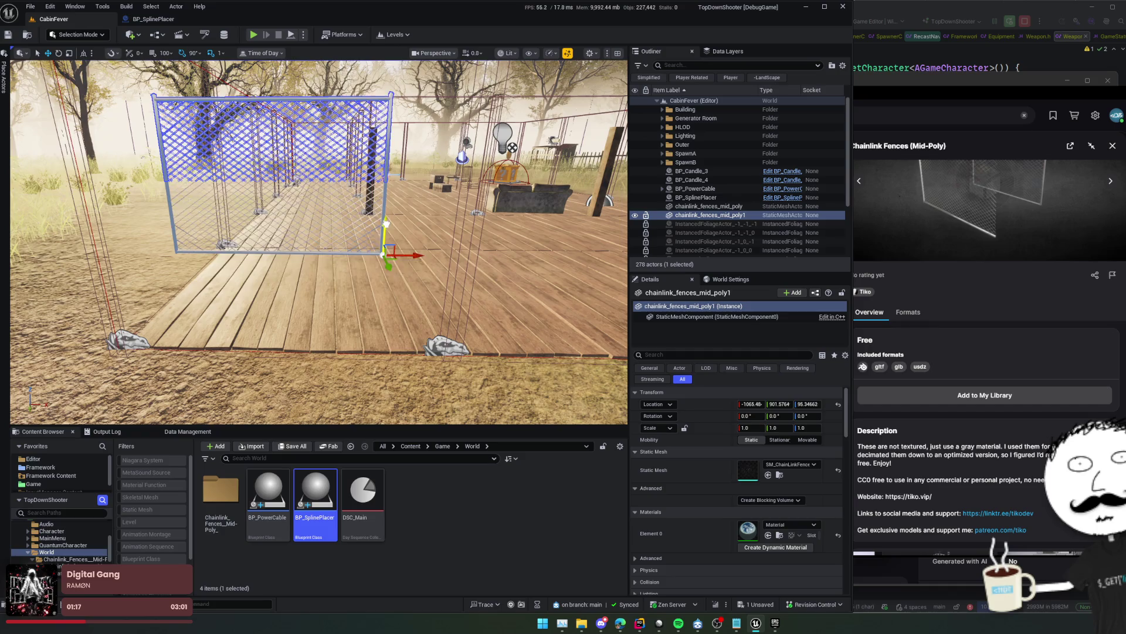
pyautogui.moveTo(386, 223)
pyautogui.mouseDown()
pyautogui.moveTo(377, 286)
pyautogui.moveTo(389, 314)
pyautogui.moveTo(410, 315)
pyautogui.mouseUp()
pyautogui.hotkey('ctrl', 's')
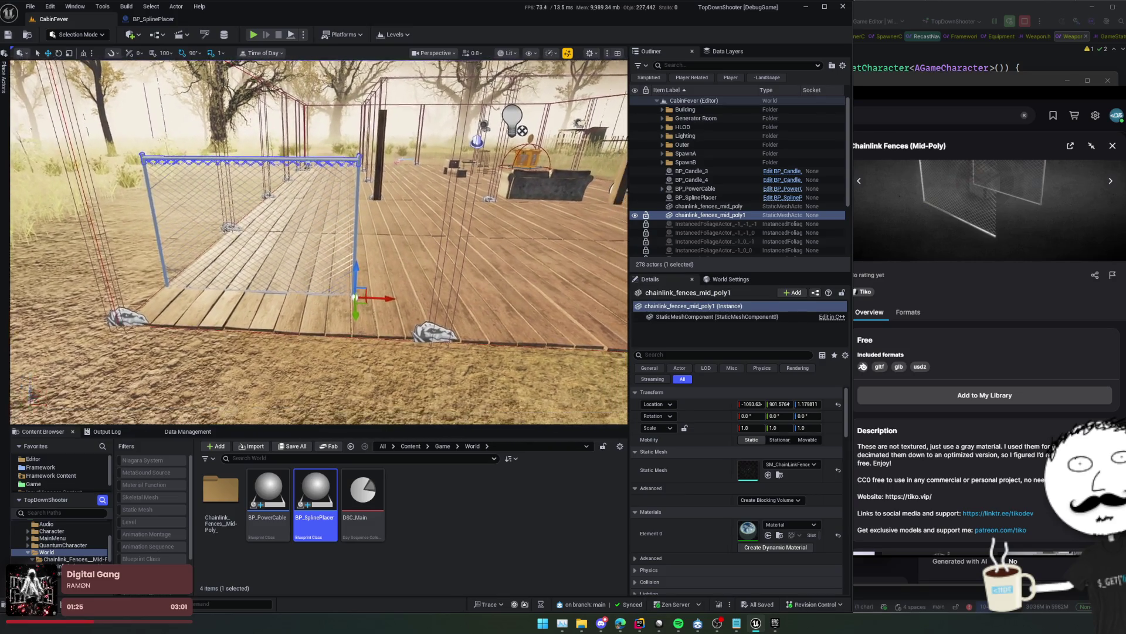
pyautogui.moveTo(384, 311)
pyautogui.mouseDown()
pyautogui.moveTo(469, 320)
pyautogui.moveTo(490, 358)
pyautogui.moveTo(474, 332)
pyautogui.mouseUp()
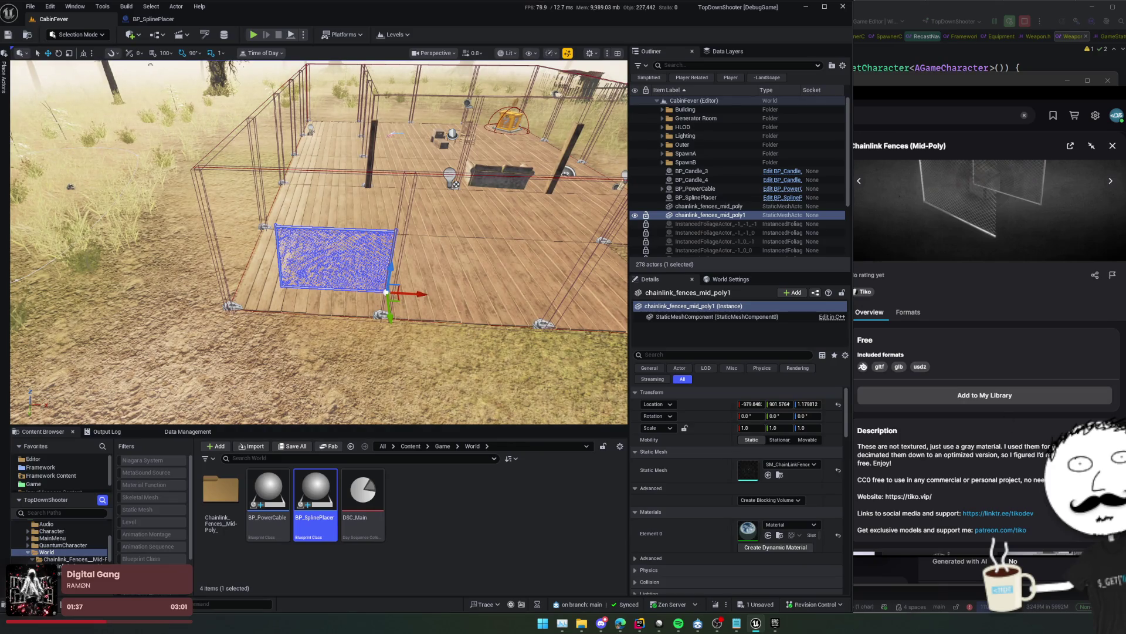
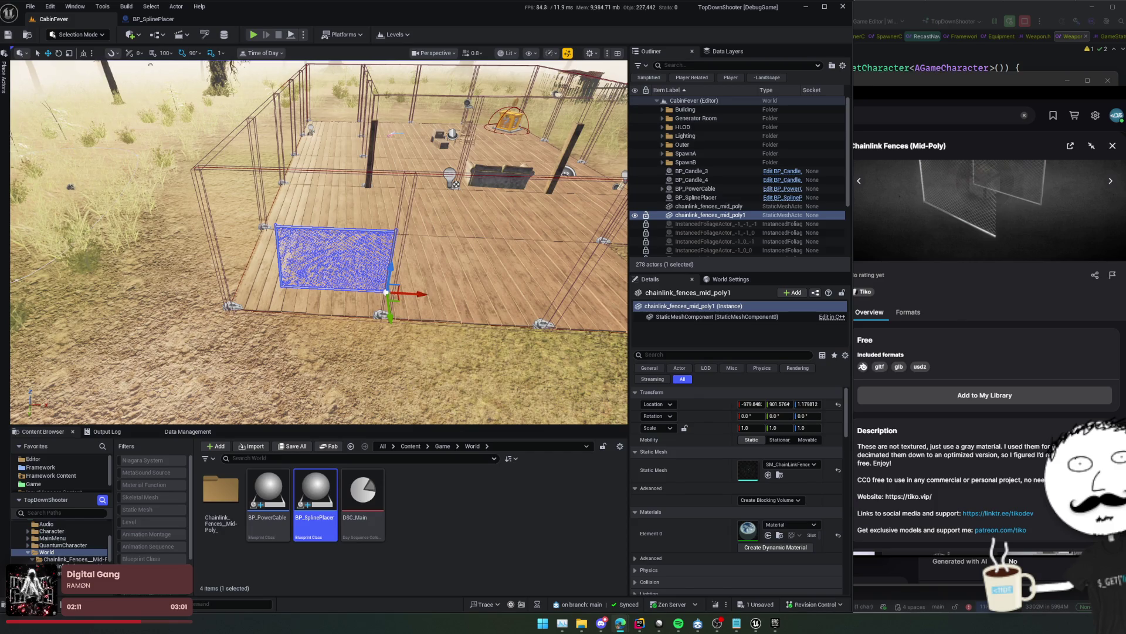
# Orbit around the placed chainlink fence piece, then switch to the BP_SplinePlacer blueprint tab
pyautogui.moveTo(316, 235); pyautogui.dragTo(317, 208)
pyautogui.scroll(-4, 319, 242)
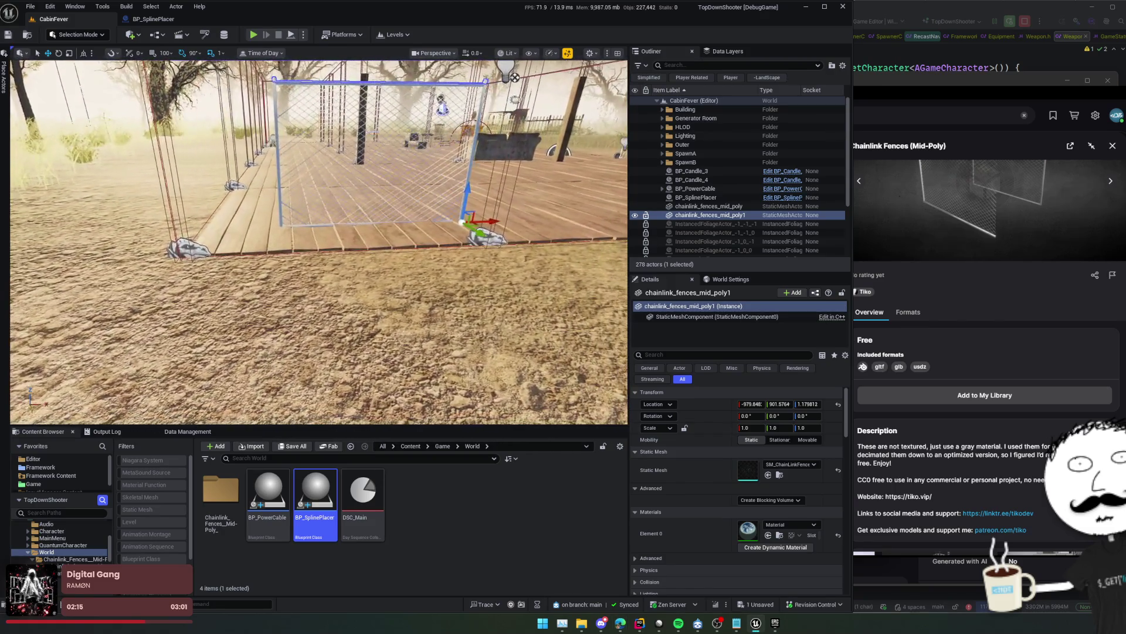
pyautogui.scroll(-2, 319, 242)
pyautogui.scroll(-3, 319, 242)
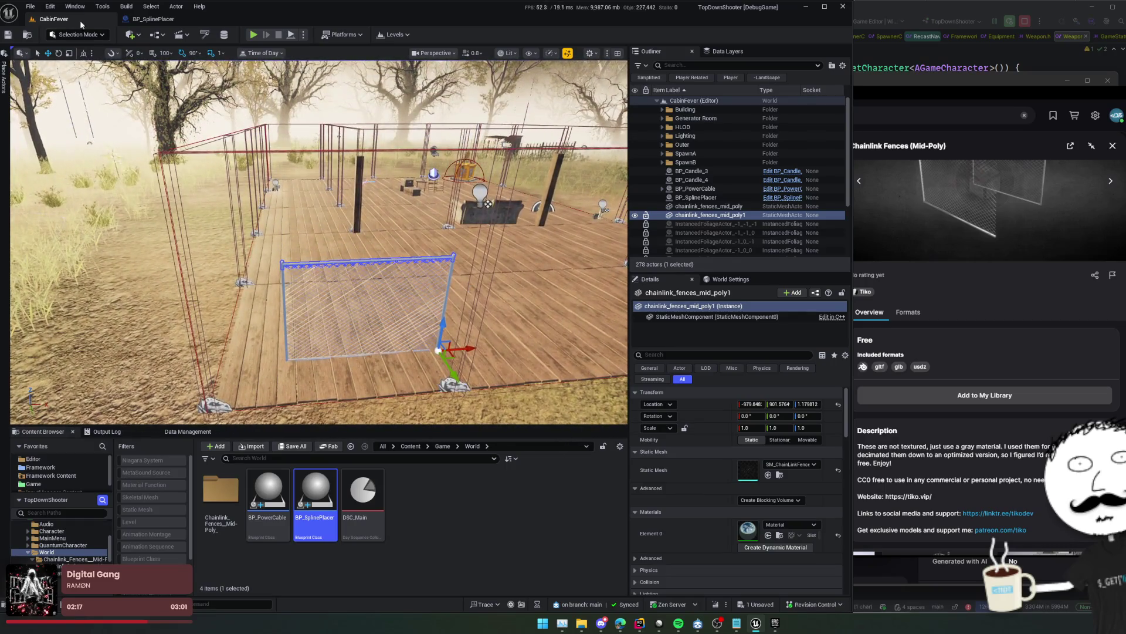
pyautogui.click(151, 19)
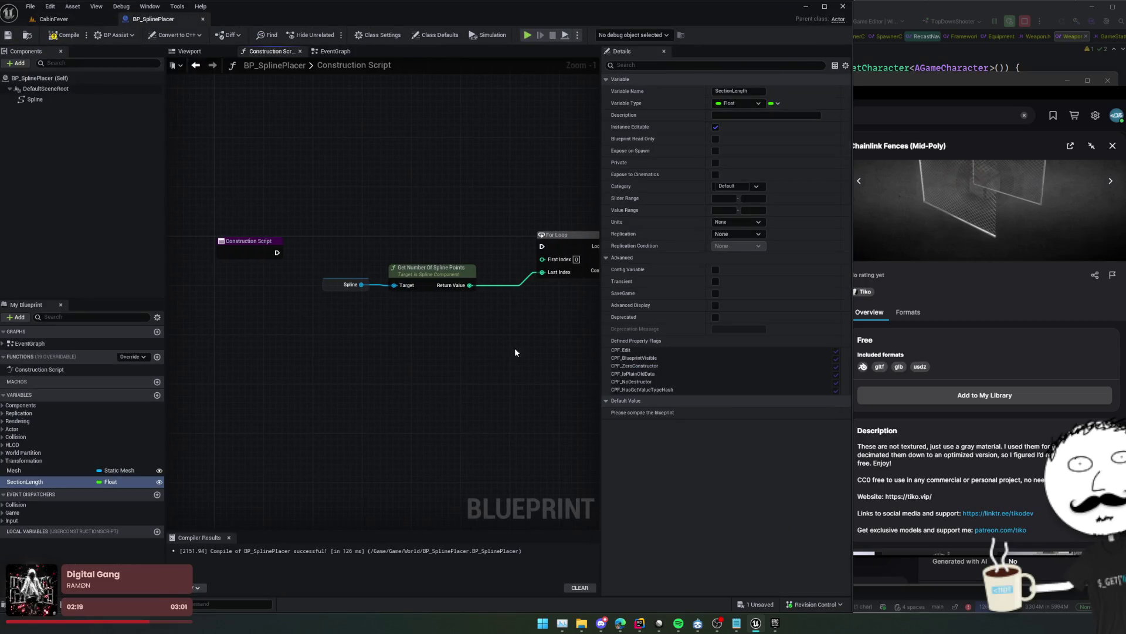
# Compile the blueprint, set SectionLength's default value to 300 and save
pyautogui.press('F7')
pyautogui.click(739, 413)
pyautogui.write('300')
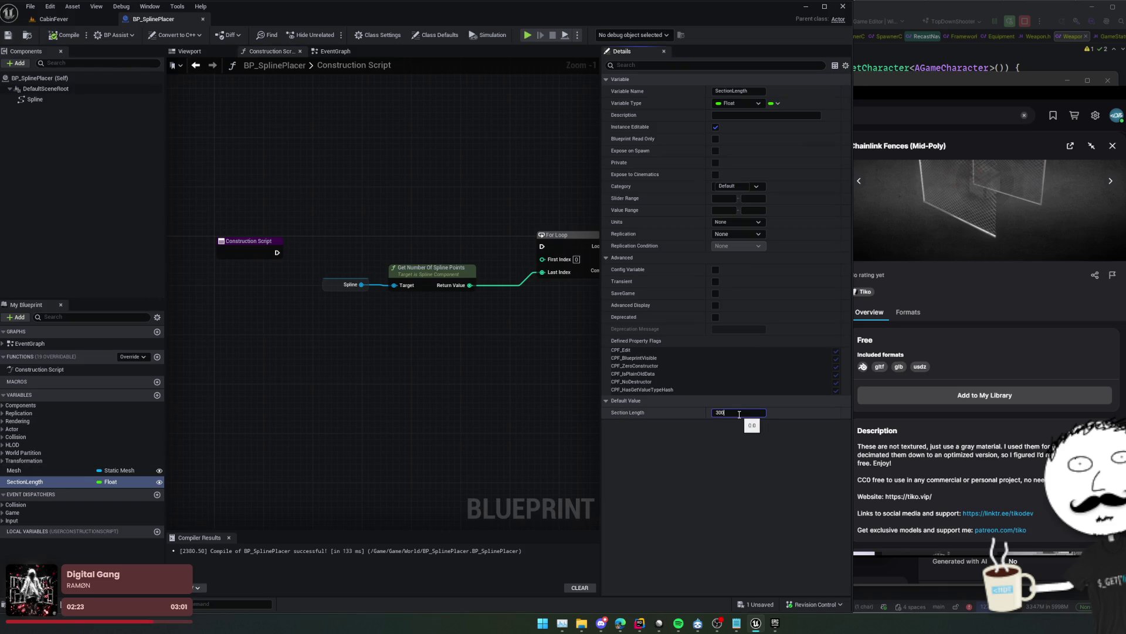
pyautogui.press('Return')
pyautogui.hotkey('ctrl', 's')
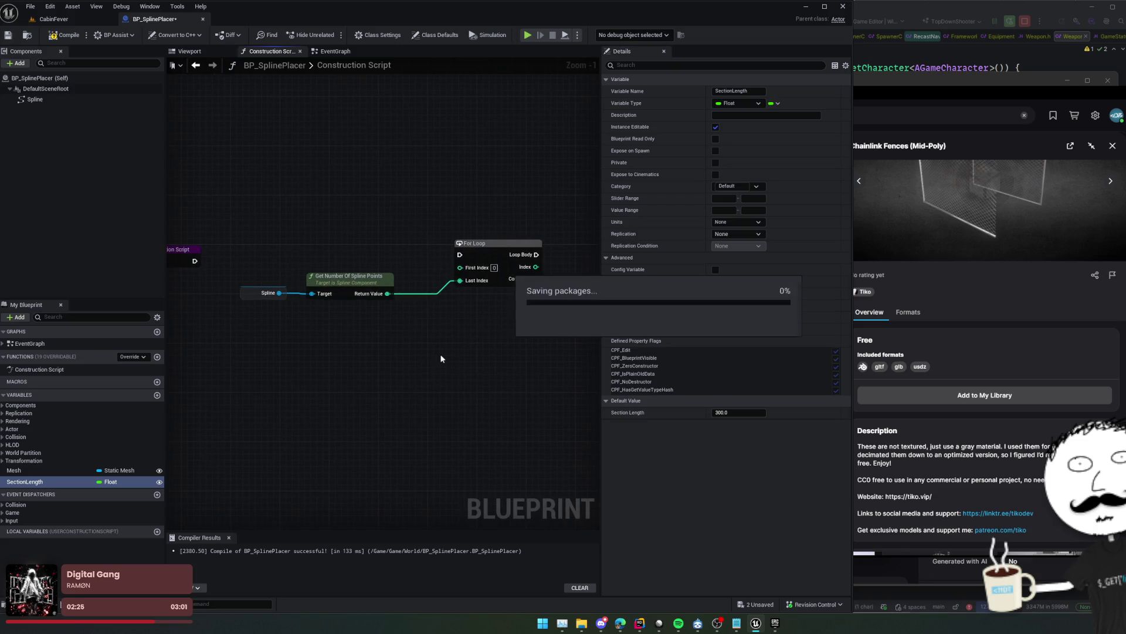
# Add a Get Spline Length node from the spline component, followed by a divide node
pyautogui.moveTo(283, 286)
pyautogui.mouseDown()
pyautogui.moveTo(302, 303)
pyautogui.moveTo(402, 321)
pyautogui.moveTo(388, 313)
pyautogui.moveTo(283, 364)
pyautogui.moveTo(403, 330)
pyautogui.mouseUp()
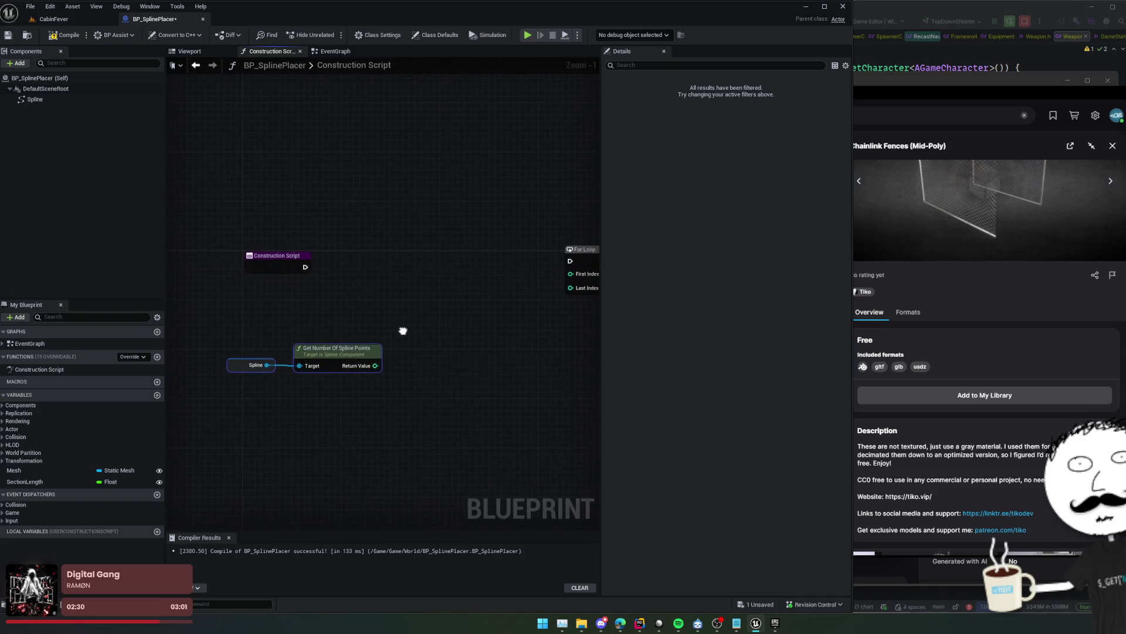
pyautogui.scroll(-2, 424, 335)
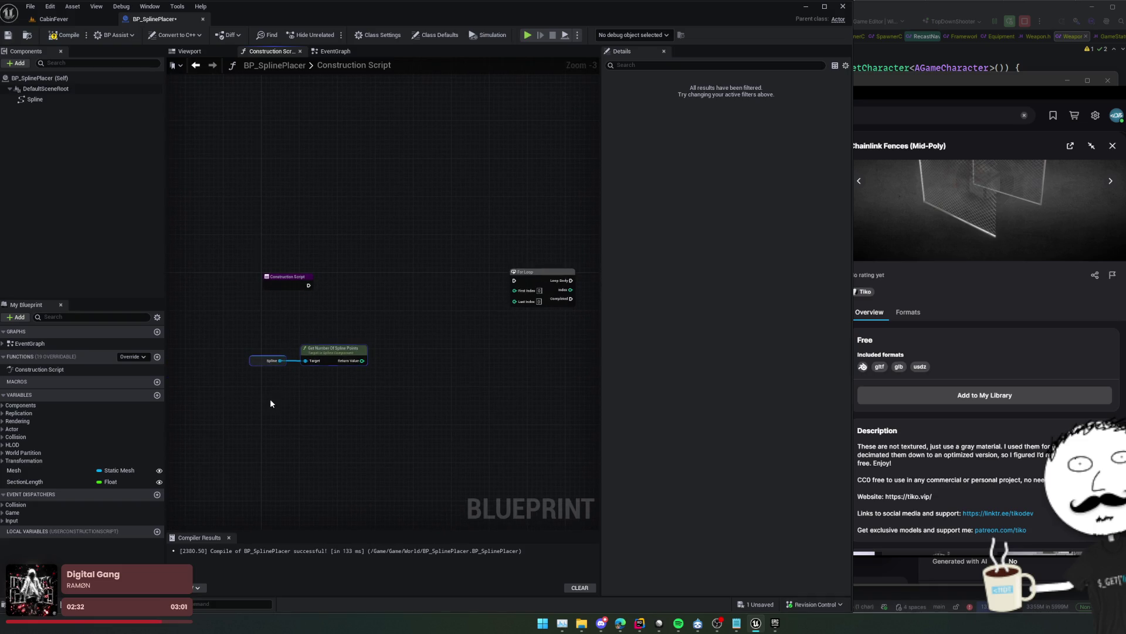
pyautogui.moveTo(281, 360); pyautogui.dragTo(323, 406)
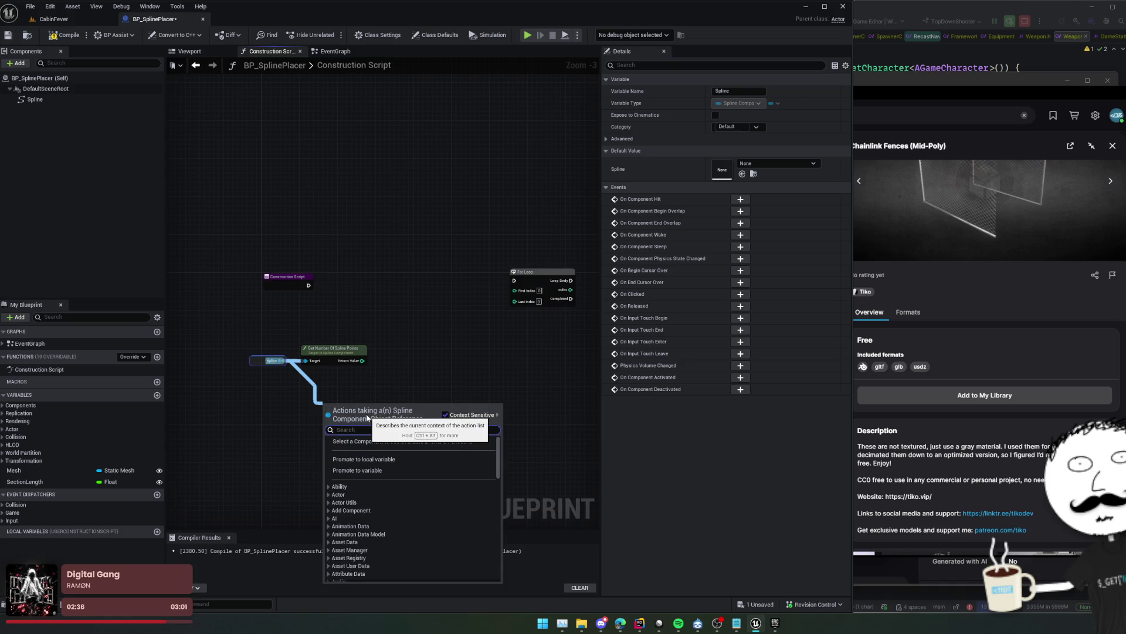
pyautogui.write('length')
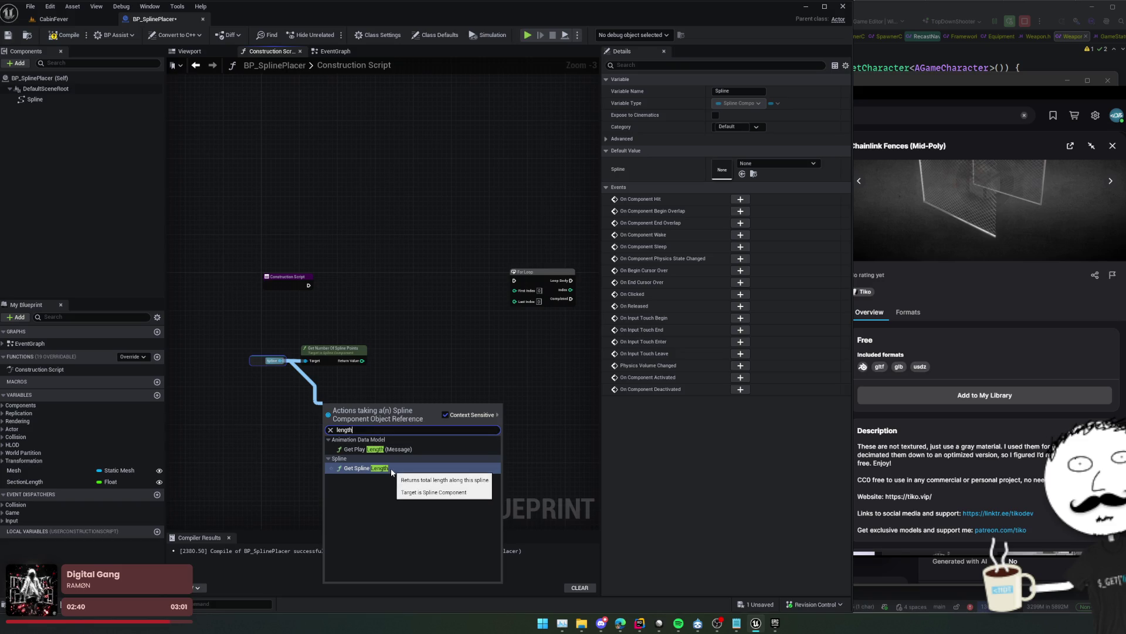
pyautogui.click(392, 470)
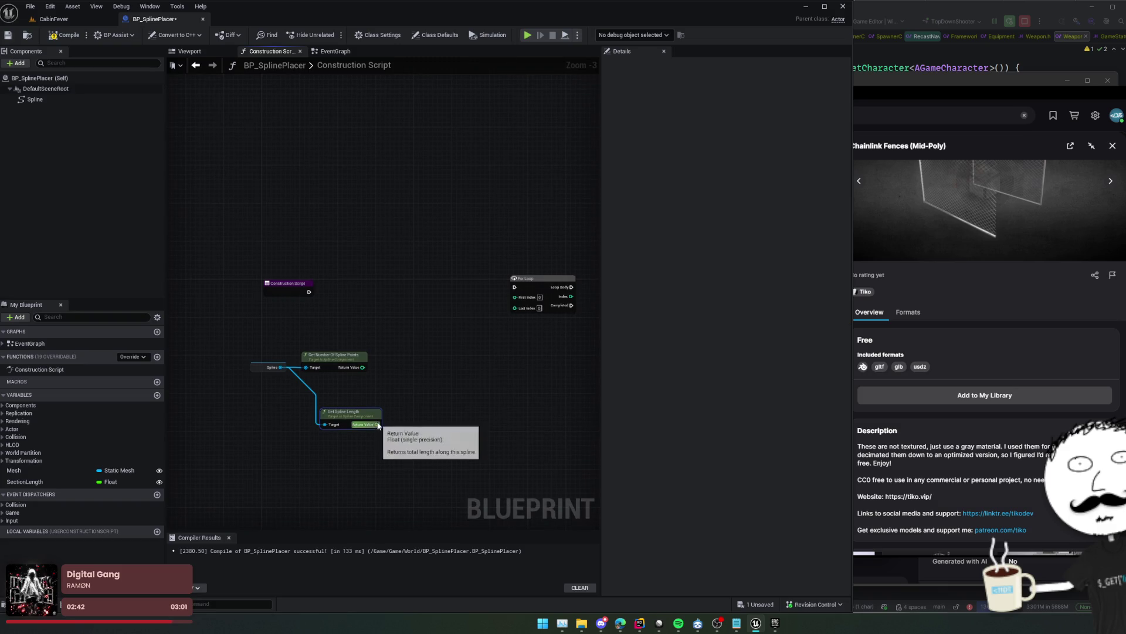
pyautogui.moveTo(376, 424); pyautogui.dragTo(418, 404)
pyautogui.write('/')
pyautogui.moveTo(434, 407); pyautogui.dragTo(435, 407)
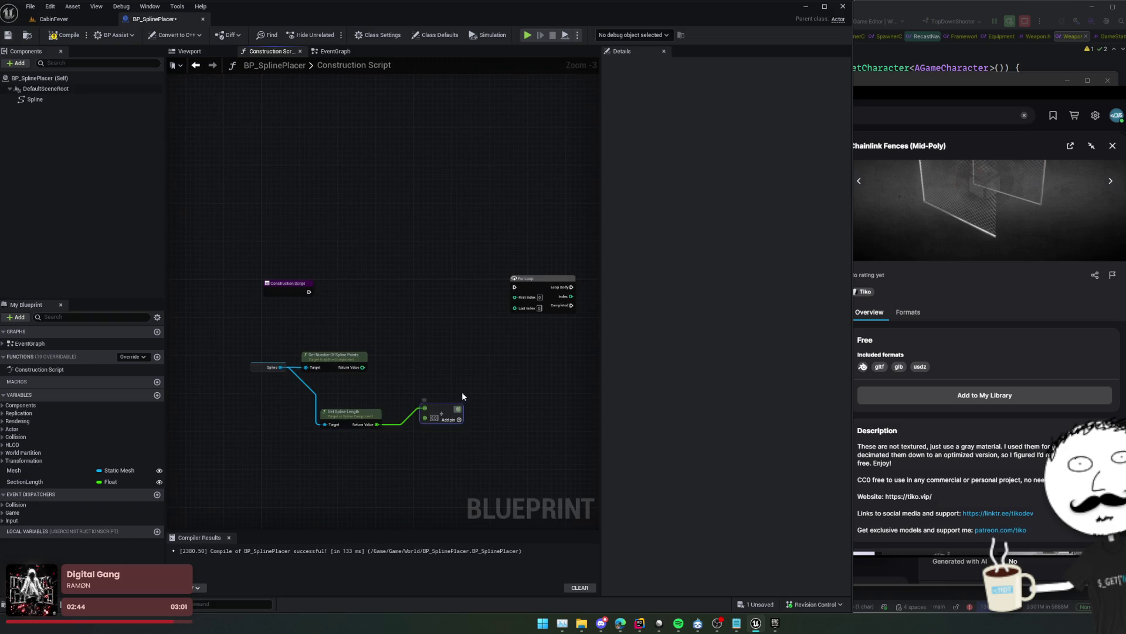
# Divide the spline length by SectionLength and round it up with Ceil into the For Loop's Last Index
pyautogui.moveTo(23, 484); pyautogui.dragTo(393, 432)
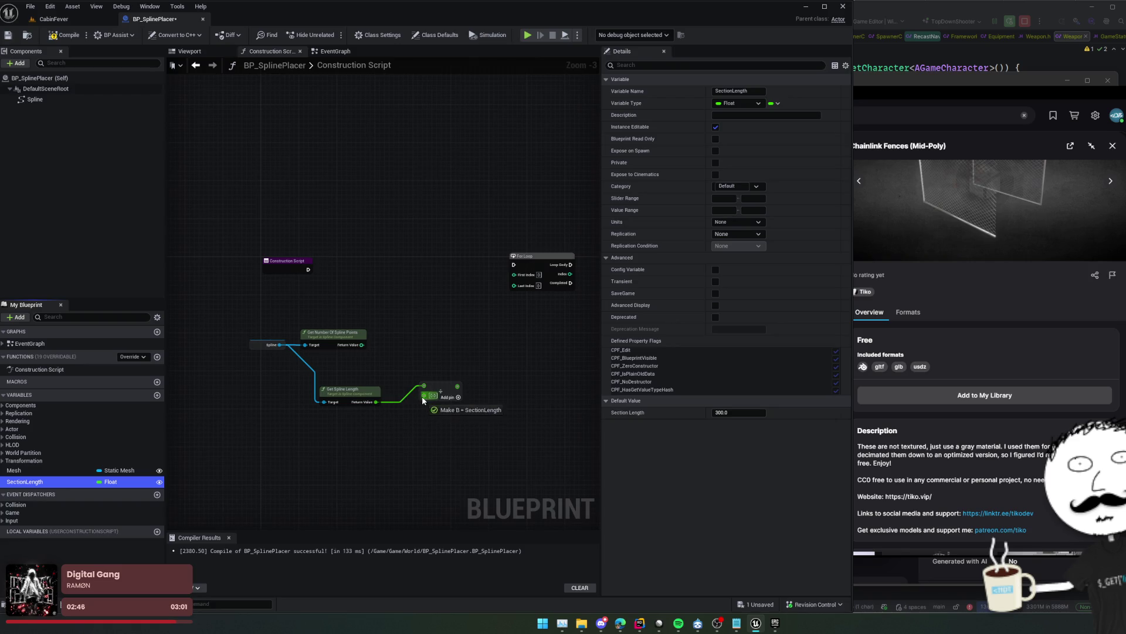
pyautogui.moveTo(421, 396); pyautogui.dragTo(422, 397)
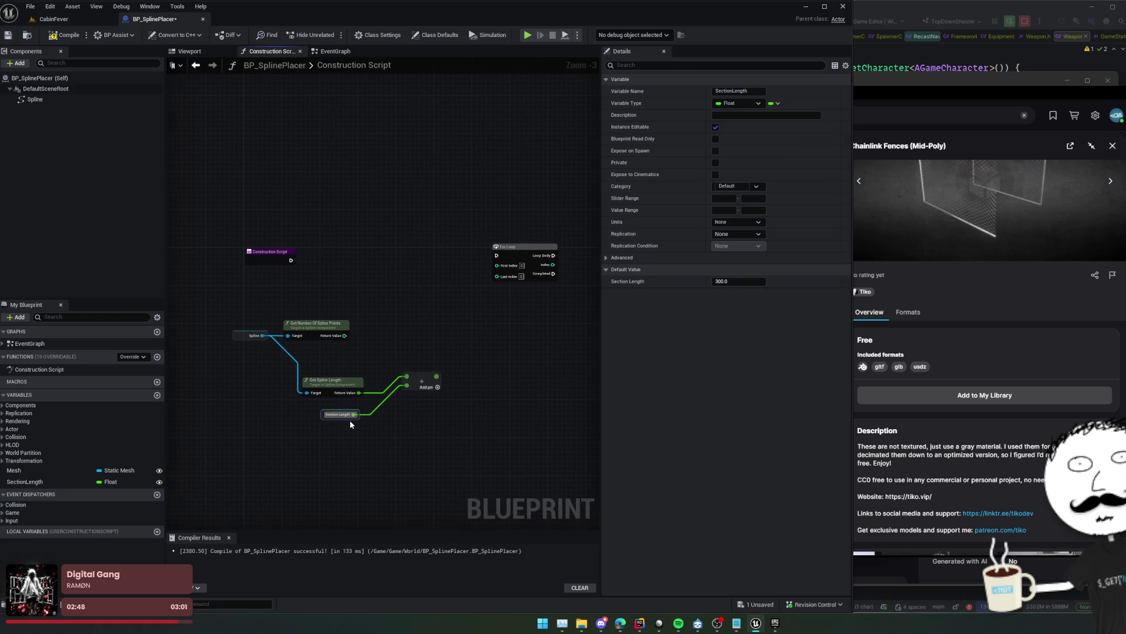
pyautogui.click(420, 372)
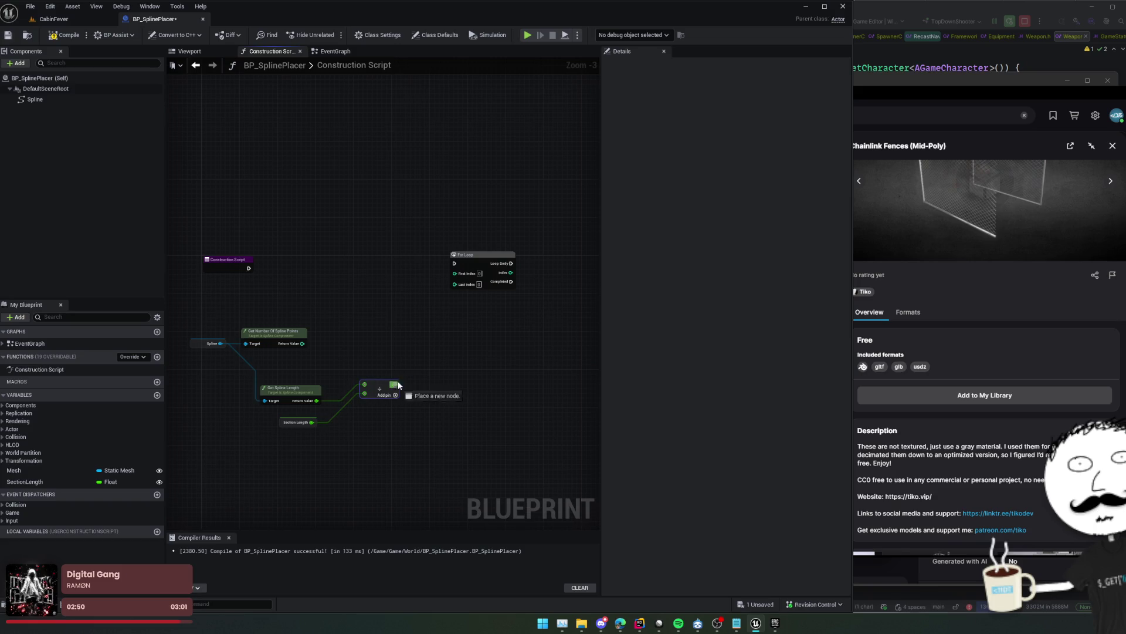
pyautogui.moveTo(398, 385)
pyautogui.mouseDown()
pyautogui.moveTo(461, 276)
pyautogui.moveTo(432, 387)
pyautogui.mouseUp()
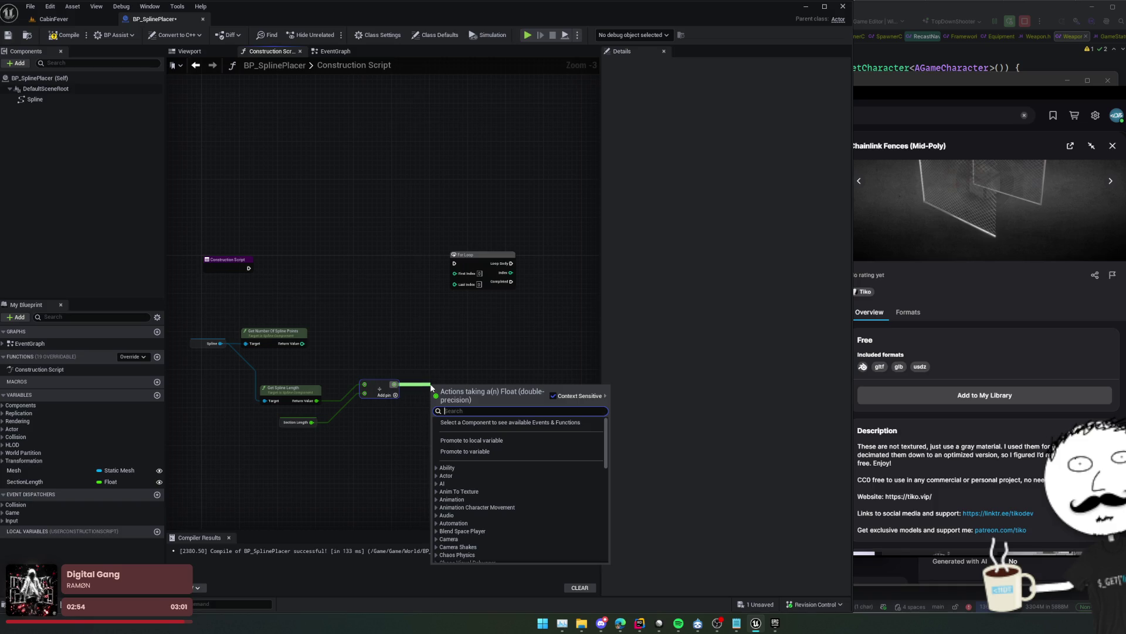
pyautogui.write('ceil')
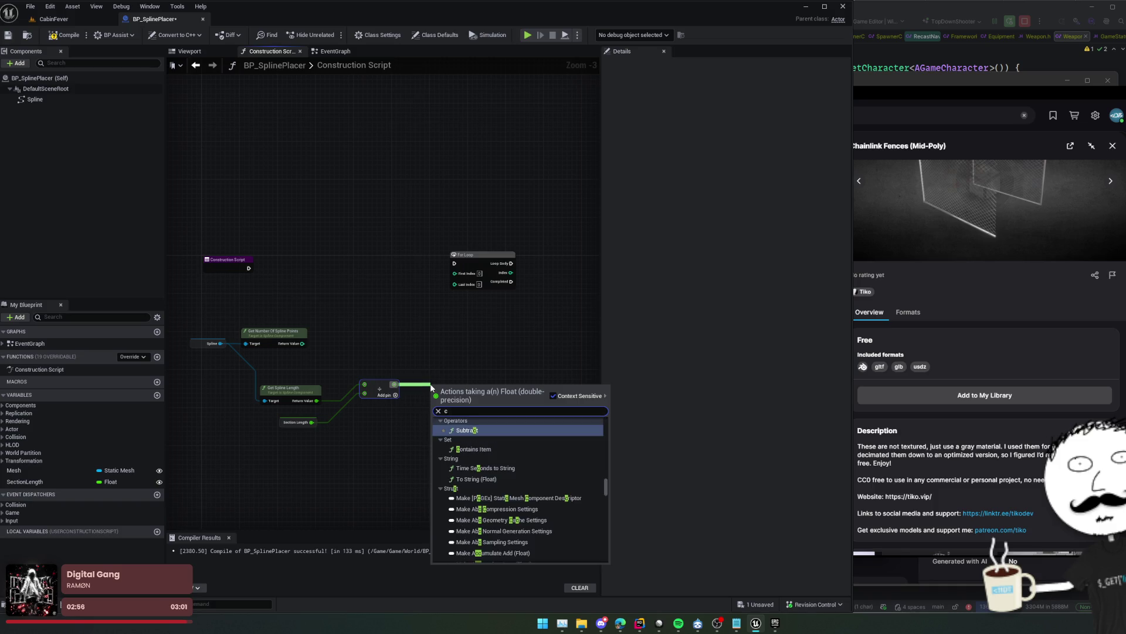
pyautogui.press('Return')
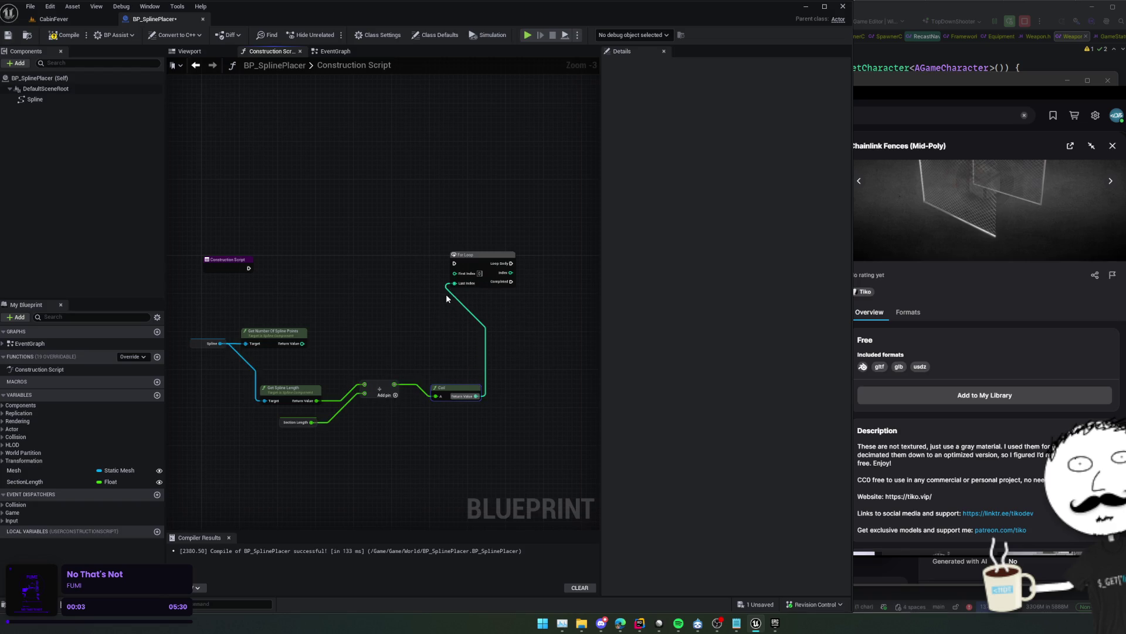
# Wire the Construction Script execution into the For Loop and save the blueprint
pyautogui.moveTo(446, 298)
pyautogui.mouseDown()
pyautogui.moveTo(447, 334)
pyautogui.moveTo(482, 324)
pyautogui.mouseUp()
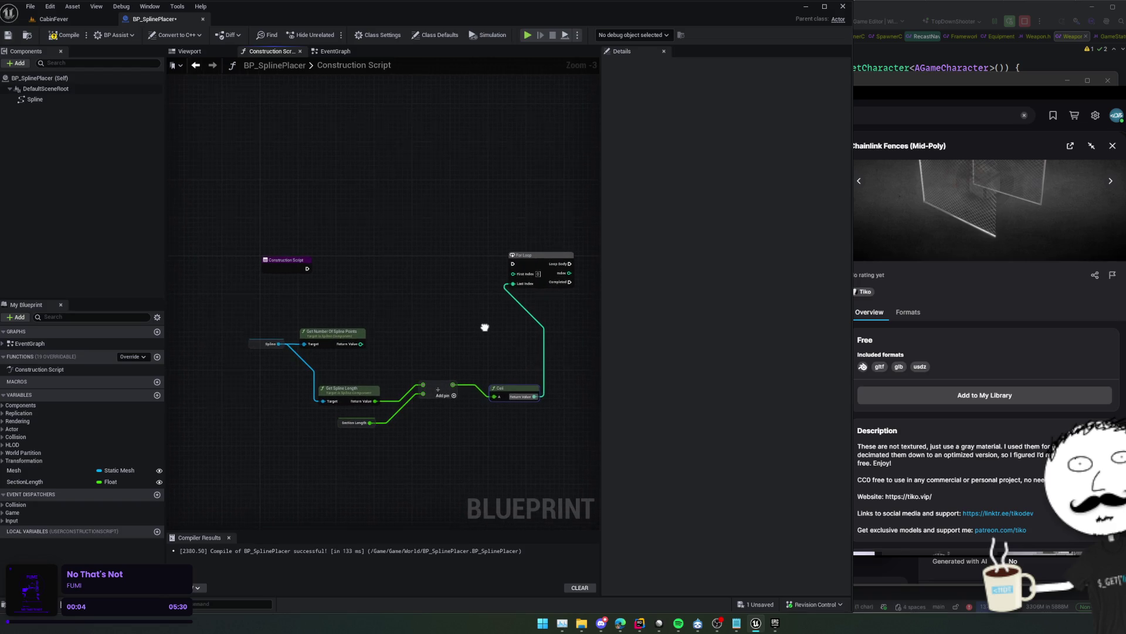
pyautogui.click(351, 332)
pyautogui.moveTo(402, 384); pyautogui.dragTo(428, 384)
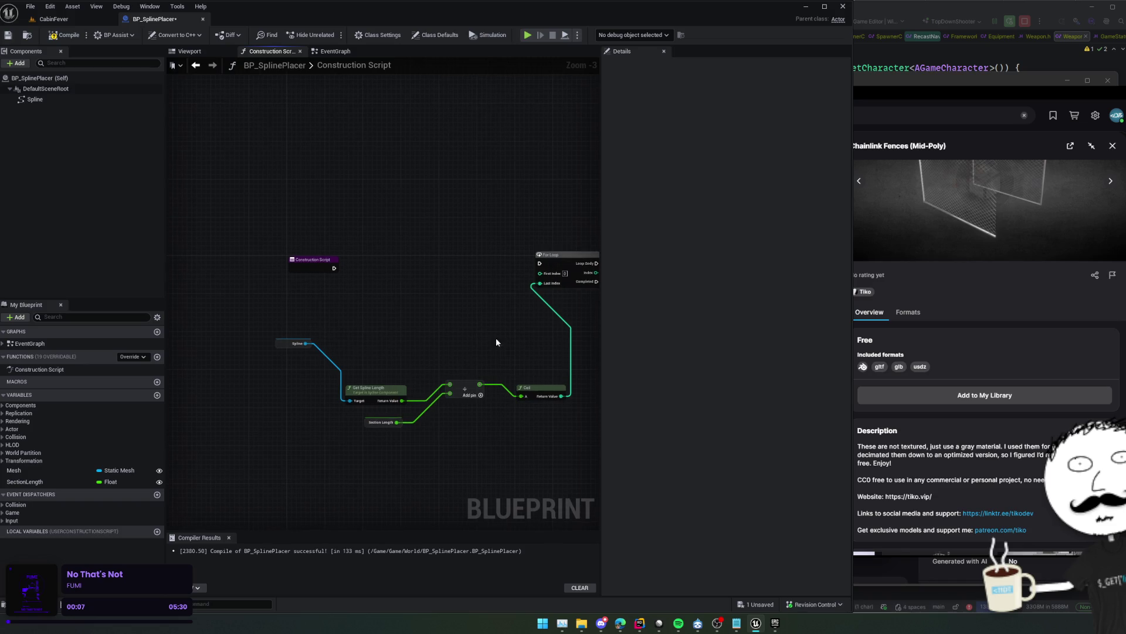
pyautogui.moveTo(335, 269); pyautogui.dragTo(540, 268)
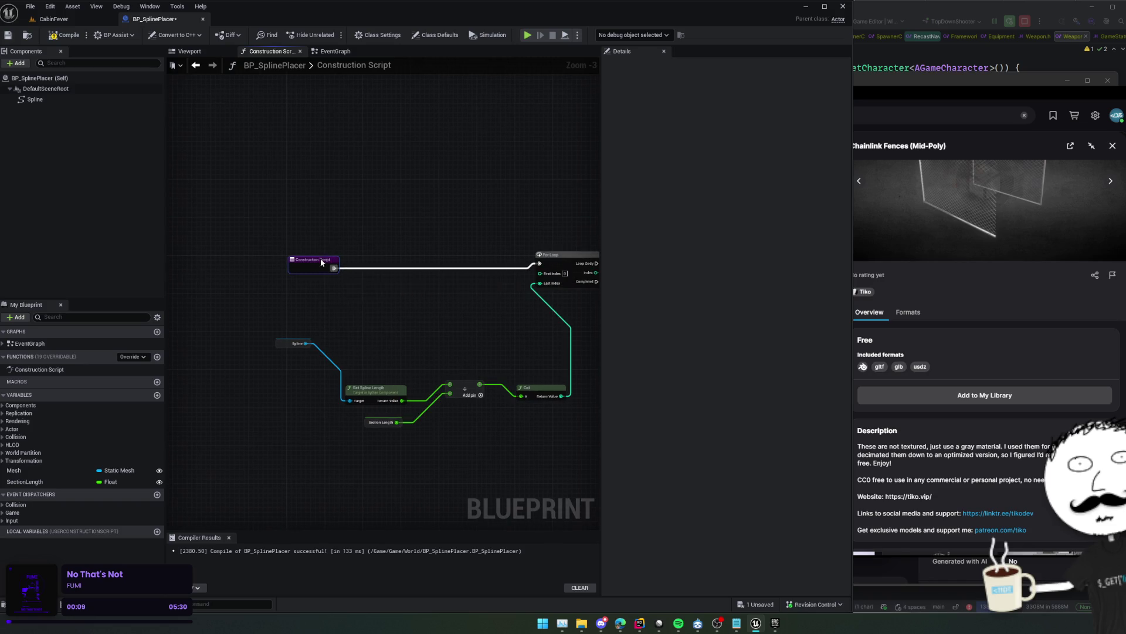
pyautogui.hotkey('ctrl', 's')
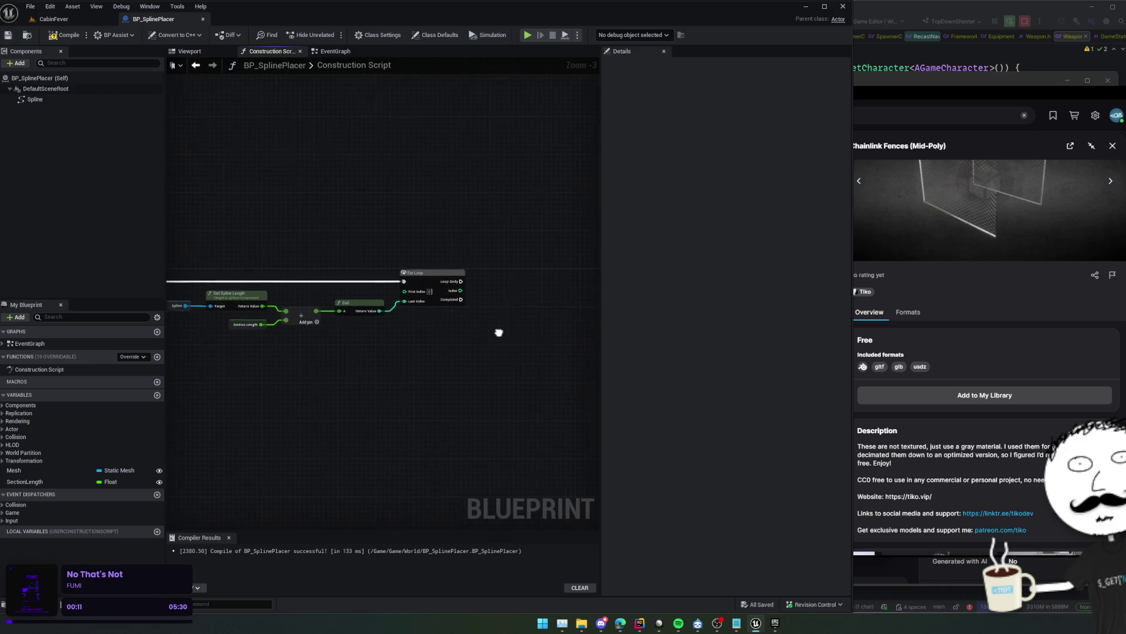
pyautogui.scroll(1, 468, 334)
pyautogui.moveTo(499, 333); pyautogui.dragTo(394, 337)
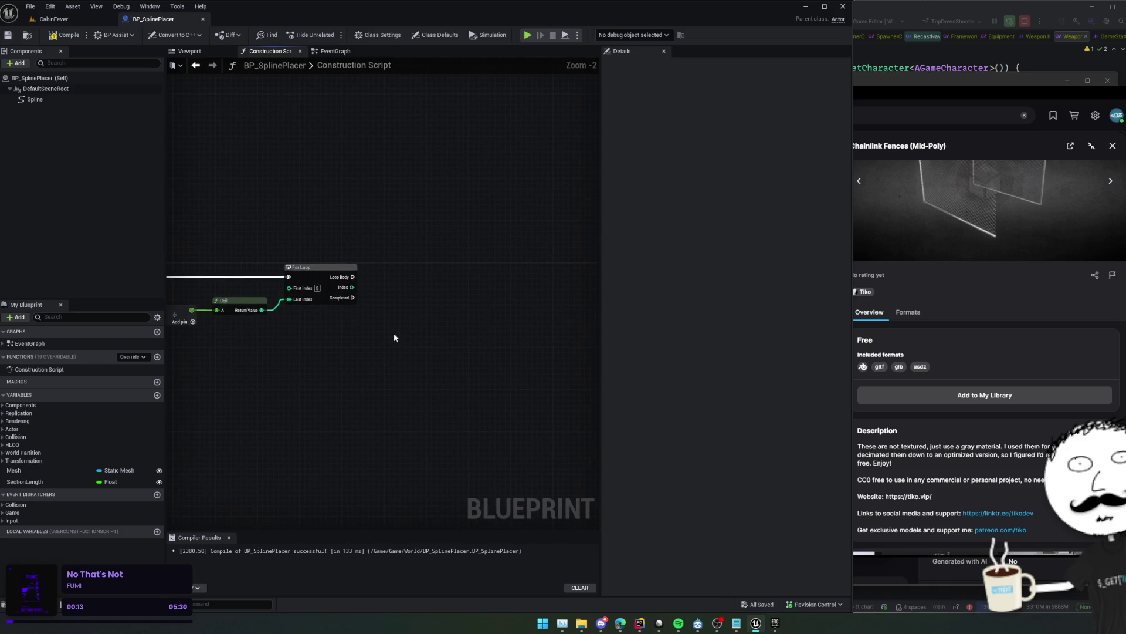
# Add a new blueprint variable named SpawnedMeshActors
pyautogui.click(157, 395)
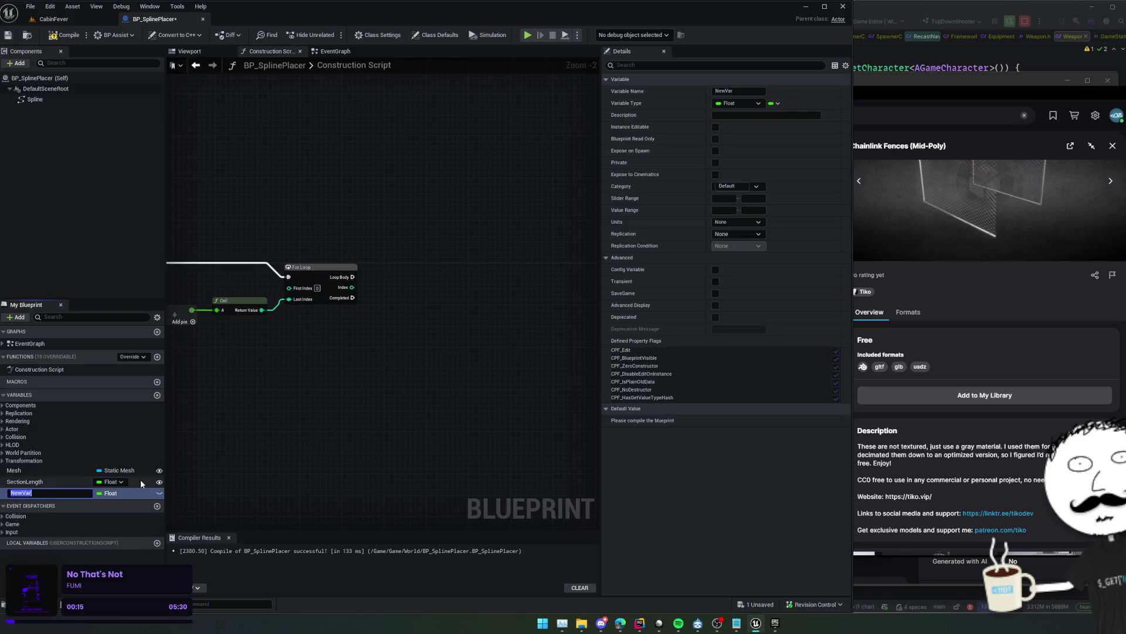
pyautogui.write('SpawnedMesha)c')
pyautogui.press('BackSpace')
pyautogui.press('BackSpace')
pyautogui.press('BackSpace')
pyautogui.write('Actor')
pyautogui.write('s')
pyautogui.press('Return')
# Make SpawnedMeshActors a Static Mesh Actor array and save
pyautogui.click(110, 492)
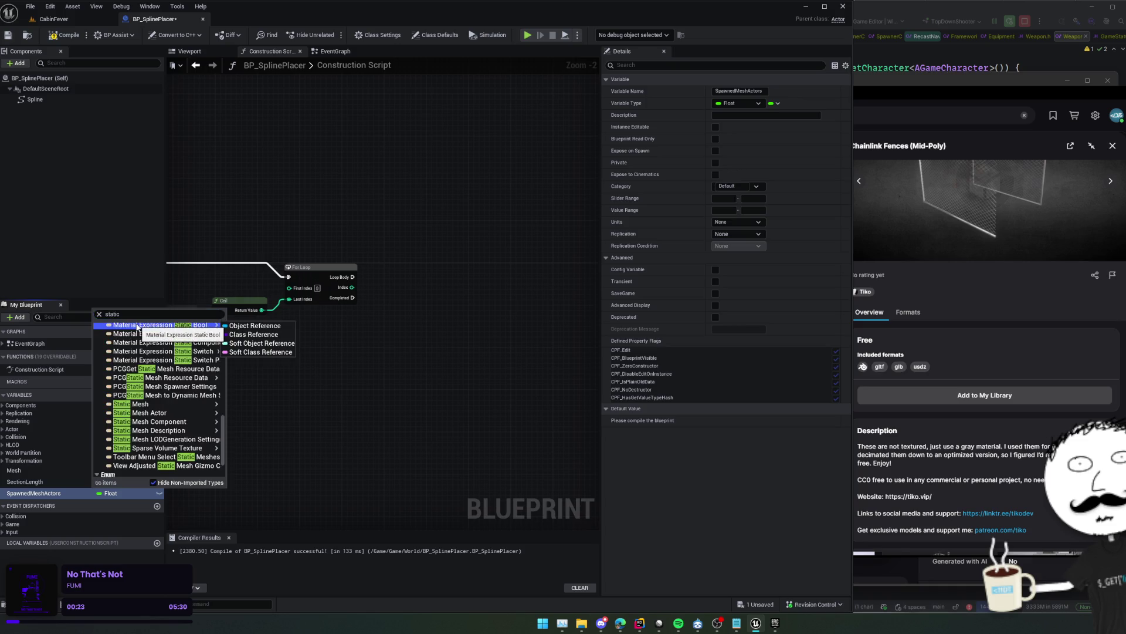
pyautogui.moveTo(153, 412)
pyautogui.click(252, 413)
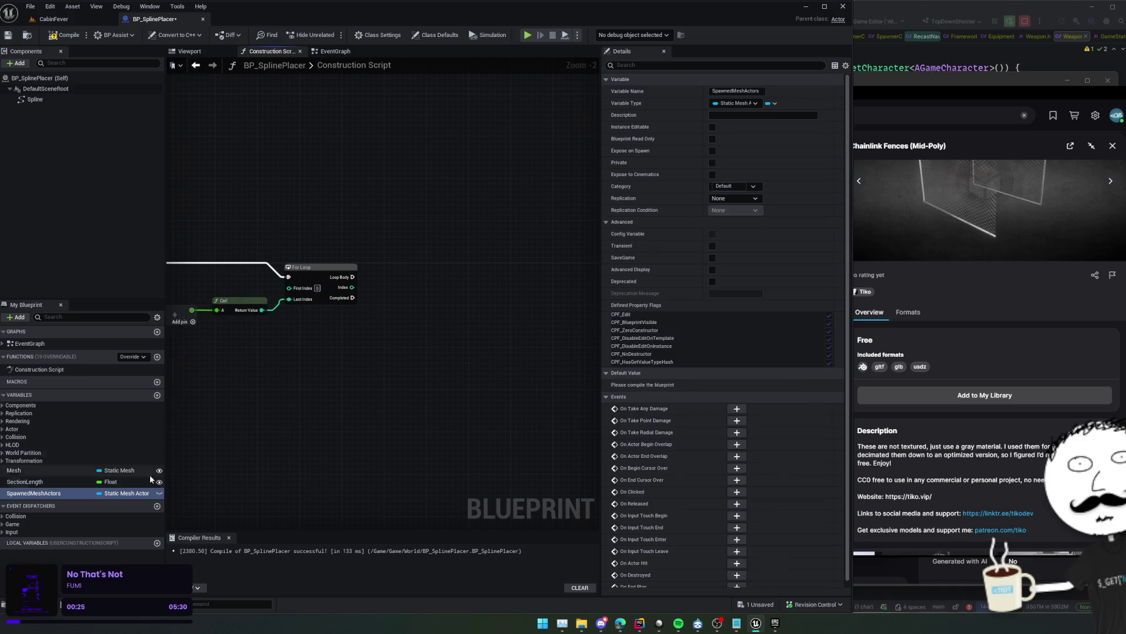
pyautogui.click(772, 104)
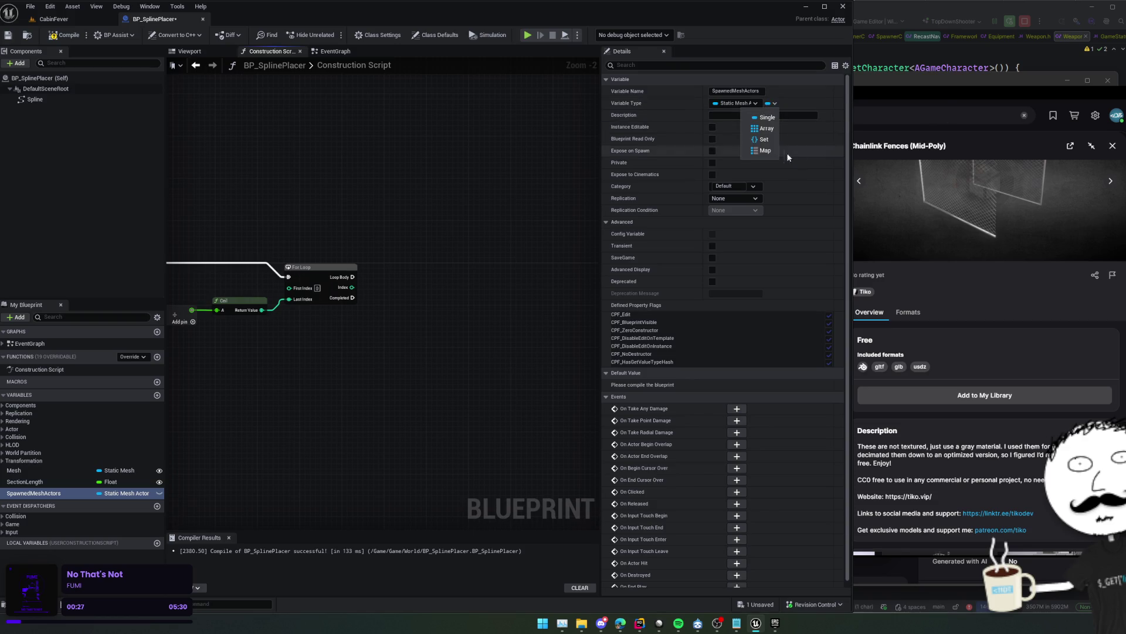
pyautogui.click(766, 130)
pyautogui.hotkey('ctrl', 's')
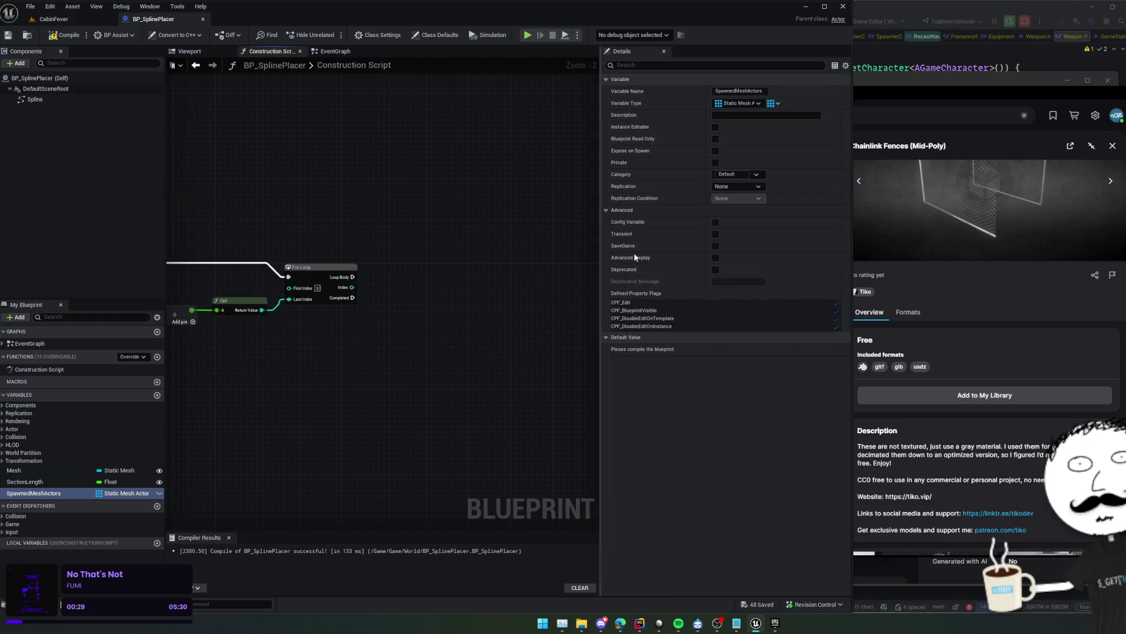
# Make SpawnedMeshActors instance editable, save, and drop its getter near the Construction Script node
pyautogui.click(159, 494)
pyautogui.moveTo(272, 405); pyautogui.dragTo(302, 414)
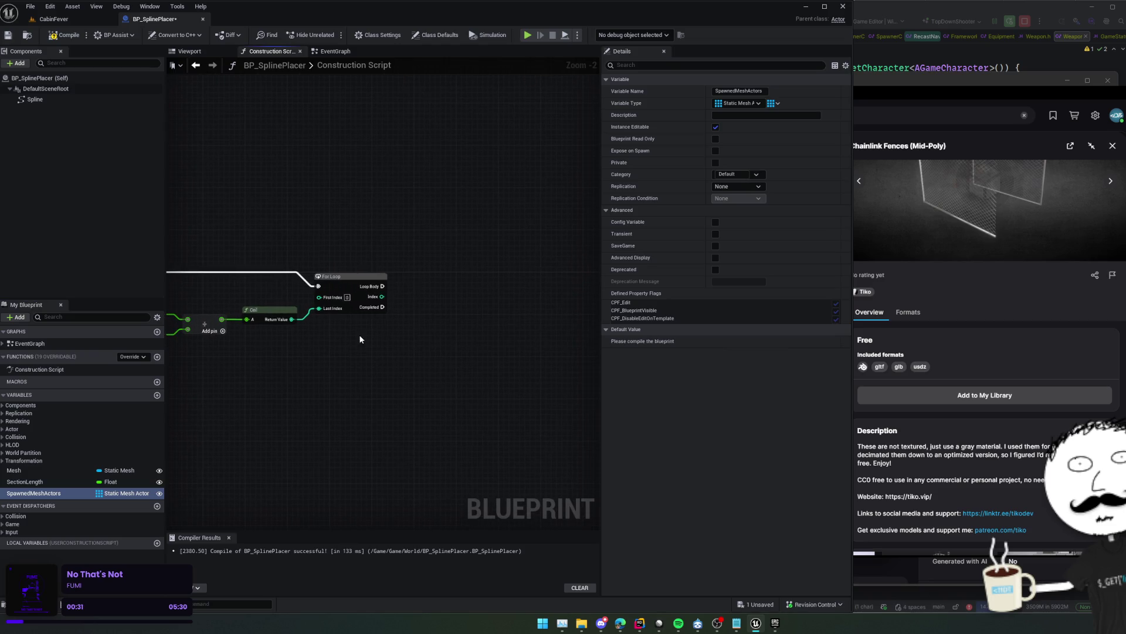
pyautogui.hotkey('ctrl', 's')
pyautogui.moveTo(360, 339); pyautogui.dragTo(563, 349)
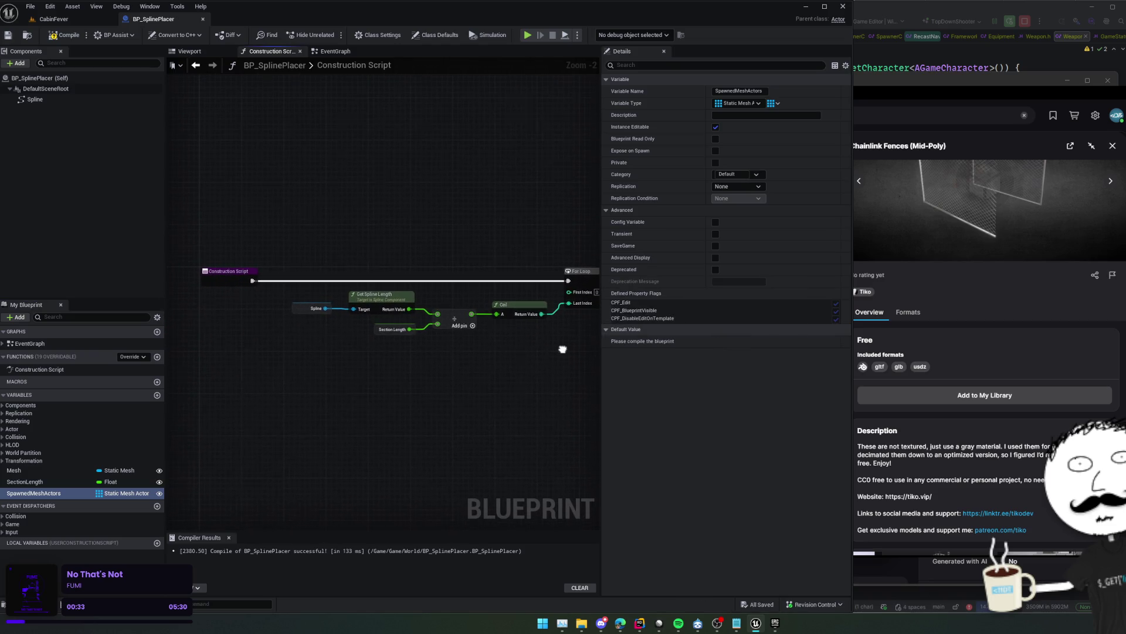
pyautogui.moveTo(58, 491)
pyautogui.mouseDown()
pyautogui.moveTo(223, 416)
pyautogui.moveTo(329, 392)
pyautogui.moveTo(284, 254)
pyautogui.mouseUp()
# Loop over SpawnedMeshActors with For Each Loop and check each element with Is Valid
pyautogui.click(252, 424)
pyautogui.write('for each')
pyautogui.press('Return')
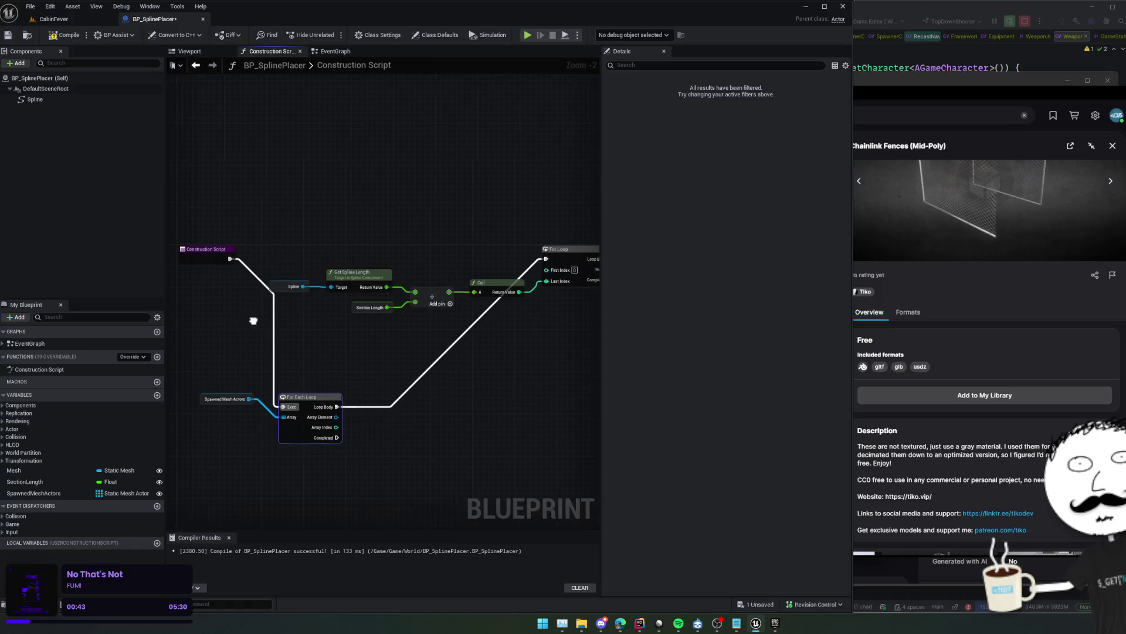
pyautogui.moveTo(335, 368); pyautogui.dragTo(368, 371)
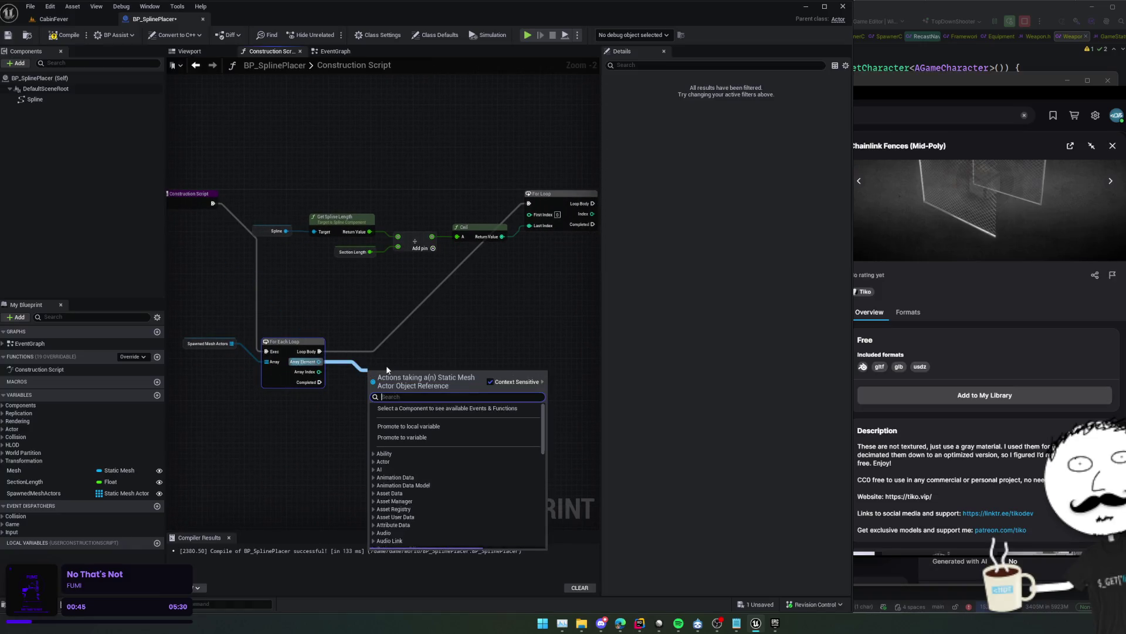
pyautogui.write('is valid')
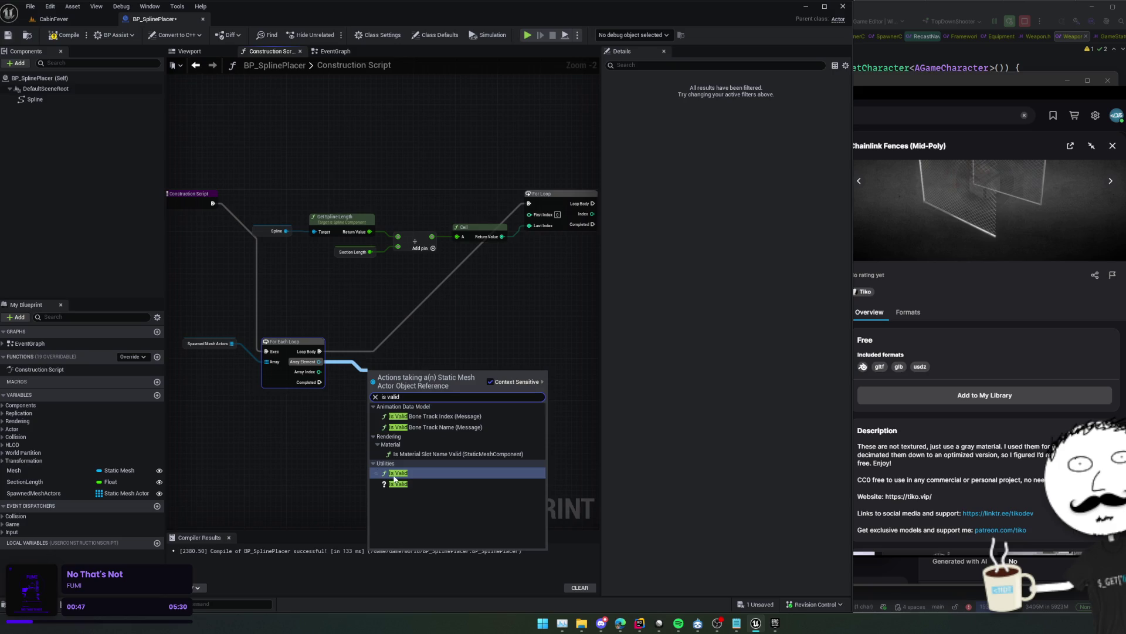
pyautogui.click(394, 484)
pyautogui.moveTo(399, 374)
pyautogui.mouseDown()
pyautogui.moveTo(378, 368)
pyautogui.moveTo(405, 344)
pyautogui.mouseUp()
# Destroy each valid element with Destroy Actor and arrange the cleanup chain above the For Loop
pyautogui.keyDown('alt'); pyautogui.click(321, 350); pyautogui.keyUp('alt')
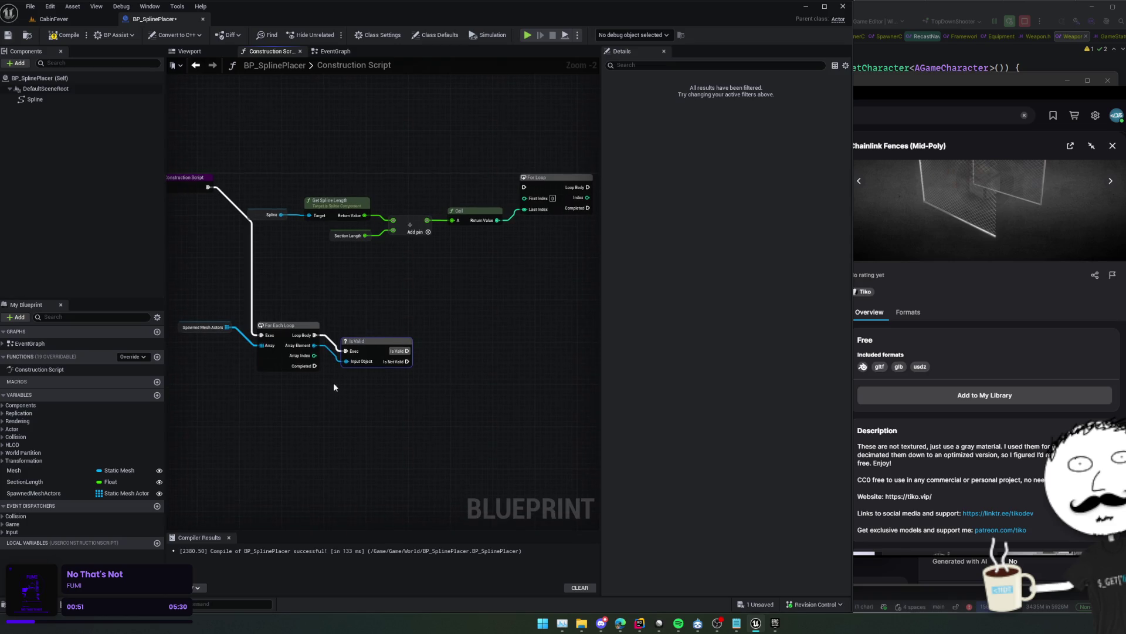
pyautogui.moveTo(314, 351)
pyautogui.mouseDown()
pyautogui.moveTo(378, 398)
pyautogui.moveTo(426, 383)
pyautogui.mouseUp()
pyautogui.write('destroyu')
pyautogui.press('BackSpace')
pyautogui.press('Return')
pyautogui.press('f')
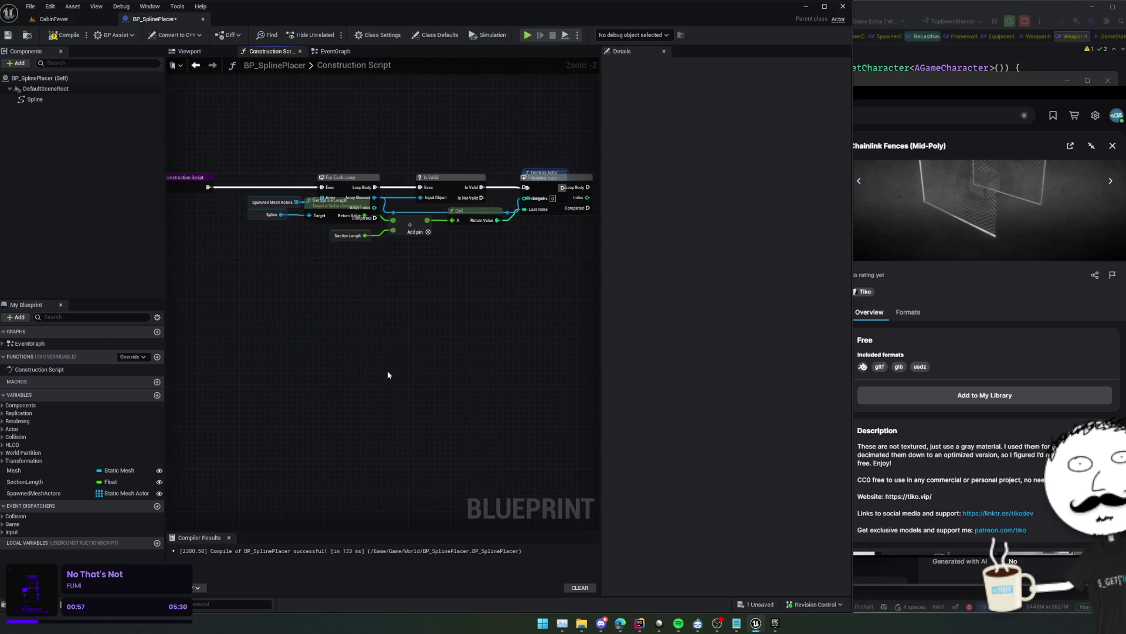
pyautogui.moveTo(327, 256); pyautogui.dragTo(311, 181)
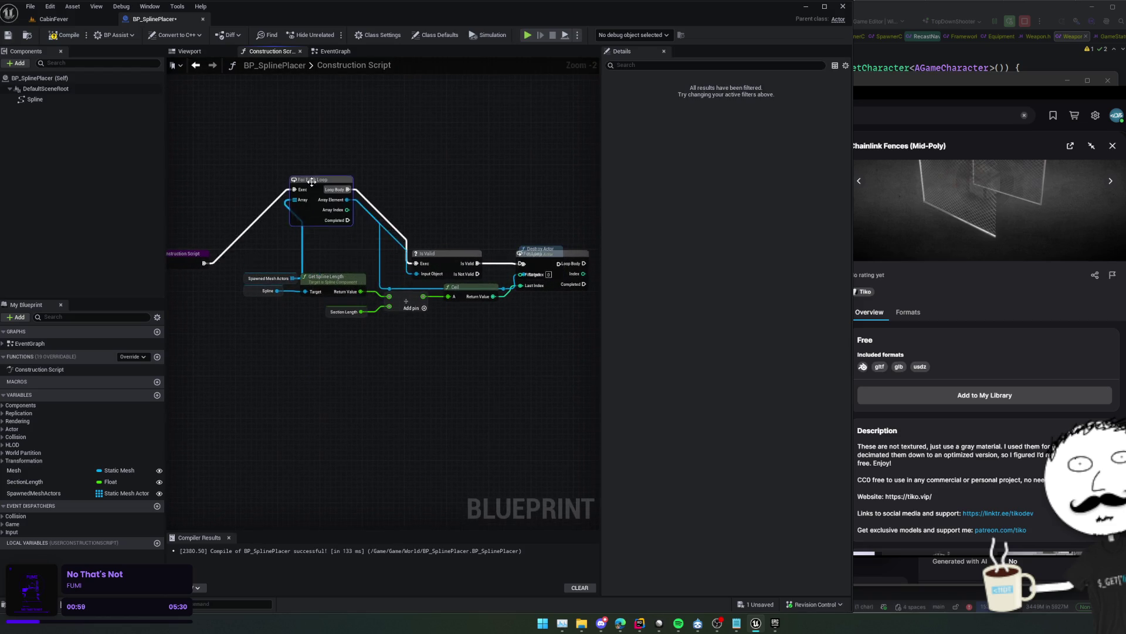
pyautogui.press('f')
pyautogui.moveTo(558, 231); pyautogui.dragTo(539, 373)
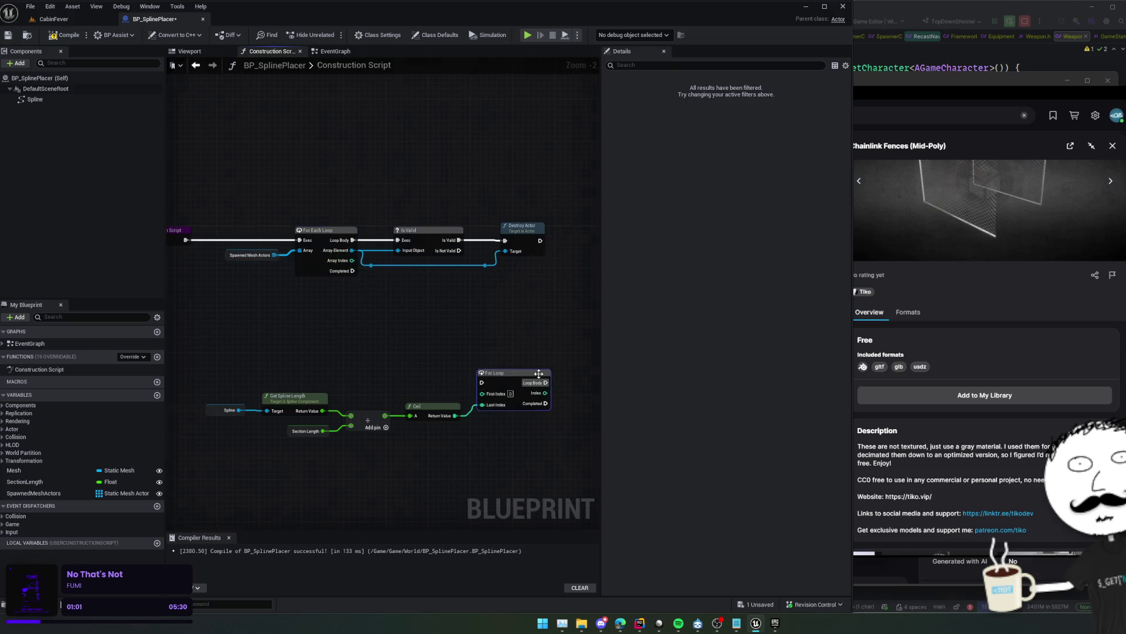
pyautogui.moveTo(455, 299)
pyautogui.mouseDown()
pyautogui.moveTo(432, 316)
pyautogui.moveTo(331, 323)
pyautogui.mouseUp()
# Clear the SpawnedMeshActors array when the For Each Loop completes
pyautogui.moveTo(200, 277)
pyautogui.mouseDown()
pyautogui.moveTo(279, 321)
pyautogui.moveTo(319, 322)
pyautogui.mouseUp()
pyautogui.write('cle')
pyautogui.press('Return')
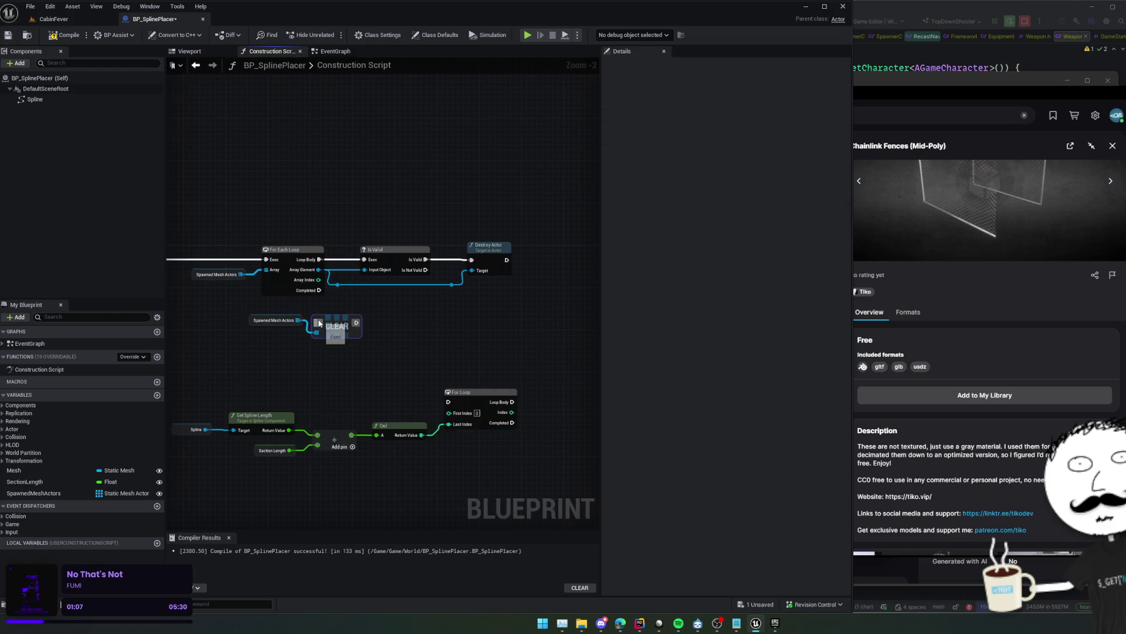
pyautogui.moveTo(321, 294); pyautogui.dragTo(322, 293)
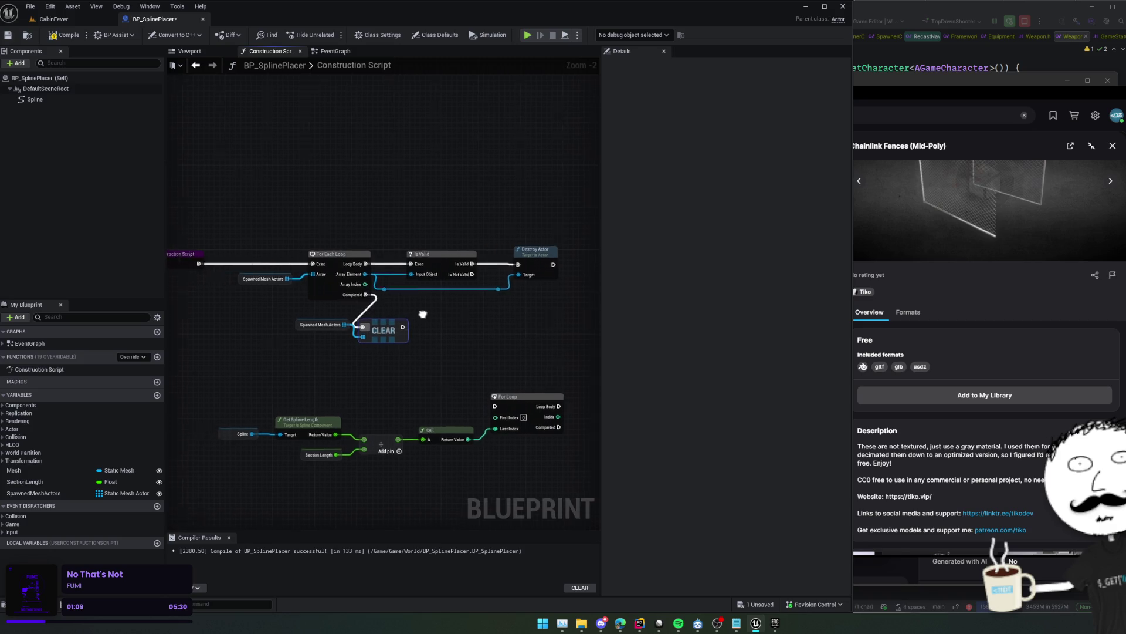
pyautogui.moveTo(423, 314)
pyautogui.mouseDown()
pyautogui.moveTo(468, 322)
pyautogui.moveTo(476, 312)
pyautogui.moveTo(410, 330)
pyautogui.moveTo(325, 315)
pyautogui.moveTo(394, 311)
pyautogui.mouseUp()
pyautogui.scroll(-1, 410, 329)
# Insert a Sequence running the cleanup first and the For Loop second, then save
pyautogui.moveTo(197, 224); pyautogui.dragTo(239, 219)
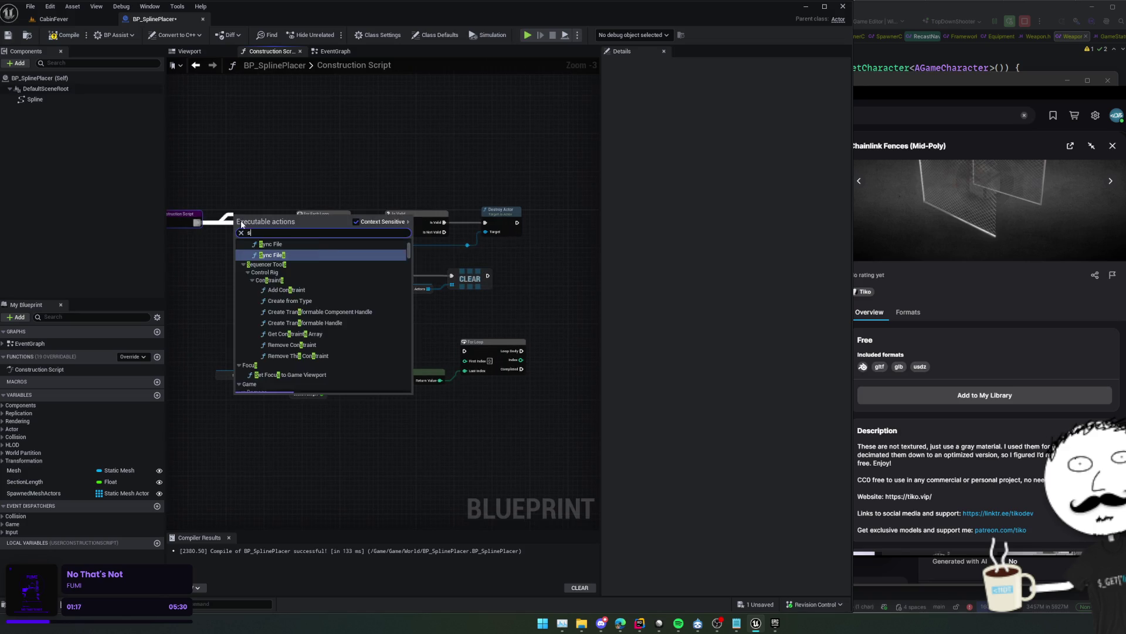
pyautogui.write('sequence')
pyautogui.press('Return')
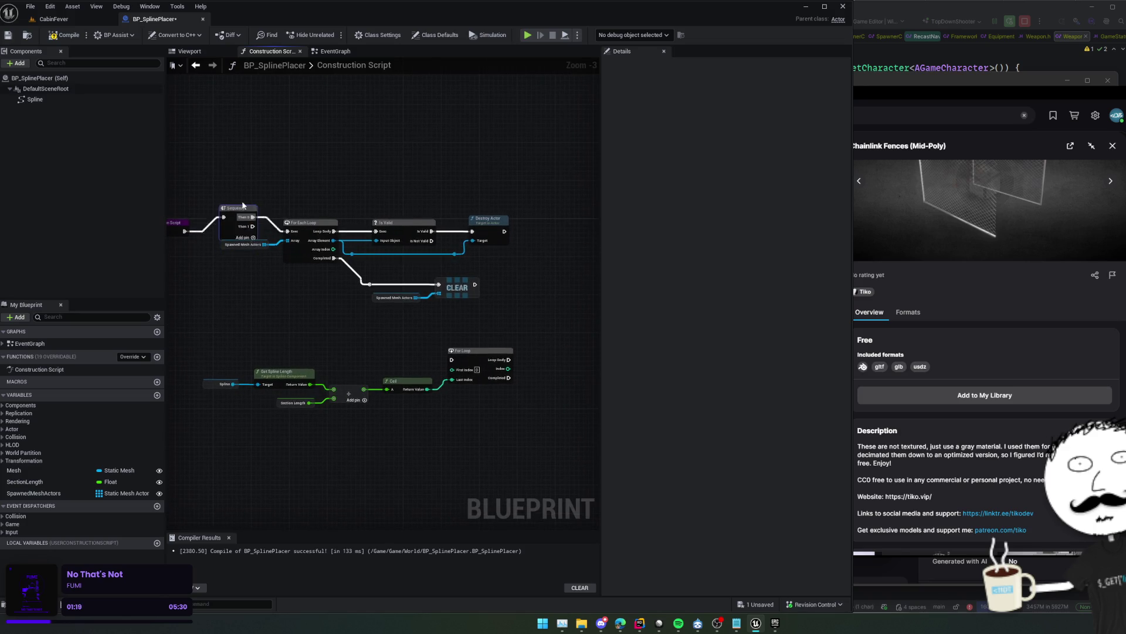
pyautogui.moveTo(451, 359); pyautogui.dragTo(253, 250)
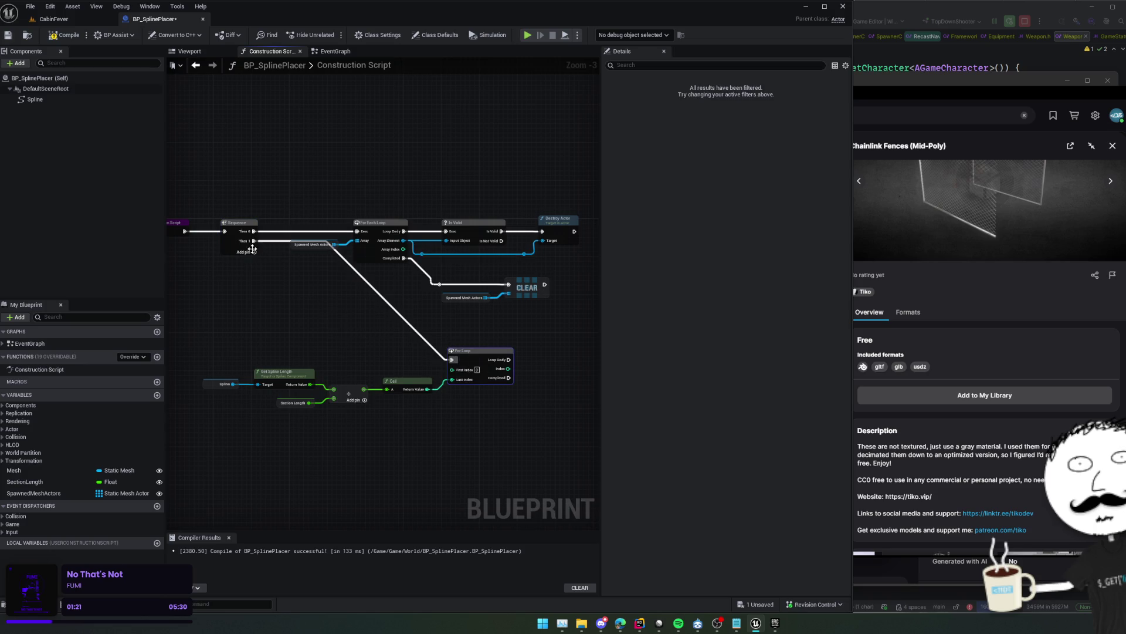
pyautogui.hotkey('ctrl', 's')
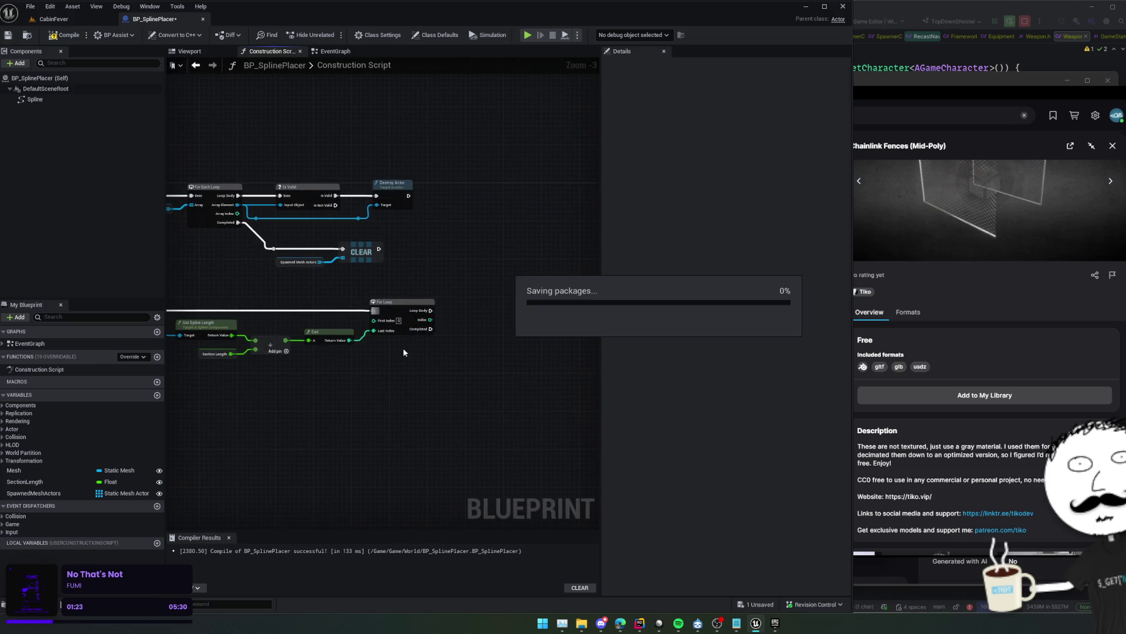
# Browse the spawn actions, then cut the whole cleanup and For Loop network from the Construction Script
pyautogui.scroll(1, 475, 369)
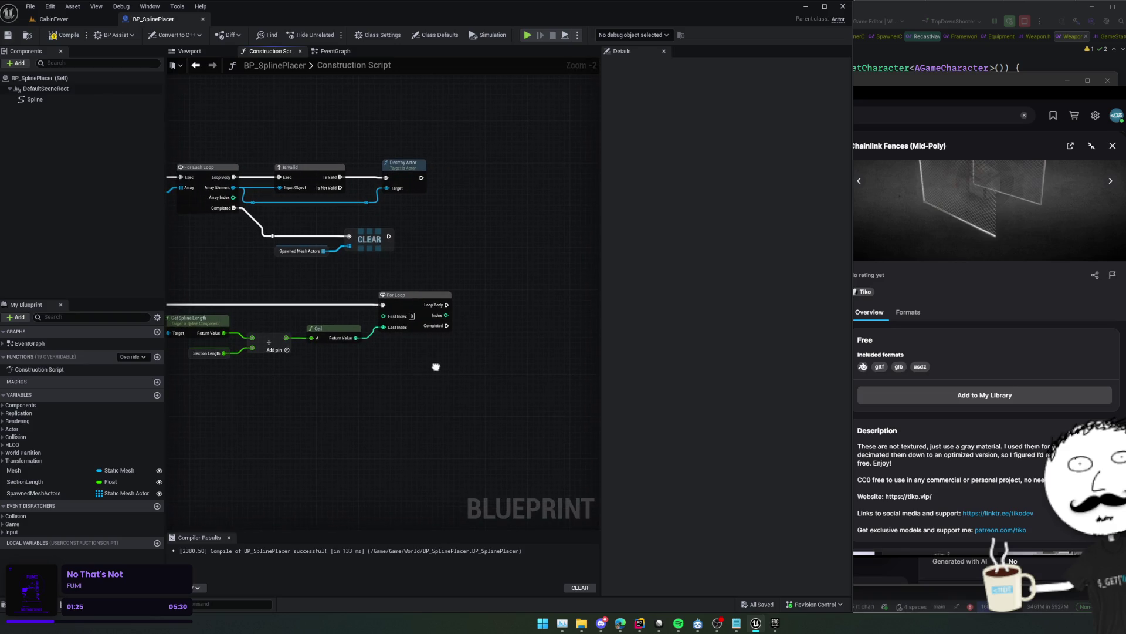
pyautogui.moveTo(436, 366)
pyautogui.mouseDown()
pyautogui.moveTo(341, 361)
pyautogui.moveTo(296, 378)
pyautogui.moveTo(327, 383)
pyautogui.mouseUp()
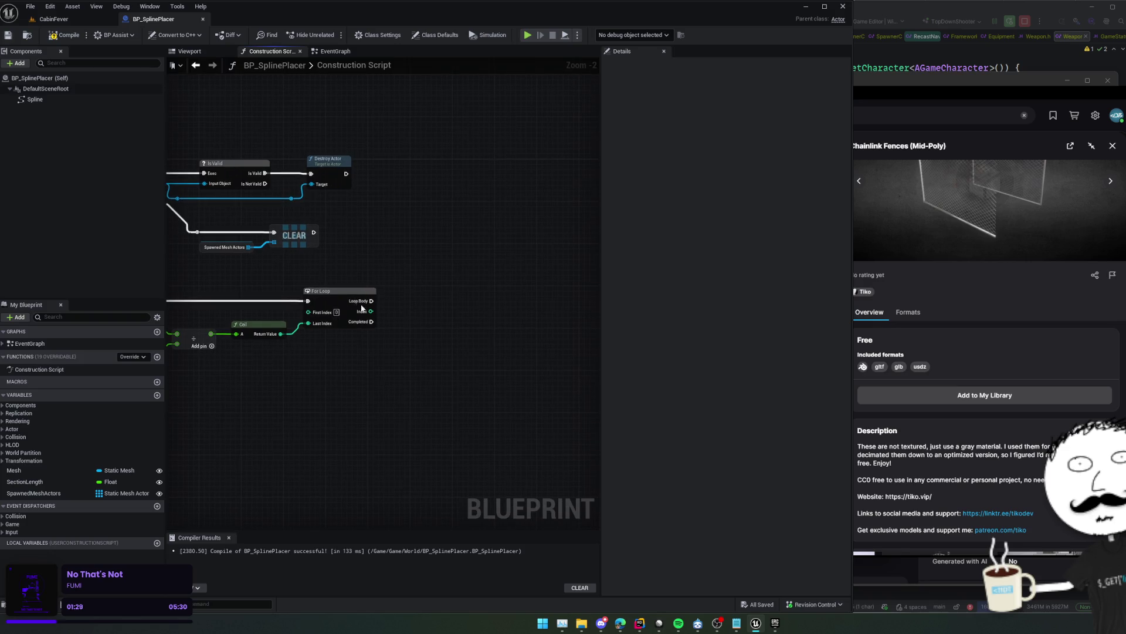
pyautogui.rightClick(414, 308)
pyautogui.write('spawn act')
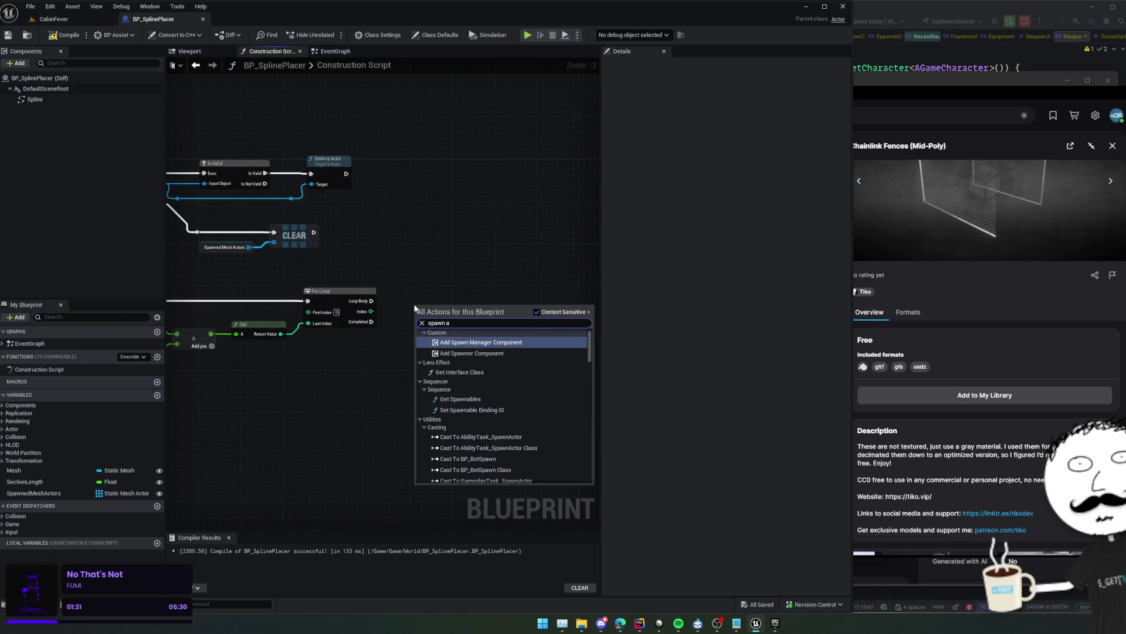
pyautogui.press('BackSpace')
pyautogui.press('BackSpace')
pyautogui.press('BackSpace')
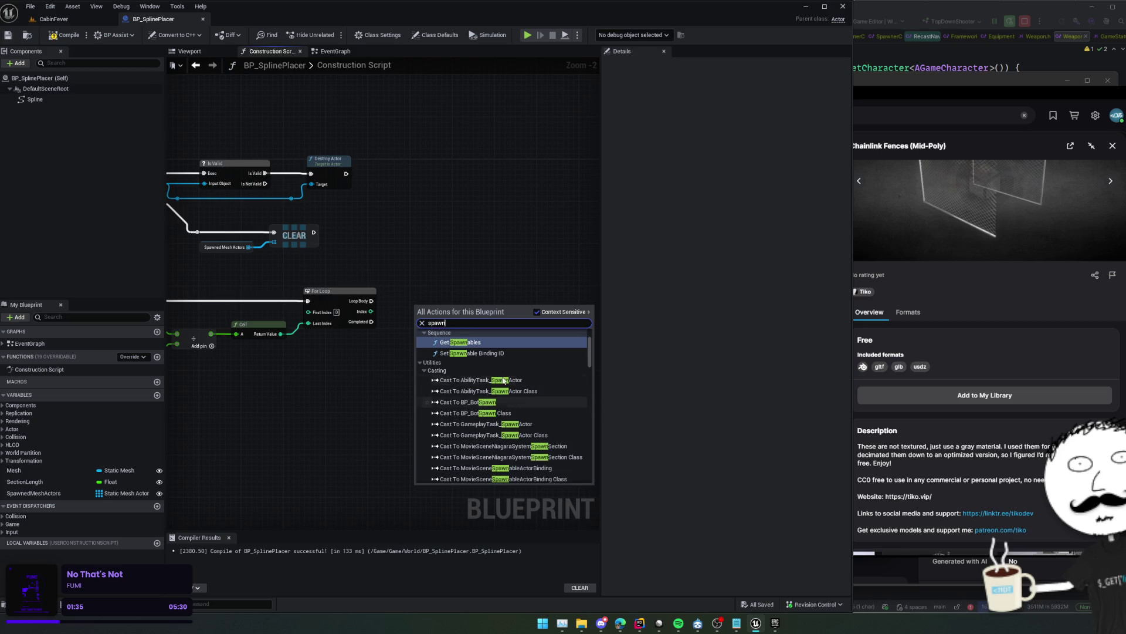
pyautogui.scroll(-3, 503, 380)
pyautogui.scroll(-3, 523, 361)
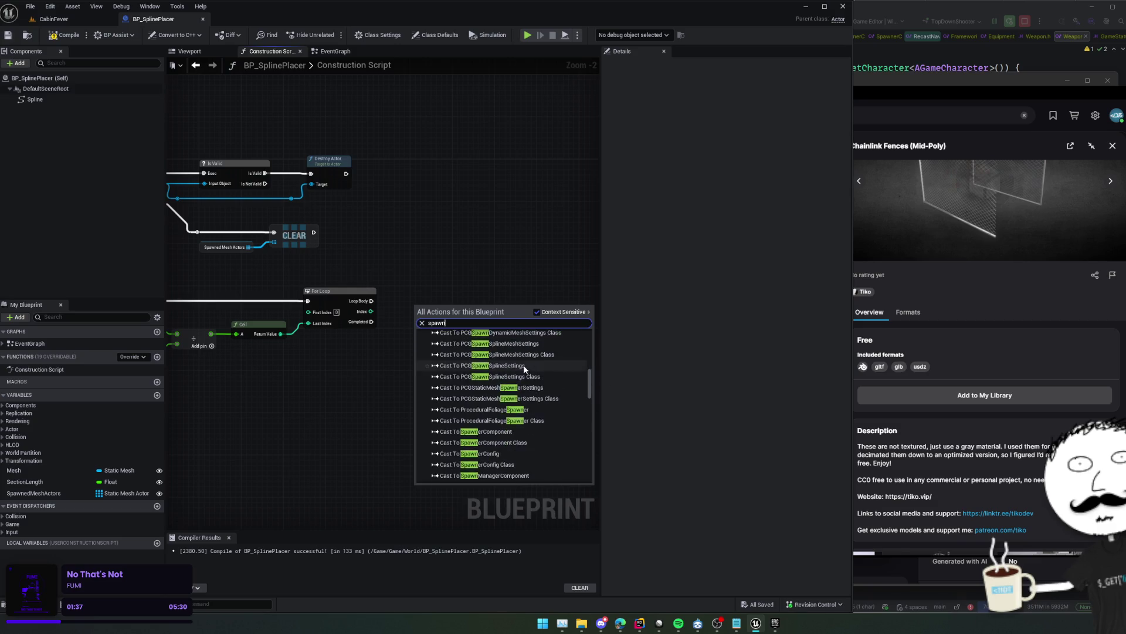
pyautogui.scroll(-5, 524, 366)
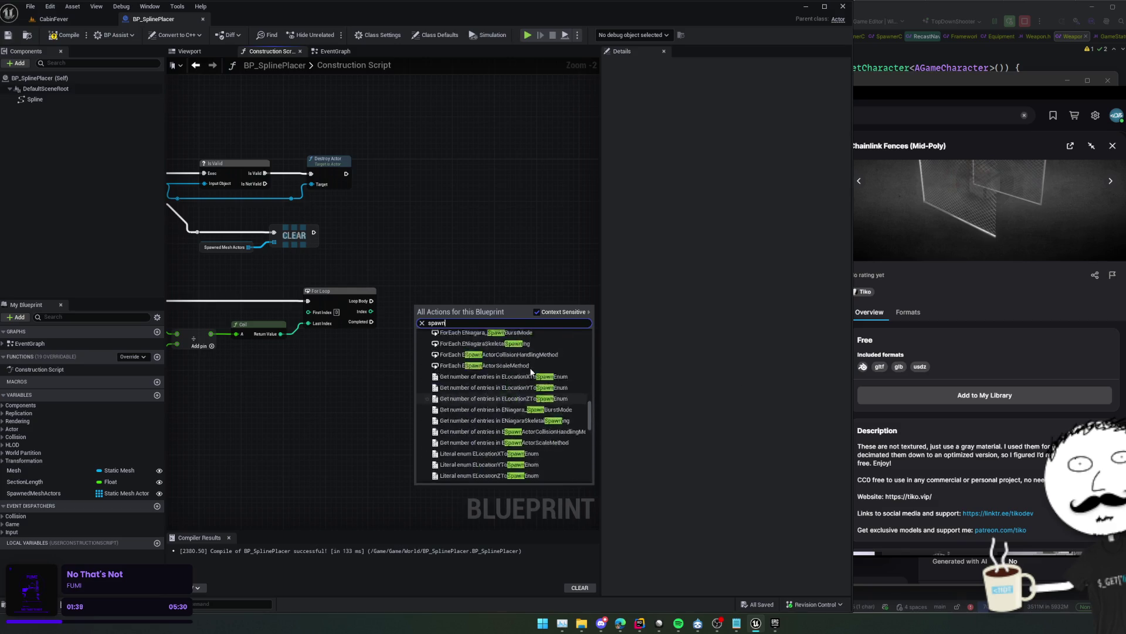
pyautogui.scroll(10, 529, 380)
pyautogui.moveTo(337, 262)
pyautogui.mouseDown()
pyautogui.moveTo(534, 259)
pyautogui.moveTo(376, 268)
pyautogui.moveTo(447, 275)
pyautogui.moveTo(400, 269)
pyautogui.moveTo(260, 341)
pyautogui.mouseUp()
pyautogui.scroll(-1, 447, 276)
pyautogui.scroll(-1, 404, 256)
pyautogui.press('Delete')
# Replace the EventGraph's three disabled default events with the pasted node network
pyautogui.click(332, 51)
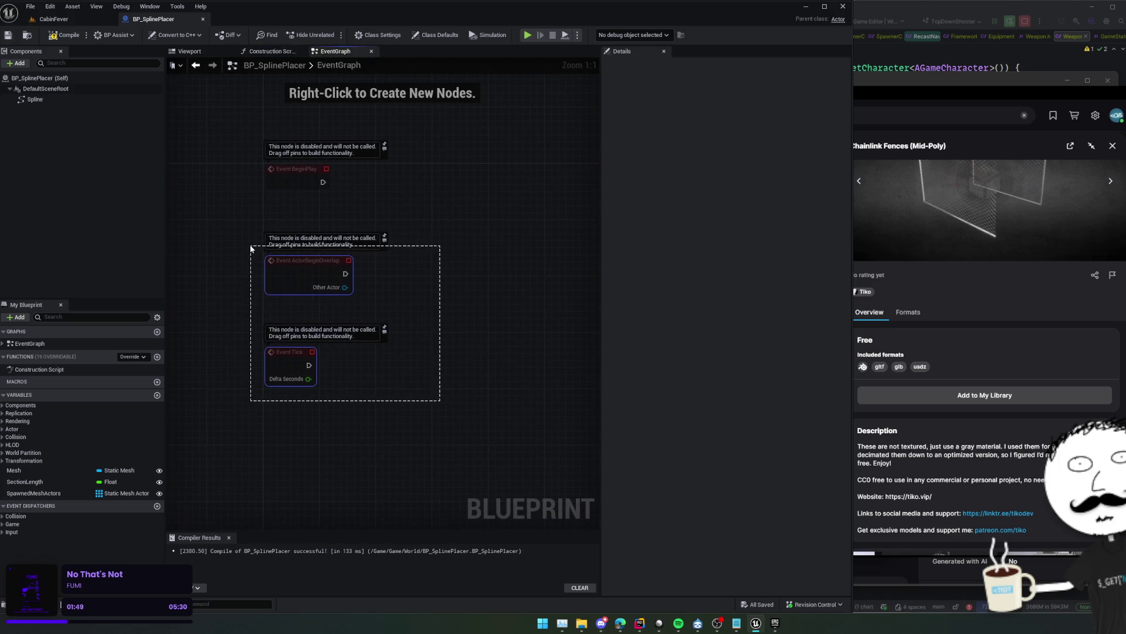
pyautogui.moveTo(415, 315); pyautogui.dragTo(279, 163)
pyautogui.press('Delete')
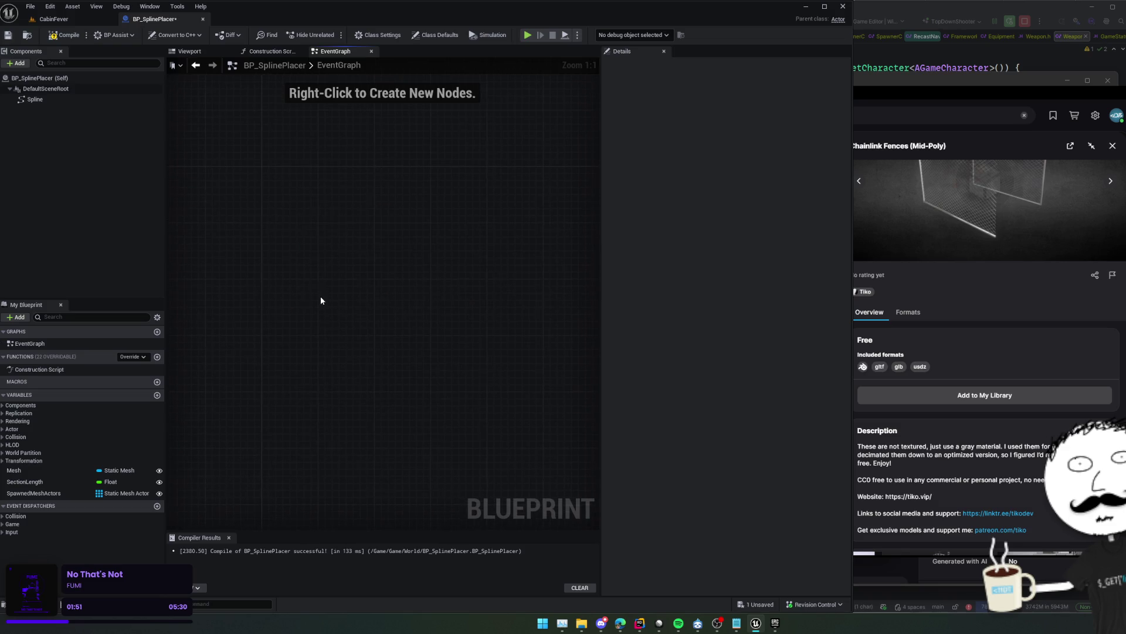
pyautogui.hotkey('ctrl', 'v')
# Add a 'Clear up' custom event driving the For Each Loop and delete the Sequence node
pyautogui.rightClick(280, 277)
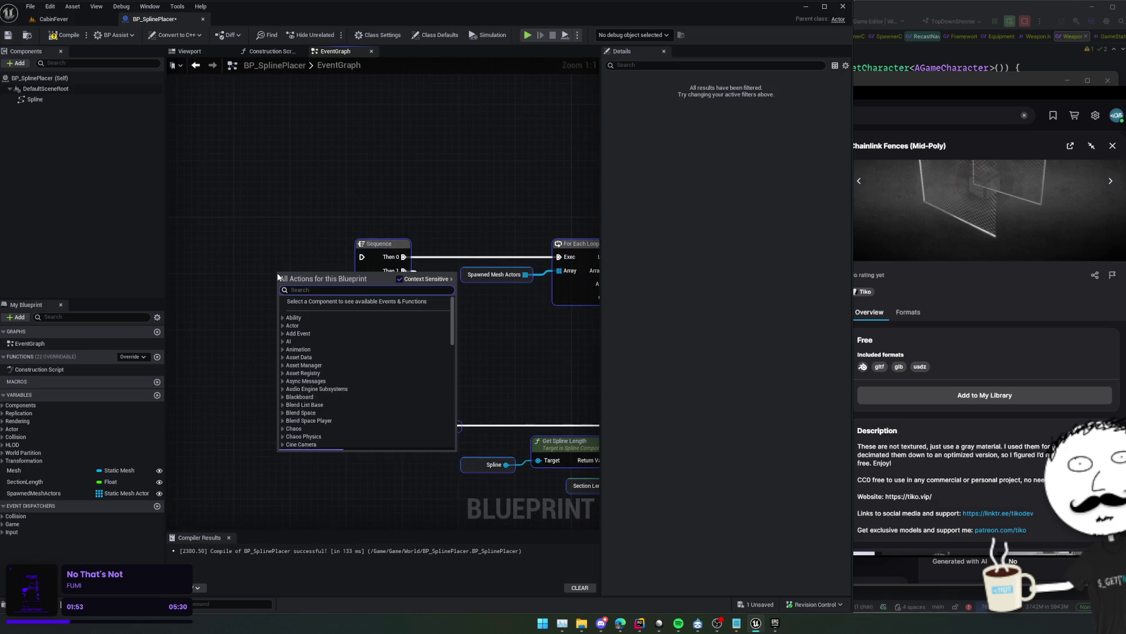
pyautogui.write('custom event')
pyautogui.click(346, 324)
pyautogui.write('Clear up')
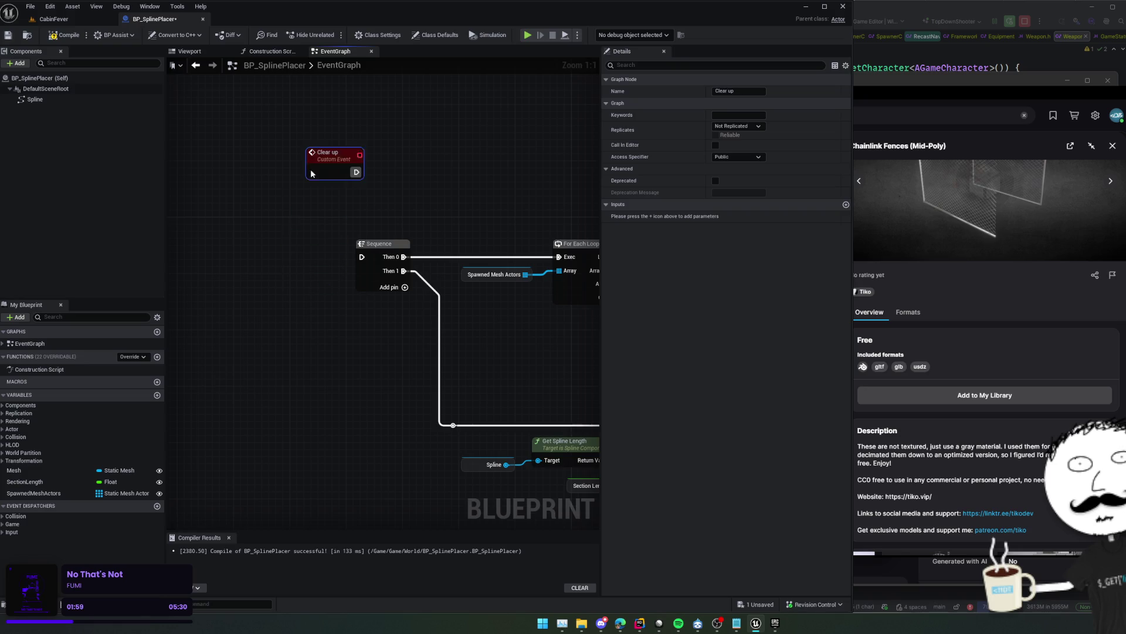
pyautogui.moveTo(312, 173)
pyautogui.mouseDown()
pyautogui.moveTo(324, 210)
pyautogui.moveTo(481, 288)
pyautogui.mouseUp()
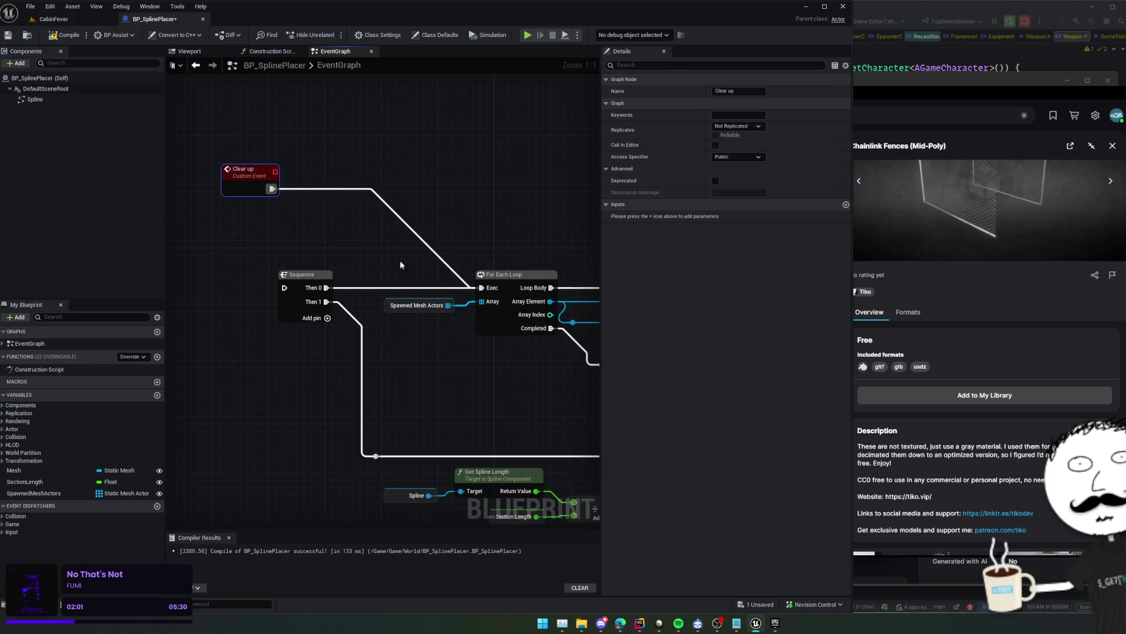
pyautogui.moveTo(356, 289); pyautogui.dragTo(429, 290)
pyautogui.click(372, 282)
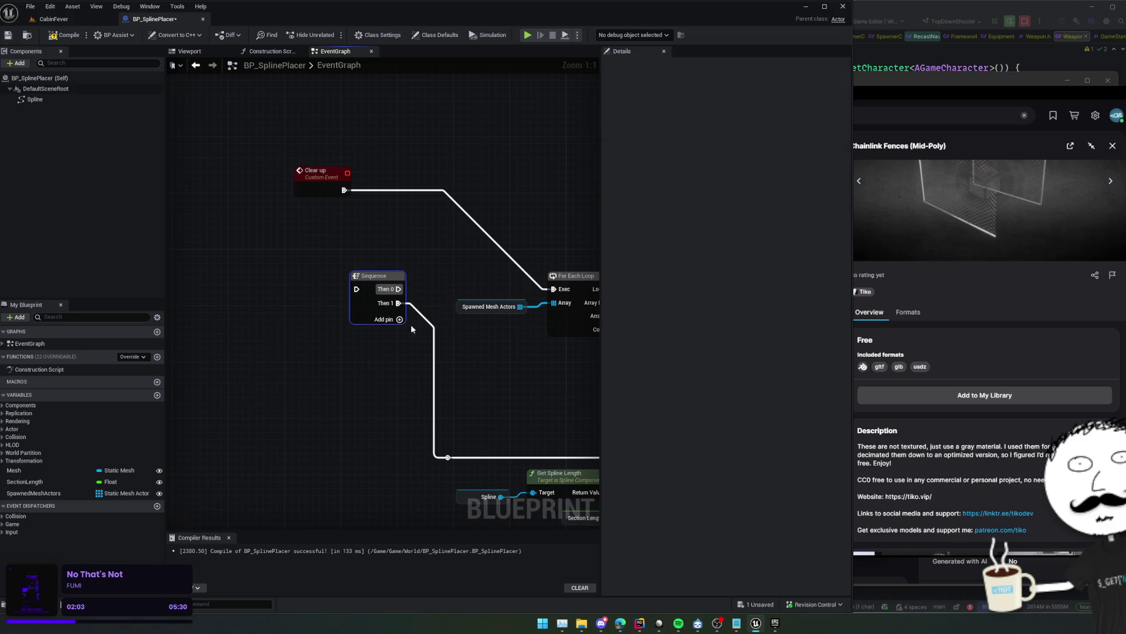
pyautogui.press('Delete')
# Add a second custom event named Run
pyautogui.moveTo(302, 276)
pyautogui.mouseDown()
pyautogui.moveTo(362, 309)
pyautogui.moveTo(360, 291)
pyautogui.mouseUp()
pyautogui.rightClick(312, 305)
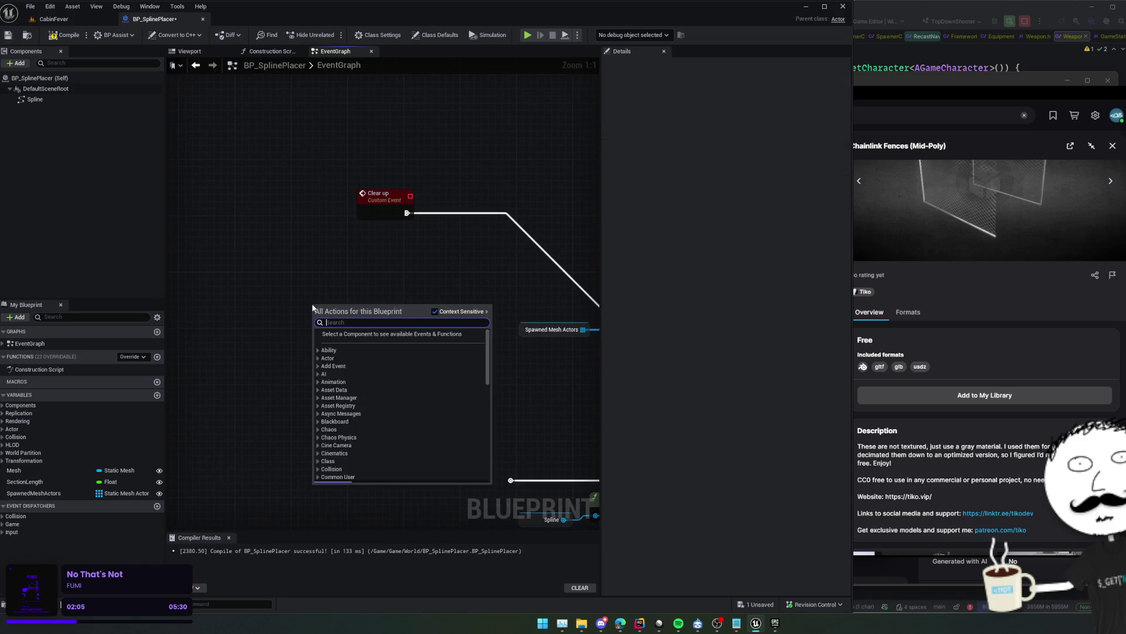
pyautogui.write('custom event')
pyautogui.press('Return')
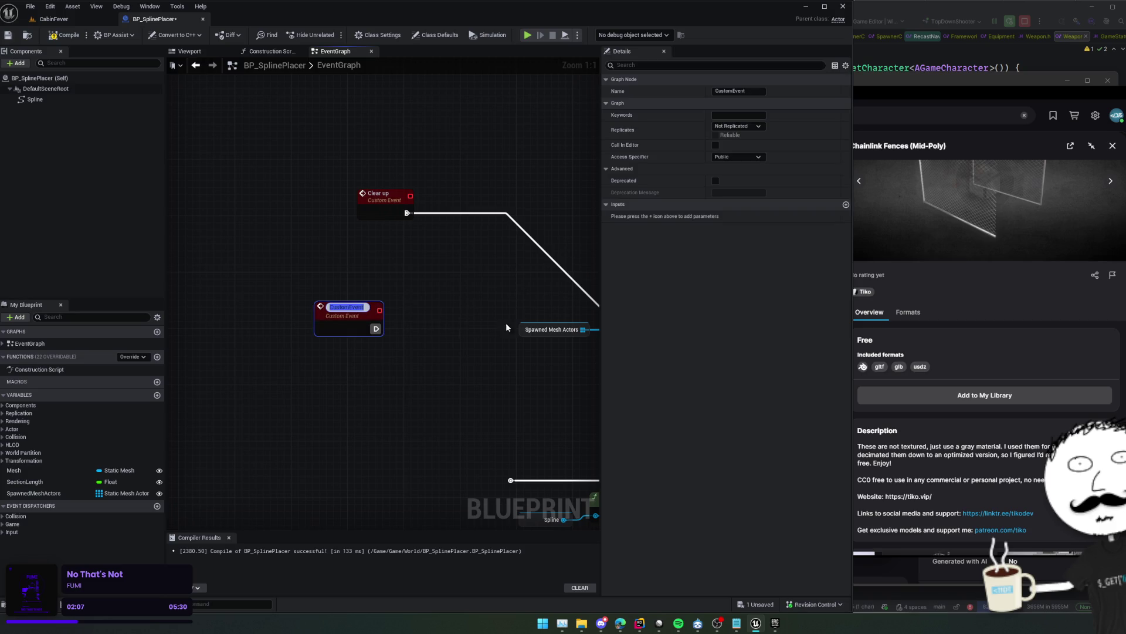
pyautogui.write('Run')
pyautogui.press('Return')
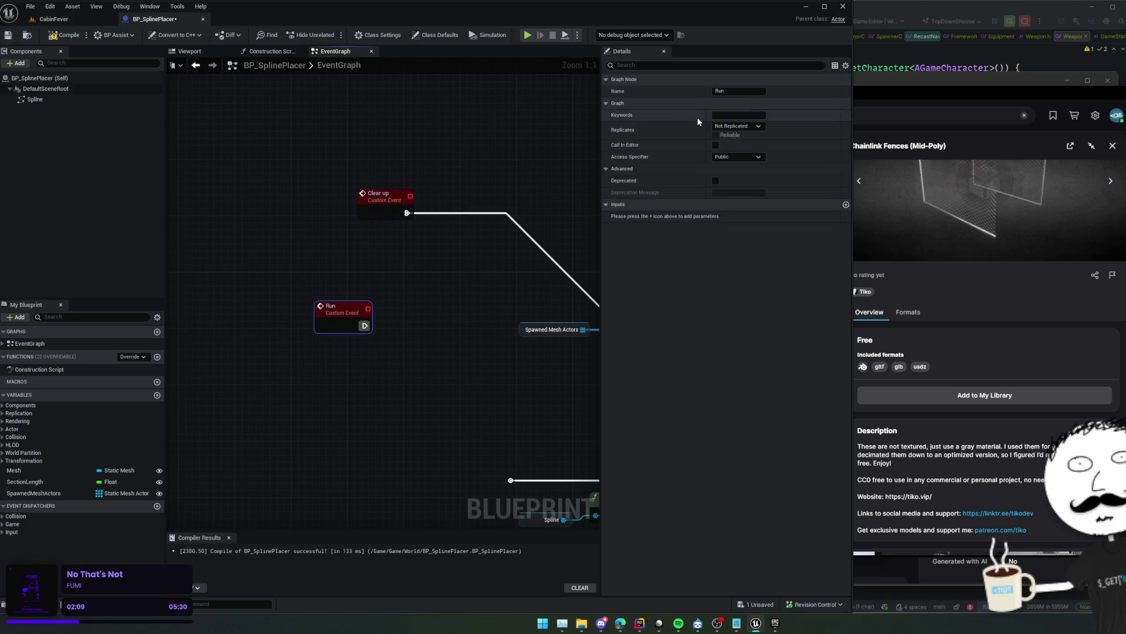
# Connect a Clear Up call after the Run event and save the blueprint
pyautogui.click(381, 200)
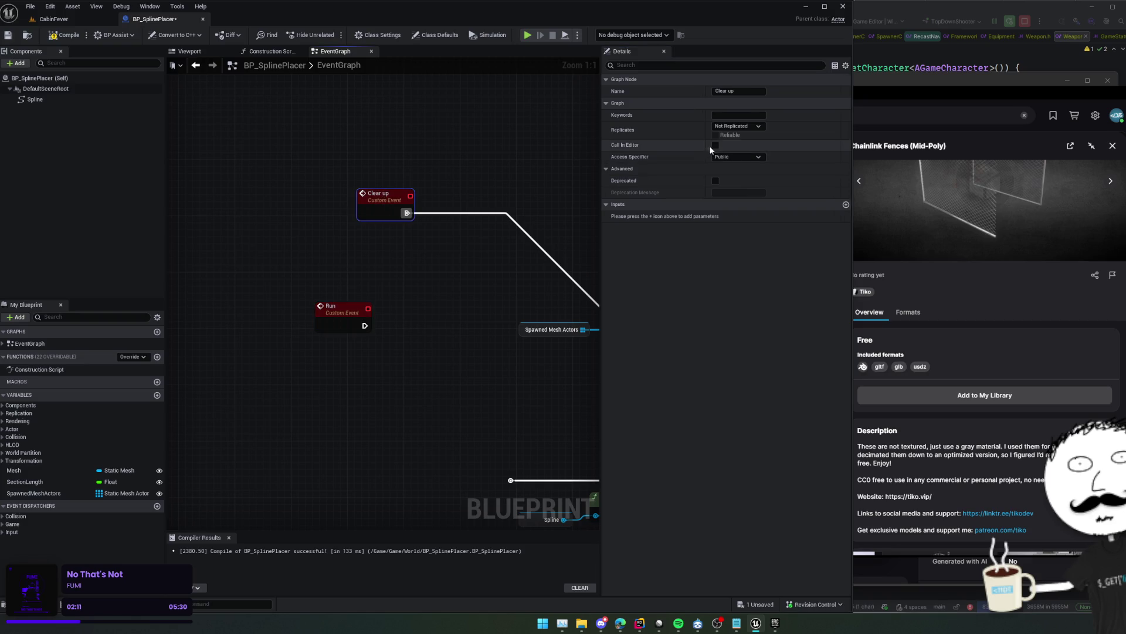
pyautogui.moveTo(351, 290)
pyautogui.mouseDown()
pyautogui.moveTo(381, 302)
pyautogui.moveTo(306, 238)
pyautogui.moveTo(236, 247)
pyautogui.moveTo(208, 145)
pyautogui.mouseUp()
pyautogui.write('clear u')
pyautogui.press('Return')
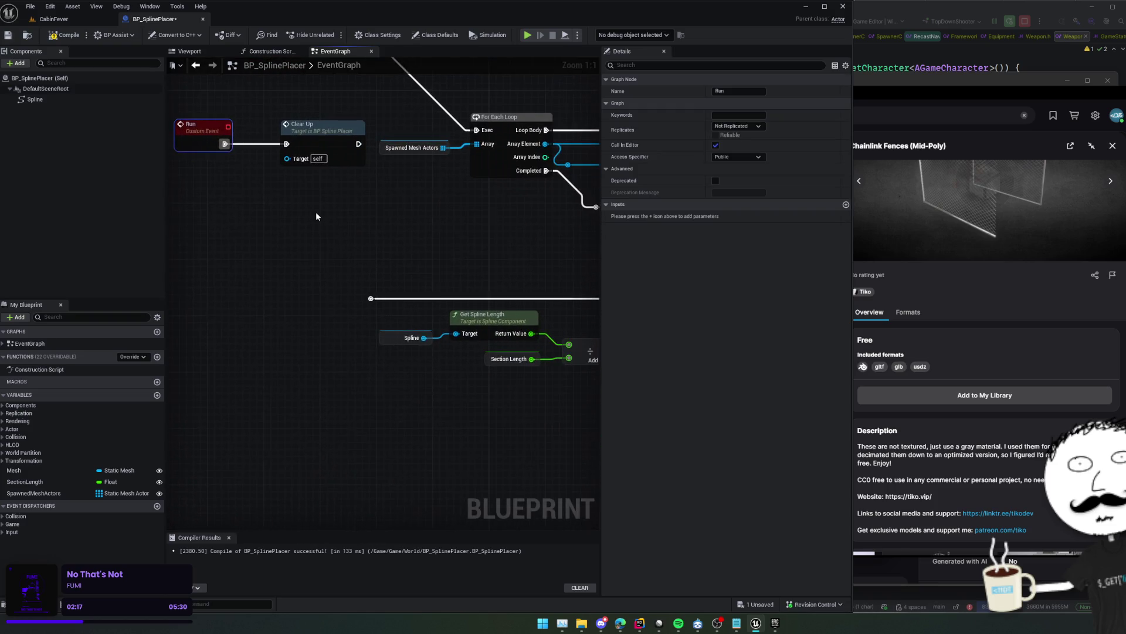
pyautogui.moveTo(352, 141)
pyautogui.mouseDown()
pyautogui.moveTo(378, 293)
pyautogui.moveTo(368, 298)
pyautogui.mouseUp()
pyautogui.hotkey('ctrl', 'z')
pyautogui.moveTo(337, 250); pyautogui.dragTo(371, 288)
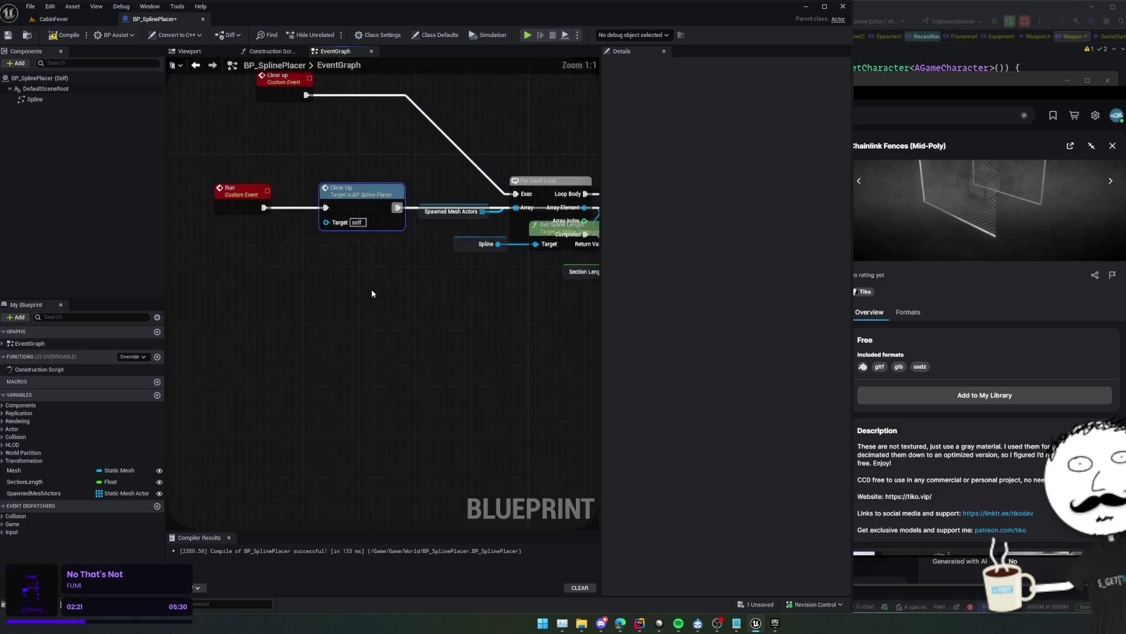
pyautogui.scroll(-2, 372, 293)
pyautogui.hotkey('ctrl', 's')
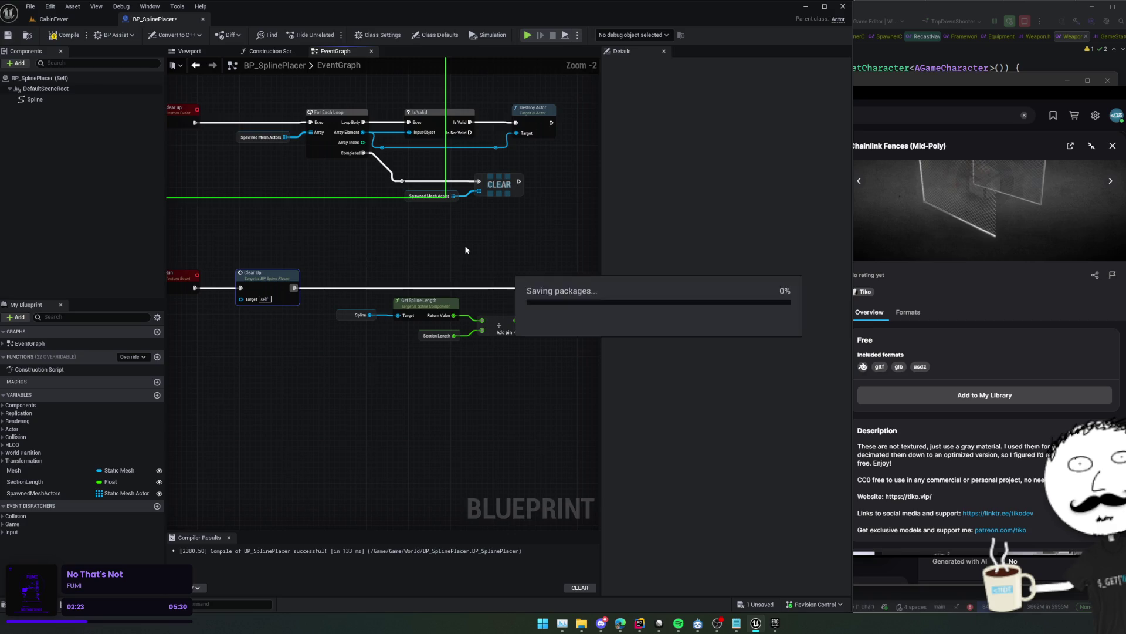
pyautogui.scroll(-1, 466, 250)
# Add a SpawnActor from Class node with Class set to StaticMeshActor, then save
pyautogui.rightClick(407, 273)
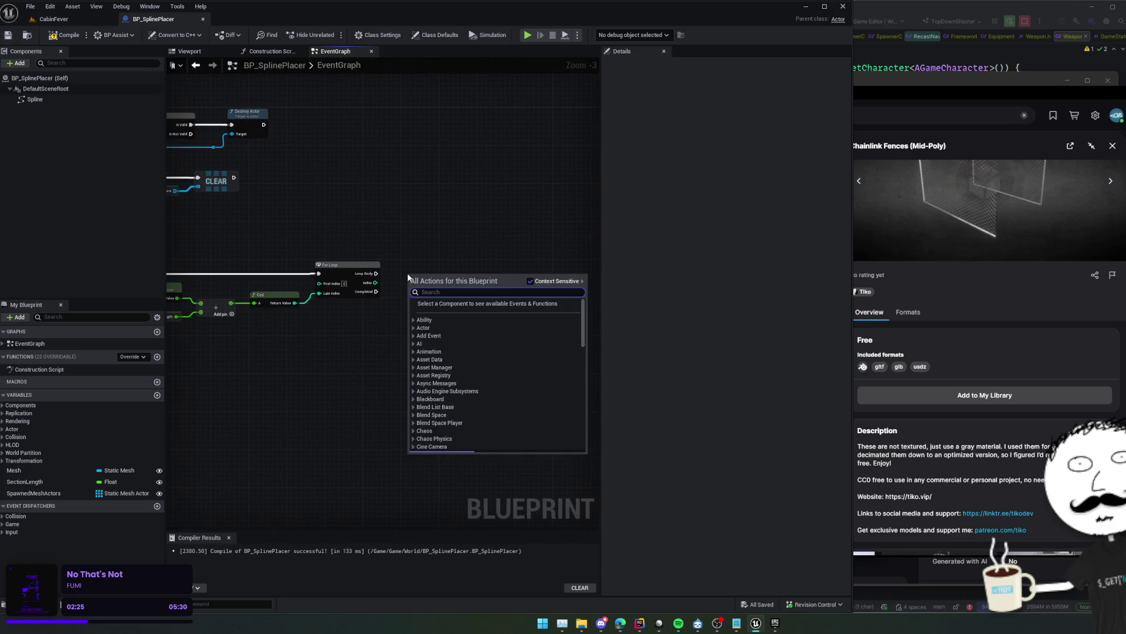
pyautogui.write('spawn')
pyautogui.press('Return')
pyautogui.scroll(2, 361, 319)
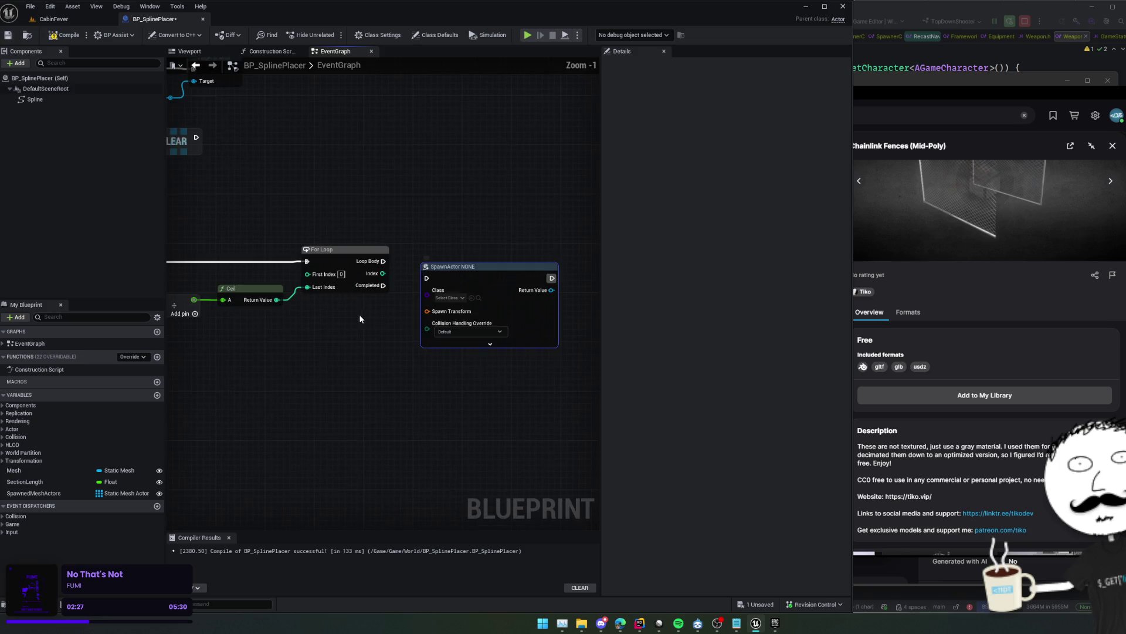
pyautogui.click(459, 299)
pyautogui.write('stati')
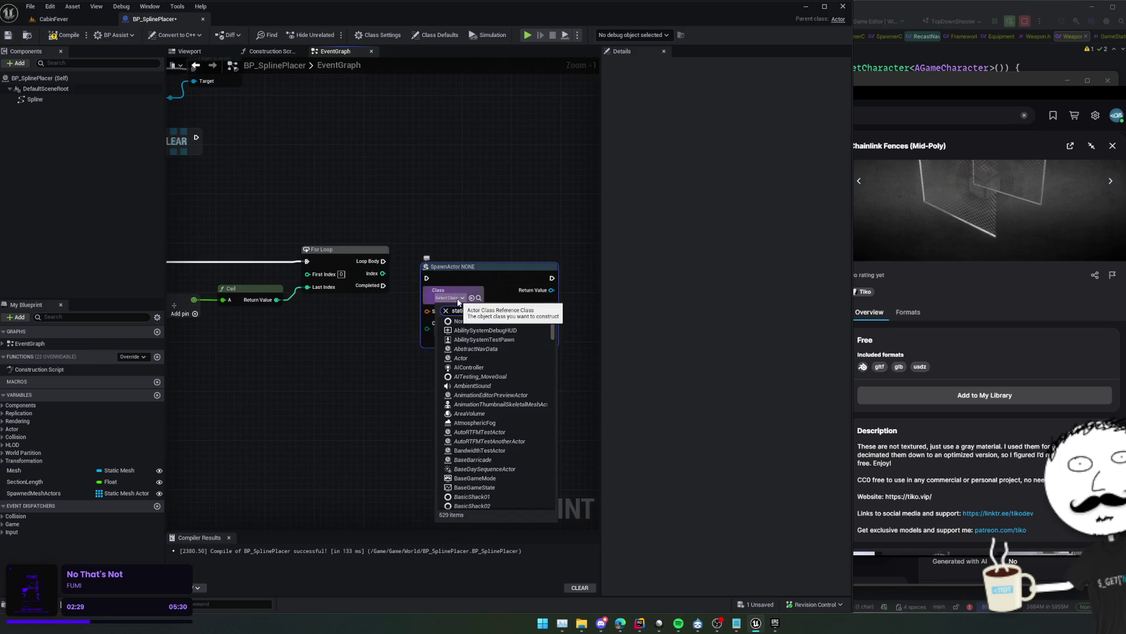
pyautogui.click(487, 348)
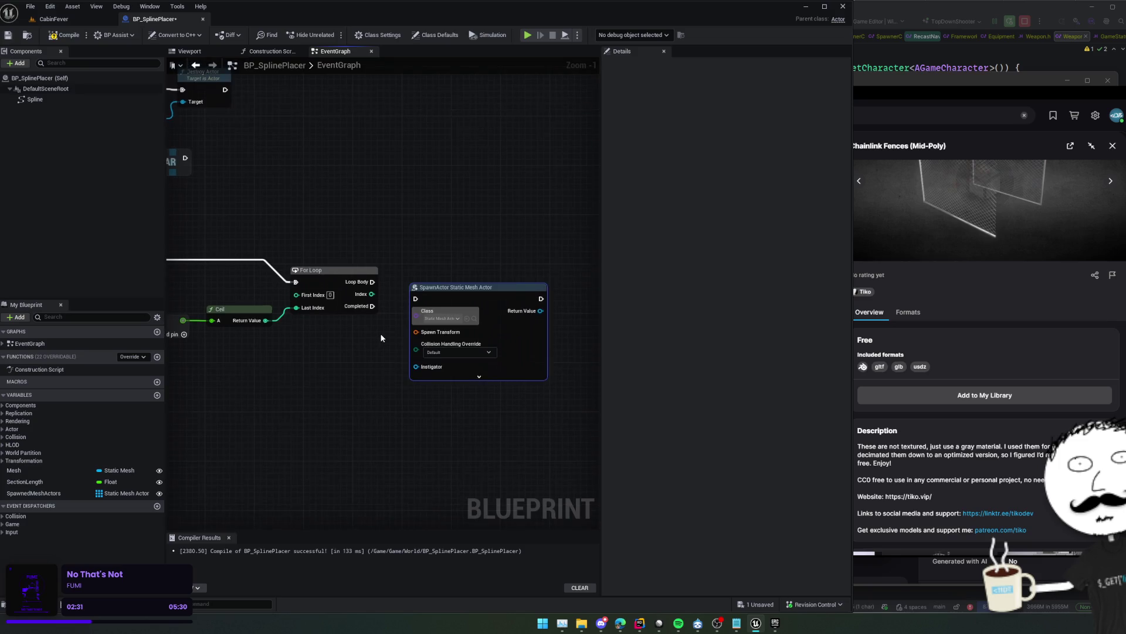
pyautogui.moveTo(381, 338)
pyautogui.mouseDown()
pyautogui.moveTo(349, 323)
pyautogui.moveTo(448, 323)
pyautogui.moveTo(351, 333)
pyautogui.moveTo(517, 341)
pyautogui.moveTo(400, 339)
pyautogui.mouseUp()
pyautogui.hotkey('ctrl', 's')
# Add a Get Location at Distance Along Spline node targeting the Spline variable
pyautogui.scroll(-1, 324, 340)
pyautogui.scroll(-1, 517, 341)
pyautogui.click(216, 316)
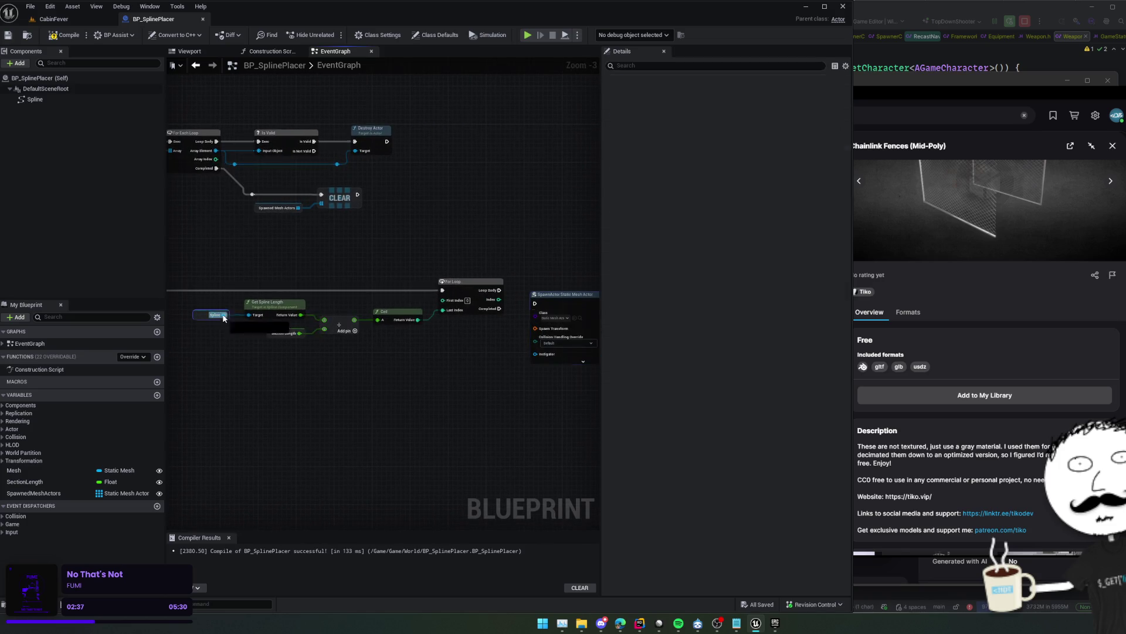
pyautogui.moveTo(224, 316); pyautogui.dragTo(473, 372)
pyautogui.write('get location')
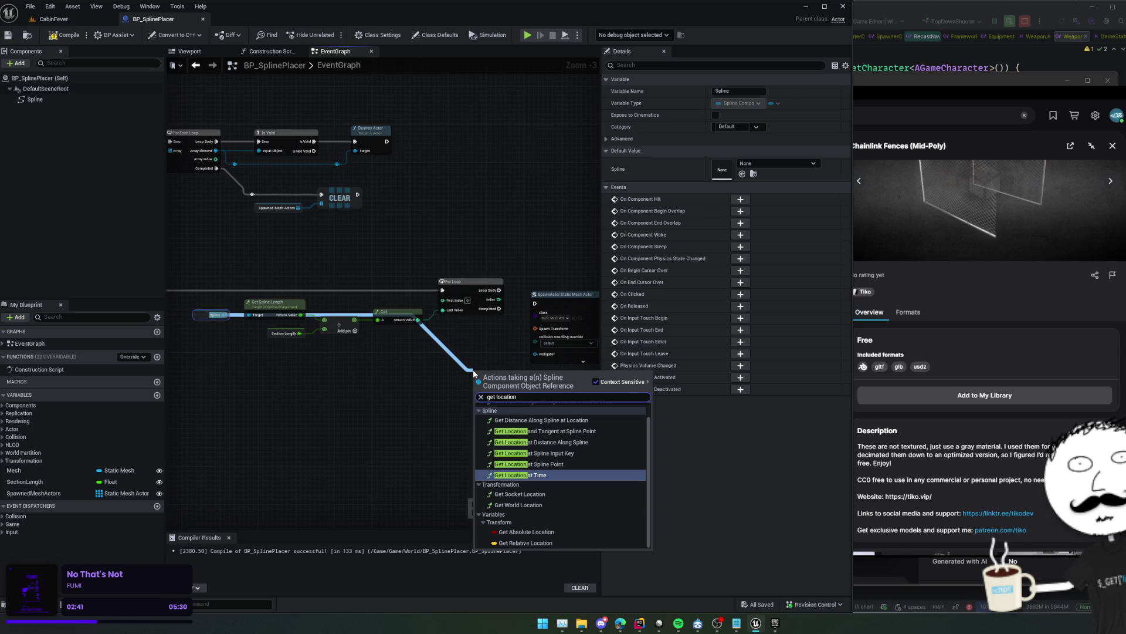
pyautogui.press('Up')
pyautogui.press('Up')
pyautogui.press('Up')
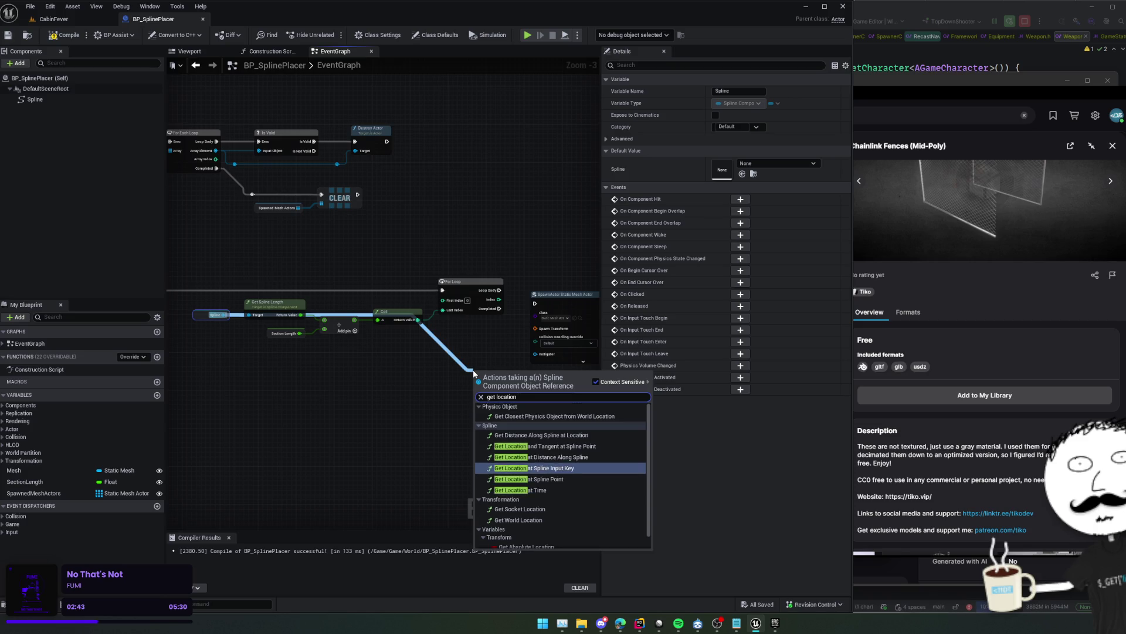
pyautogui.press('Return')
pyautogui.scroll(2, 499, 347)
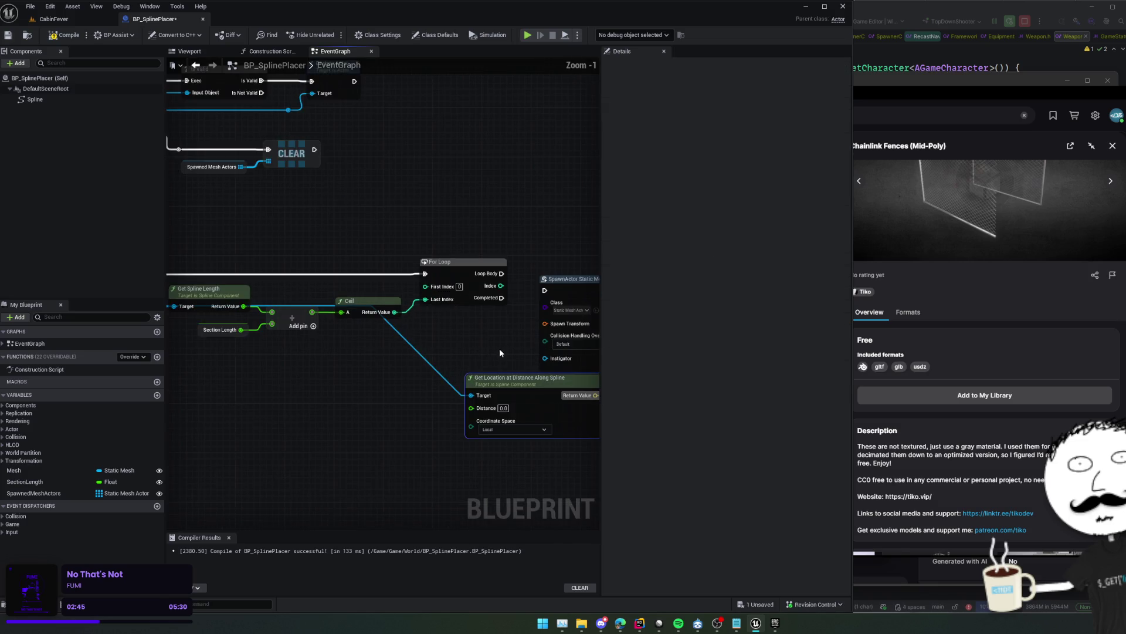
pyautogui.moveTo(499, 348)
pyautogui.mouseDown()
pyautogui.moveTo(426, 329)
pyautogui.moveTo(377, 347)
pyautogui.moveTo(485, 344)
pyautogui.moveTo(475, 360)
pyautogui.moveTo(491, 356)
pyautogui.moveTo(375, 307)
pyautogui.moveTo(311, 309)
pyautogui.moveTo(328, 300)
pyautogui.moveTo(555, 349)
pyautogui.moveTo(440, 327)
pyautogui.moveTo(375, 332)
pyautogui.moveTo(402, 326)
pyautogui.mouseUp()
pyautogui.moveTo(273, 378)
pyautogui.mouseDown()
pyautogui.moveTo(229, 370)
pyautogui.moveTo(436, 387)
pyautogui.moveTo(322, 385)
pyautogui.moveTo(355, 375)
pyautogui.mouseUp()
# Create a float variable named Traversed and save the blueprint
pyautogui.rightClick(354, 375)
pyautogui.write('local')
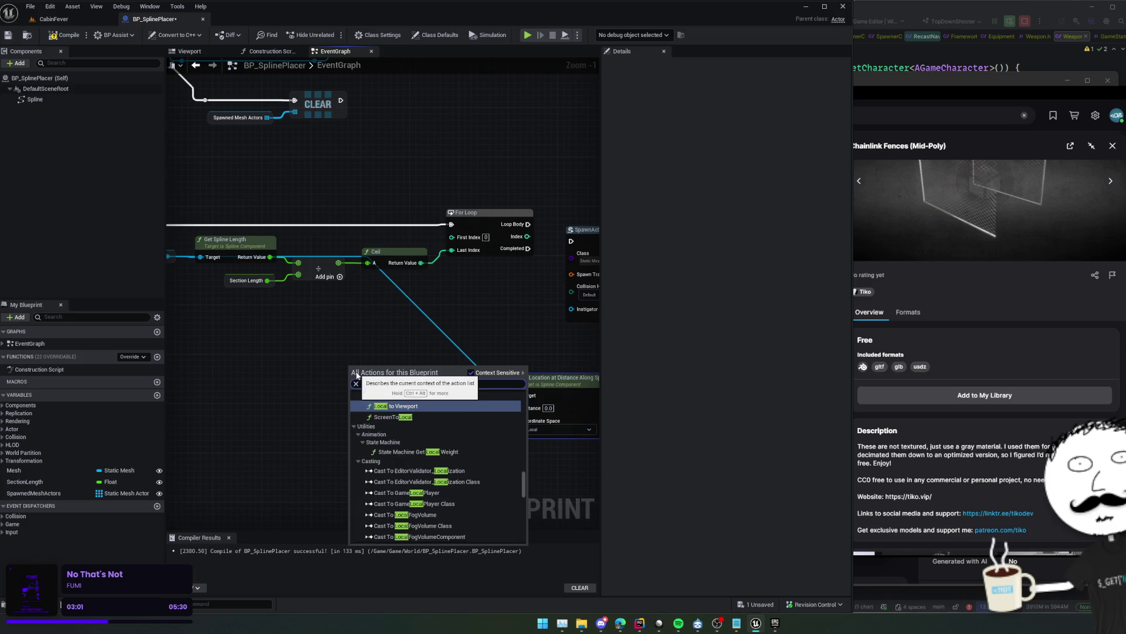
pyautogui.write(' va')
pyautogui.click(421, 339)
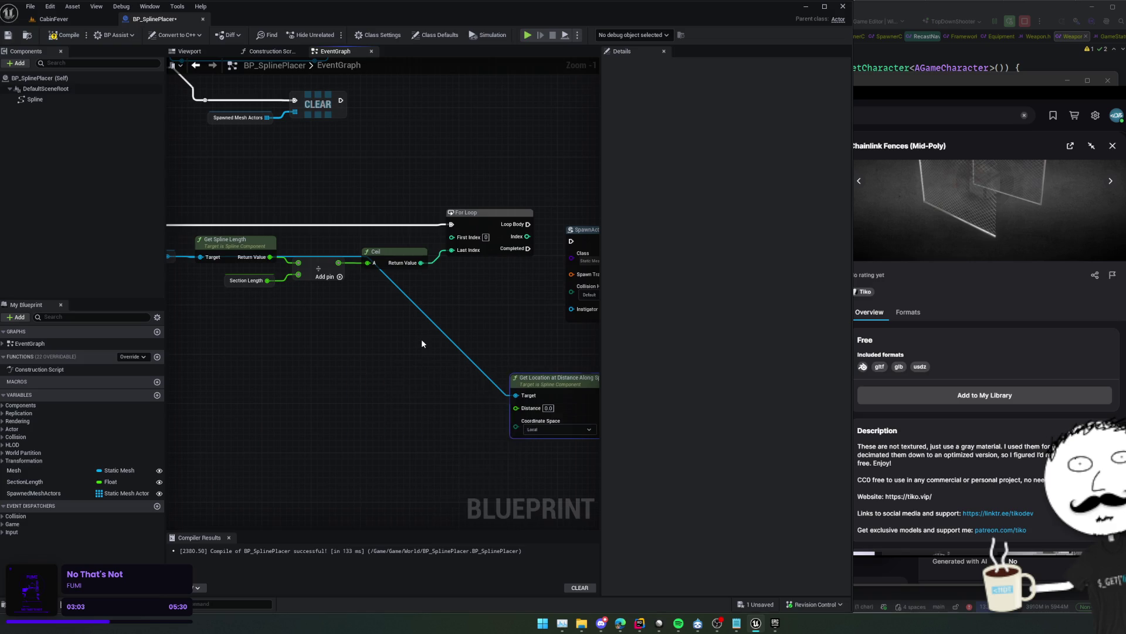
pyautogui.moveTo(421, 339)
pyautogui.mouseDown()
pyautogui.moveTo(346, 344)
pyautogui.moveTo(338, 330)
pyautogui.mouseUp()
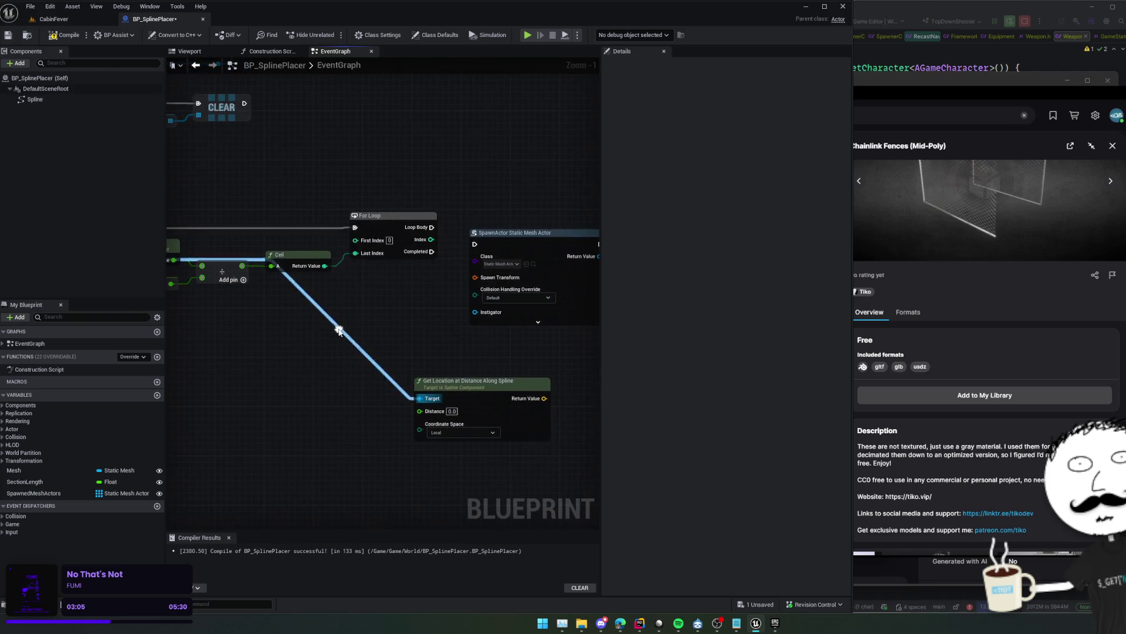
pyautogui.click(157, 395)
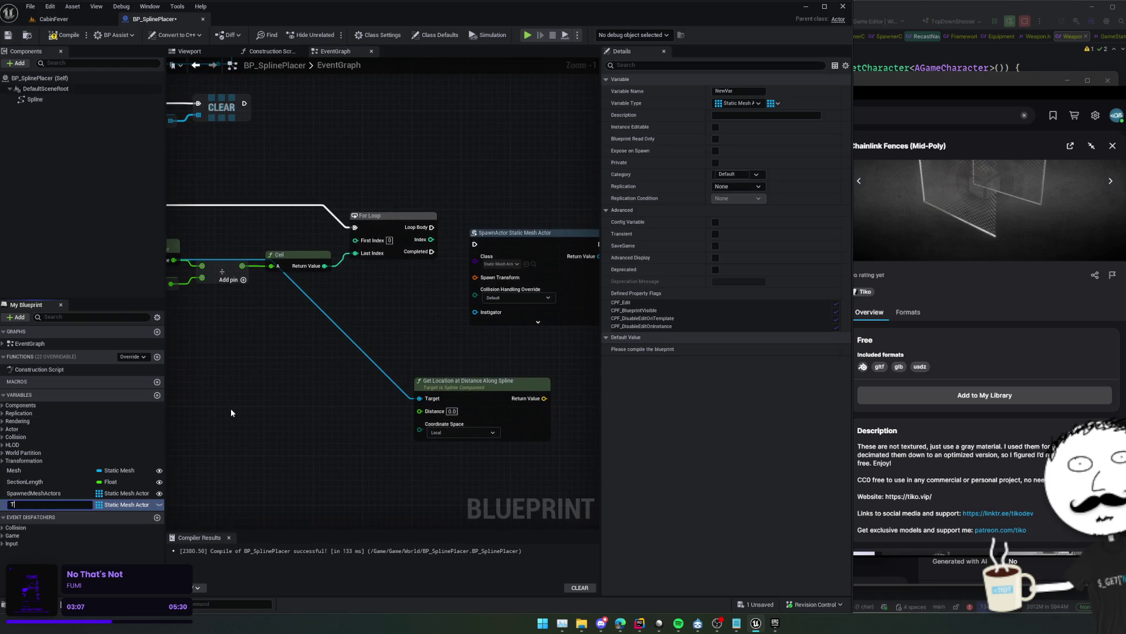
pyautogui.write('raversed')
pyautogui.press('Return')
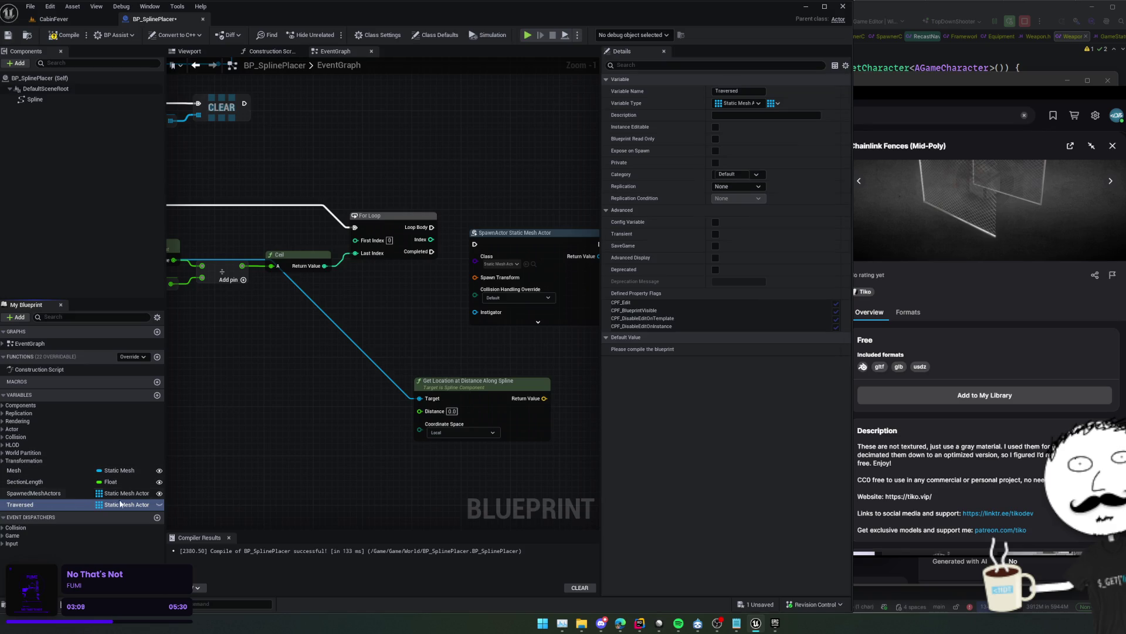
pyautogui.click(122, 505)
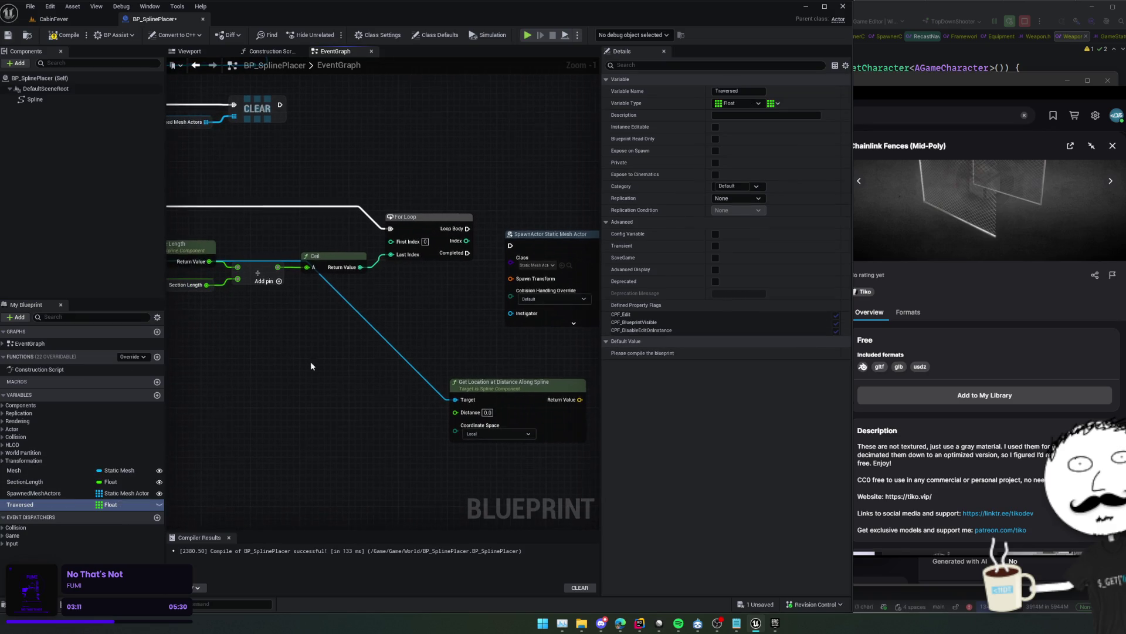
pyautogui.hotkey('ctrl', 's')
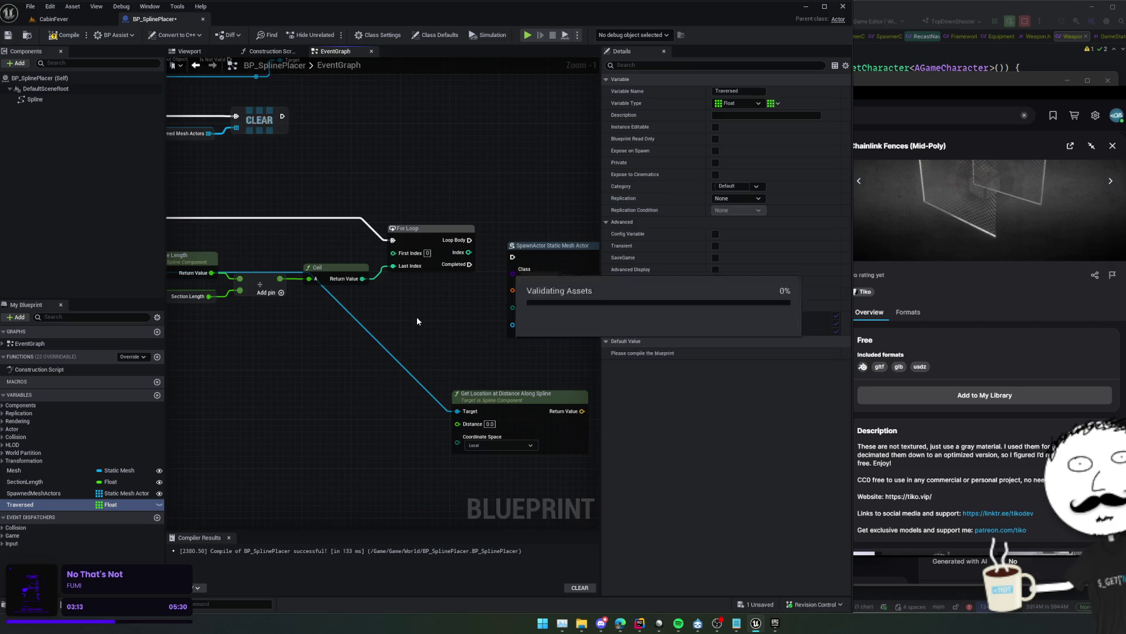
# Place a Traversed getter and a SET Traversed node right after the Clear node
pyautogui.moveTo(47, 503); pyautogui.dragTo(331, 378)
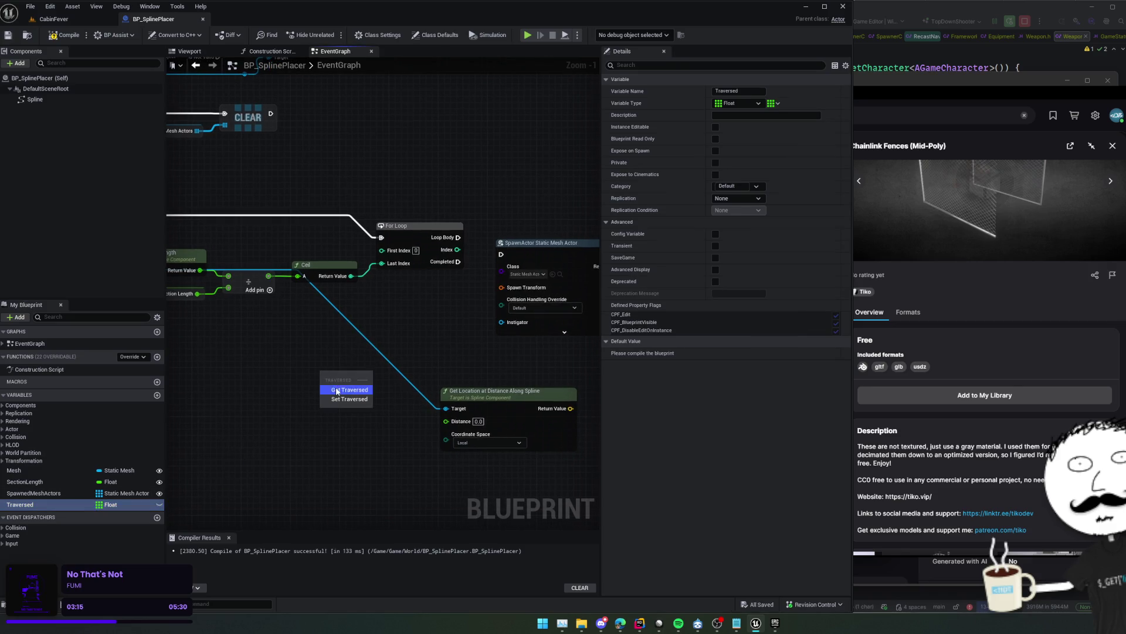
pyautogui.click(346, 382)
pyautogui.moveTo(230, 363); pyautogui.dragTo(565, 377)
pyautogui.moveTo(47, 505)
pyautogui.mouseDown()
pyautogui.moveTo(244, 361)
pyautogui.moveTo(293, 439)
pyautogui.mouseUp()
pyautogui.moveTo(281, 390)
pyautogui.mouseDown()
pyautogui.moveTo(399, 270)
pyautogui.moveTo(279, 403)
pyautogui.moveTo(396, 219)
pyautogui.moveTo(268, 252)
pyautogui.moveTo(563, 240)
pyautogui.moveTo(514, 237)
pyautogui.mouseUp()
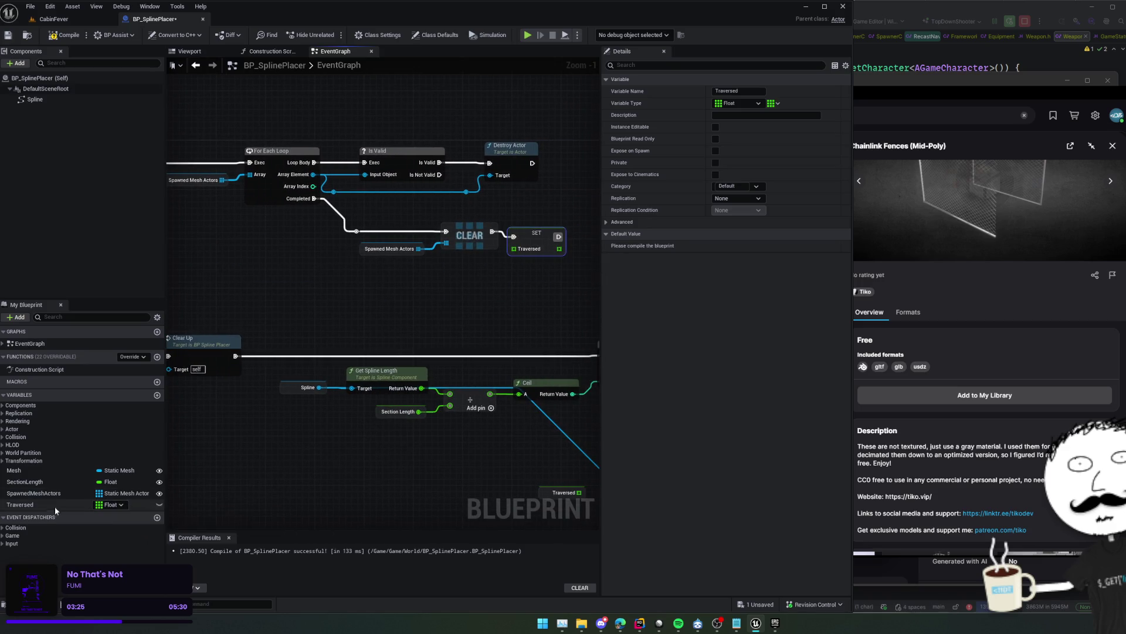
# Change Traversed's container type from array to a single float value
pyautogui.click(111, 505)
pyautogui.click(776, 109)
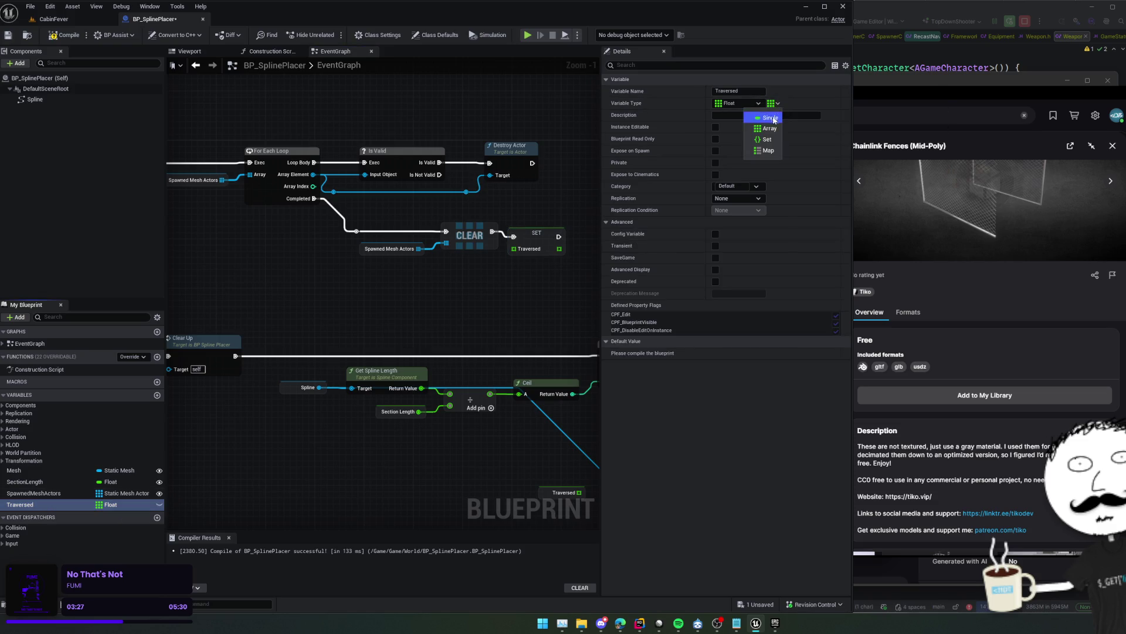
pyautogui.click(763, 118)
pyautogui.click(918, 292)
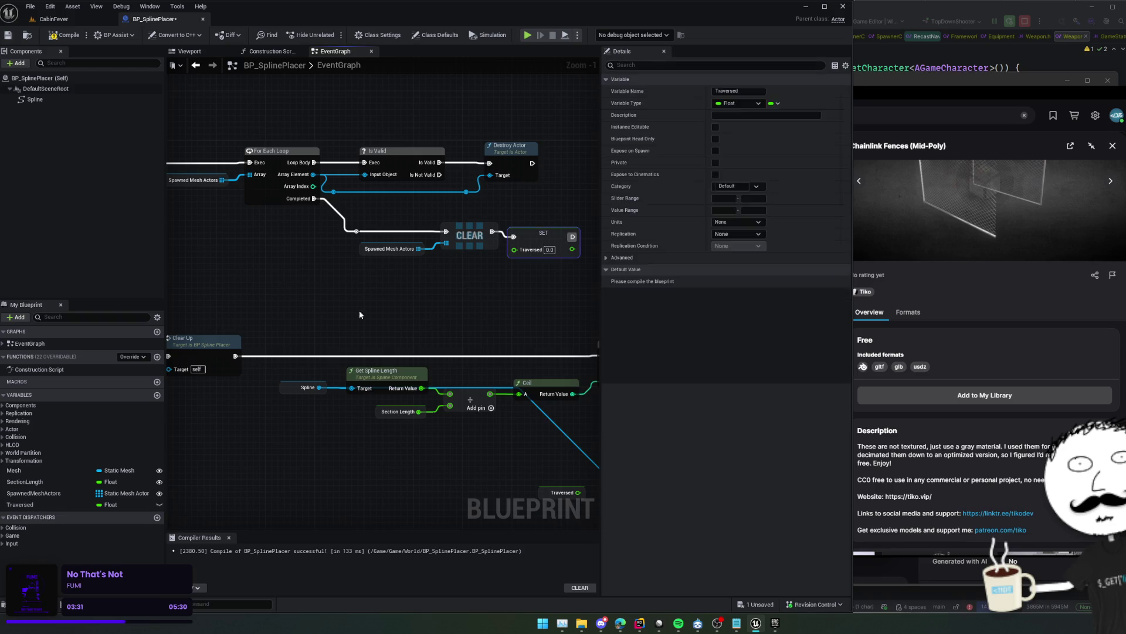
# Search '+' from the Traversed getter to add an increment node
pyautogui.click(462, 244)
pyautogui.moveTo(463, 243)
pyautogui.mouseDown()
pyautogui.moveTo(377, 269)
pyautogui.moveTo(367, 352)
pyautogui.moveTo(343, 341)
pyautogui.moveTo(380, 346)
pyautogui.moveTo(382, 326)
pyautogui.moveTo(407, 317)
pyautogui.mouseUp()
pyautogui.click(392, 331)
pyautogui.write('+=')
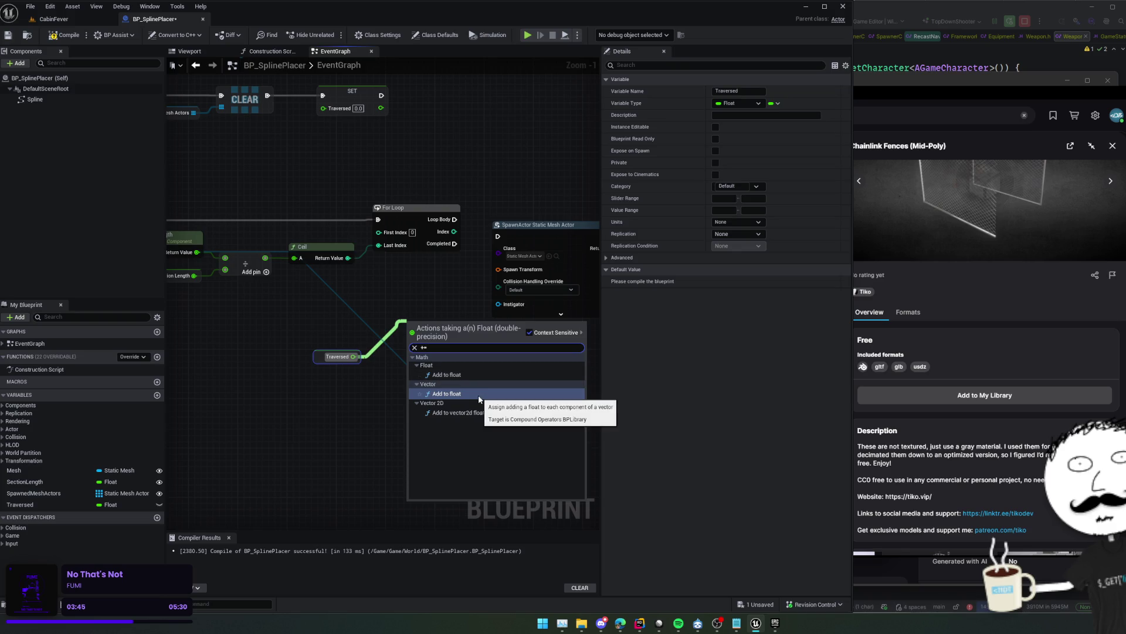
# Add a Traversed += Section Length node and run the spawn node from the loop body
pyautogui.click(449, 374)
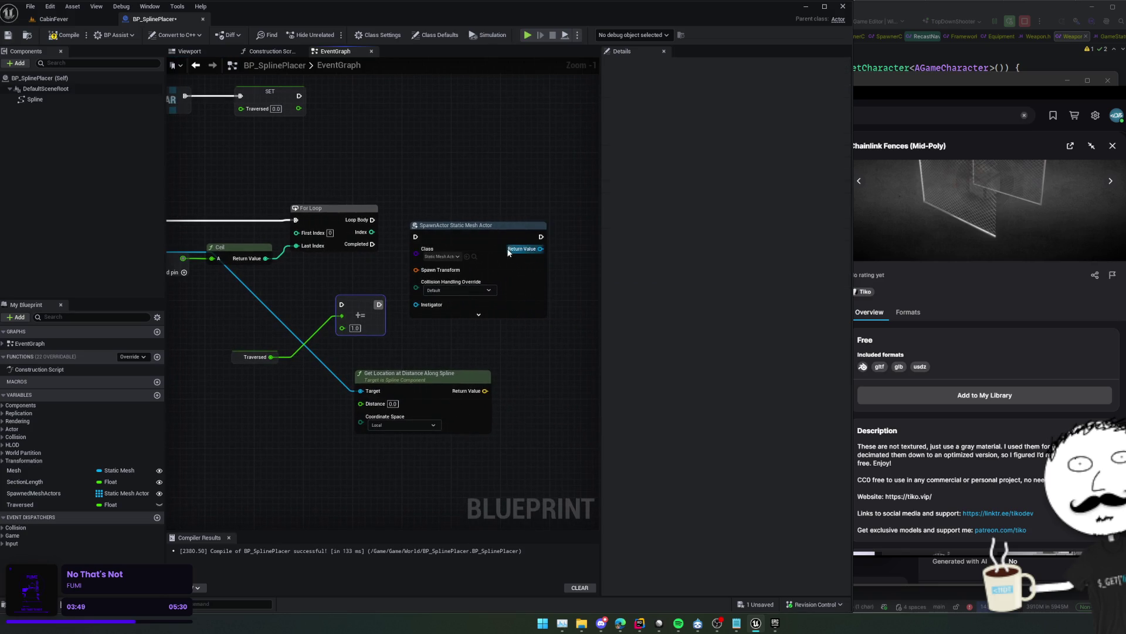
pyautogui.moveTo(469, 219); pyautogui.dragTo(518, 178)
pyautogui.moveTo(395, 281)
pyautogui.mouseDown()
pyautogui.moveTo(498, 289)
pyautogui.moveTo(496, 277)
pyautogui.moveTo(521, 307)
pyautogui.moveTo(373, 332)
pyautogui.moveTo(415, 332)
pyautogui.moveTo(339, 329)
pyautogui.mouseUp()
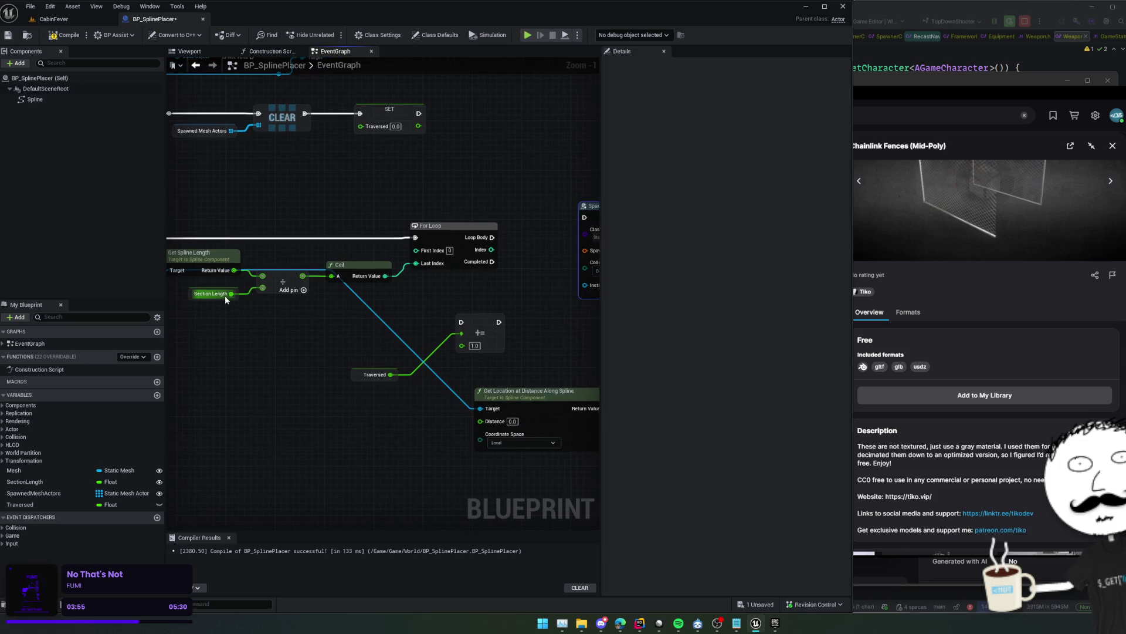
pyautogui.moveTo(230, 293)
pyautogui.mouseDown()
pyautogui.moveTo(239, 319)
pyautogui.moveTo(462, 345)
pyautogui.moveTo(345, 345)
pyautogui.mouseUp()
pyautogui.click(384, 352)
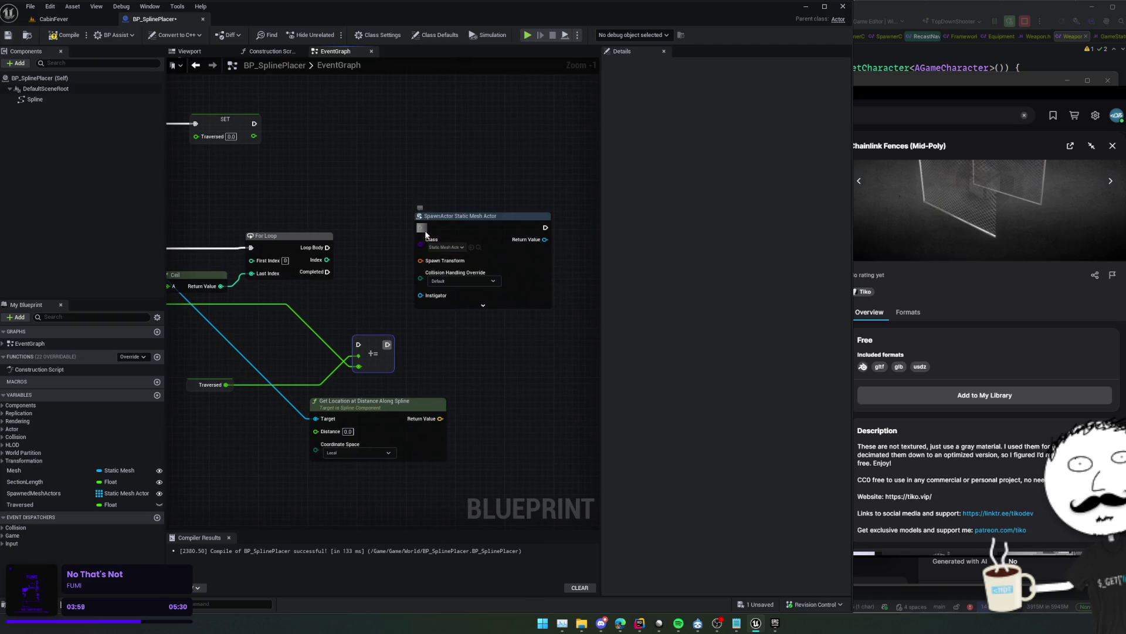
pyautogui.moveTo(421, 228); pyautogui.dragTo(337, 261)
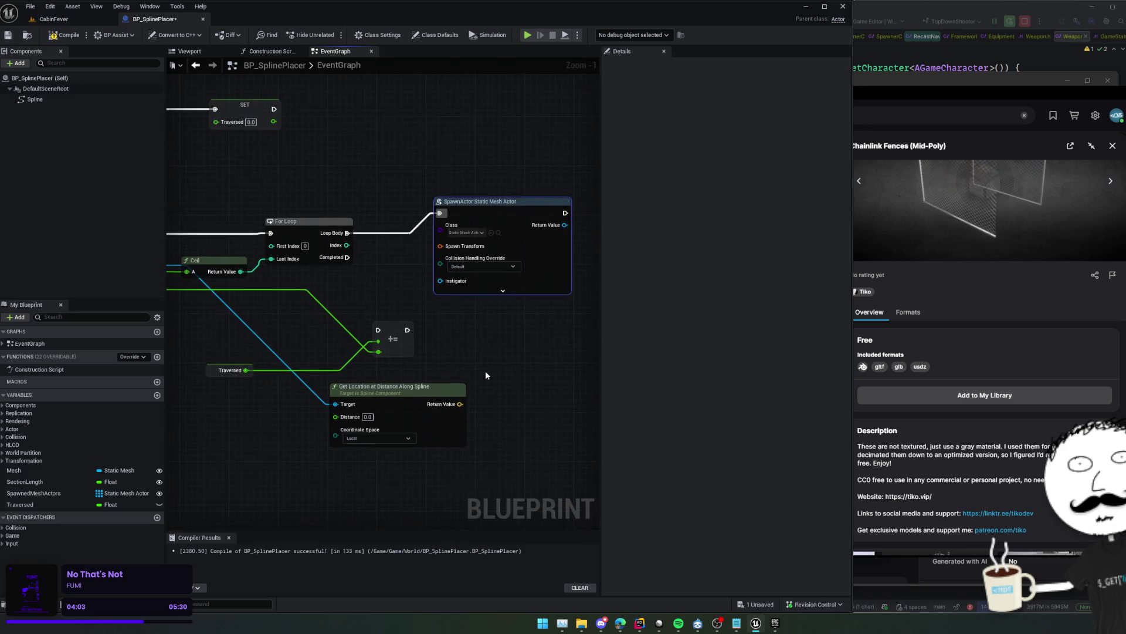
pyautogui.moveTo(486, 376)
pyautogui.mouseDown()
pyautogui.moveTo(470, 347)
pyautogui.moveTo(572, 339)
pyautogui.moveTo(529, 363)
pyautogui.moveTo(551, 341)
pyautogui.mouseUp()
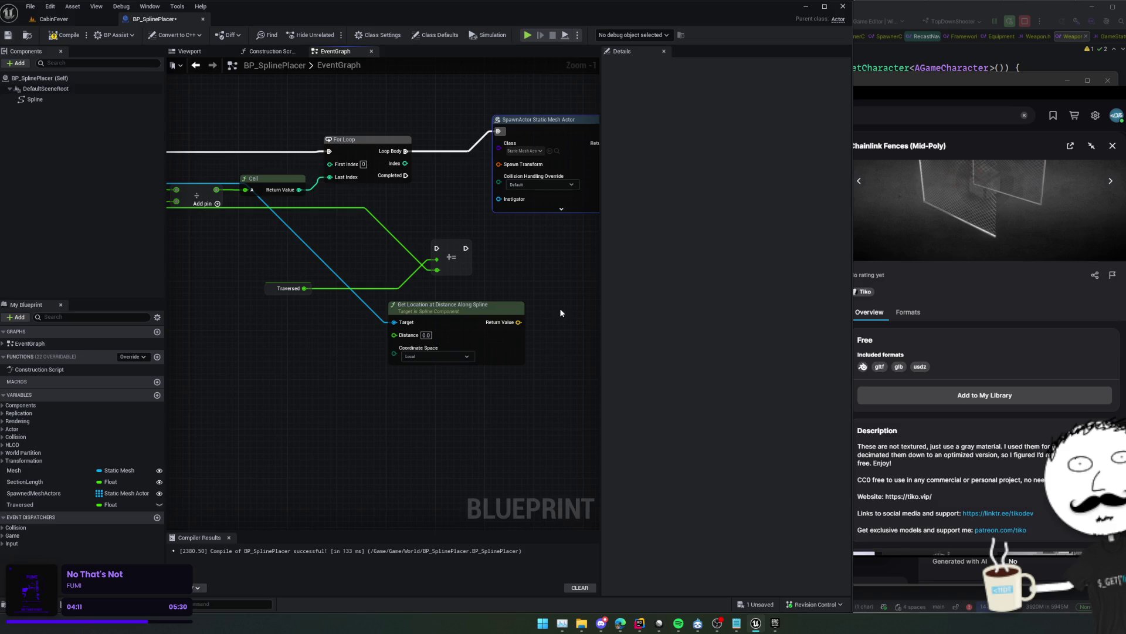
pyautogui.moveTo(551, 290)
pyautogui.mouseDown()
pyautogui.moveTo(560, 299)
pyautogui.moveTo(493, 272)
pyautogui.moveTo(455, 310)
pyautogui.mouseUp()
# Wire a copied Traversed getter into the location node's Distance and set World space
pyautogui.click(331, 314)
pyautogui.hotkey('ctrl', 'c')
pyautogui.hotkey('ctrl', 'v')
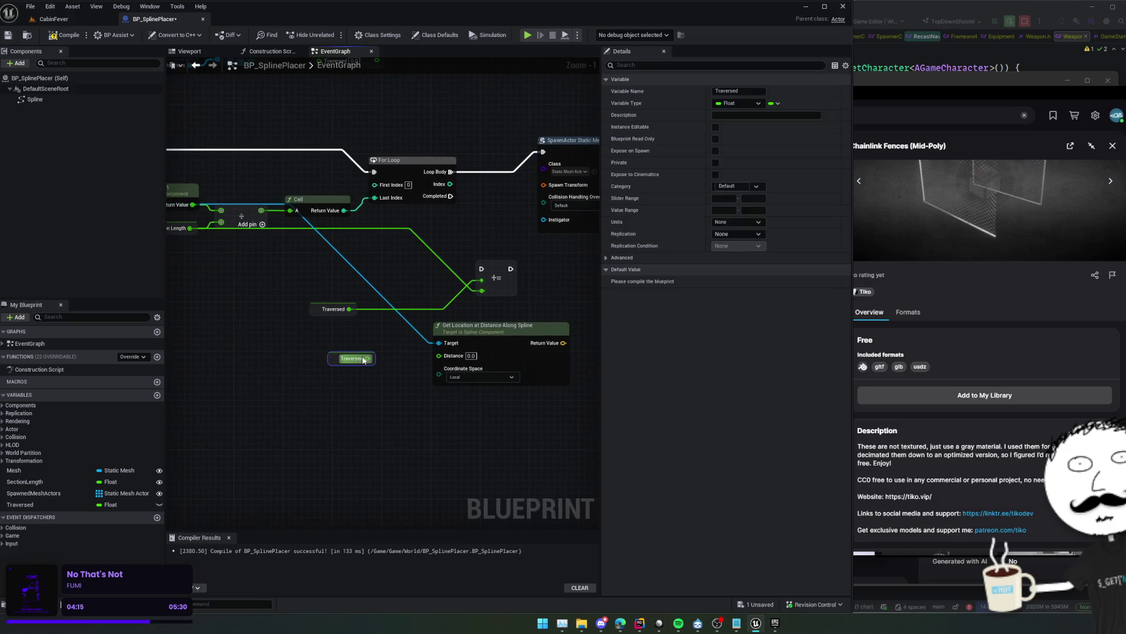
pyautogui.moveTo(369, 358); pyautogui.dragTo(439, 356)
pyautogui.moveTo(487, 389); pyautogui.dragTo(447, 389)
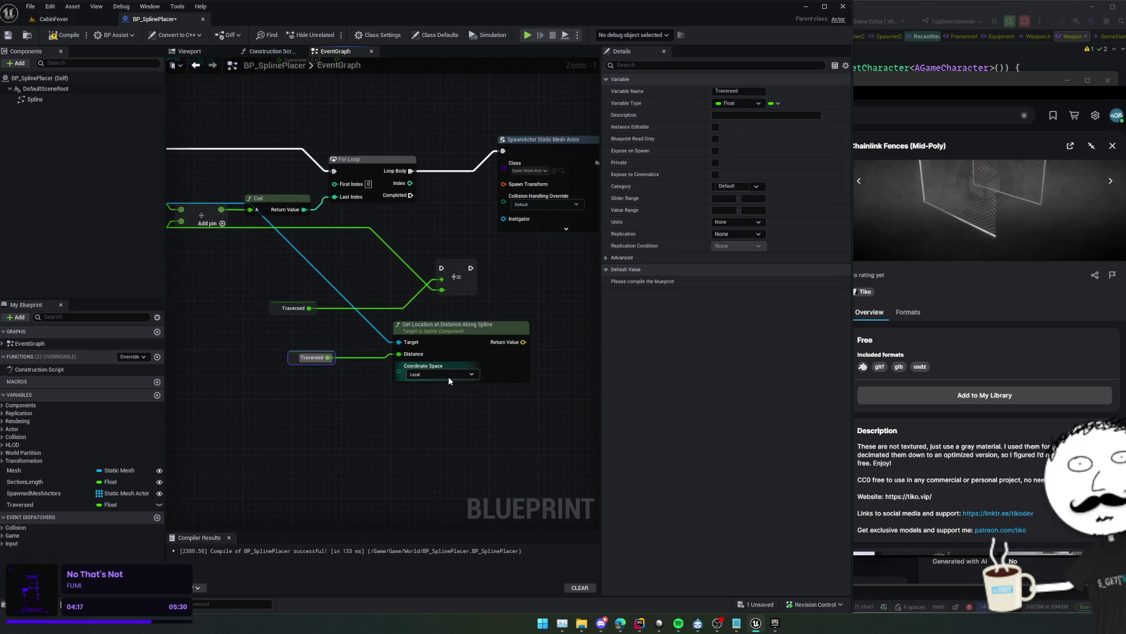
pyautogui.click(448, 374)
pyautogui.click(466, 395)
pyautogui.moveTo(511, 305)
pyautogui.mouseDown()
pyautogui.moveTo(424, 313)
pyautogui.moveTo(464, 346)
pyautogui.moveTo(448, 344)
pyautogui.mouseUp()
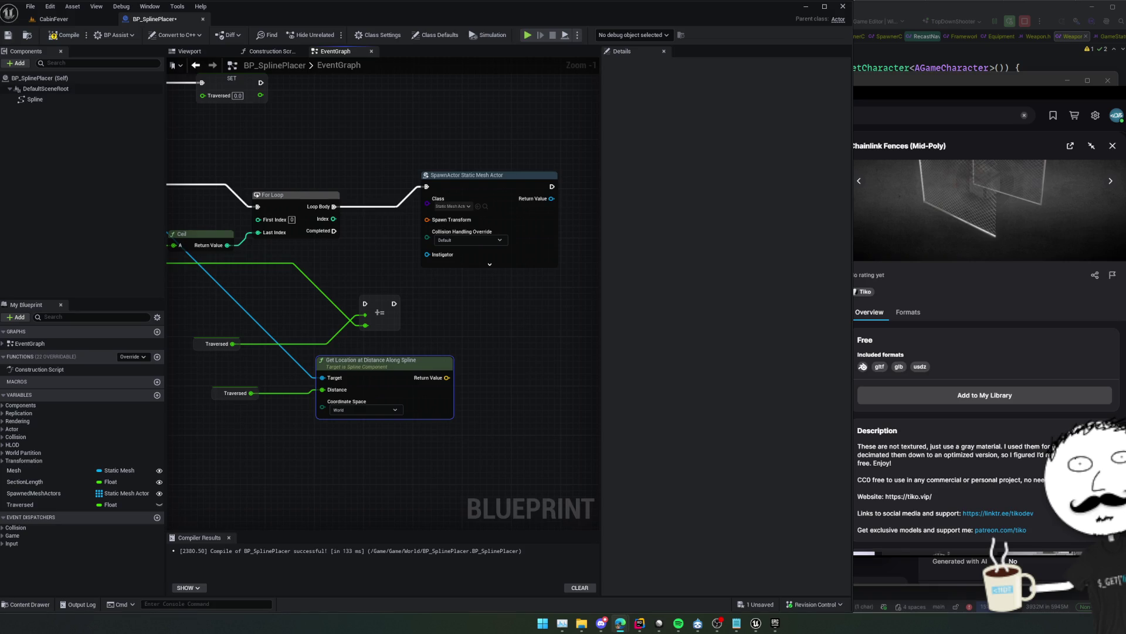
pyautogui.moveTo(484, 306)
pyautogui.mouseDown()
pyautogui.moveTo(566, 307)
pyautogui.moveTo(563, 319)
pyautogui.moveTo(528, 312)
pyautogui.moveTo(523, 348)
pyautogui.moveTo(510, 329)
pyautogui.moveTo(441, 347)
pyautogui.moveTo(464, 346)
pyautogui.mouseUp()
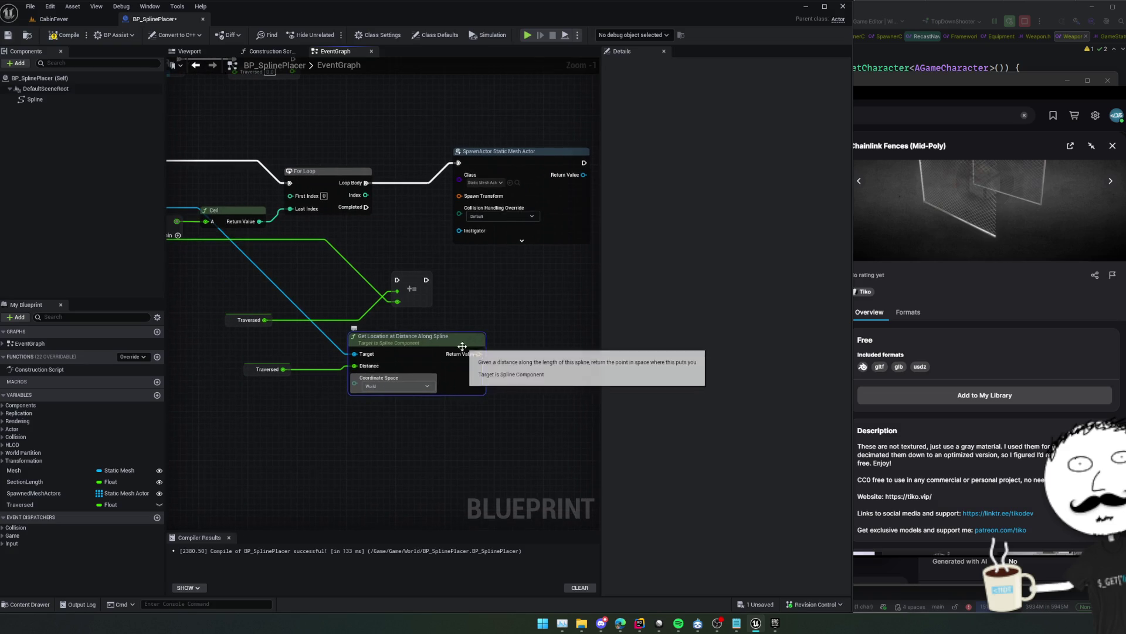
# Connect the Spline variable to the location node's Target input
pyautogui.moveTo(265, 336); pyautogui.dragTo(403, 341)
pyautogui.moveTo(266, 311); pyautogui.dragTo(312, 298)
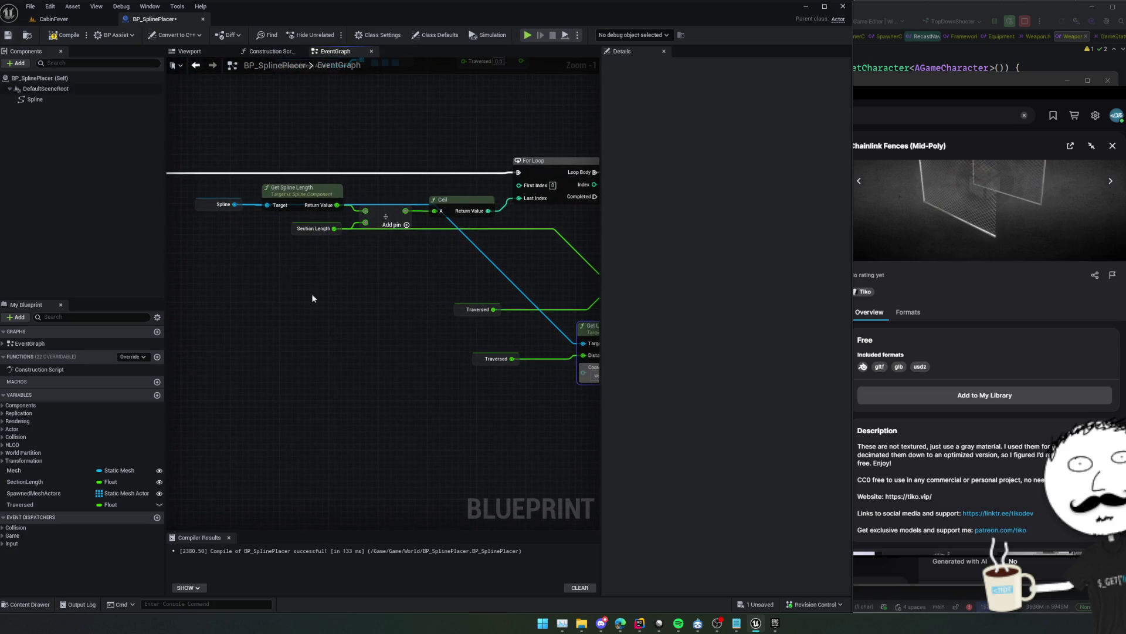
pyautogui.click(202, 212)
pyautogui.moveTo(352, 330); pyautogui.dragTo(292, 327)
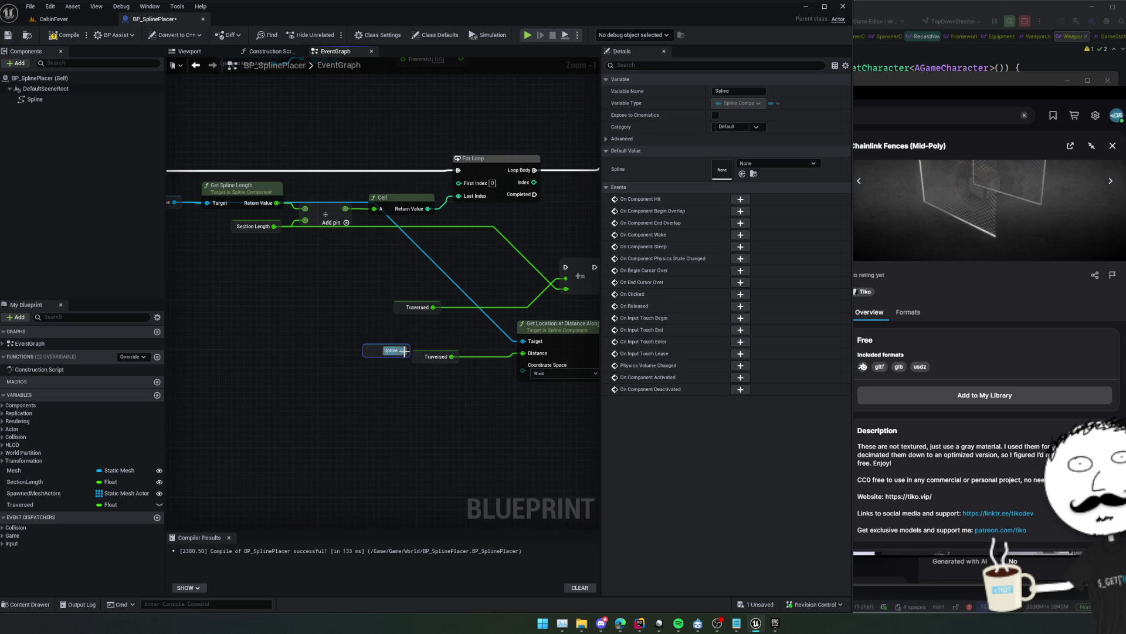
pyautogui.moveTo(404, 351); pyautogui.dragTo(522, 340)
# Swap Get Location for a World-space Get Transform at Distance Along Spline feeding Spawn Transform
pyautogui.moveTo(405, 352); pyautogui.dragTo(415, 412)
pyautogui.write('ge')
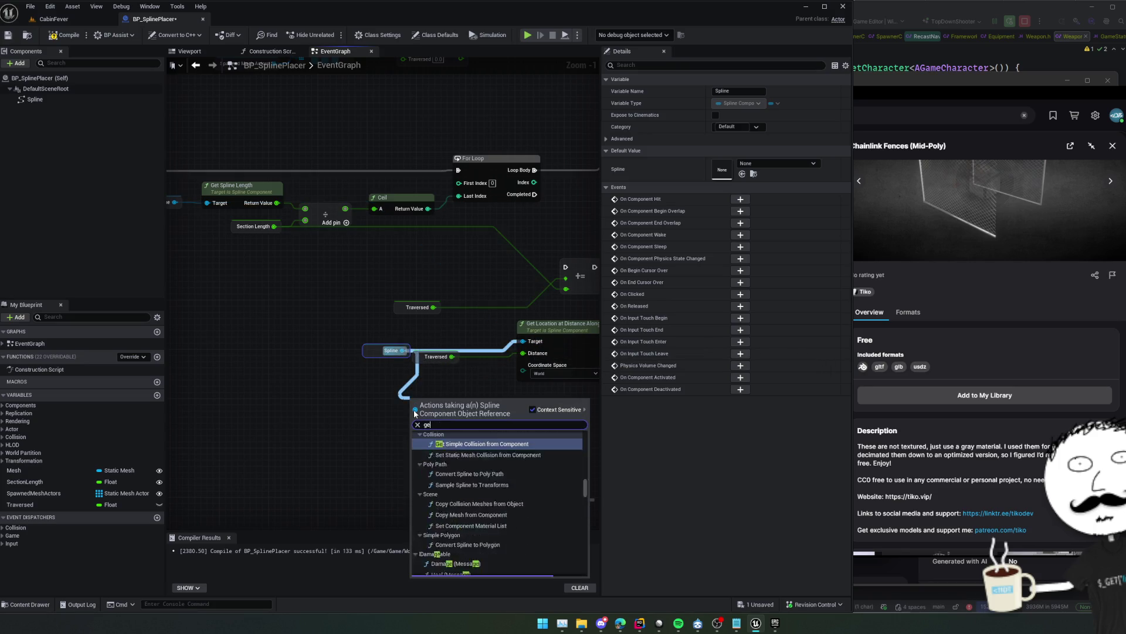
pyautogui.write('t transform')
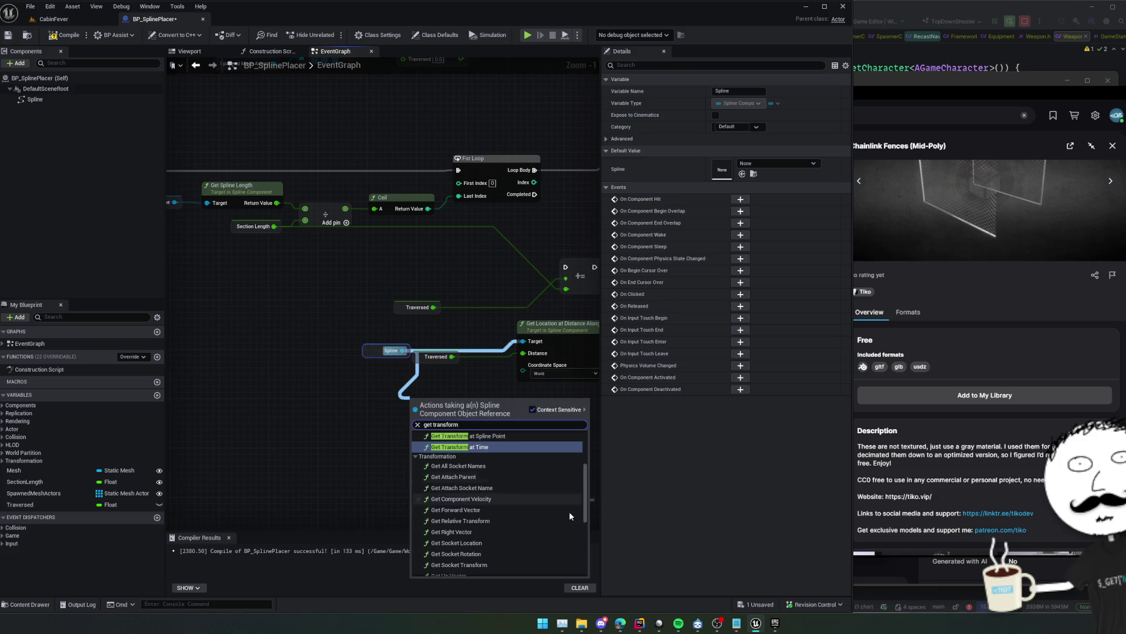
pyautogui.click(533, 465)
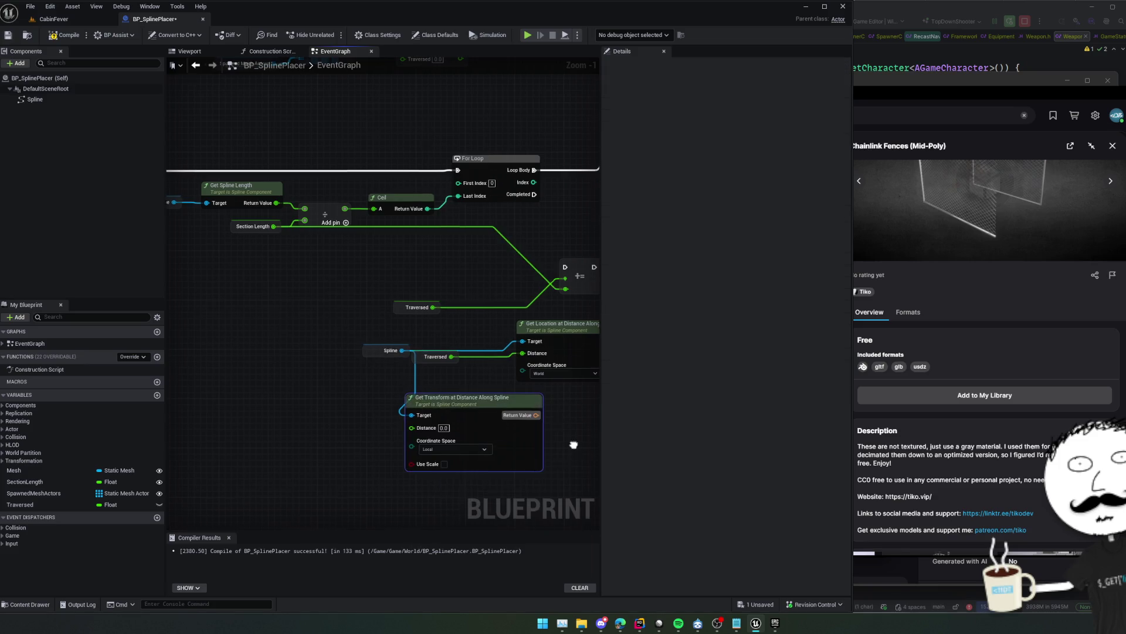
pyautogui.moveTo(573, 445)
pyautogui.mouseDown()
pyautogui.moveTo(495, 441)
pyautogui.moveTo(530, 464)
pyautogui.mouseUp()
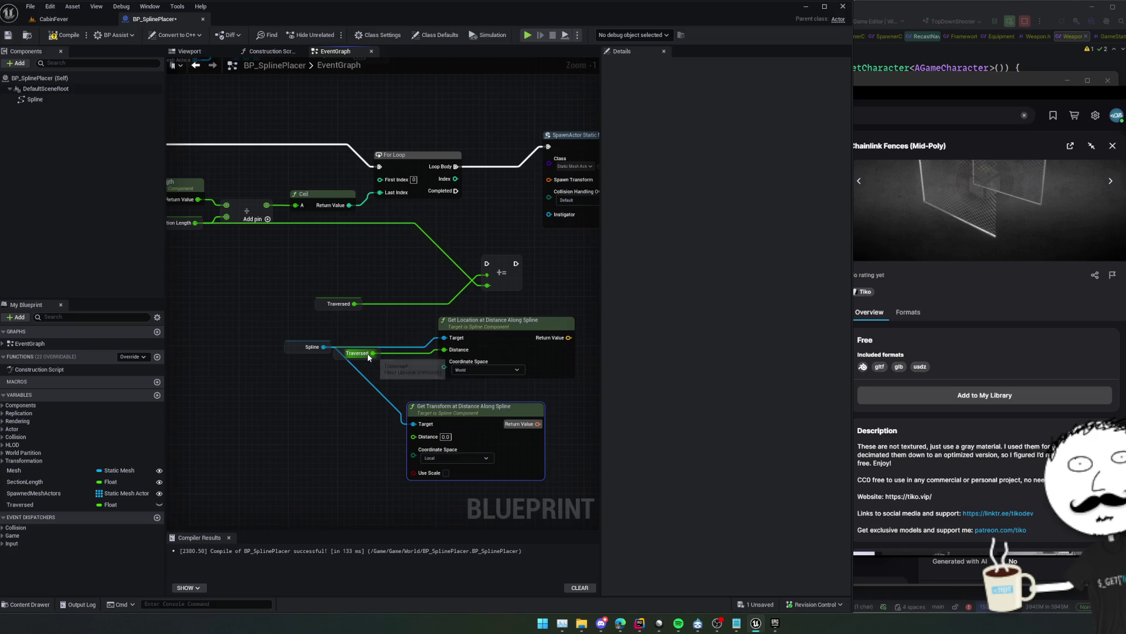
pyautogui.moveTo(372, 353); pyautogui.dragTo(414, 436)
pyautogui.click(555, 373)
pyautogui.press('Delete')
pyautogui.click(469, 455)
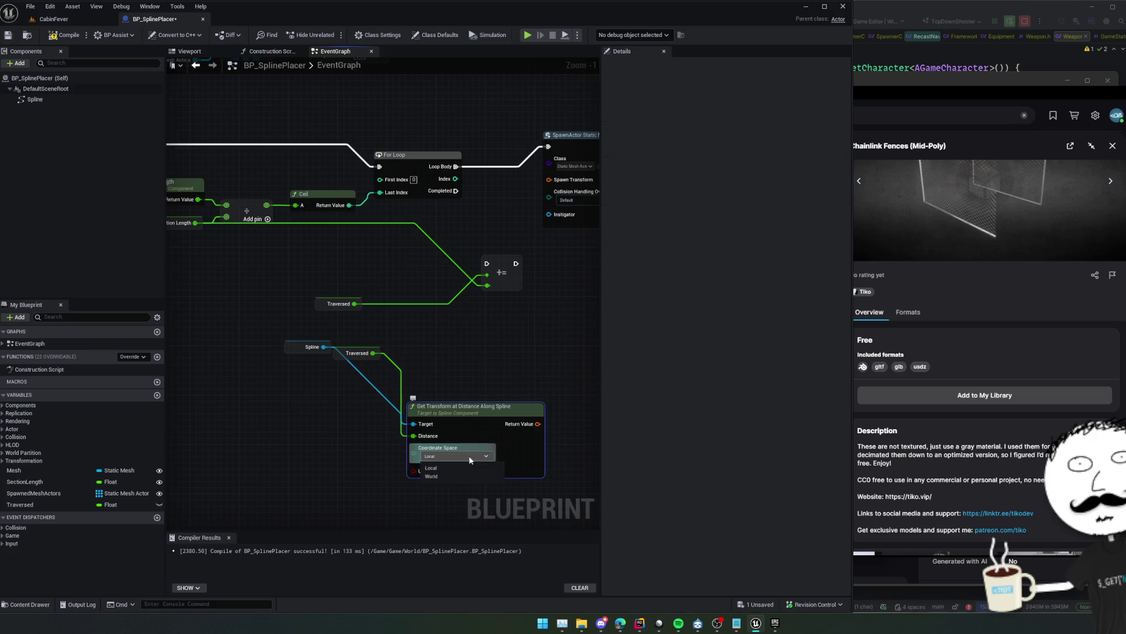
pyautogui.click(468, 474)
pyautogui.moveTo(490, 394)
pyautogui.mouseDown()
pyautogui.moveTo(546, 345)
pyautogui.moveTo(528, 374)
pyautogui.moveTo(471, 383)
pyautogui.moveTo(430, 182)
pyautogui.mouseUp()
pyautogui.moveTo(467, 243); pyautogui.dragTo(464, 322)
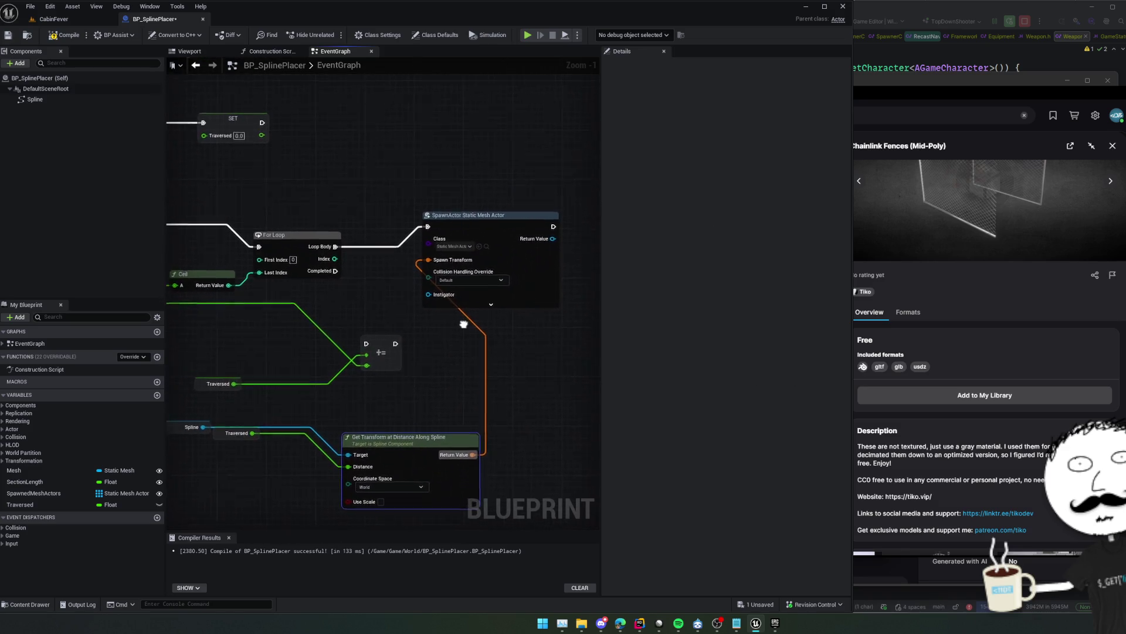
# Set the SpawnActor collision handling to Always Spawn, Ignore Collisions
pyautogui.click(492, 304)
pyautogui.click(487, 280)
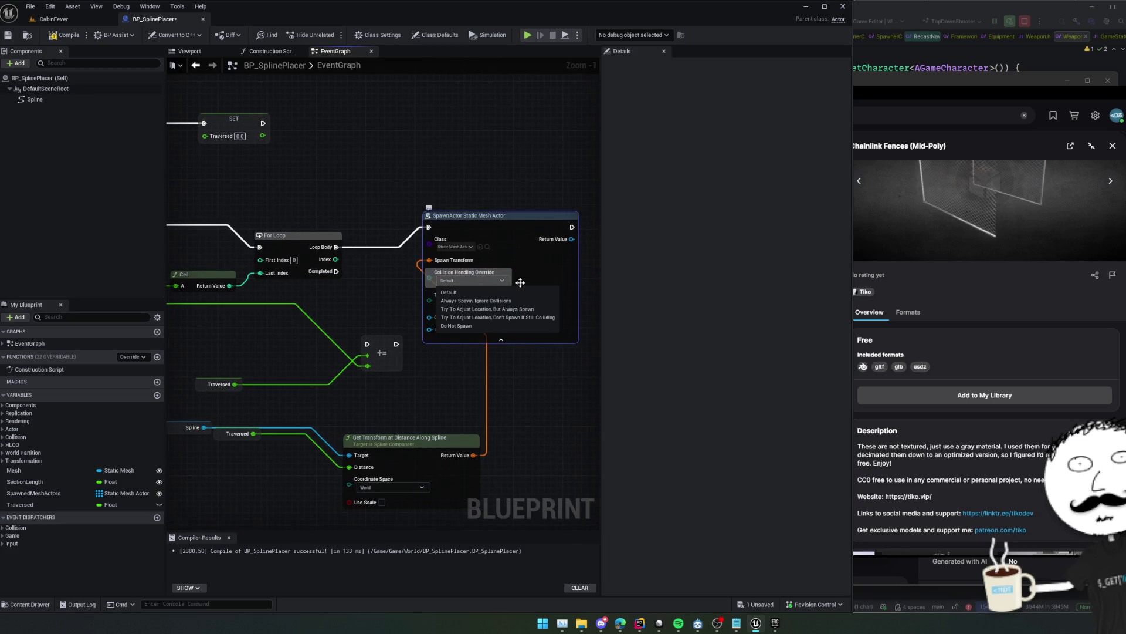
pyautogui.click(511, 298)
pyautogui.moveTo(536, 359); pyautogui.dragTo(503, 348)
pyautogui.click(490, 339)
# Move the Traversed += node so it runs after SpawnActor
pyautogui.moveTo(357, 354)
pyautogui.mouseDown()
pyautogui.moveTo(465, 377)
pyautogui.moveTo(557, 322)
pyautogui.mouseUp()
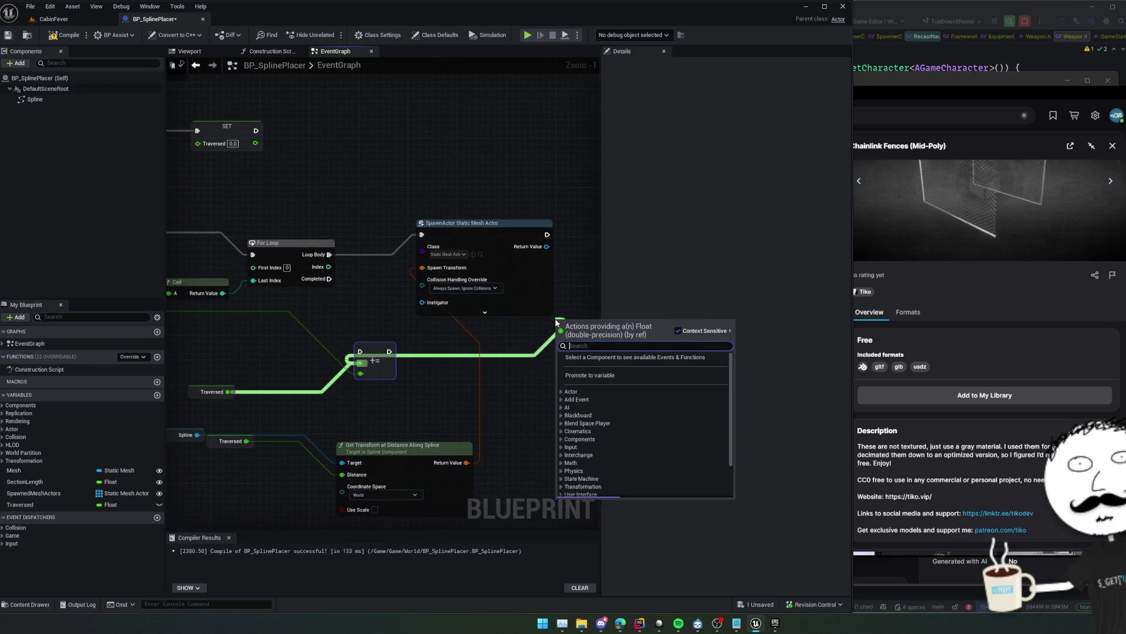
pyautogui.press('Escape')
pyautogui.moveTo(376, 366)
pyautogui.mouseDown()
pyautogui.moveTo(525, 323)
pyautogui.moveTo(476, 296)
pyautogui.mouseUp()
pyautogui.moveTo(375, 234); pyautogui.dragTo(458, 278)
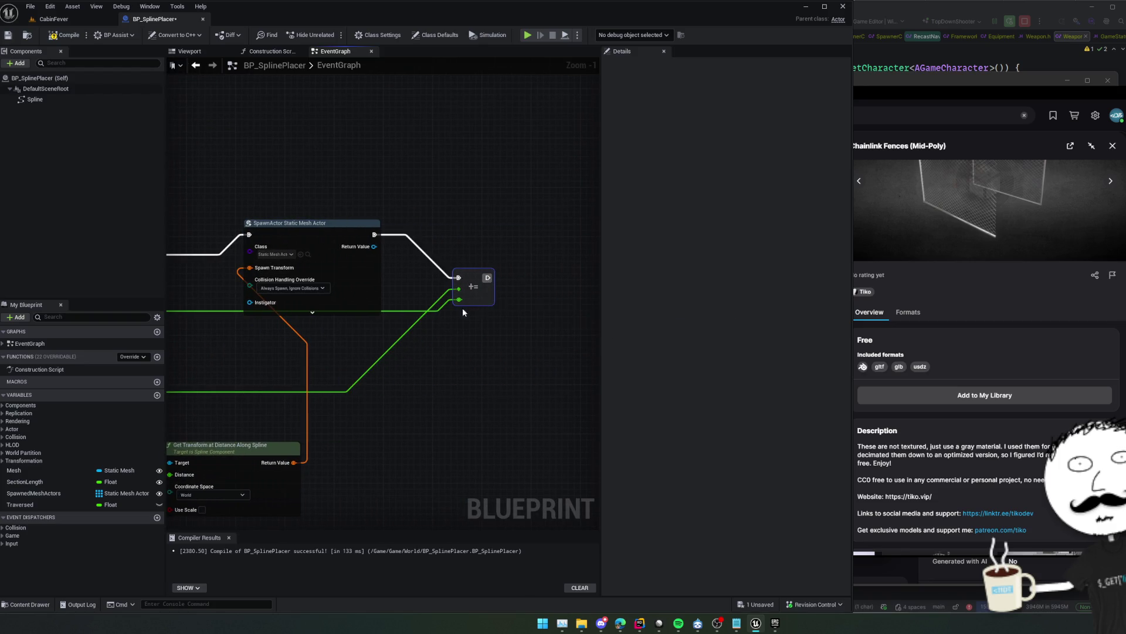
pyautogui.moveTo(213, 360); pyautogui.dragTo(326, 351)
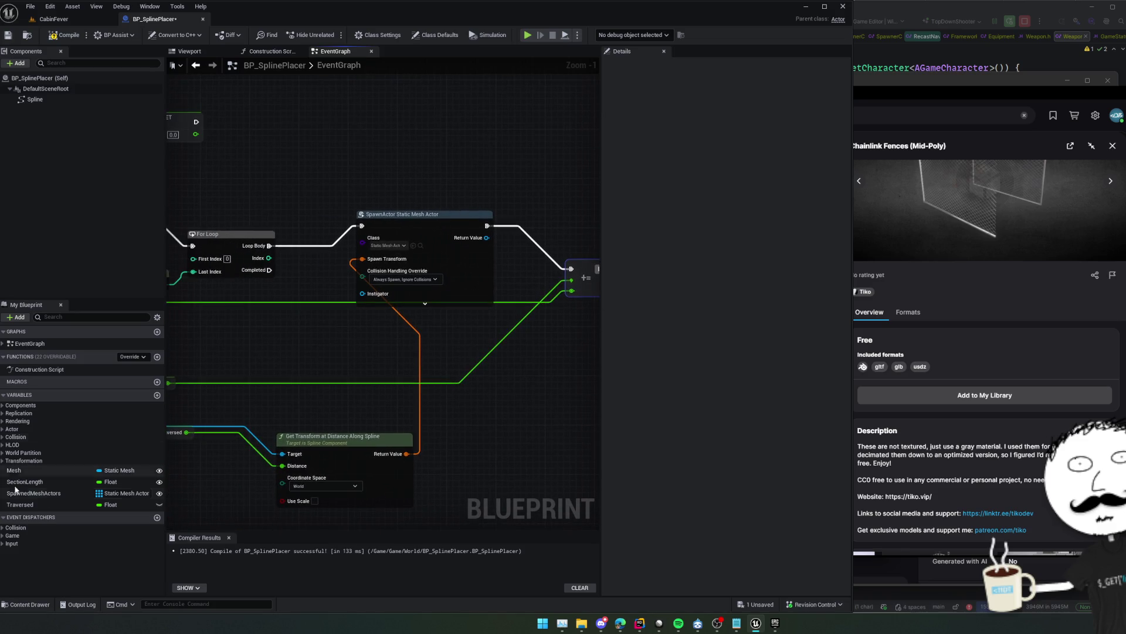
# Add each spawned actor to SpawnedMeshActors with an Array Add chained after +=
pyautogui.moveTo(34, 493); pyautogui.dragTo(567, 375)
pyautogui.click(517, 408)
pyautogui.write('add')
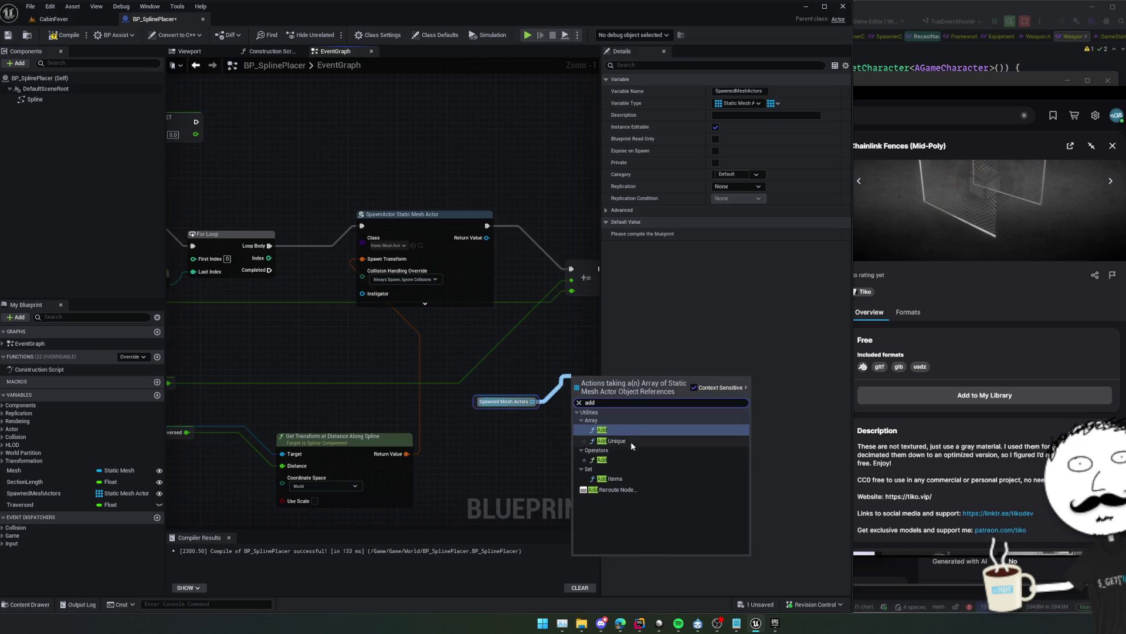
pyautogui.click(631, 435)
pyautogui.moveTo(477, 361); pyautogui.dragTo(422, 319)
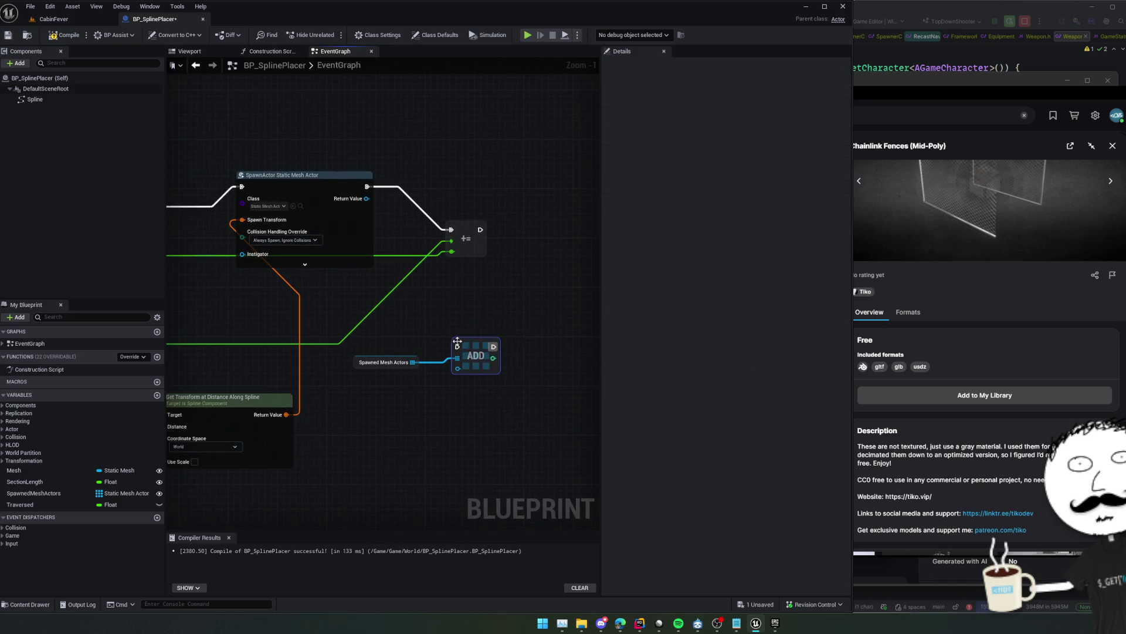
pyautogui.moveTo(487, 364); pyautogui.dragTo(508, 290)
pyautogui.moveTo(367, 198)
pyautogui.mouseDown()
pyautogui.moveTo(402, 273)
pyautogui.moveTo(492, 317)
pyautogui.moveTo(494, 306)
pyautogui.mouseUp()
# Review the whole spawn loop and compile the blueprint
pyautogui.scroll(-2, 516, 307)
pyautogui.moveTo(344, 397); pyautogui.dragTo(545, 395)
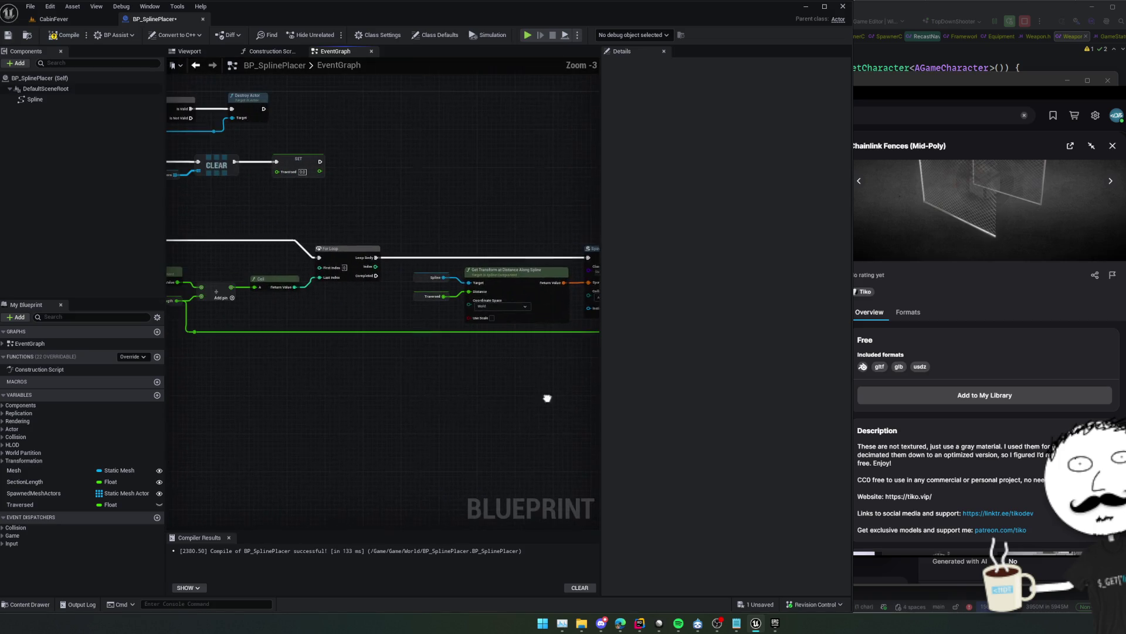
pyautogui.moveTo(345, 374); pyautogui.dragTo(553, 395)
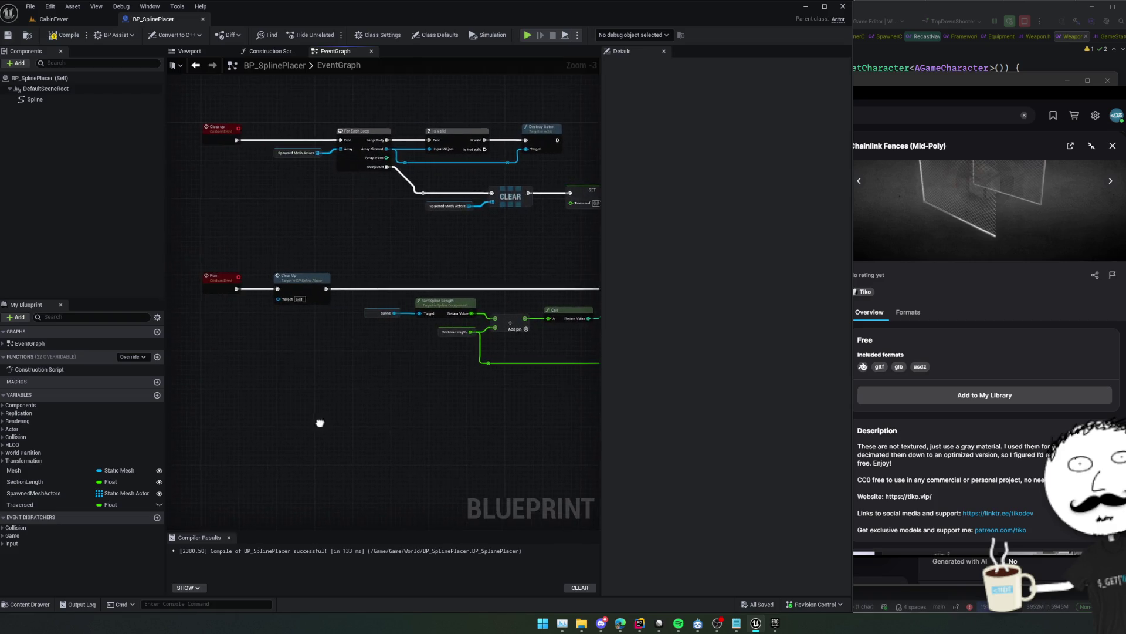
pyautogui.moveTo(319, 422)
pyautogui.mouseDown()
pyautogui.moveTo(413, 425)
pyautogui.moveTo(244, 405)
pyautogui.mouseUp()
pyautogui.moveTo(359, 402)
pyautogui.mouseDown()
pyautogui.moveTo(279, 397)
pyautogui.moveTo(464, 403)
pyautogui.mouseUp()
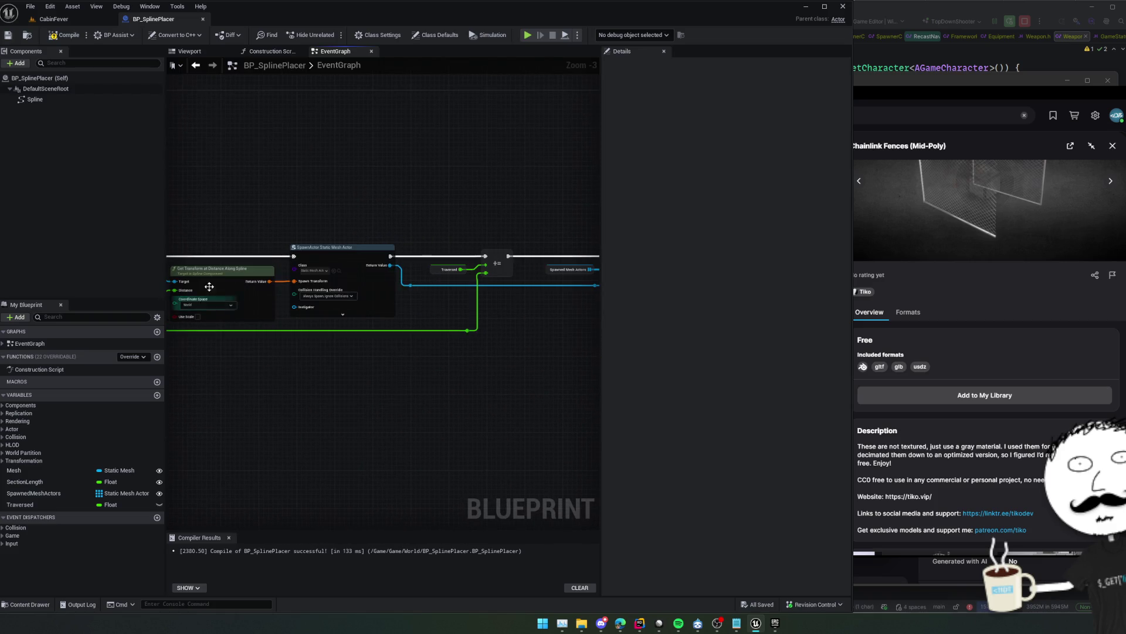
pyautogui.click(64, 35)
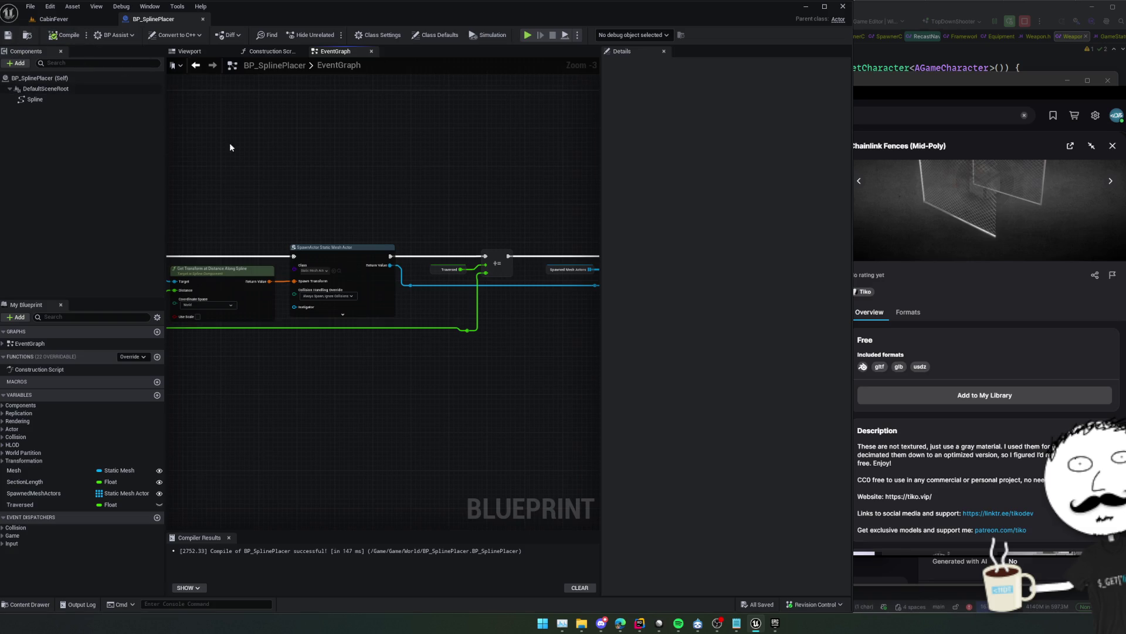
# Add an Attach Actor To Actor node from the spawned actor
pyautogui.scroll(2, 350, 338)
pyautogui.moveTo(383, 357)
pyautogui.mouseDown()
pyautogui.moveTo(403, 377)
pyautogui.moveTo(365, 355)
pyautogui.moveTo(315, 376)
pyautogui.moveTo(322, 362)
pyautogui.moveTo(430, 380)
pyautogui.moveTo(319, 382)
pyautogui.moveTo(573, 382)
pyautogui.moveTo(344, 388)
pyautogui.mouseUp()
pyautogui.scroll(-1, 344, 387)
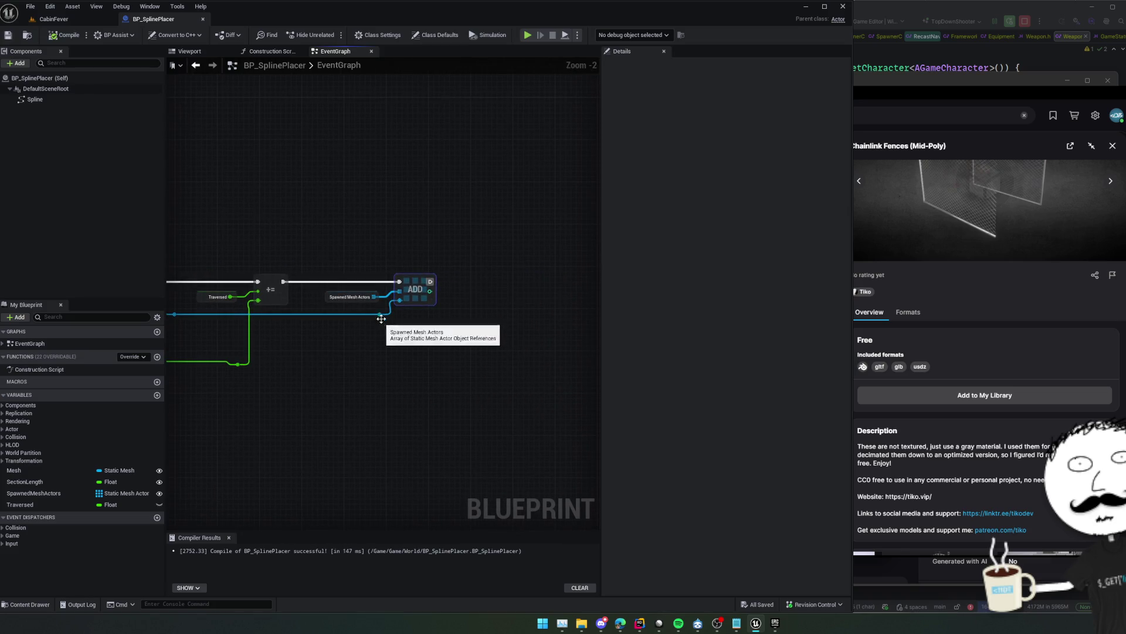
pyautogui.moveTo(381, 315); pyautogui.dragTo(439, 327)
pyautogui.write('atta')
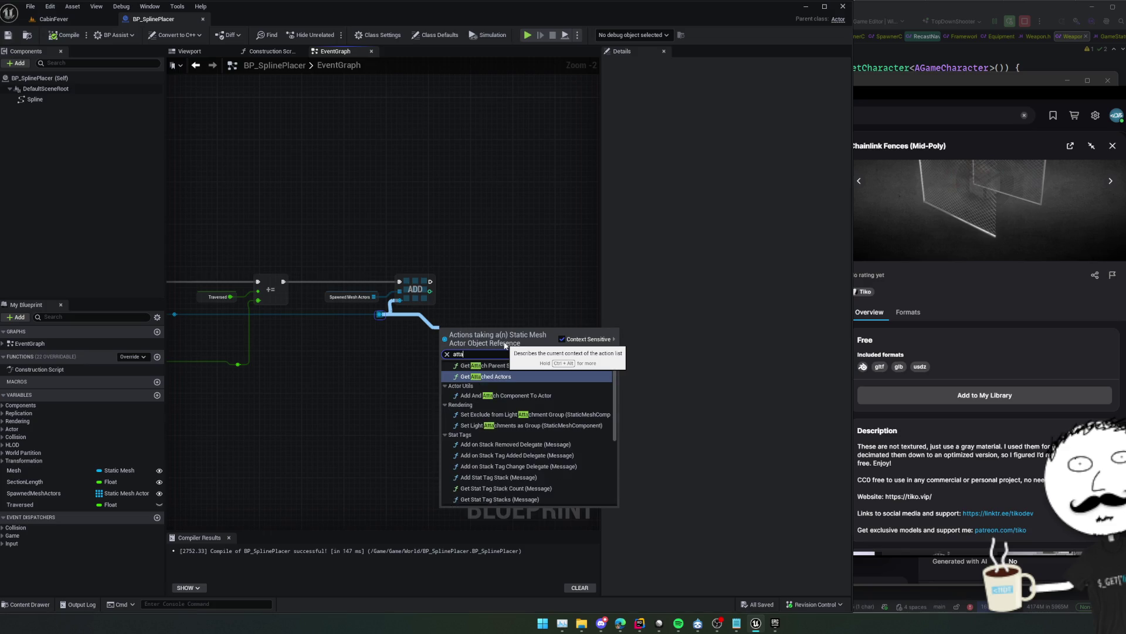
pyautogui.write('ch to ac')
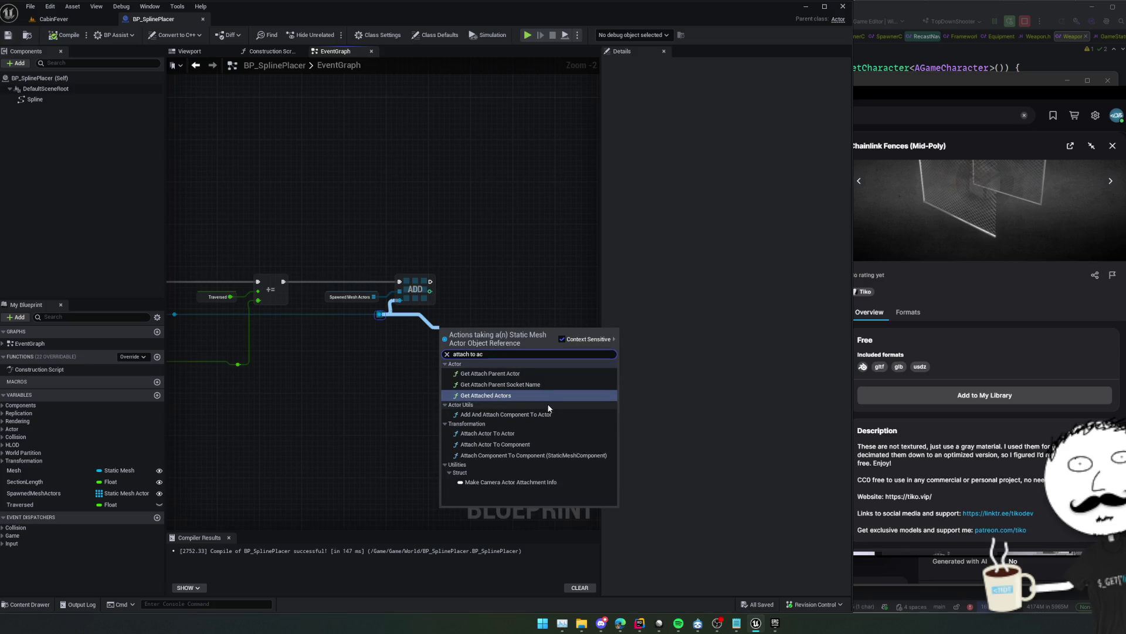
pyautogui.click(519, 433)
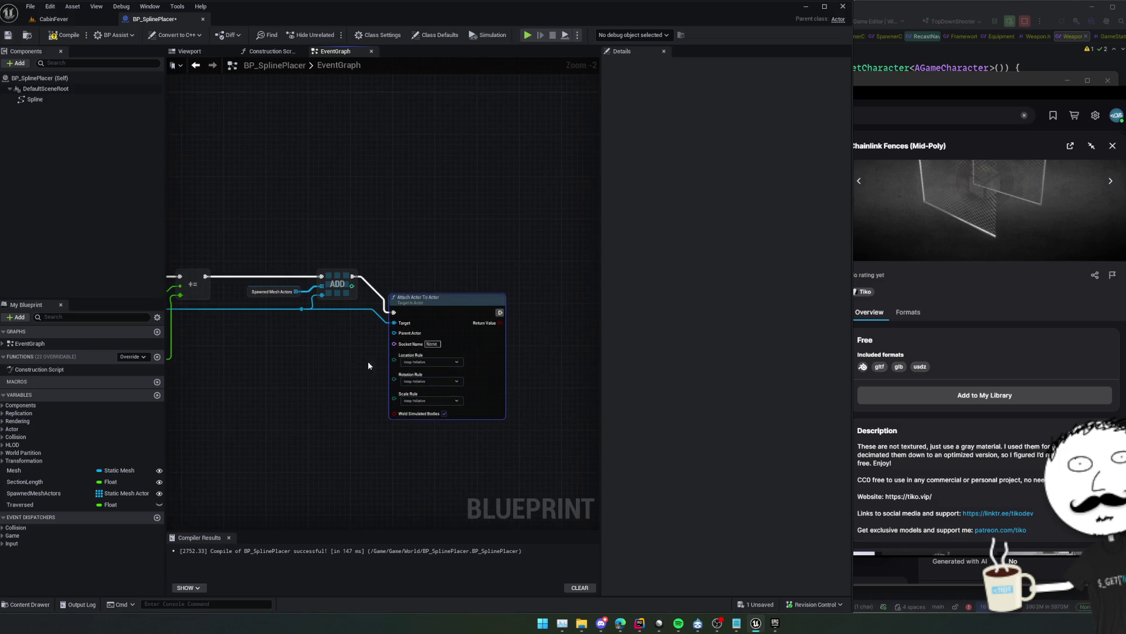
# Set the attach location, rotation and scale rules to Keep World
pyautogui.scroll(2, 368, 361)
pyautogui.click(452, 352)
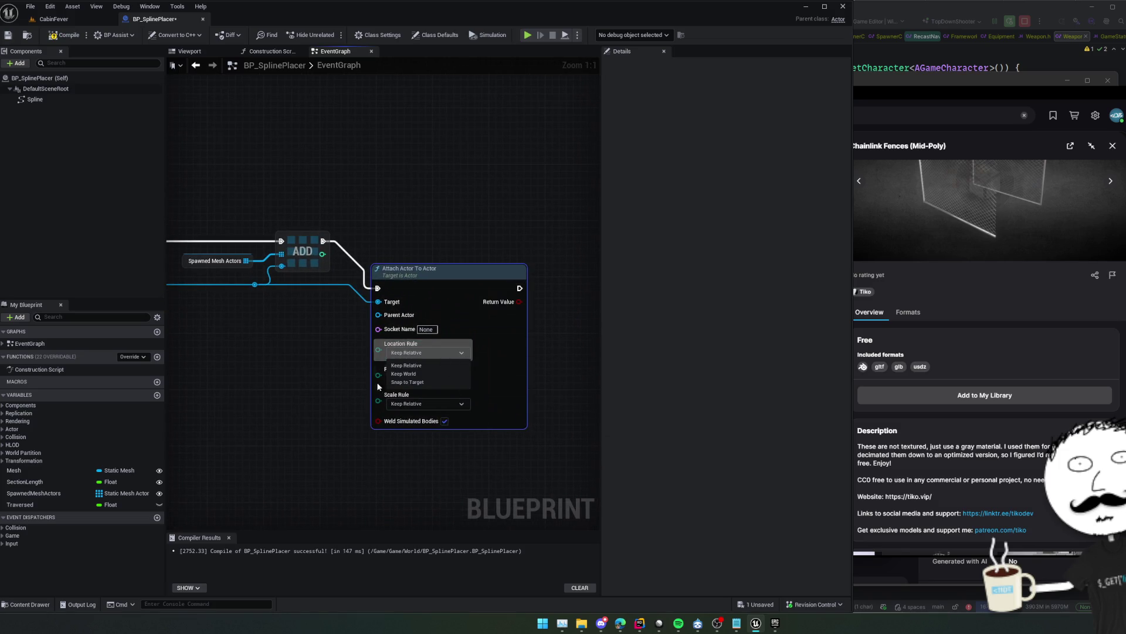
pyautogui.click(410, 374)
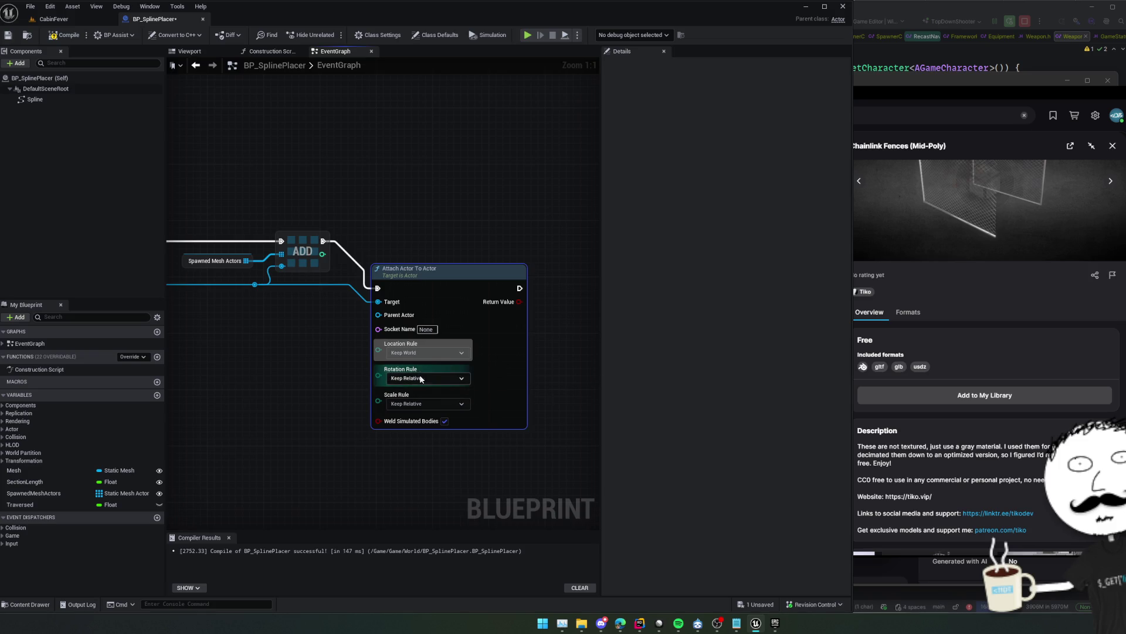
pyautogui.click(428, 377)
pyautogui.click(418, 399)
pyautogui.click(423, 403)
pyautogui.click(416, 424)
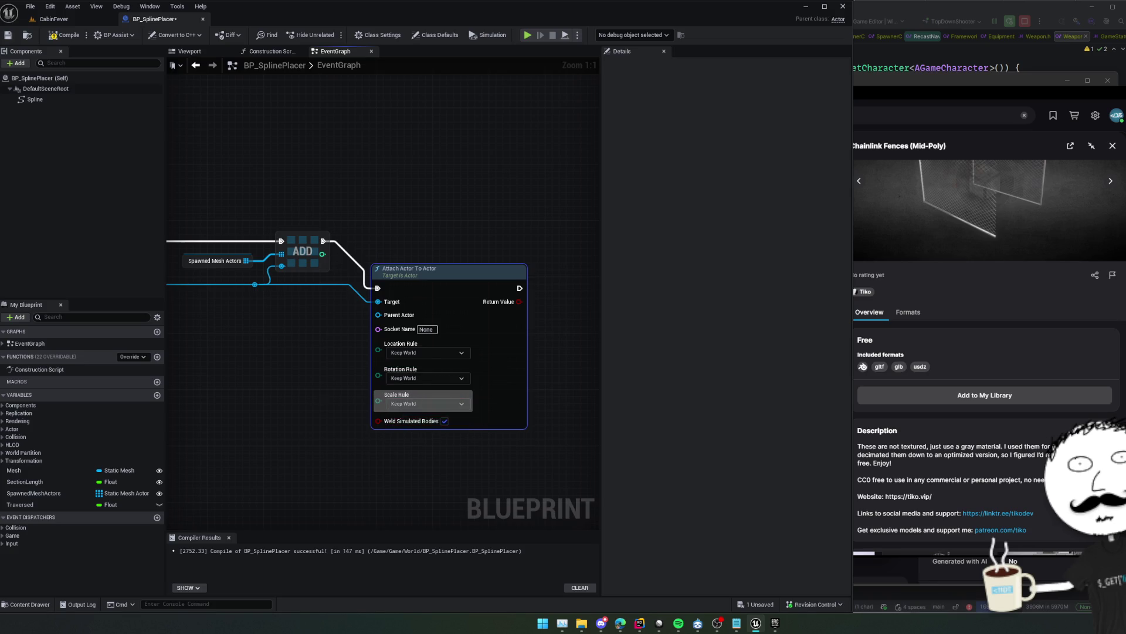
# Use a self reference as Parent Actor, straighten the wires, and save
pyautogui.moveTo(317, 391); pyautogui.dragTo(358, 404)
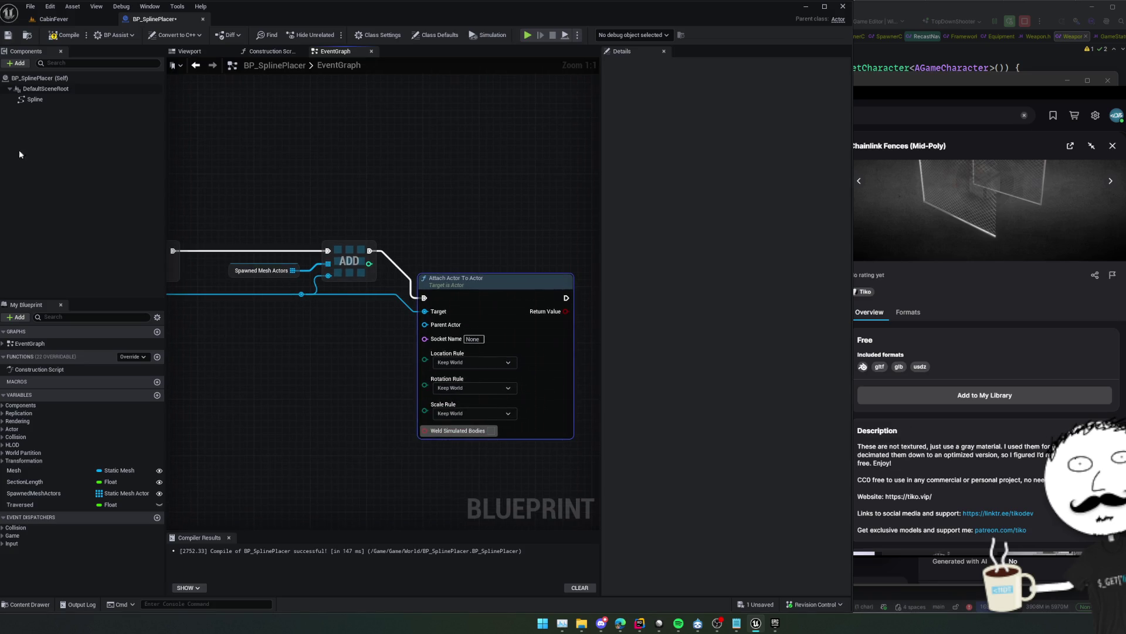
pyautogui.moveTo(425, 324); pyautogui.dragTo(359, 325)
pyautogui.write('self')
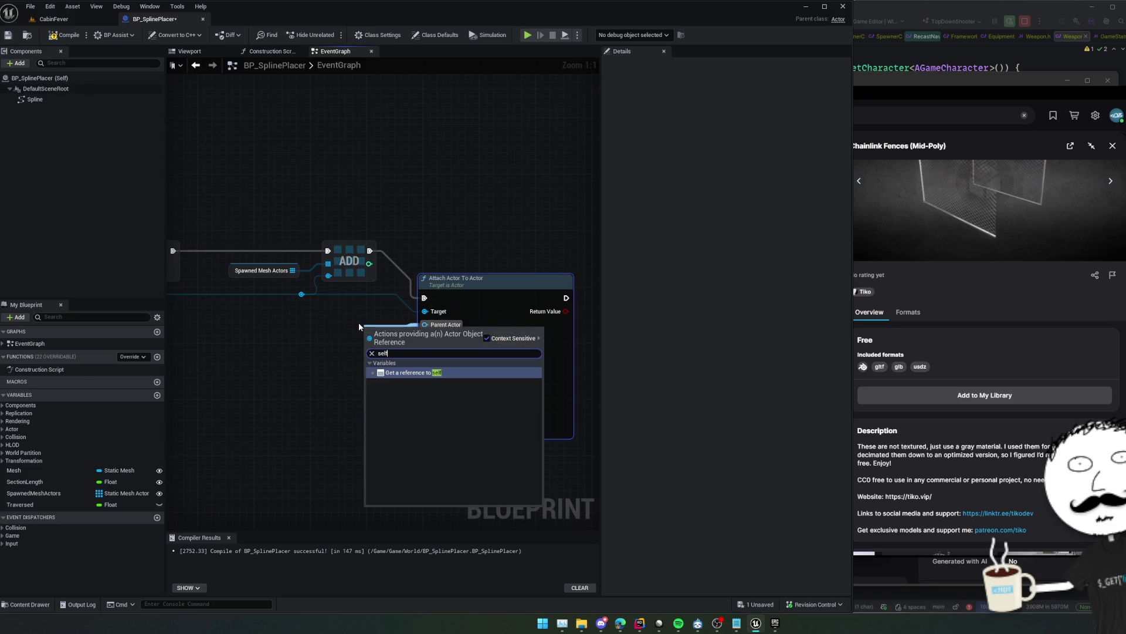
pyautogui.press('Return')
pyautogui.click(512, 307)
pyautogui.press('f')
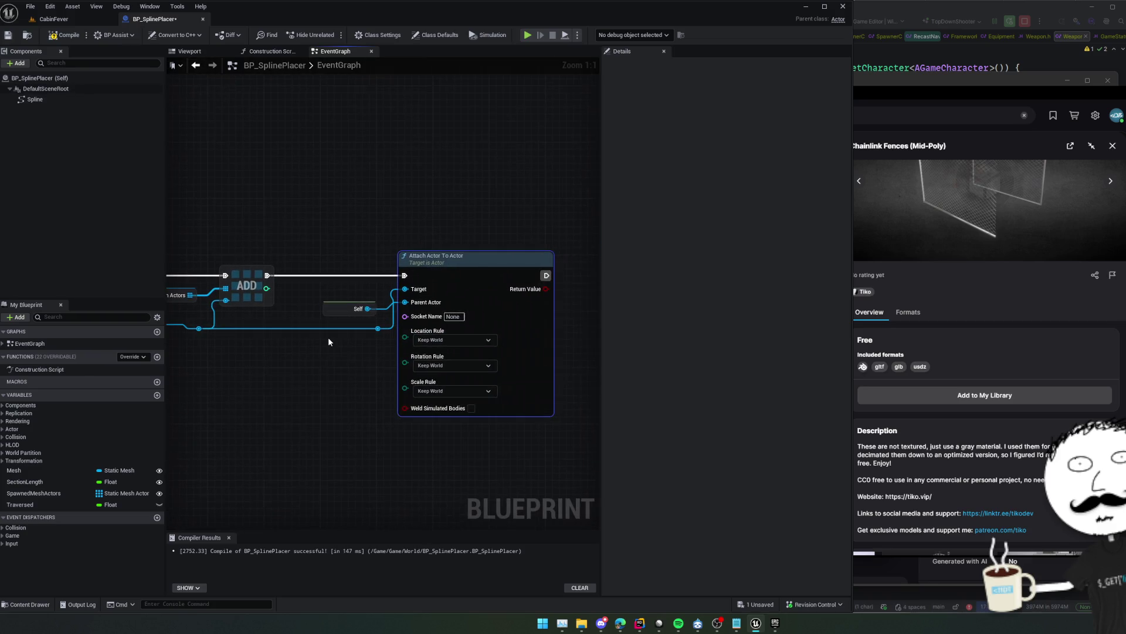
pyautogui.hotkey('ctrl', 's')
# Return to the CabinFever level and orbit around the fenced deck
pyautogui.scroll(-2, 296, 376)
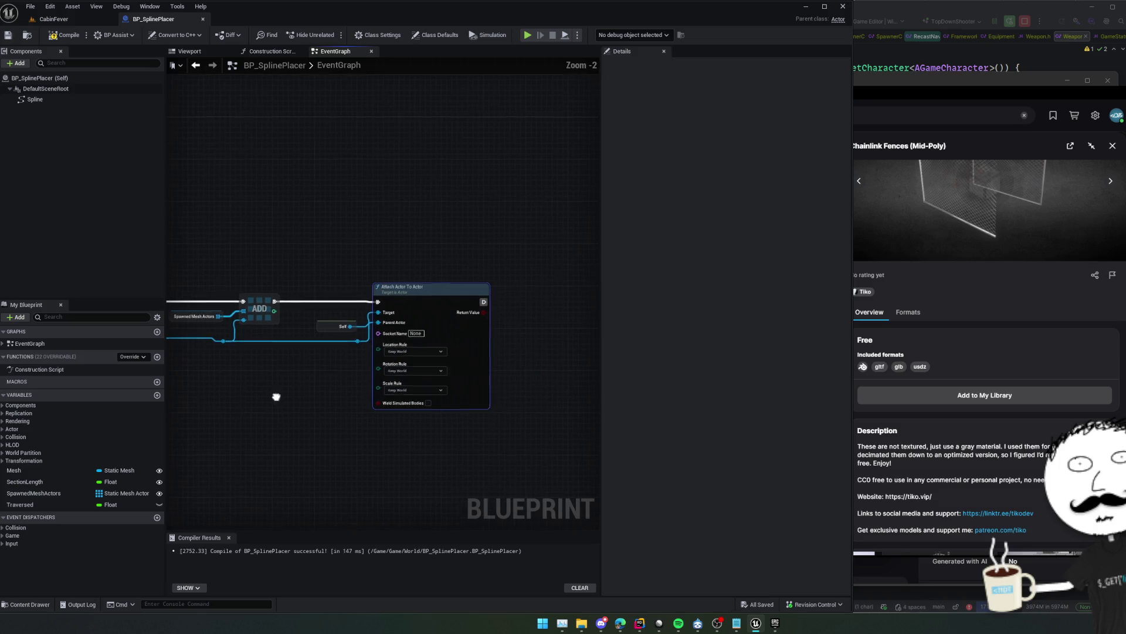
pyautogui.scroll(-1, 372, 395)
pyautogui.moveTo(277, 397)
pyautogui.mouseDown()
pyautogui.moveTo(372, 395)
pyautogui.moveTo(513, 369)
pyautogui.moveTo(374, 350)
pyautogui.mouseUp()
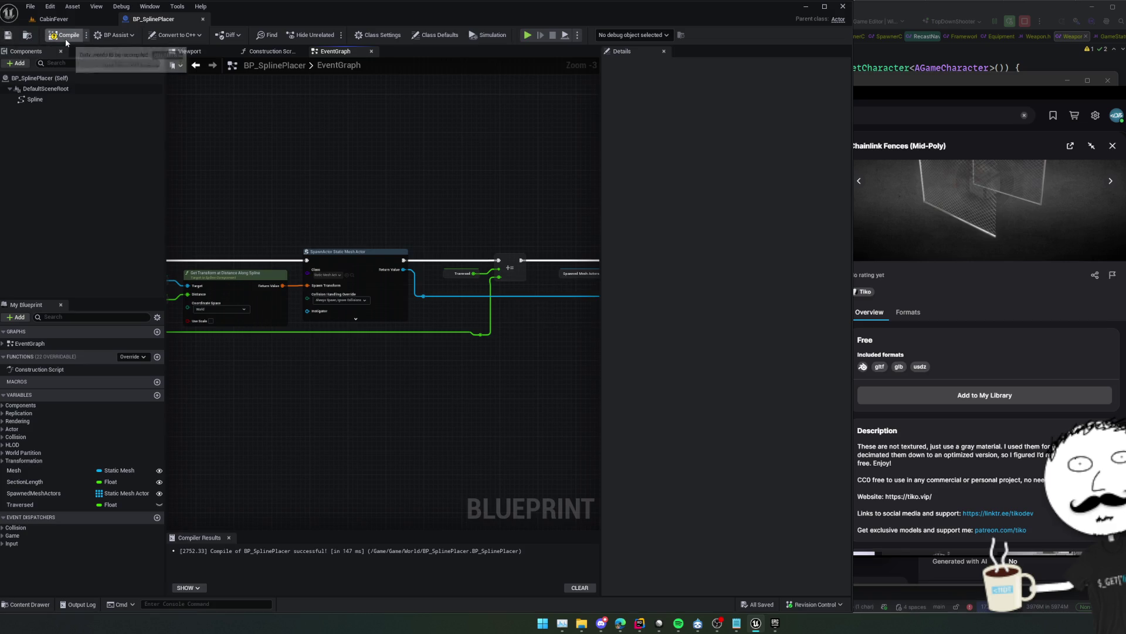
pyautogui.click(27, 36)
pyautogui.moveTo(289, 286)
pyautogui.mouseDown()
pyautogui.moveTo(55, 286)
pyautogui.moveTo(368, 257)
pyautogui.mouseUp()
# Set BP_SplinePlacer's Mesh to Chainlink_Fence_A_Short_A
pyautogui.click(368, 256)
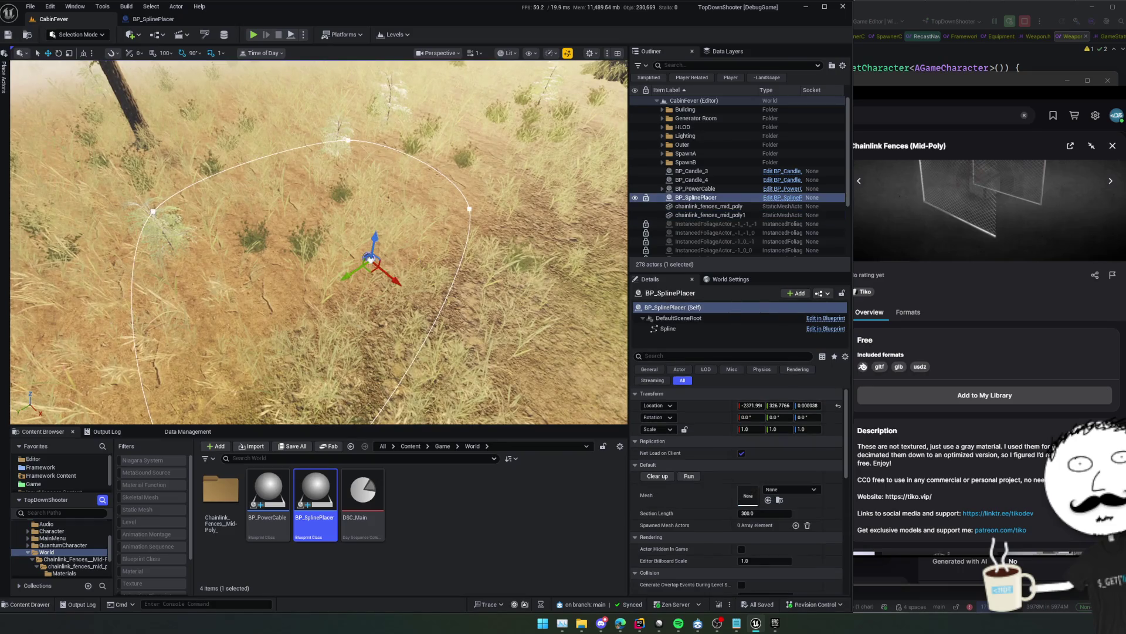
pyautogui.press('f')
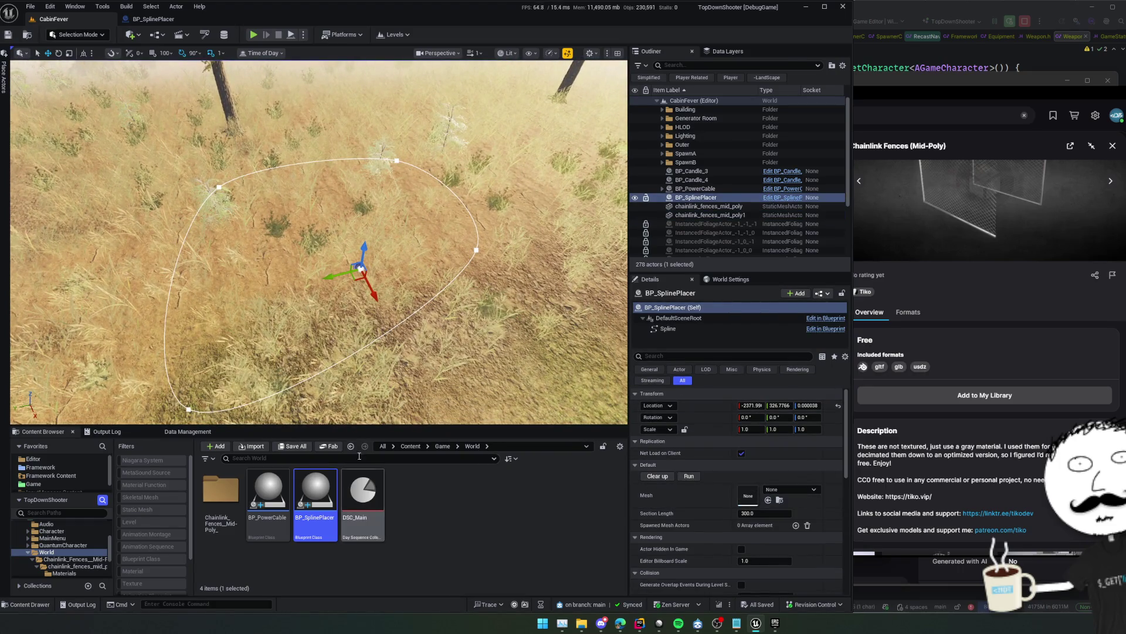
pyautogui.click(805, 490)
pyautogui.write('cha')
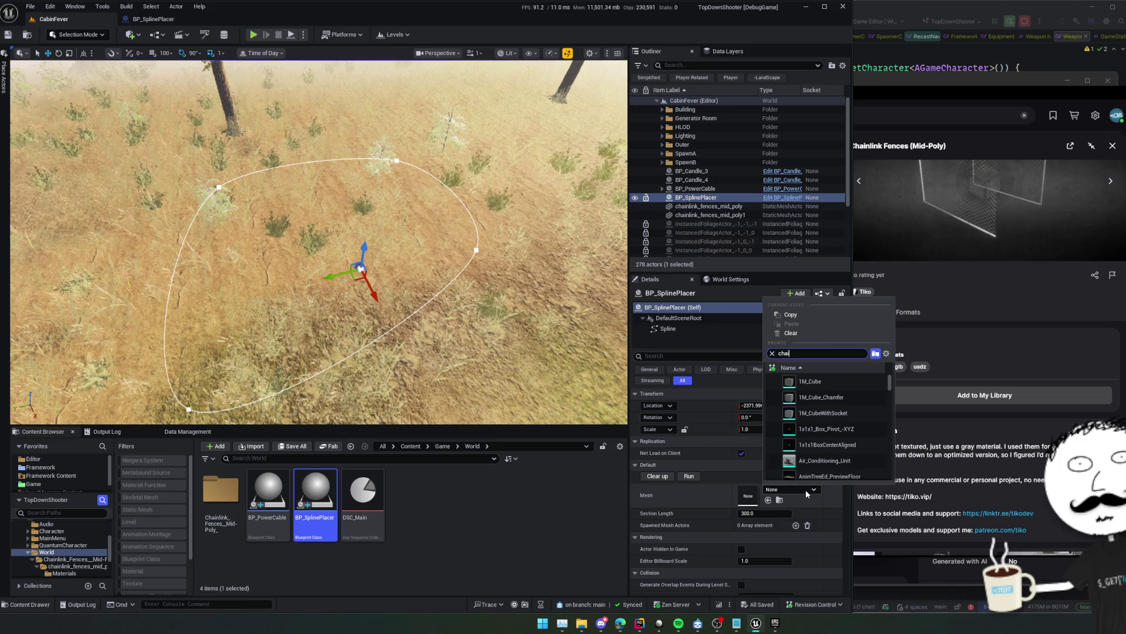
pyautogui.write('n')
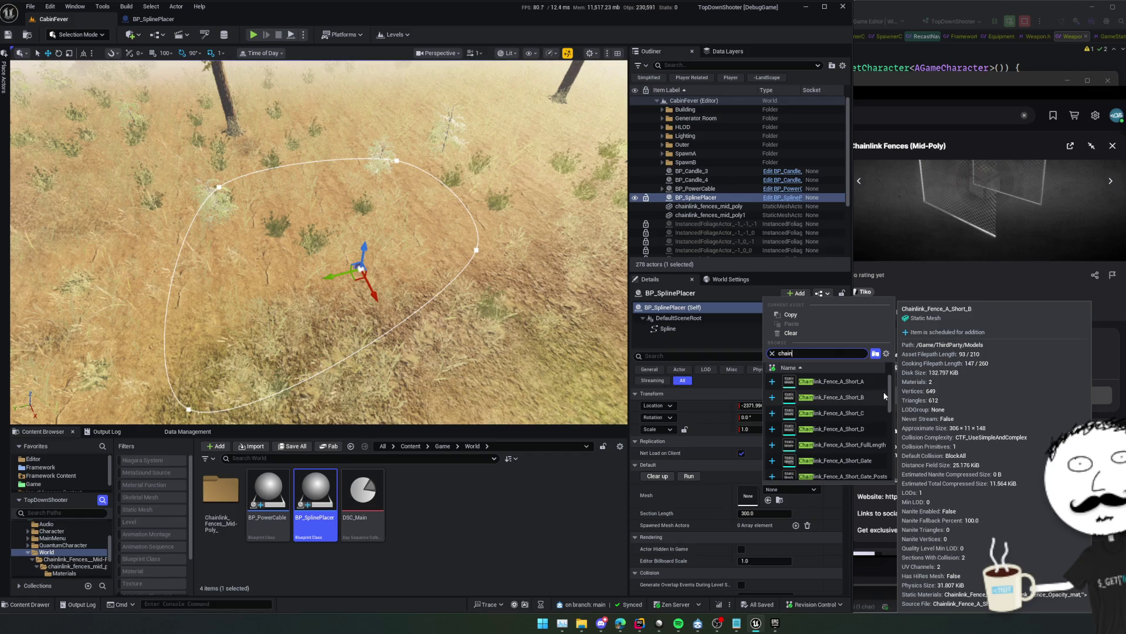
pyautogui.scroll(-5, 882, 391)
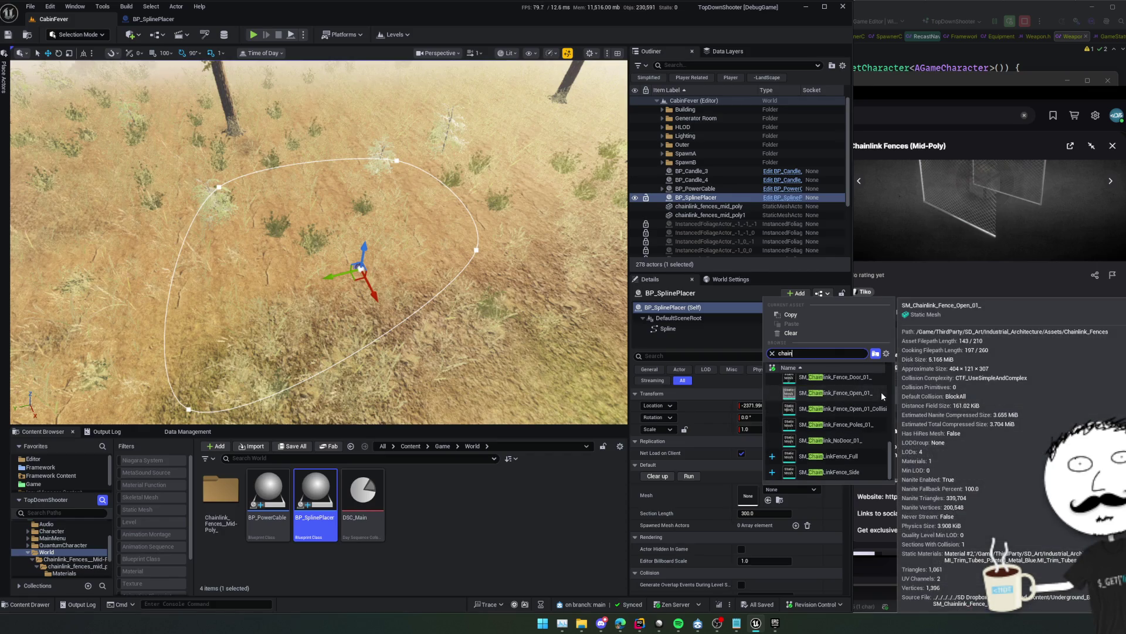
pyautogui.scroll(3, 874, 387)
pyautogui.click(870, 388)
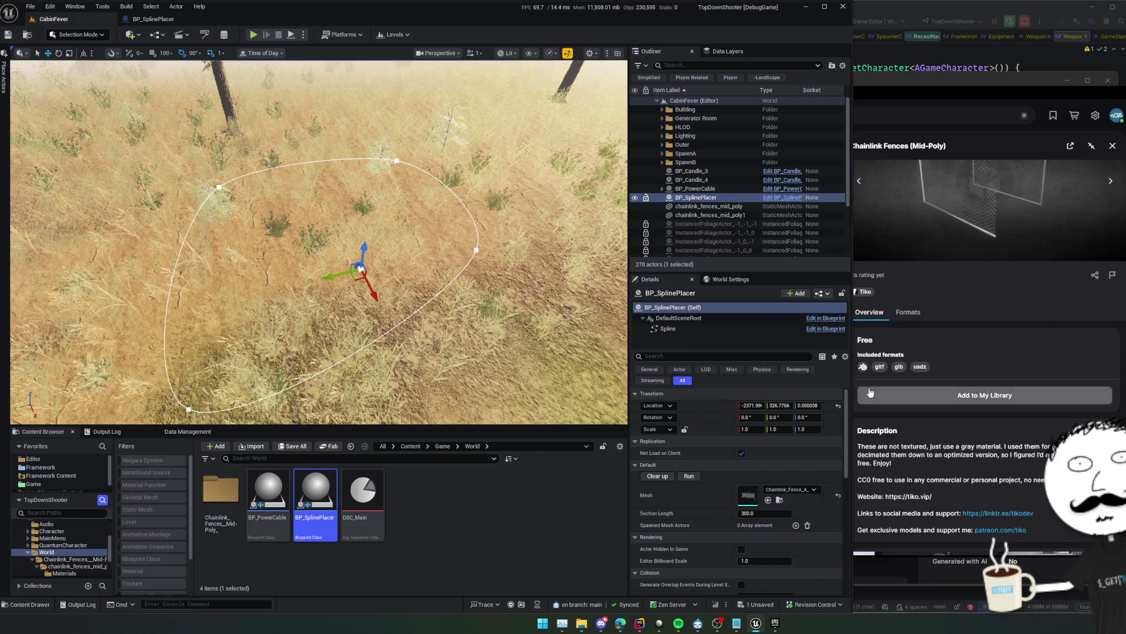
# Locate the mesh in an enlarged Content Browser and delete the ThirdParty Models folder
pyautogui.click(780, 500)
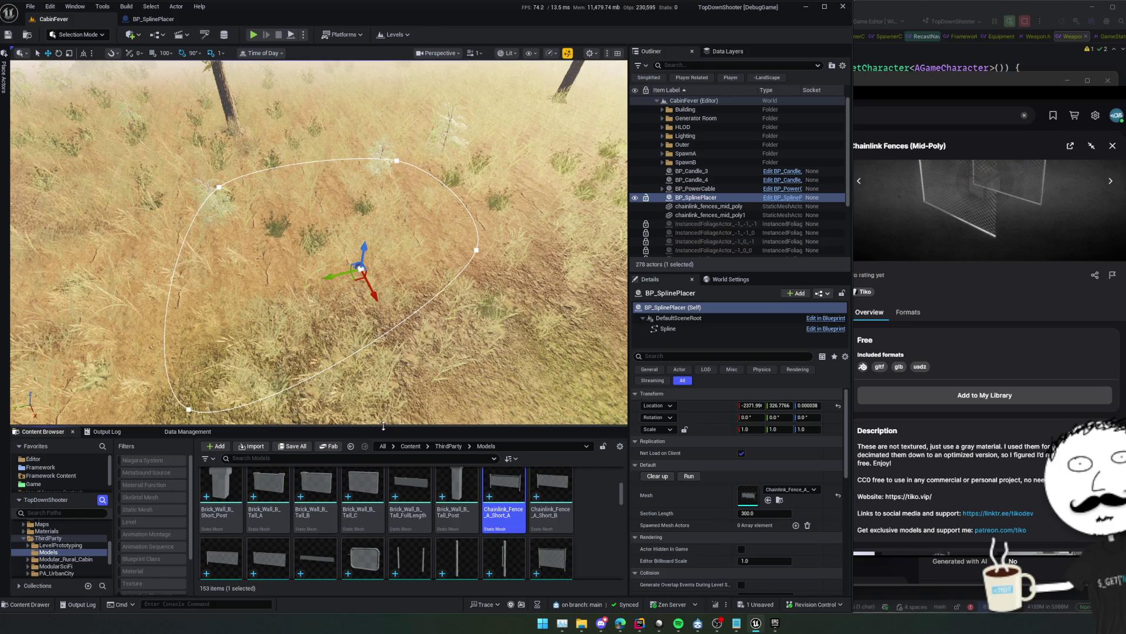
pyautogui.moveTo(382, 427); pyautogui.dragTo(403, 226)
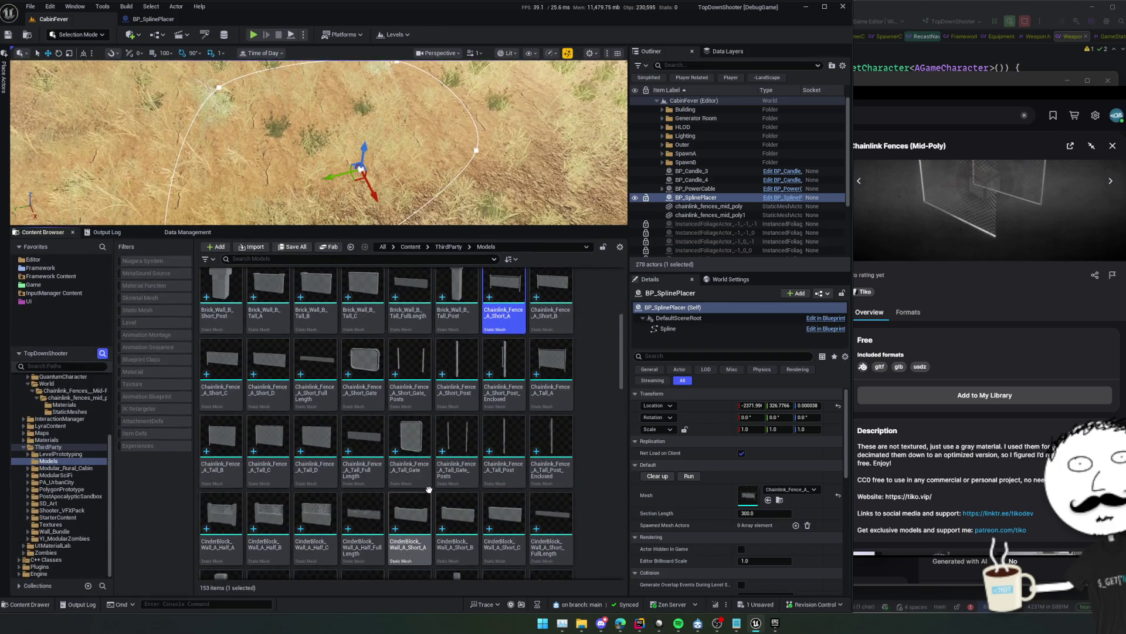
pyautogui.scroll(-10, 265, 484)
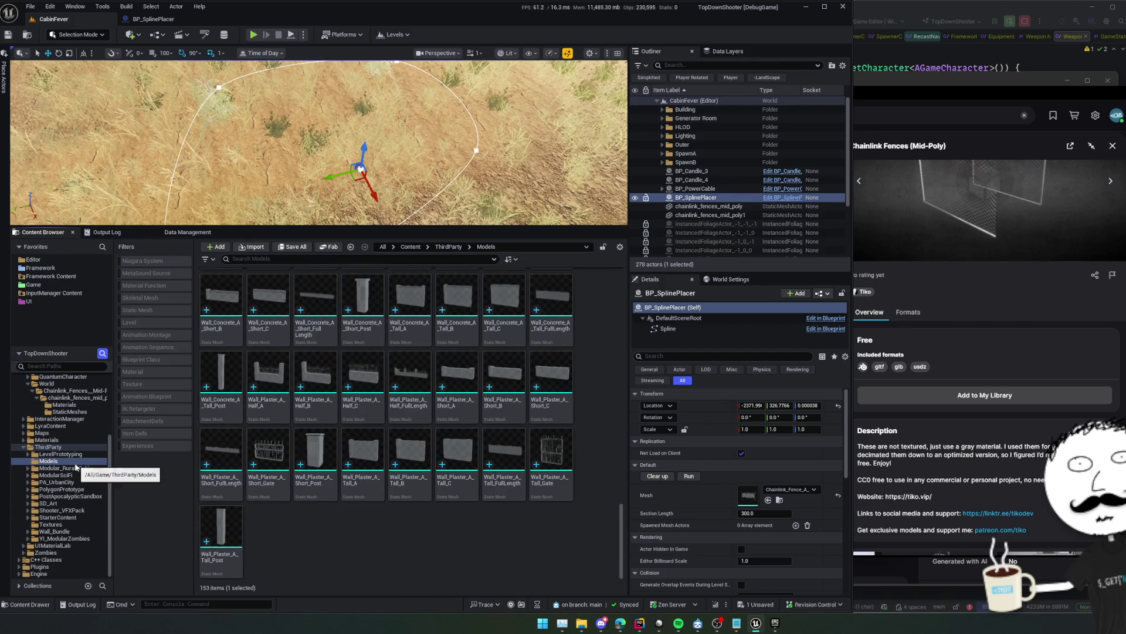
pyautogui.press('Delete')
pyautogui.click(96, 483)
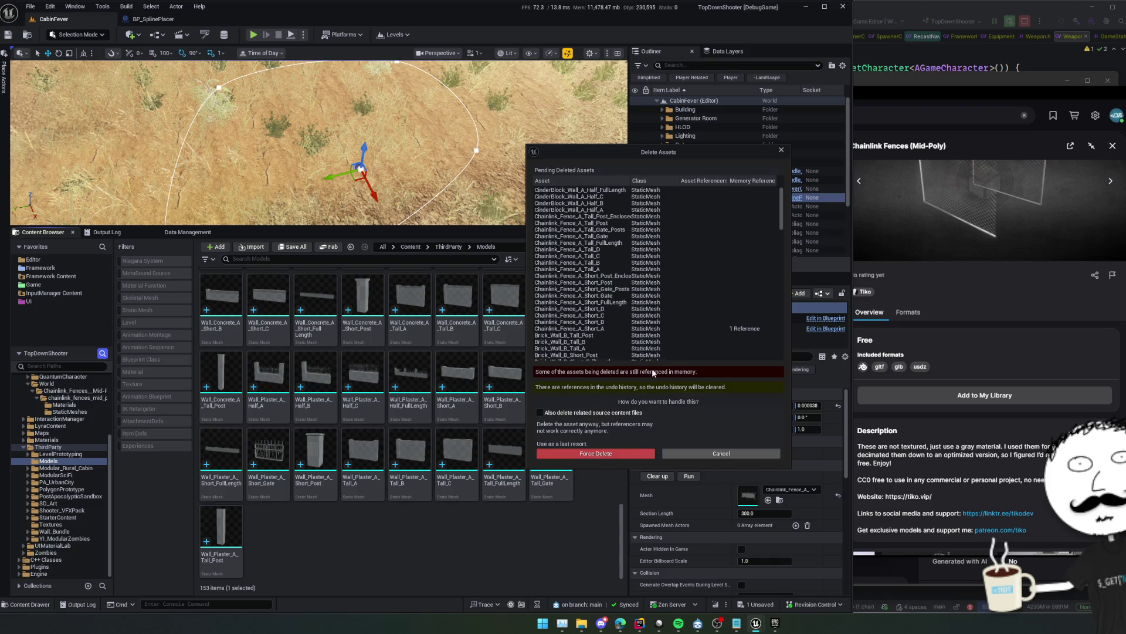
# Force Delete the still-referenced ThirdParty Models meshes
pyautogui.click(610, 457)
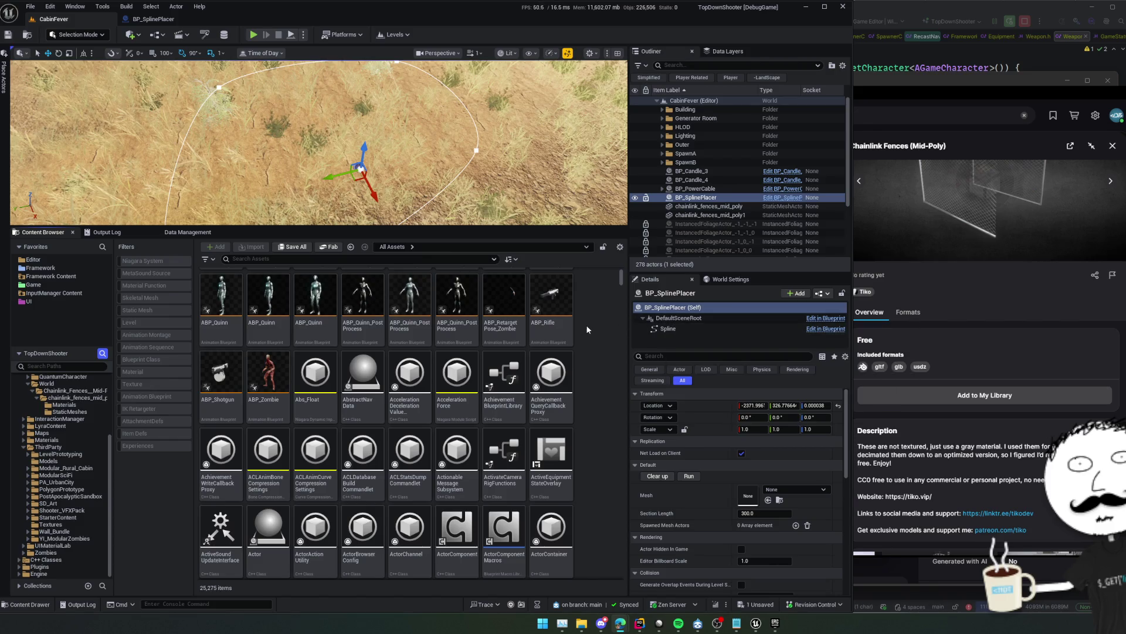
# Open the Reference Viewer for T_GridChecker_A in ThirdParty/Textures and inspect its graph
pyautogui.click(59, 525)
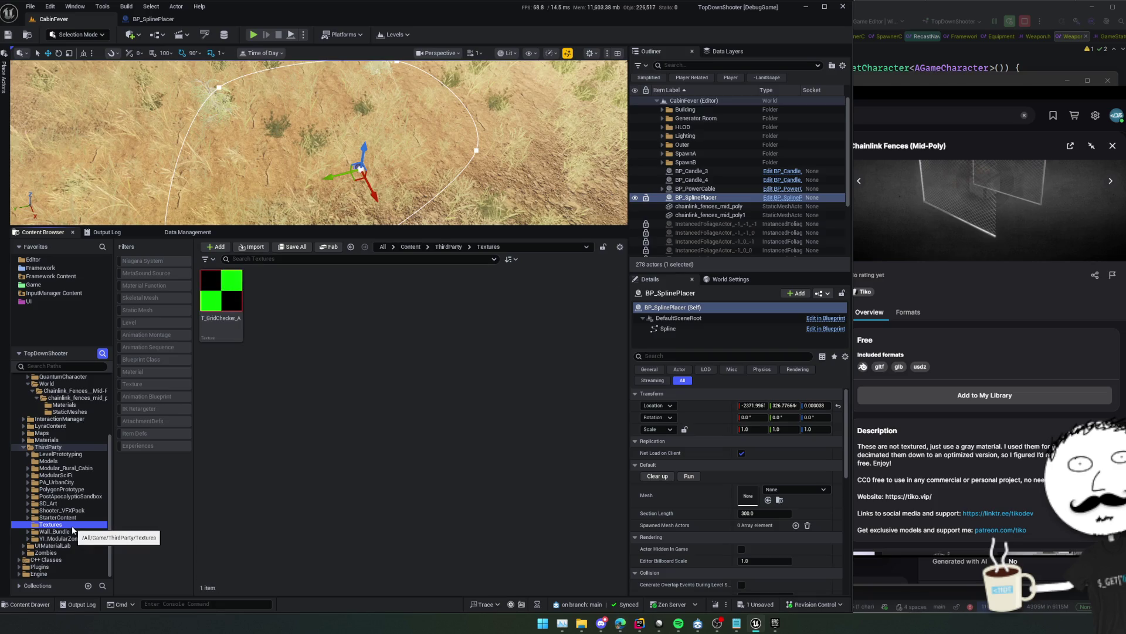
pyautogui.rightClick(73, 527)
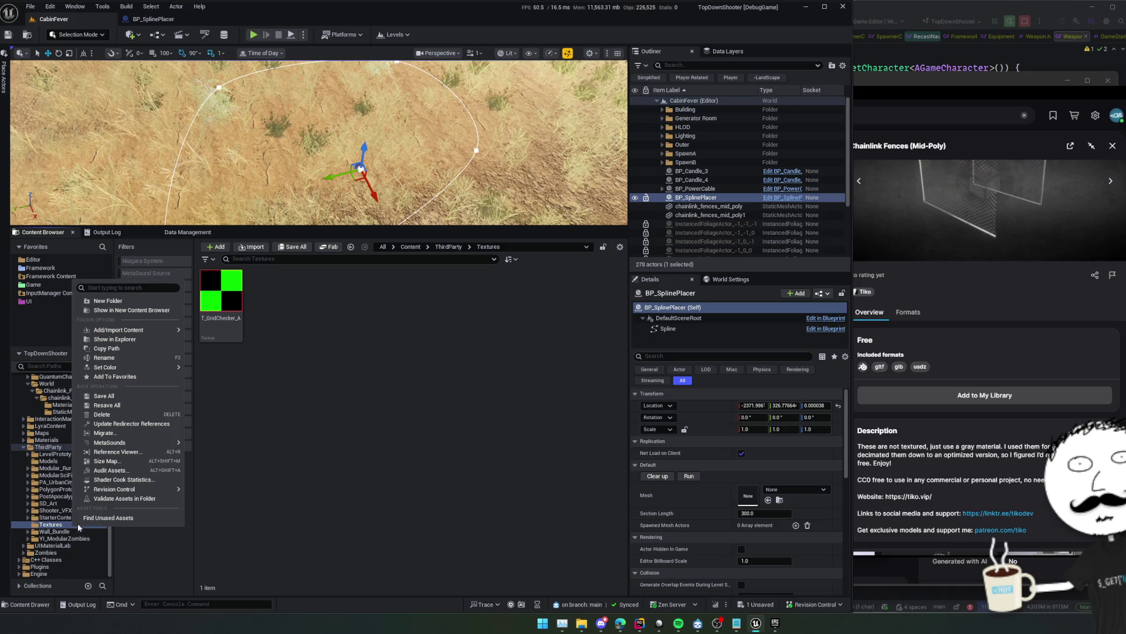
pyautogui.click(146, 452)
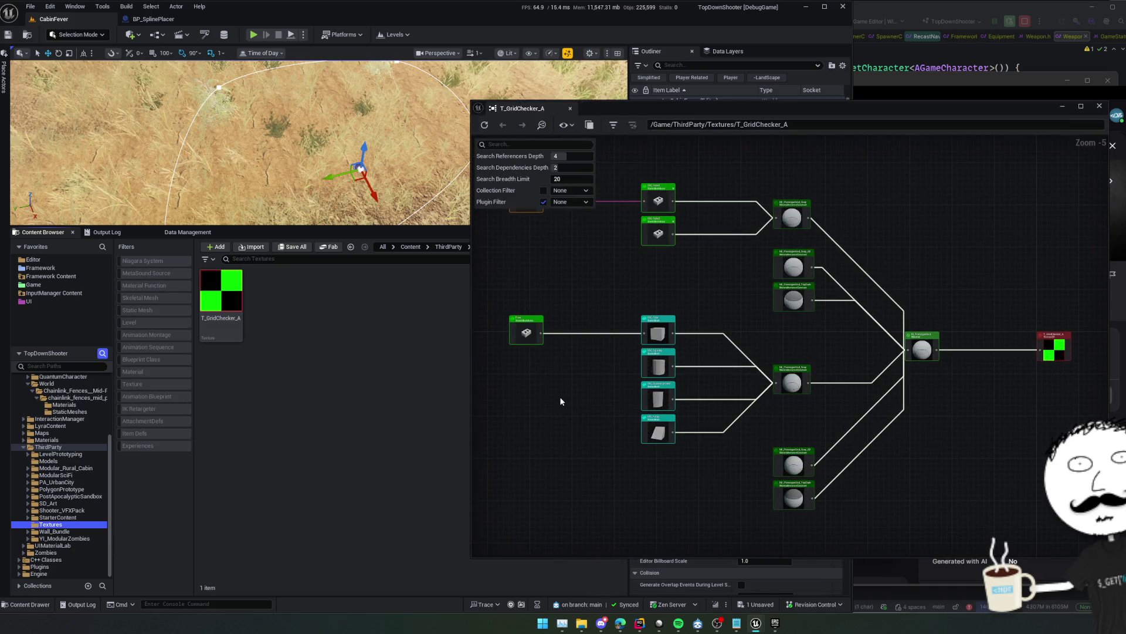
pyautogui.scroll(2, 609, 412)
pyautogui.moveTo(609, 412)
pyautogui.mouseDown()
pyautogui.moveTo(704, 420)
pyautogui.moveTo(686, 427)
pyautogui.moveTo(709, 387)
pyautogui.moveTo(709, 417)
pyautogui.moveTo(651, 397)
pyautogui.moveTo(692, 430)
pyautogui.moveTo(840, 430)
pyautogui.moveTo(583, 364)
pyautogui.moveTo(792, 290)
pyautogui.moveTo(826, 312)
pyautogui.mouseUp()
# Close the reference graph, reopen the ThirdParty folder, and enlarge the level view
pyautogui.scroll(-3, 825, 312)
pyautogui.scroll(4, 719, 280)
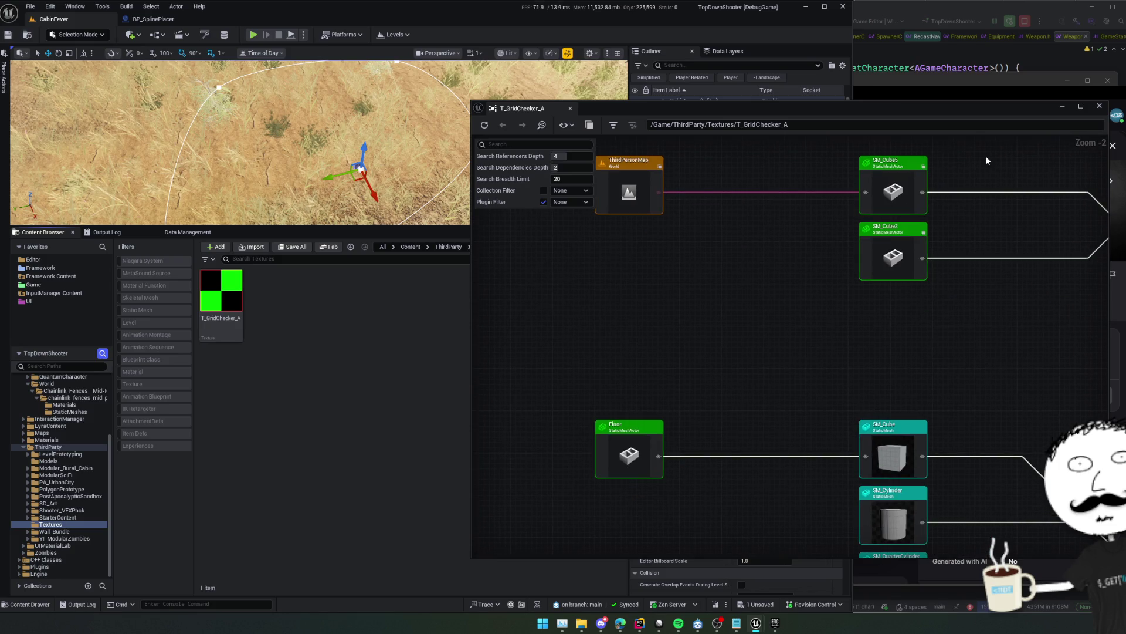
pyautogui.click(1101, 105)
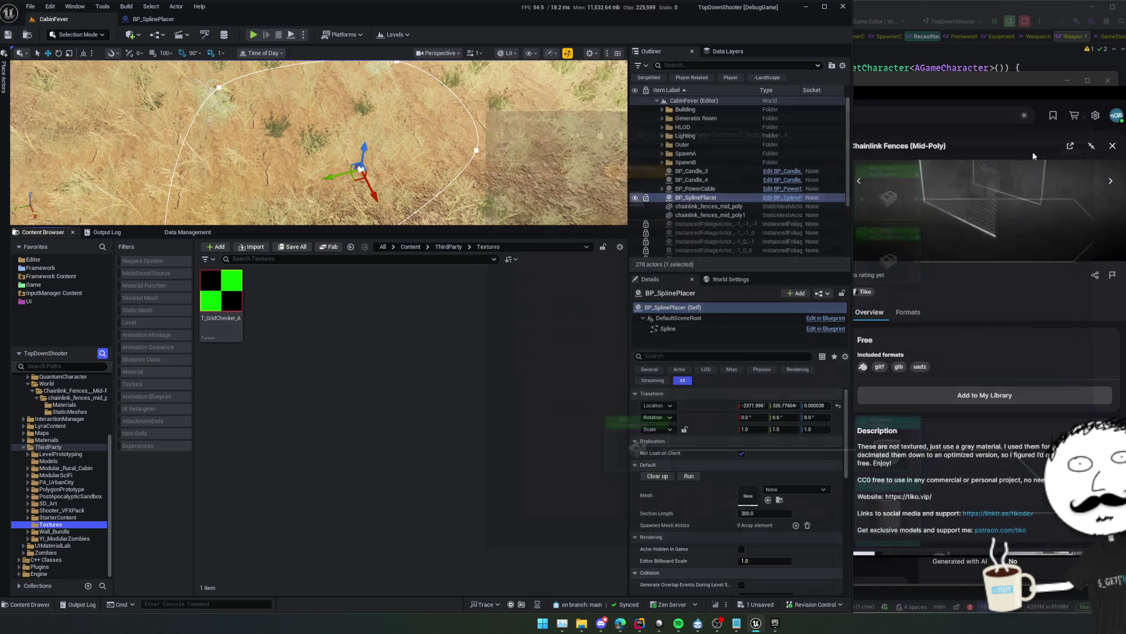
pyautogui.click(61, 448)
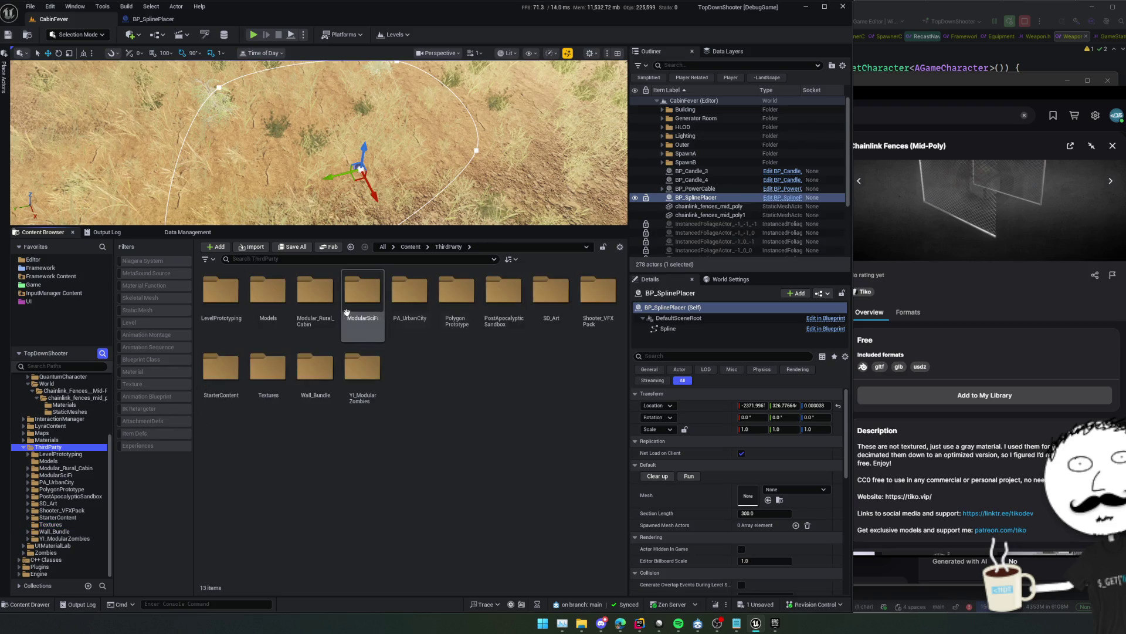
pyautogui.moveTo(439, 227); pyautogui.dragTo(440, 447)
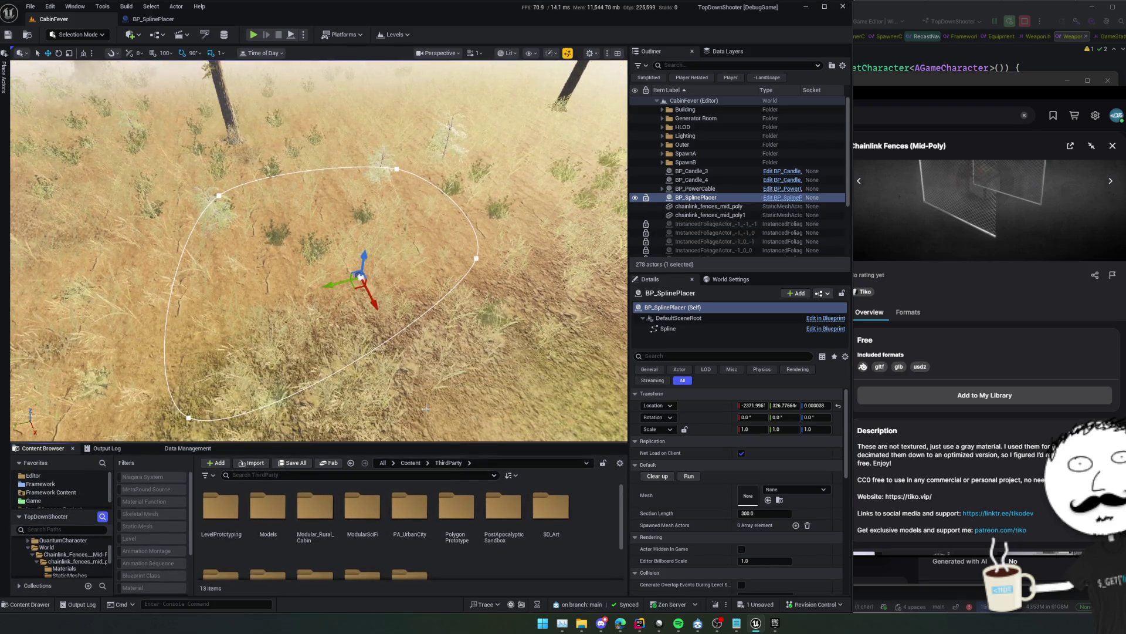
# Set BP_SplinePlacer's mesh to SM_ChainLinkFence_Side and save the level
pyautogui.moveTo(352, 264); pyautogui.dragTo(352, 206)
pyautogui.click(802, 490)
pyautogui.write('c')
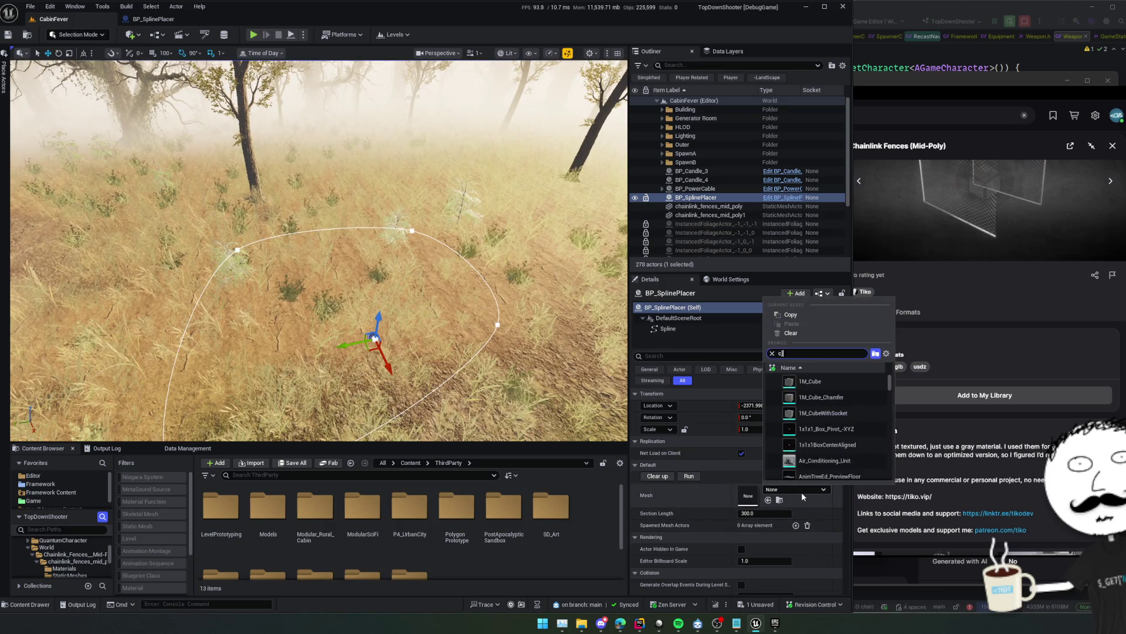
pyautogui.write('hain')
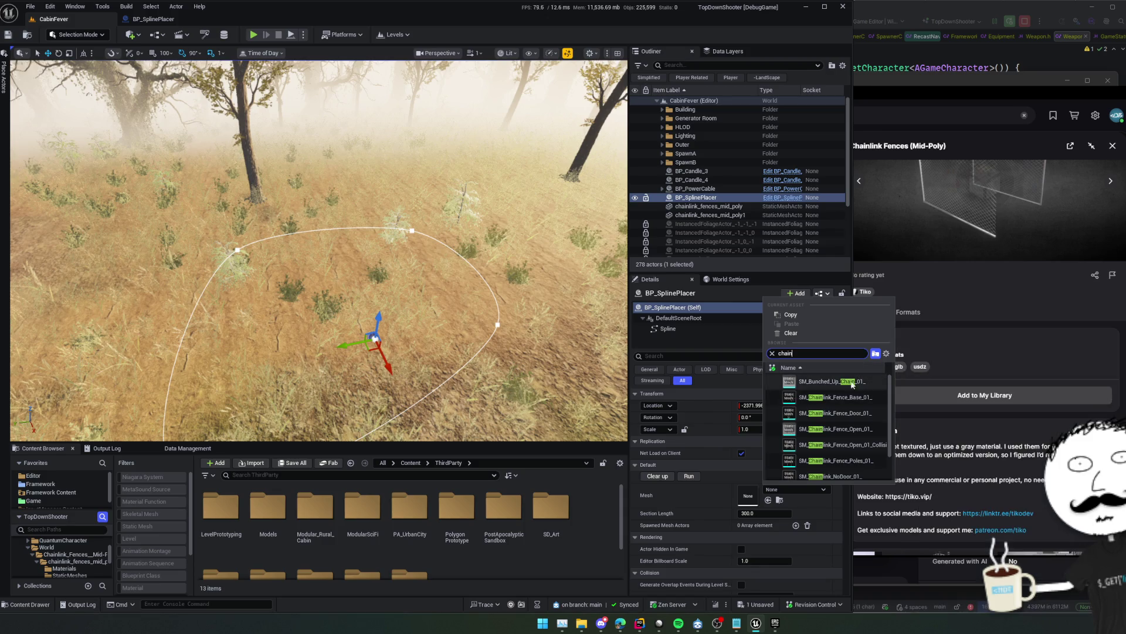
pyautogui.scroll(-2, 867, 459)
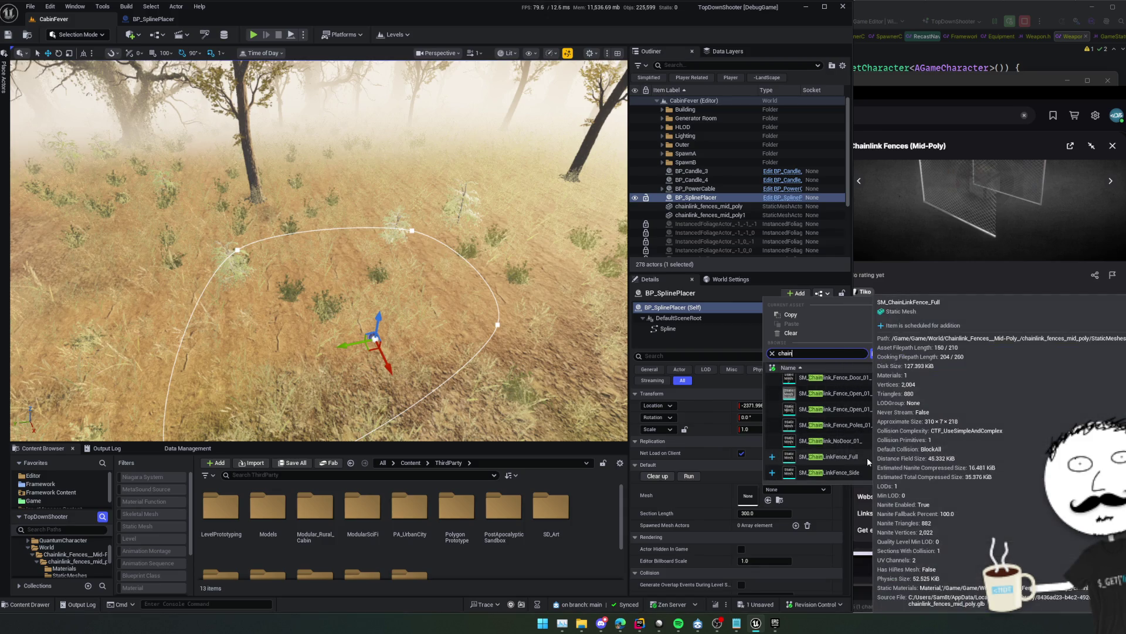
pyautogui.click(857, 470)
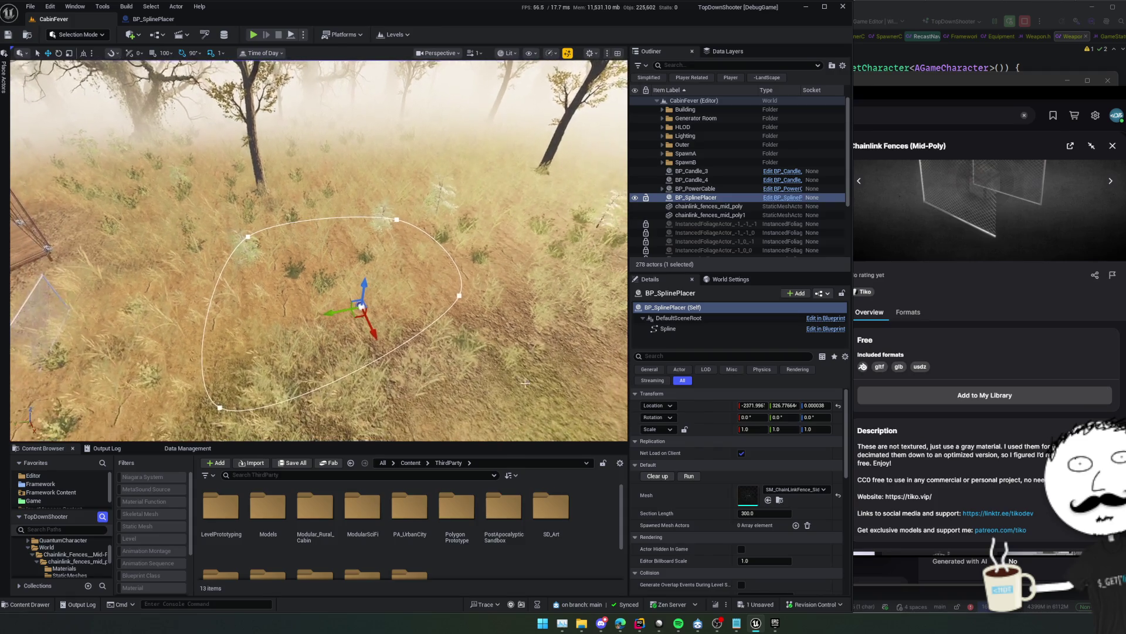
pyautogui.hotkey('ctrl', 's')
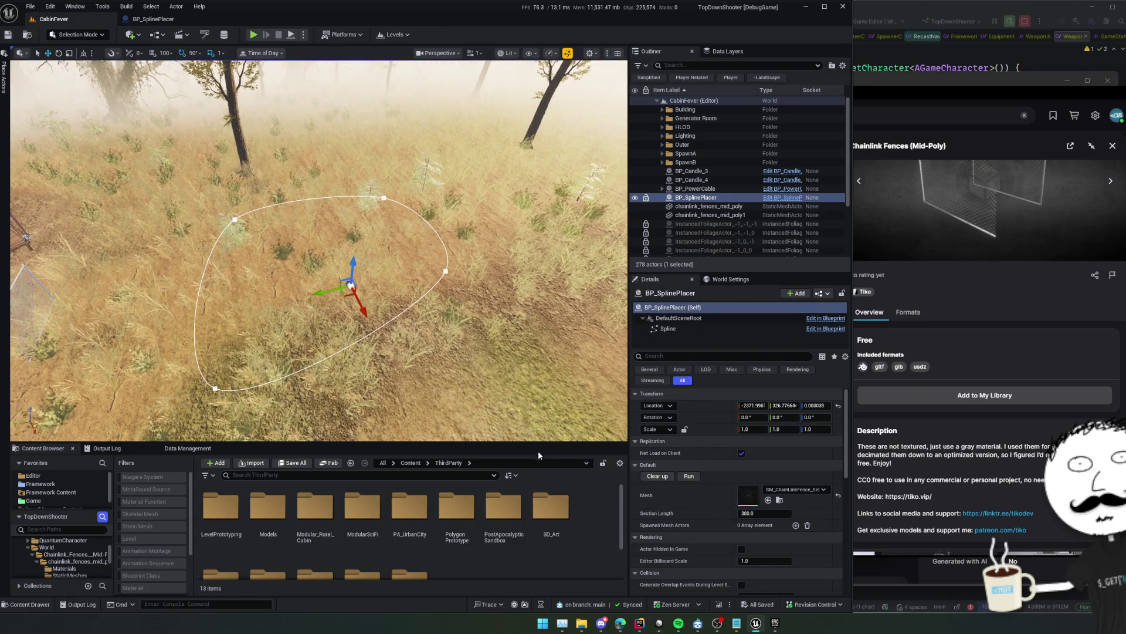
# Spawn fence meshes along the spline and focus the view on one spawned fence actor
pyautogui.moveTo(539, 450); pyautogui.dragTo(539, 476)
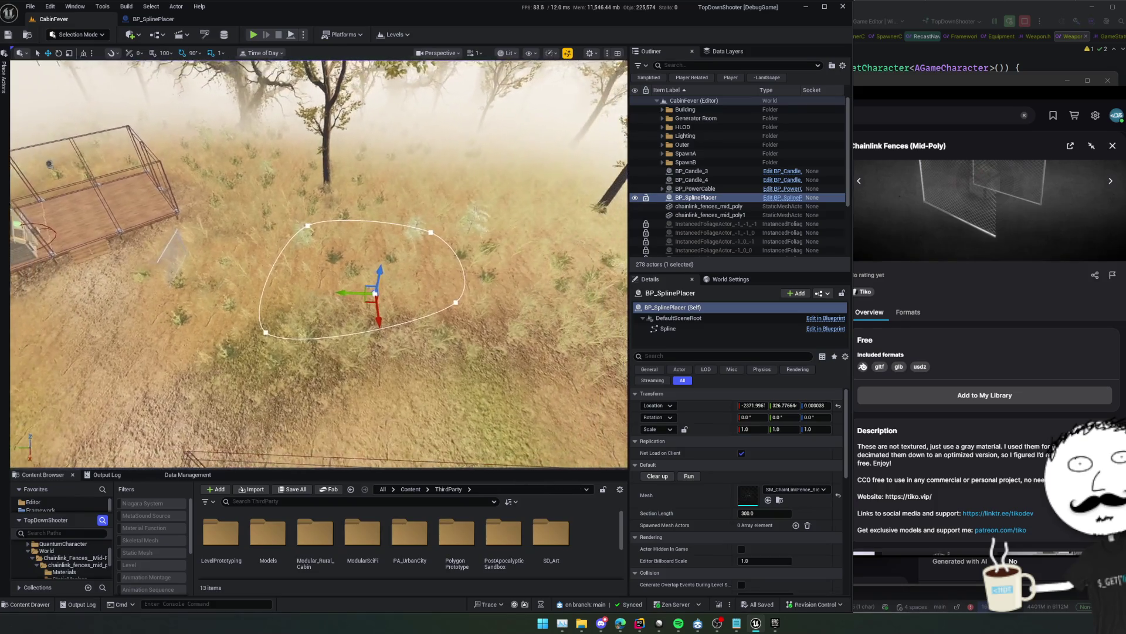
pyautogui.click(689, 476)
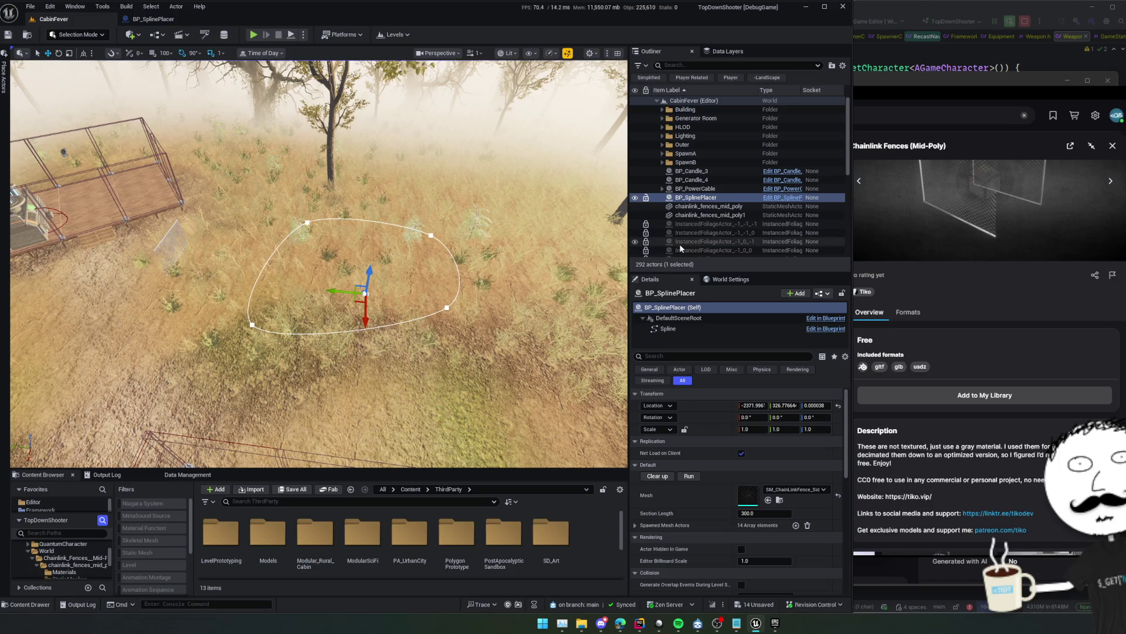
pyautogui.scroll(-5, 722, 221)
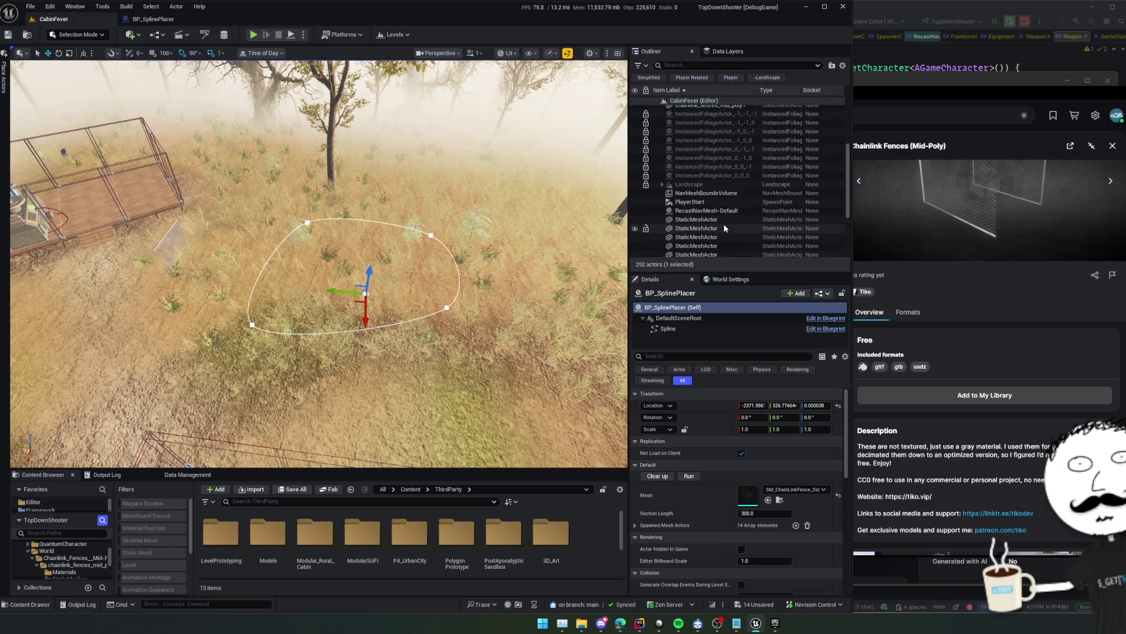
pyautogui.click(704, 205)
pyautogui.press('f')
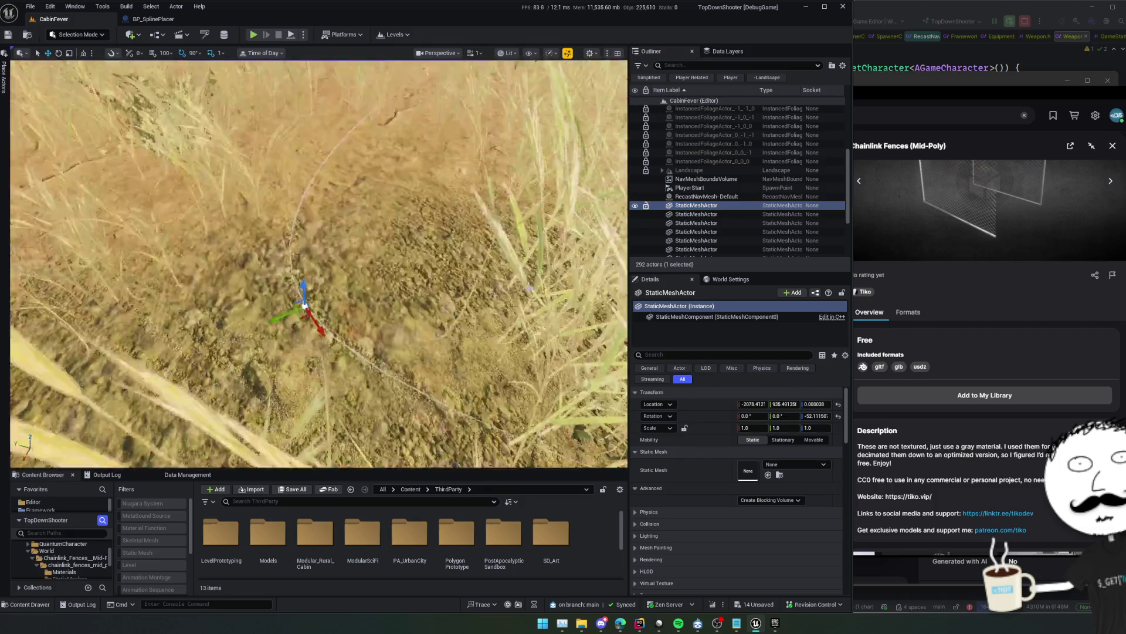
# Run Clear up on BP_SplinePlacer to remove the spawned fences, then frame the placer
pyautogui.scroll(-2, 716, 216)
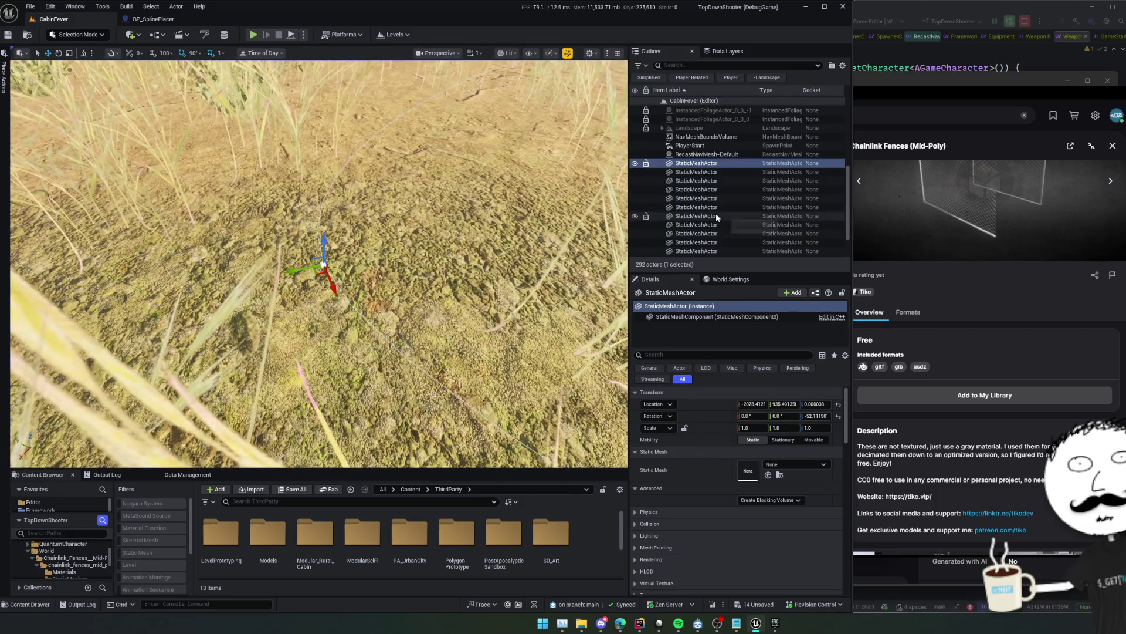
pyautogui.scroll(1, 713, 182)
pyautogui.scroll(5, 712, 153)
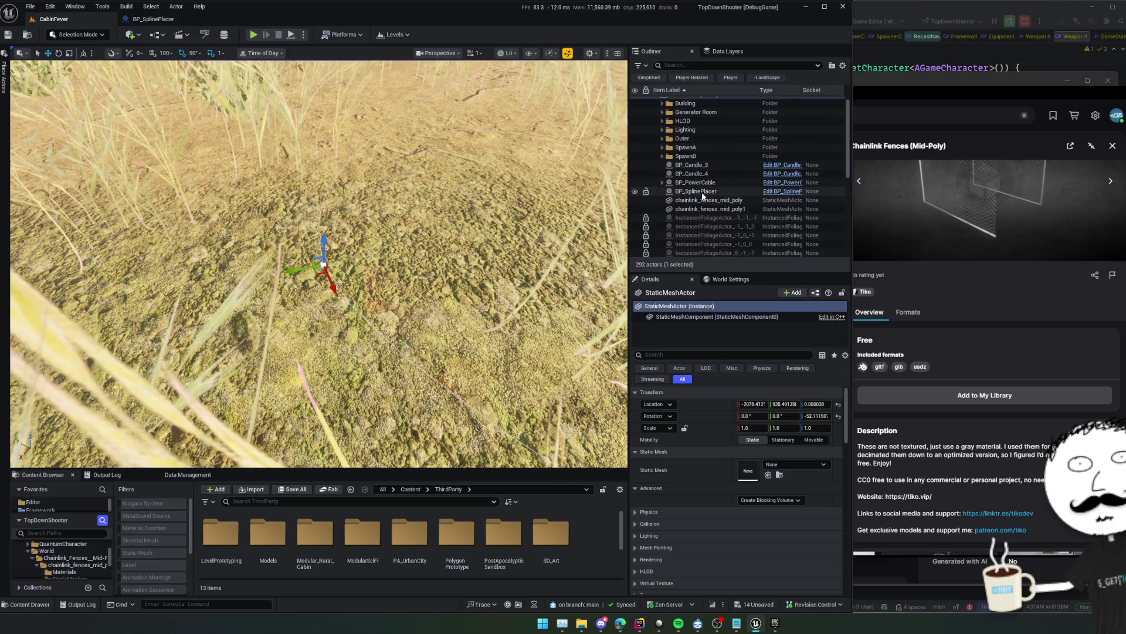
pyautogui.click(712, 191)
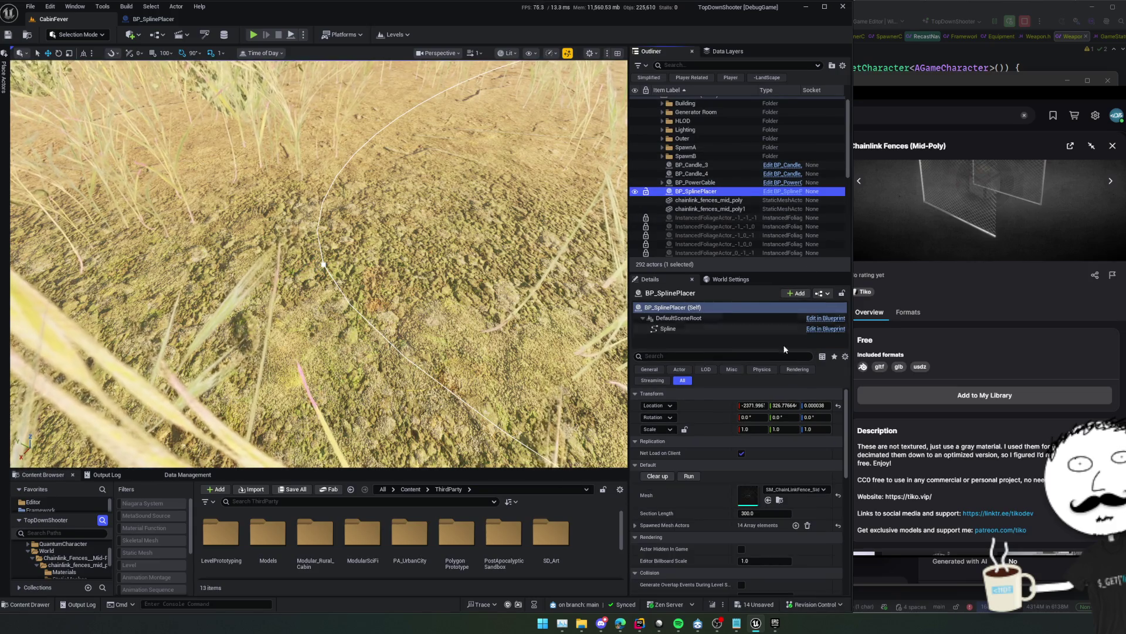
pyautogui.click(669, 477)
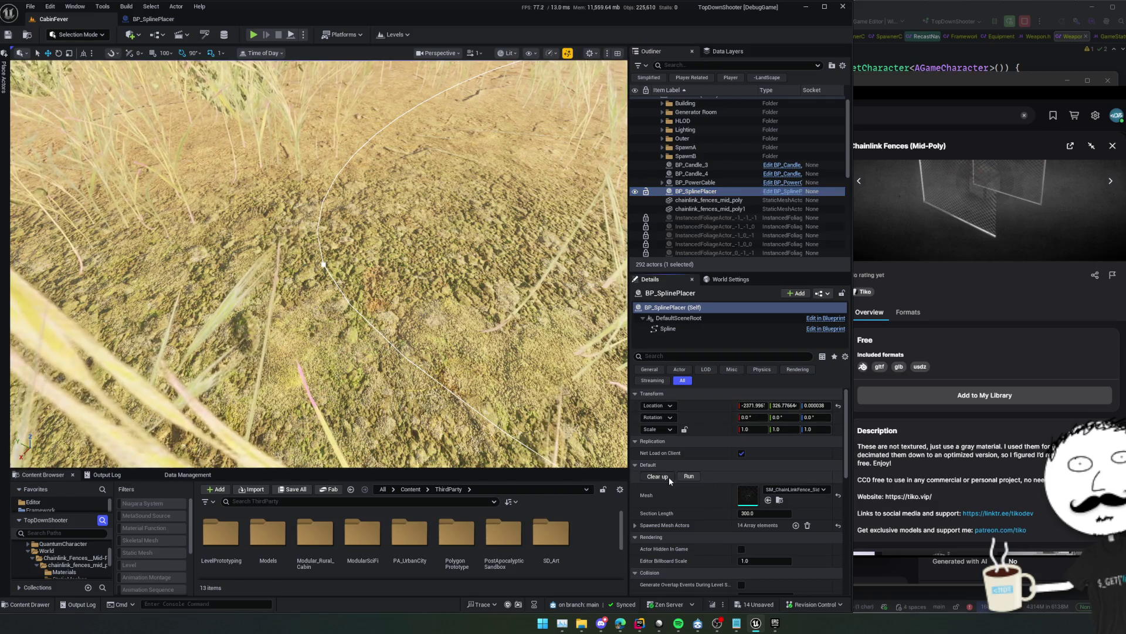
pyautogui.press('f')
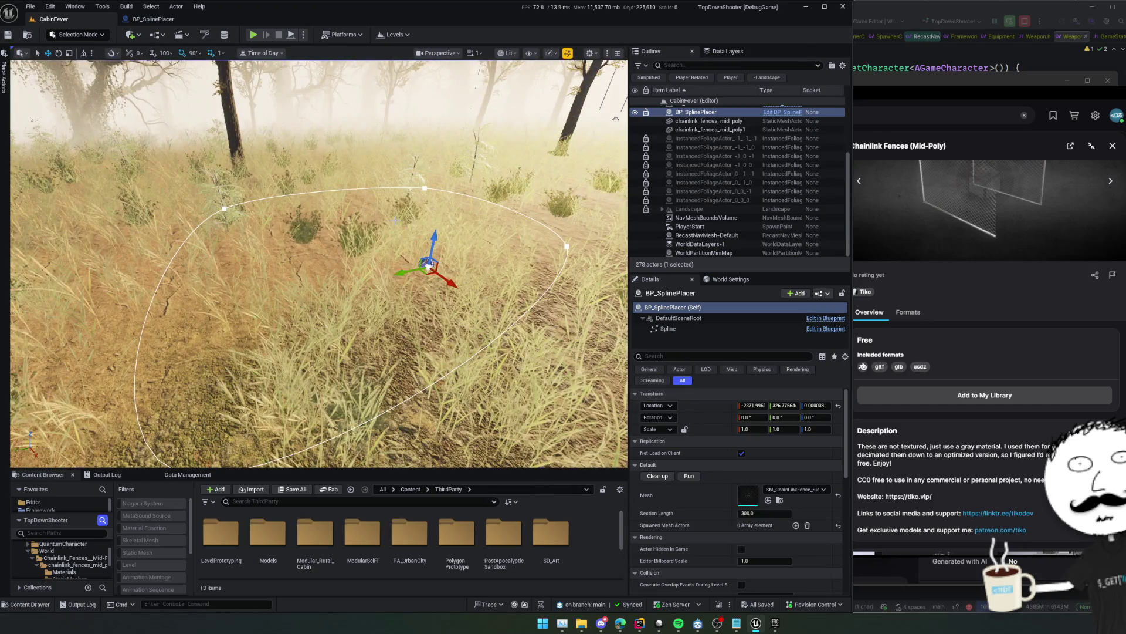
# Move the BP_SplinePlacer Blueprint editor into its own window and position it
pyautogui.moveTo(173, 21)
pyautogui.mouseDown()
pyautogui.moveTo(176, 35)
pyautogui.moveTo(586, 264)
pyautogui.moveTo(783, 343)
pyautogui.moveTo(391, 56)
pyautogui.mouseUp()
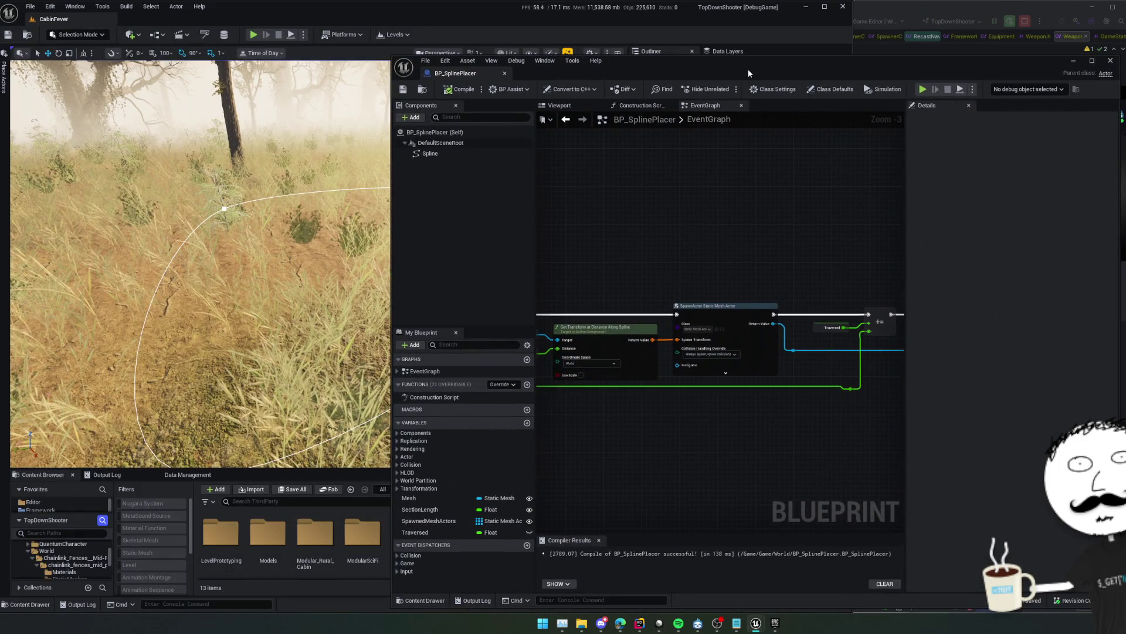
pyautogui.moveTo(749, 73); pyautogui.dragTo(854, 29)
pyautogui.scroll(1, 812, 359)
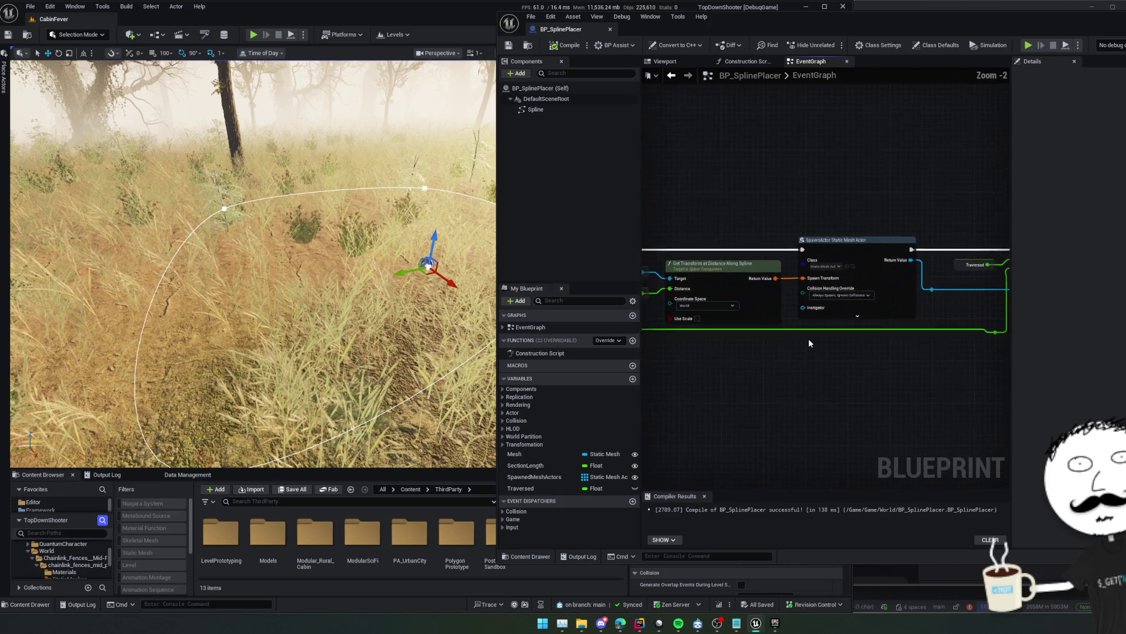
pyautogui.scroll(1, 808, 338)
pyautogui.click(805, 310)
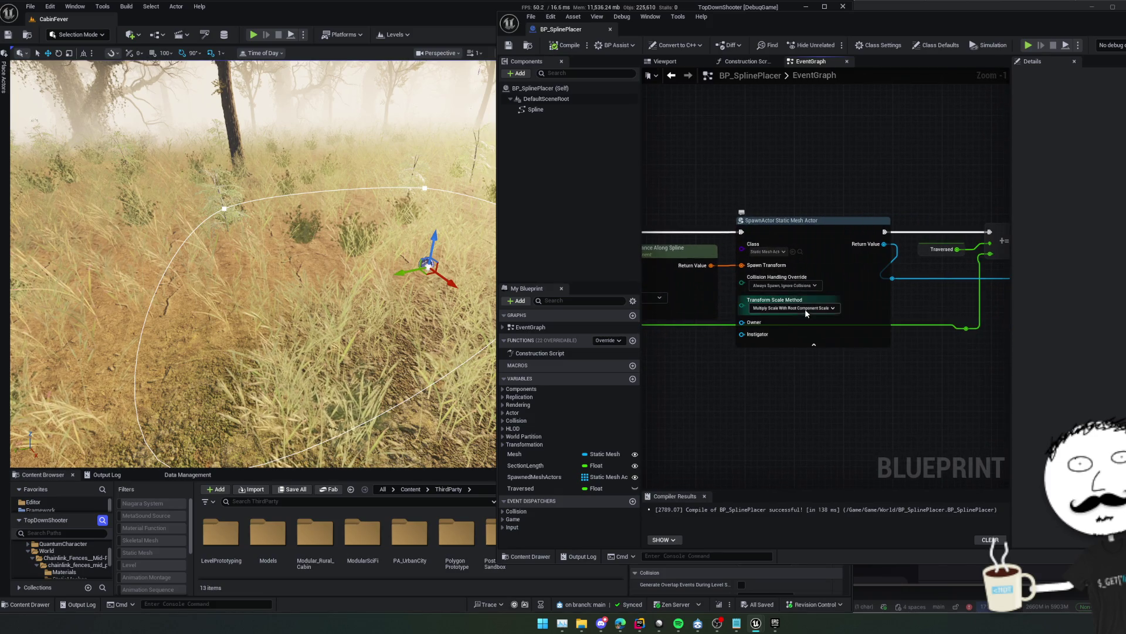
pyautogui.click(805, 345)
# Add a Set Static Mesh node on the SpawnActor Return Value and wire its execution
pyautogui.moveTo(756, 238); pyautogui.dragTo(820, 308)
pyautogui.write('set st')
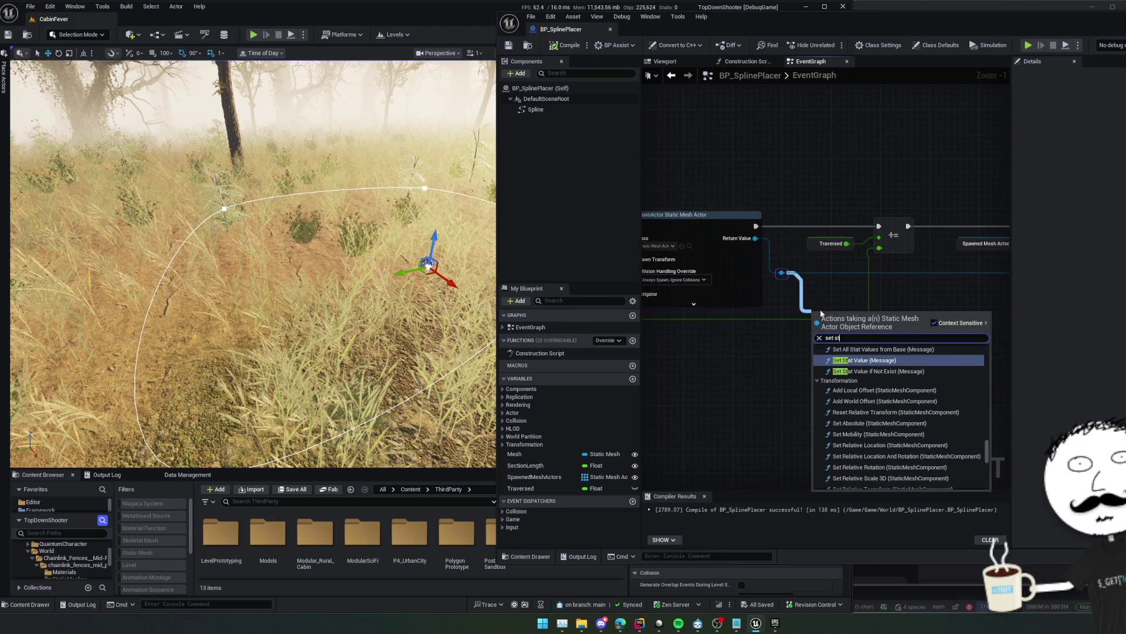
pyautogui.write('atic mesh')
pyautogui.press('Return')
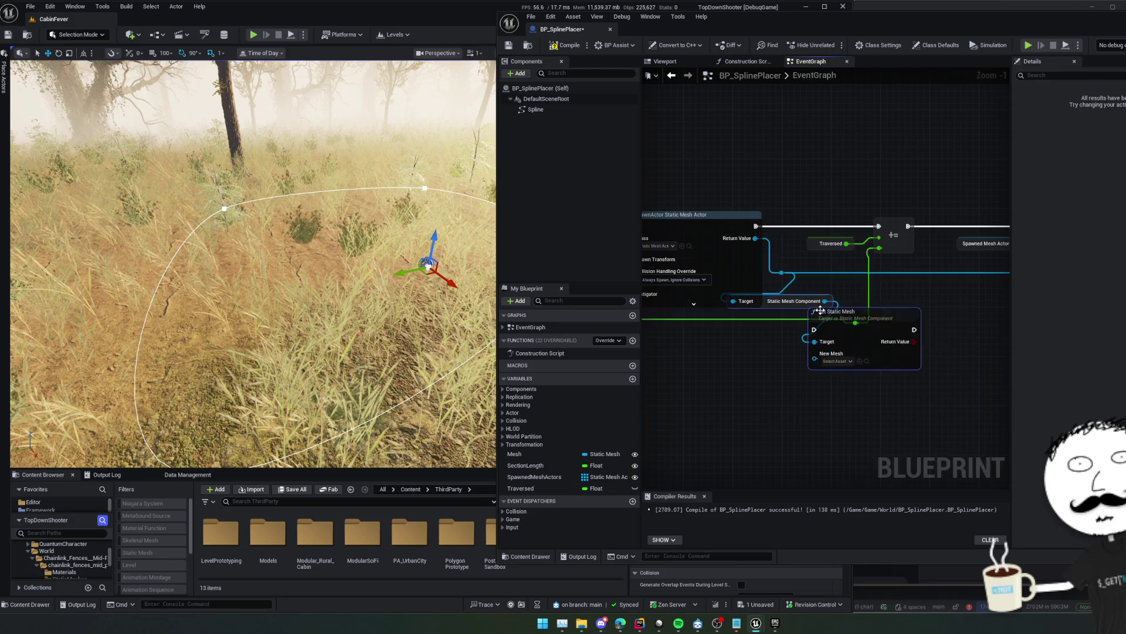
pyautogui.moveTo(866, 318); pyautogui.dragTo(892, 316)
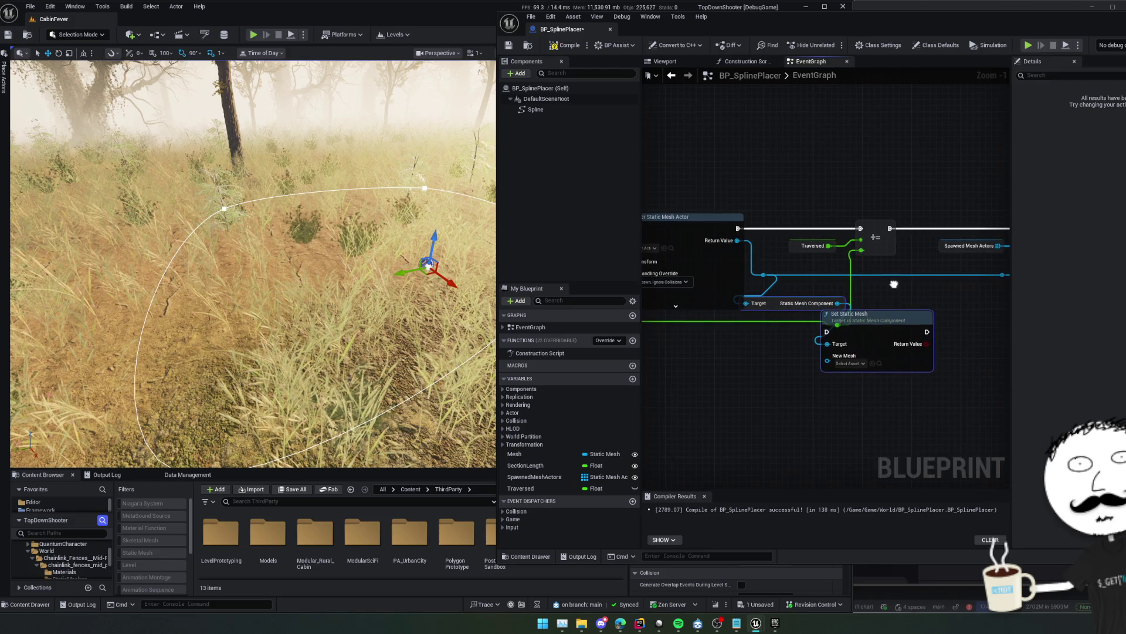
pyautogui.moveTo(738, 229)
pyautogui.mouseDown()
pyautogui.moveTo(813, 332)
pyautogui.moveTo(897, 322)
pyautogui.moveTo(775, 245)
pyautogui.moveTo(836, 287)
pyautogui.moveTo(825, 303)
pyautogui.mouseUp()
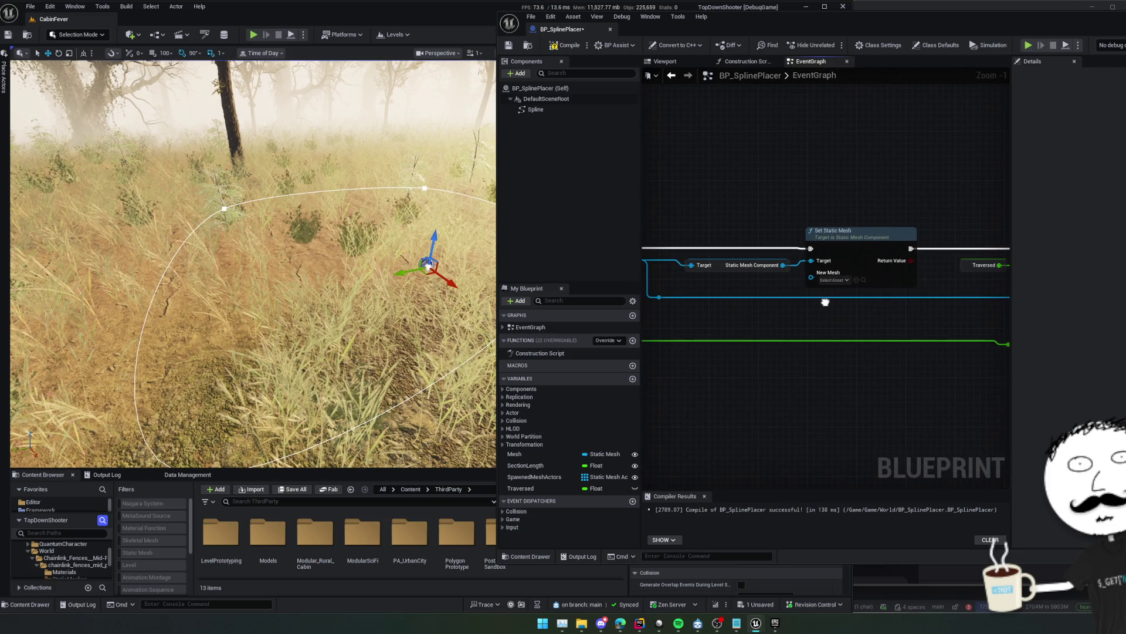
# Plug the Mesh variable into New Mesh and compile the Blueprint
pyautogui.click(534, 467)
pyautogui.moveTo(514, 453)
pyautogui.mouseDown()
pyautogui.moveTo(795, 324)
pyautogui.moveTo(811, 285)
pyautogui.mouseUp()
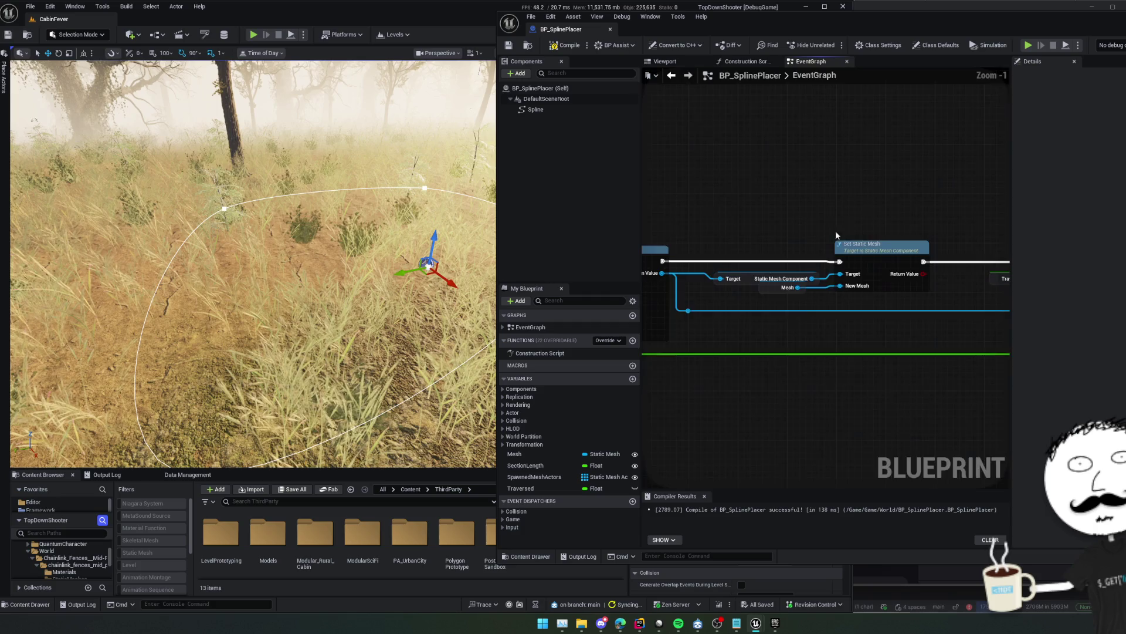
pyautogui.scroll(-2, 836, 235)
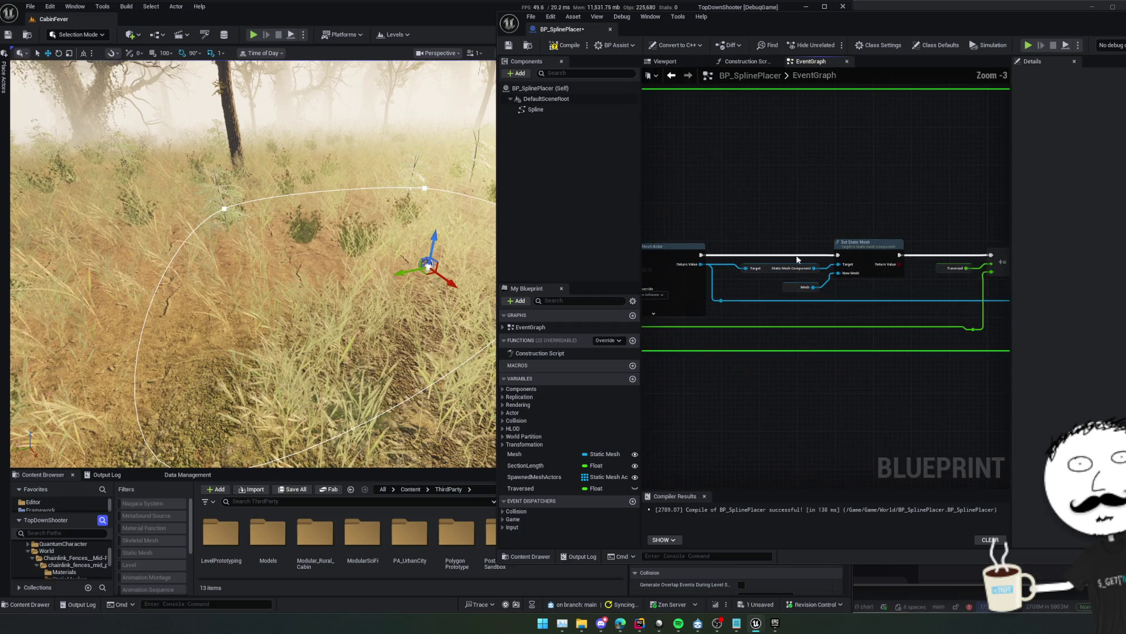
pyautogui.click(566, 46)
# Run BP_SplinePlacer to spawn 14 fence meshes and orbit around the fence ring
pyautogui.moveTo(792, 25); pyautogui.dragTo(1056, 47)
pyautogui.moveTo(352, 264); pyautogui.dragTo(387, 270)
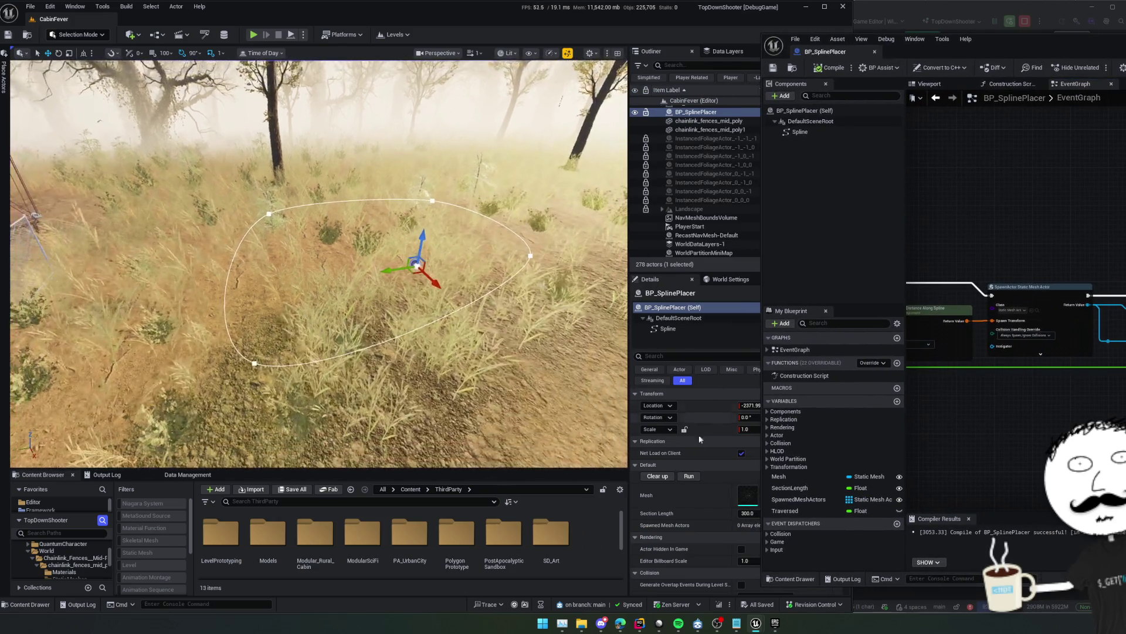
pyautogui.click(687, 477)
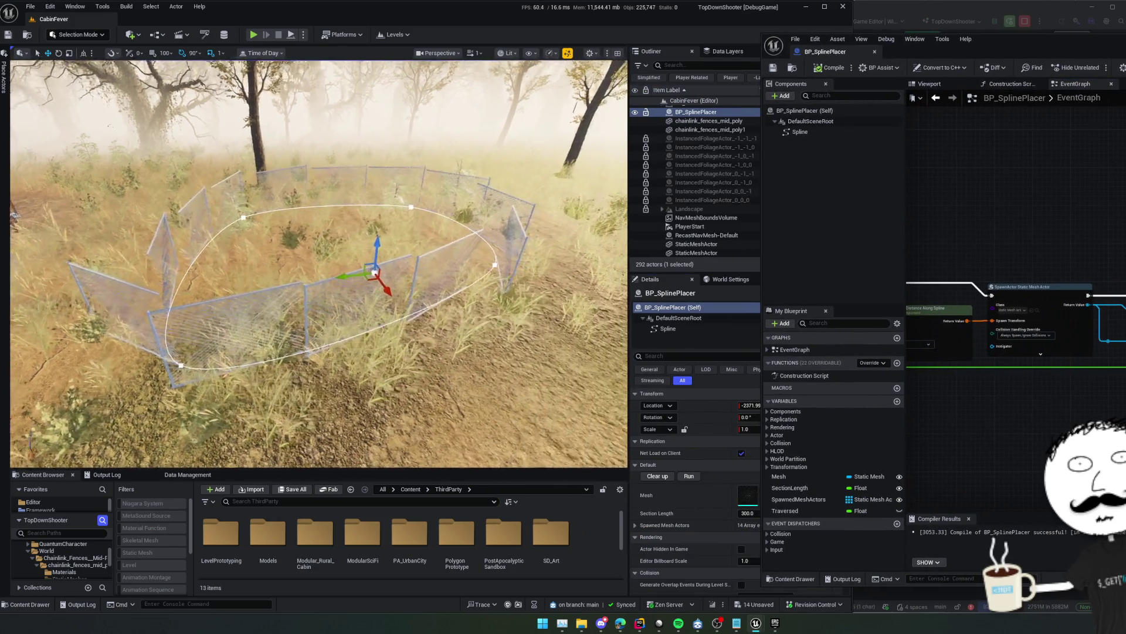
pyautogui.moveTo(317, 264)
pyautogui.mouseDown()
pyautogui.moveTo(282, 269)
pyautogui.moveTo(287, 340)
pyautogui.moveTo(294, 275)
pyautogui.mouseUp()
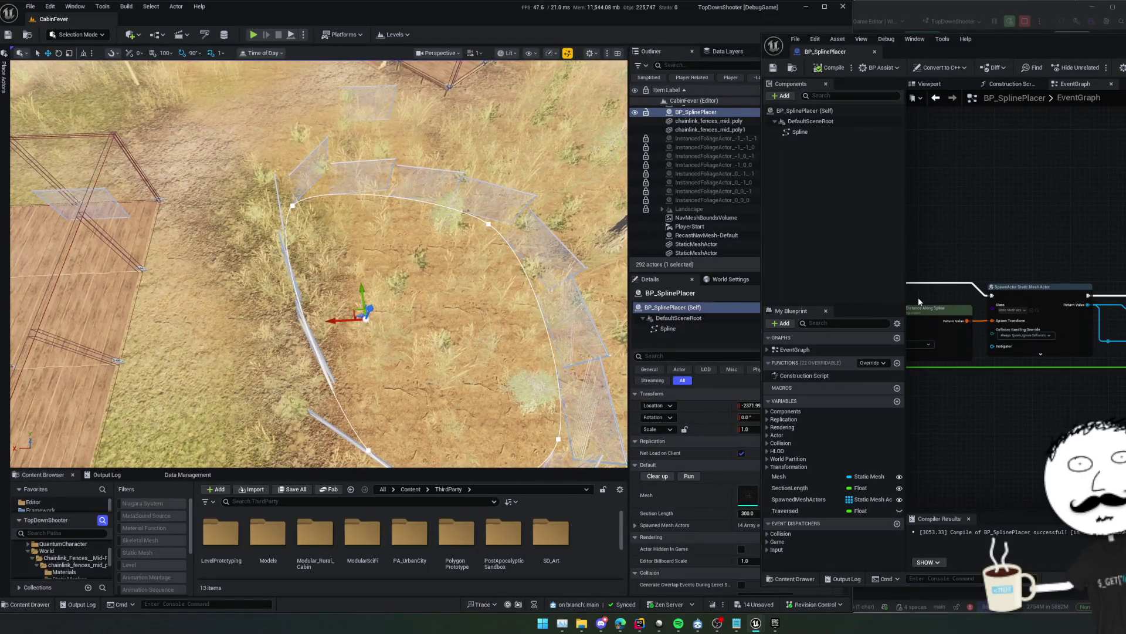
# Shrink the Blueprint window and pan the graph to the Attach Actor To Actor and ADD nodes
pyautogui.moveTo(761, 35); pyautogui.dragTo(871, 49)
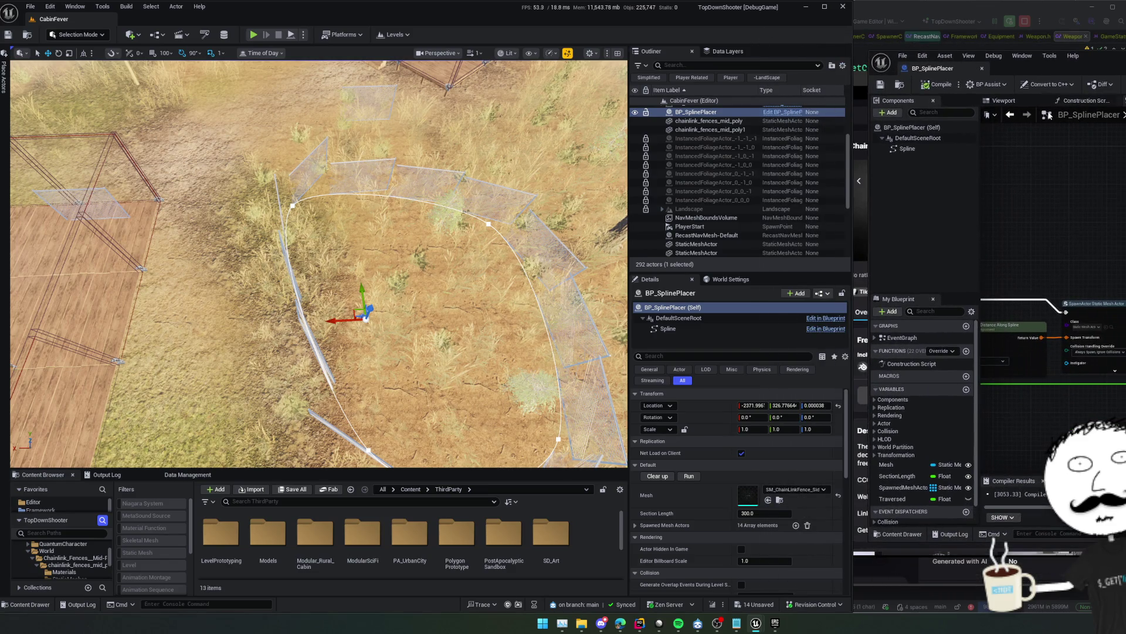
pyautogui.scroll(-3, 716, 227)
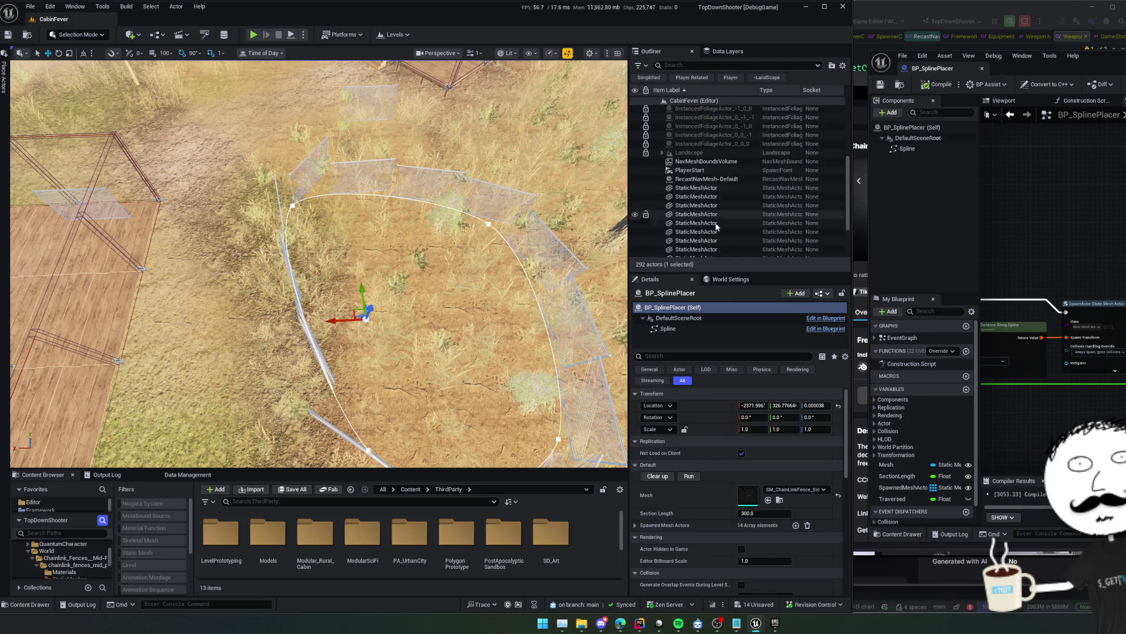
pyautogui.moveTo(1085, 281); pyautogui.dragTo(1026, 241)
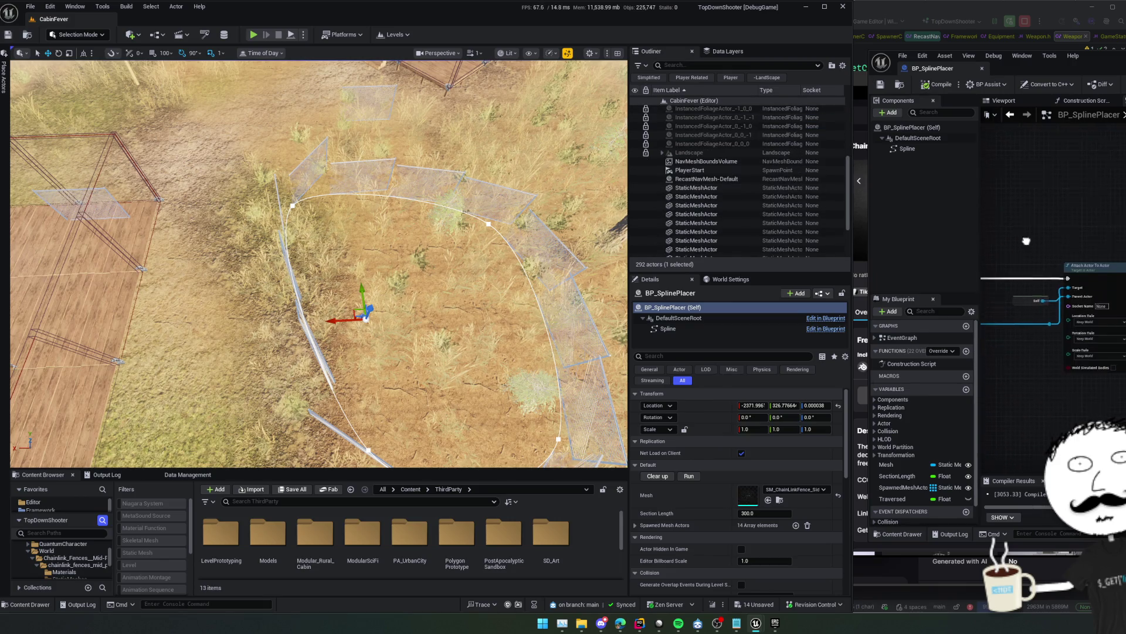
pyautogui.scroll(1, 1047, 248)
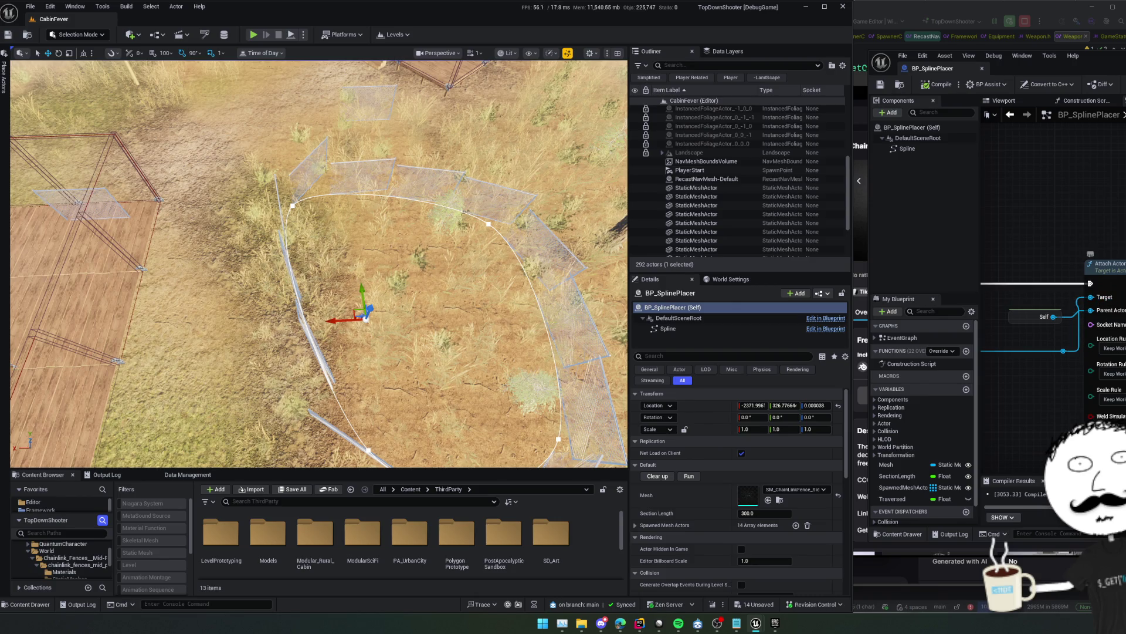
pyautogui.moveTo(1097, 305); pyautogui.dragTo(1093, 296)
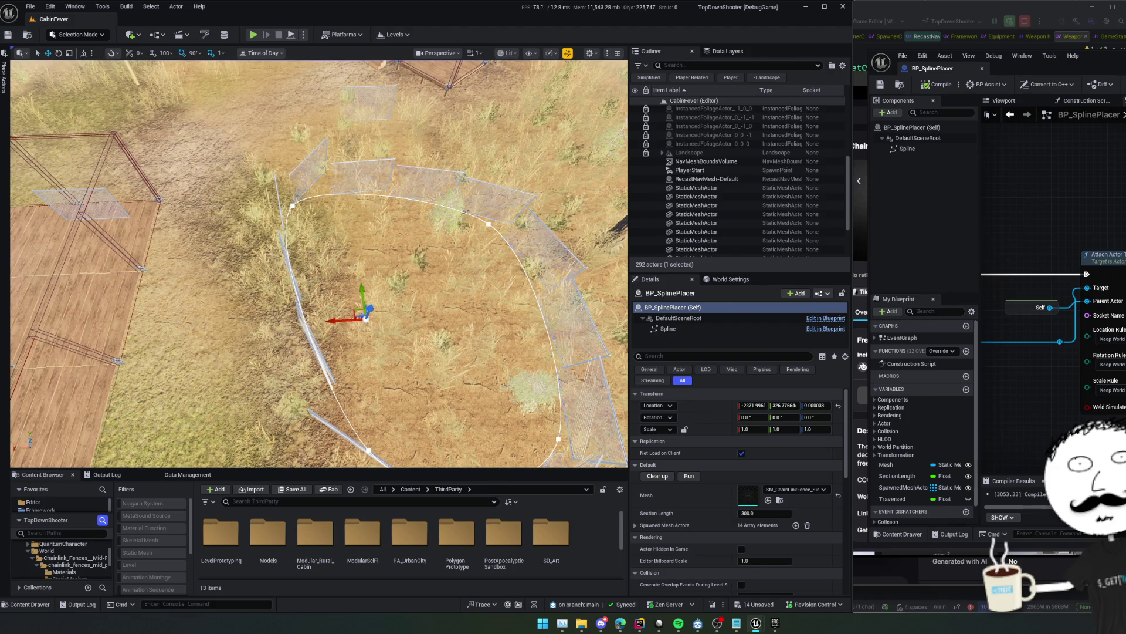
pyautogui.scroll(-1, 1114, 246)
pyautogui.moveTo(1032, 282); pyautogui.dragTo(1108, 268)
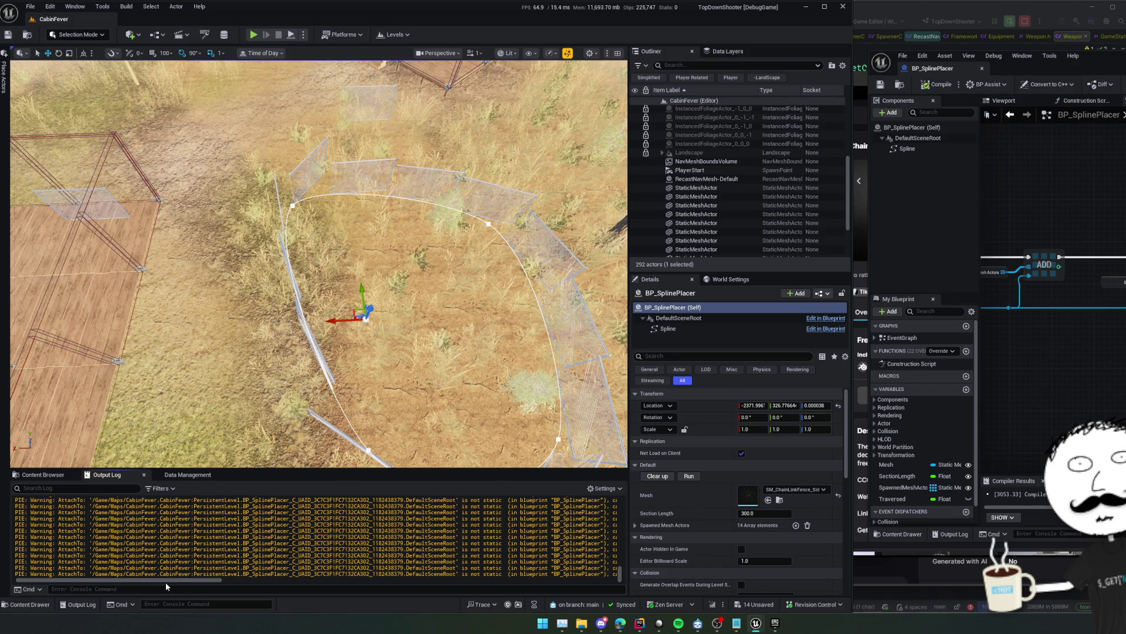
# Add a Set Mobility node on the spawned actor, chained between ADD and Attach Actor To Actor
pyautogui.moveTo(166, 580); pyautogui.dragTo(259, 580)
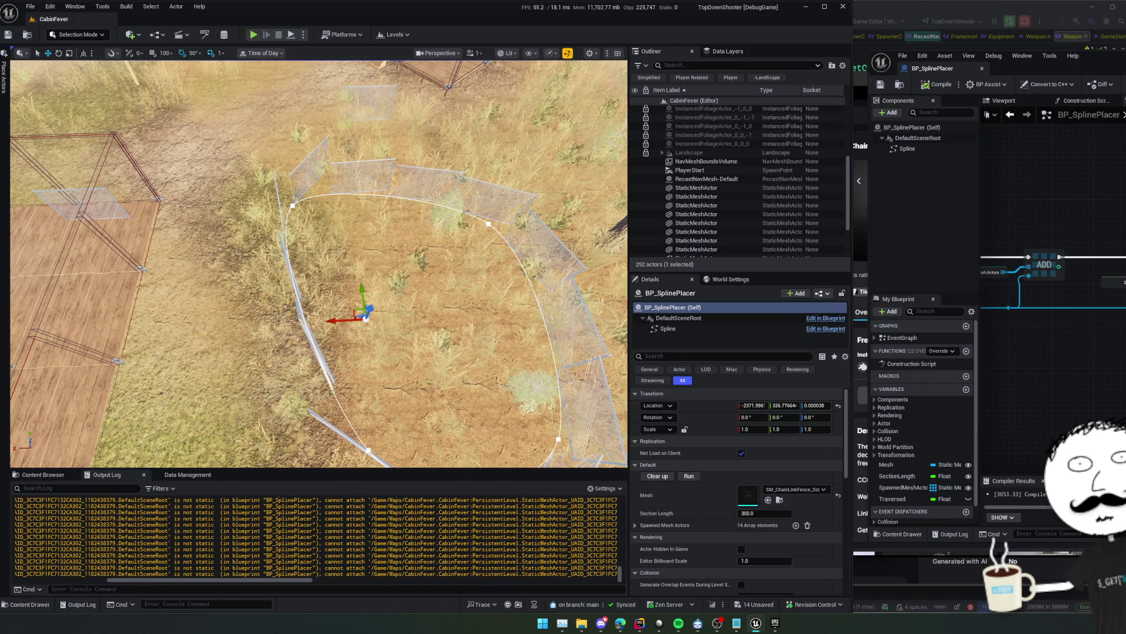
pyautogui.moveTo(1117, 281)
pyautogui.mouseDown()
pyautogui.moveTo(1103, 305)
pyautogui.moveTo(1123, 323)
pyautogui.mouseUp()
pyautogui.moveTo(1026, 303); pyautogui.dragTo(1069, 403)
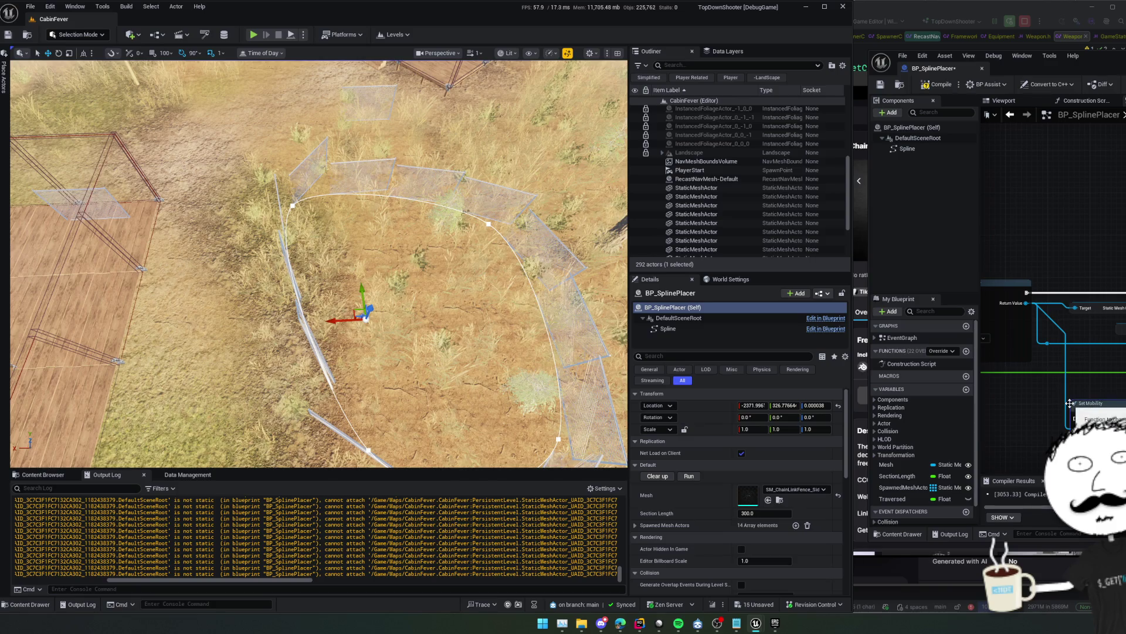
pyautogui.click(1103, 429)
pyautogui.moveTo(1038, 367); pyautogui.dragTo(1125, 367)
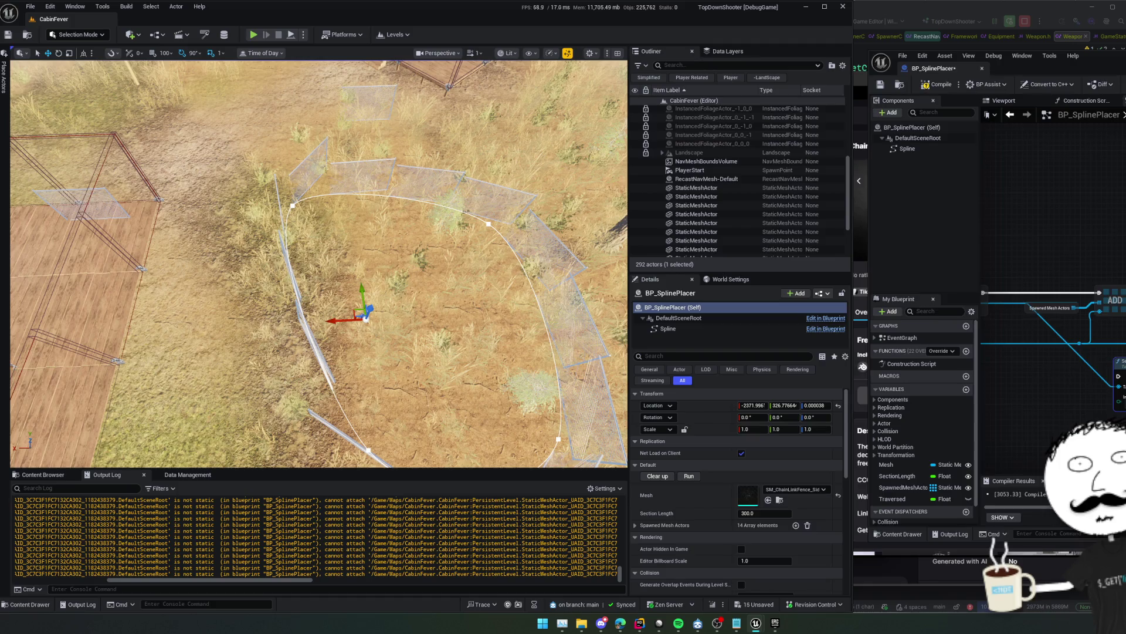
pyautogui.moveTo(1103, 56); pyautogui.dragTo(901, 68)
pyautogui.moveTo(906, 415); pyautogui.dragTo(920, 305)
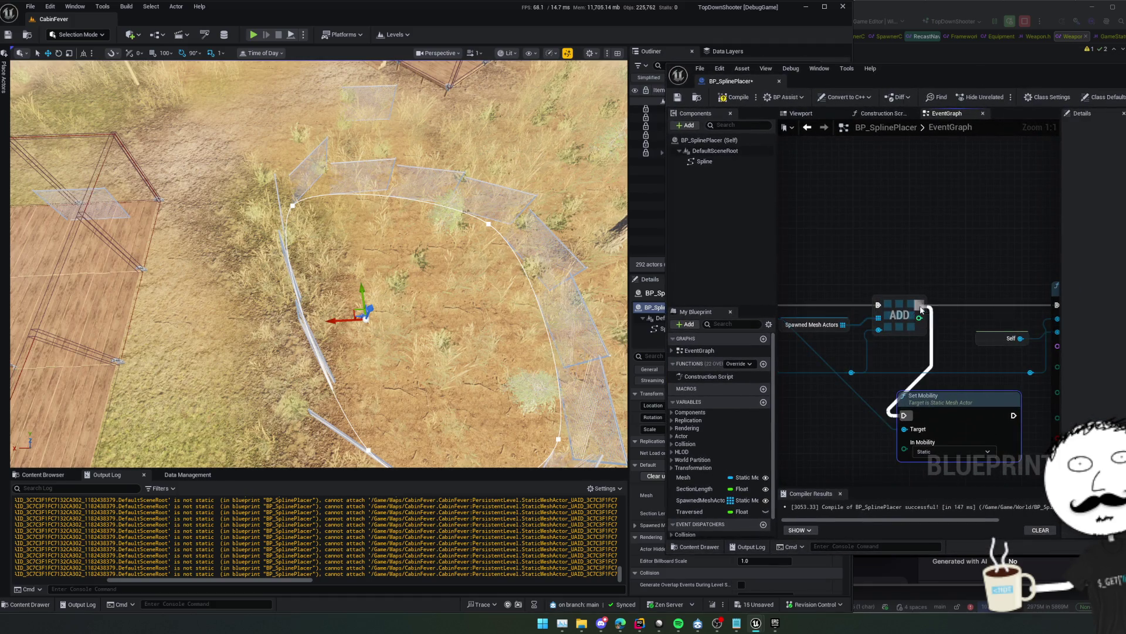
pyautogui.moveTo(1013, 416)
pyautogui.mouseDown()
pyautogui.moveTo(1056, 305)
pyautogui.moveTo(990, 299)
pyautogui.mouseUp()
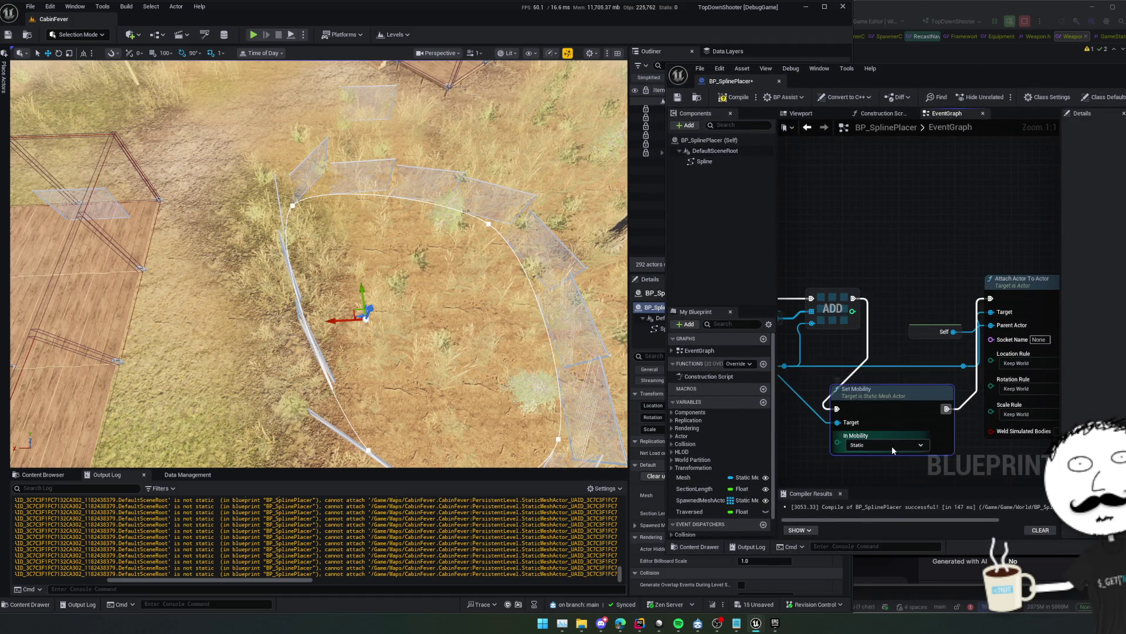
# Try Movable mobility, then undo back to Attach Actor To Actor feeding a Static Set Mobility
pyautogui.click(892, 446)
pyautogui.click(885, 458)
pyautogui.press('f')
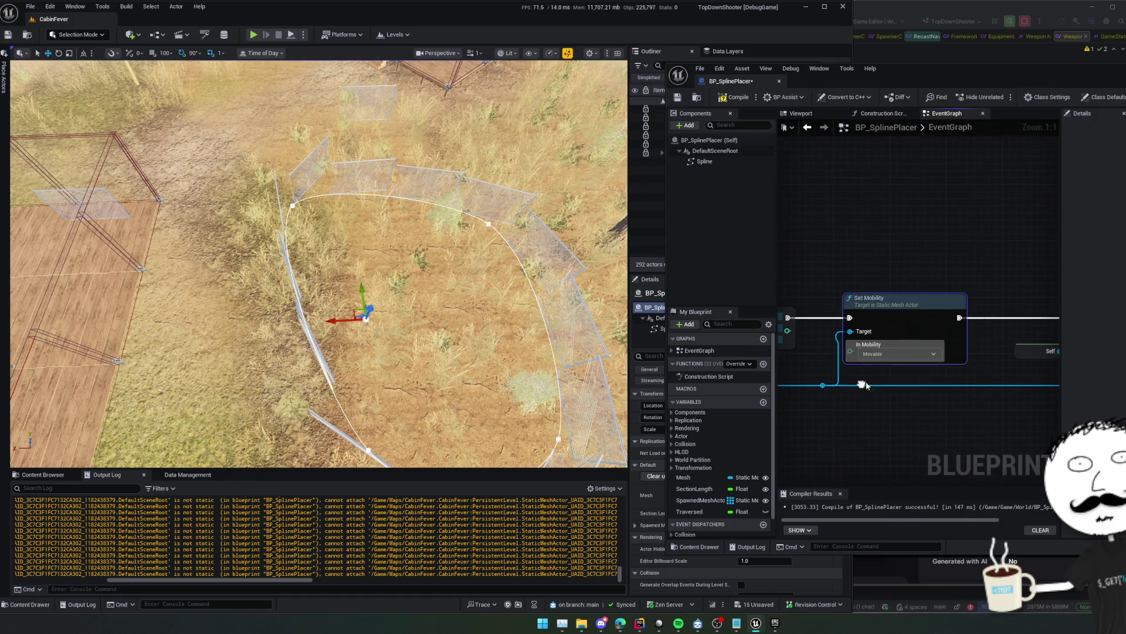
pyautogui.scroll(-2, 964, 283)
pyautogui.moveTo(964, 283)
pyautogui.mouseDown()
pyautogui.moveTo(892, 268)
pyautogui.moveTo(792, 269)
pyautogui.mouseUp()
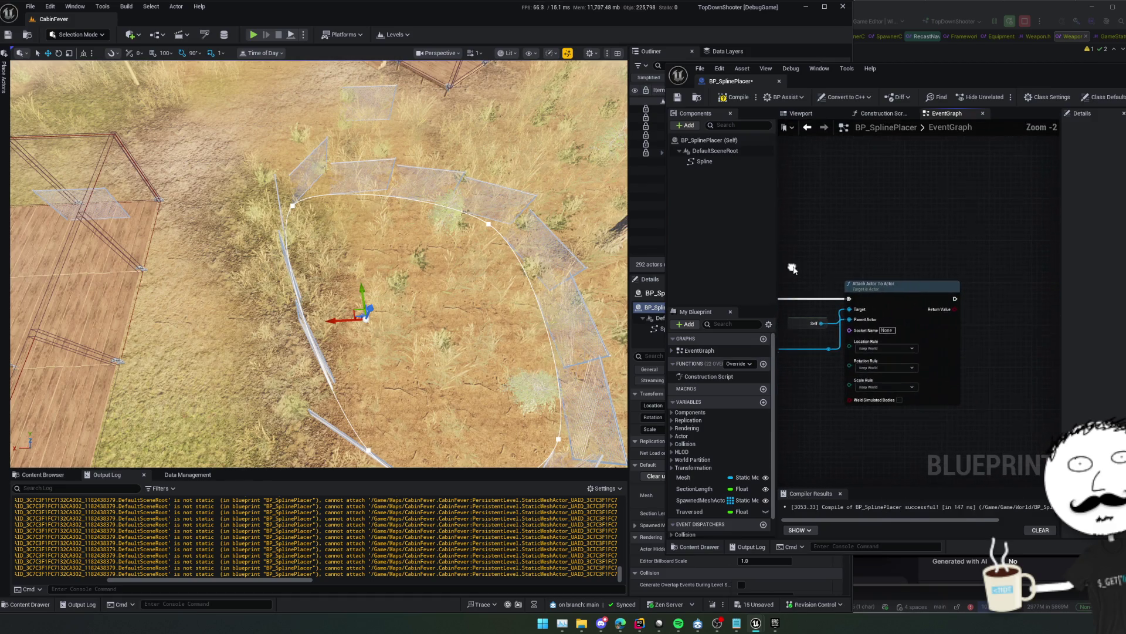
pyautogui.moveTo(984, 294); pyautogui.dragTo(917, 303)
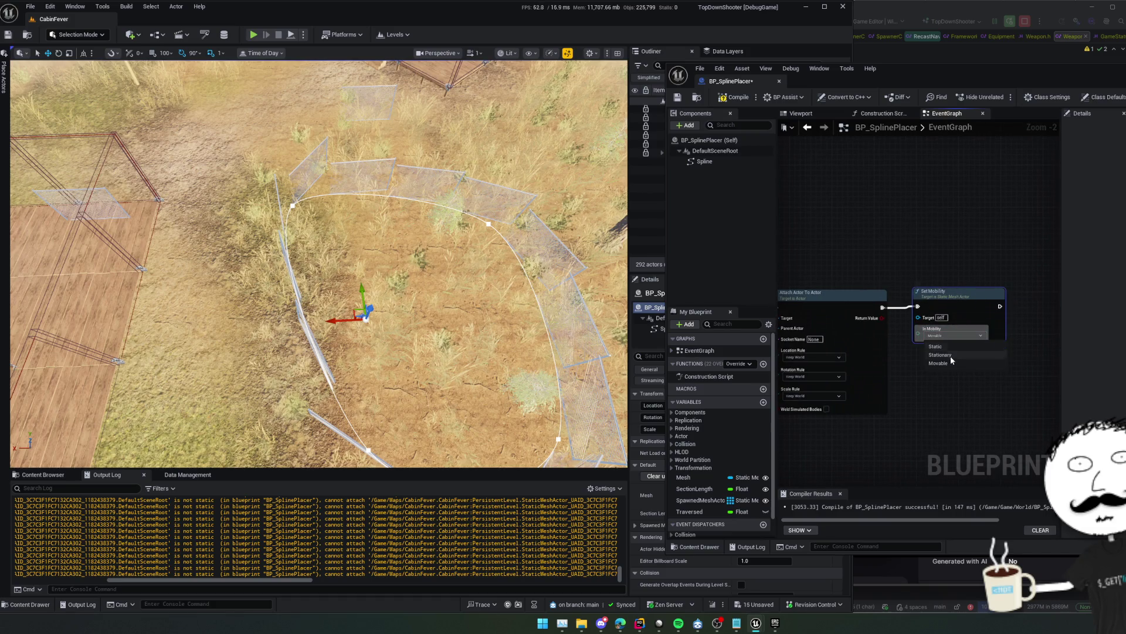
pyautogui.click(906, 385)
pyautogui.hotkey('ctrl', 'z')
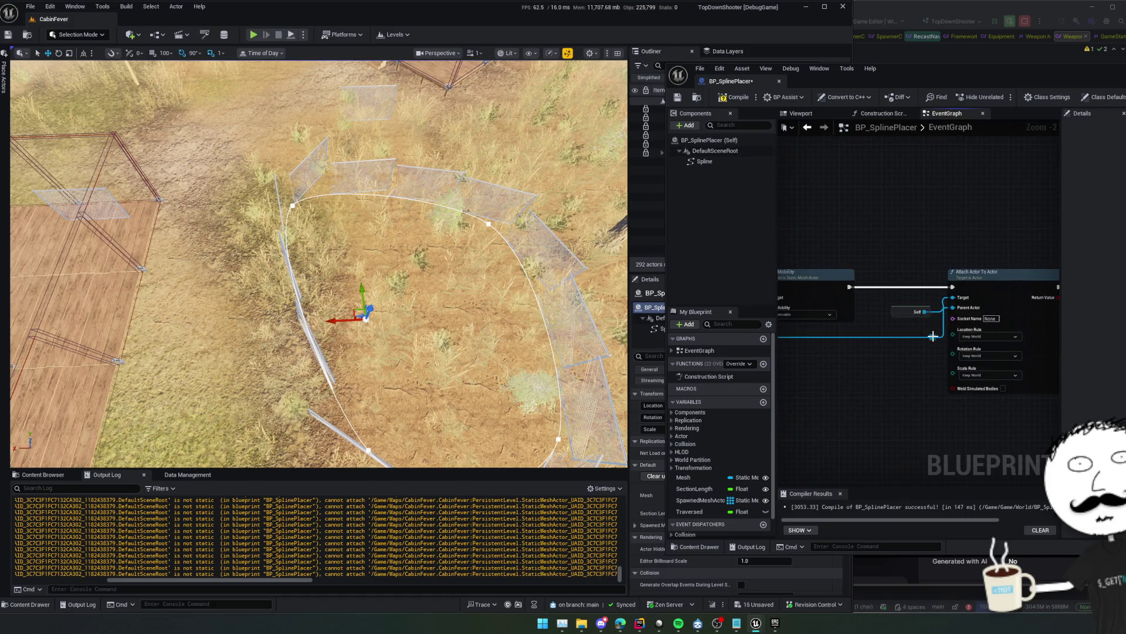
pyautogui.moveTo(933, 336)
pyautogui.mouseDown()
pyautogui.moveTo(1017, 339)
pyautogui.moveTo(1000, 296)
pyautogui.mouseUp()
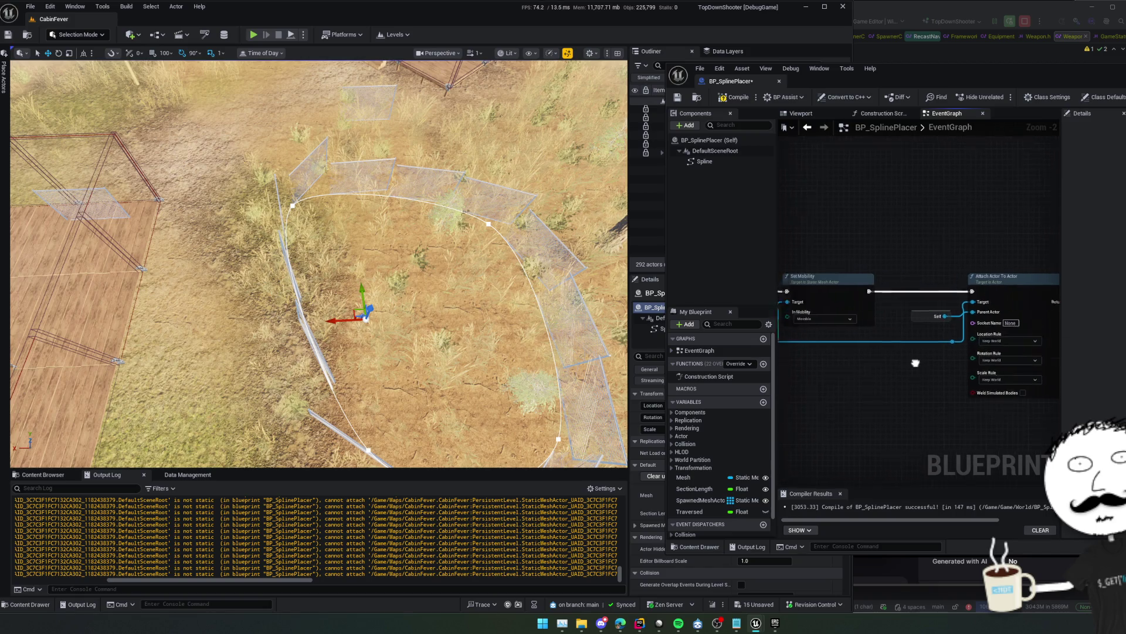
pyautogui.hotkey('ctrl', 'z')
pyautogui.hotkey('ctrl', 'z')
pyautogui.hotkey('ctrl', 'z')
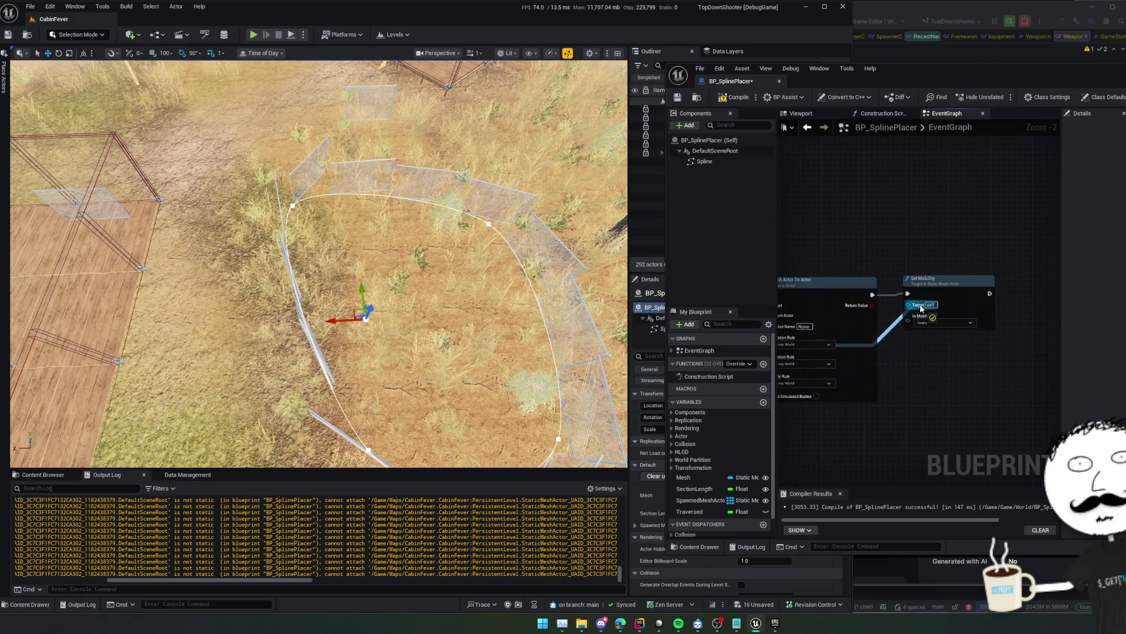
# Save and compile the Blueprint, then clear and respawn the fences and save the level
pyautogui.hotkey('ctrl', 's')
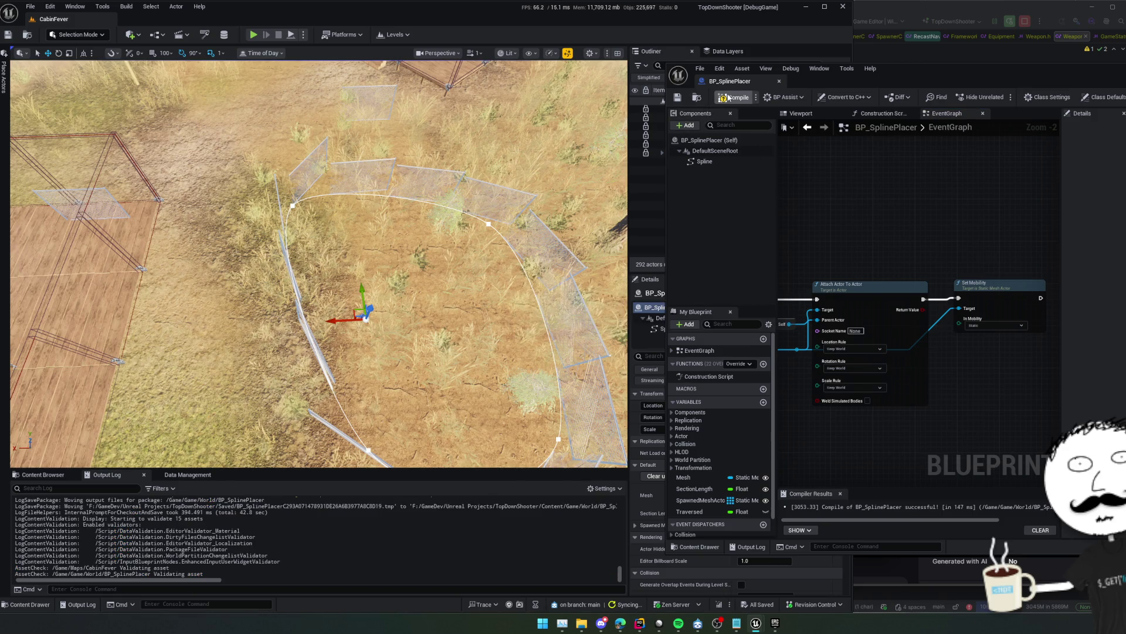
pyautogui.click(729, 98)
pyautogui.moveTo(845, 79); pyautogui.dragTo(913, 92)
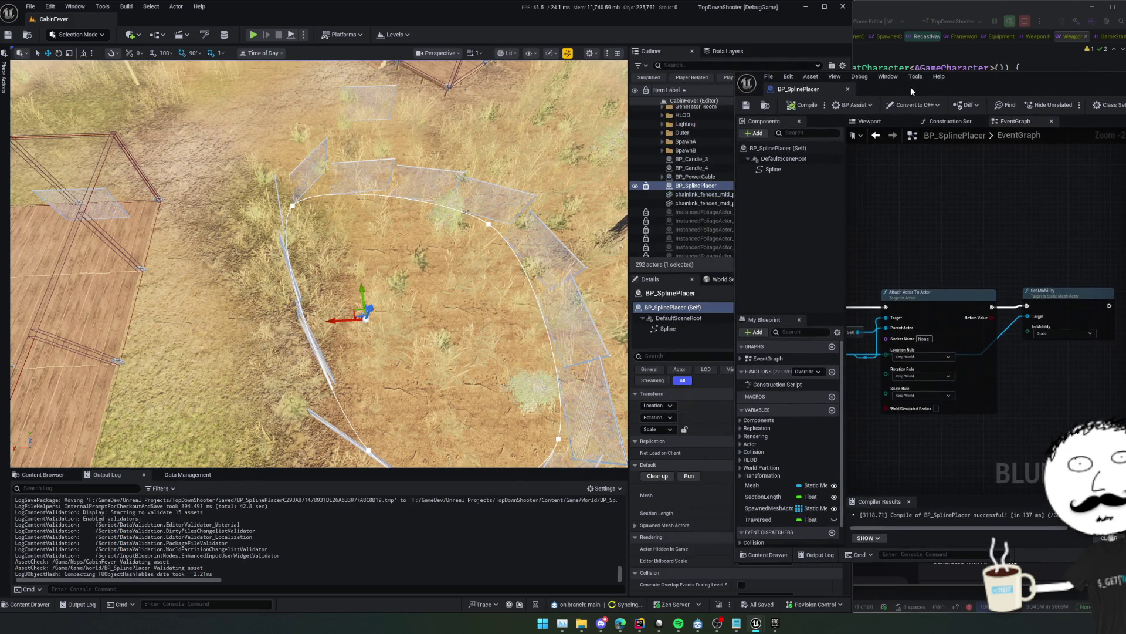
pyautogui.click(669, 476)
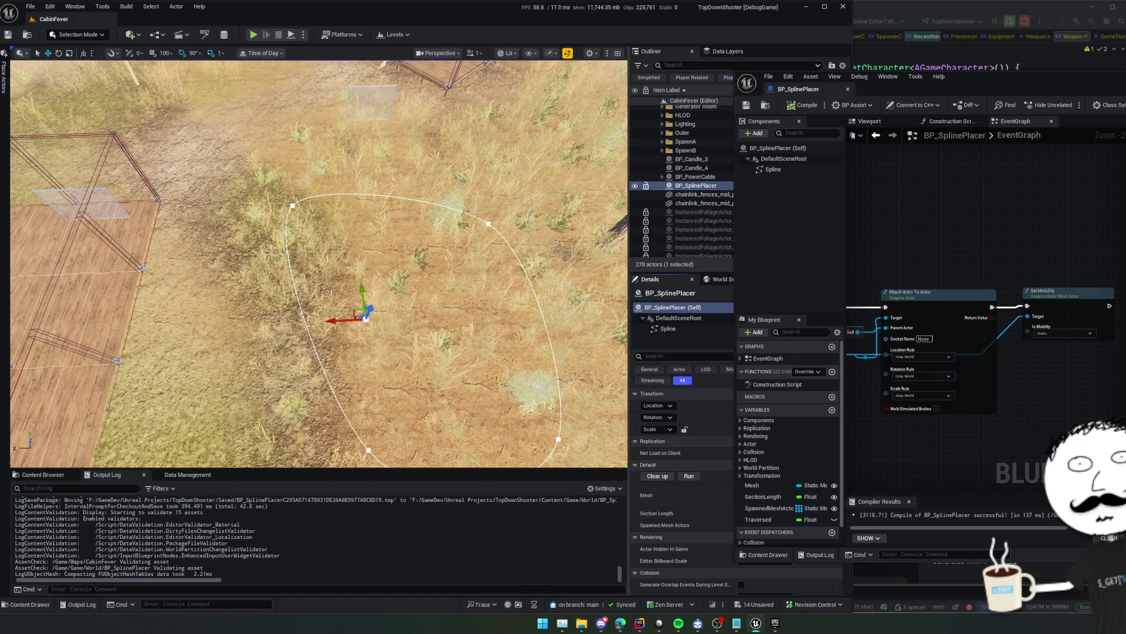
pyautogui.click(689, 477)
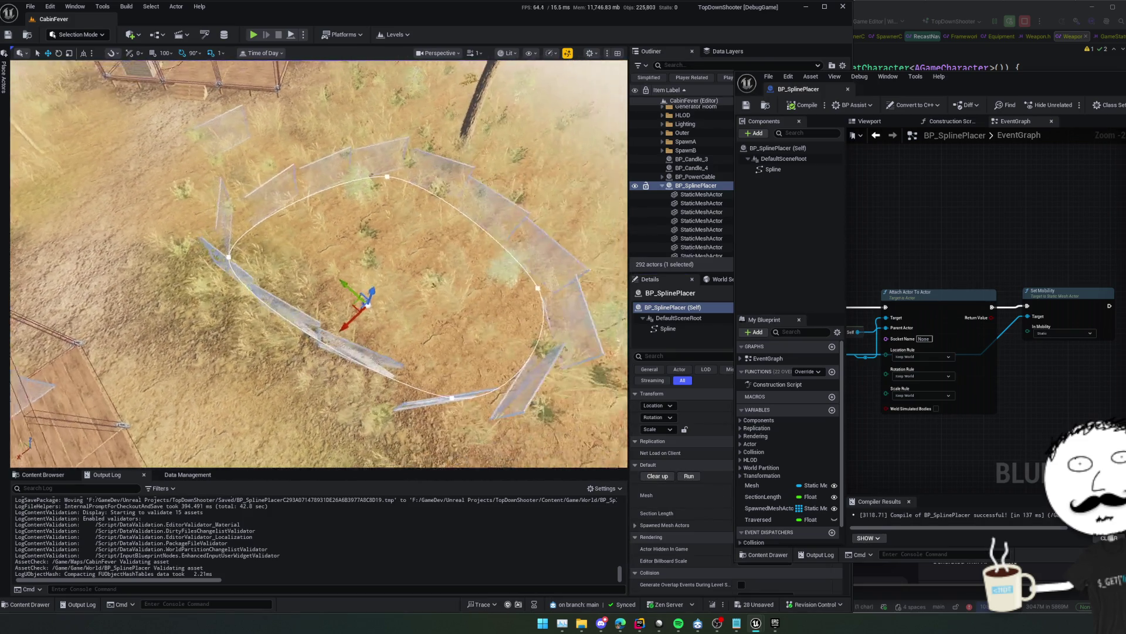
pyautogui.hotkey('ctrl', 's')
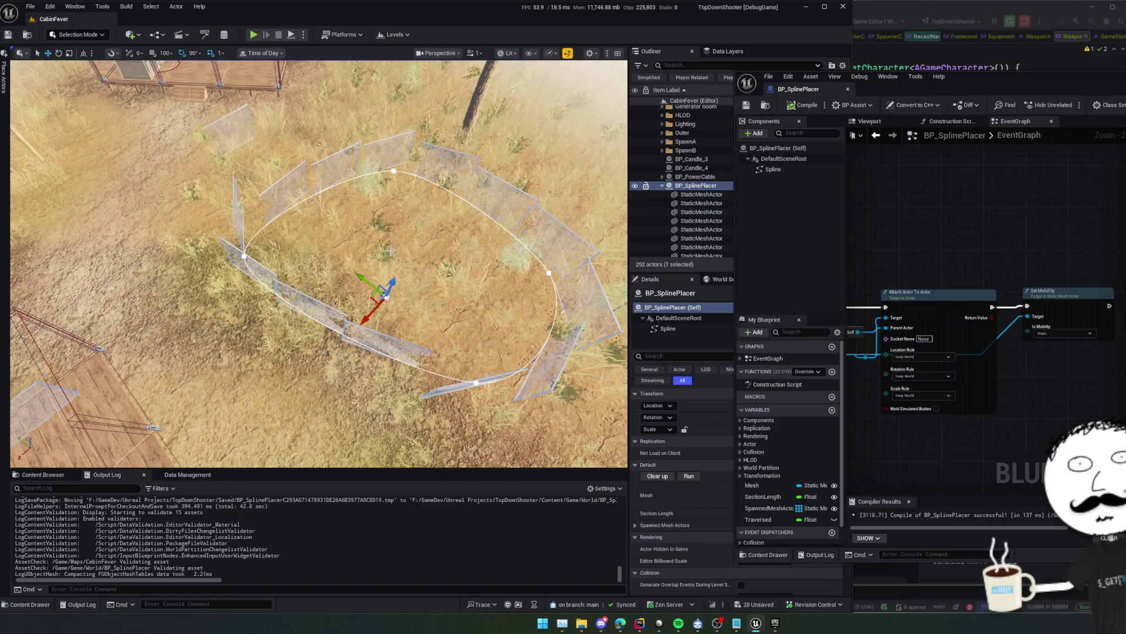
pyautogui.moveTo(380, 229); pyautogui.dragTo(407, 314)
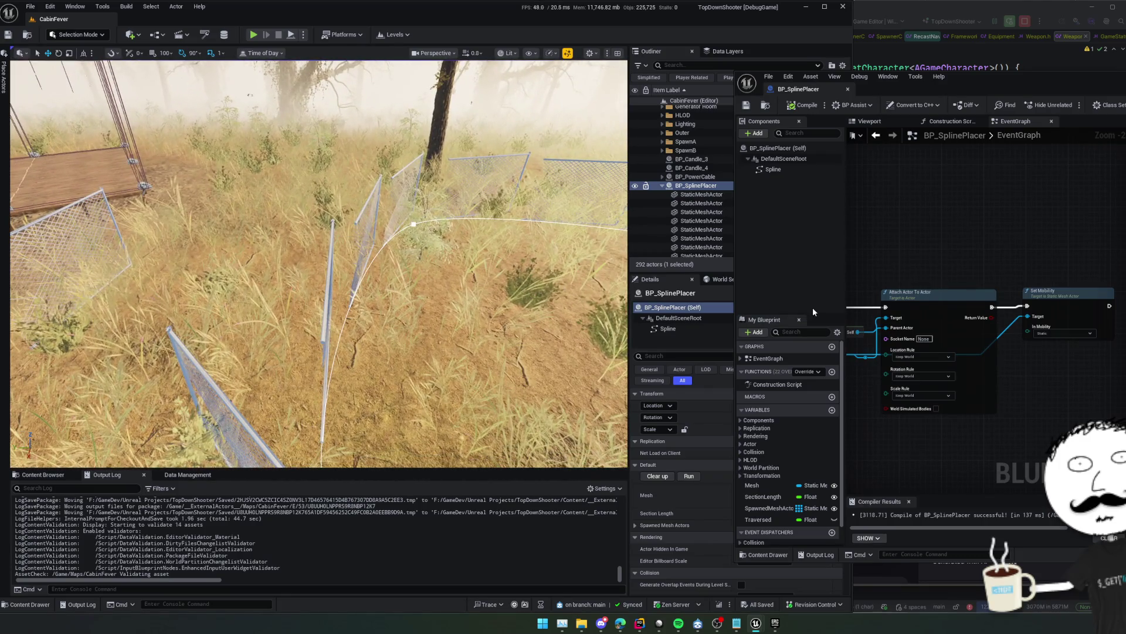
pyautogui.moveTo(738, 287); pyautogui.dragTo(496, 277)
# Add a new variable, then cancel and delete the unwanted NewVar
pyautogui.scroll(-2, 931, 233)
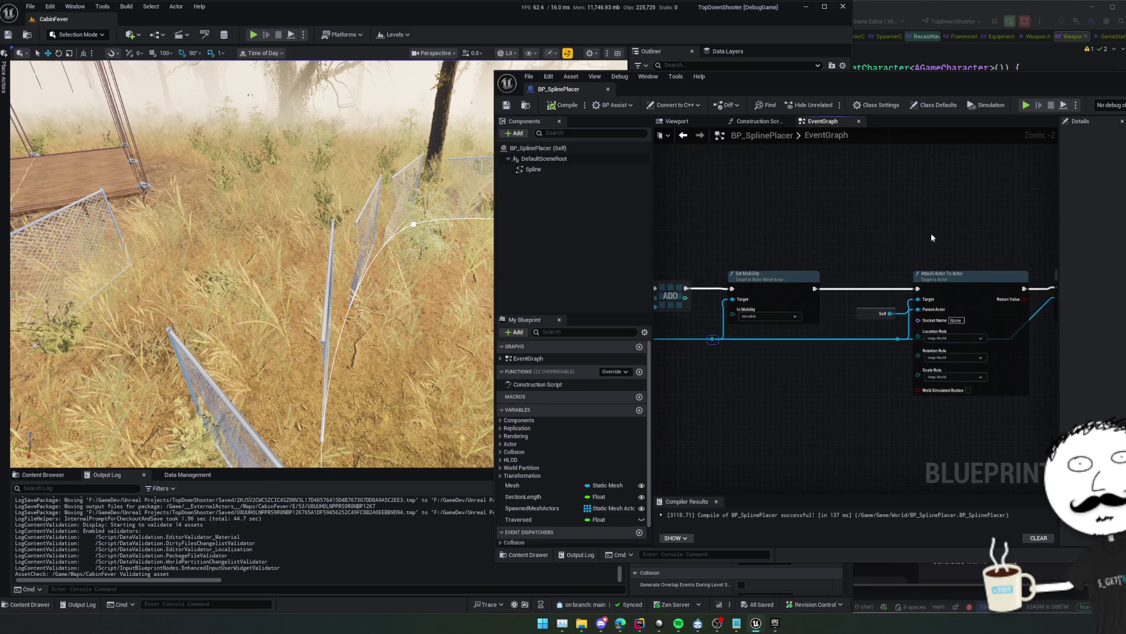
pyautogui.moveTo(751, 327); pyautogui.dragTo(834, 322)
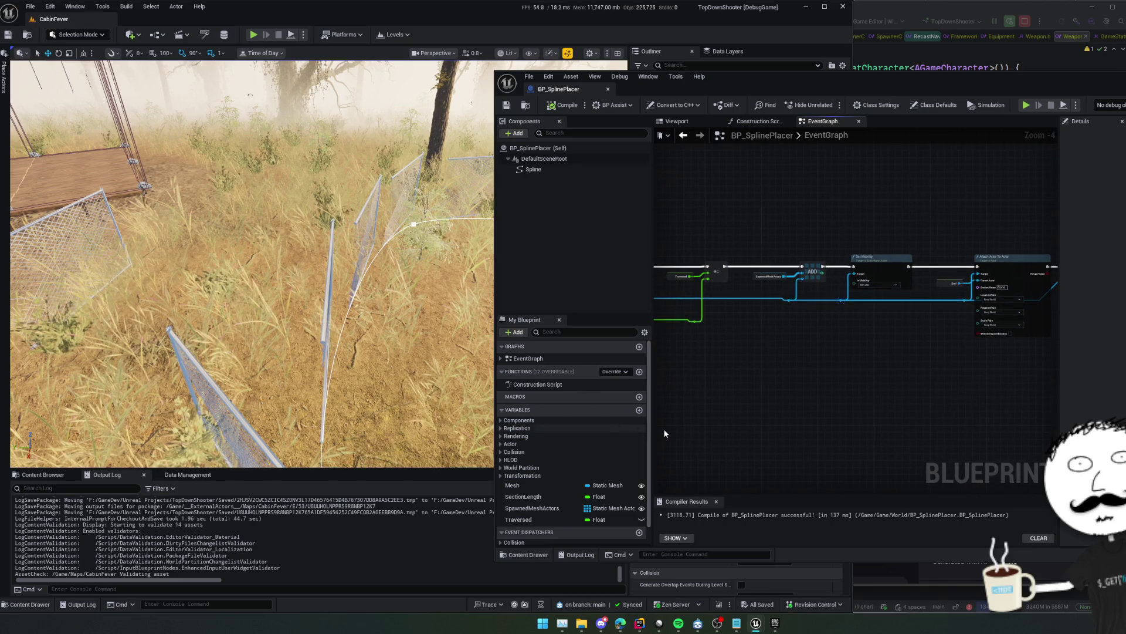
pyautogui.click(639, 410)
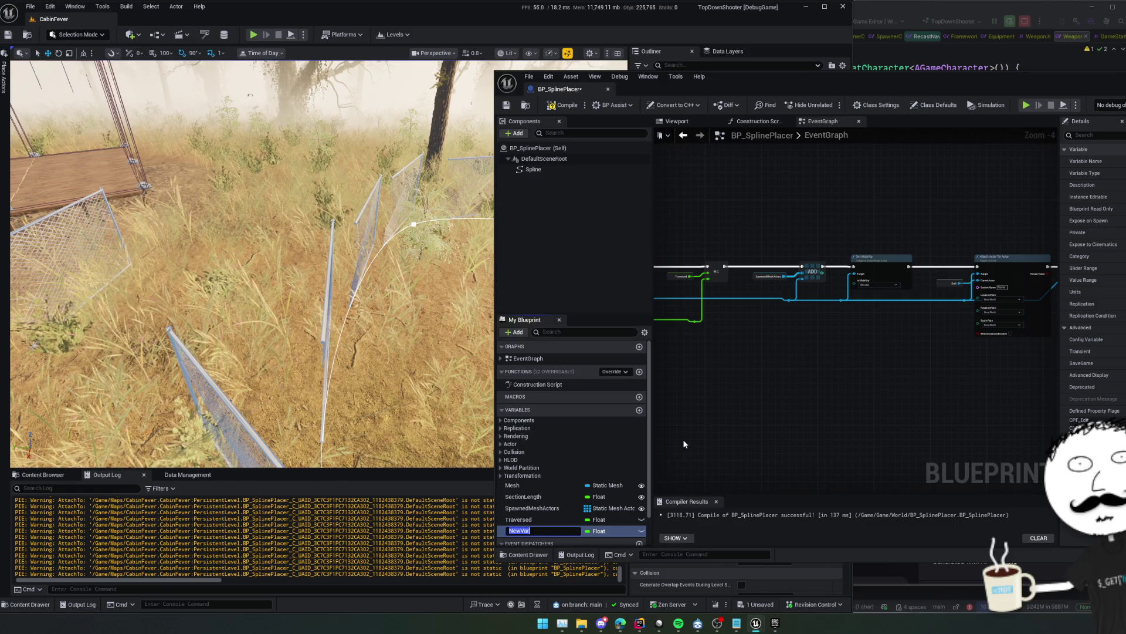
pyautogui.press('Escape')
pyautogui.press('Delete')
# Convert the Run custom event into a function, delete the leftover Run call node, and save
pyautogui.moveTo(700, 447); pyautogui.dragTo(780, 423)
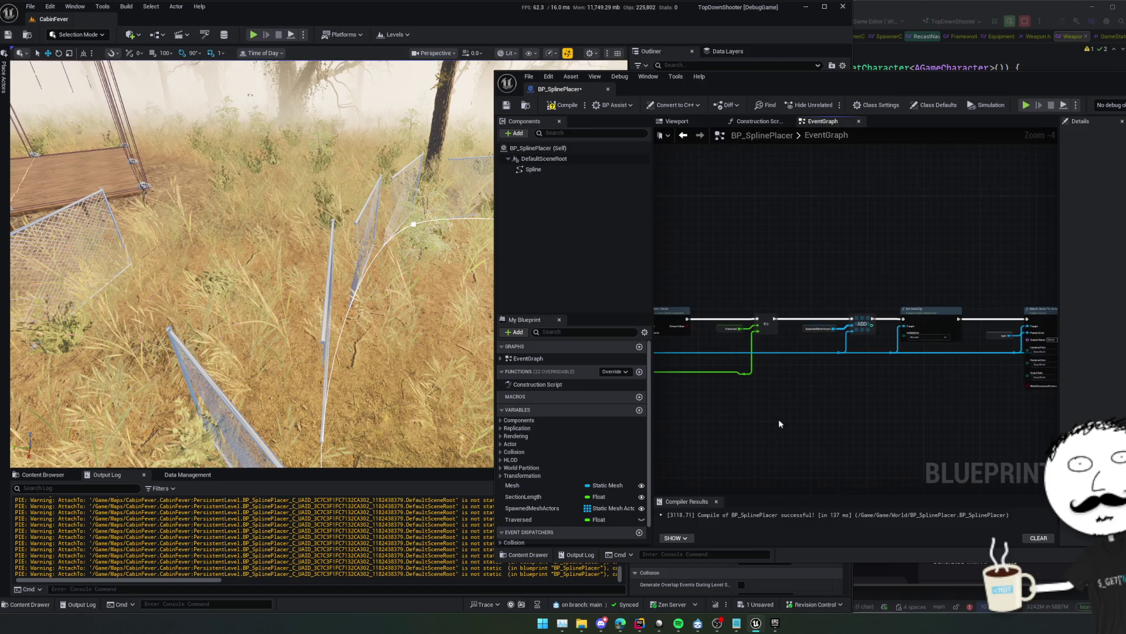
pyautogui.scroll(3, 824, 410)
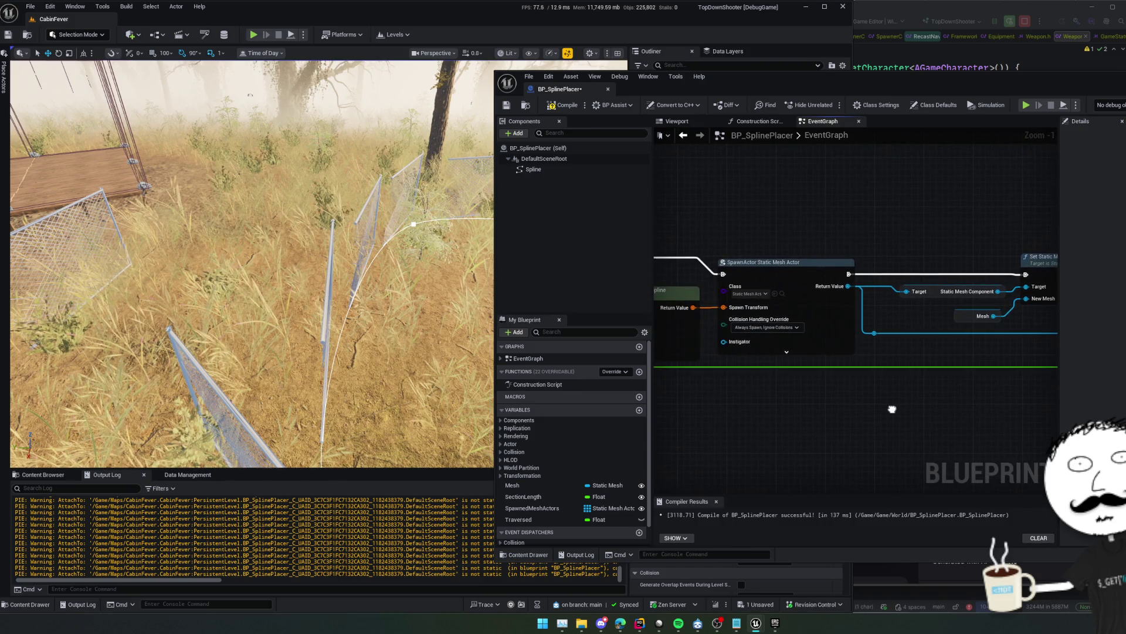
pyautogui.scroll(-1, 892, 409)
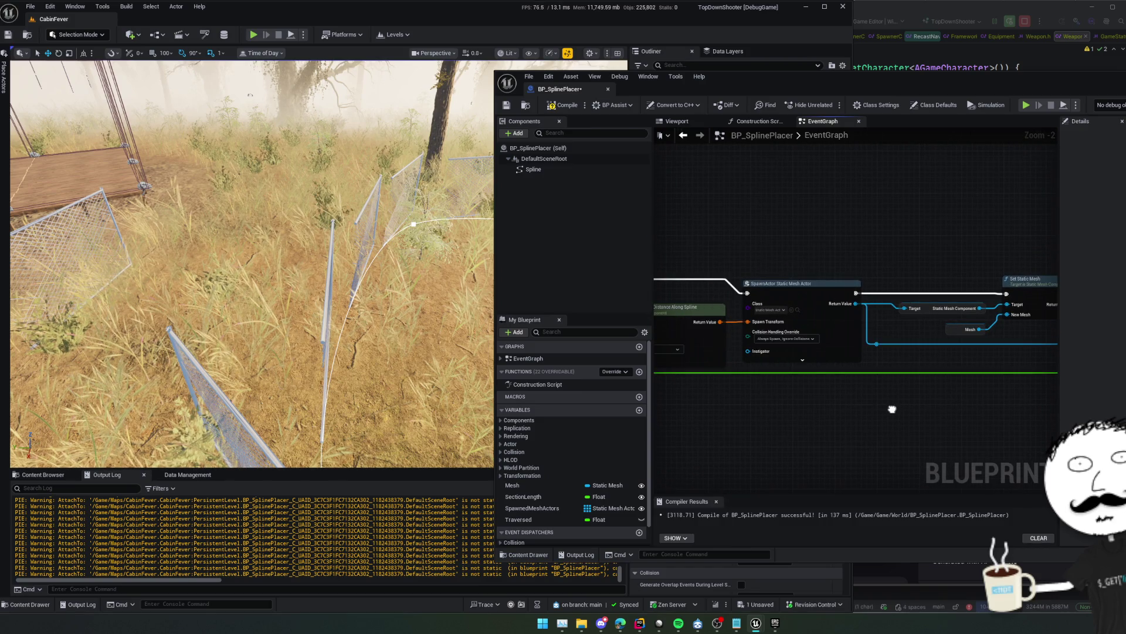
pyautogui.moveTo(892, 409)
pyautogui.mouseDown()
pyautogui.moveTo(903, 420)
pyautogui.moveTo(785, 403)
pyautogui.mouseUp()
pyautogui.scroll(-1, 870, 420)
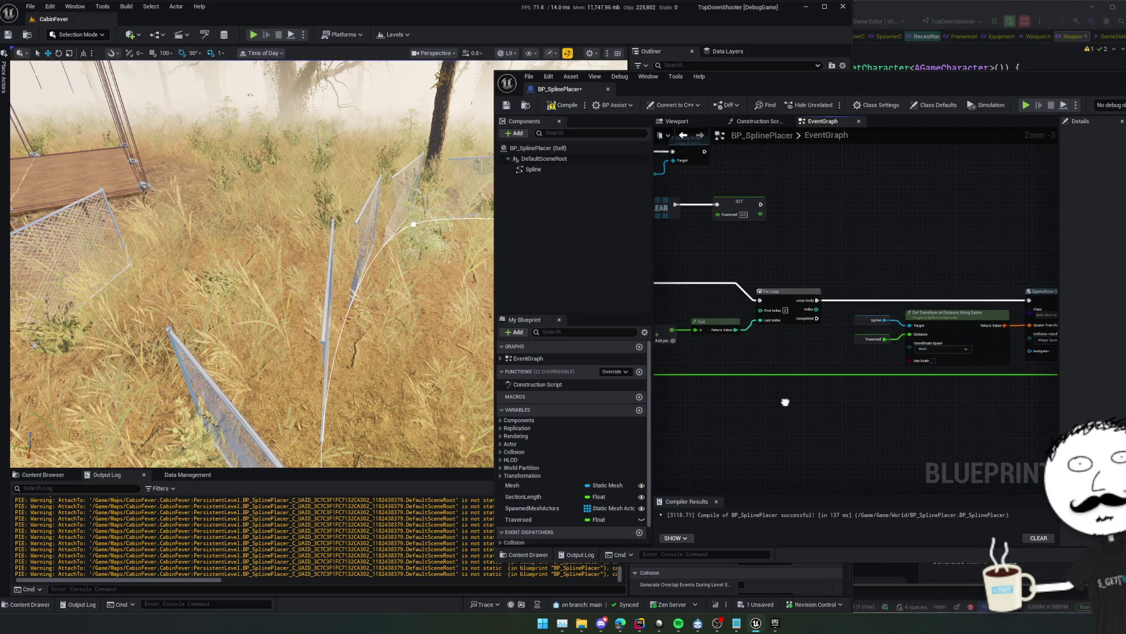
pyautogui.moveTo(786, 403); pyautogui.dragTo(937, 411)
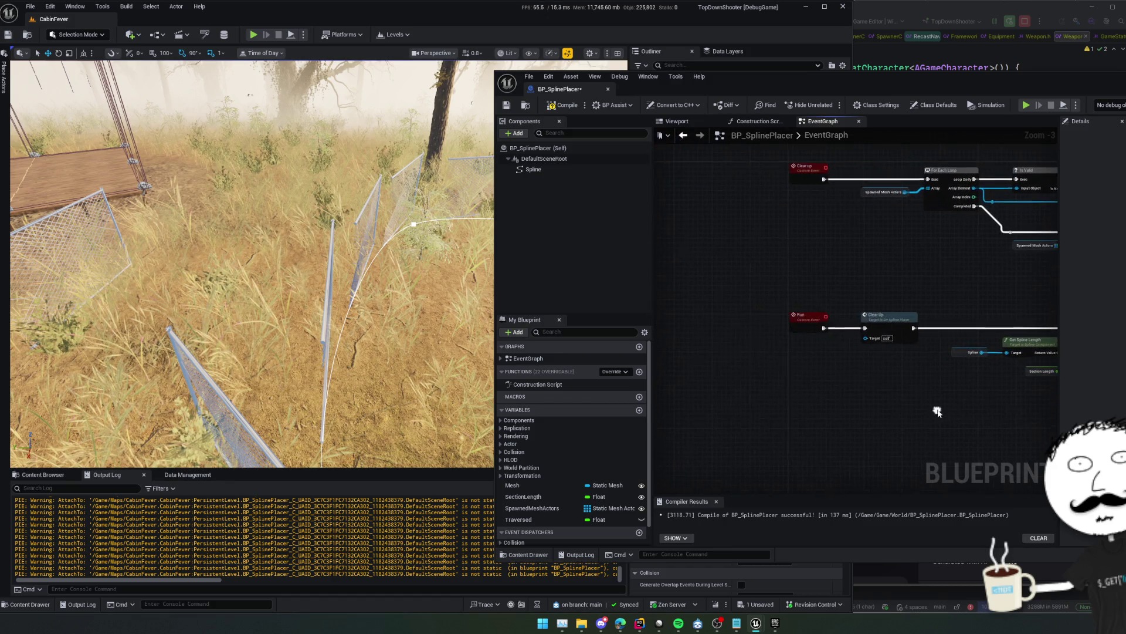
pyautogui.rightClick(808, 327)
pyautogui.click(857, 481)
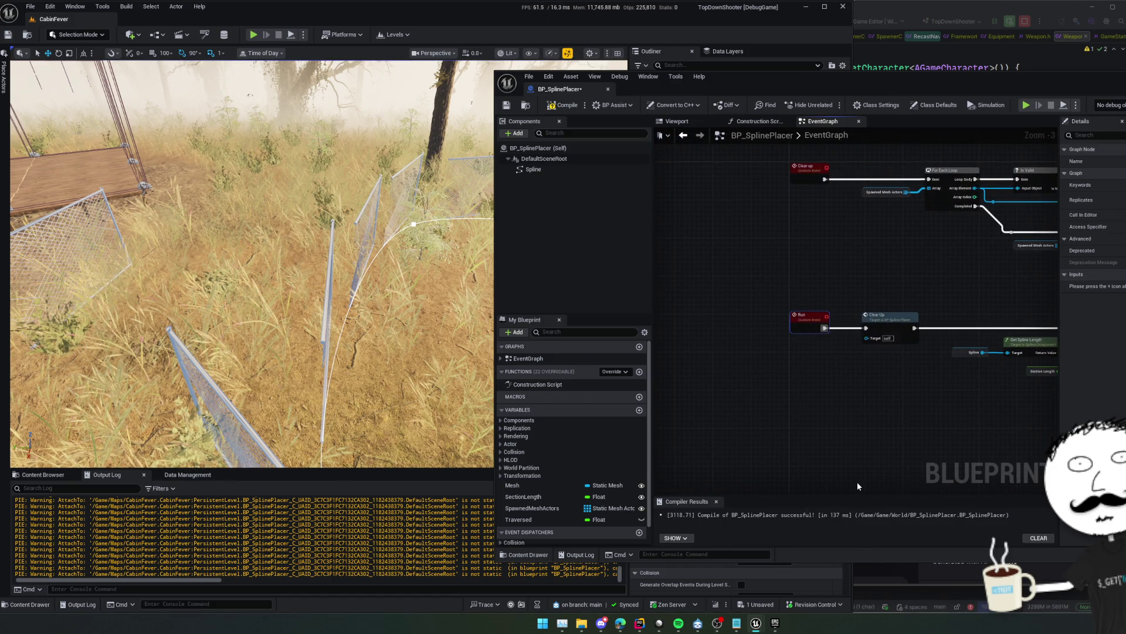
pyautogui.moveTo(852, 358)
pyautogui.mouseDown()
pyautogui.moveTo(818, 390)
pyautogui.moveTo(822, 406)
pyautogui.mouseUp()
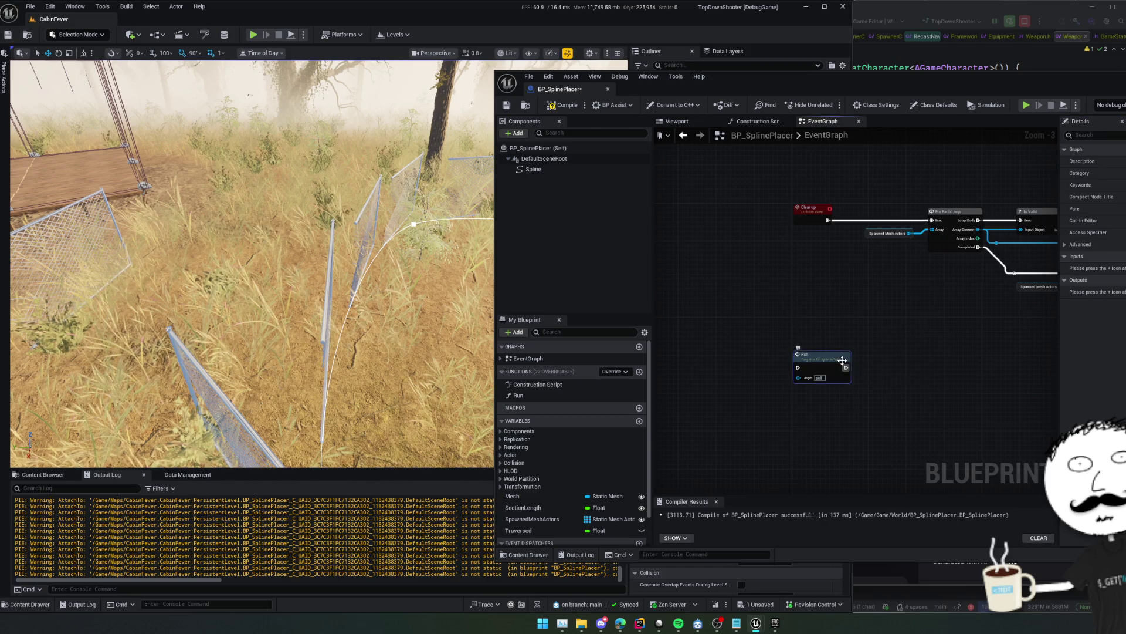
pyautogui.press('Delete')
pyautogui.hotkey('ctrl', 's')
# Open the Run function graph and bring the For Loop and Get Spline Length nodes into view
pyautogui.doubleClick(546, 395)
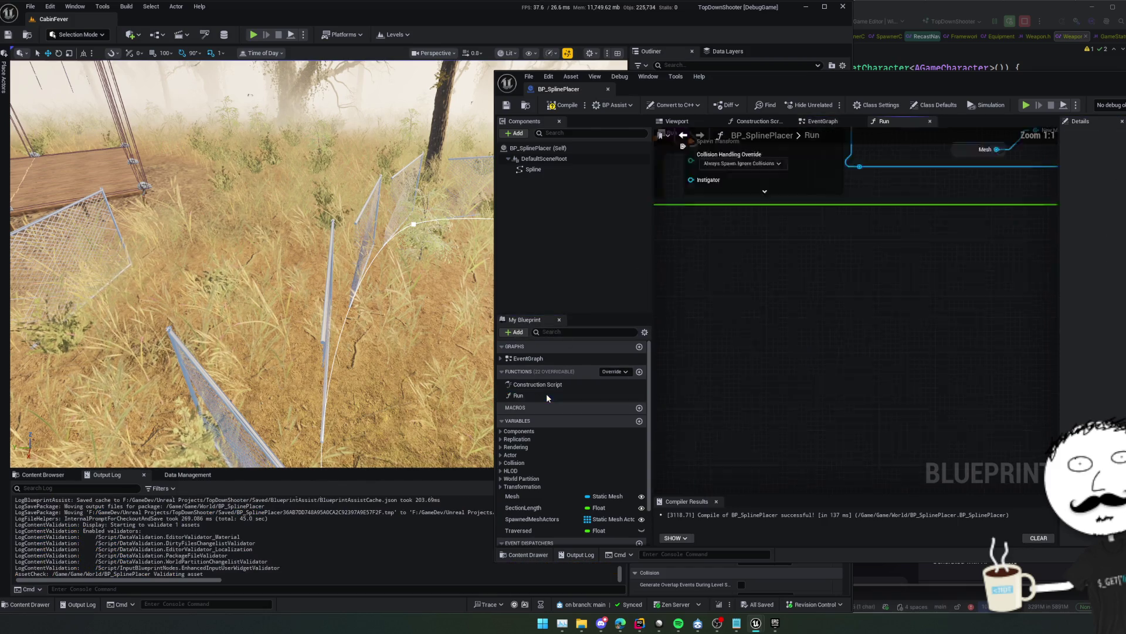
pyautogui.scroll(5, 852, 361)
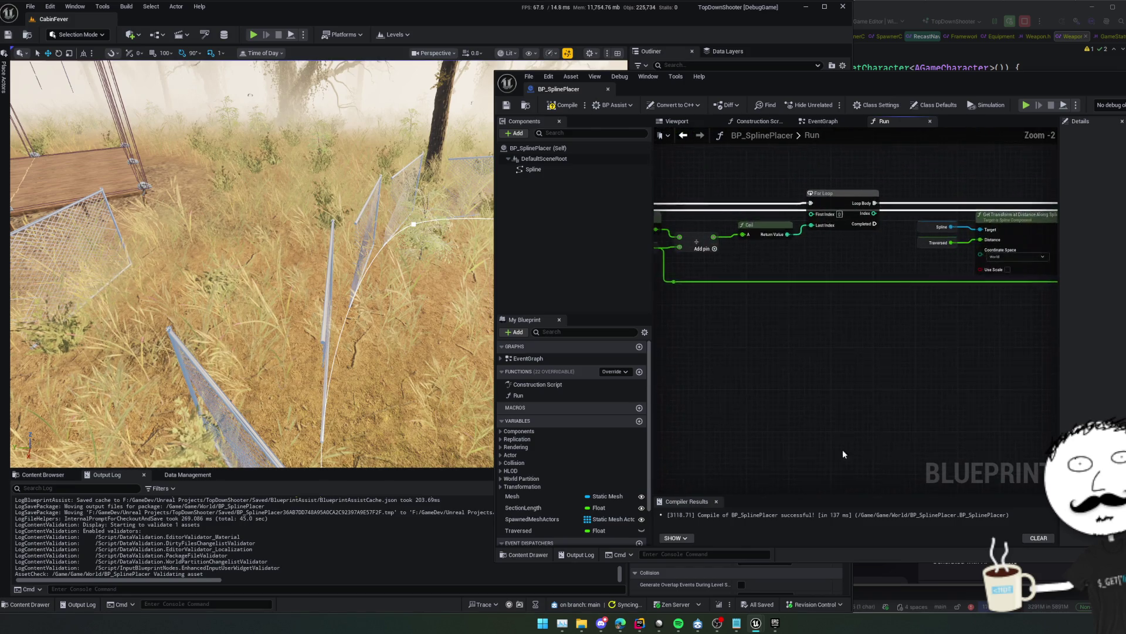
pyautogui.moveTo(908, 379)
pyautogui.mouseDown()
pyautogui.moveTo(831, 404)
pyautogui.moveTo(755, 271)
pyautogui.moveTo(855, 251)
pyautogui.moveTo(785, 302)
pyautogui.moveTo(717, 308)
pyautogui.mouseUp()
pyautogui.scroll(-4, 855, 251)
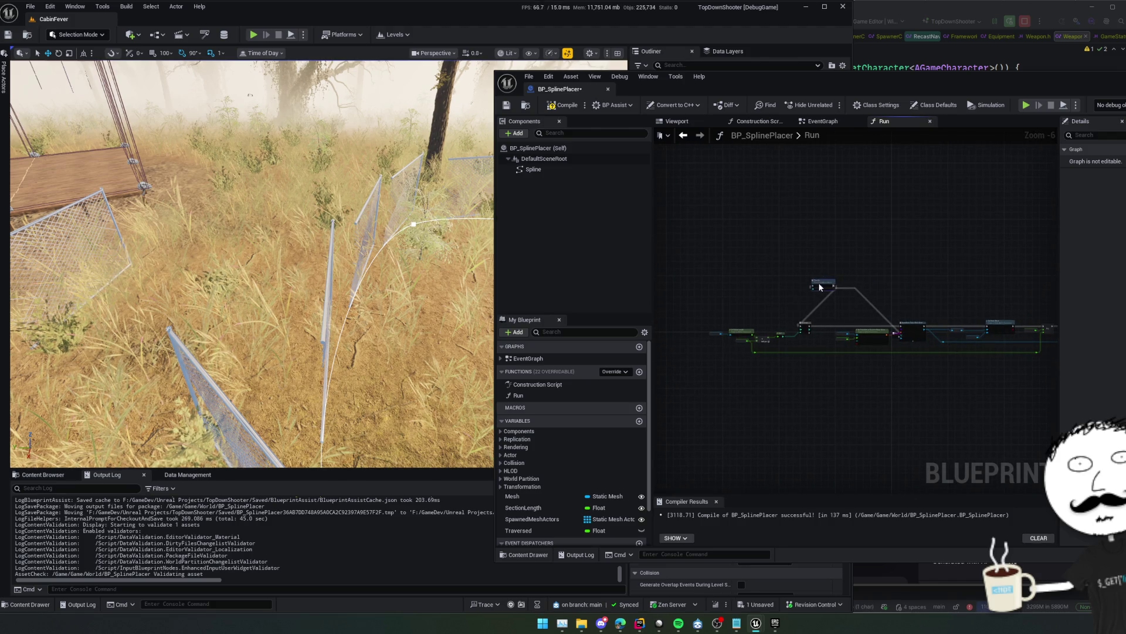
pyautogui.scroll(3, 773, 324)
pyautogui.moveTo(822, 302); pyautogui.dragTo(791, 300)
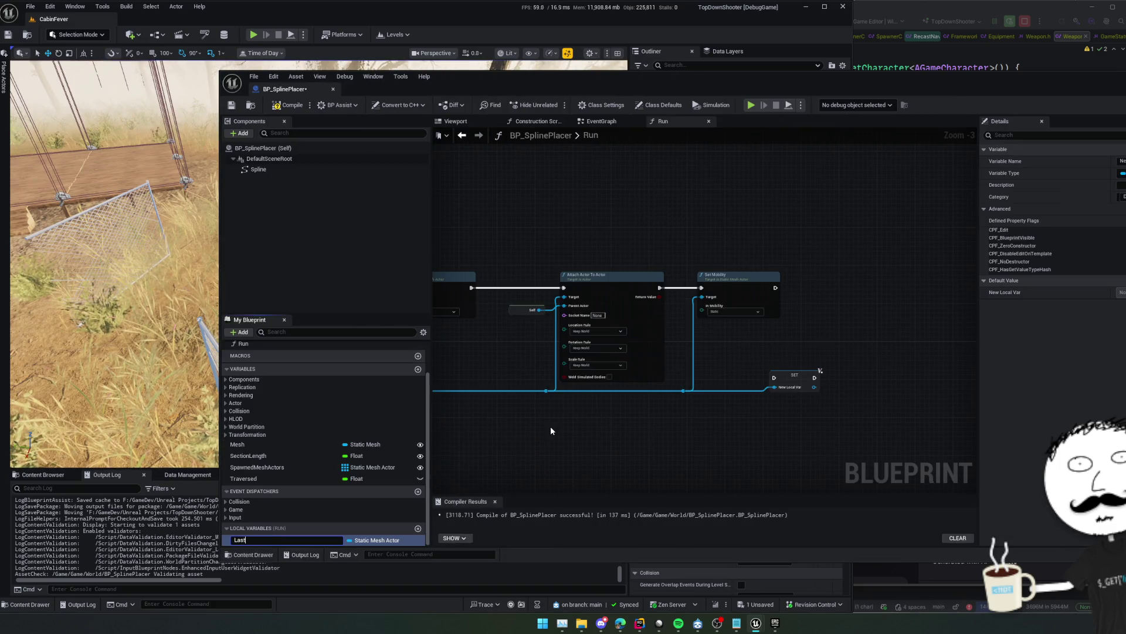
# Name the local variable LastMesh, set it after Set Mobility, and save the Blueprint
pyautogui.press('Return')
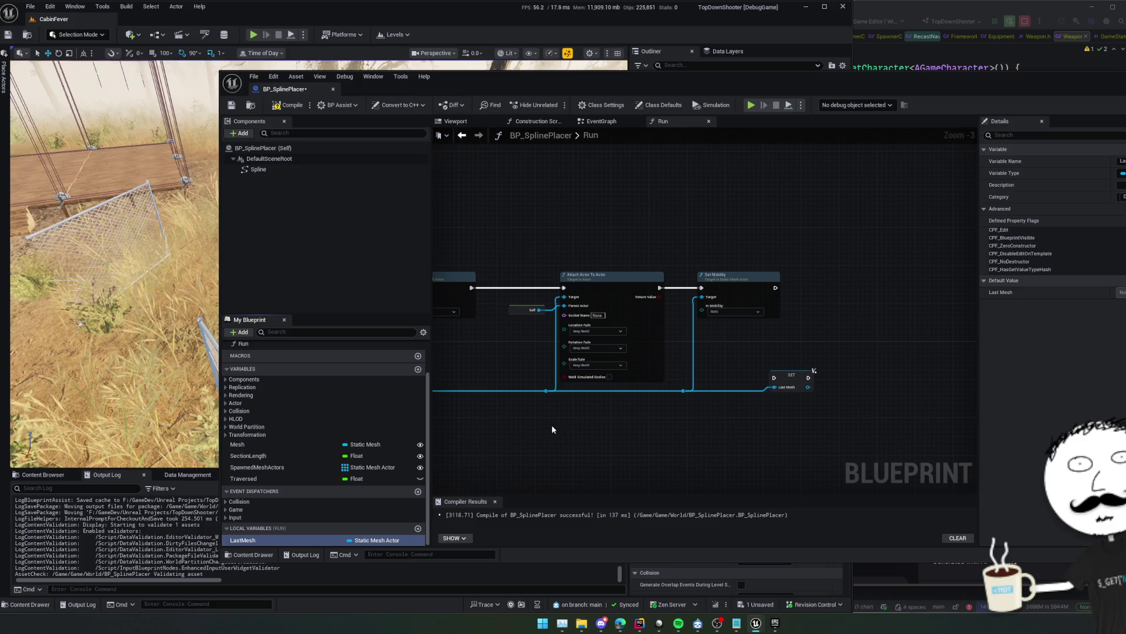
pyautogui.moveTo(794, 375)
pyautogui.mouseDown()
pyautogui.moveTo(818, 299)
pyautogui.moveTo(798, 301)
pyautogui.moveTo(833, 286)
pyautogui.mouseUp()
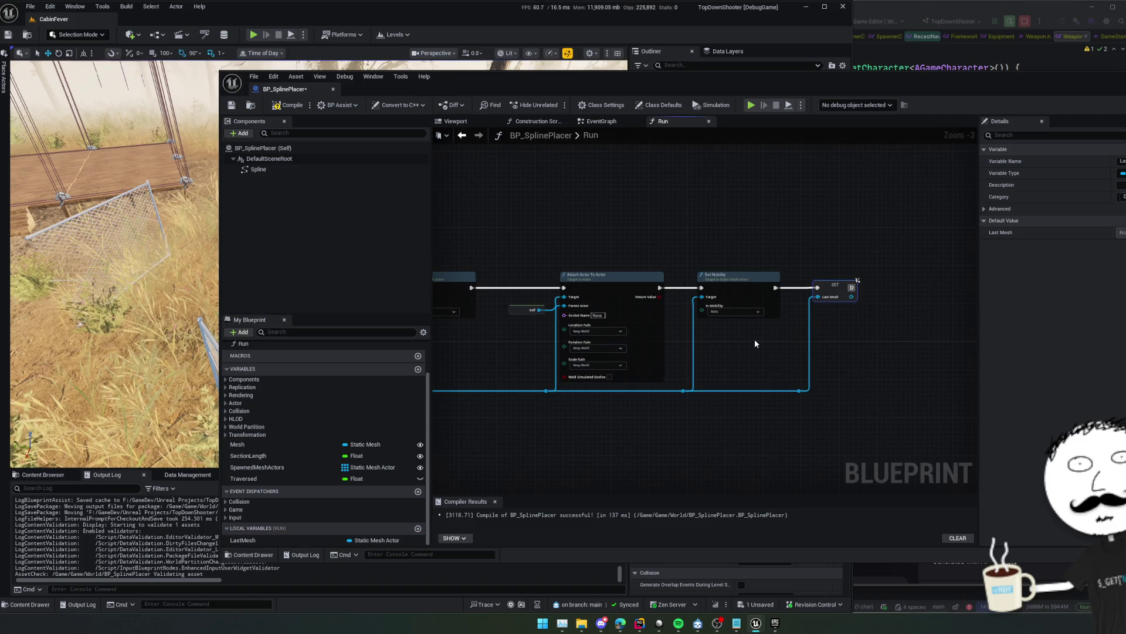
pyautogui.hotkey('ctrl', 's')
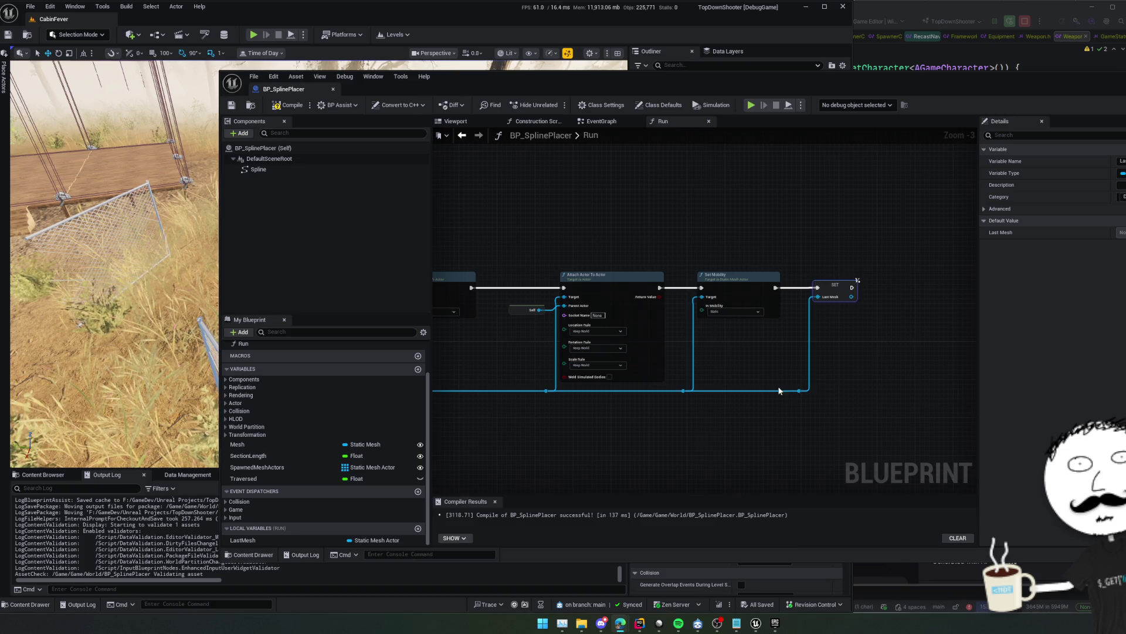
pyautogui.scroll(1, 764, 368)
pyautogui.scroll(-1, 765, 366)
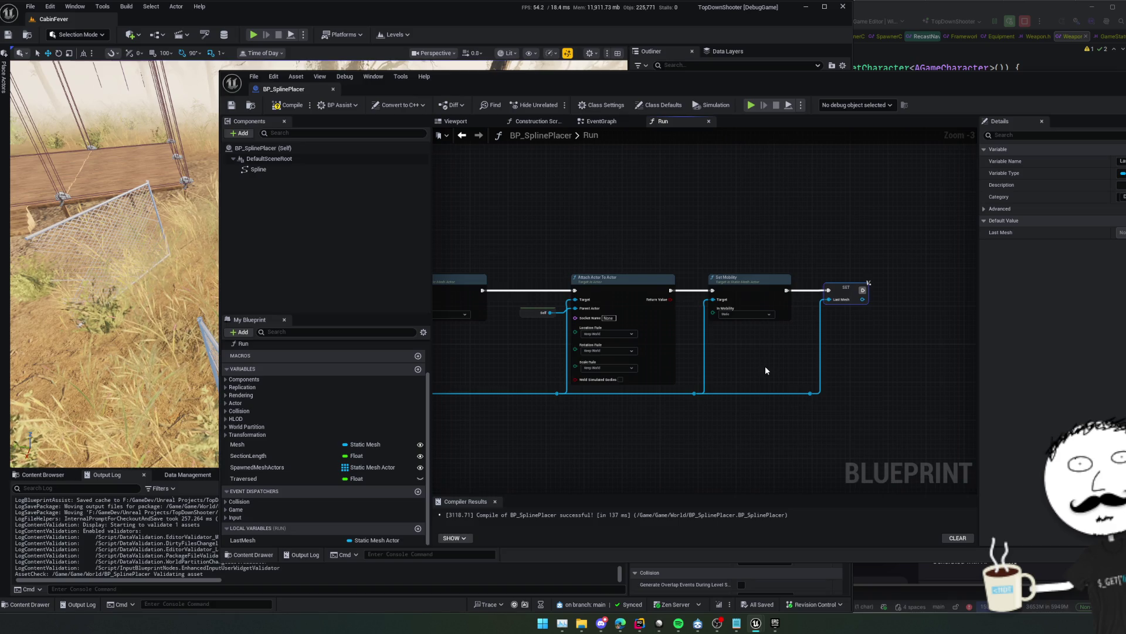
pyautogui.moveTo(509, 376)
pyautogui.mouseDown()
pyautogui.moveTo(787, 382)
pyautogui.moveTo(655, 382)
pyautogui.moveTo(752, 398)
pyautogui.mouseUp()
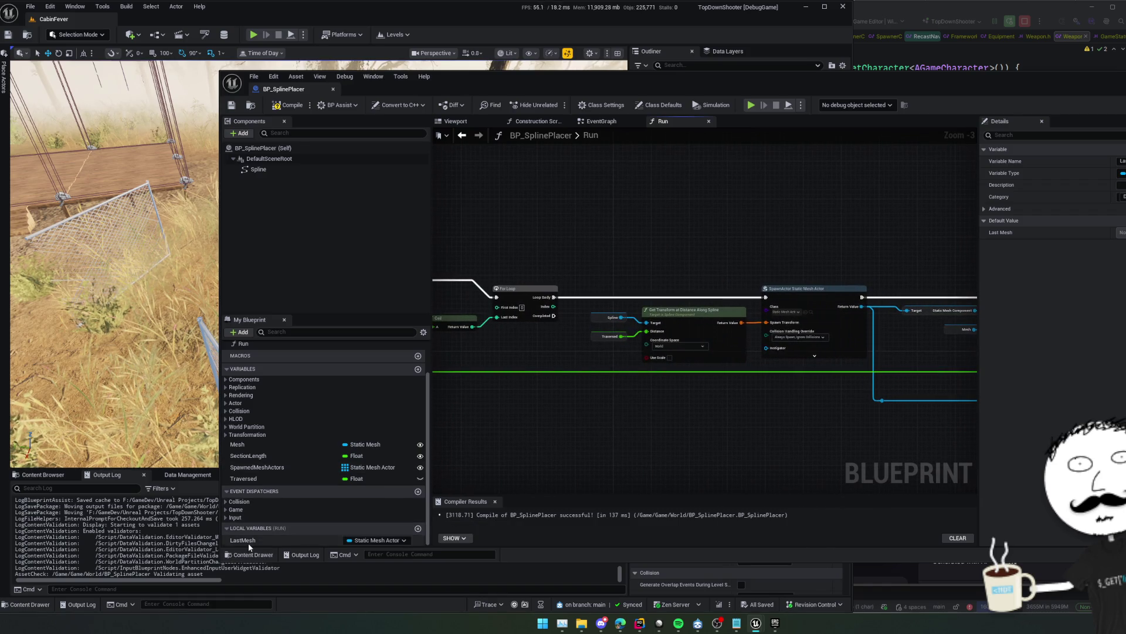
# Add a validated Get of LastMesh run from Loop Body, with Is Not Valid feeding SpawnActor
pyautogui.moveTo(242, 540)
pyautogui.mouseDown()
pyautogui.moveTo(590, 451)
pyautogui.moveTo(600, 428)
pyautogui.mouseUp()
pyautogui.click(616, 437)
pyautogui.rightClick(628, 428)
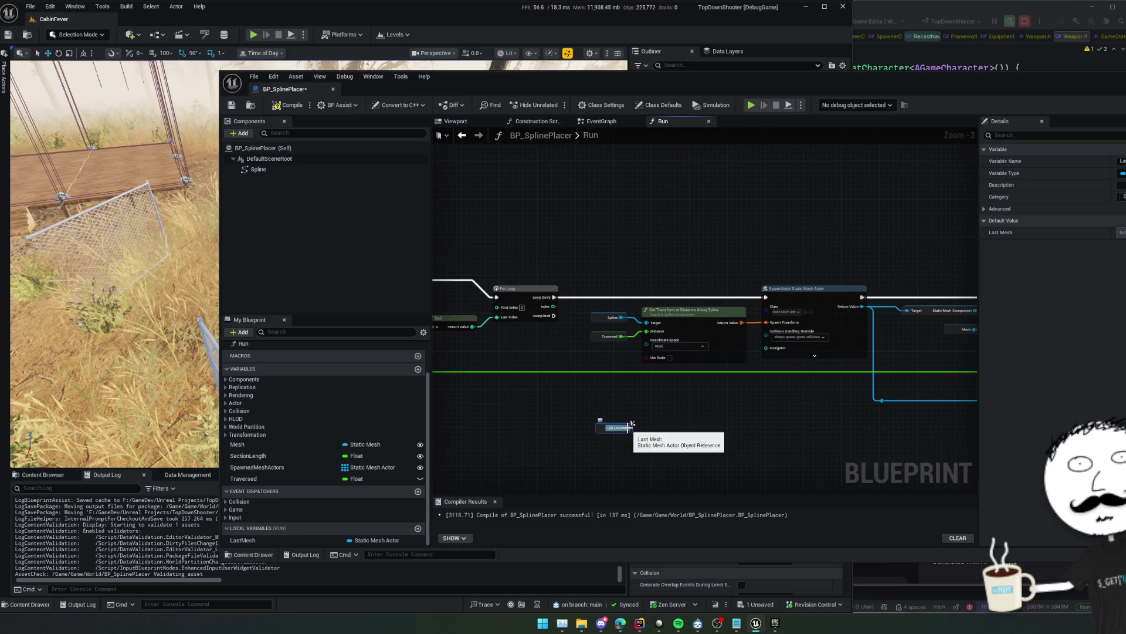
pyautogui.click(668, 532)
pyautogui.scroll(1, 661, 437)
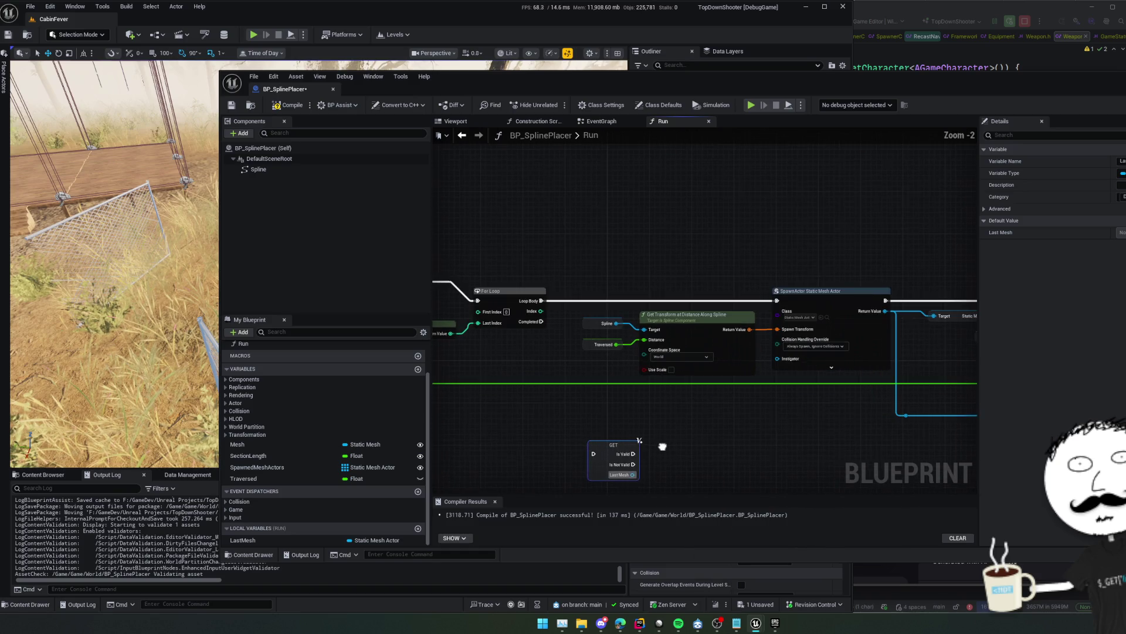
pyautogui.moveTo(657, 442); pyautogui.dragTo(653, 420)
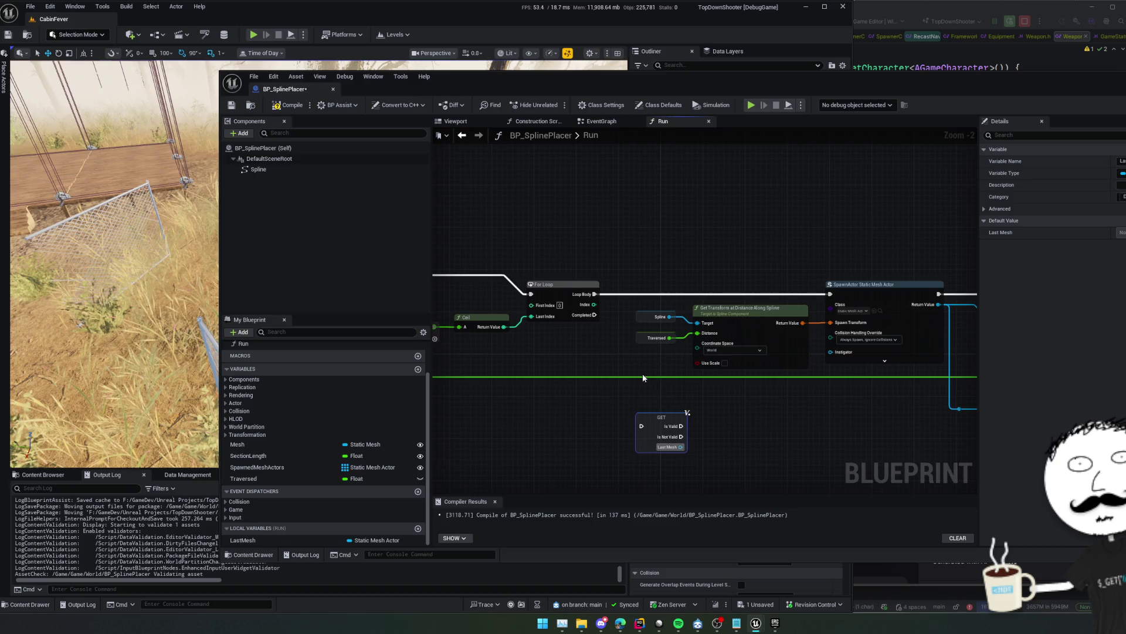
pyautogui.moveTo(626, 351)
pyautogui.mouseDown()
pyautogui.moveTo(729, 320)
pyautogui.moveTo(618, 342)
pyautogui.mouseUp()
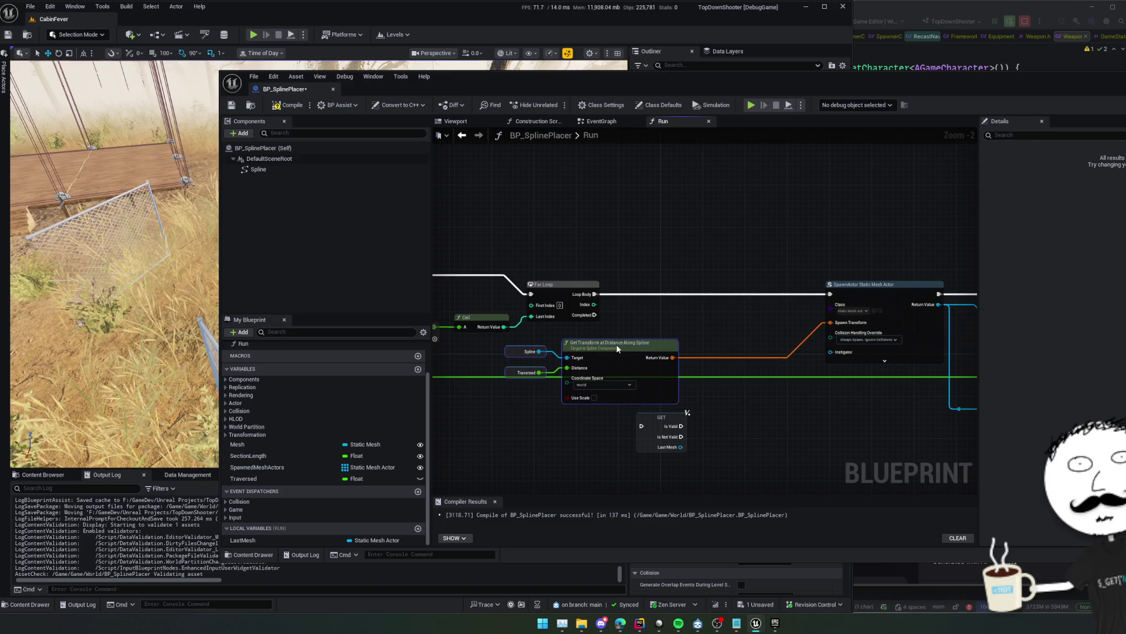
pyautogui.moveTo(595, 294)
pyautogui.mouseDown()
pyautogui.moveTo(616, 327)
pyautogui.moveTo(641, 426)
pyautogui.moveTo(830, 294)
pyautogui.mouseUp()
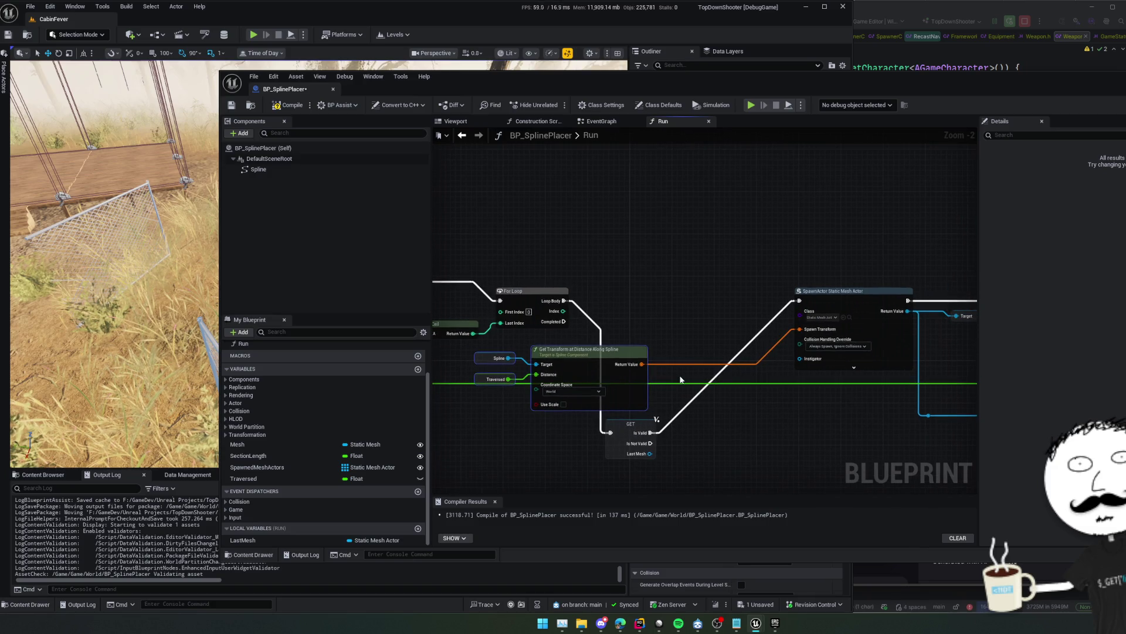
pyautogui.moveTo(650, 443); pyautogui.dragTo(799, 300)
pyautogui.keyDown('alt'); pyautogui.click(650, 433); pyautogui.keyUp('alt')
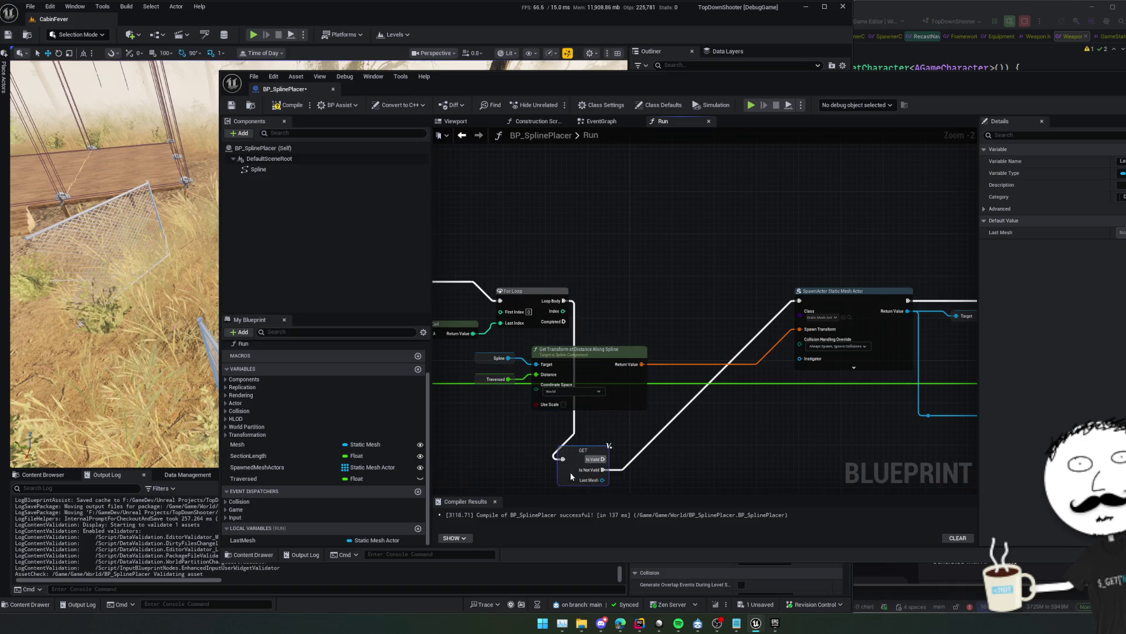
# Add a Find Look at Rotation node and delete the stray Get Actor Rotation node
pyautogui.scroll(2, 622, 434)
pyautogui.moveTo(581, 409)
pyautogui.mouseDown()
pyautogui.moveTo(674, 415)
pyautogui.moveTo(665, 409)
pyautogui.mouseUp()
pyautogui.write('find look')
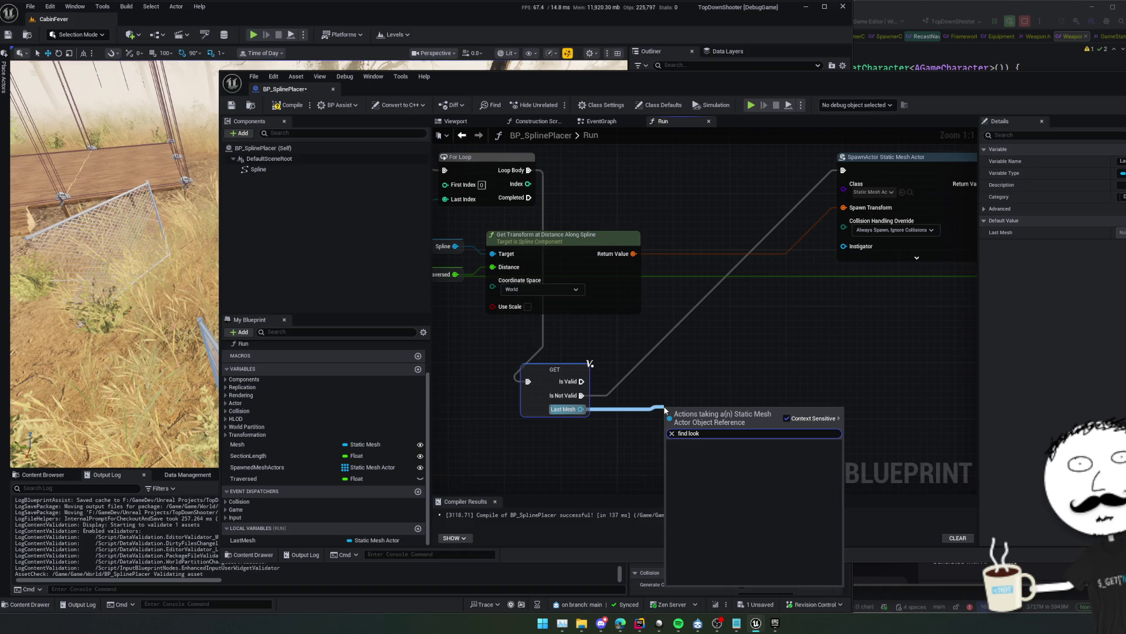
pyautogui.write('ro')
pyautogui.write('tation')
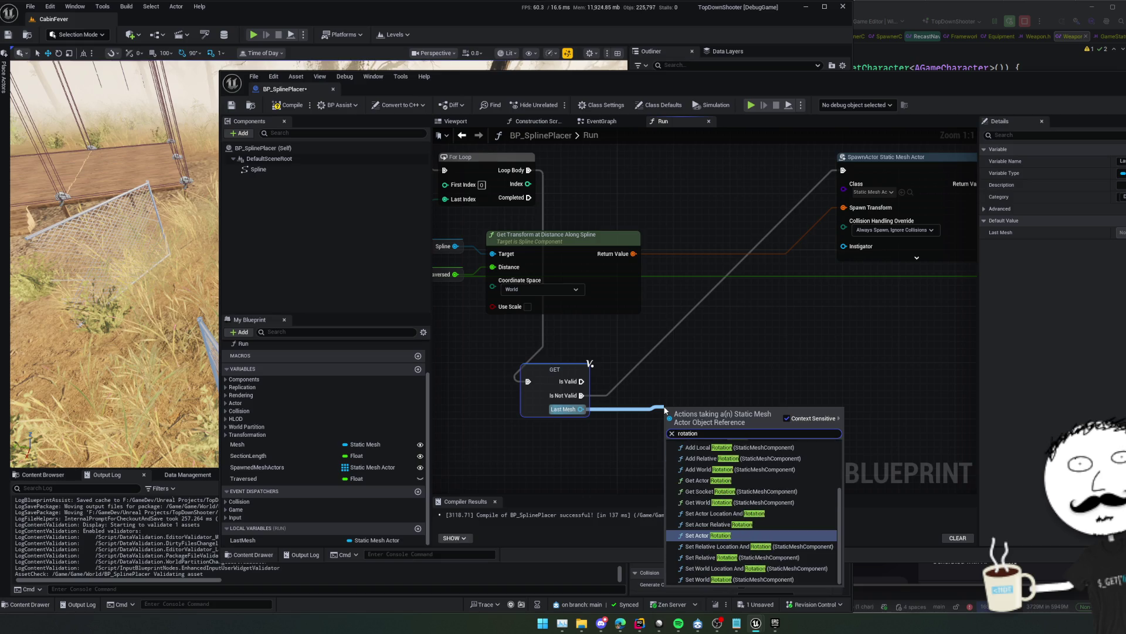
pyautogui.scroll(-3, 762, 513)
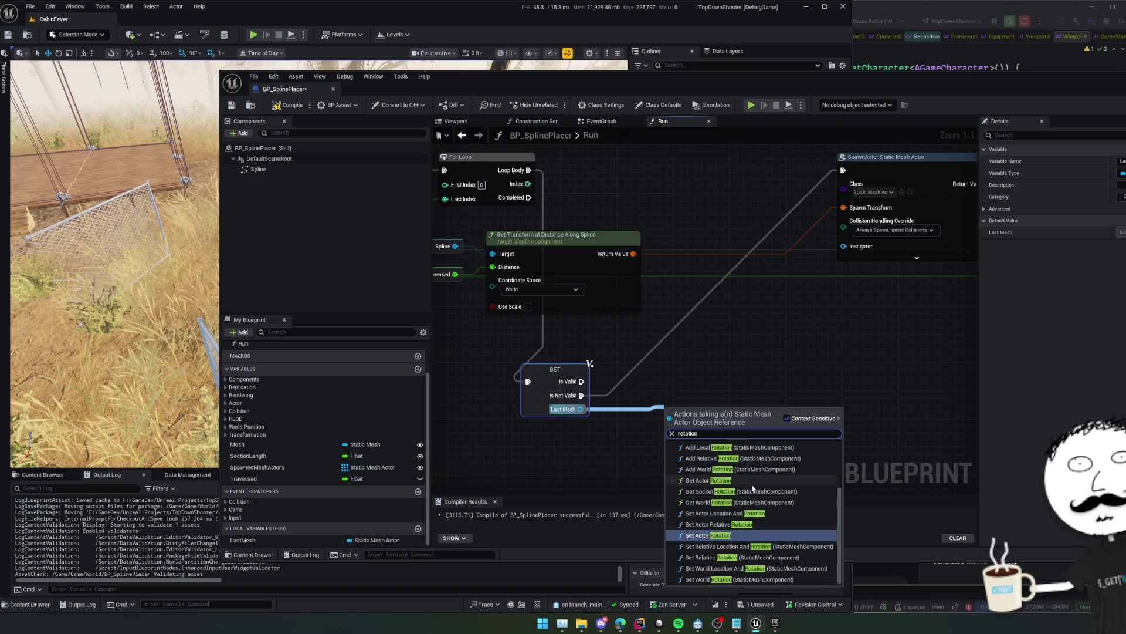
pyautogui.click(722, 480)
pyautogui.moveTo(713, 431); pyautogui.dragTo(766, 428)
pyautogui.write('lookl')
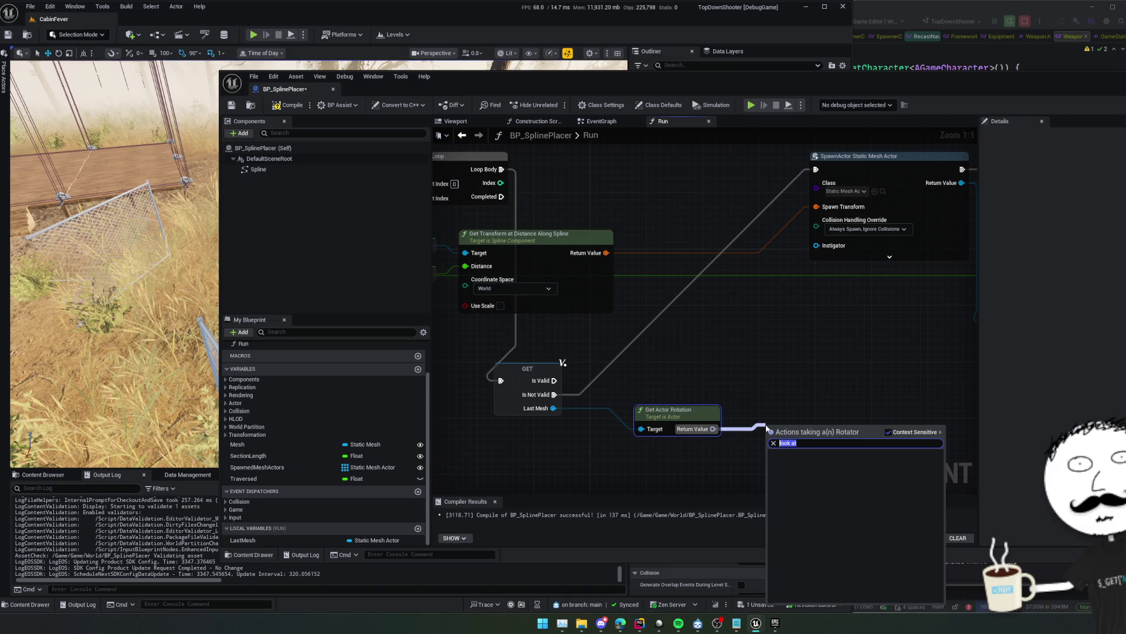
pyautogui.write('ro')
pyautogui.press('Escape')
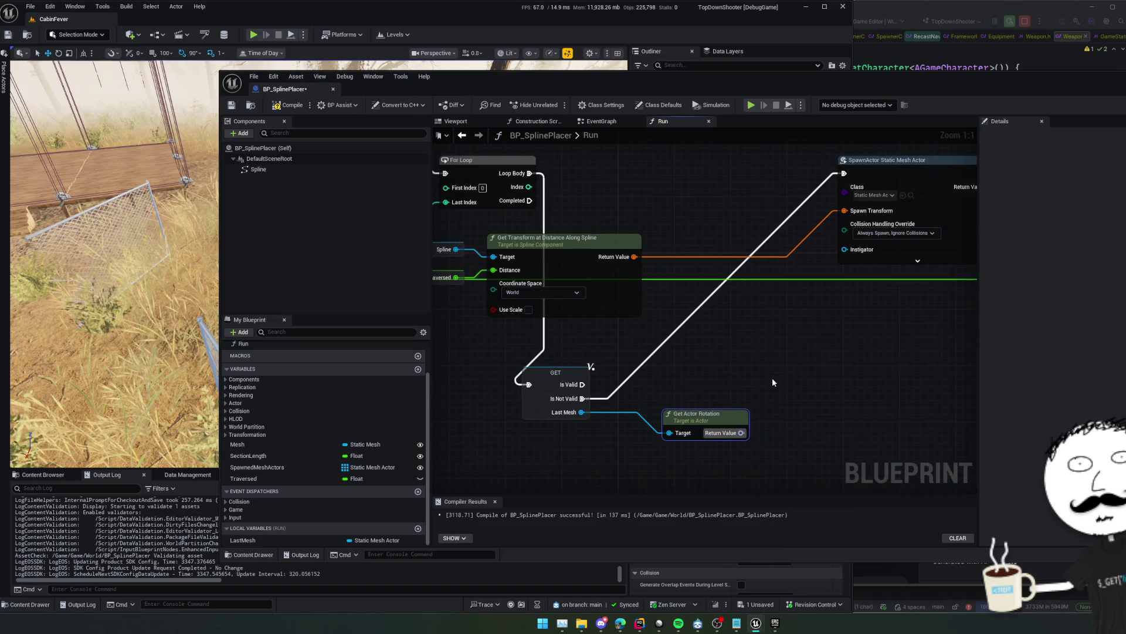
pyautogui.rightClick(773, 382)
pyautogui.write('find look')
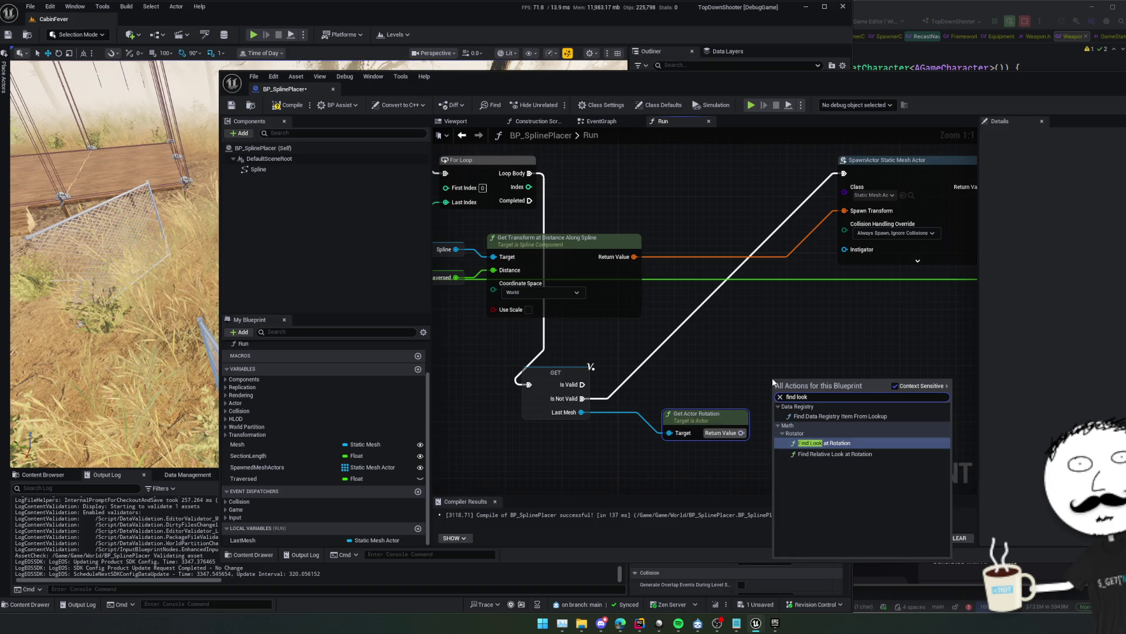
pyautogui.click(868, 445)
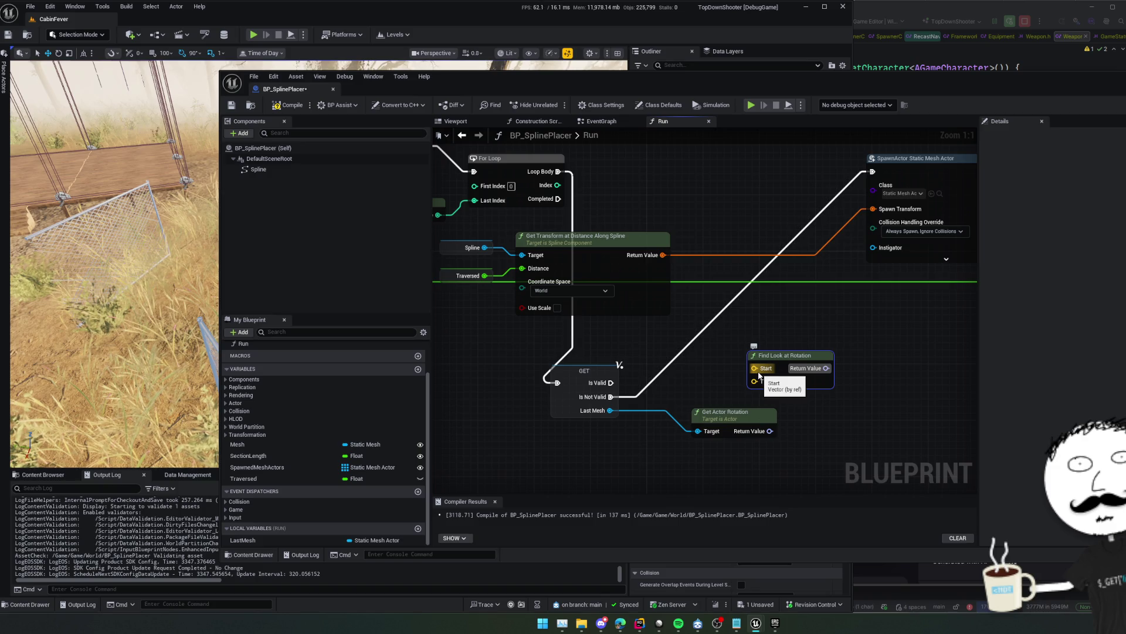
pyautogui.click(747, 437)
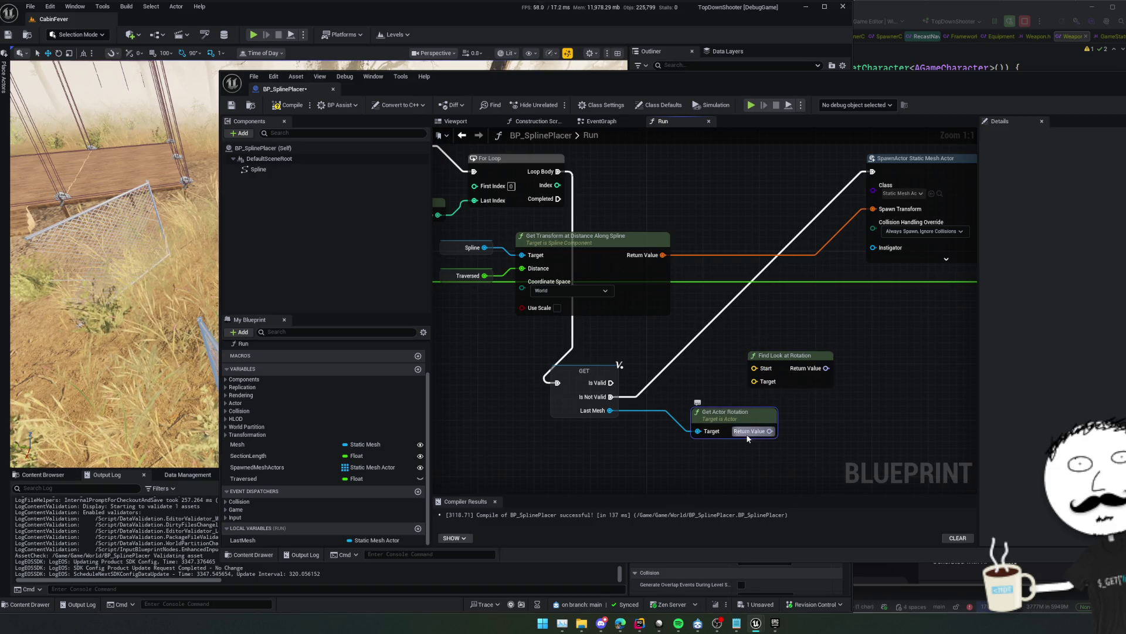
pyautogui.press('Delete')
# Add Get Actor Location for LastMesh and connect it to Find Look at Rotation's Target
pyautogui.moveTo(610, 410); pyautogui.dragTo(657, 414)
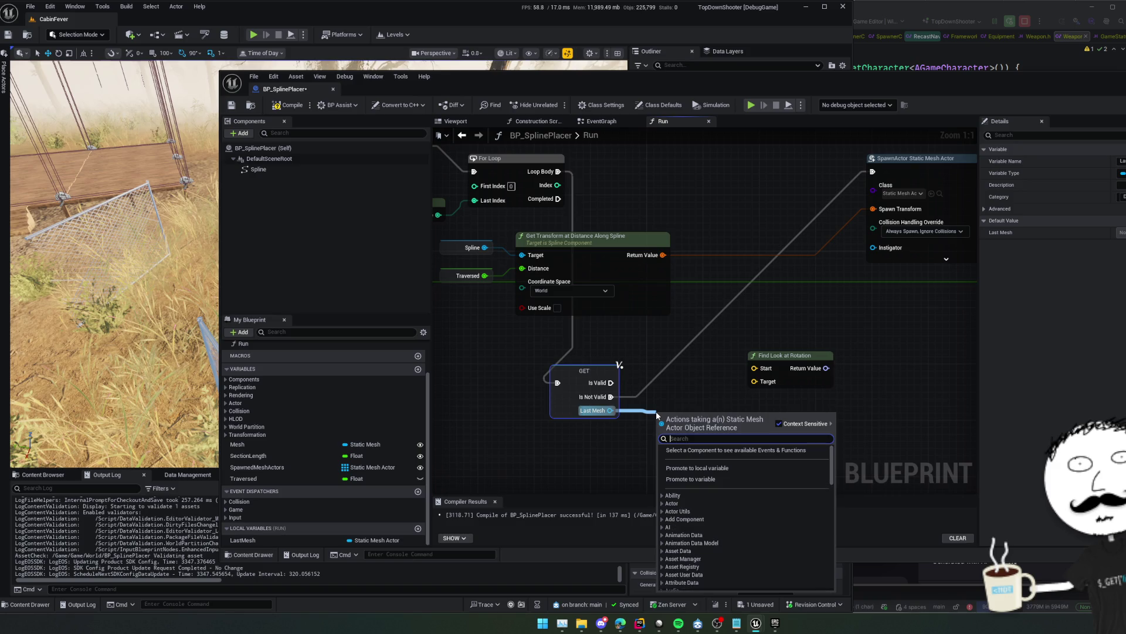
pyautogui.write('location')
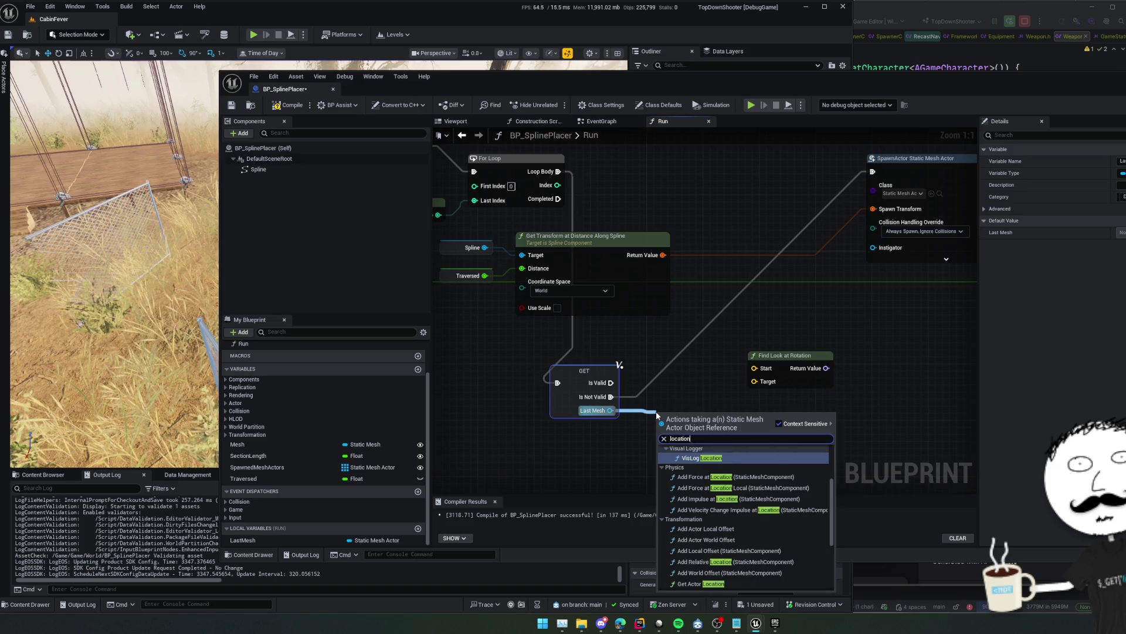
pyautogui.click(704, 583)
pyautogui.moveTo(734, 430); pyautogui.dragTo(738, 397)
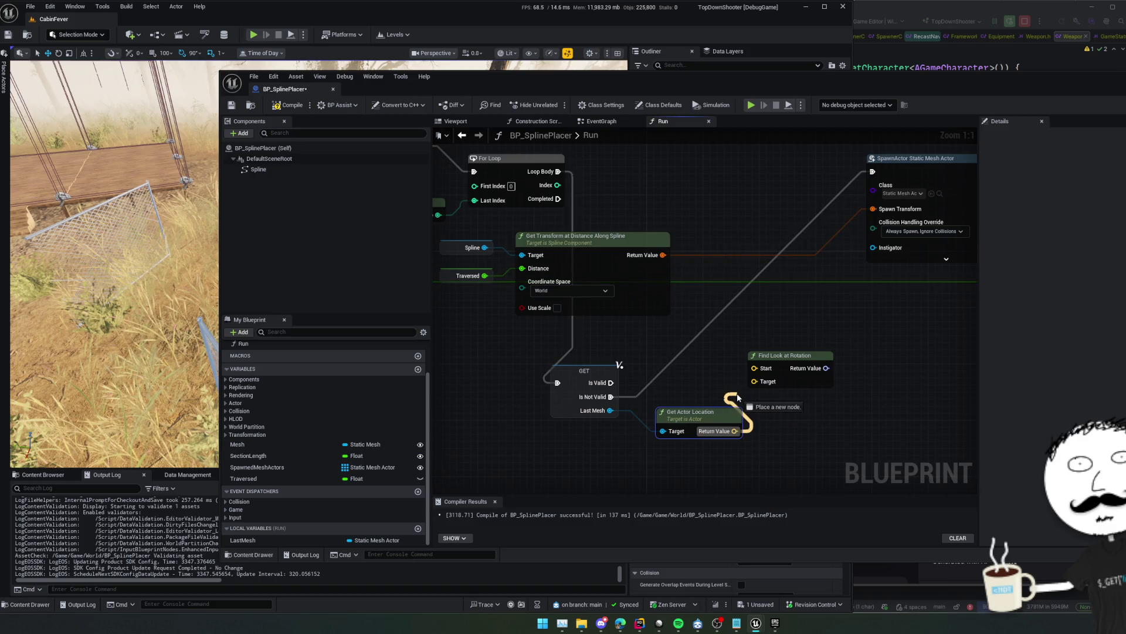
pyautogui.moveTo(739, 398)
pyautogui.mouseDown()
pyautogui.moveTo(769, 382)
pyautogui.moveTo(772, 426)
pyautogui.mouseUp()
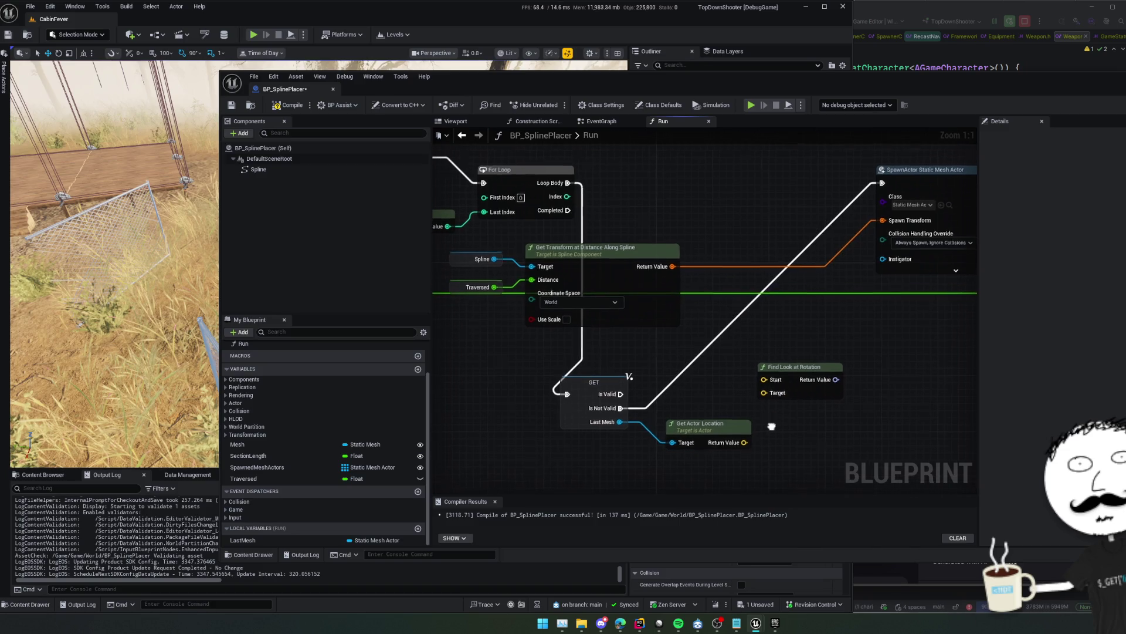
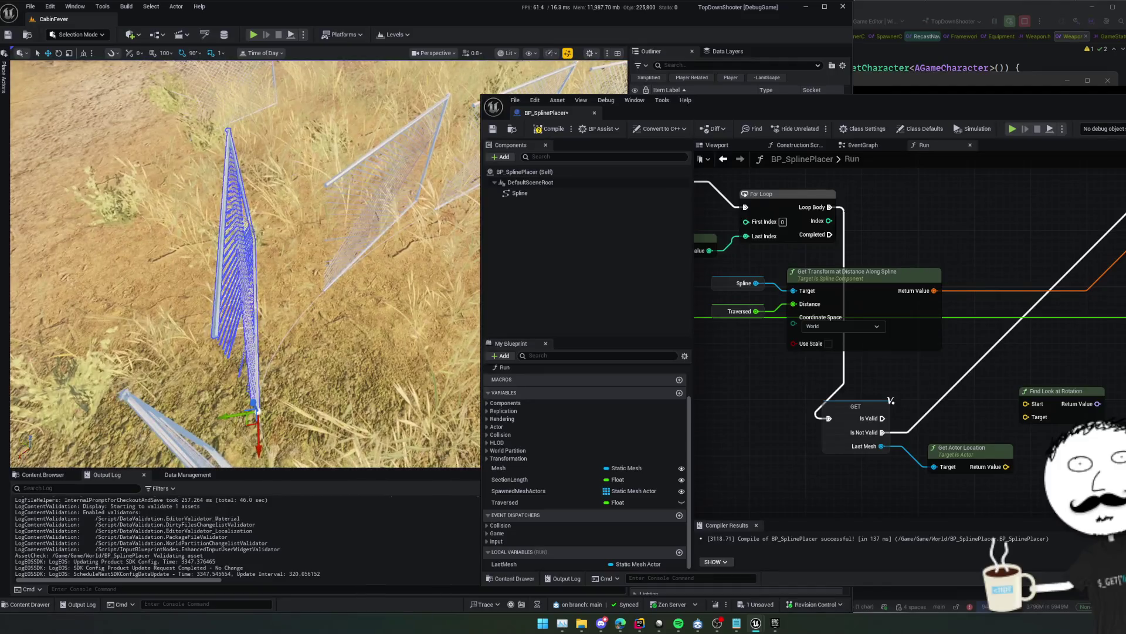
# Turn off rotation snapping and tilt the chain-link fence panel so it leans right
pyautogui.moveTo(332, 318); pyautogui.dragTo(332, 319)
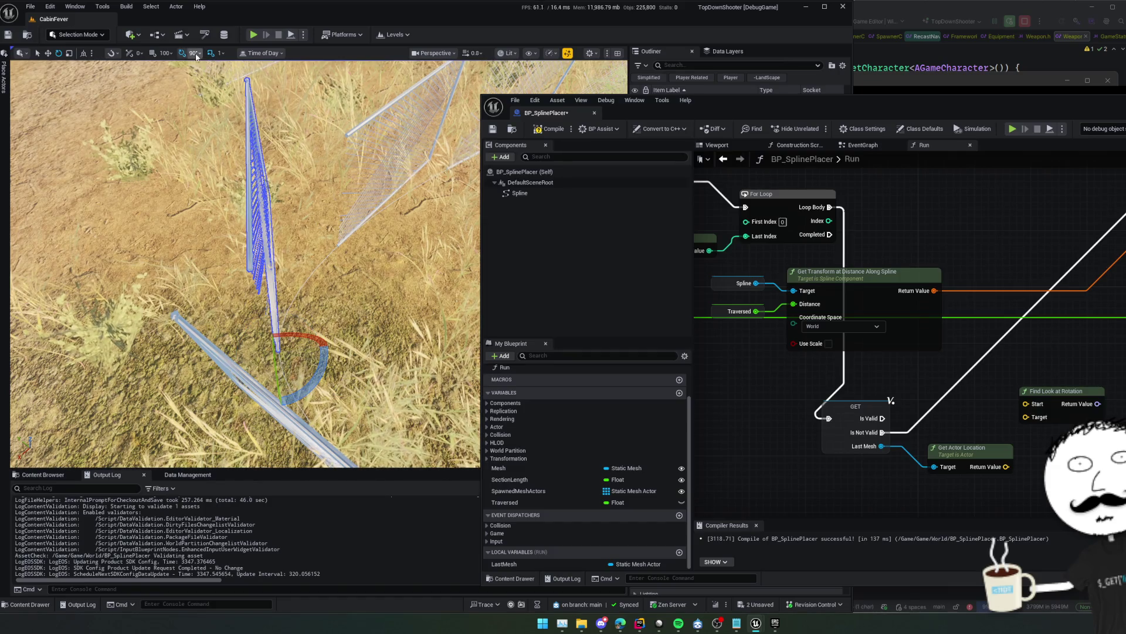
pyautogui.click(183, 52)
pyautogui.moveTo(326, 364); pyautogui.dragTo(317, 340)
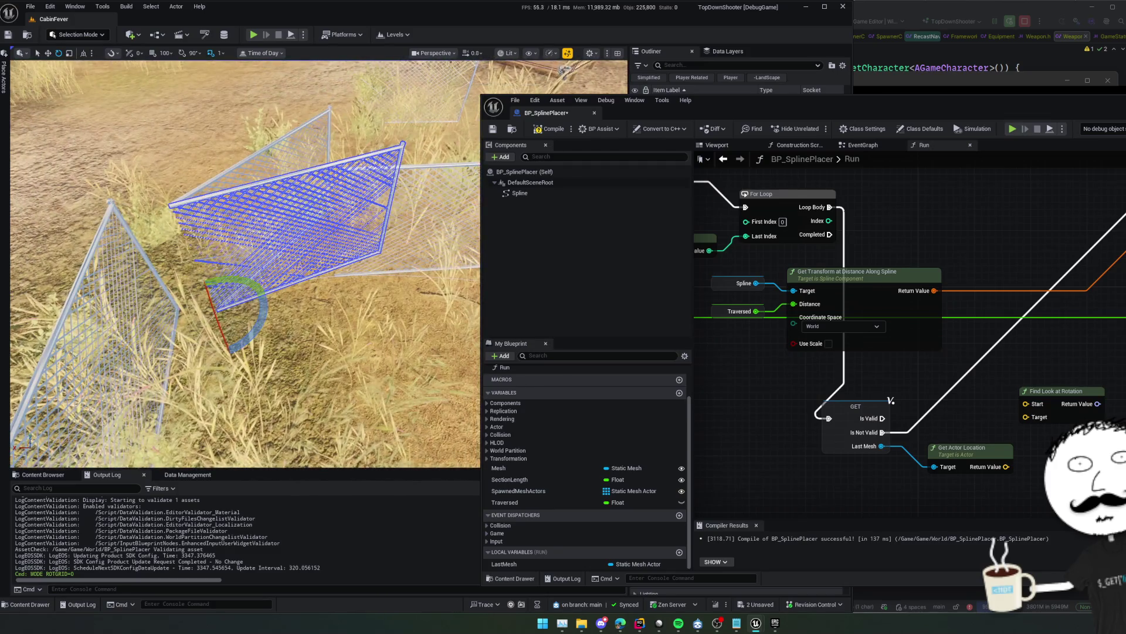
# Move the Blueprint window aside to reveal the level's Outliner and Details
pyautogui.moveTo(741, 112); pyautogui.dragTo(1047, 95)
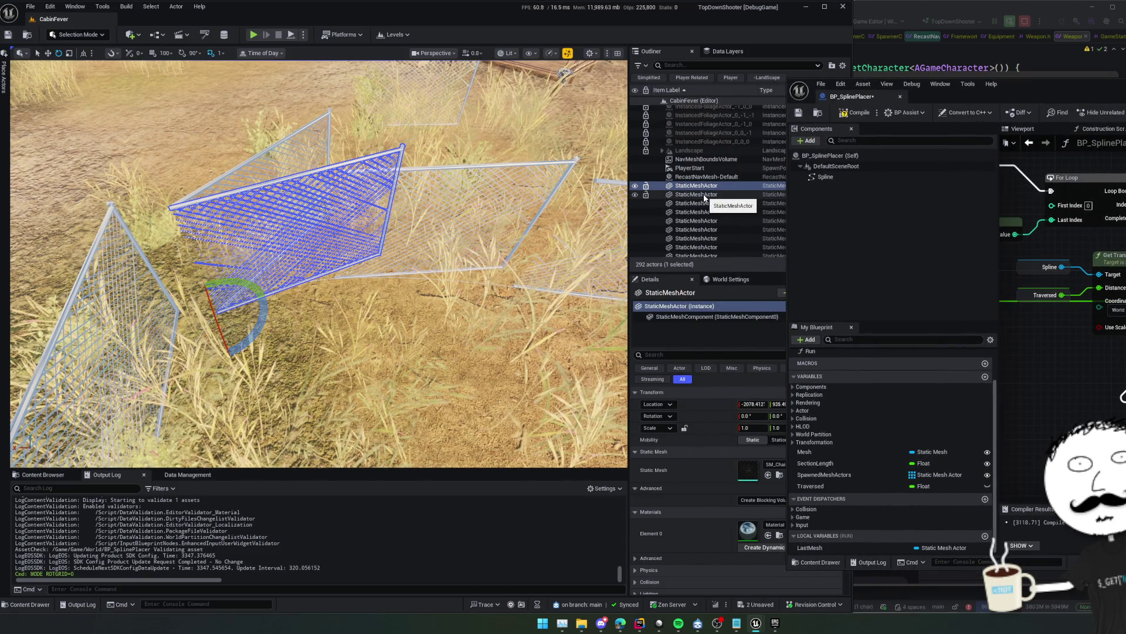
pyautogui.scroll(-3, 694, 227)
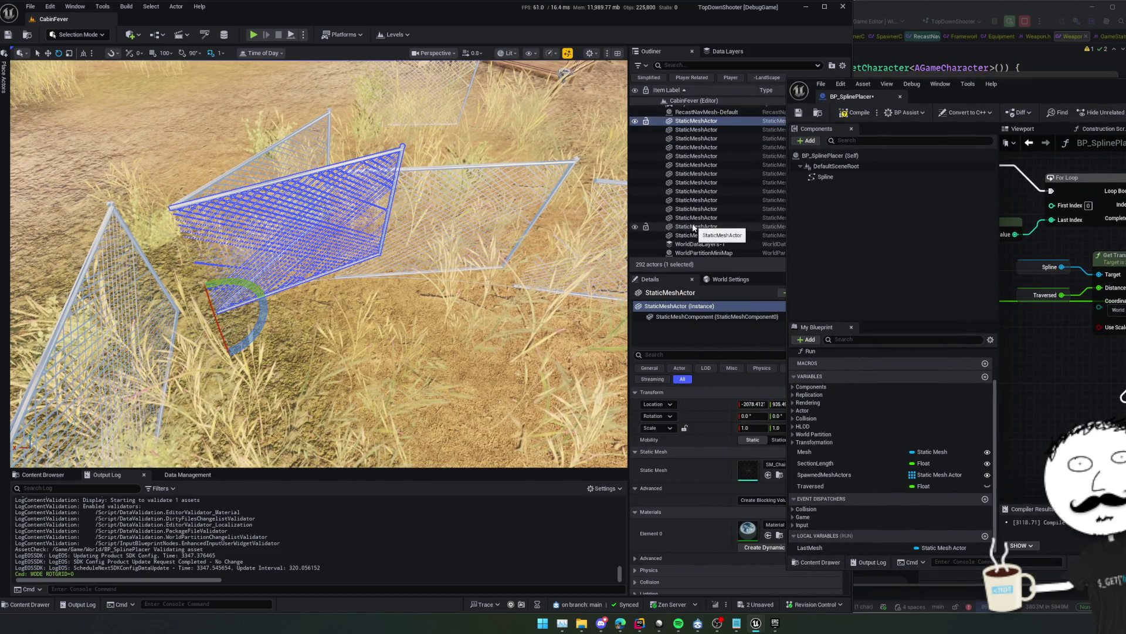
pyautogui.scroll(5, 695, 227)
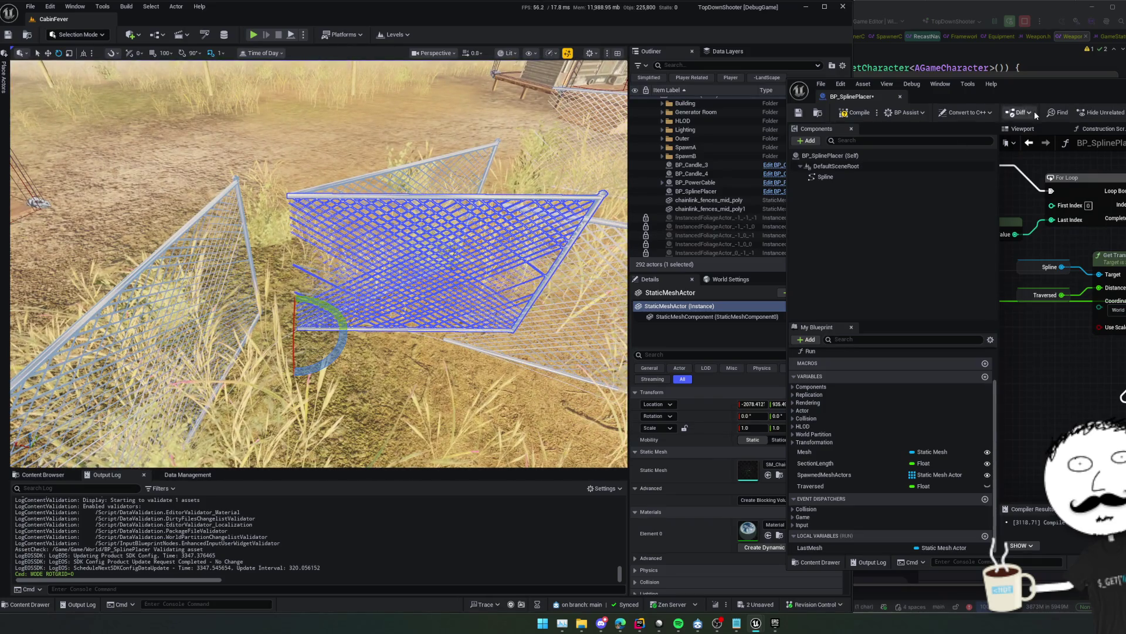
# Bring BP_SplinePlacer's Run graph back into view and wire the For Loop's Loop Body onward
pyautogui.moveTo(1095, 98); pyautogui.dragTo(911, 86)
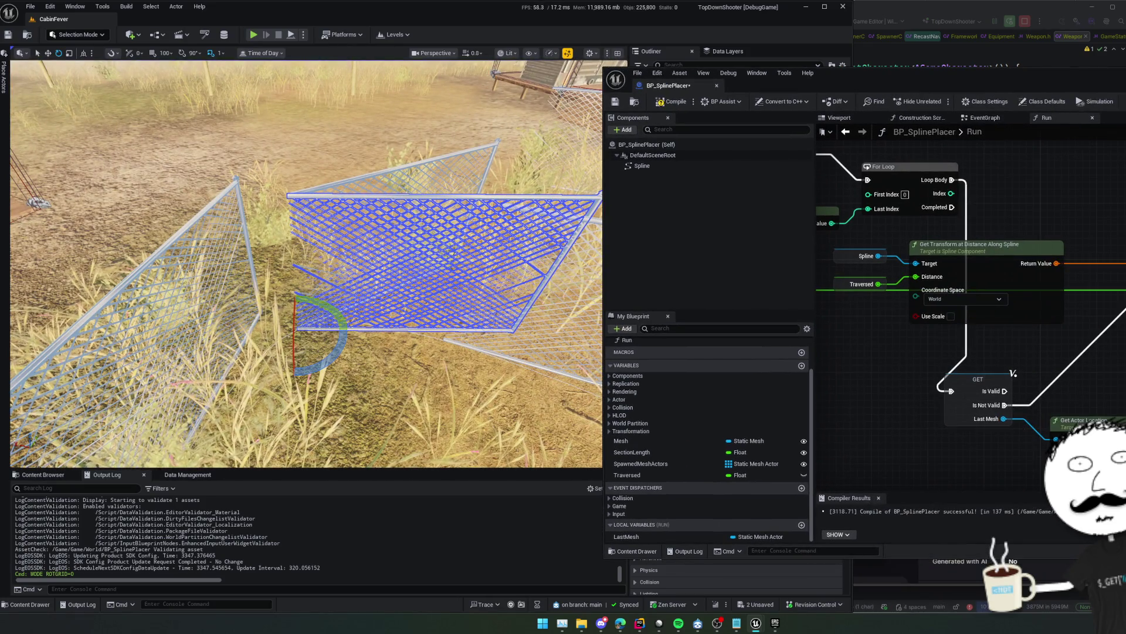
pyautogui.moveTo(815, 264); pyautogui.dragTo(772, 264)
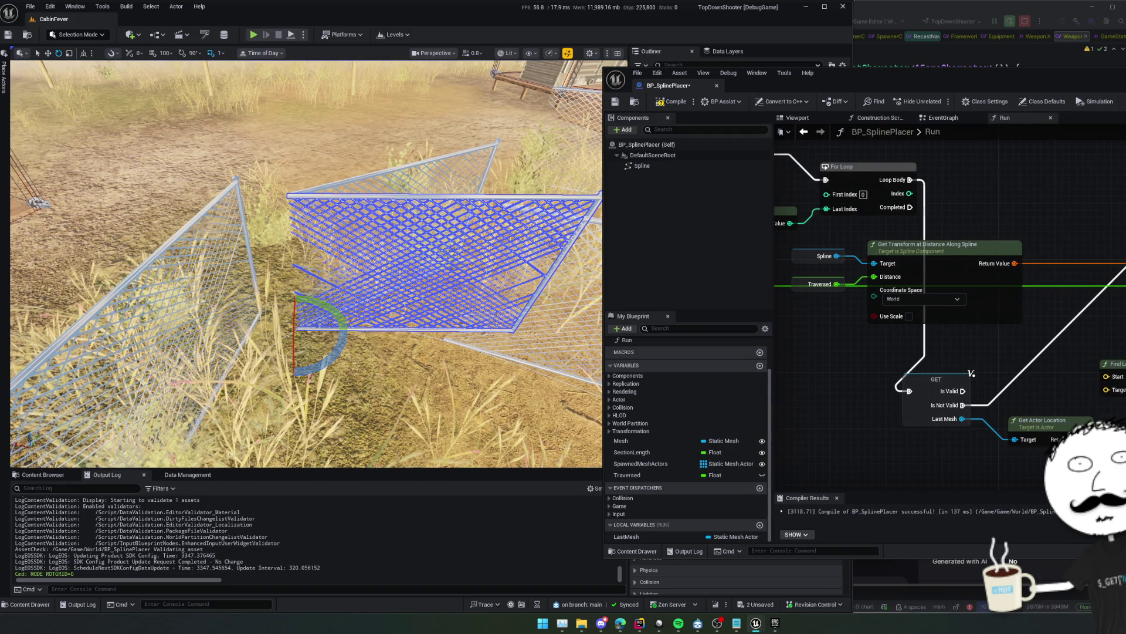
pyautogui.scroll(-2, 1090, 239)
pyautogui.moveTo(1070, 289); pyautogui.dragTo(1021, 312)
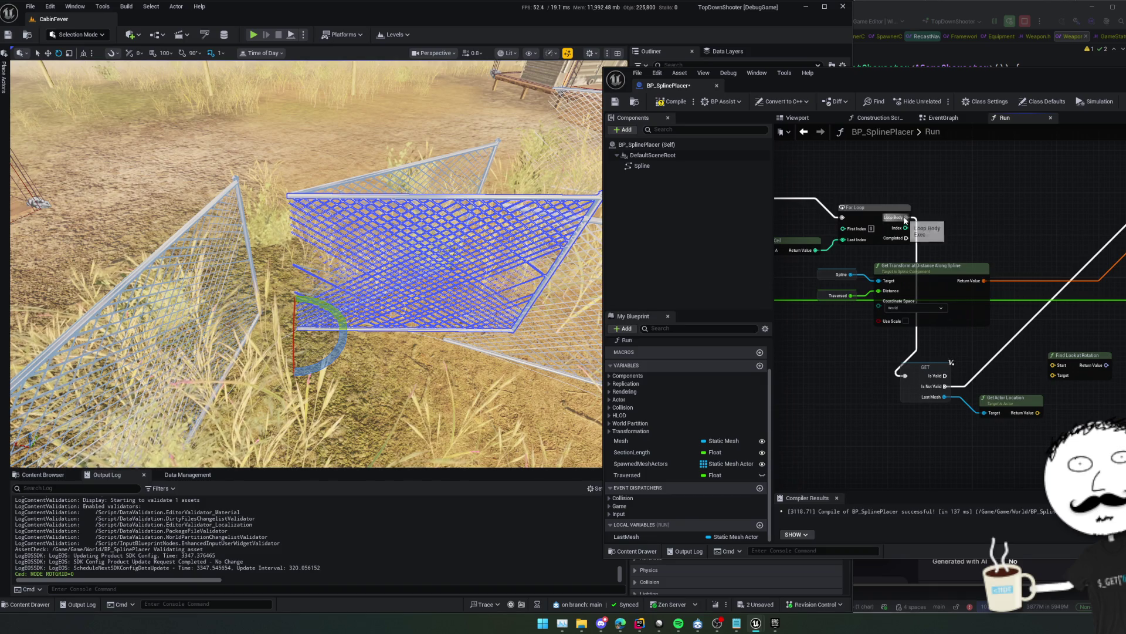
pyautogui.moveTo(906, 217); pyautogui.dragTo(1125, 218)
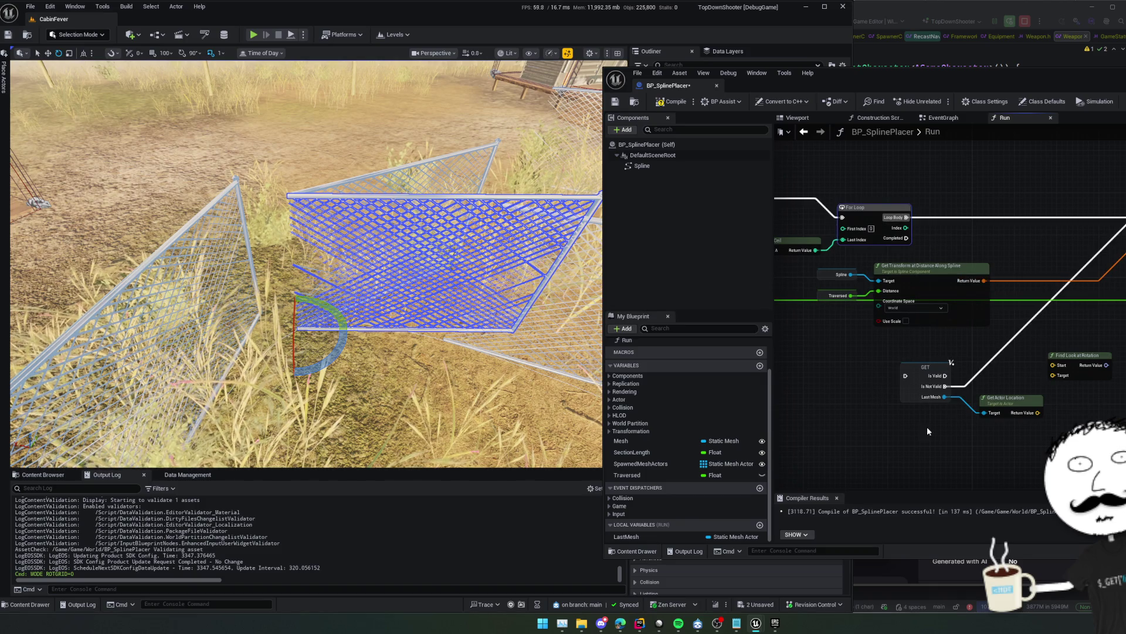
# Delete the GET and Get Actor Location nodes from the Run graph
pyautogui.moveTo(901, 414); pyautogui.dragTo(1014, 350)
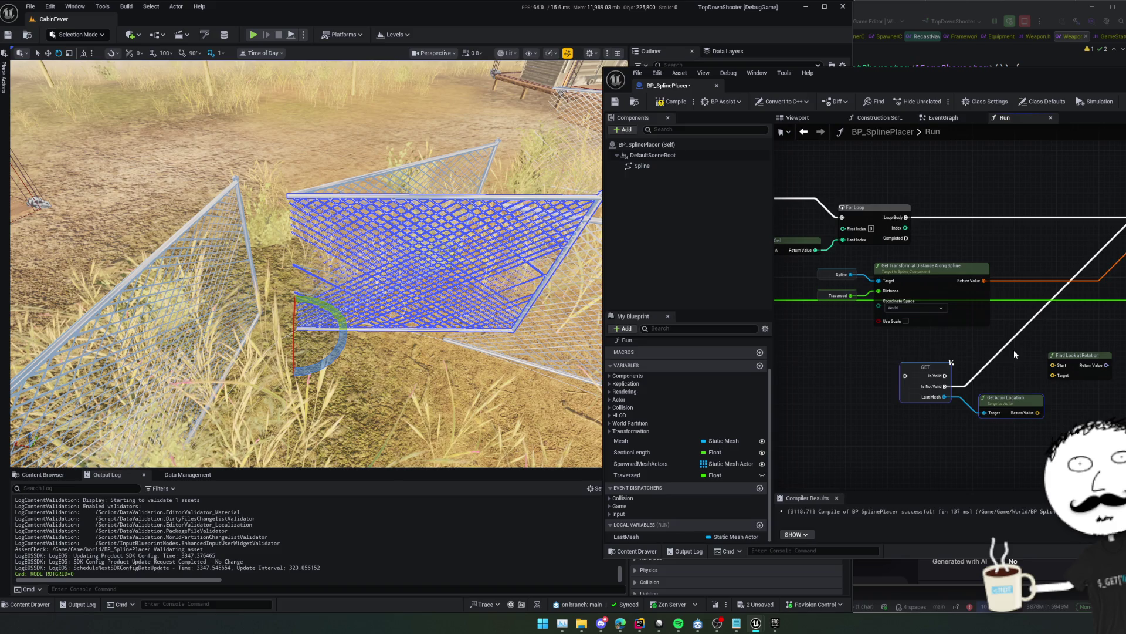
pyautogui.press('Delete')
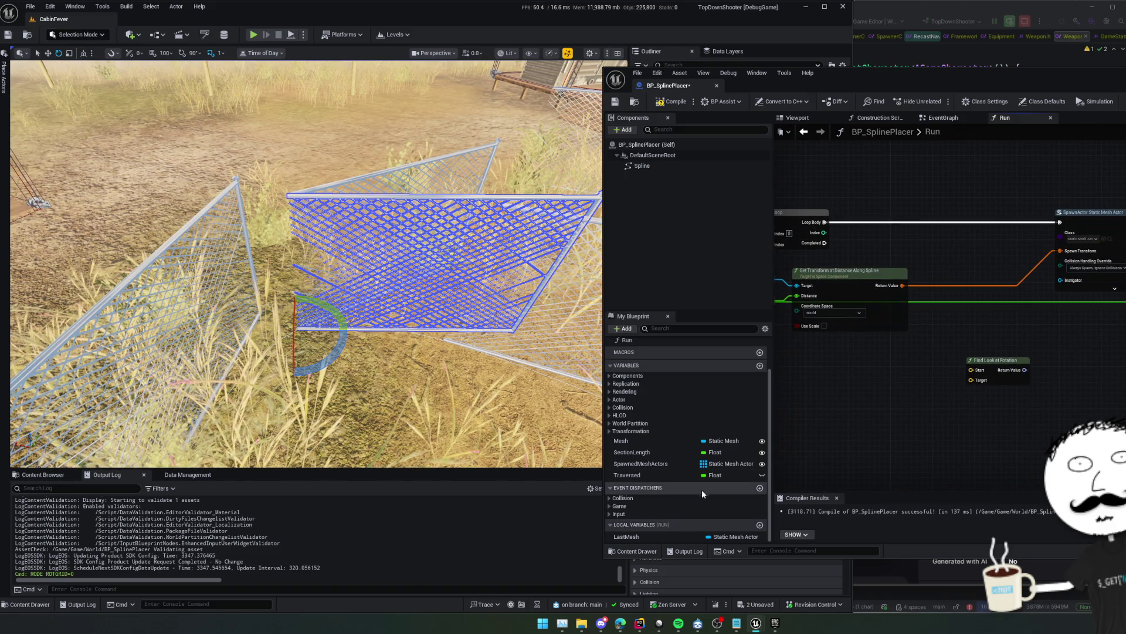
pyautogui.scroll(2, 693, 535)
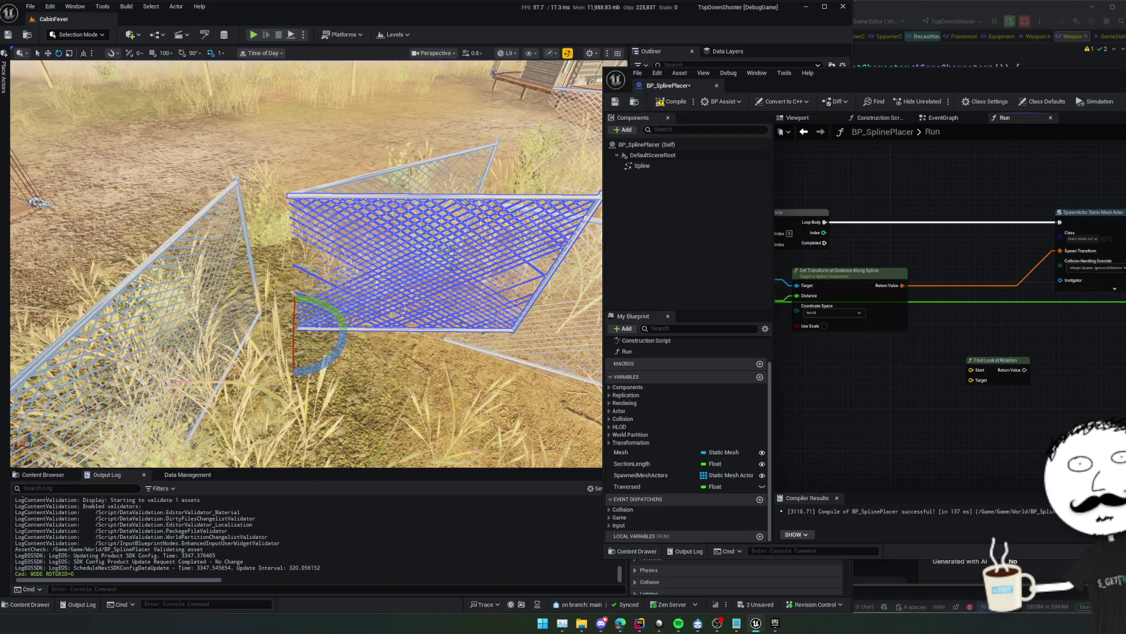
pyautogui.rightClick(919, 386)
pyautogui.press('Escape')
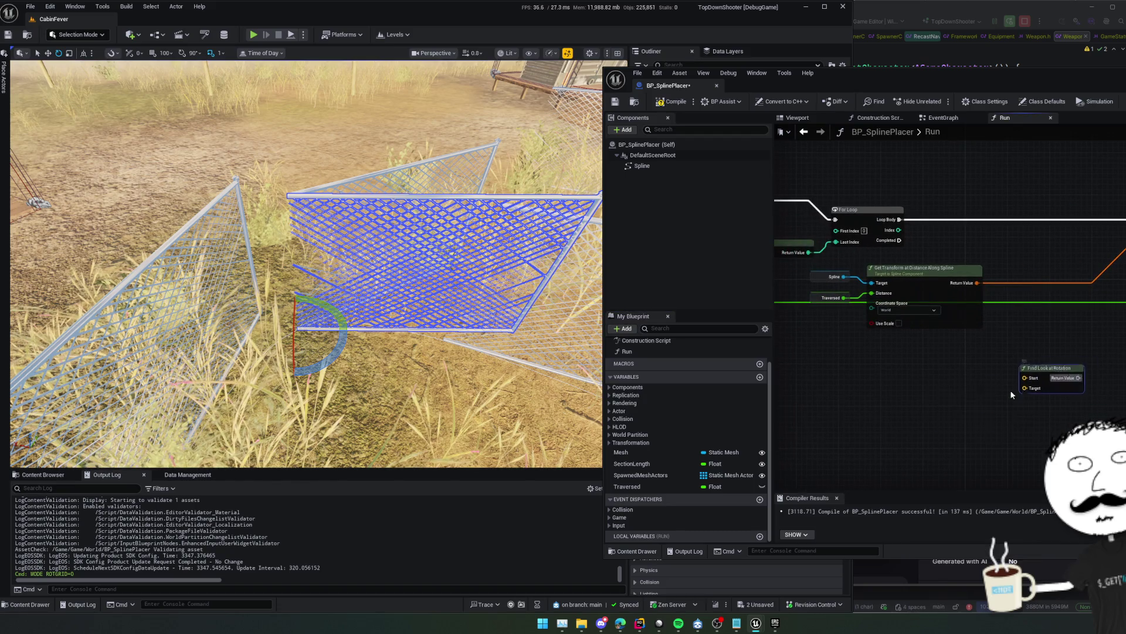
# Drag the SpawnedMeshActors variable into the graph beside Find Look at Rotation
pyautogui.moveTo(859, 218); pyautogui.dragTo(1018, 250)
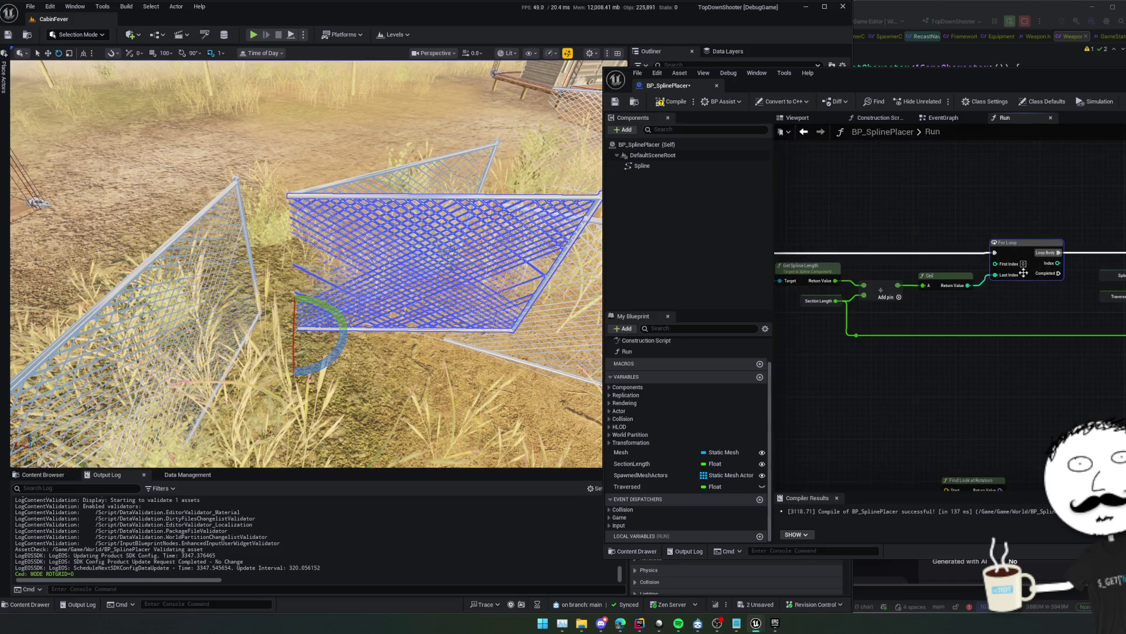
pyautogui.moveTo(1104, 396); pyautogui.dragTo(969, 346)
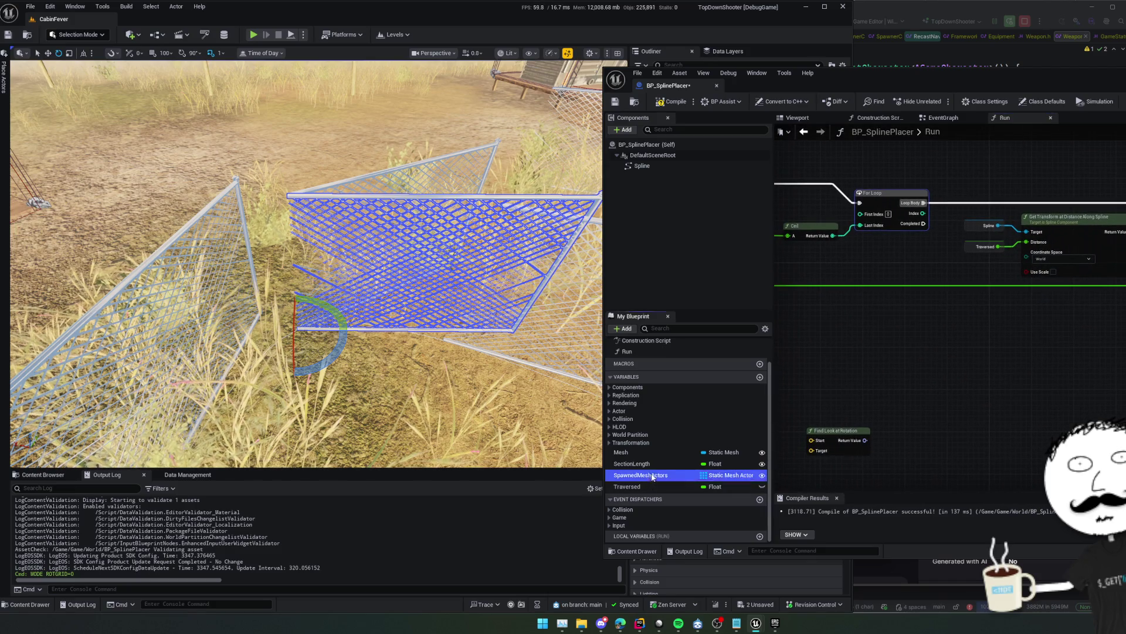
pyautogui.moveTo(640, 474)
pyautogui.mouseDown()
pyautogui.moveTo(924, 336)
pyautogui.moveTo(1000, 345)
pyautogui.mouseUp()
# Add a Spawned Mesh Actors getter feeding a For Each Loop that runs when the For Loop completes
pyautogui.click(968, 355)
pyautogui.write('for')
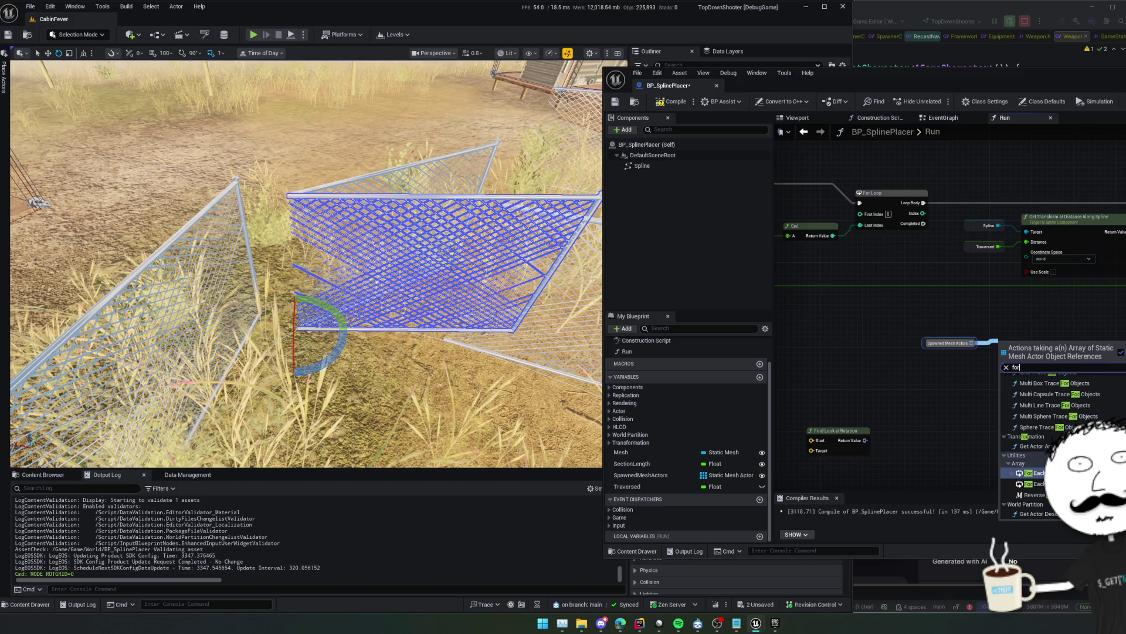
pyautogui.press('Return')
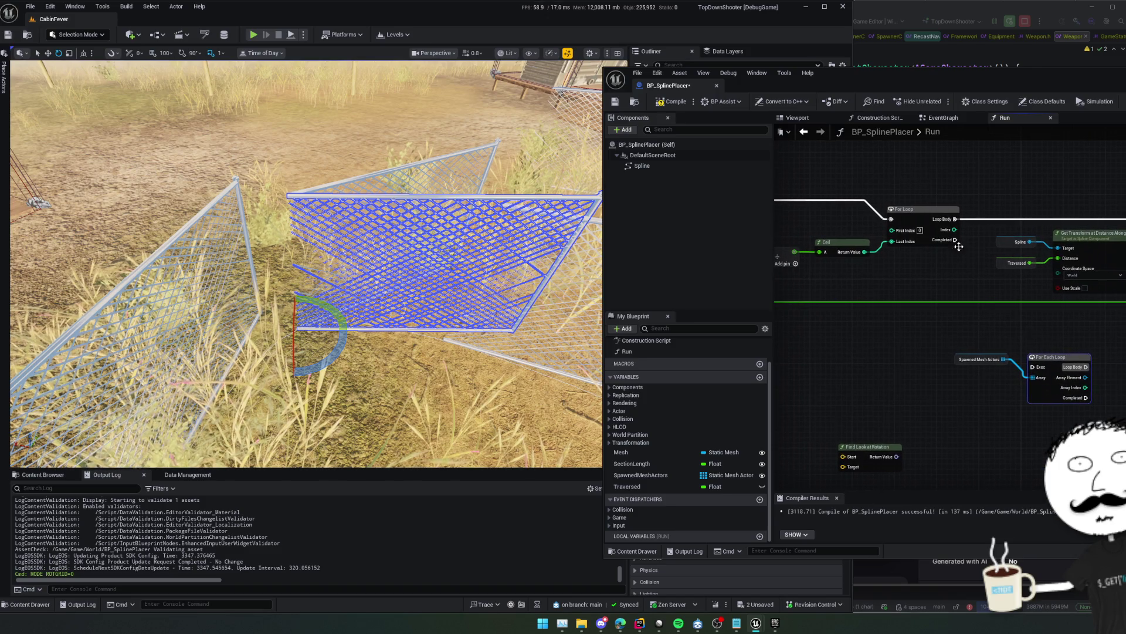
pyautogui.moveTo(955, 240); pyautogui.dragTo(1033, 366)
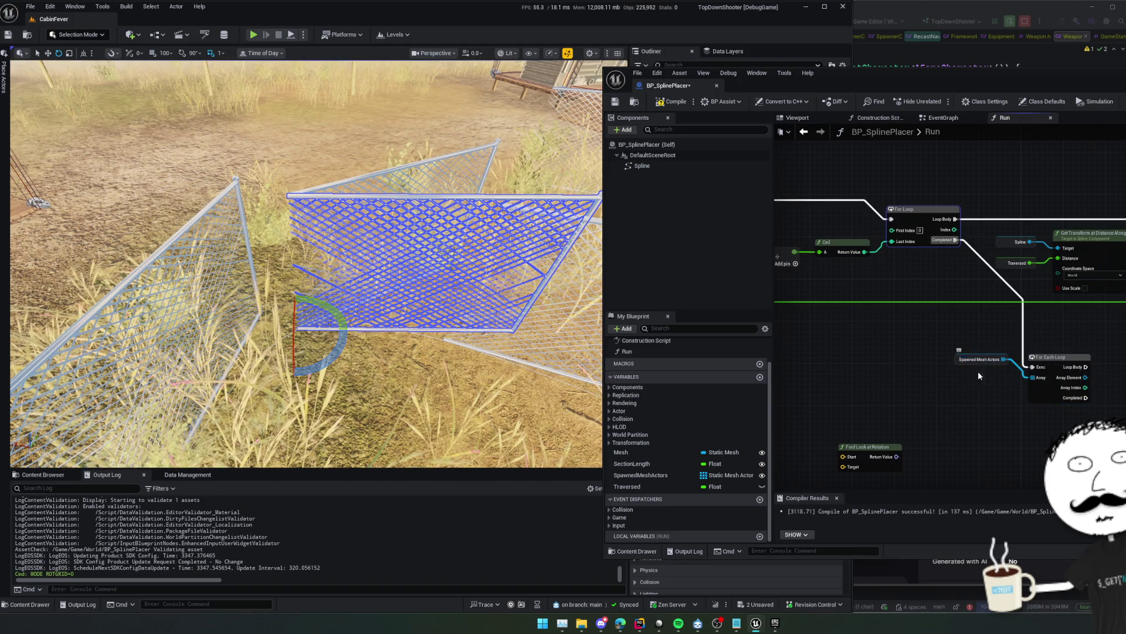
# Tidy the loop nodes and add an Is Valid Index node from Spawned Mesh Actors
pyautogui.moveTo(871, 447); pyautogui.dragTo(995, 435)
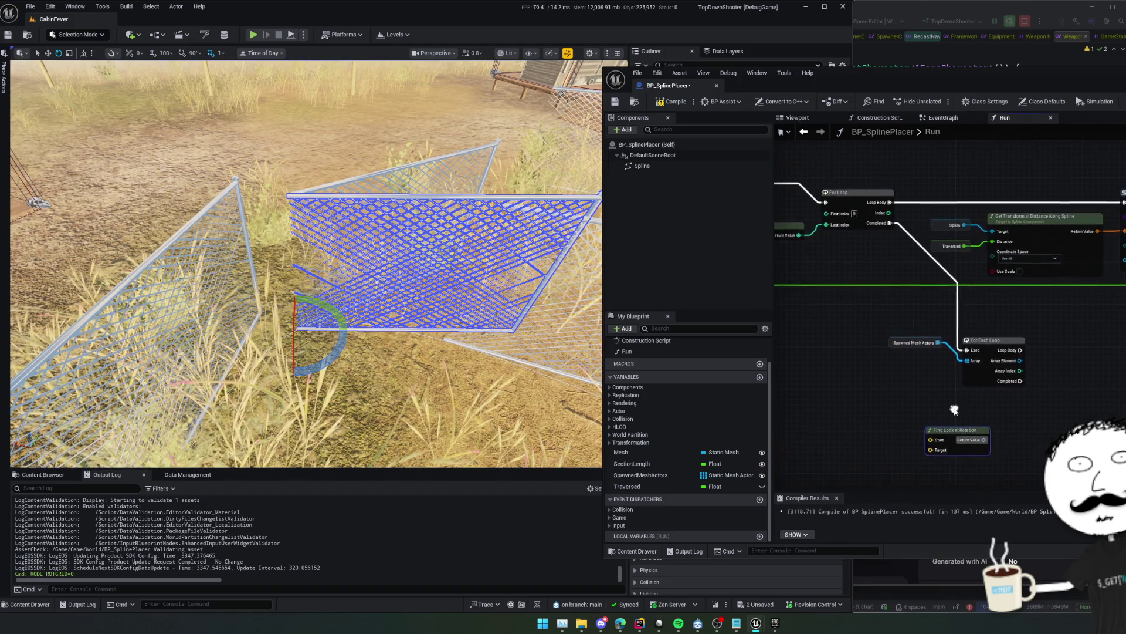
pyautogui.scroll(2, 953, 406)
pyautogui.moveTo(880, 367)
pyautogui.mouseDown()
pyautogui.moveTo(991, 325)
pyautogui.moveTo(874, 326)
pyautogui.moveTo(926, 297)
pyautogui.moveTo(1029, 299)
pyautogui.moveTo(999, 305)
pyautogui.mouseUp()
pyautogui.moveTo(893, 320); pyautogui.dragTo(1044, 338)
pyautogui.write('is va')
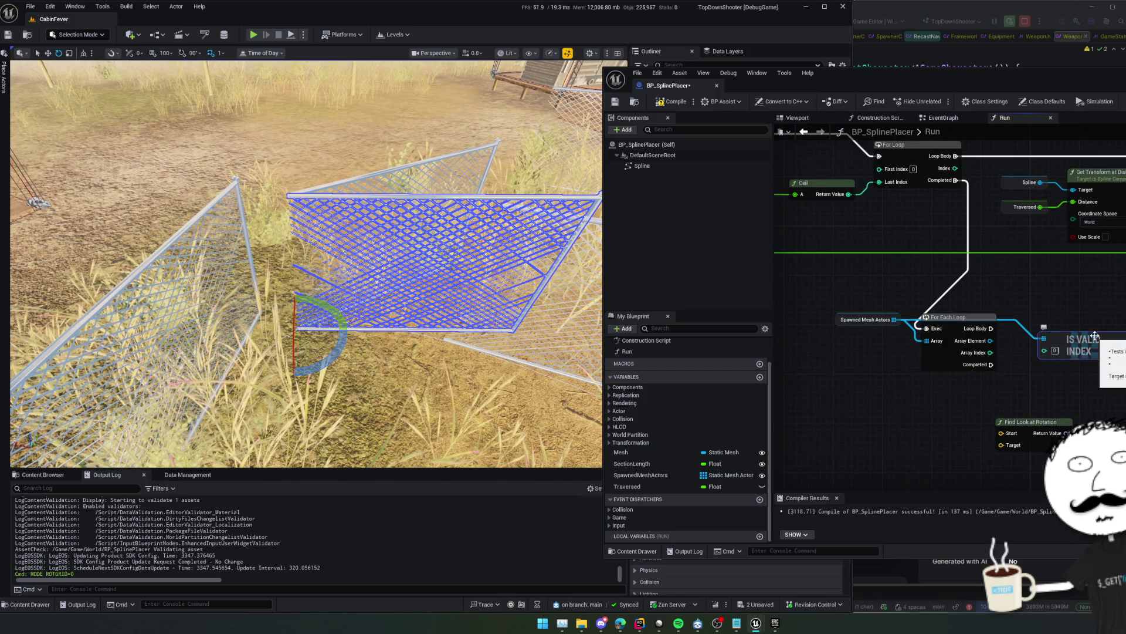
# Feed Array Index + 1 through an Add node into Is Valid Index
pyautogui.moveTo(966, 344); pyautogui.dragTo(979, 359)
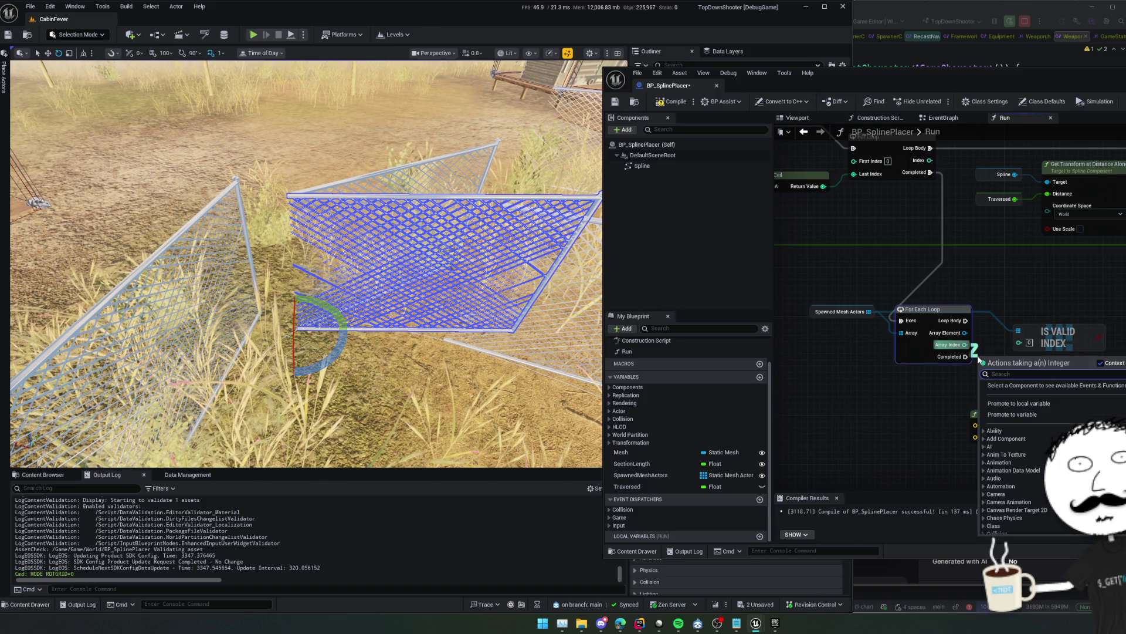
pyautogui.write('+')
pyautogui.press('Return')
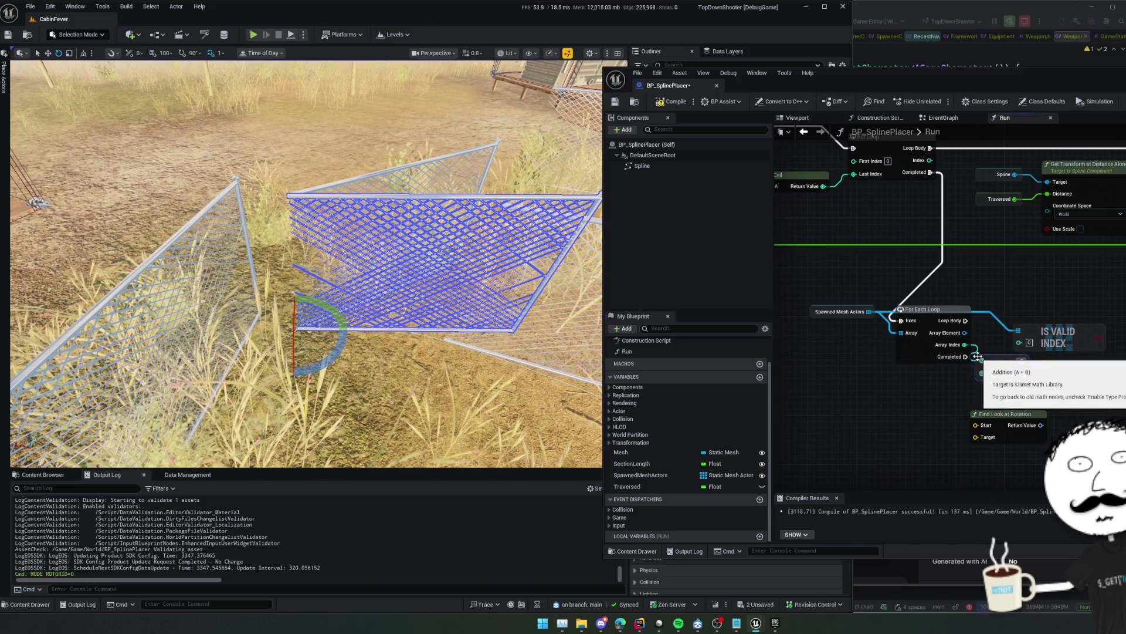
pyautogui.moveTo(1022, 362); pyautogui.dragTo(1022, 347)
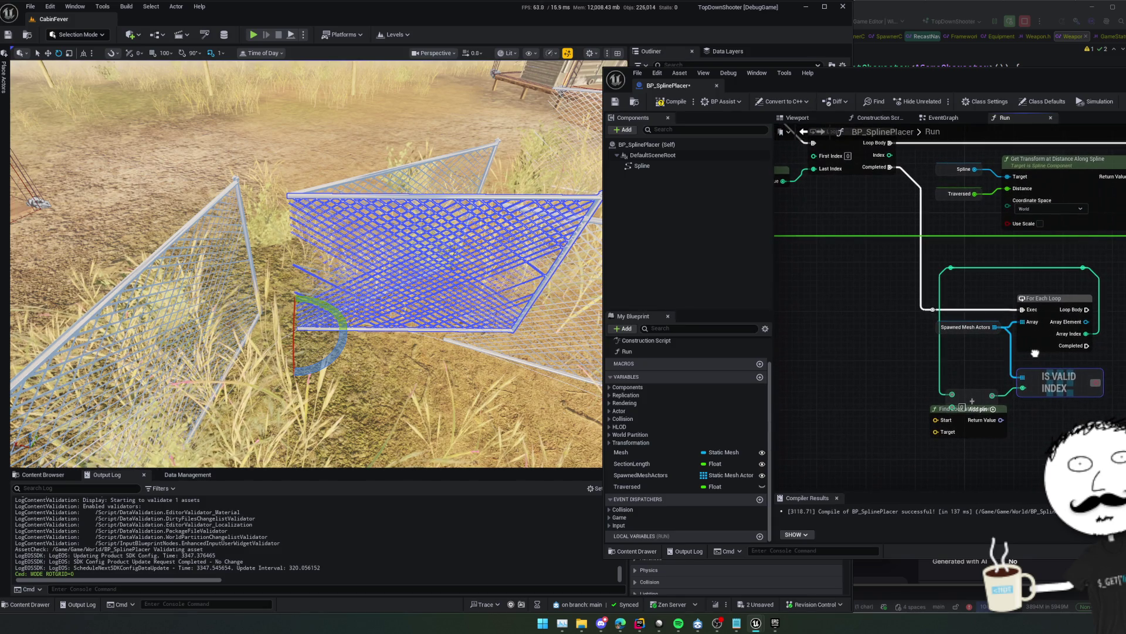
pyautogui.rightClick(933, 144)
pyautogui.press('Escape')
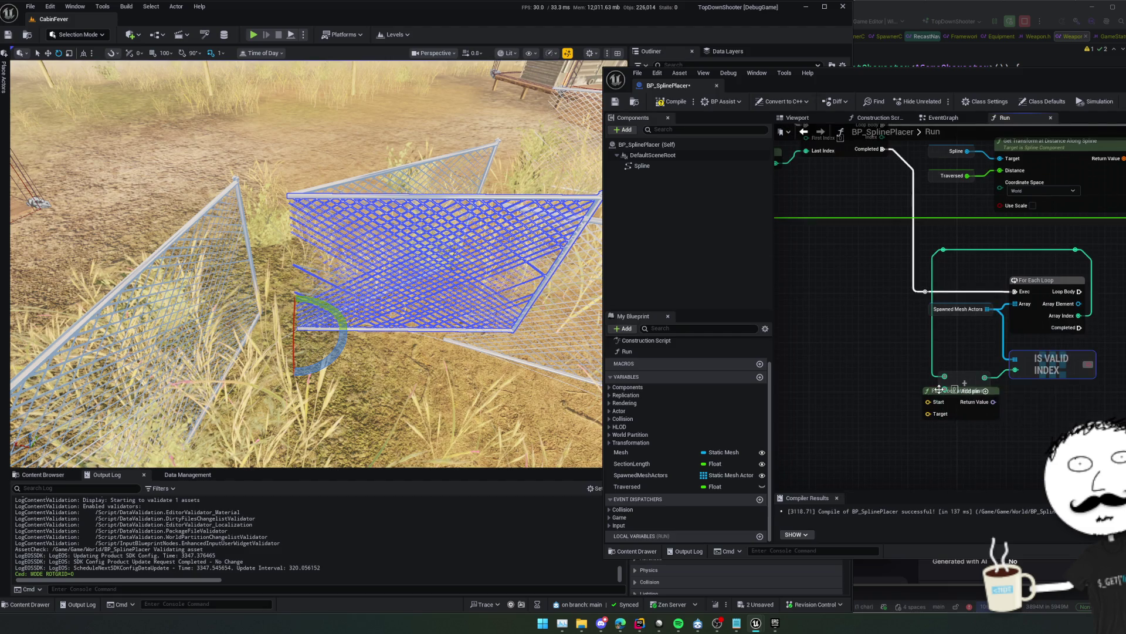
pyautogui.click(602, 39)
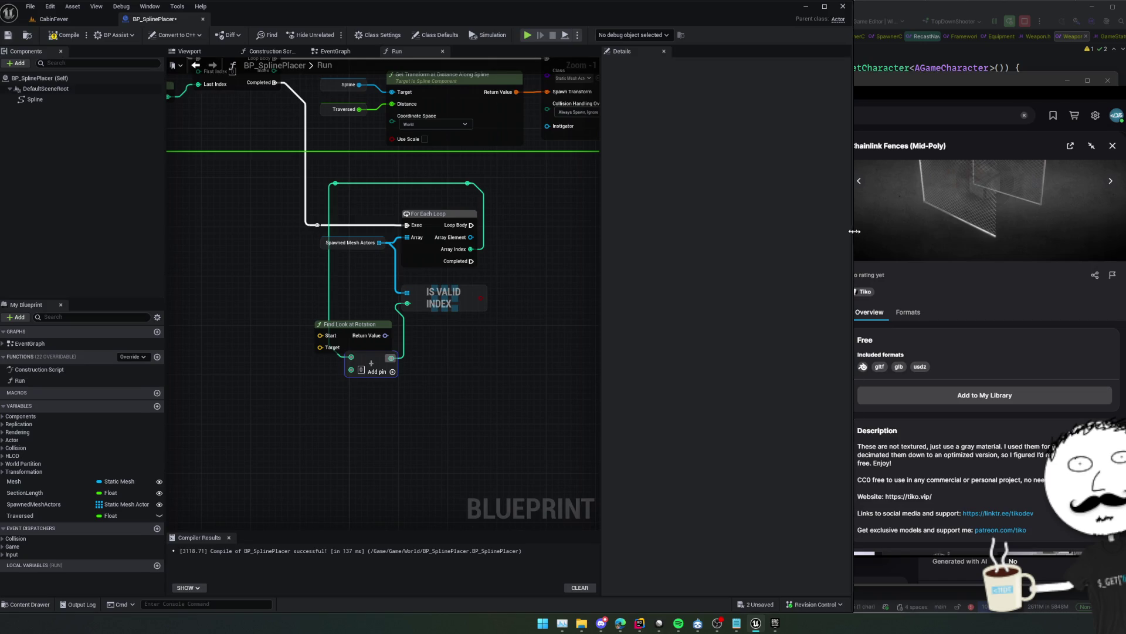
# Widen the blueprint editor, move Find Look at Rotation down, and delete an unwanted float local variable
pyautogui.moveTo(854, 231); pyautogui.dragTo(1038, 231)
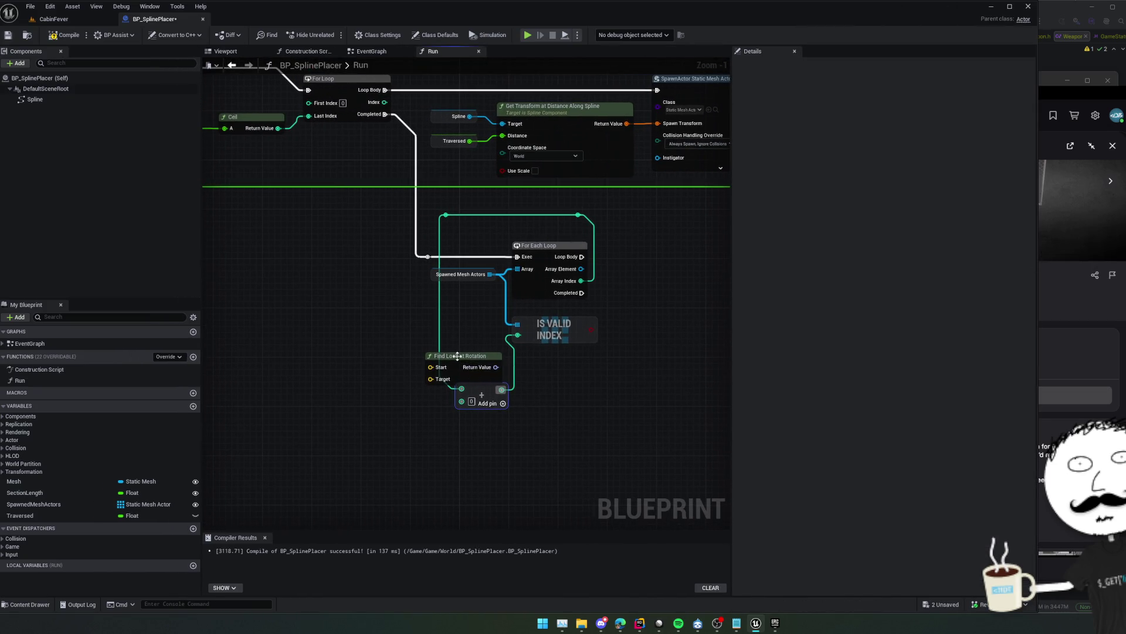
pyautogui.moveTo(457, 355)
pyautogui.mouseDown()
pyautogui.moveTo(409, 441)
pyautogui.moveTo(431, 460)
pyautogui.mouseUp()
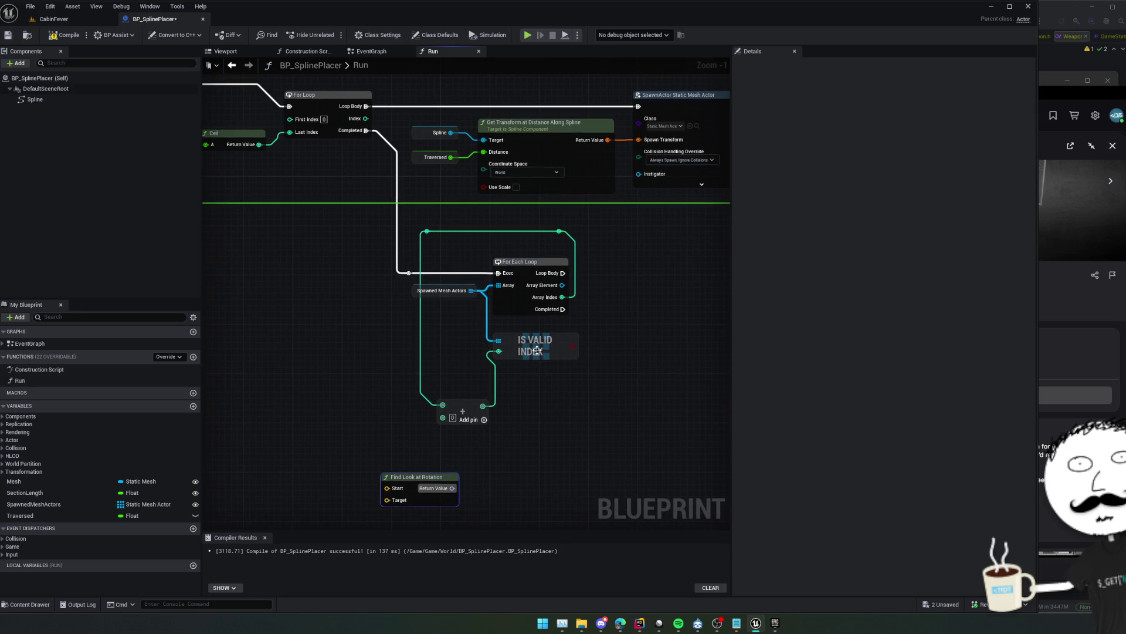
pyautogui.moveTo(605, 367)
pyautogui.mouseDown()
pyautogui.moveTo(590, 357)
pyautogui.moveTo(589, 367)
pyautogui.mouseUp()
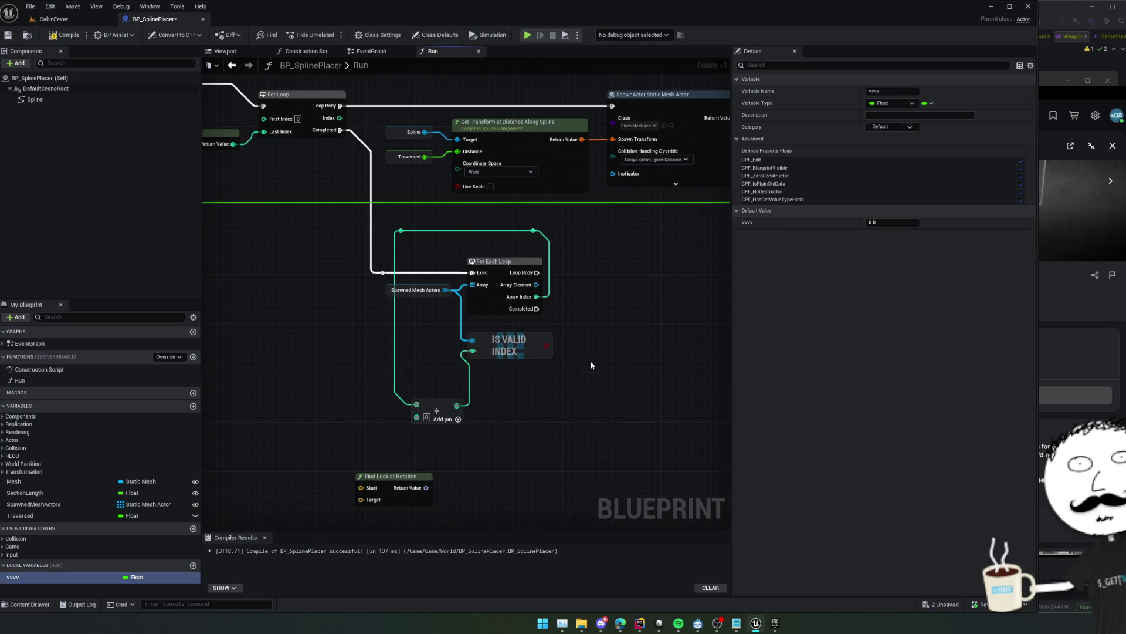
pyautogui.moveTo(590, 365)
pyautogui.mouseDown()
pyautogui.moveTo(579, 400)
pyautogui.moveTo(589, 297)
pyautogui.mouseUp()
pyautogui.press('Delete')
# Add a Branch with Is Valid Index driving its Condition and straighten the loop nodes
pyautogui.click(576, 378)
pyautogui.moveTo(568, 343); pyautogui.dragTo(531, 348)
pyautogui.moveTo(381, 481); pyautogui.dragTo(552, 456)
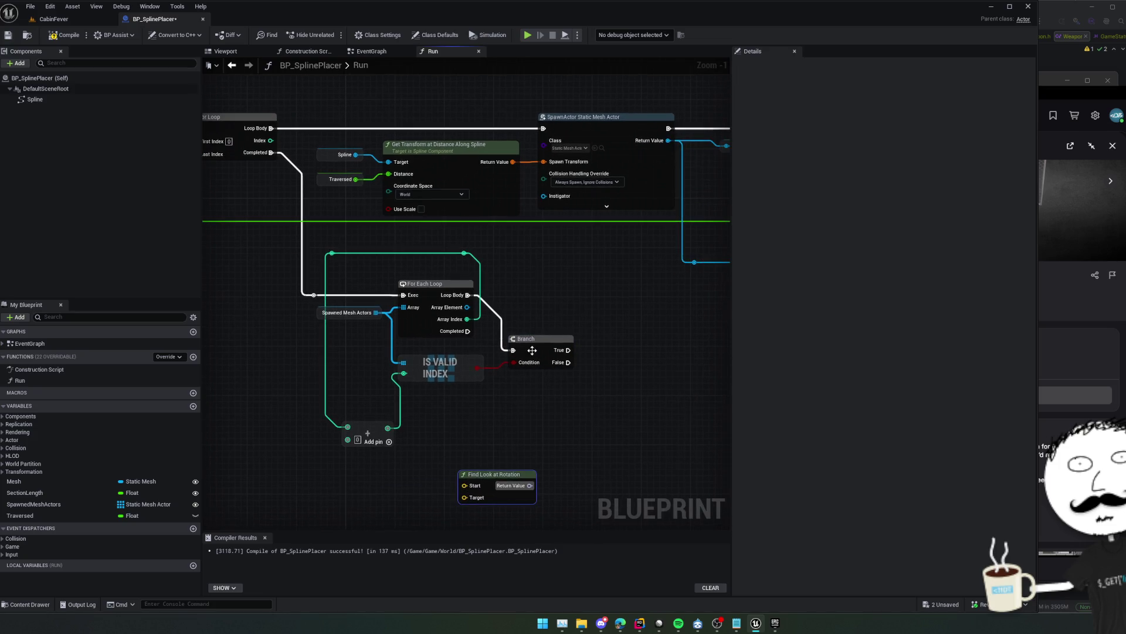
pyautogui.click(526, 367)
pyautogui.click(427, 300)
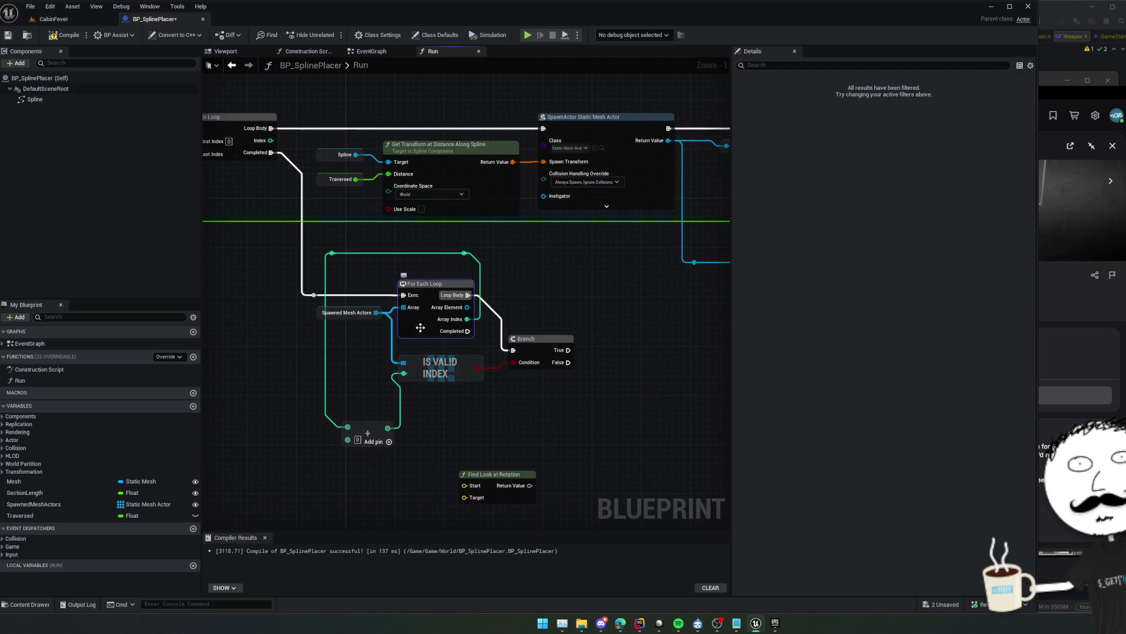
pyautogui.press('f')
# Move Find Look at Rotation up near the spawn nodes and pull a wire from Array Element
pyautogui.moveTo(388, 368); pyautogui.dragTo(493, 372)
pyautogui.moveTo(471, 491)
pyautogui.mouseDown()
pyautogui.moveTo(572, 414)
pyautogui.moveTo(439, 397)
pyautogui.moveTo(447, 383)
pyautogui.mouseUp()
pyautogui.moveTo(331, 279)
pyautogui.mouseDown()
pyautogui.moveTo(336, 305)
pyautogui.moveTo(346, 293)
pyautogui.moveTo(407, 368)
pyautogui.mouseUp()
# Add a Get Actor Location node feeding Find Look at Rotation's Start
pyautogui.write('get actor loc')
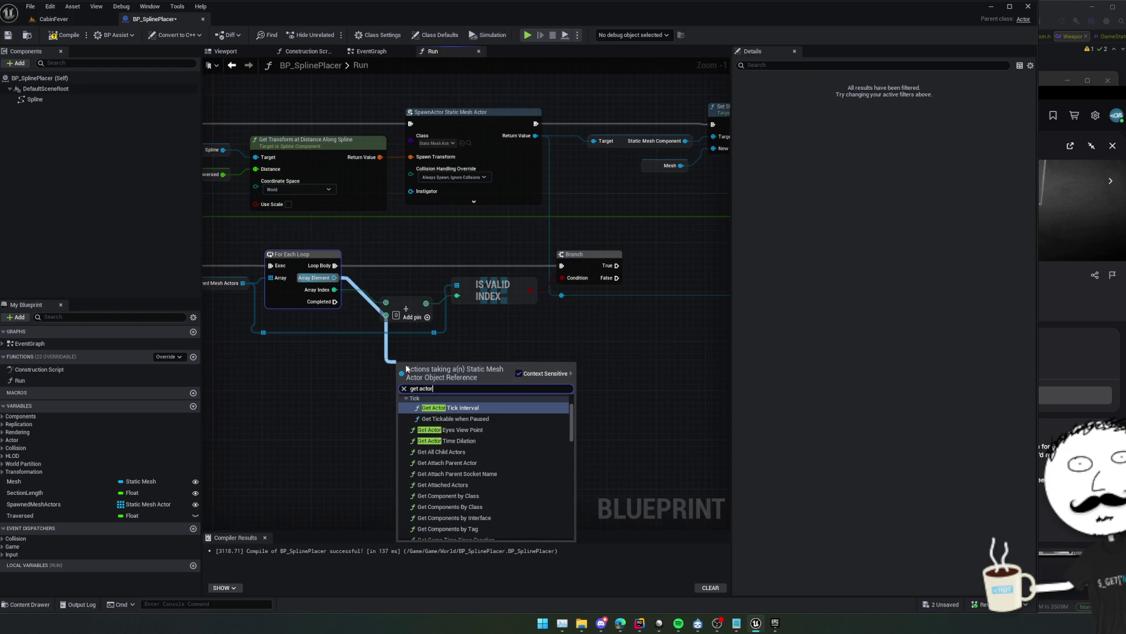
pyautogui.press('Down')
pyautogui.press('Return')
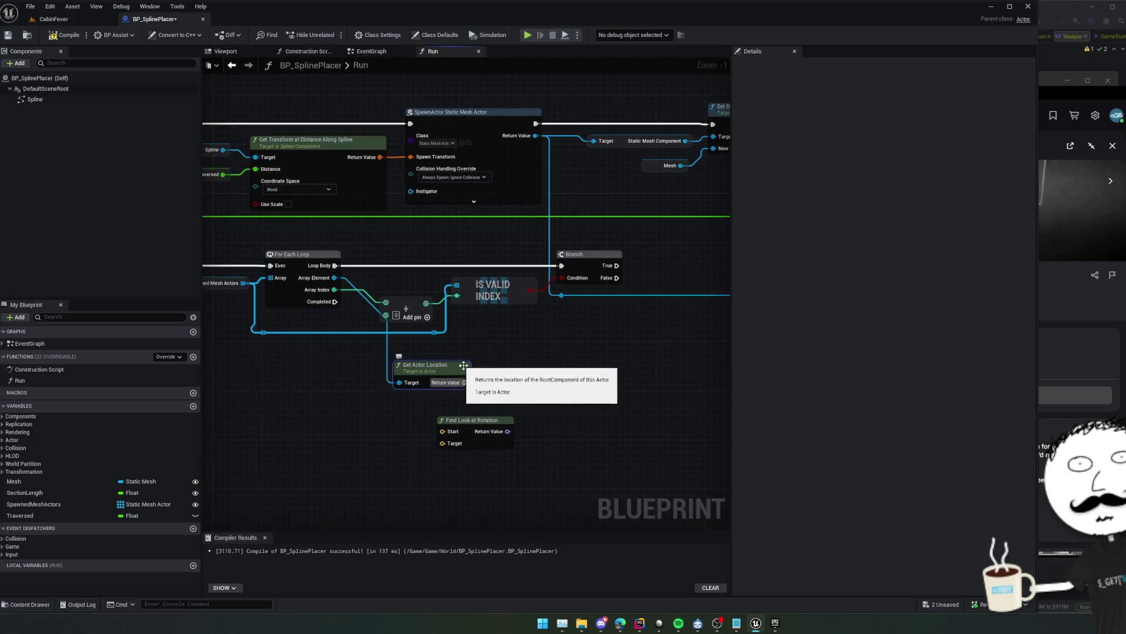
pyautogui.moveTo(465, 382); pyautogui.dragTo(466, 423)
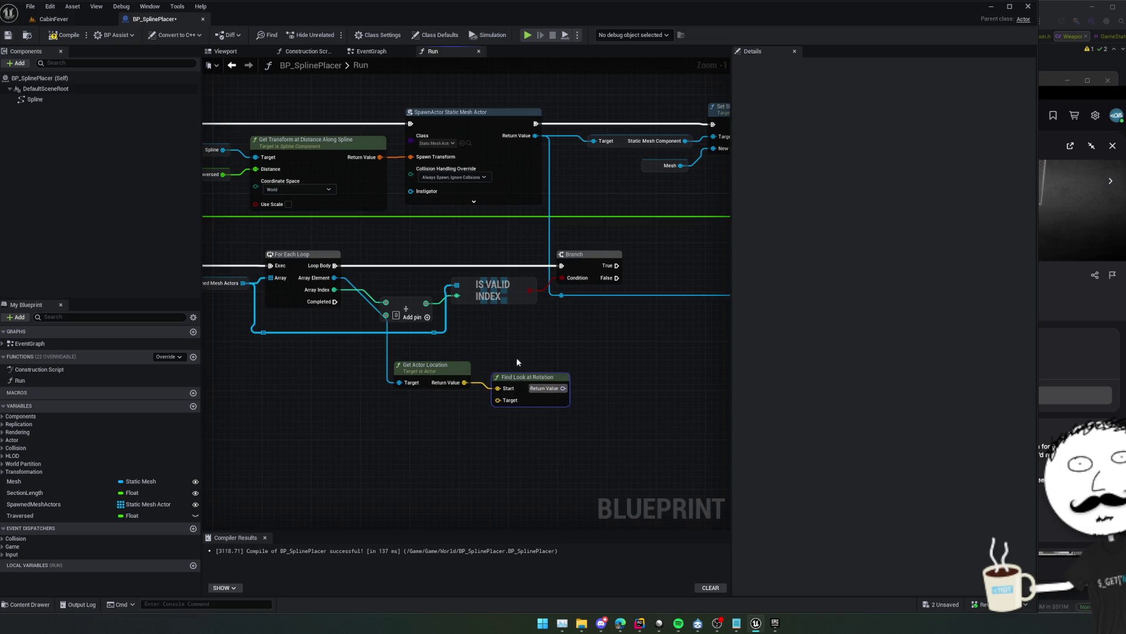
pyautogui.moveTo(517, 362)
pyautogui.mouseDown()
pyautogui.moveTo(533, 339)
pyautogui.moveTo(515, 330)
pyautogui.mouseUp()
# Add a GET on Spawned Mesh Actors indexed by the Add result, plus a second Get Actor Location
pyautogui.moveTo(302, 282)
pyautogui.mouseDown()
pyautogui.moveTo(339, 352)
pyautogui.moveTo(432, 409)
pyautogui.mouseUp()
pyautogui.write('get')
pyautogui.click(444, 436)
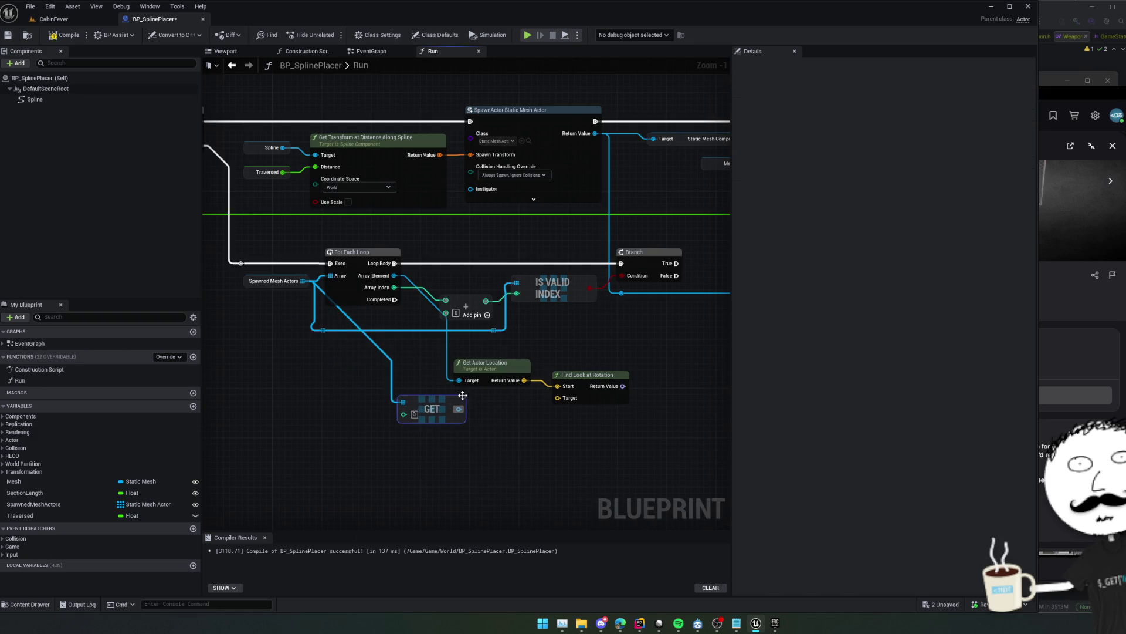
pyautogui.moveTo(549, 345); pyautogui.dragTo(547, 351)
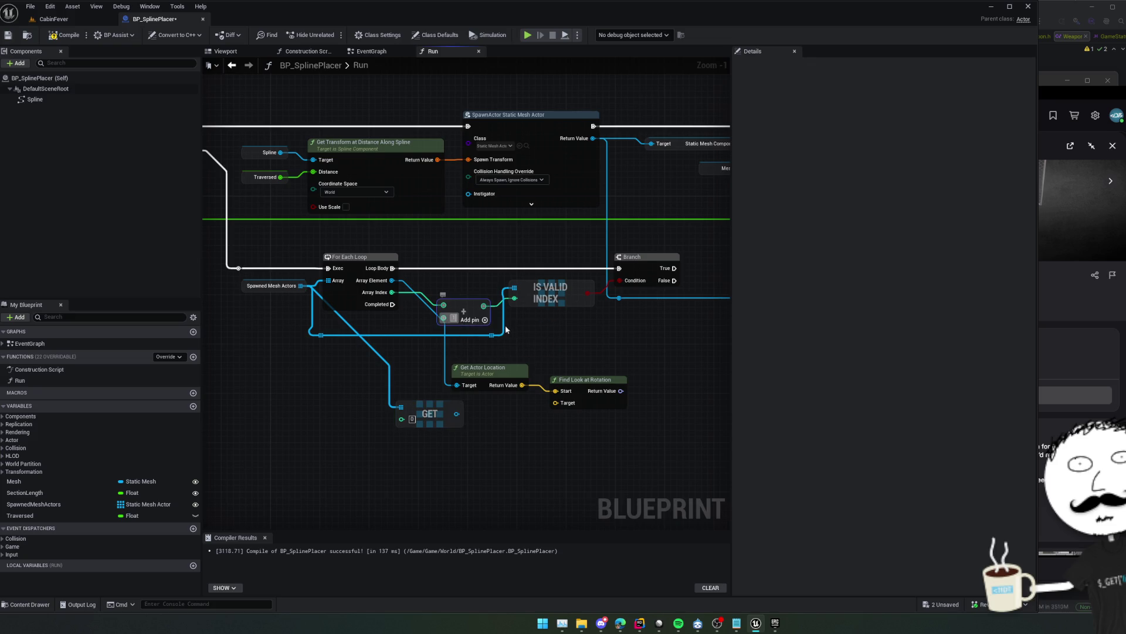
pyautogui.moveTo(483, 306)
pyautogui.mouseDown()
pyautogui.moveTo(401, 419)
pyautogui.moveTo(437, 437)
pyautogui.moveTo(477, 409)
pyautogui.mouseUp()
pyautogui.hotkey('ctrl', 'c')
pyautogui.hotkey('ctrl', 'v')
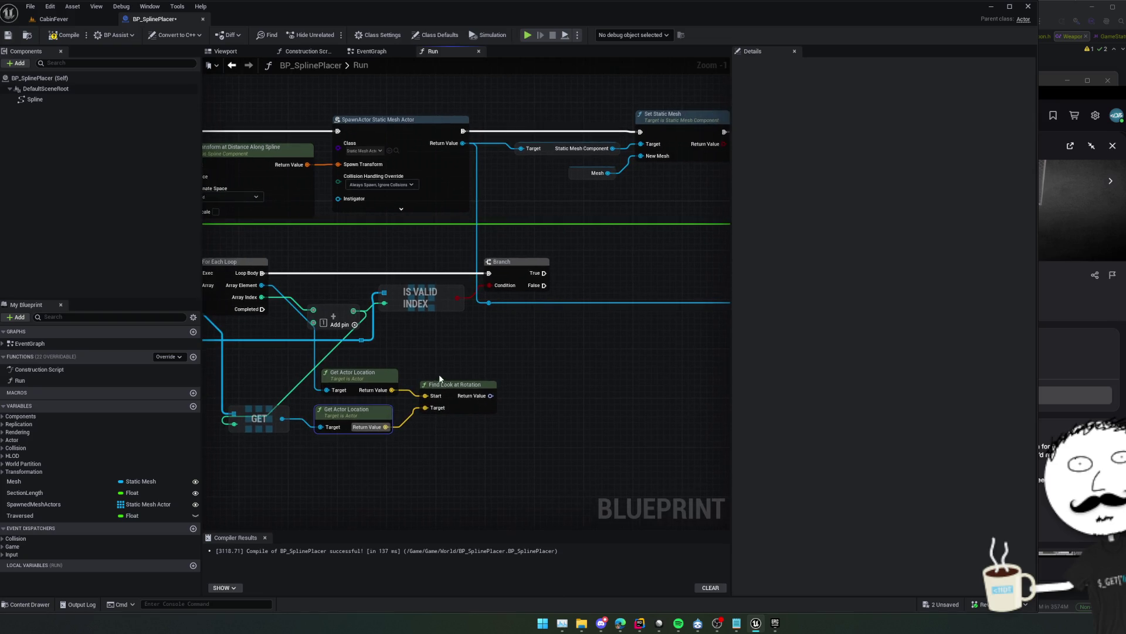
# Add Set Actor Rotation for the Array Element, taking the look-at rotation as New Rotation
pyautogui.moveTo(263, 285); pyautogui.dragTo(455, 363)
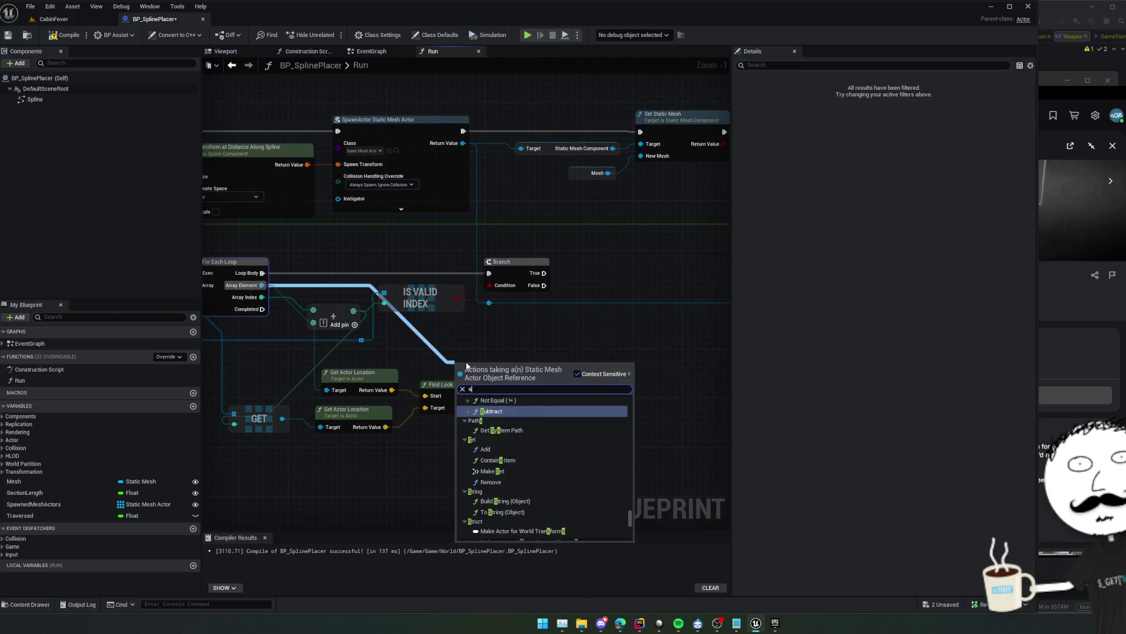
pyautogui.write('set rotatio')
pyautogui.press('Return')
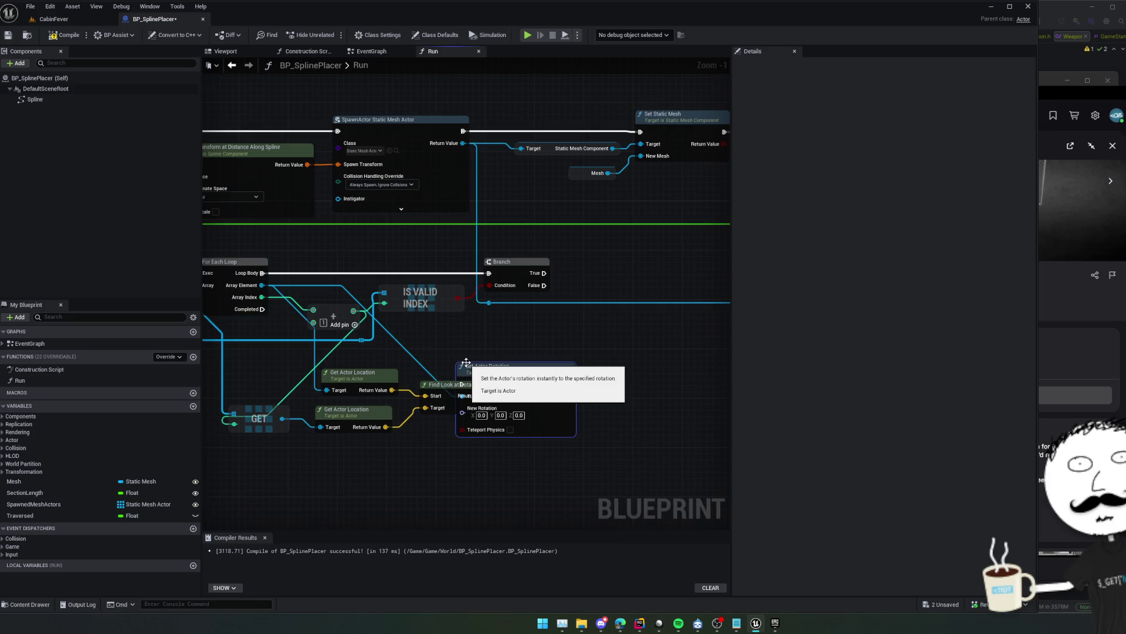
pyautogui.moveTo(467, 366); pyautogui.dragTo(519, 369)
pyautogui.moveTo(443, 366)
pyautogui.mouseDown()
pyautogui.moveTo(469, 391)
pyautogui.moveTo(491, 387)
pyautogui.mouseUp()
pyautogui.moveTo(547, 342)
pyautogui.mouseDown()
pyautogui.moveTo(564, 305)
pyautogui.moveTo(566, 315)
pyautogui.mouseUp()
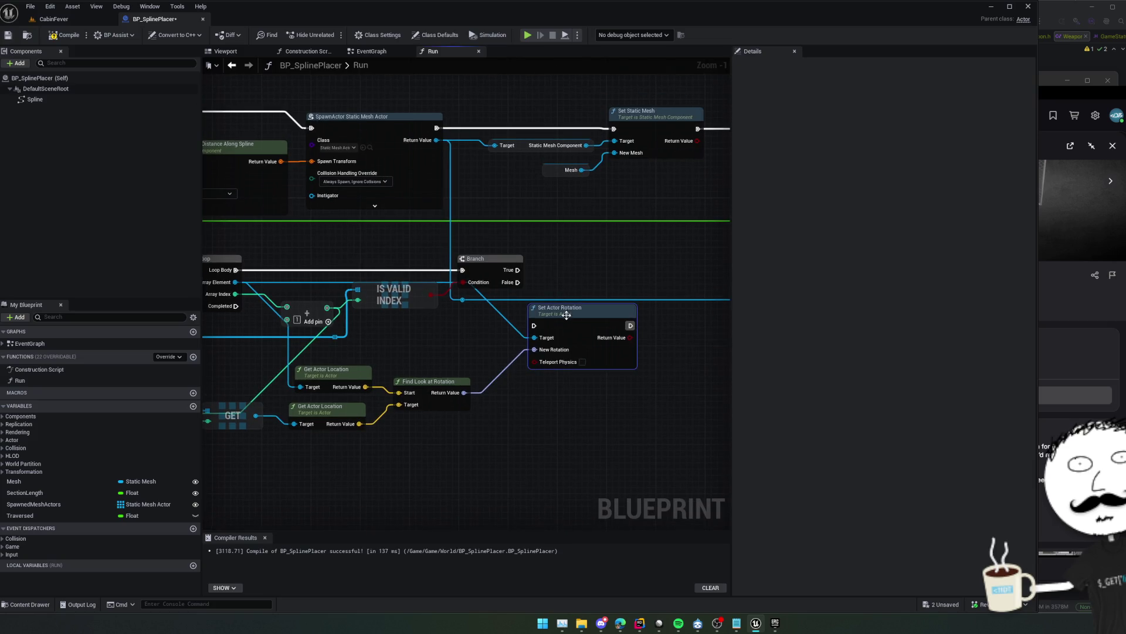
pyautogui.moveTo(582, 375); pyautogui.dragTo(565, 376)
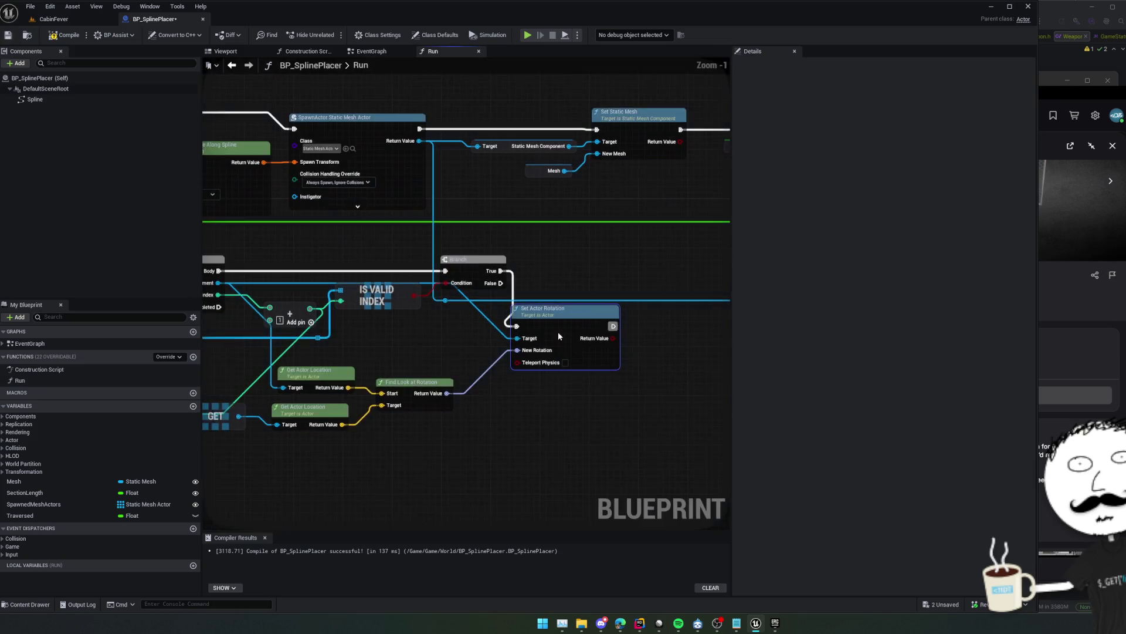
pyautogui.hotkey('ctrl', 'z')
pyautogui.hotkey('ctrl', 'z')
pyautogui.hotkey('ctrl', 'z')
# Review the whole node network, then compile and save BP_SplinePlacer
pyautogui.scroll(-2, 544, 371)
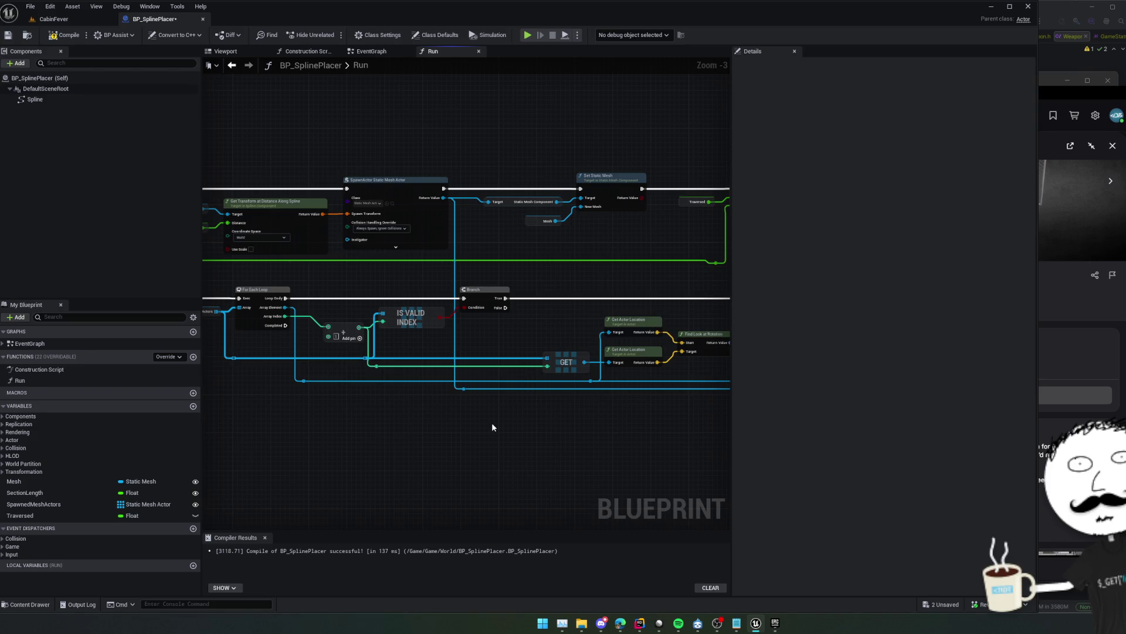
pyautogui.scroll(-2, 491, 422)
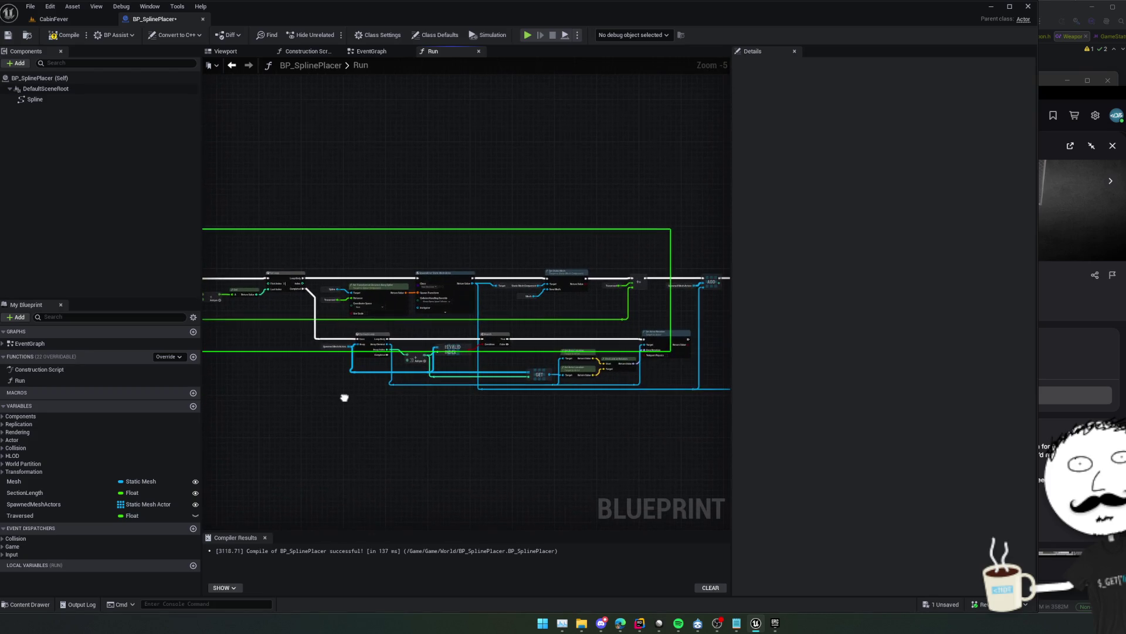
pyautogui.scroll(3, 421, 372)
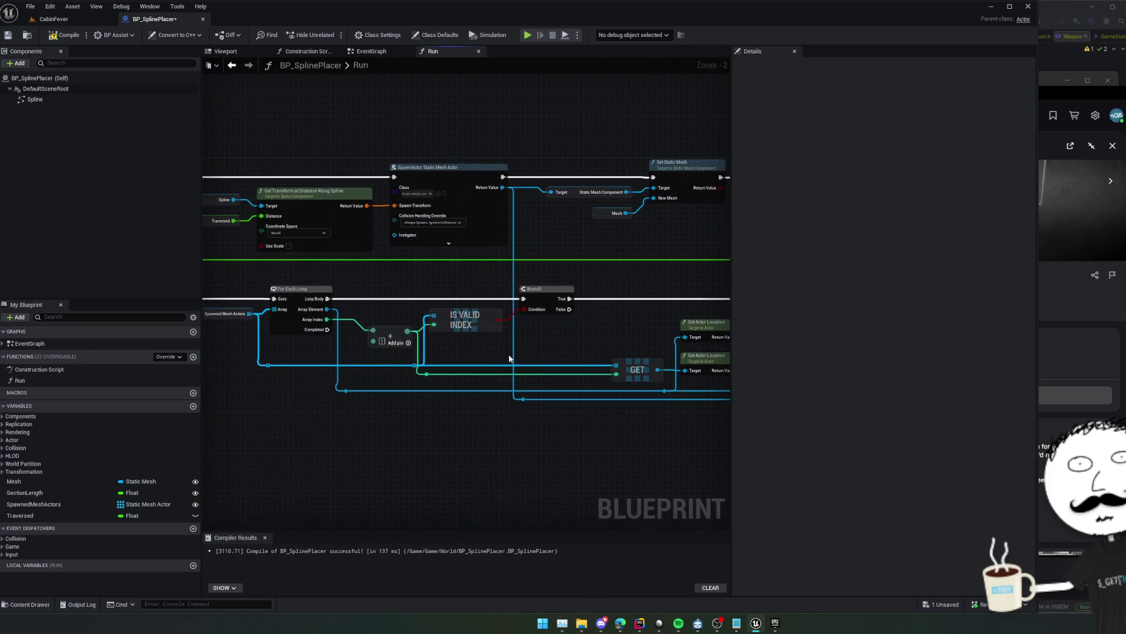
pyautogui.moveTo(557, 354)
pyautogui.mouseDown()
pyautogui.moveTo(469, 352)
pyautogui.moveTo(423, 398)
pyautogui.moveTo(393, 402)
pyautogui.mouseUp()
pyautogui.scroll(-1, 423, 398)
pyautogui.scroll(-2, 322, 397)
pyautogui.moveTo(322, 397)
pyautogui.mouseDown()
pyautogui.moveTo(515, 388)
pyautogui.moveTo(467, 442)
pyautogui.mouseUp()
pyautogui.scroll(3, 503, 460)
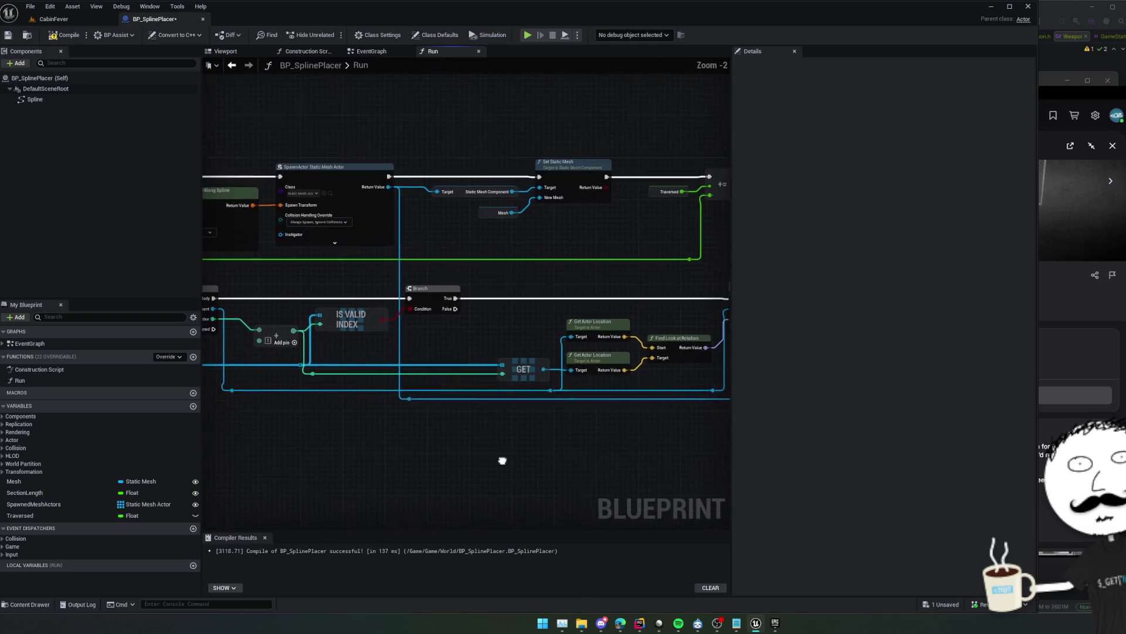
pyautogui.click(7, 35)
# Delete all spawned chain-link fence actors from the CabinFever Outliner, then select BP_SplinePlacer
pyautogui.click(54, 19)
pyautogui.scroll(-3, 382, 264)
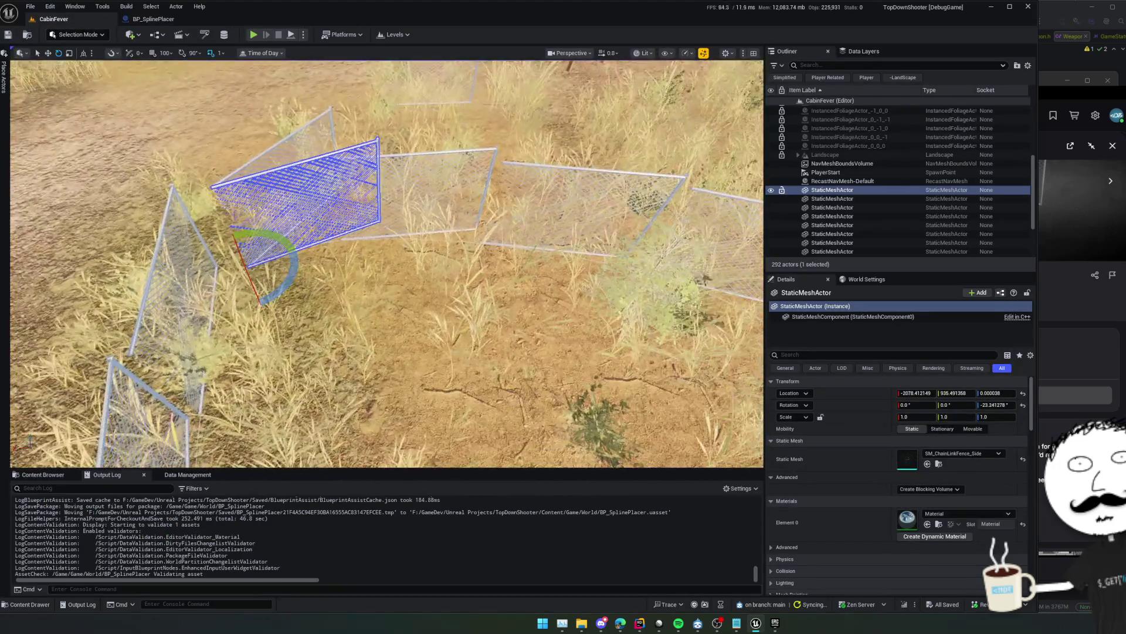
pyautogui.scroll(-3, 870, 234)
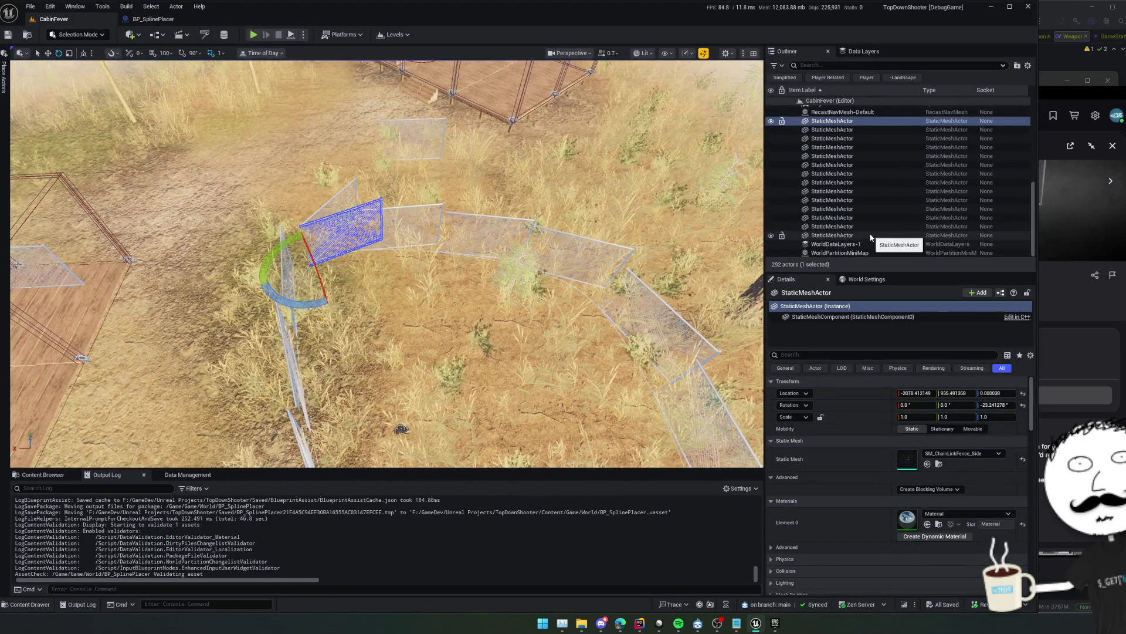
pyautogui.keyDown('shift'); pyautogui.click(870, 235); pyautogui.keyUp('shift')
pyautogui.press('Delete')
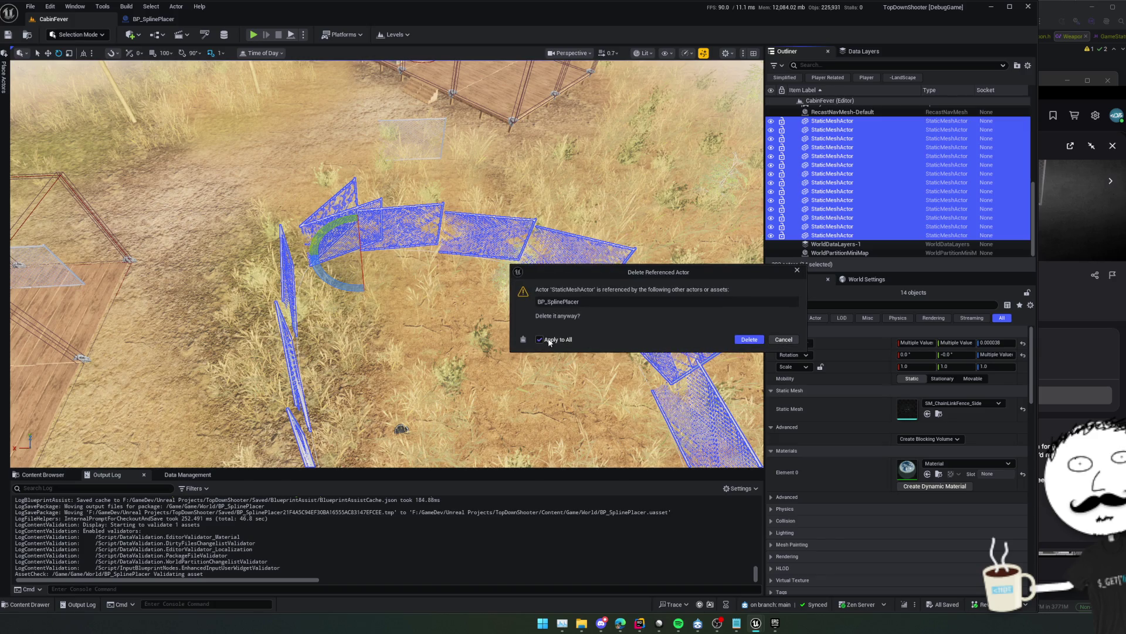
pyautogui.click(761, 340)
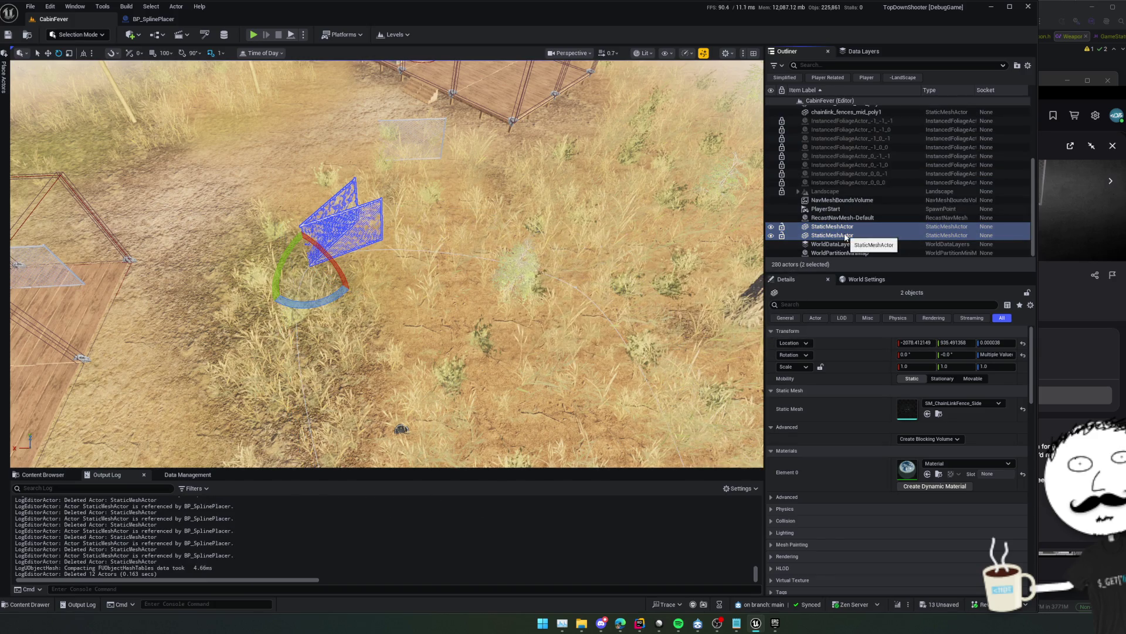
pyautogui.press('Delete')
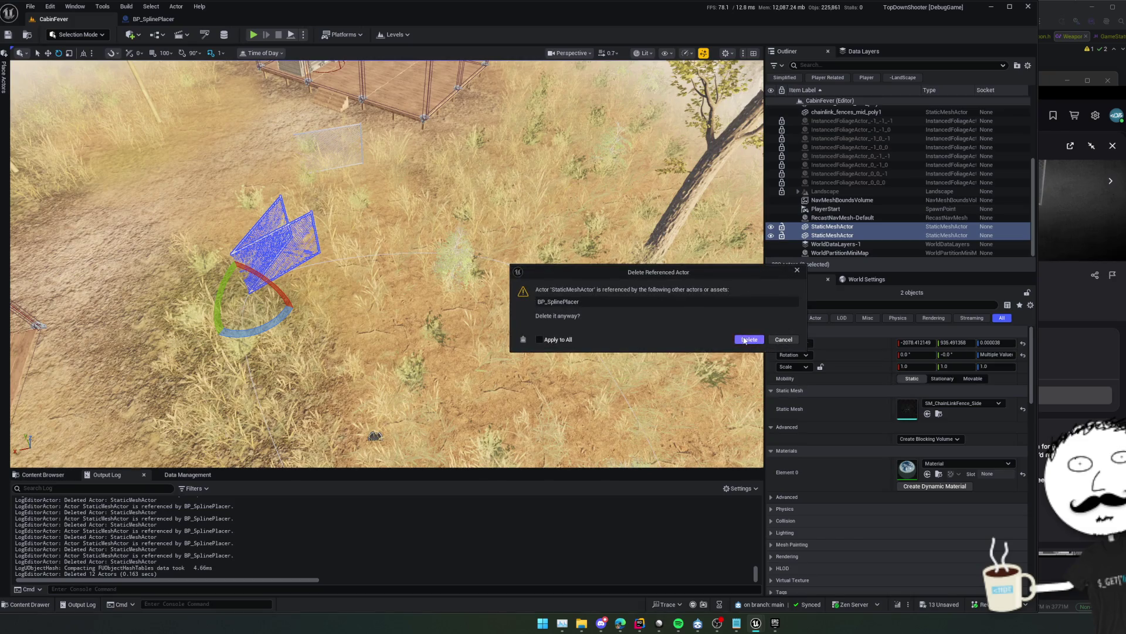
pyautogui.click(749, 340)
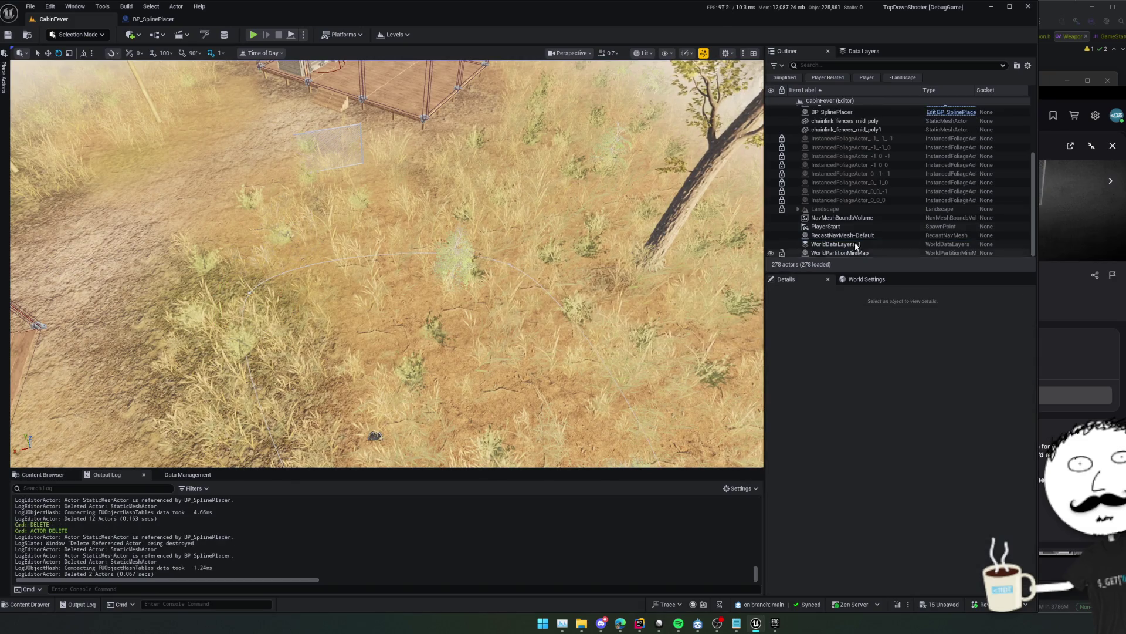
pyautogui.scroll(2, 844, 170)
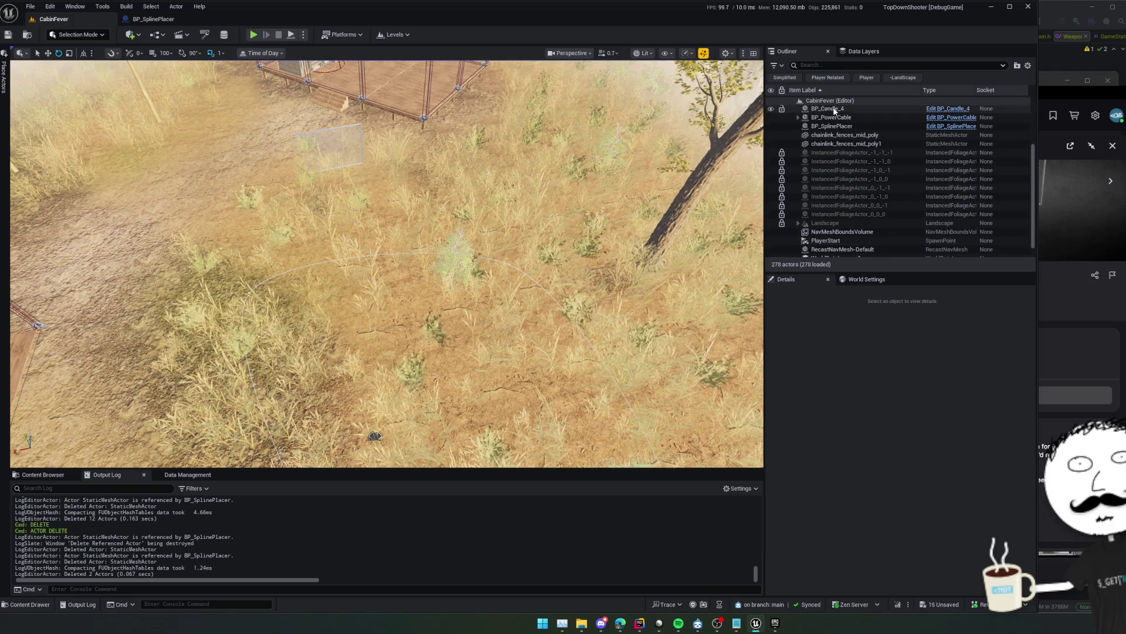
pyautogui.click(835, 126)
pyautogui.click(794, 465)
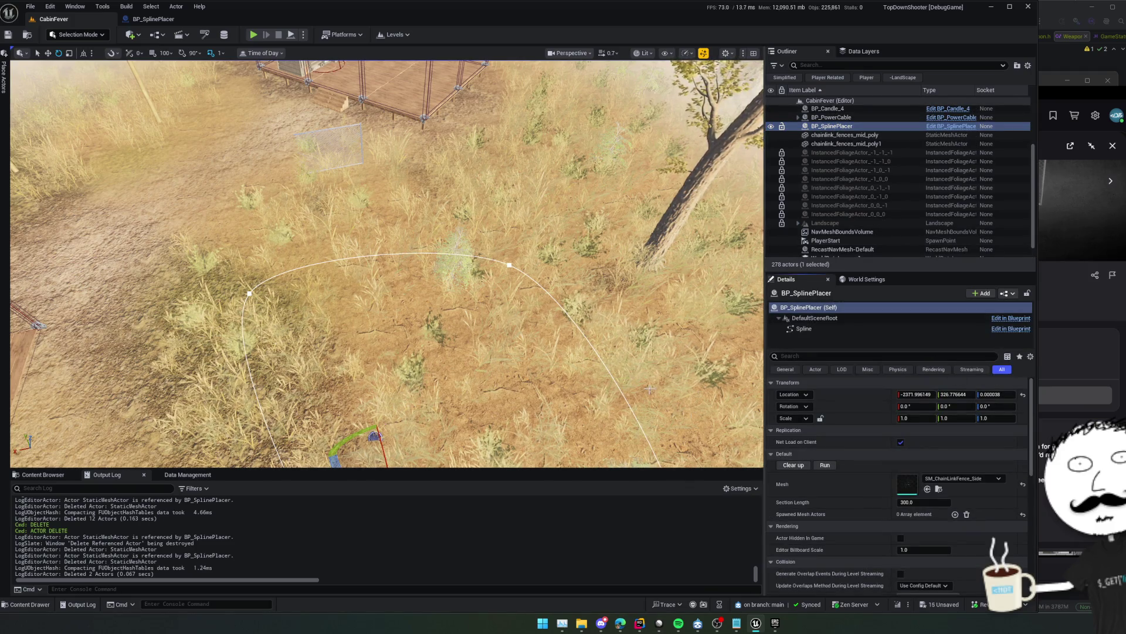
pyautogui.hotkey('ctrl', 's')
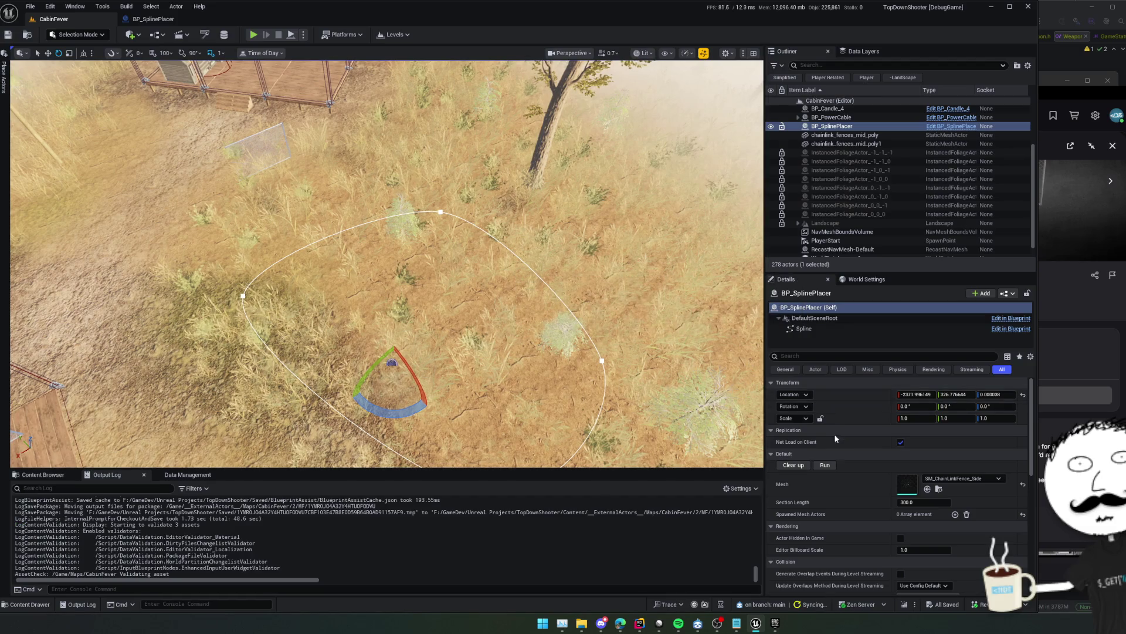
pyautogui.click(825, 465)
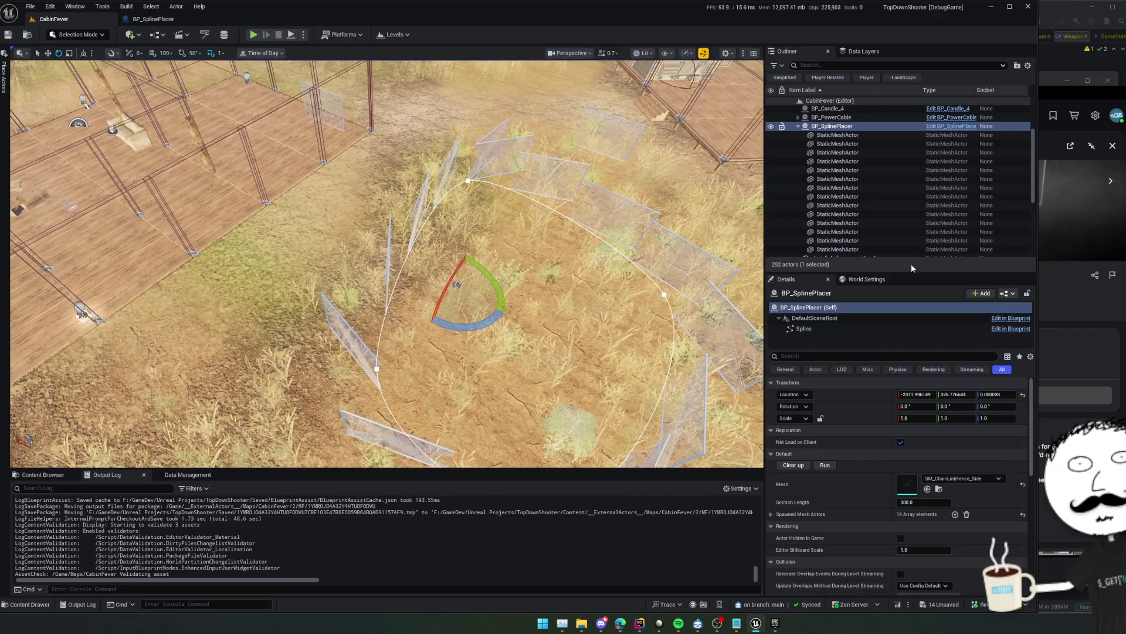
pyautogui.click(842, 136)
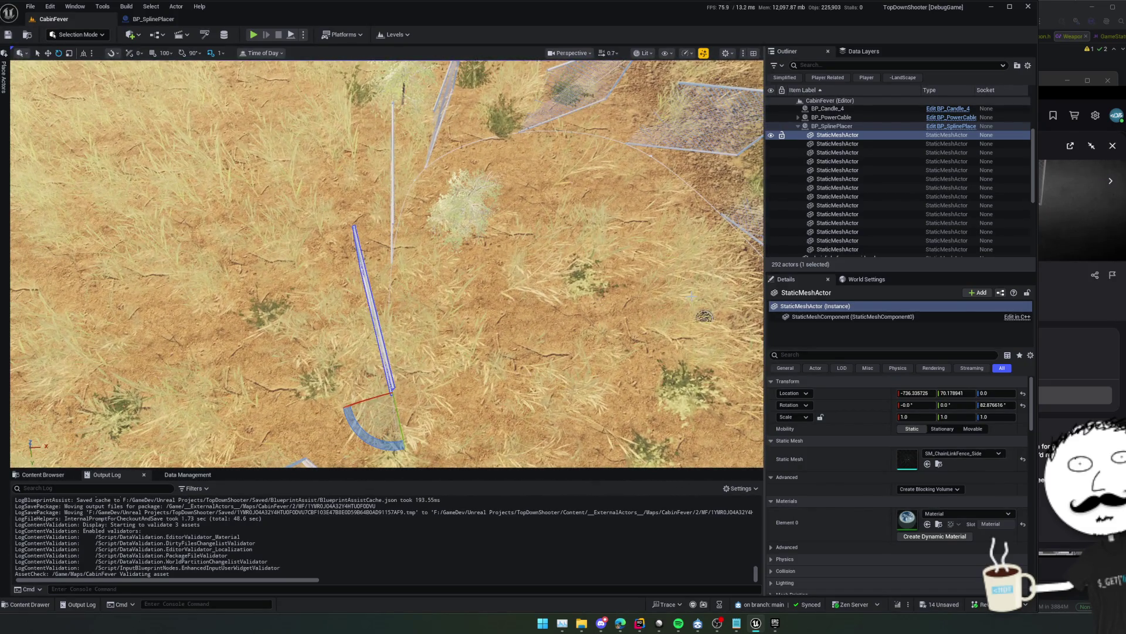
pyautogui.click(853, 145)
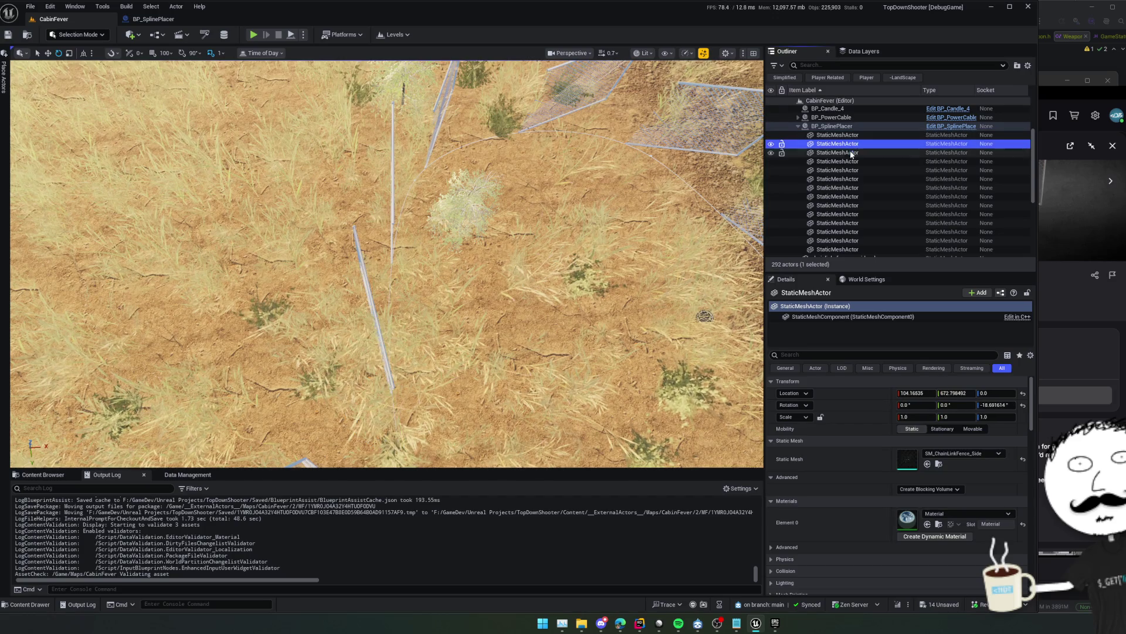
pyautogui.click(853, 153)
pyautogui.press('Up')
pyautogui.press('Up')
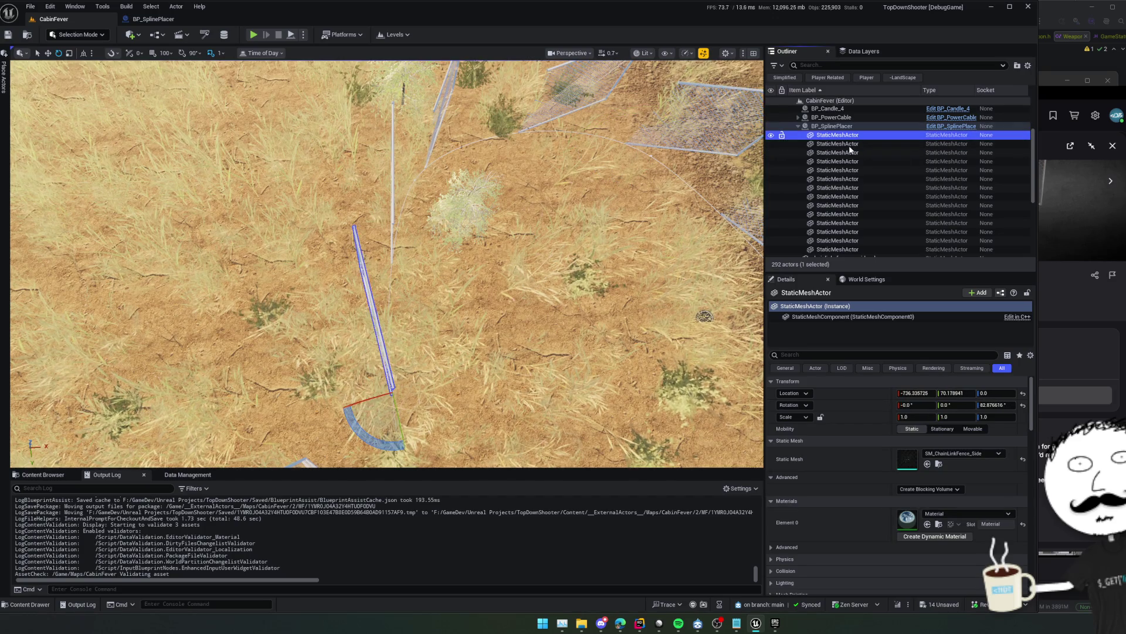
pyautogui.click(839, 162)
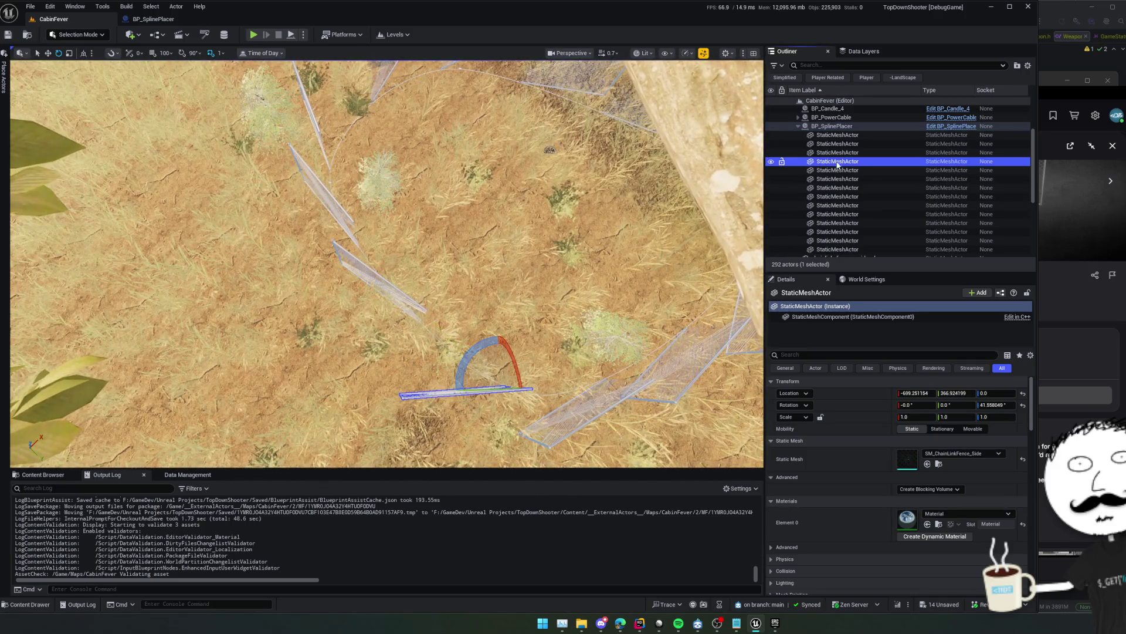
pyautogui.click(841, 179)
pyautogui.click(842, 170)
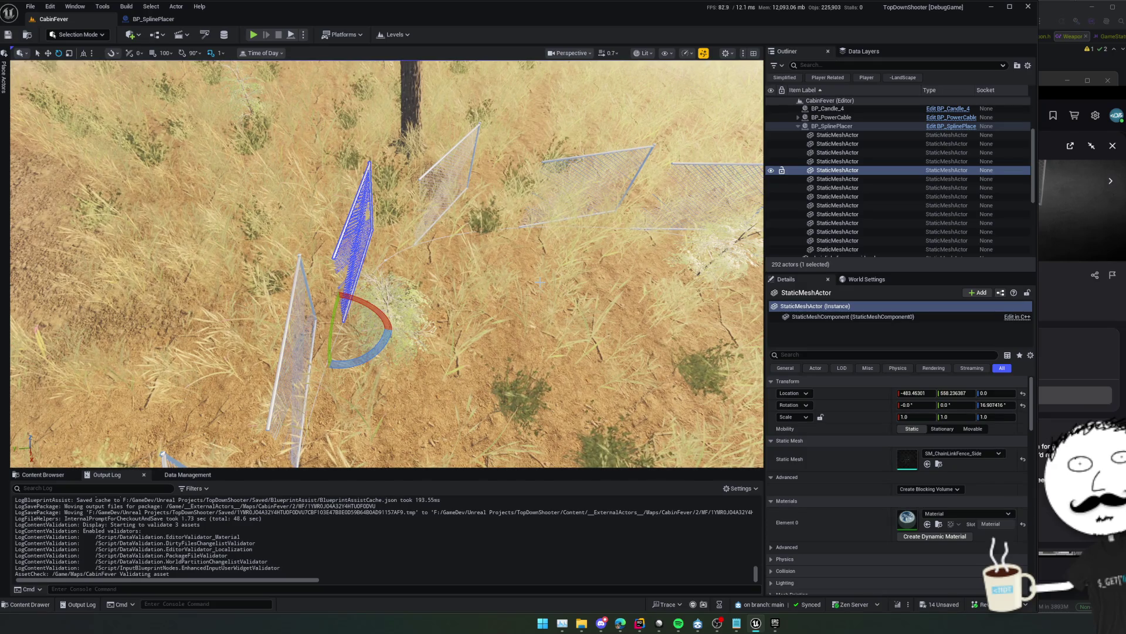
pyautogui.click(864, 125)
pyautogui.click(794, 465)
# Drag the lower-left spline point with the Move gizmo to reshape the loop
pyautogui.press('f')
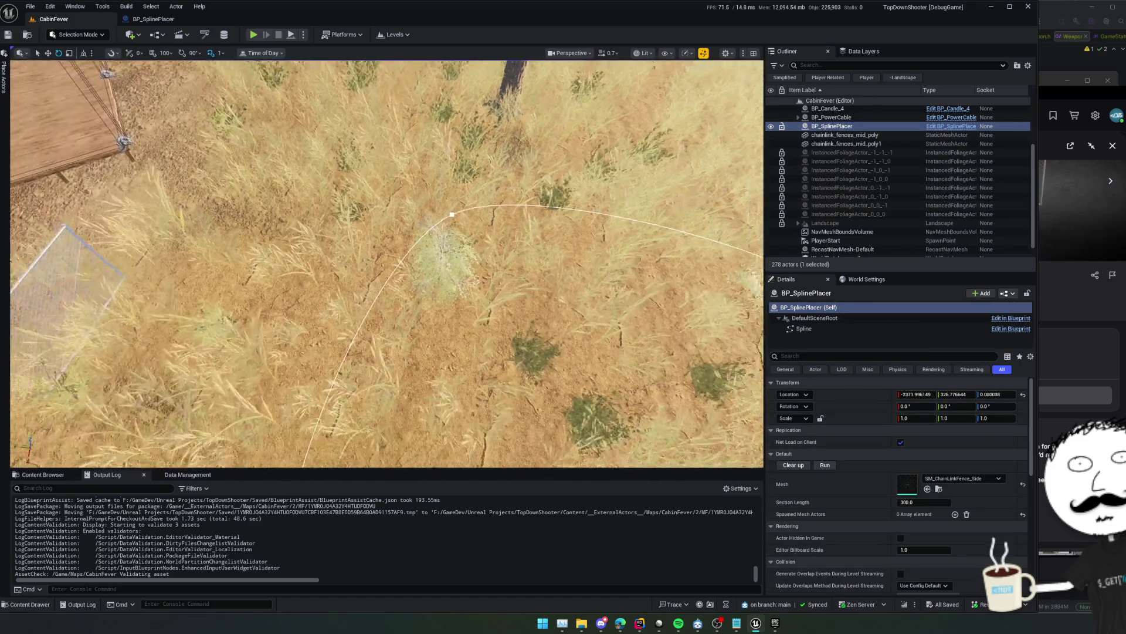
pyautogui.click(356, 329)
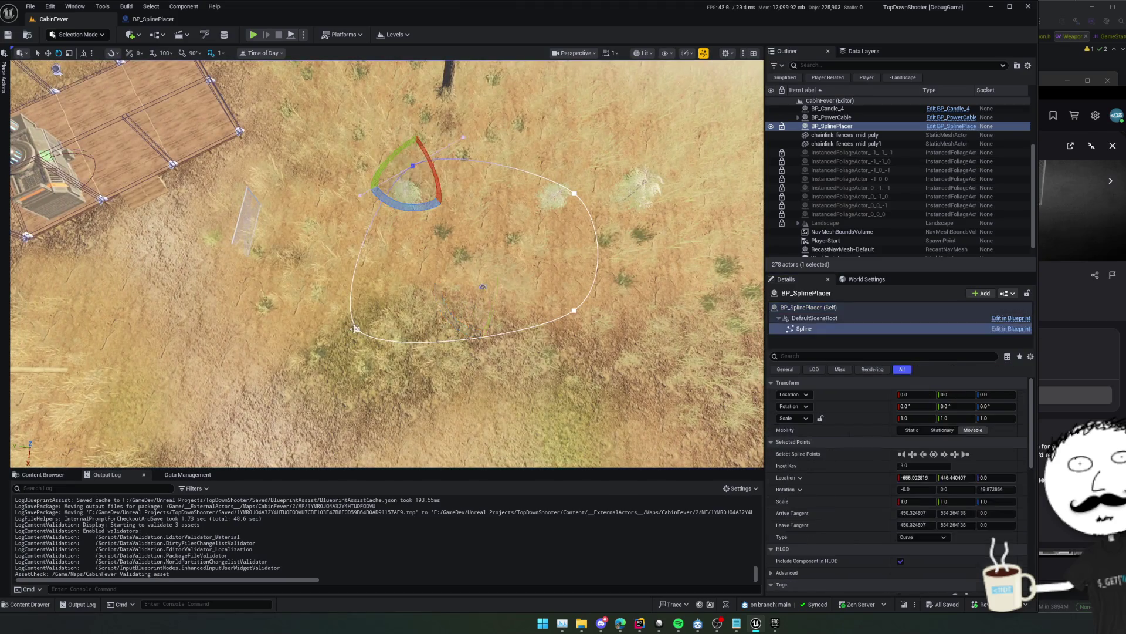
pyautogui.click(357, 329)
pyautogui.press('f')
pyautogui.press('w')
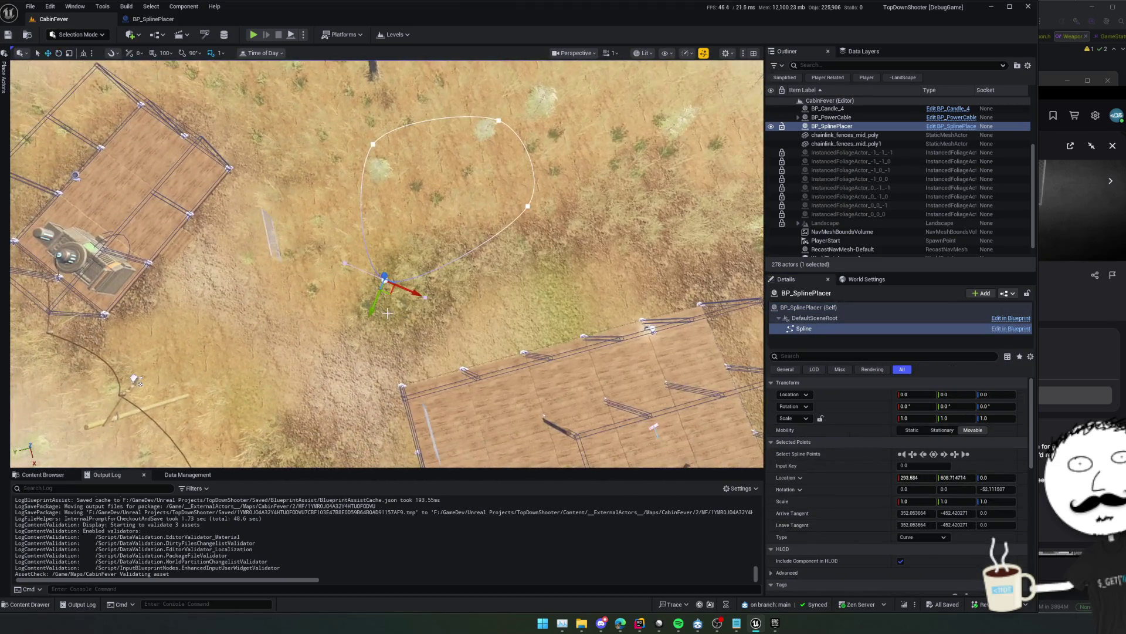
pyautogui.moveTo(387, 293); pyautogui.dragTo(348, 342)
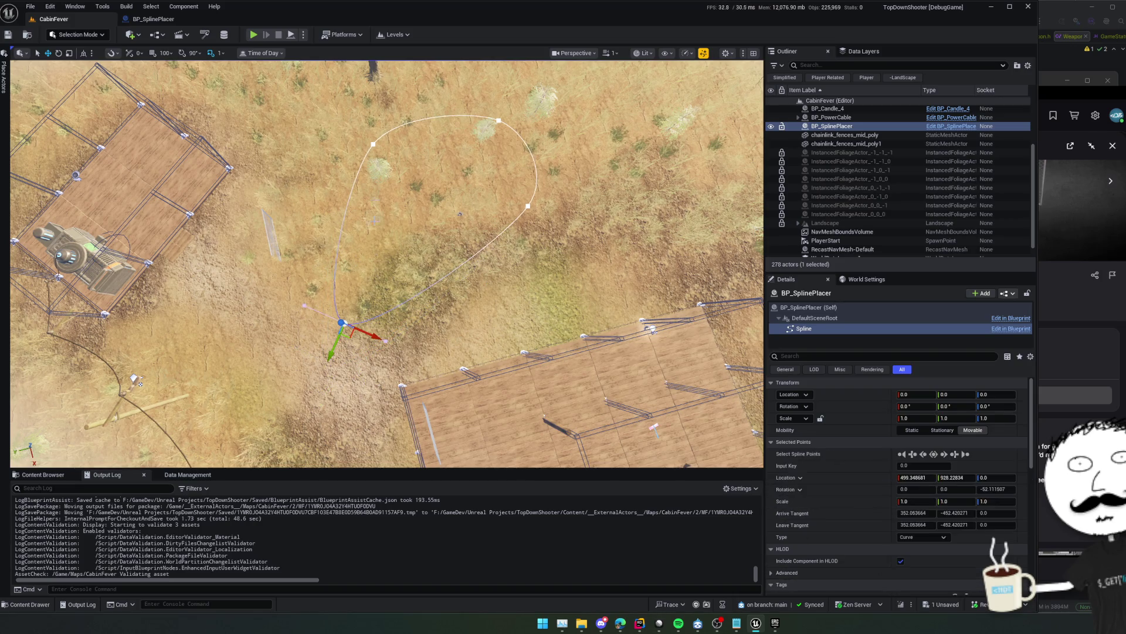
pyautogui.moveTo(364, 148)
pyautogui.mouseDown()
pyautogui.moveTo(271, 106)
pyautogui.moveTo(283, 76)
pyautogui.mouseUp()
pyautogui.scroll(-3, 331, 168)
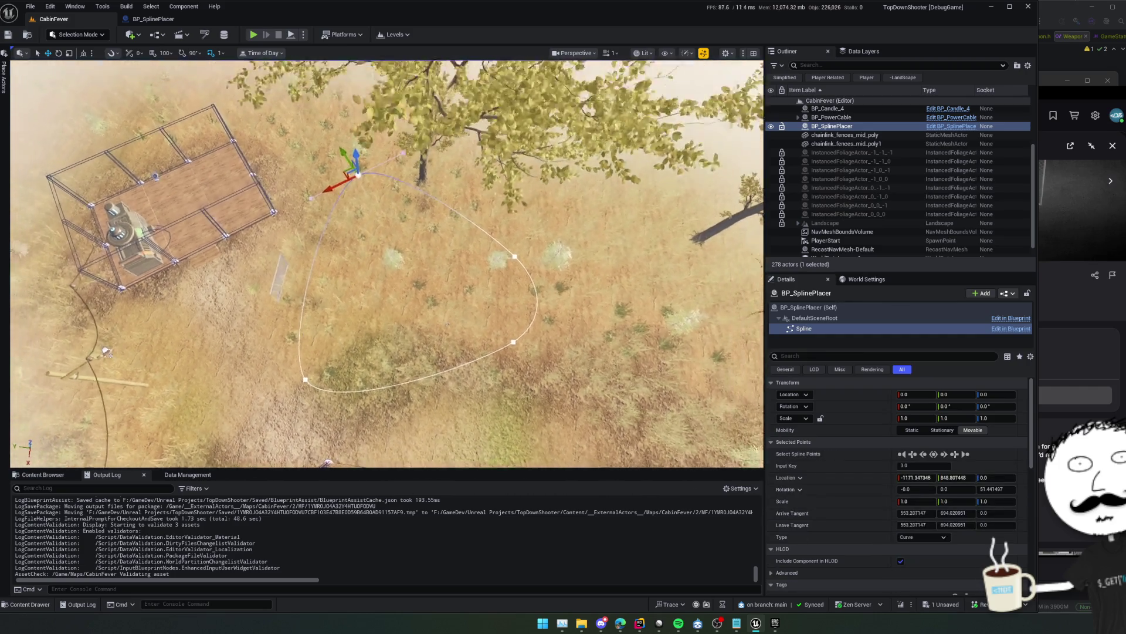
pyautogui.moveTo(318, 215); pyautogui.dragTo(346, 212)
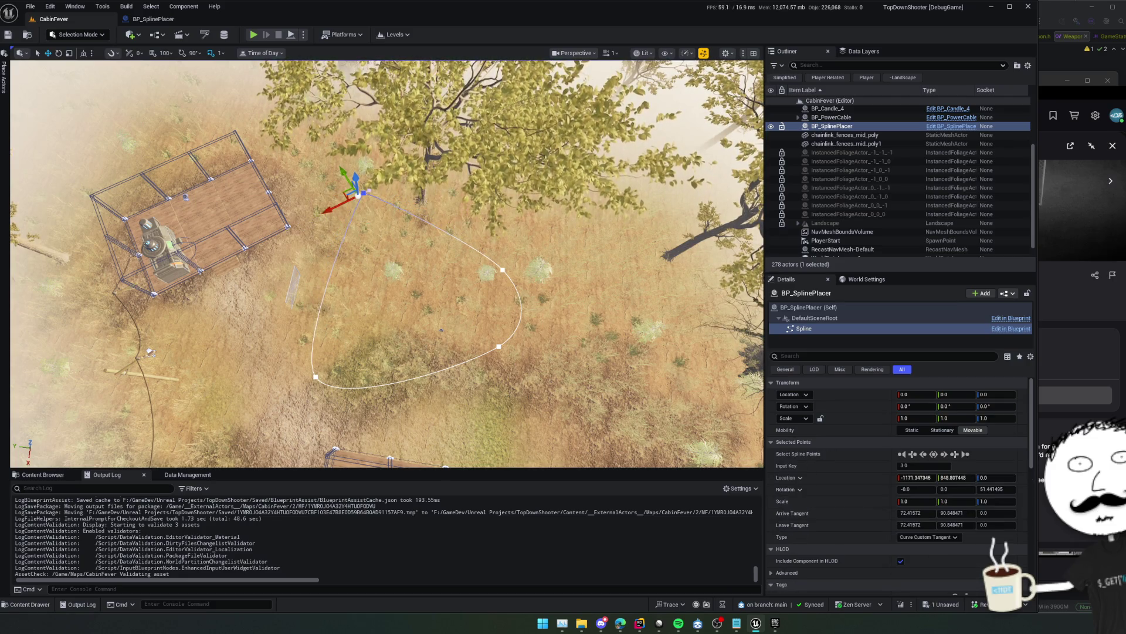
pyautogui.scroll(1, 379, 228)
# Widen the loop's top-right corner by moving a point and its tangent, then save the level
pyautogui.click(521, 251)
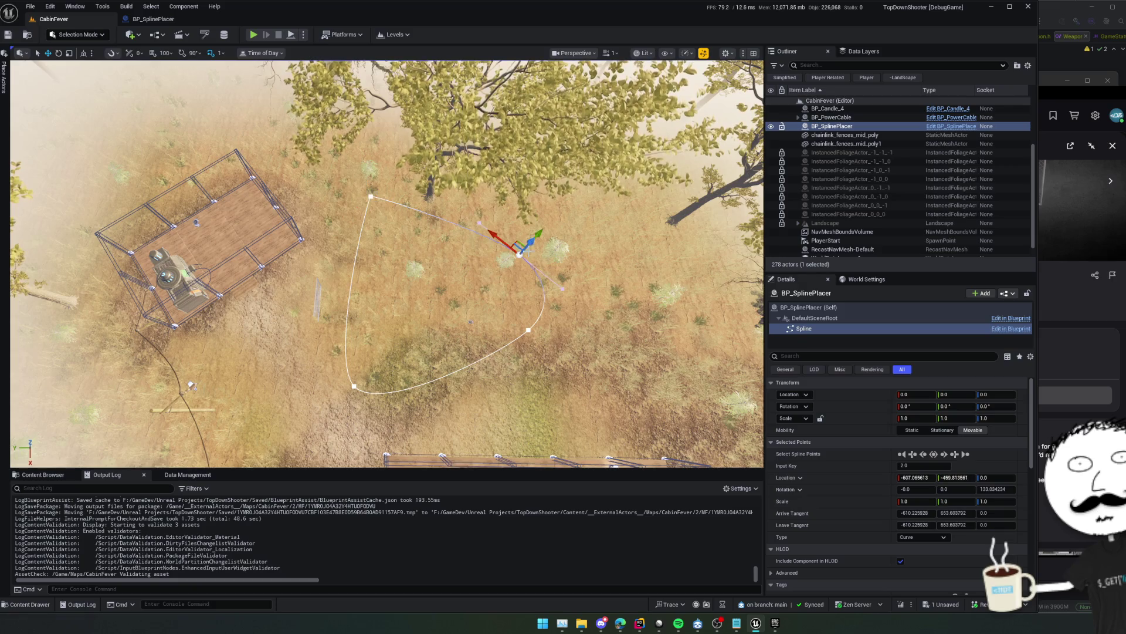
pyautogui.moveTo(519, 245)
pyautogui.mouseDown()
pyautogui.moveTo(557, 220)
pyautogui.moveTo(550, 268)
pyautogui.mouseUp()
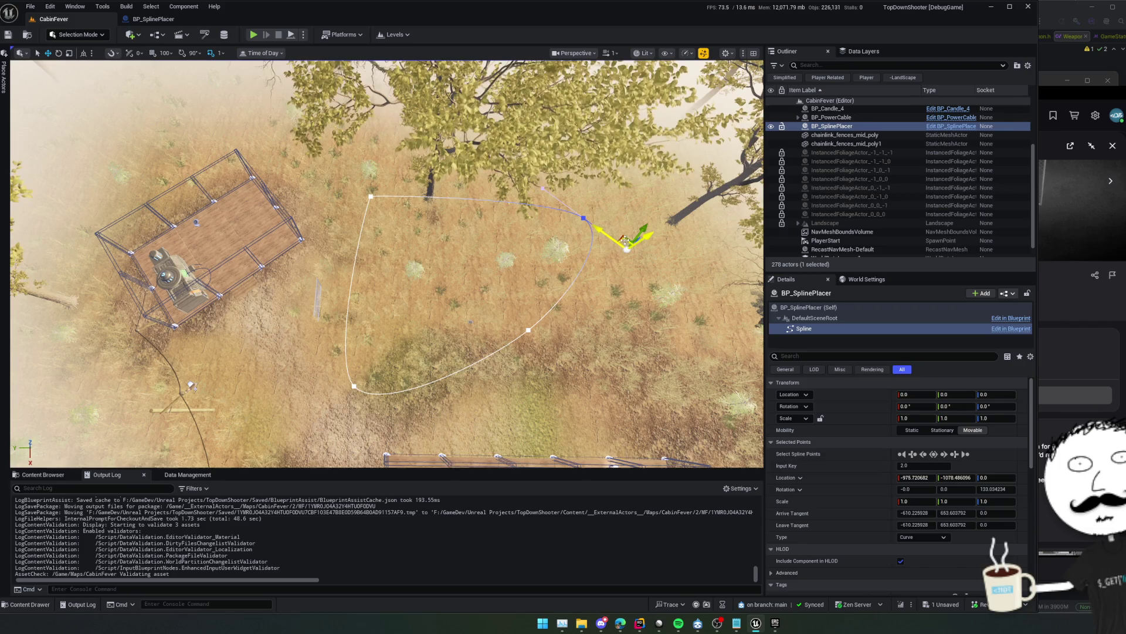
pyautogui.moveTo(627, 248); pyautogui.dragTo(610, 242)
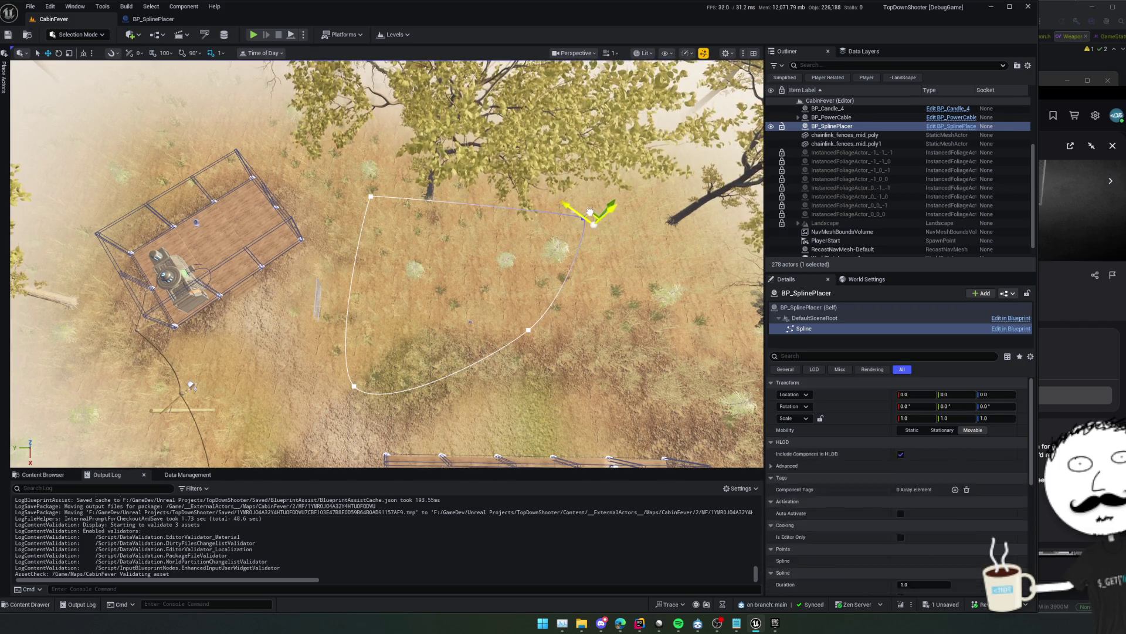
pyautogui.click(584, 217)
pyautogui.hotkey('ctrl', 's')
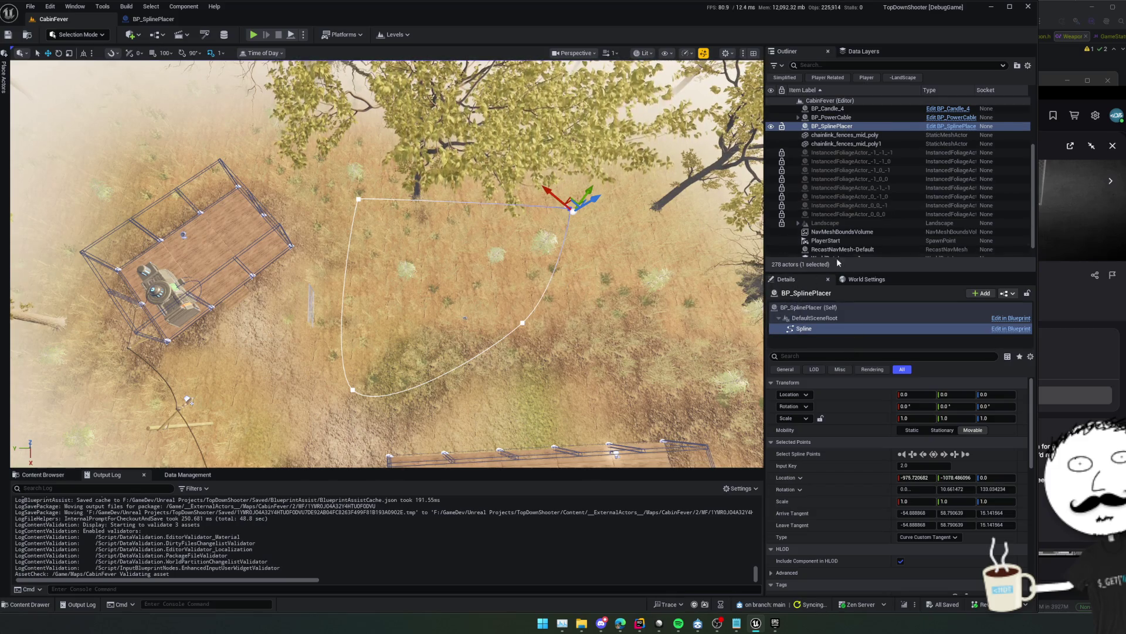
# Run BP_SplinePlacer to spawn 23 SM_ChainLinkFence_Side panels and fly in to inspect them
pyautogui.click(813, 309)
pyautogui.click(825, 464)
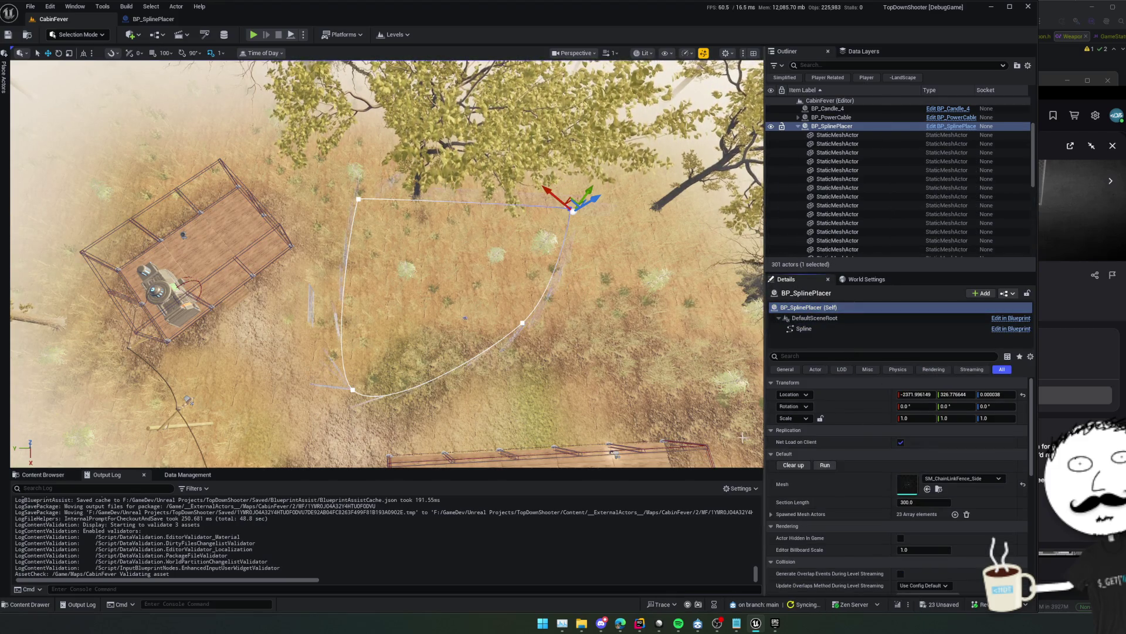
pyautogui.press('w')
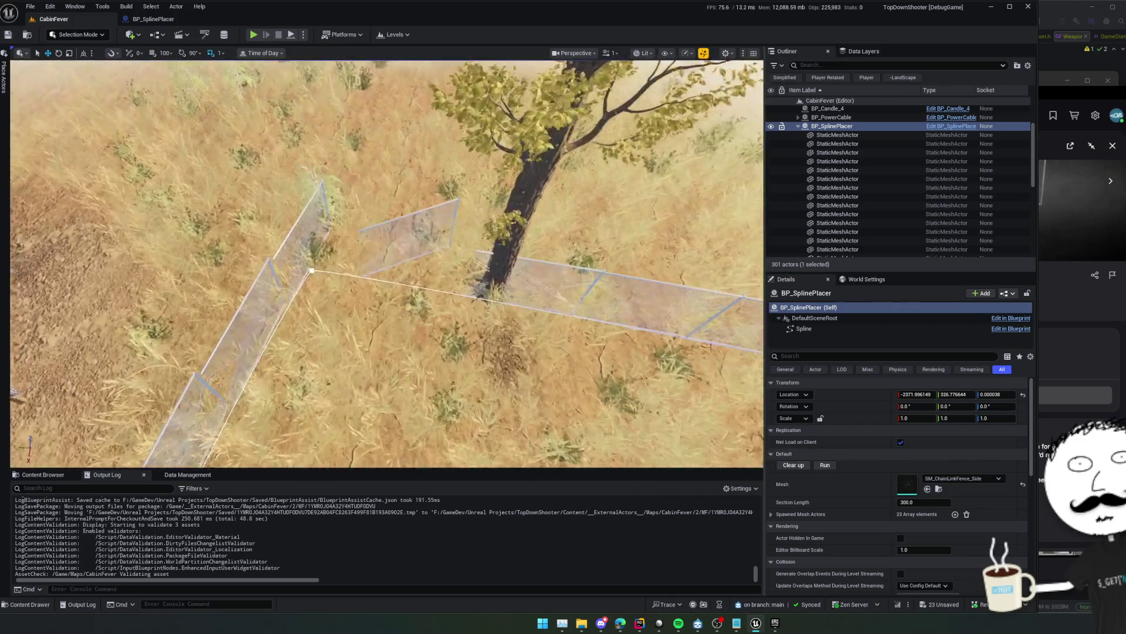
pyautogui.press('s')
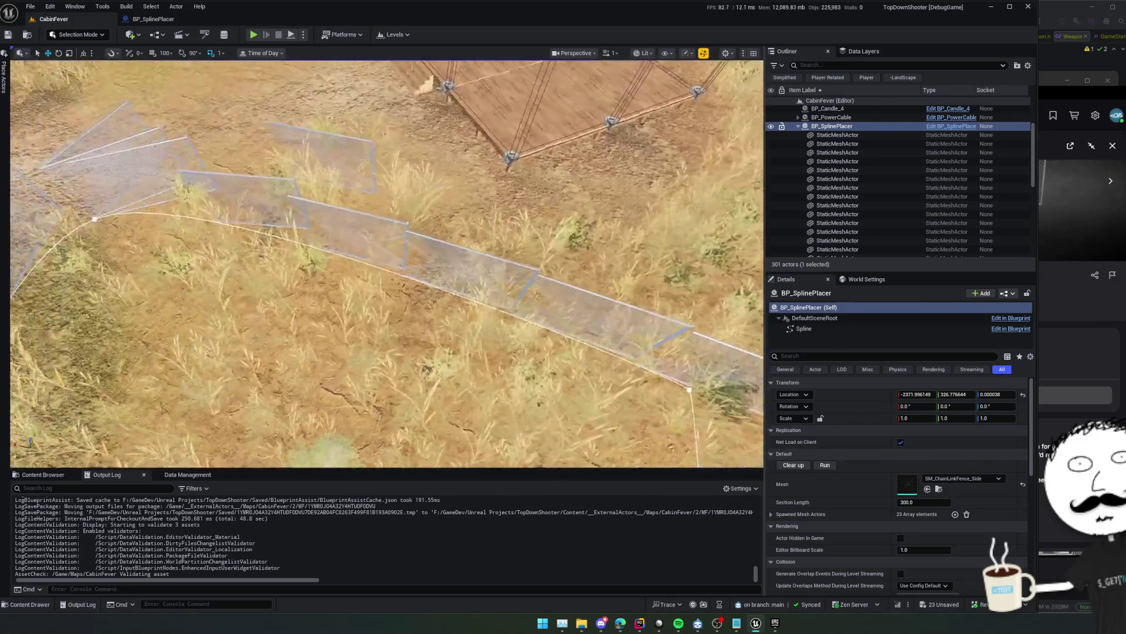
pyautogui.press('w')
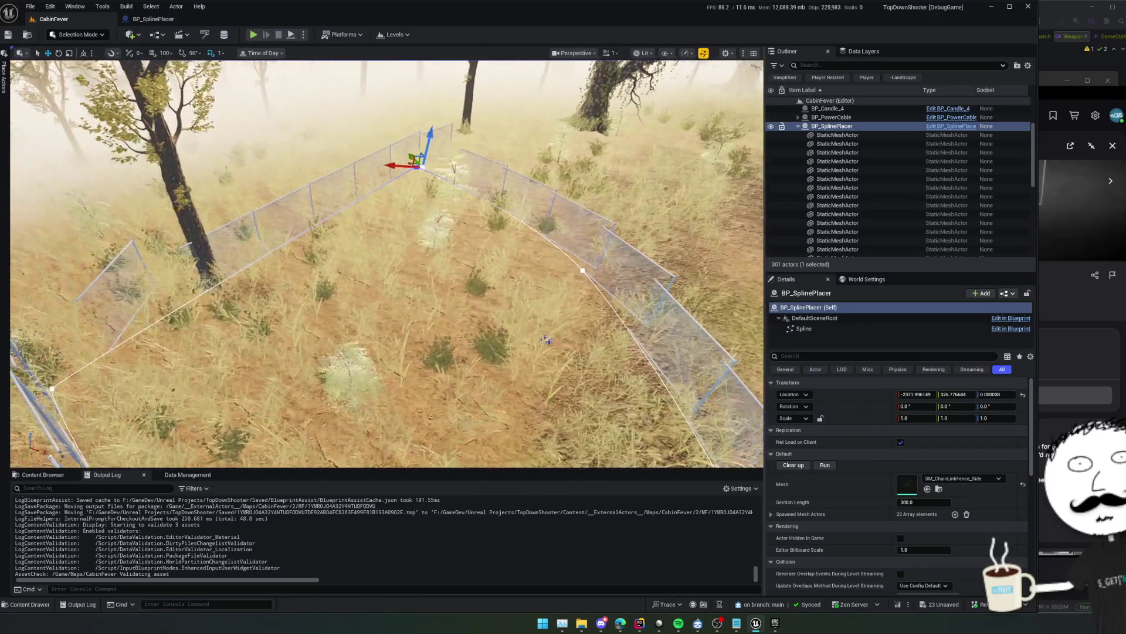
pyautogui.press('w')
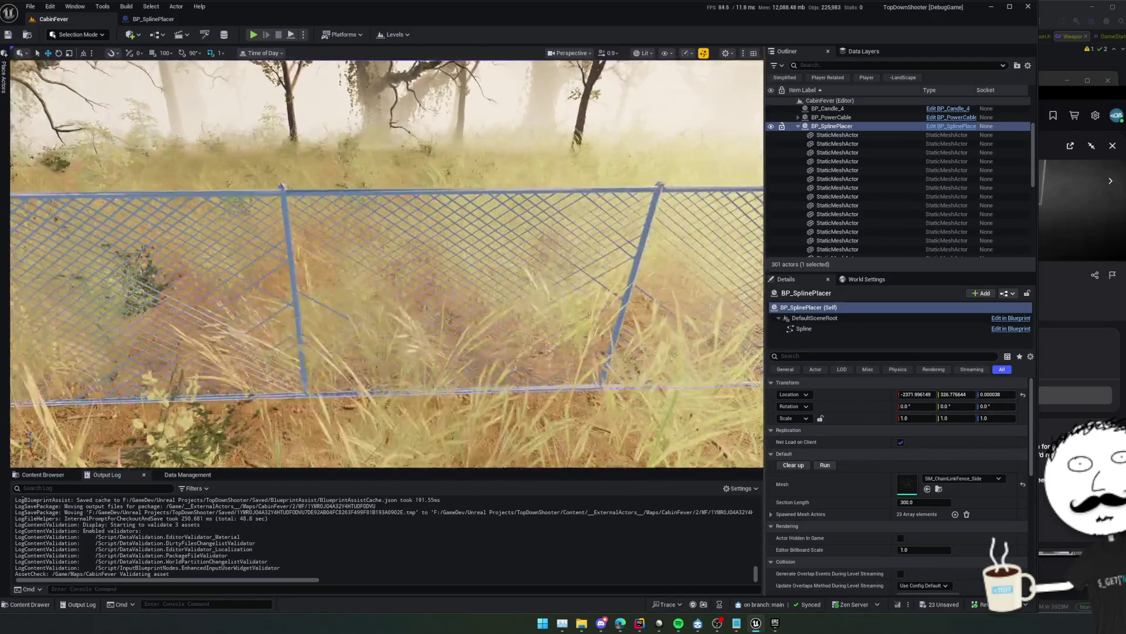
pyautogui.press('w')
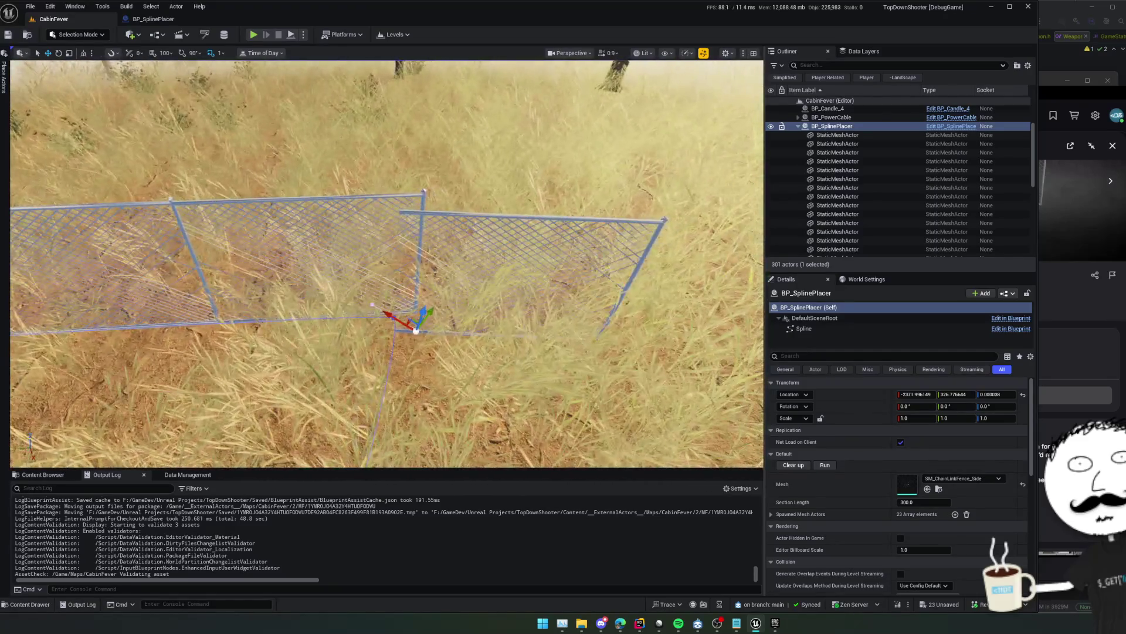
pyautogui.press('w')
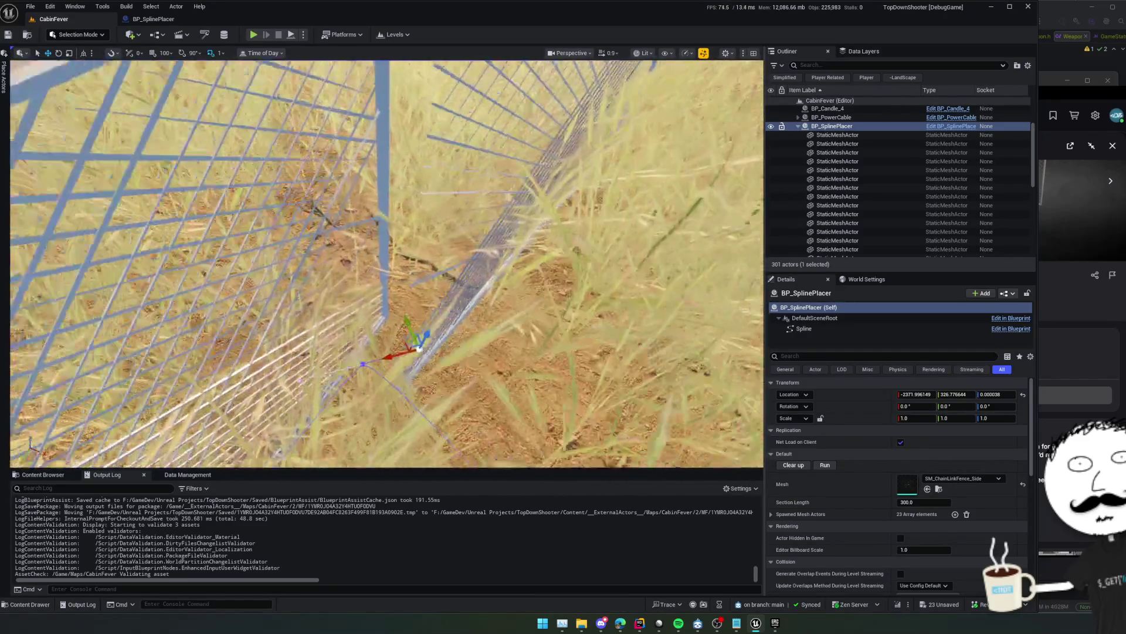
pyautogui.press('s')
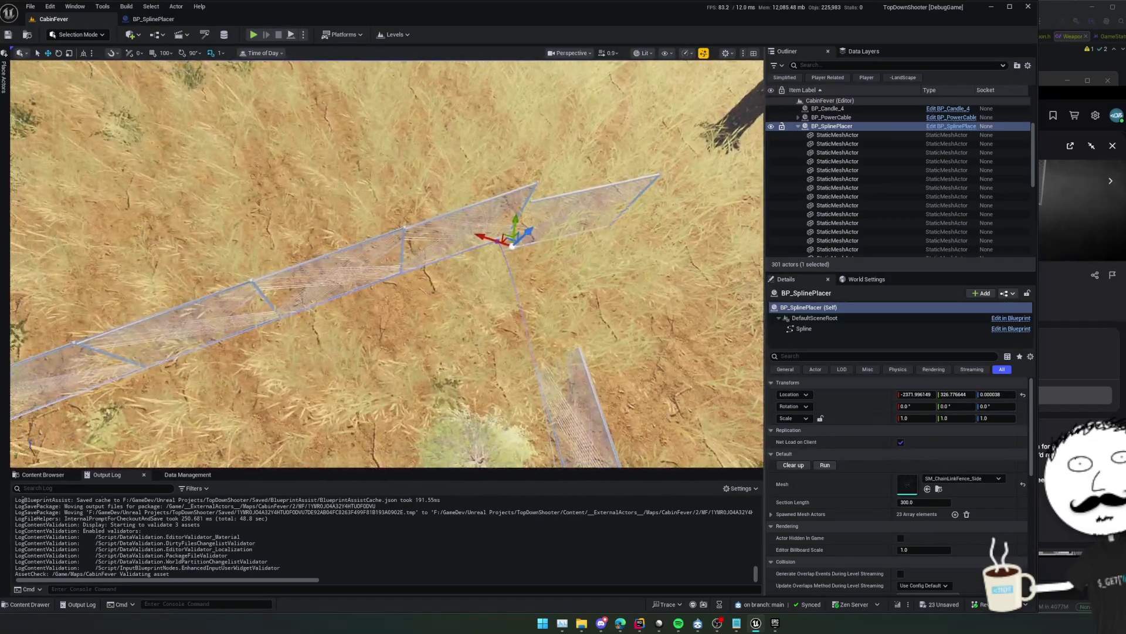
pyautogui.scroll(3, 387, 264)
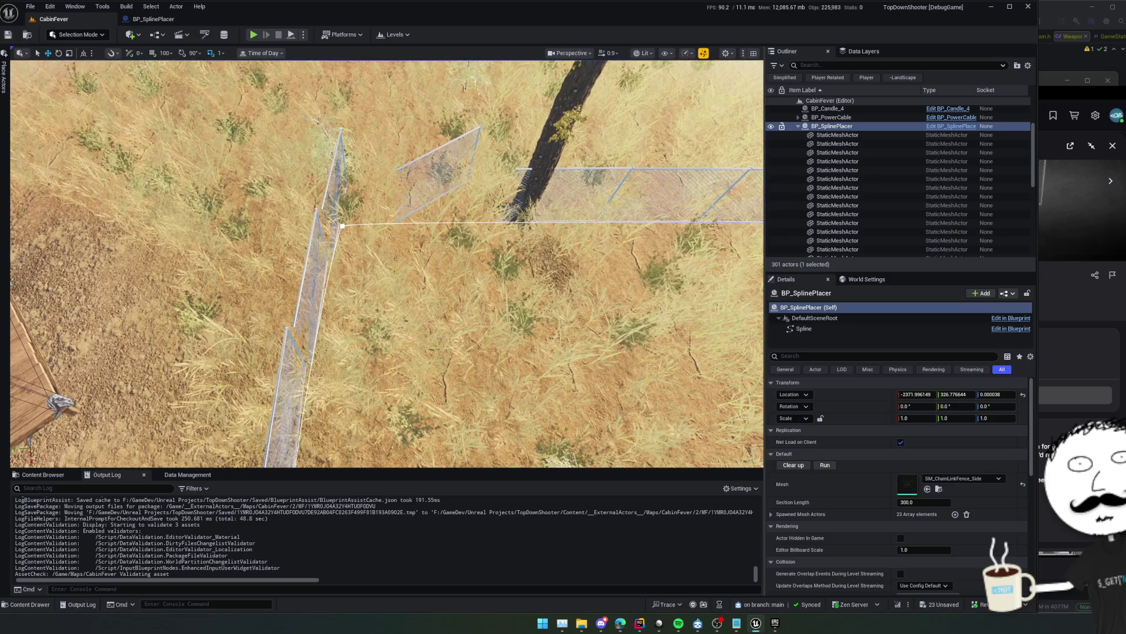
# Clear up the spawned fence panels and select the Spline component to view its properties
pyautogui.click(793, 466)
pyautogui.click(812, 329)
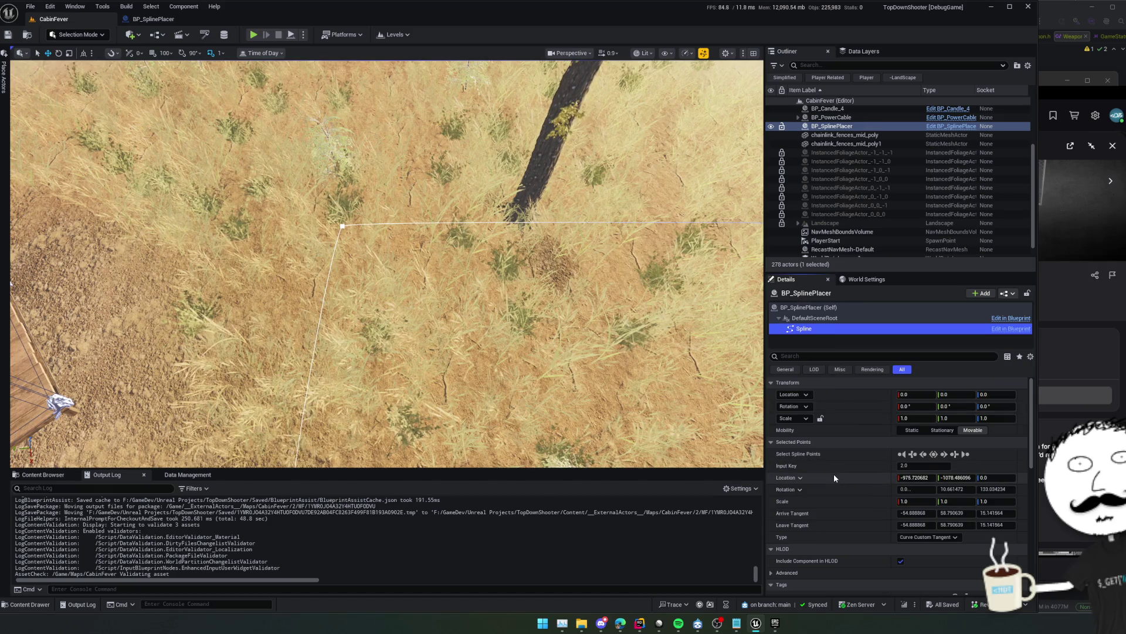
pyautogui.scroll(-1, 834, 481)
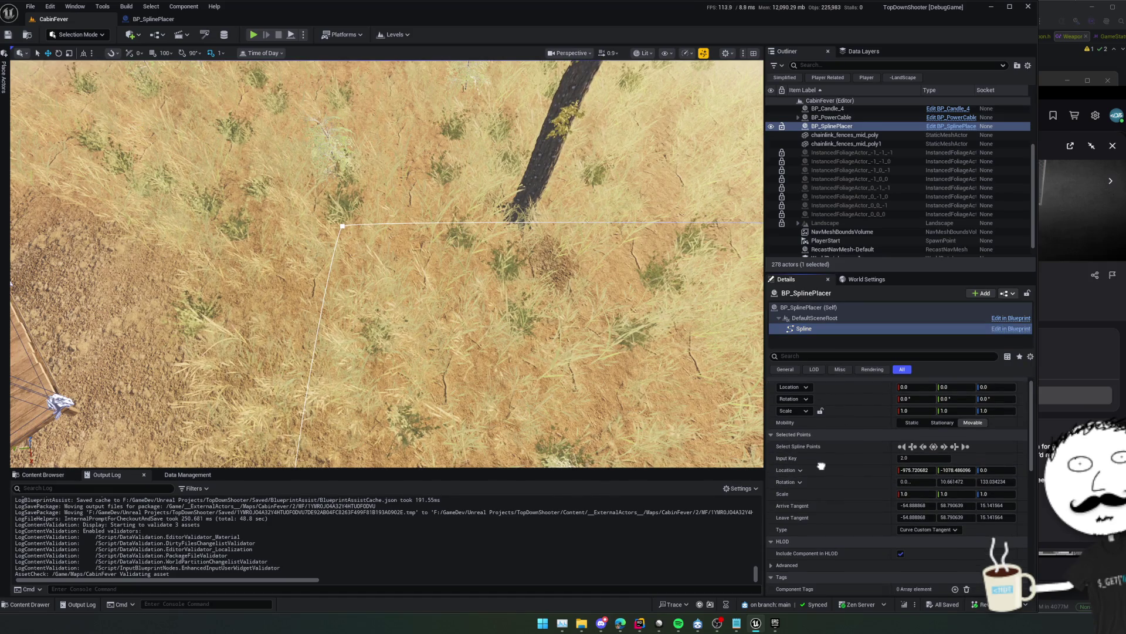
pyautogui.scroll(-4, 833, 469)
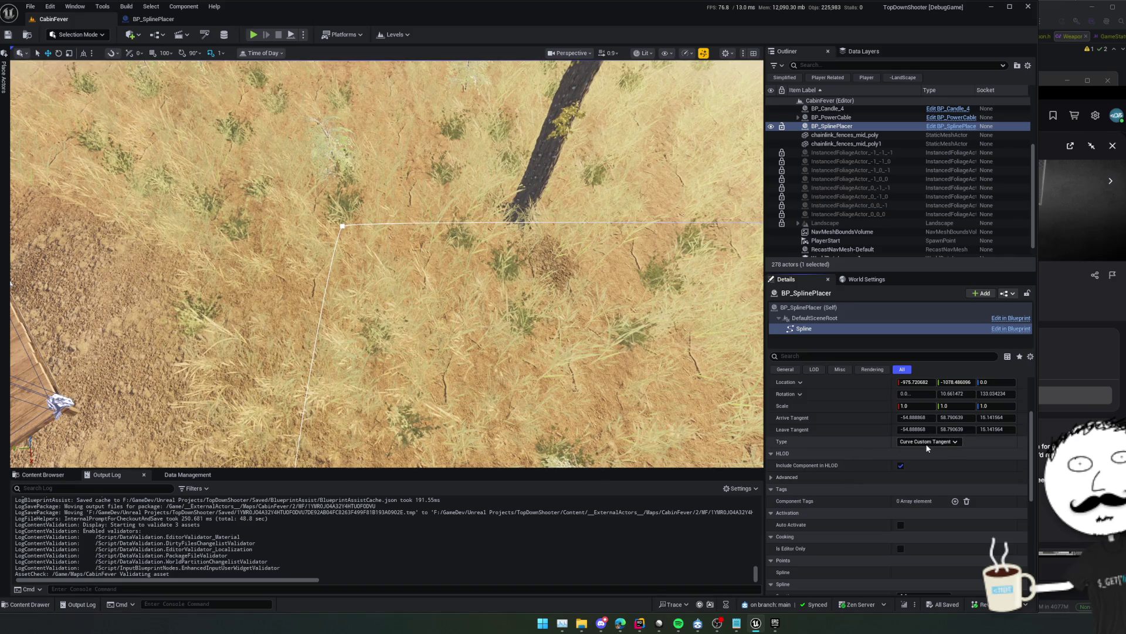
pyautogui.scroll(-5, 851, 446)
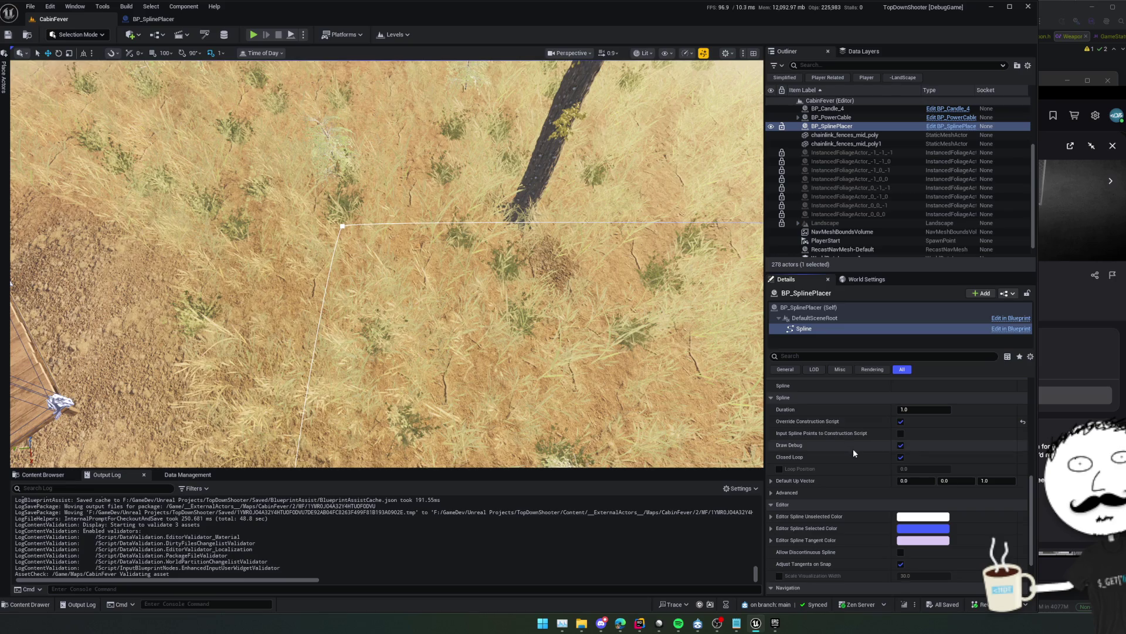
pyautogui.scroll(-1, 946, 426)
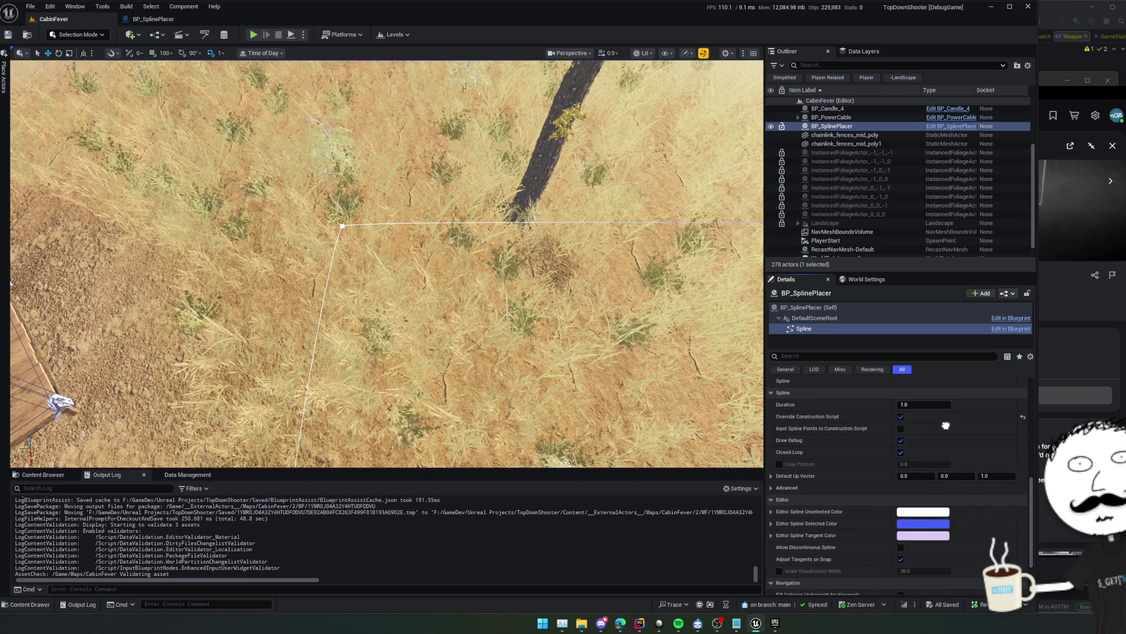
pyautogui.scroll(-3, 880, 452)
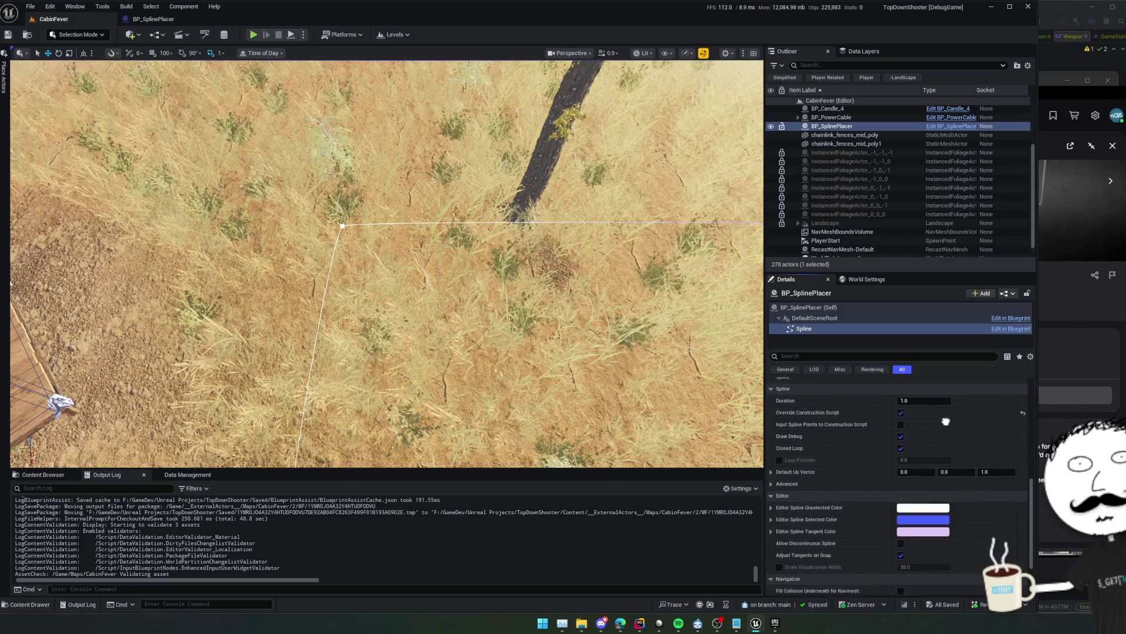
# Expand the spline's Advanced settings and browse its properties
pyautogui.click(771, 420)
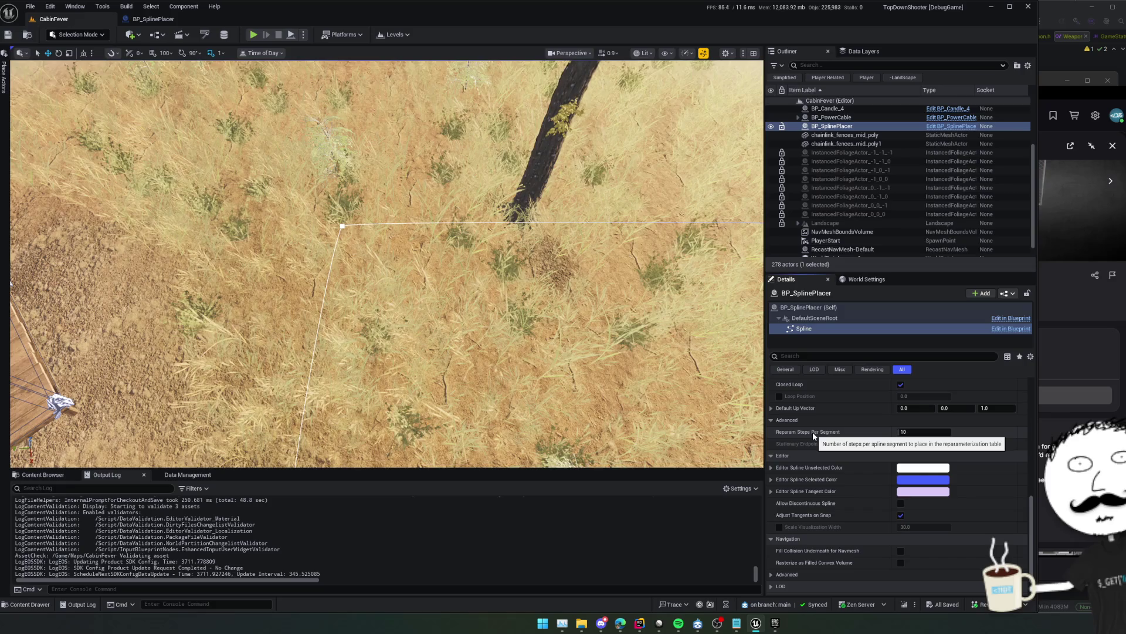
pyautogui.scroll(2, 799, 452)
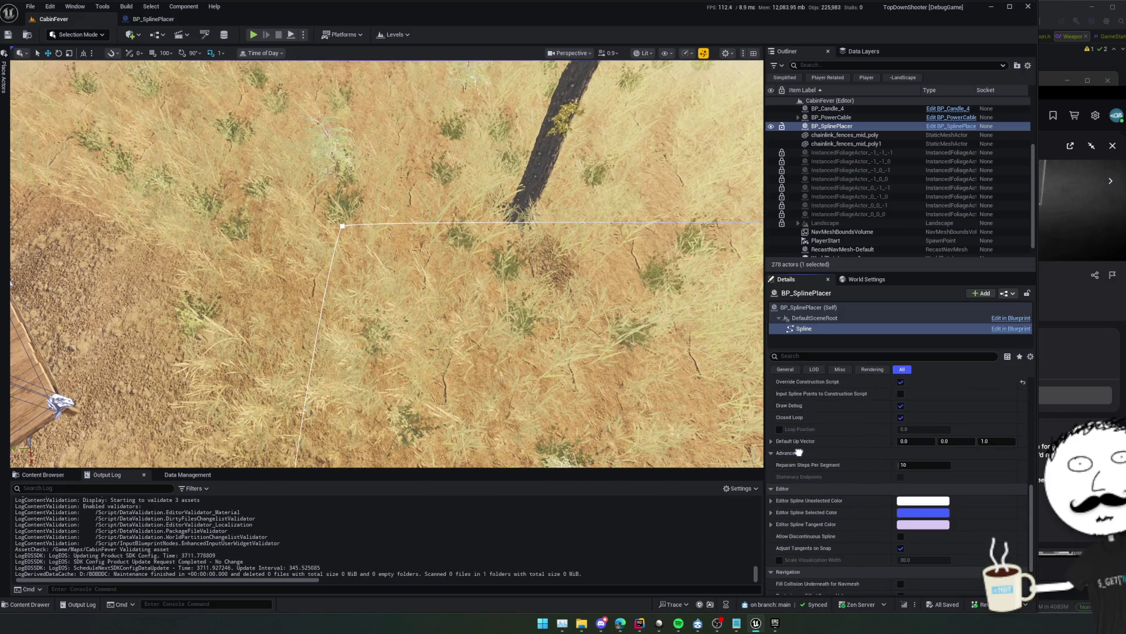
pyautogui.scroll(-4, 798, 452)
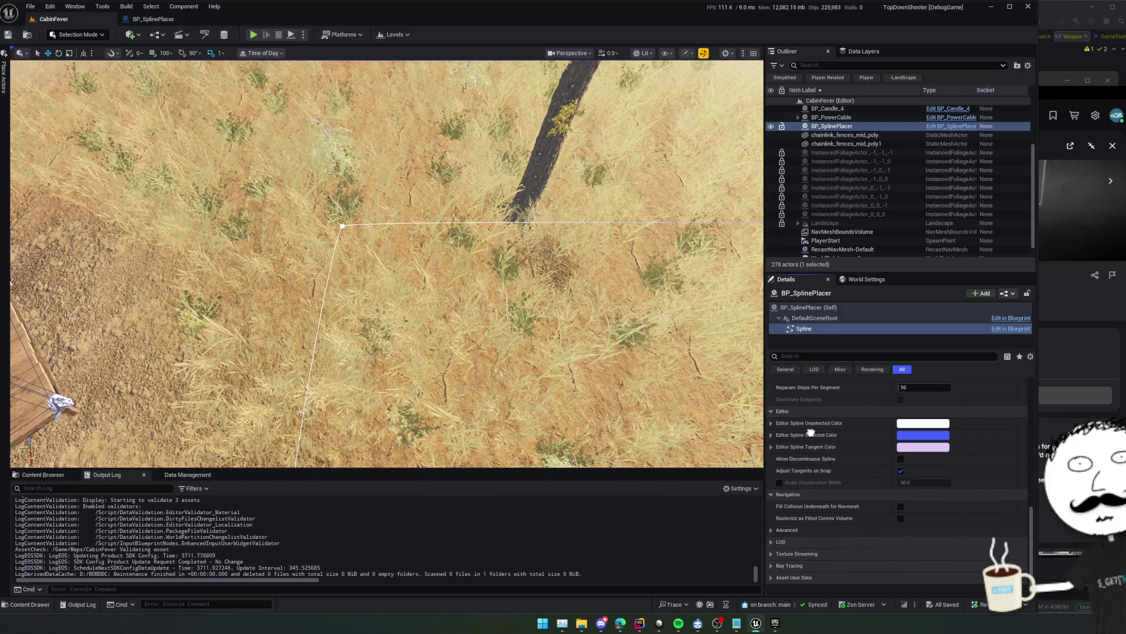
pyautogui.scroll(1, 819, 457)
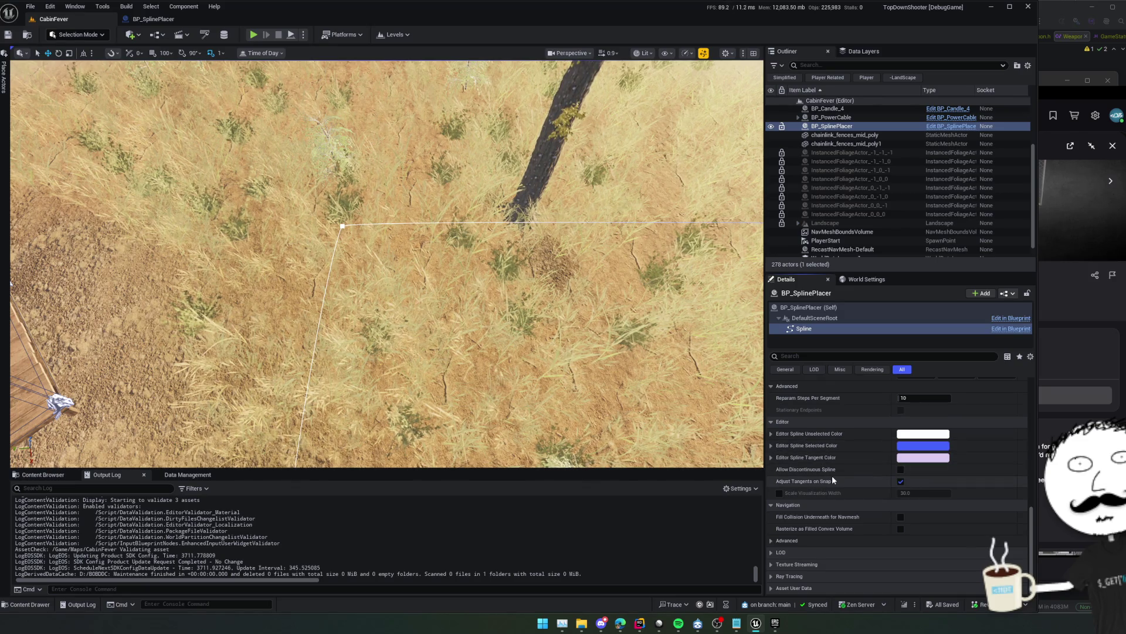
pyautogui.scroll(11, 832, 476)
pyautogui.scroll(12, 856, 503)
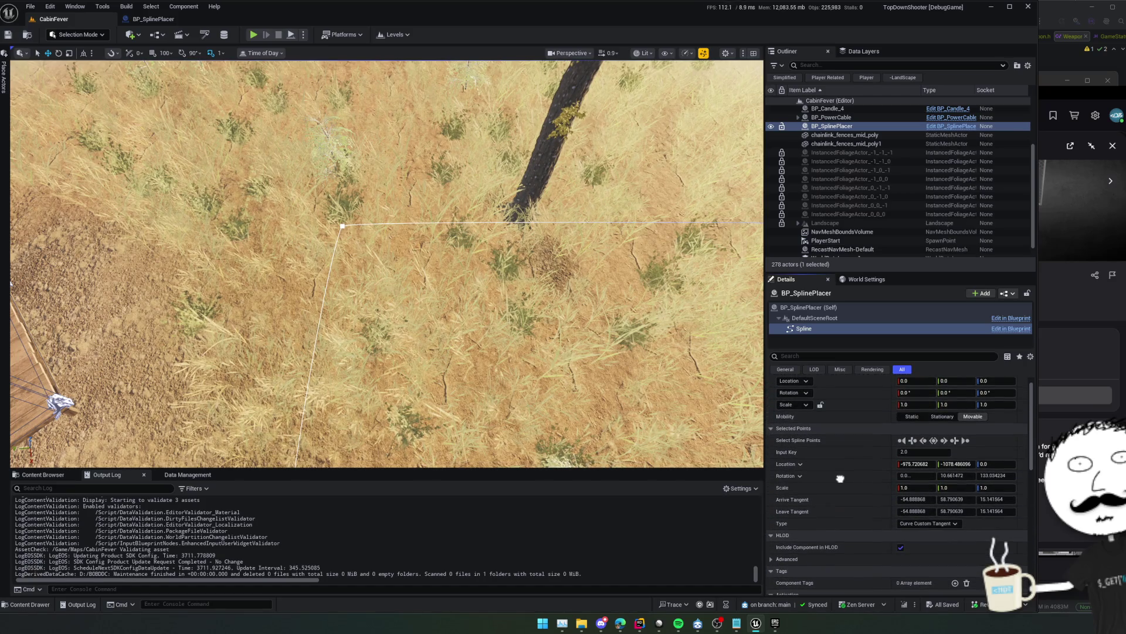
# Set all spline points to the Linear point type and save the level
pyautogui.click(933, 441)
pyautogui.click(920, 525)
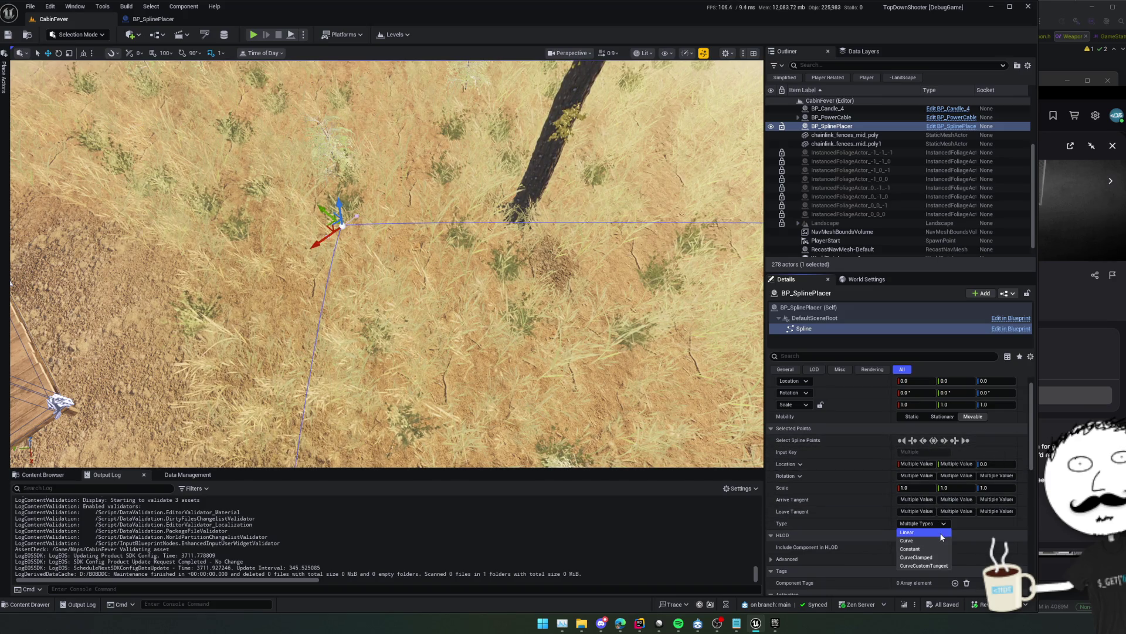
pyautogui.click(941, 538)
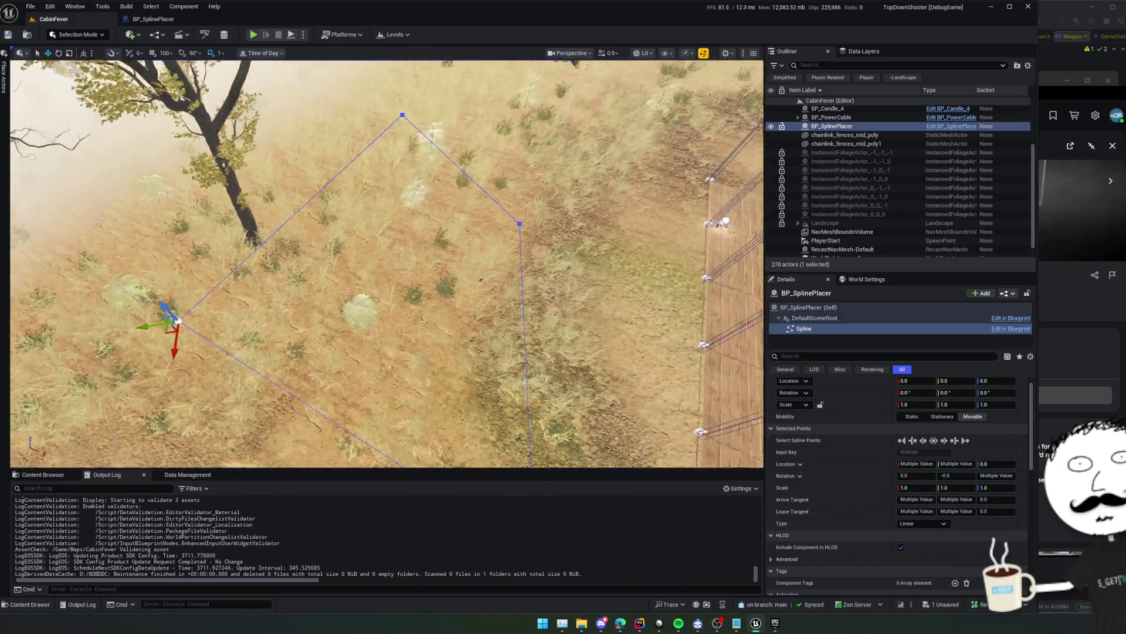
pyautogui.hotkey('ctrl', 's')
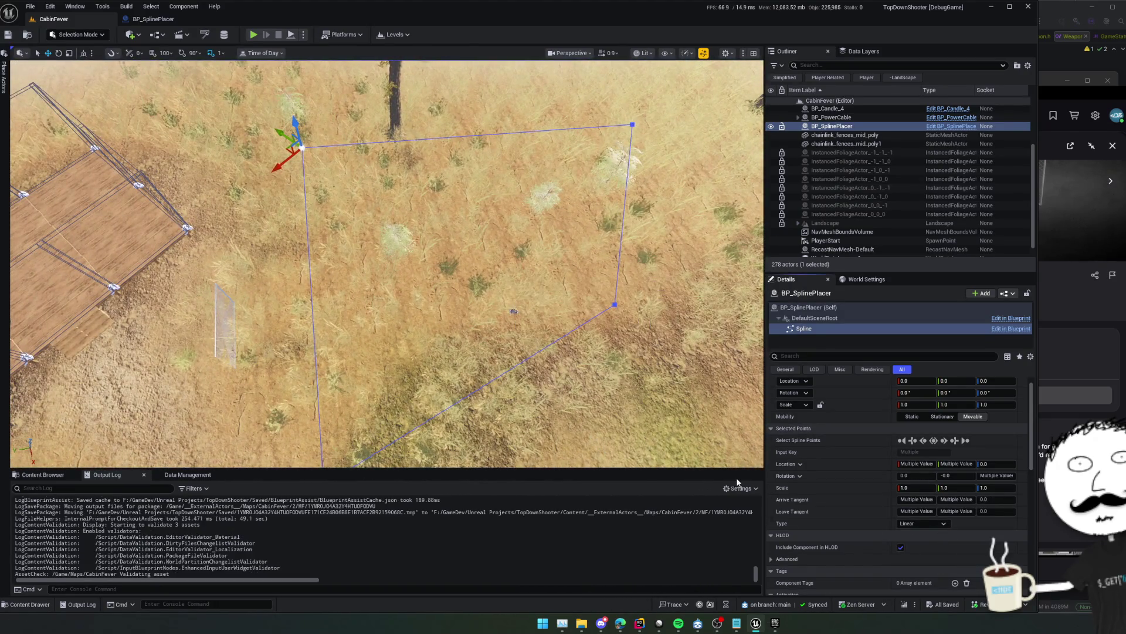
# Run BP_SplinePlacer to spawn 22 fence sections, fly around them, and nudge one spline point left
pyautogui.click(812, 309)
pyautogui.click(823, 465)
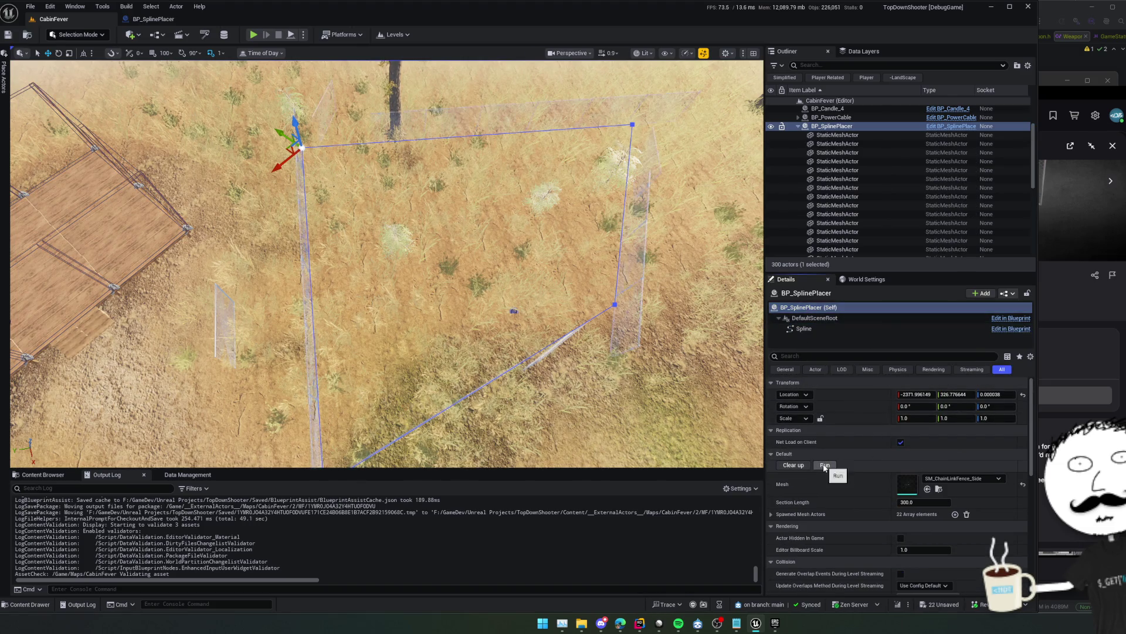
pyautogui.press('w')
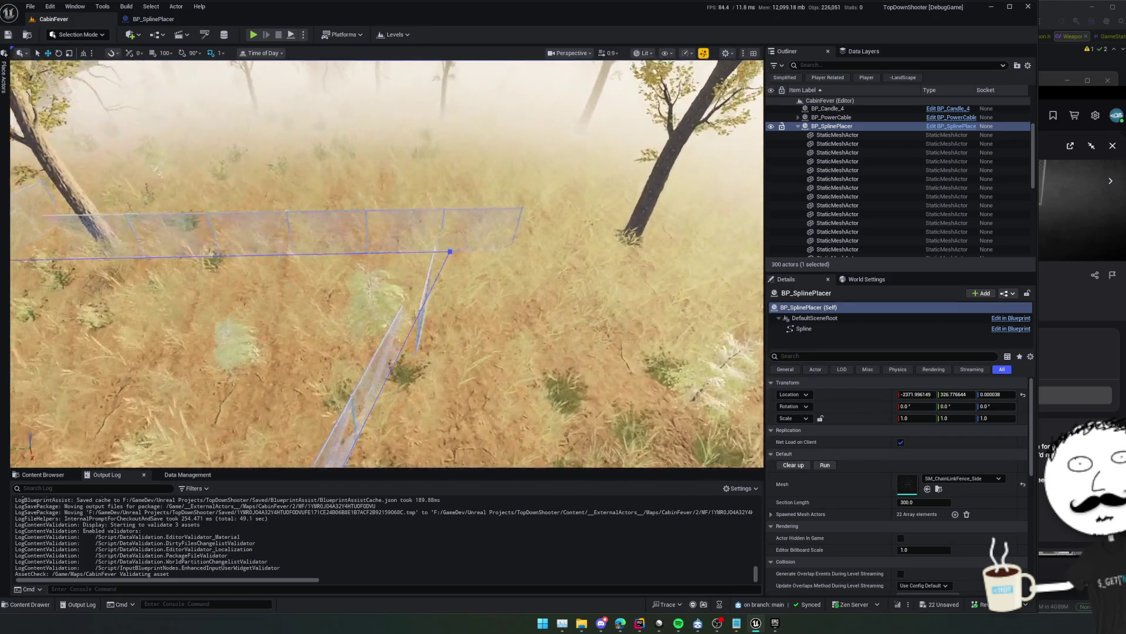
pyautogui.press('s')
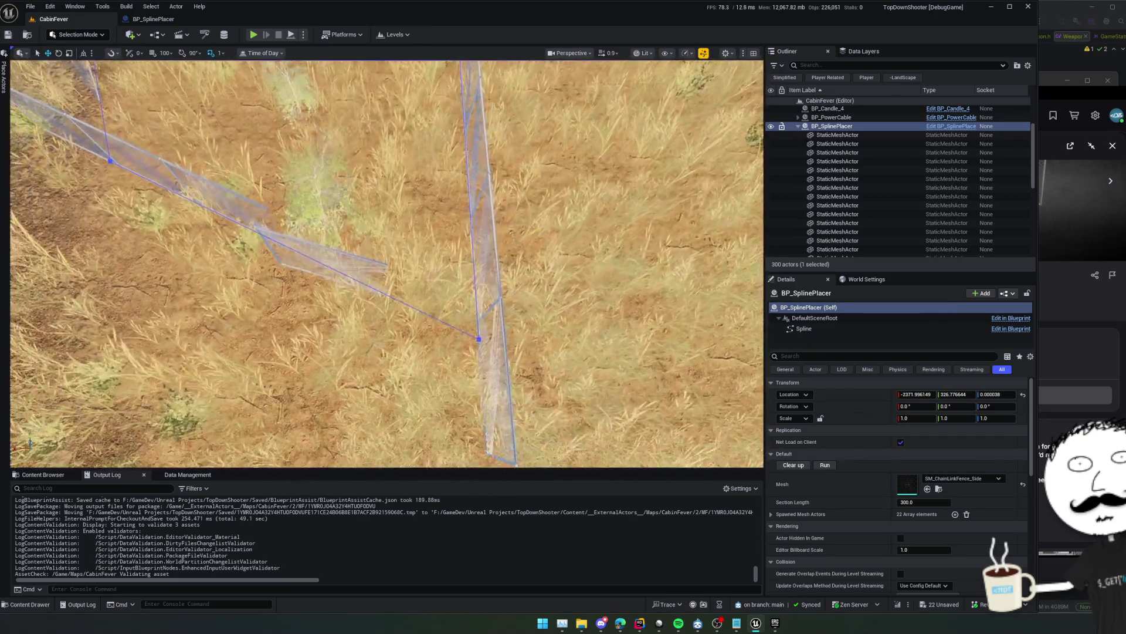
pyautogui.press('s')
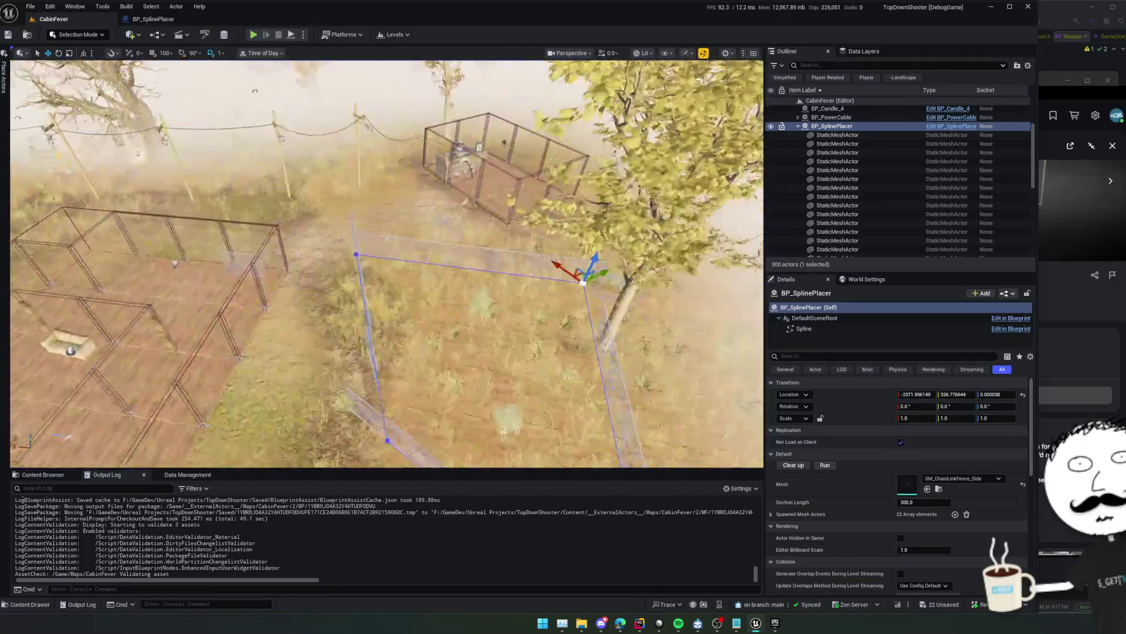
pyautogui.press('w')
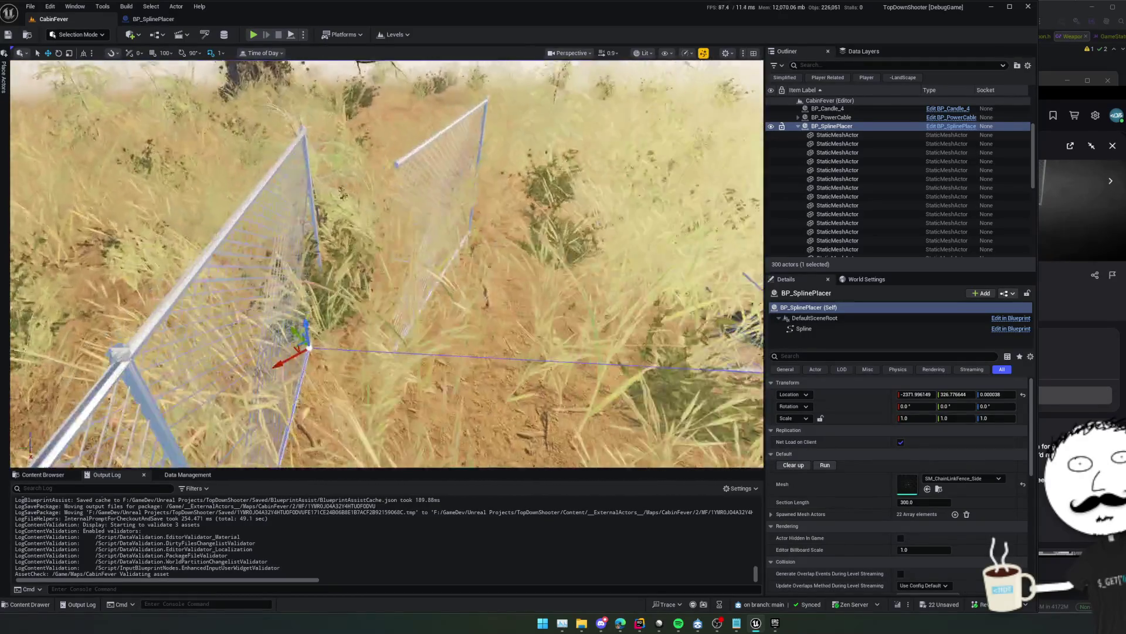
pyautogui.press('w')
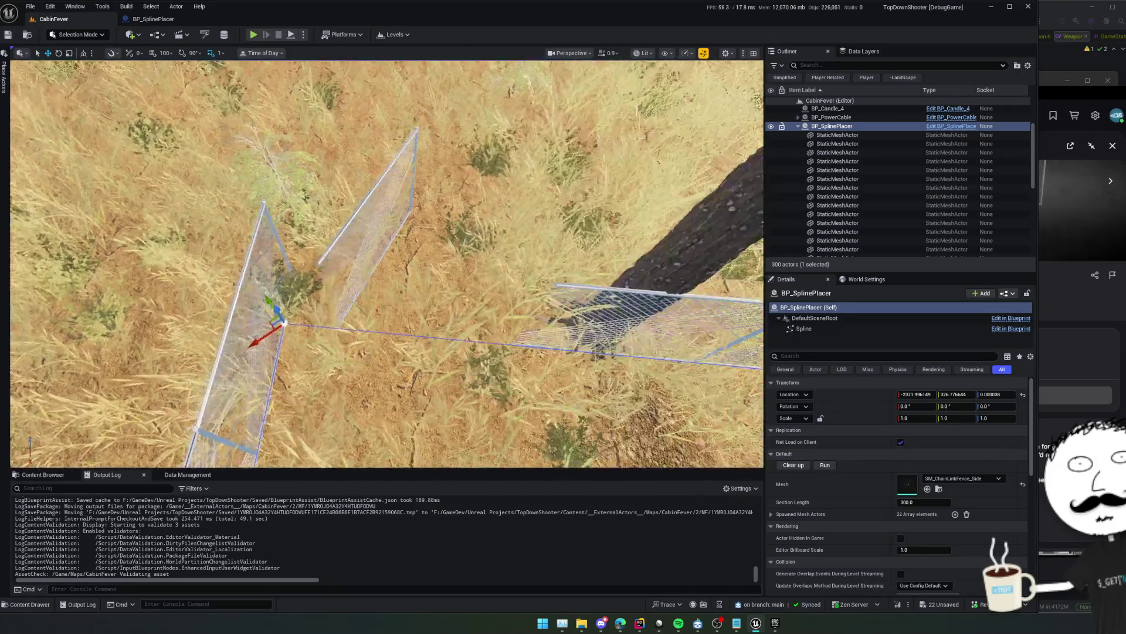
pyautogui.press('w')
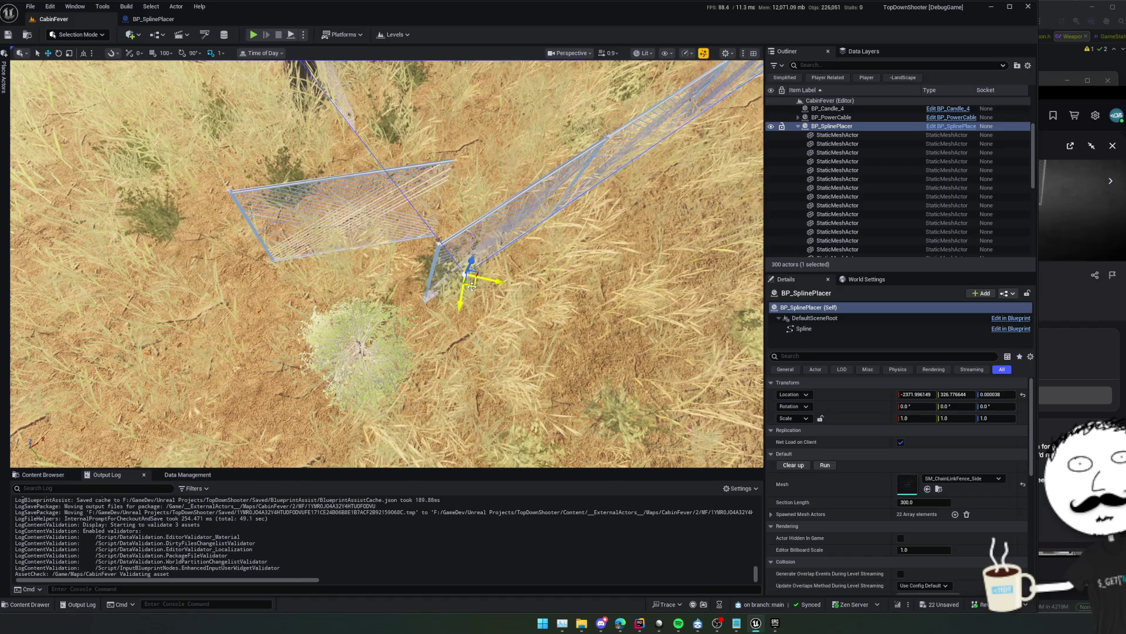
pyautogui.moveTo(472, 286); pyautogui.dragTo(465, 287)
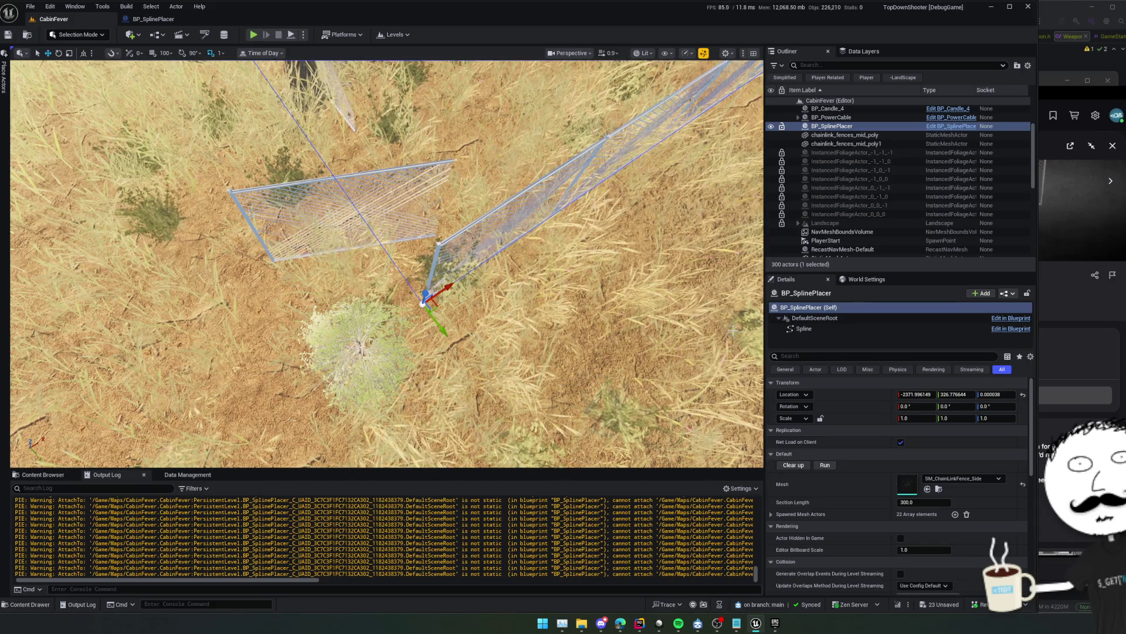
# Clear and respawn the fence, then shift the spline actor left along Y and regenerate it
pyautogui.click(796, 466)
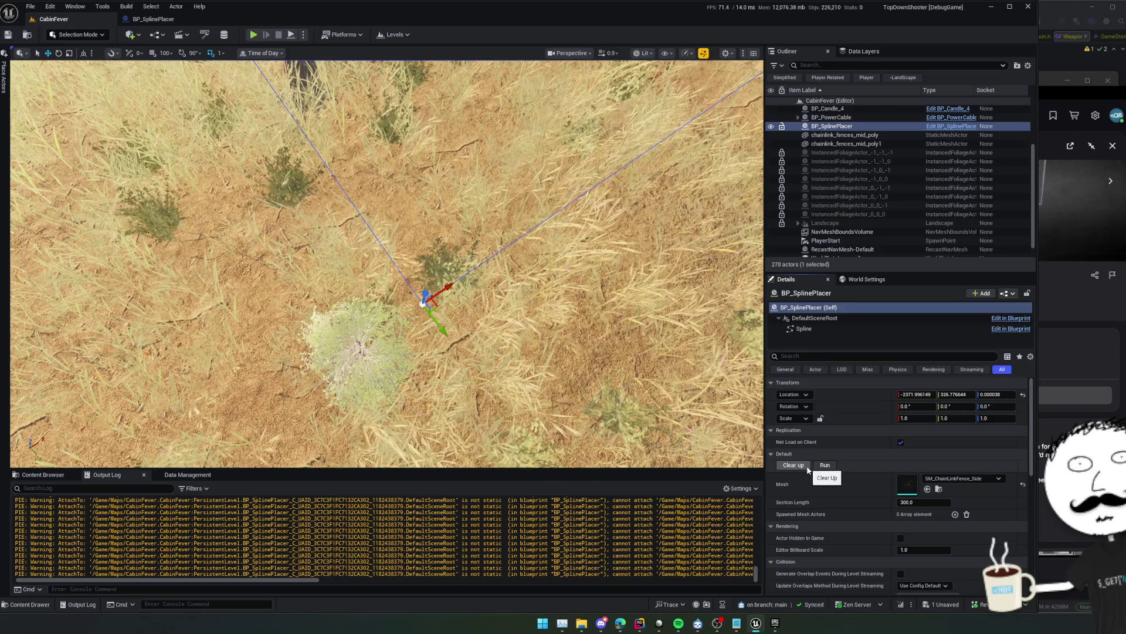
pyautogui.click(824, 465)
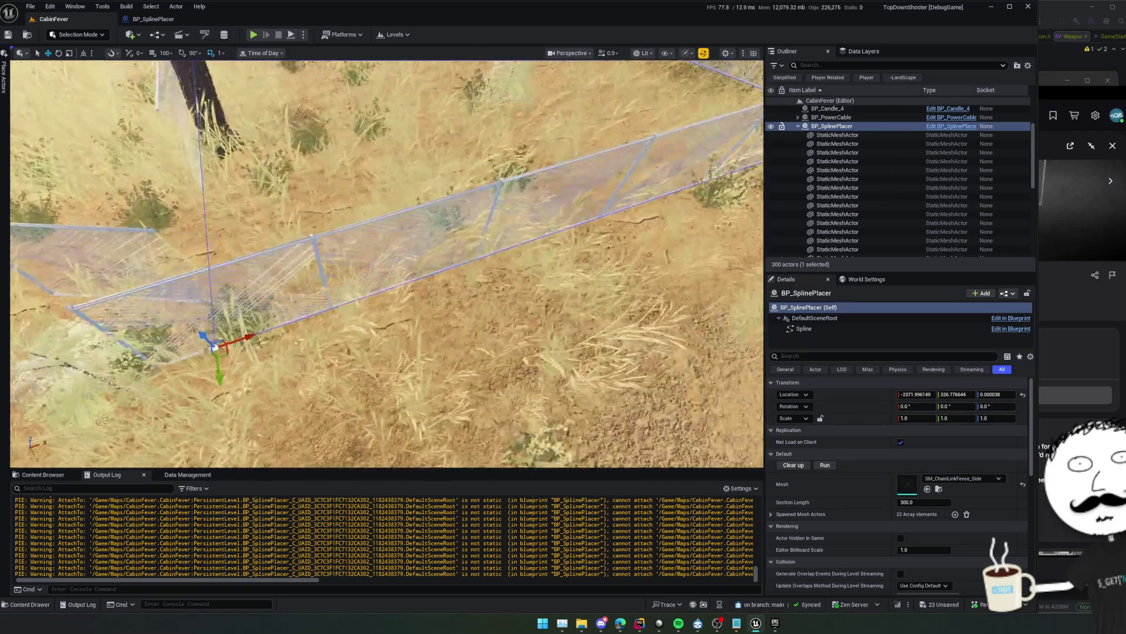
pyautogui.scroll(-5, 388, 264)
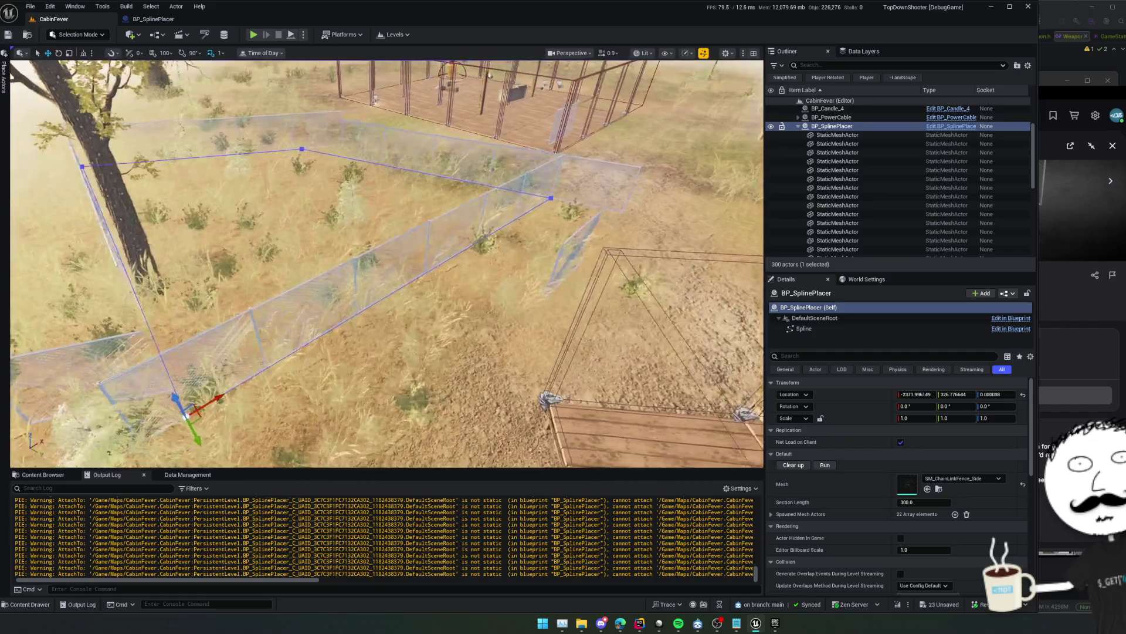
pyautogui.press('f')
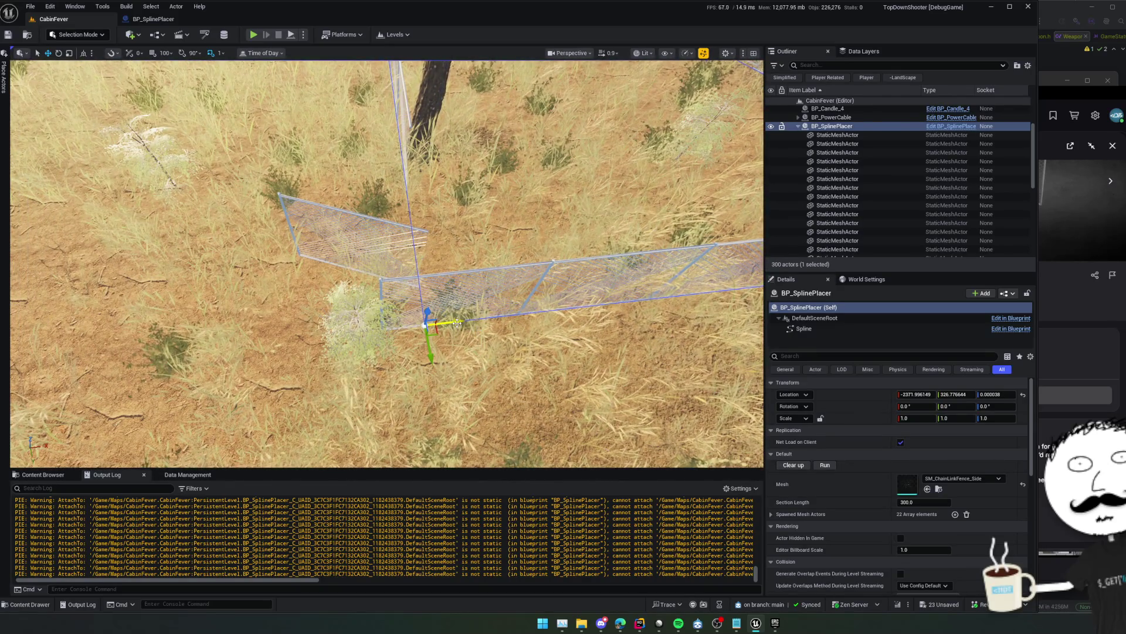
pyautogui.moveTo(457, 322); pyautogui.dragTo(437, 328)
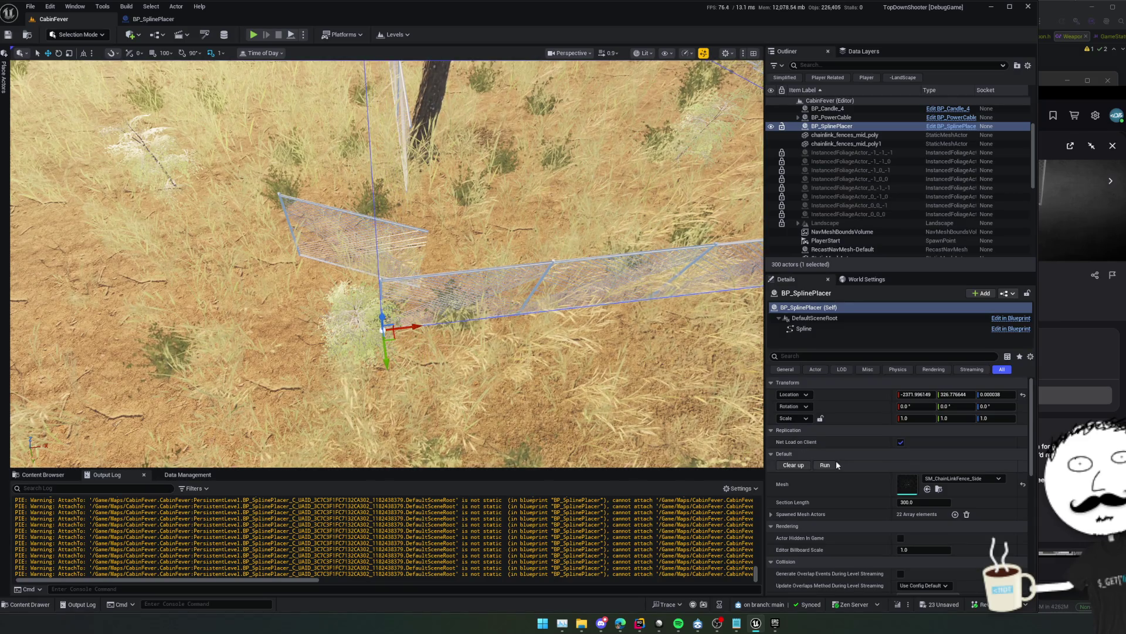
pyautogui.click(820, 466)
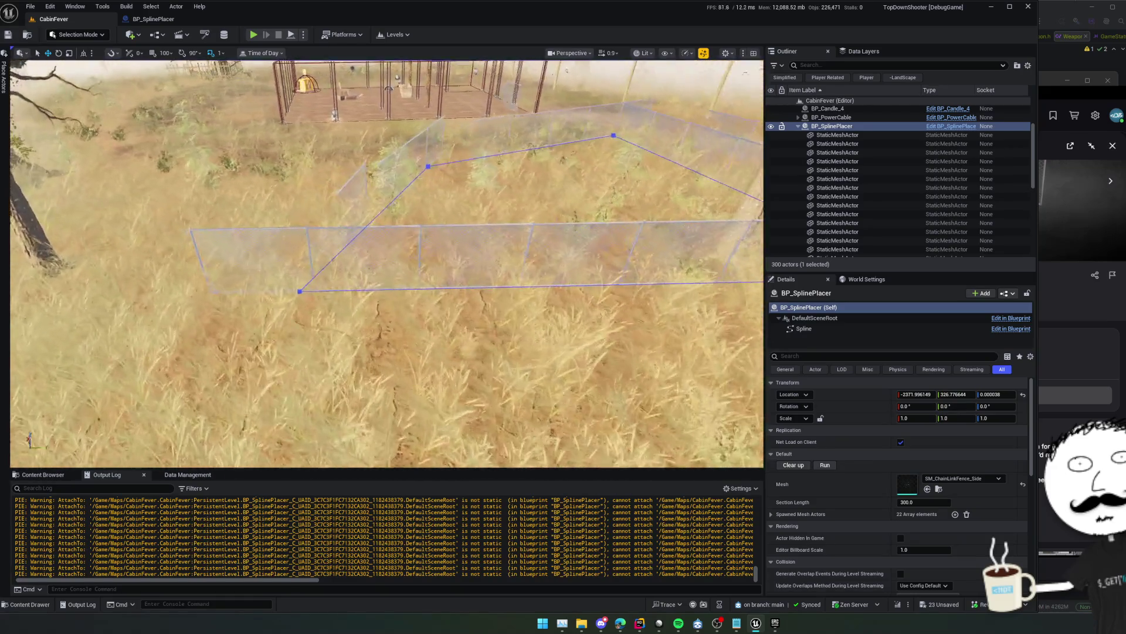
# Rebuild the fence from the spline placer's own properties and frame one chain-link fence section
pyautogui.click(305, 291)
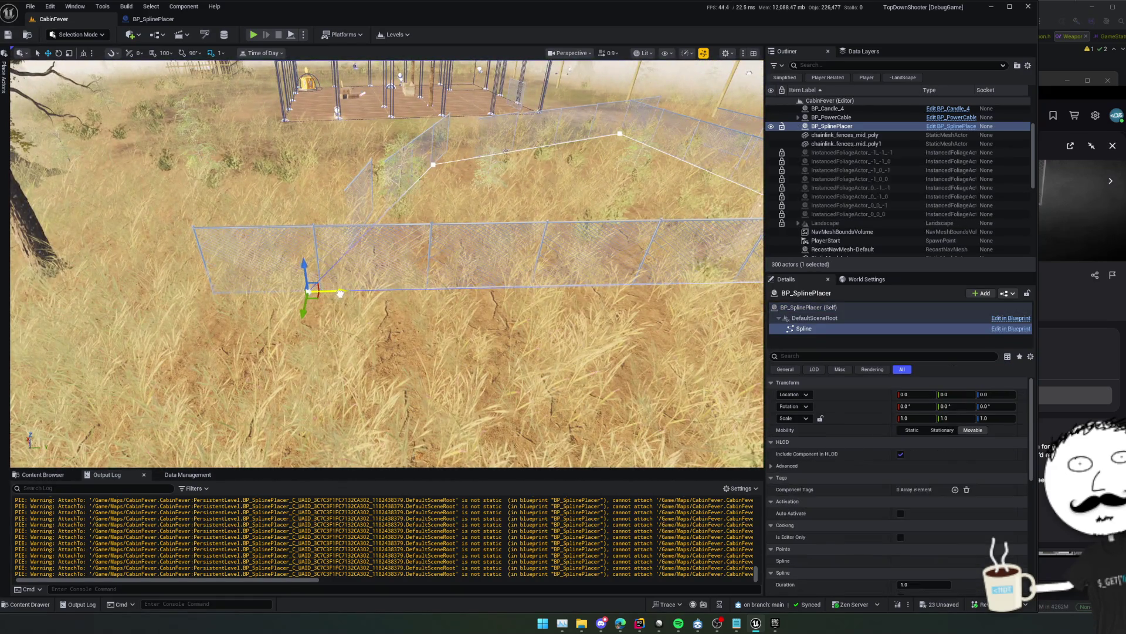
pyautogui.click(821, 307)
pyautogui.click(808, 467)
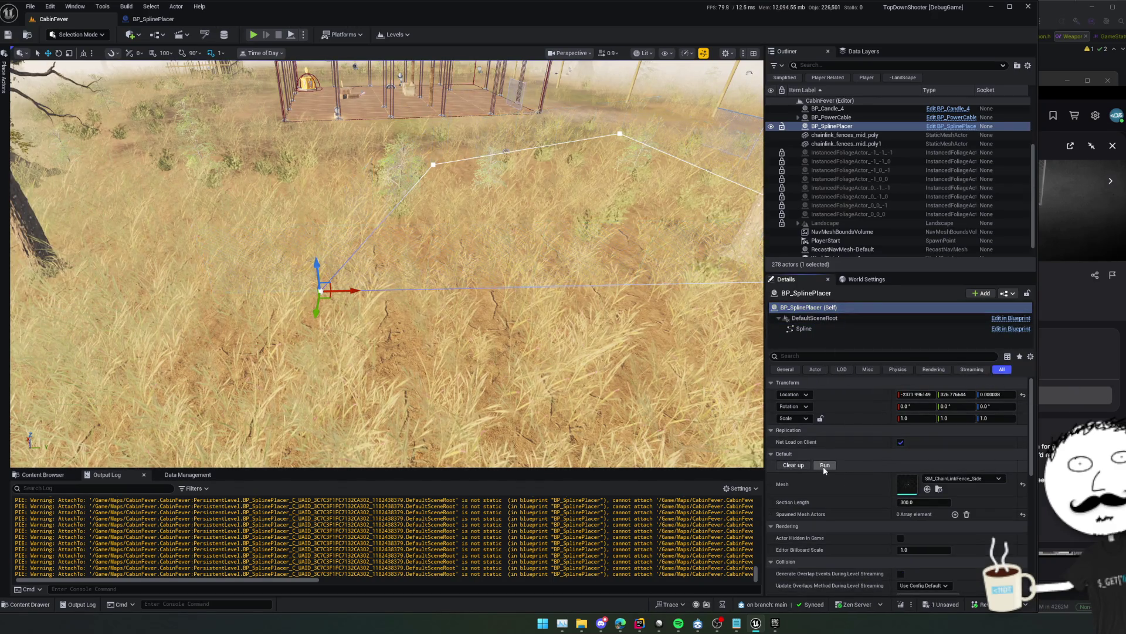
pyautogui.click(822, 466)
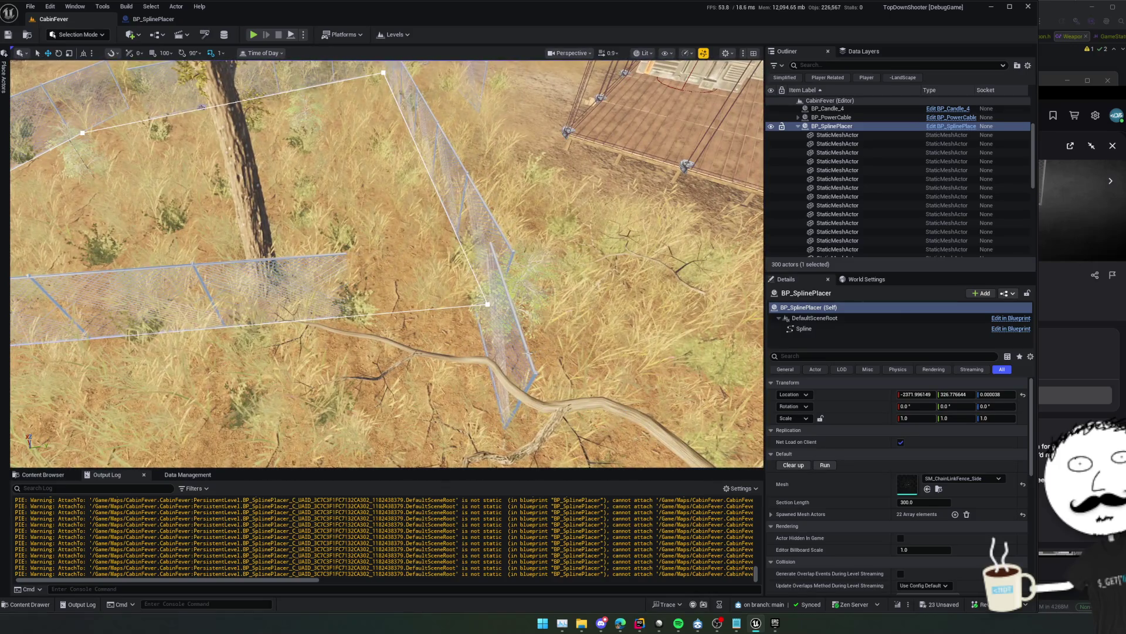
pyautogui.click(505, 329)
pyautogui.press('f')
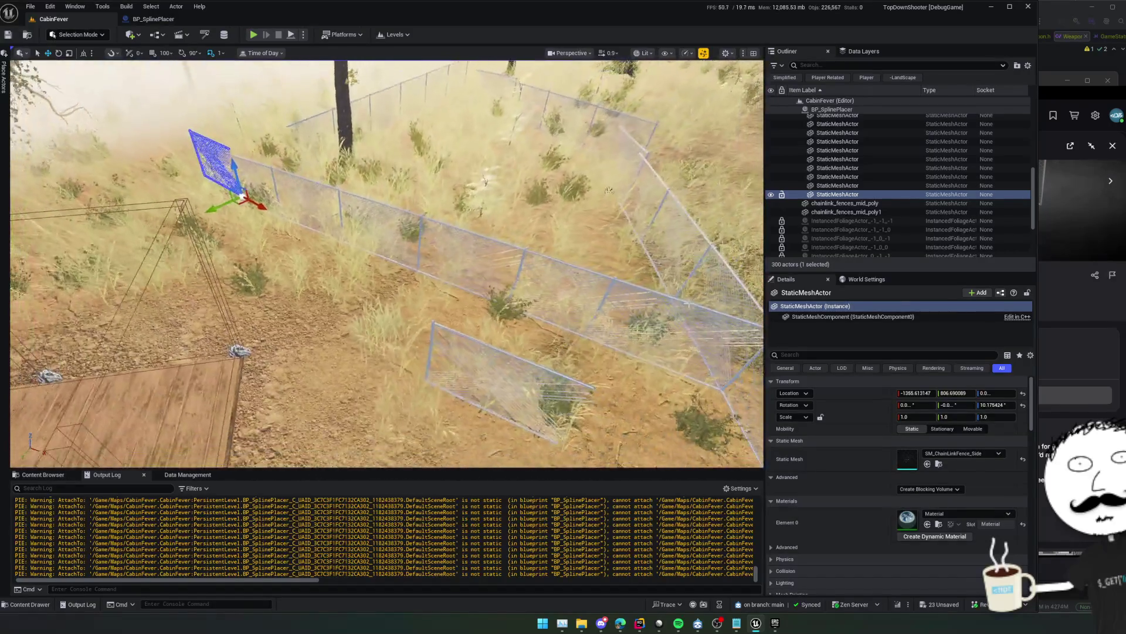
pyautogui.scroll(5, 889, 213)
pyautogui.click(831, 170)
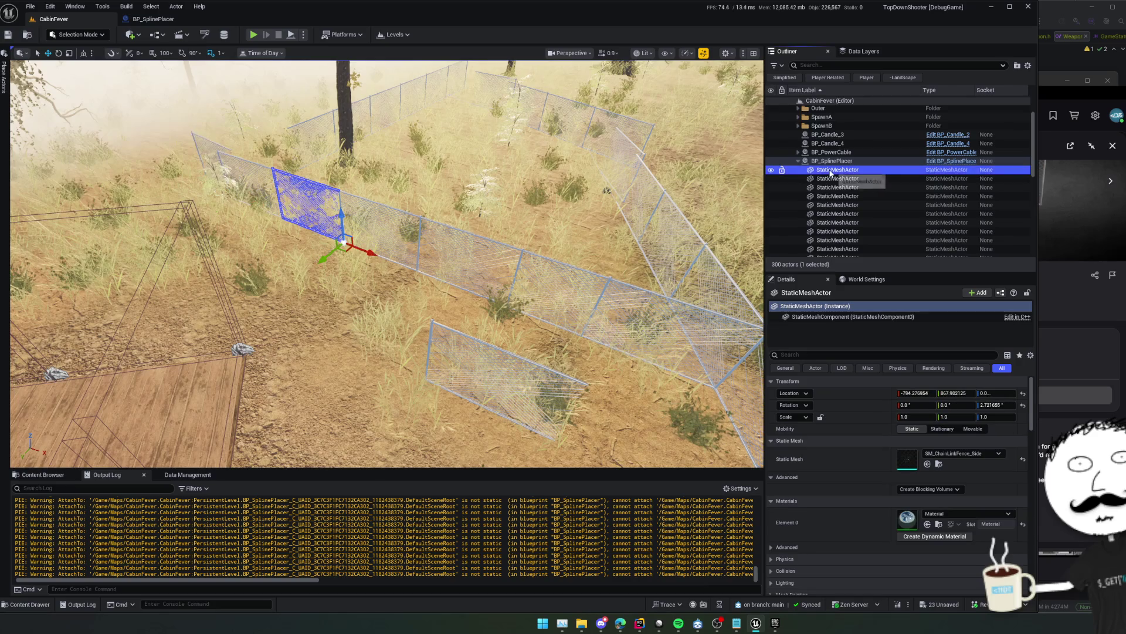
pyautogui.click(836, 179)
pyautogui.click(840, 195)
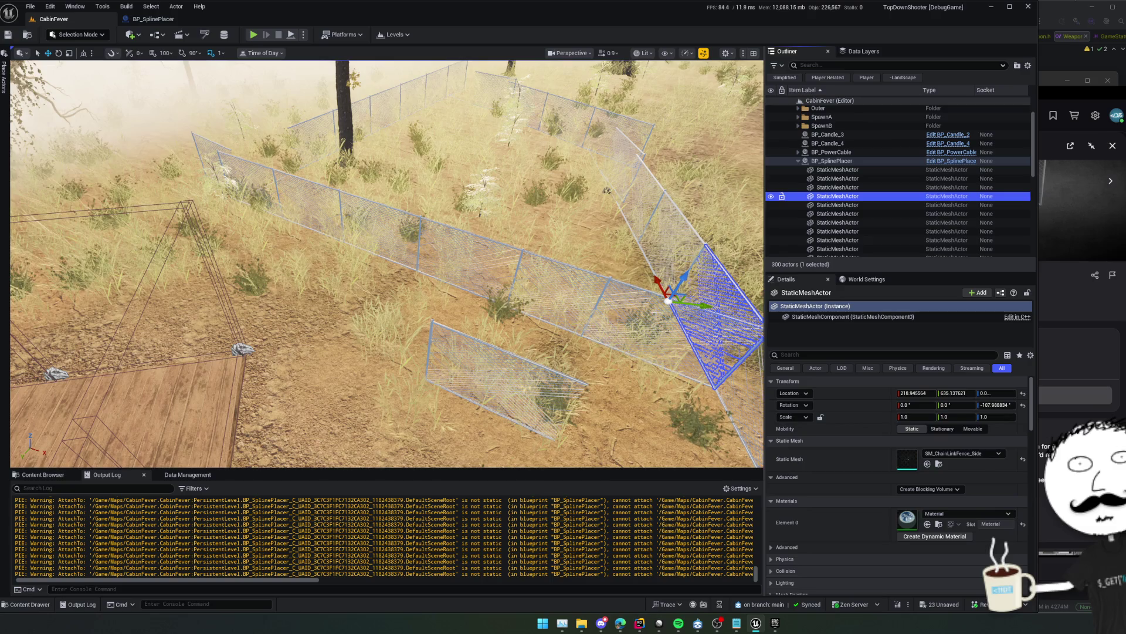
pyautogui.press('f')
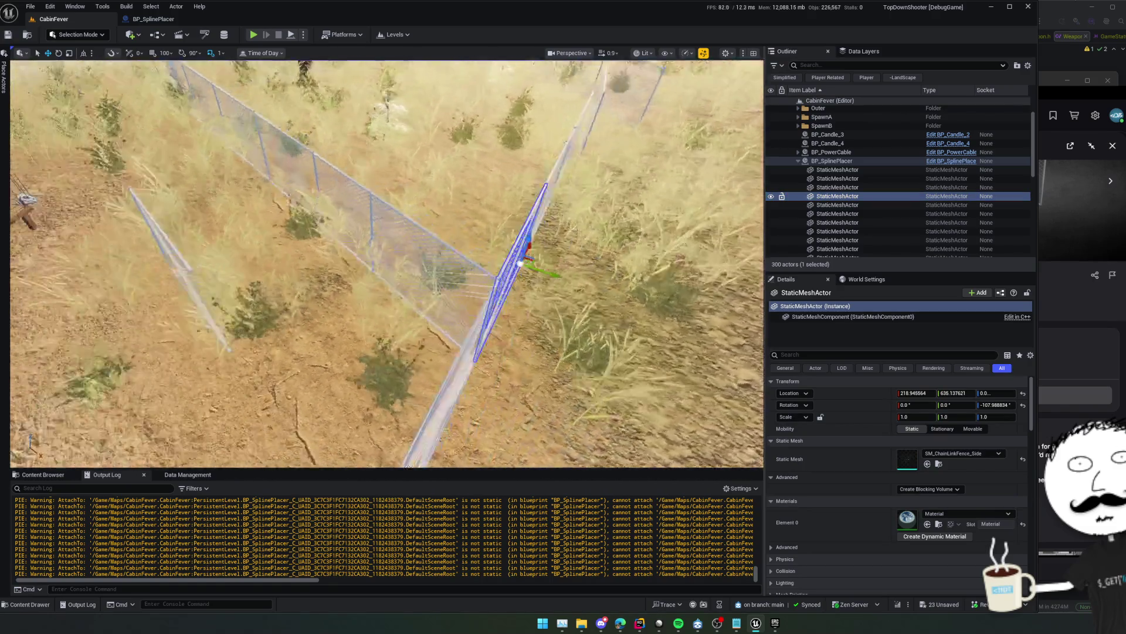
pyautogui.press('Escape')
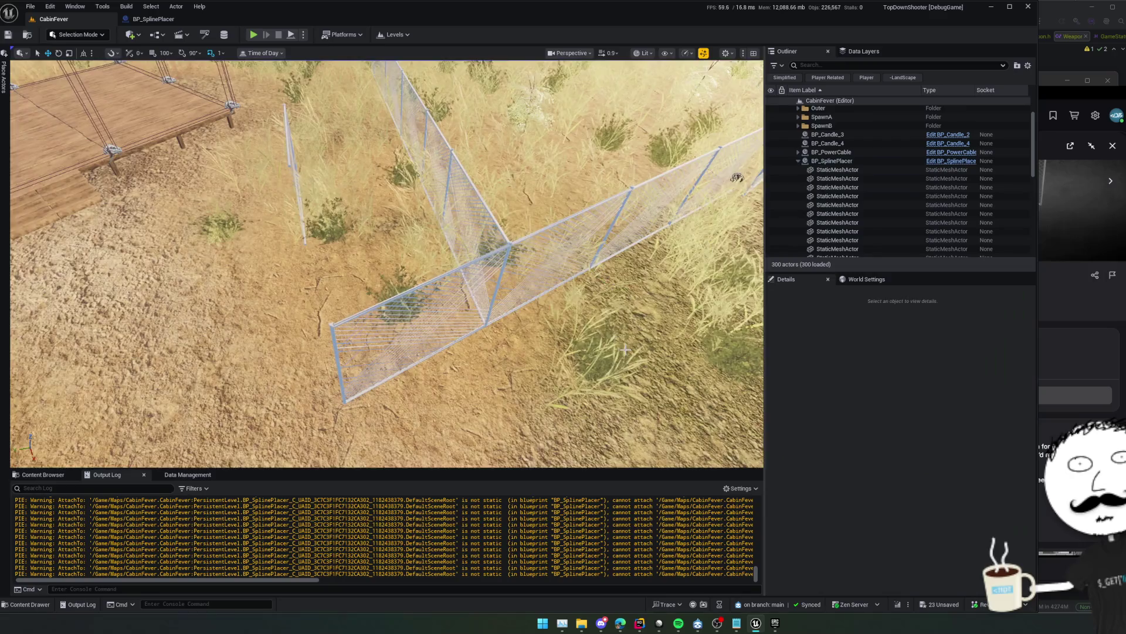
pyautogui.doubleClick(838, 249)
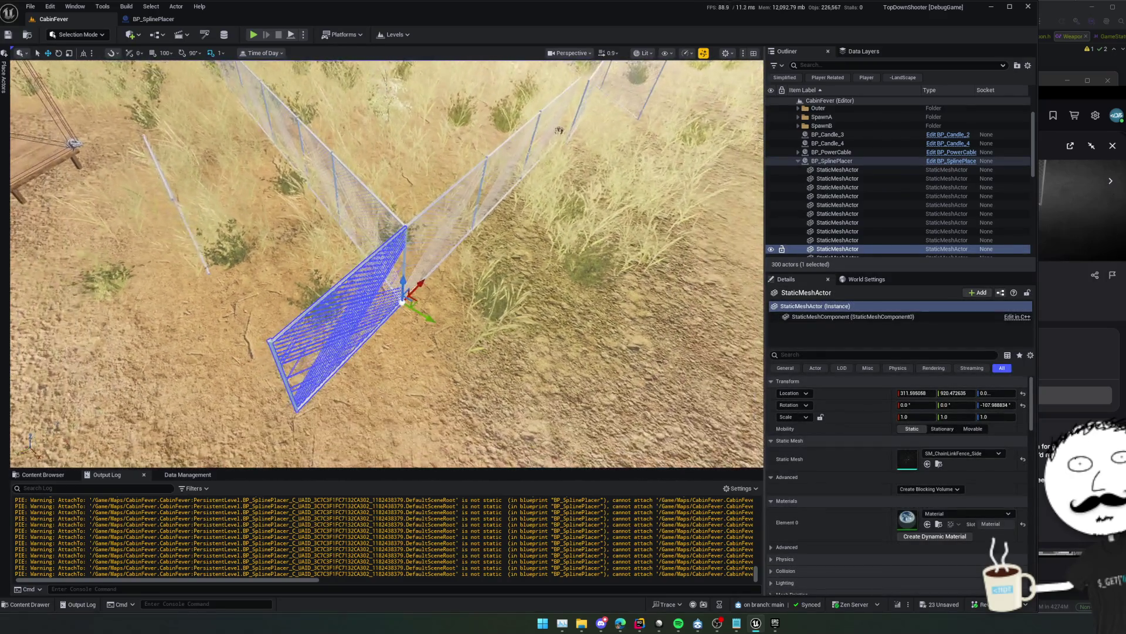
pyautogui.moveTo(600, 300); pyautogui.dragTo(505, 306)
pyautogui.moveTo(464, 120)
pyautogui.mouseDown()
pyautogui.moveTo(439, 75)
pyautogui.moveTo(599, 303)
pyautogui.mouseUp()
# With BP_SplinePlacer selected, clear and respawn 31 fence sections, then clear them once more
pyautogui.click(891, 162)
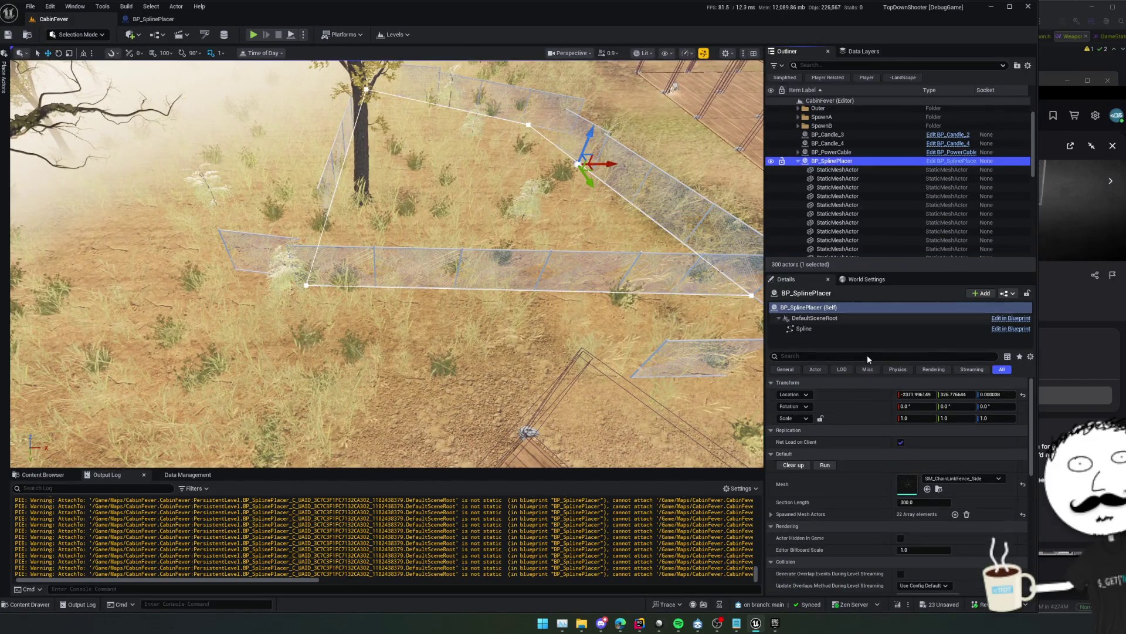
pyautogui.click(801, 465)
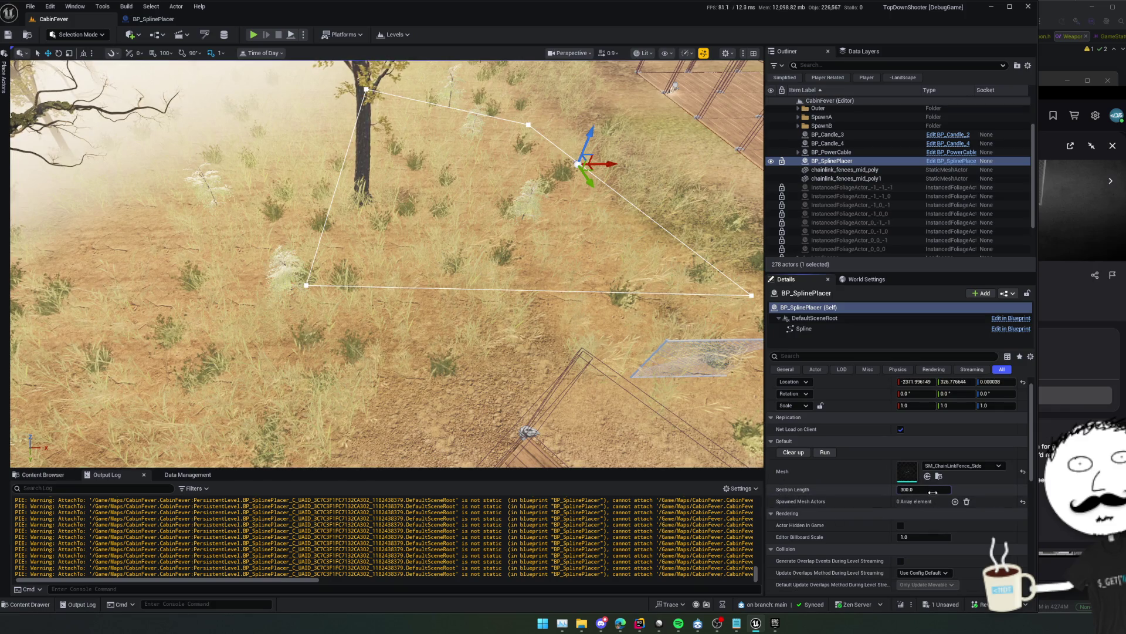
pyautogui.click(823, 452)
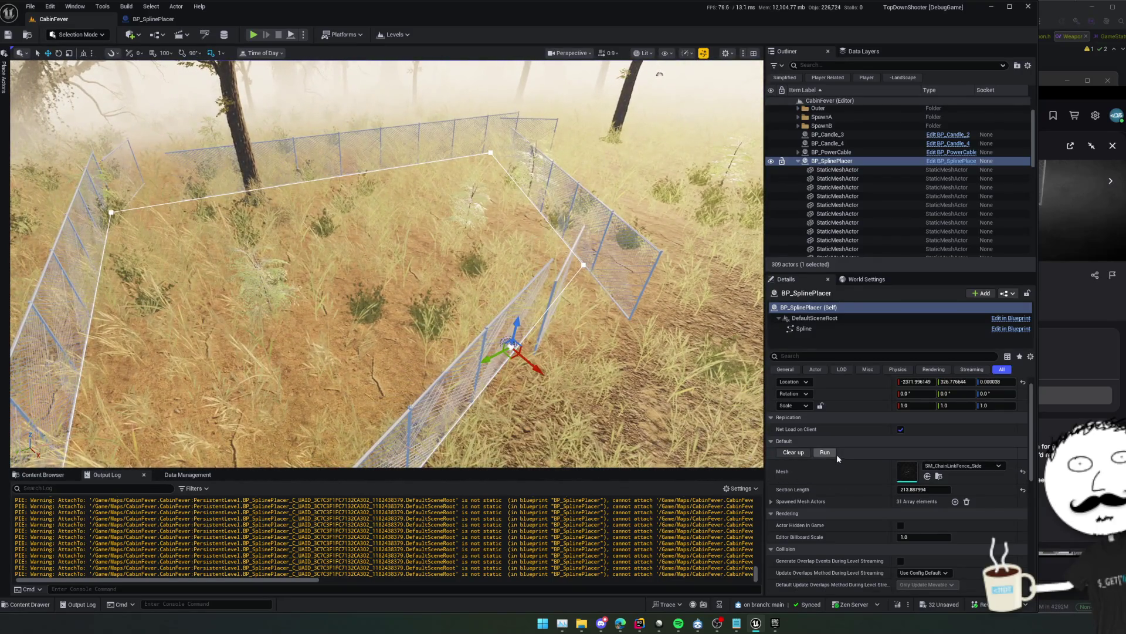
pyautogui.click(795, 452)
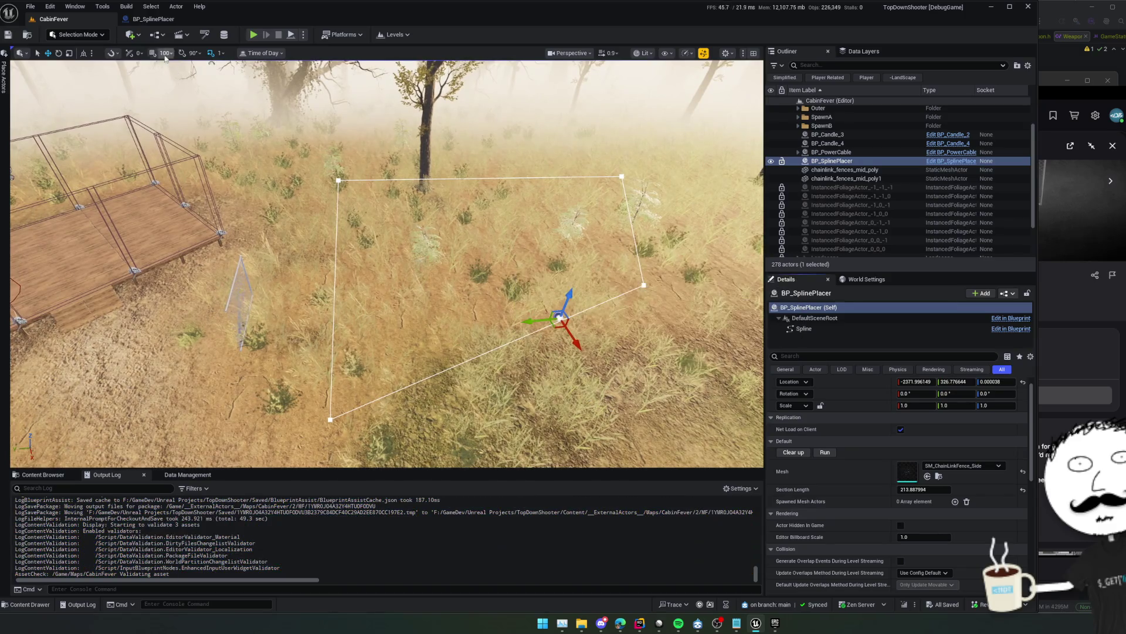
# In BP_SplinePlacer's Run graph, wire Get Actor Location's Return Value into Find Look at Rotation's Start
pyautogui.click(155, 20)
pyautogui.moveTo(338, 260)
pyautogui.mouseDown()
pyautogui.moveTo(571, 264)
pyautogui.moveTo(461, 257)
pyautogui.moveTo(586, 308)
pyautogui.moveTo(504, 300)
pyautogui.mouseUp()
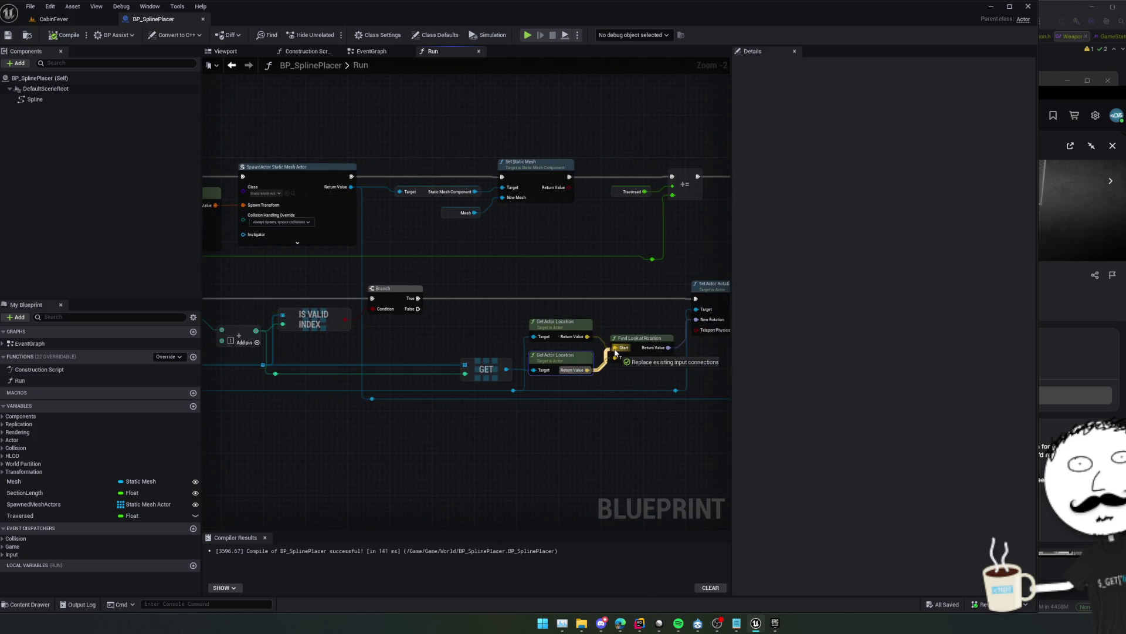
pyautogui.moveTo(589, 334); pyautogui.dragTo(616, 358)
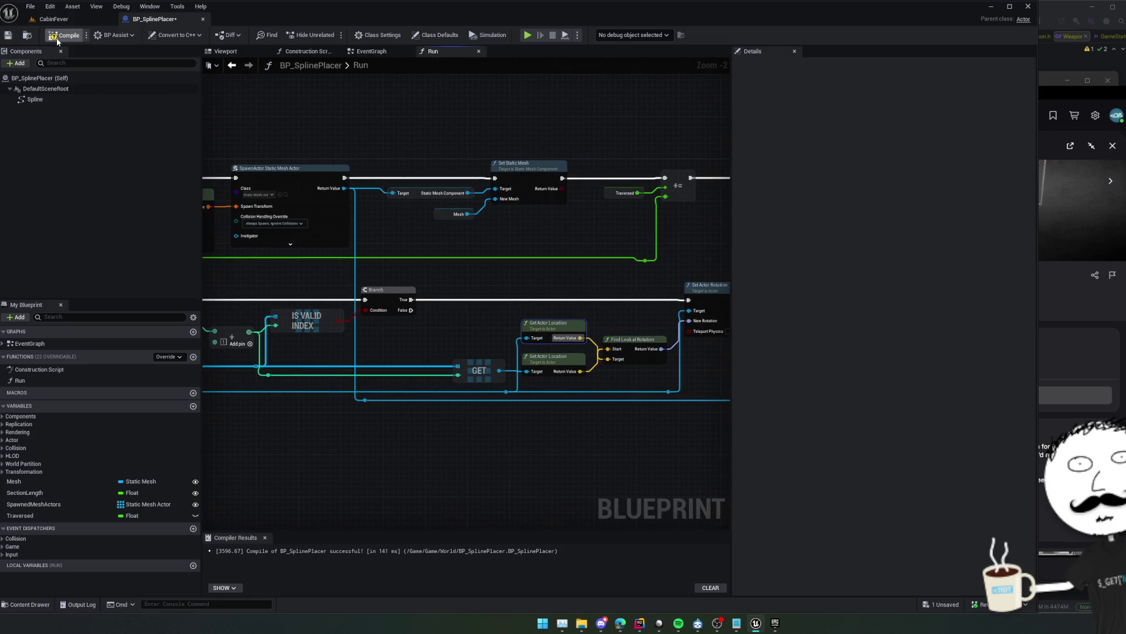
pyautogui.click(40, 21)
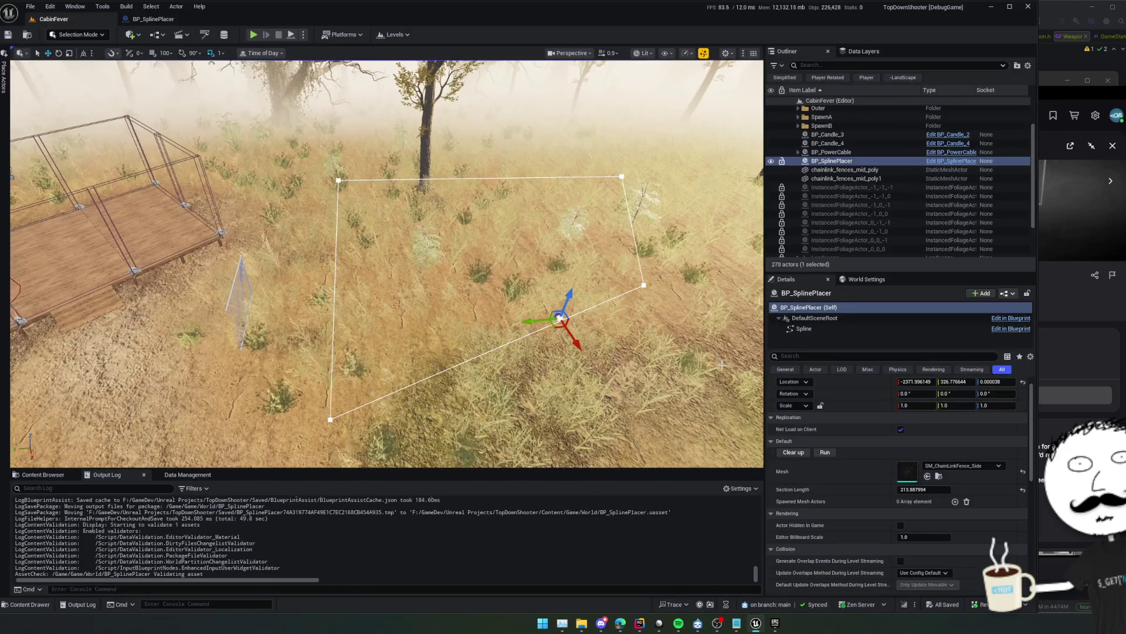
# Respawn and then clear the spline fence, and delete the leftover chainlink fence mesh
pyautogui.click(820, 452)
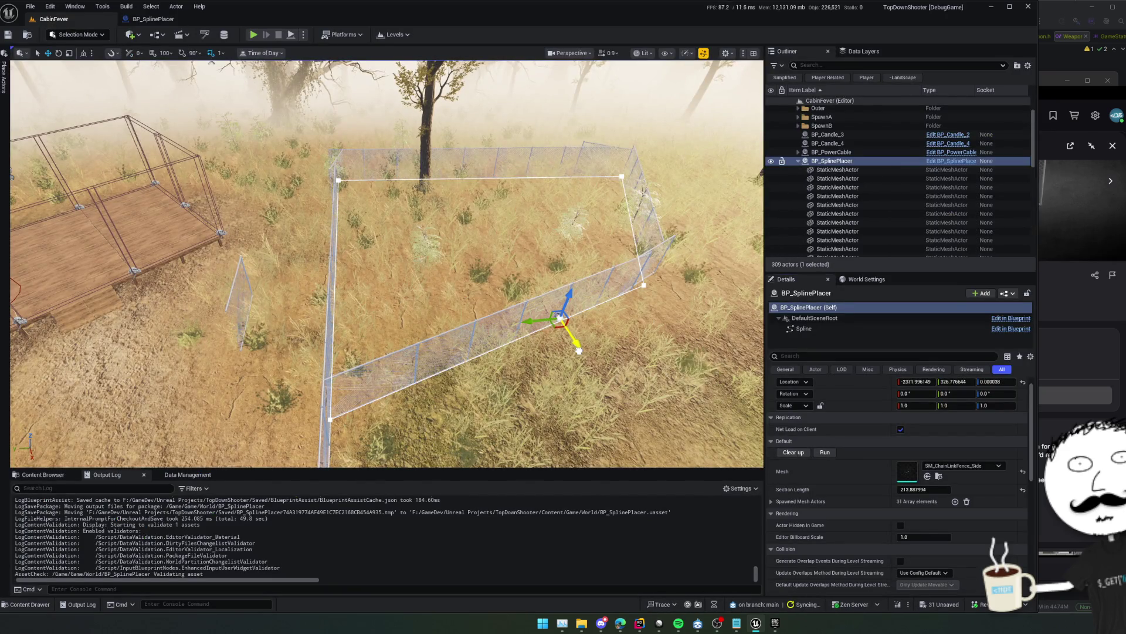
pyautogui.rightClick(579, 350)
pyautogui.moveTo(528, 323); pyautogui.dragTo(446, 293)
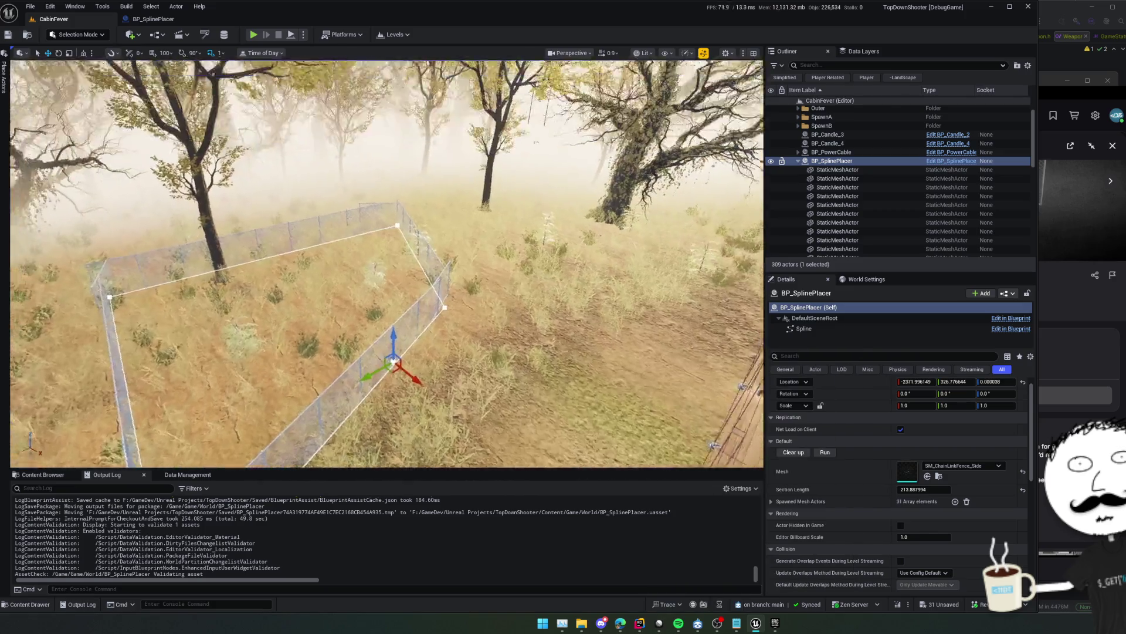
pyautogui.moveTo(387, 265)
pyautogui.mouseDown()
pyautogui.moveTo(388, 299)
pyautogui.moveTo(418, 303)
pyautogui.moveTo(569, 266)
pyautogui.mouseUp()
pyautogui.click(792, 452)
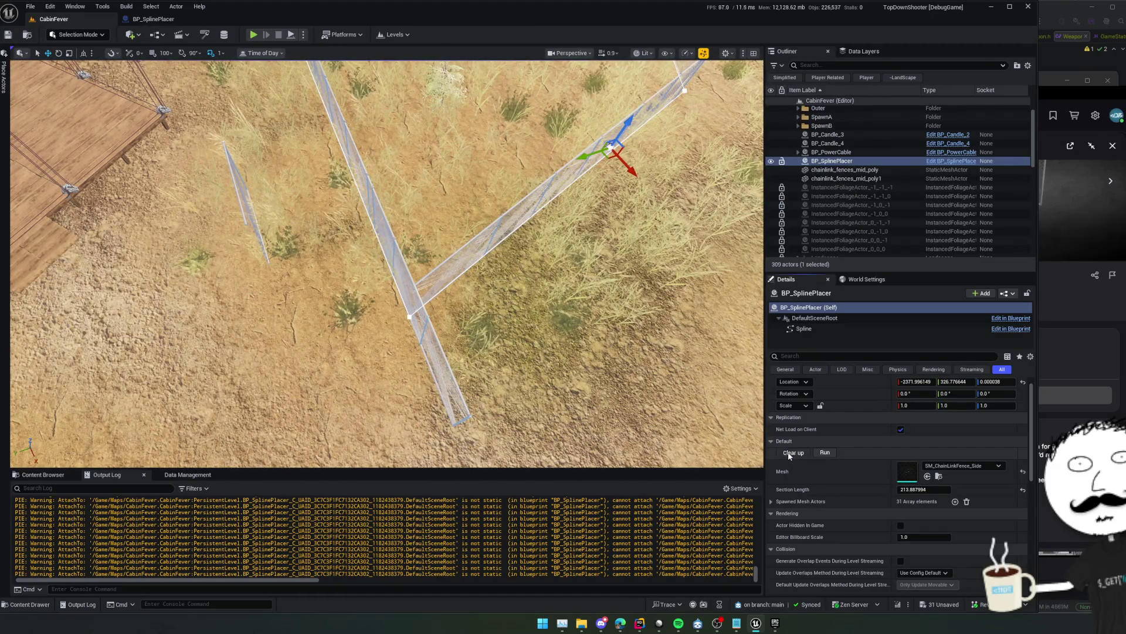
pyautogui.moveTo(477, 363); pyautogui.dragTo(259, 394)
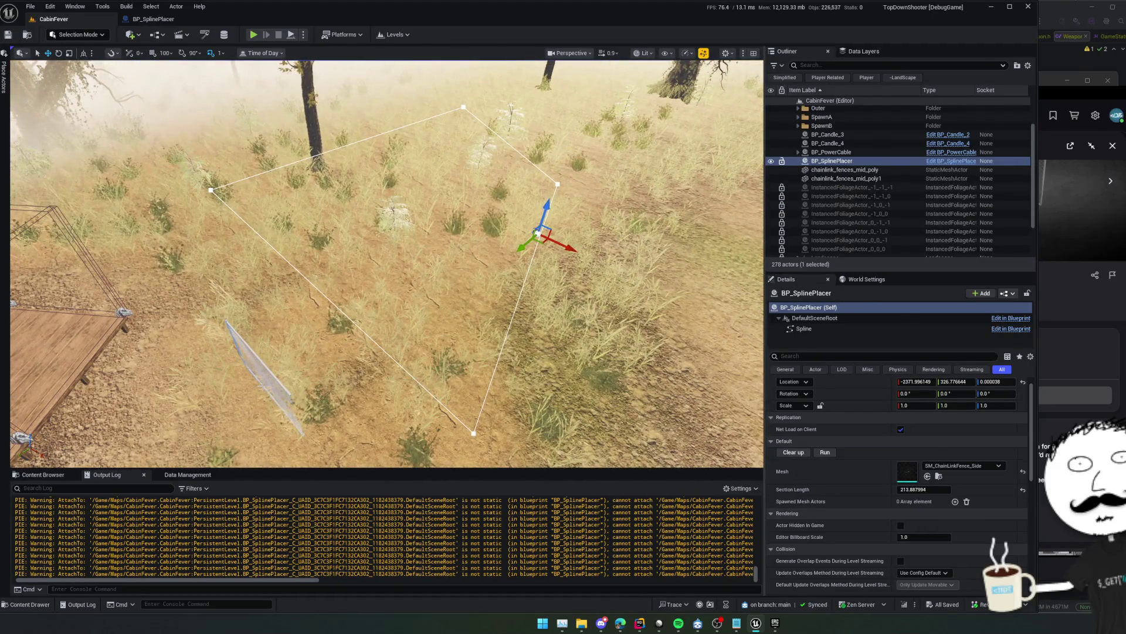
pyautogui.click(264, 376)
pyautogui.press('Delete')
# Respawn the fence on the spline with 300-unit sections, save the level, and view the whole loop
pyautogui.click(537, 231)
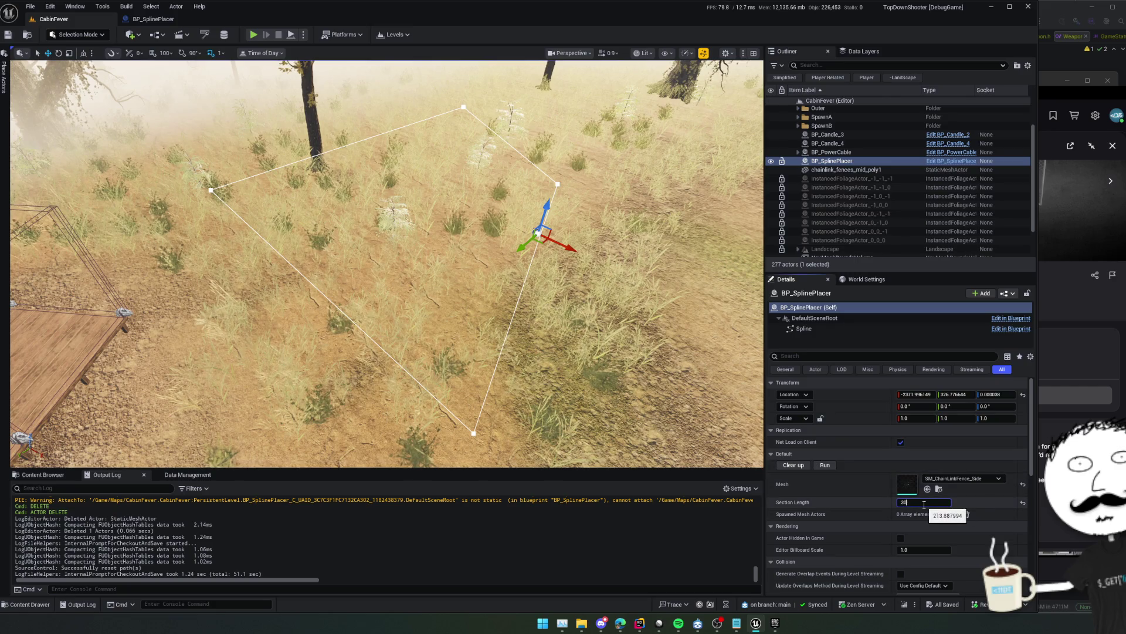
pyautogui.click(826, 466)
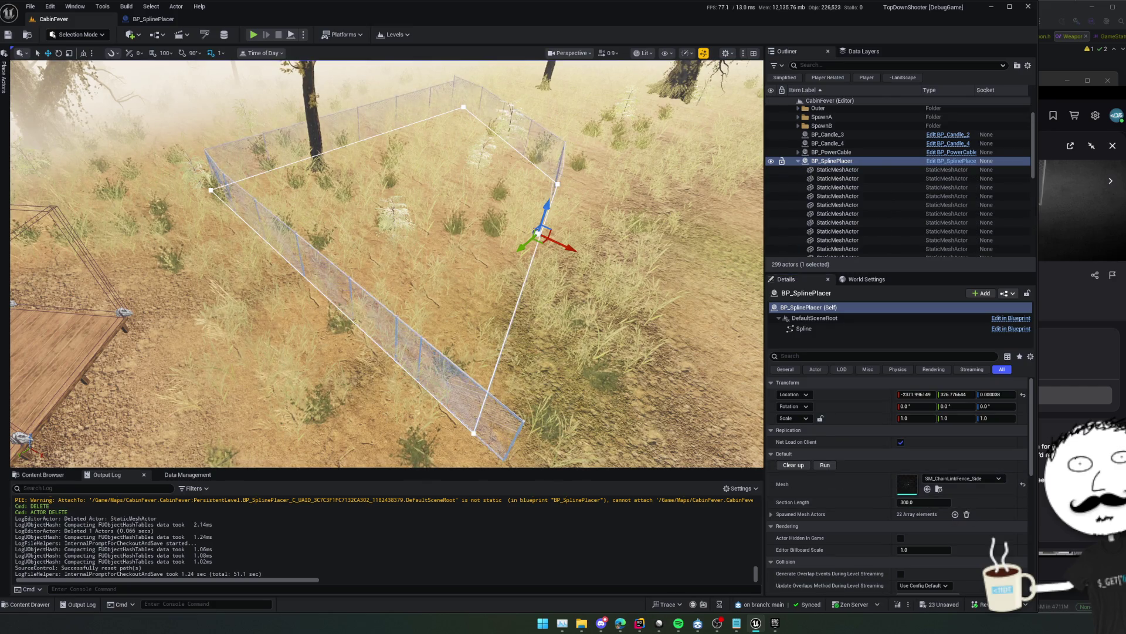
pyautogui.moveTo(556, 417); pyautogui.dragTo(556, 417)
pyautogui.hotkey('ctrl', 's')
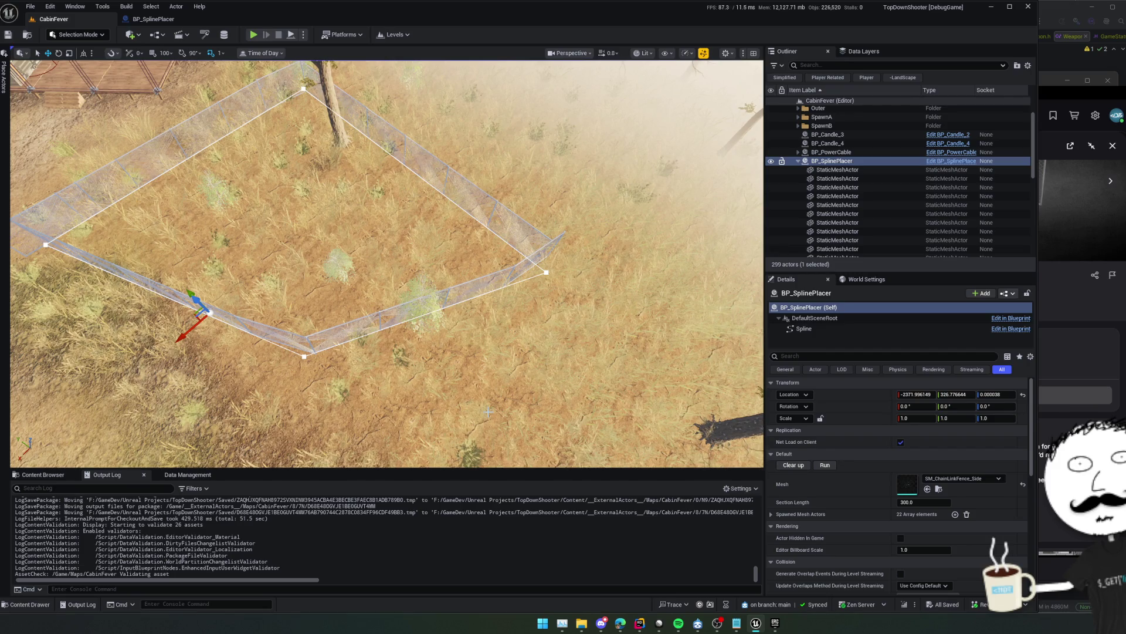
pyautogui.moveTo(416, 351); pyautogui.dragTo(416, 398)
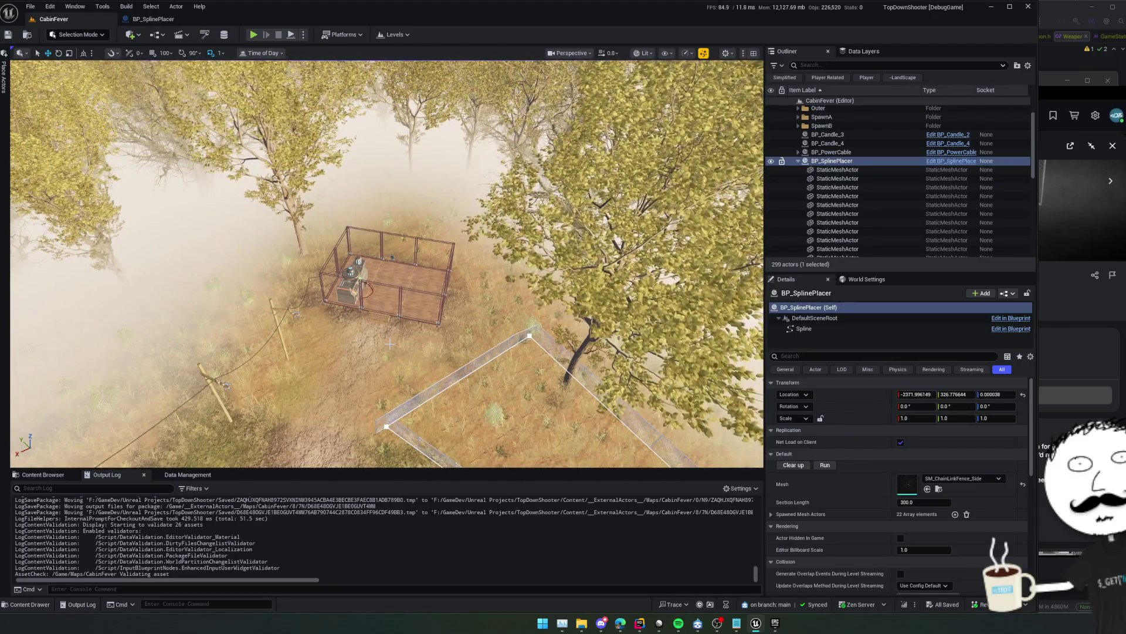
pyautogui.moveTo(390, 344); pyautogui.dragTo(411, 376)
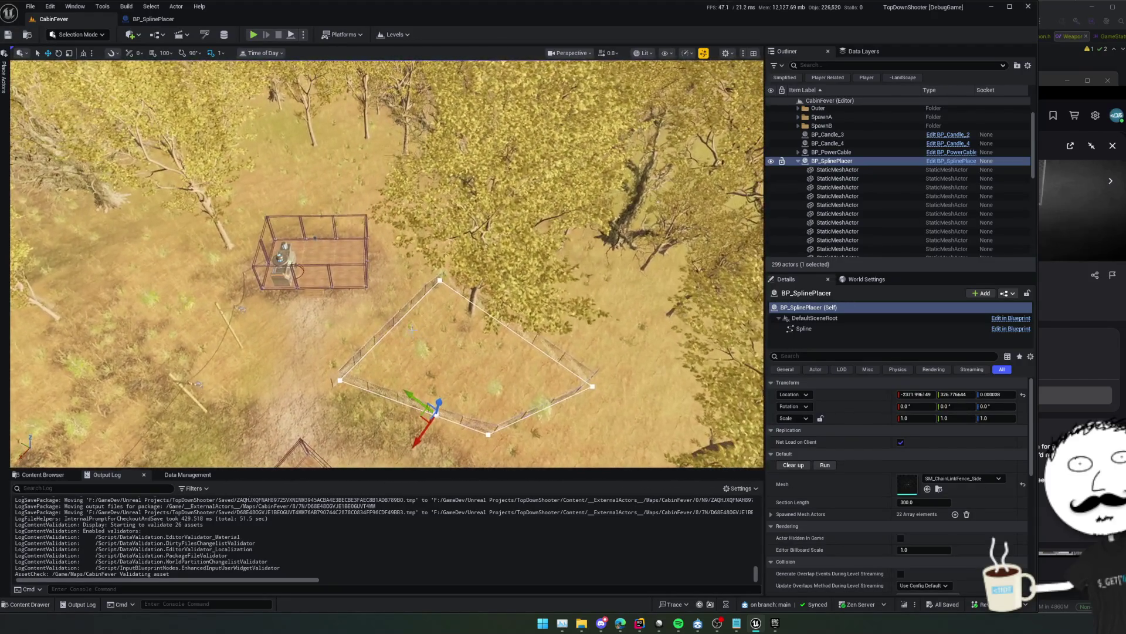
# Rename BP_SplinePlacer to 'PerimiterFences', clear its spawned fence pieces, and save the level
pyautogui.click(836, 161)
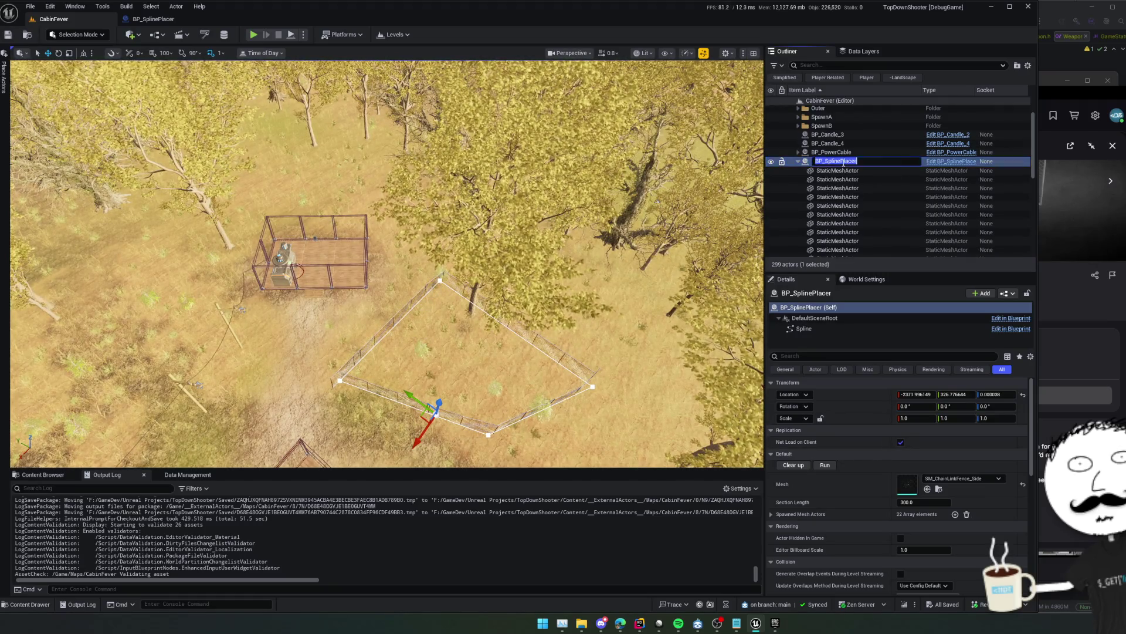
pyautogui.write('BP_')
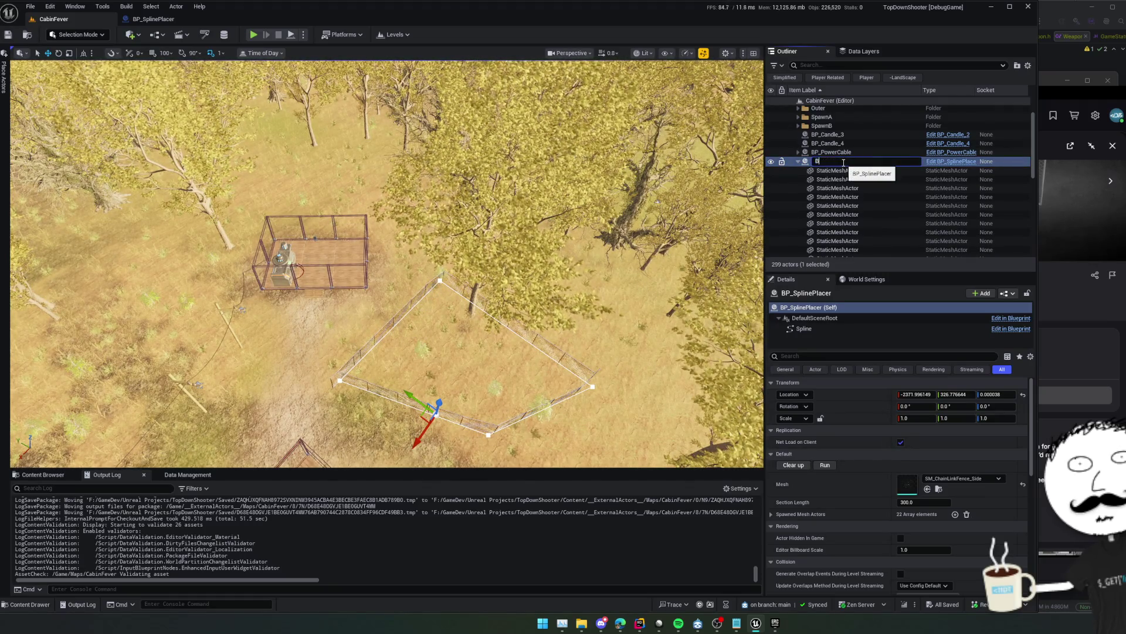
pyautogui.hotkey('ctrl', 'a')
pyautogui.write('Outer')
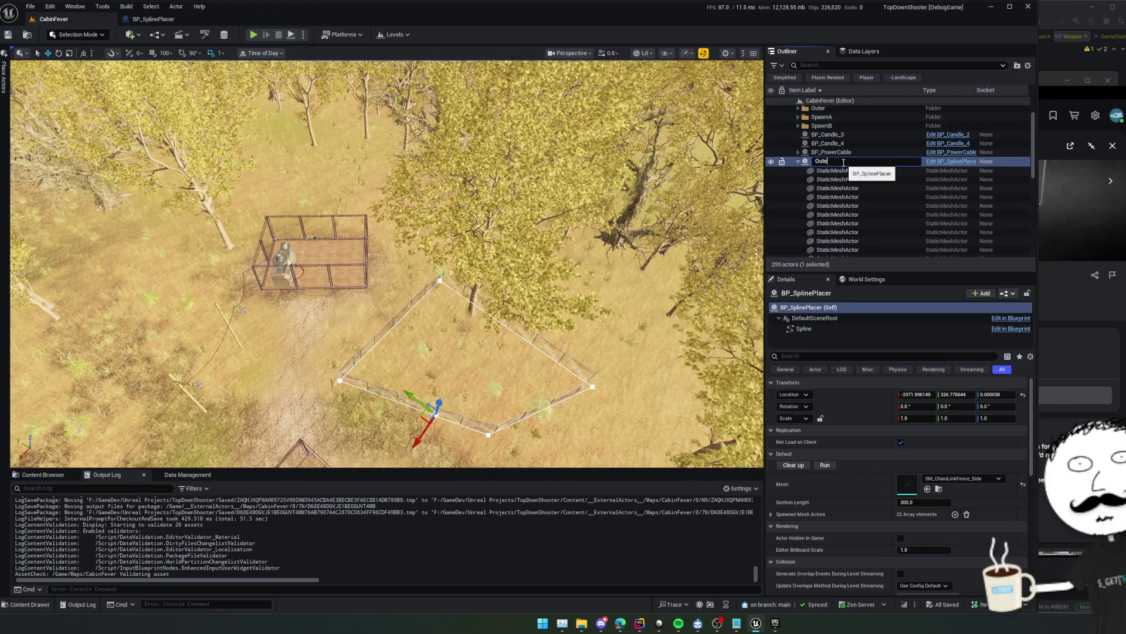
pyautogui.hotkey('ctrl', 'a')
pyautogui.write('Peri')
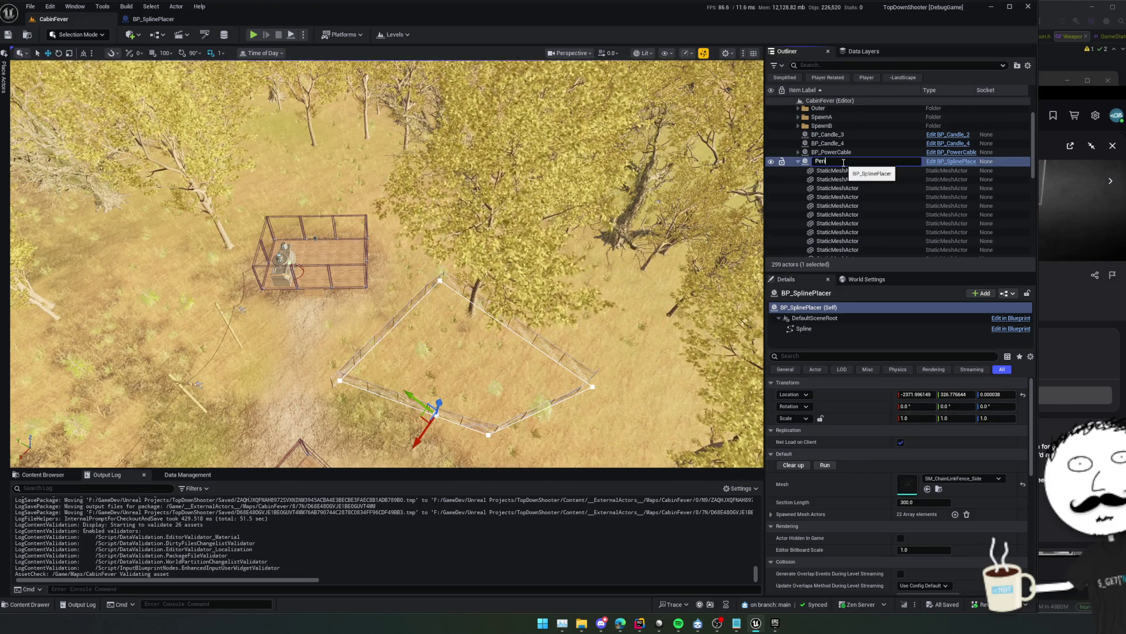
pyautogui.write('miterFences')
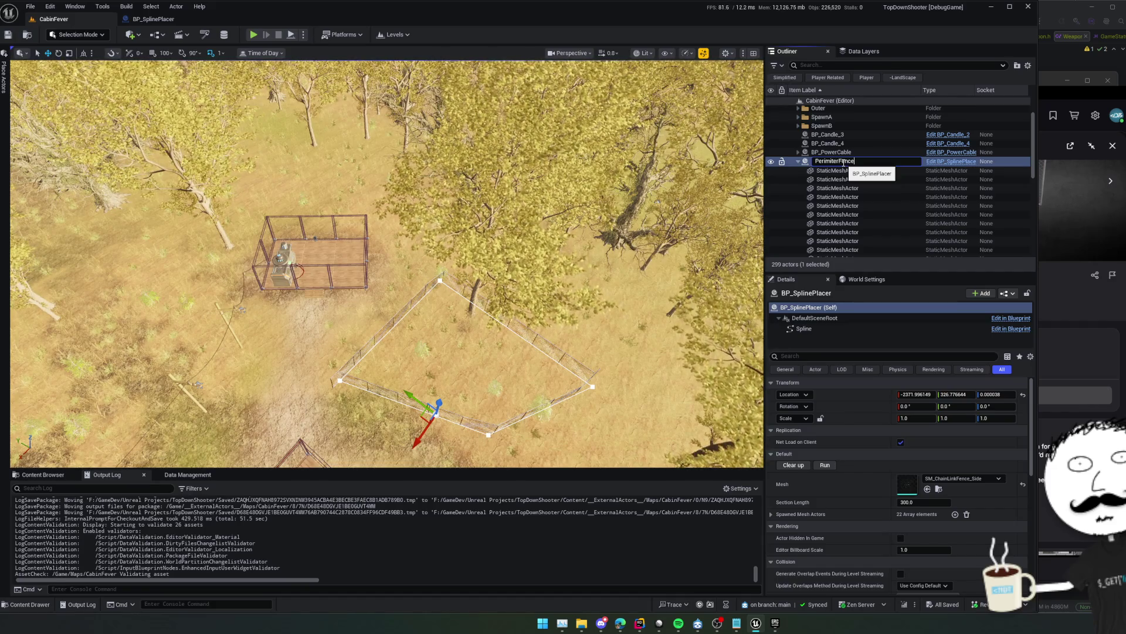
pyautogui.press('Return')
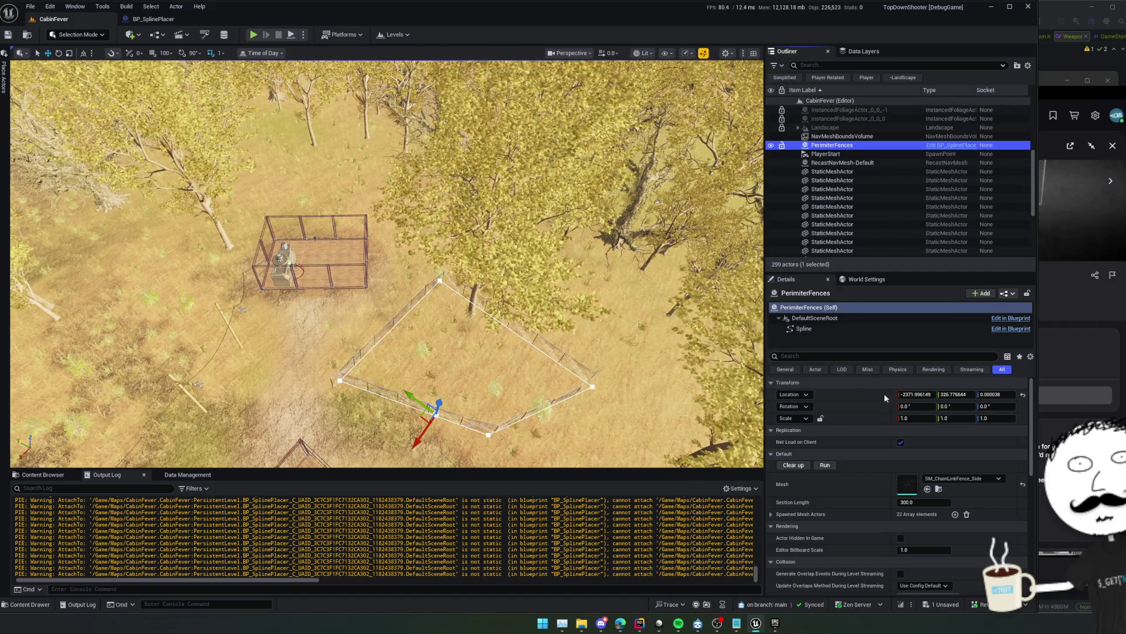
pyautogui.click(793, 465)
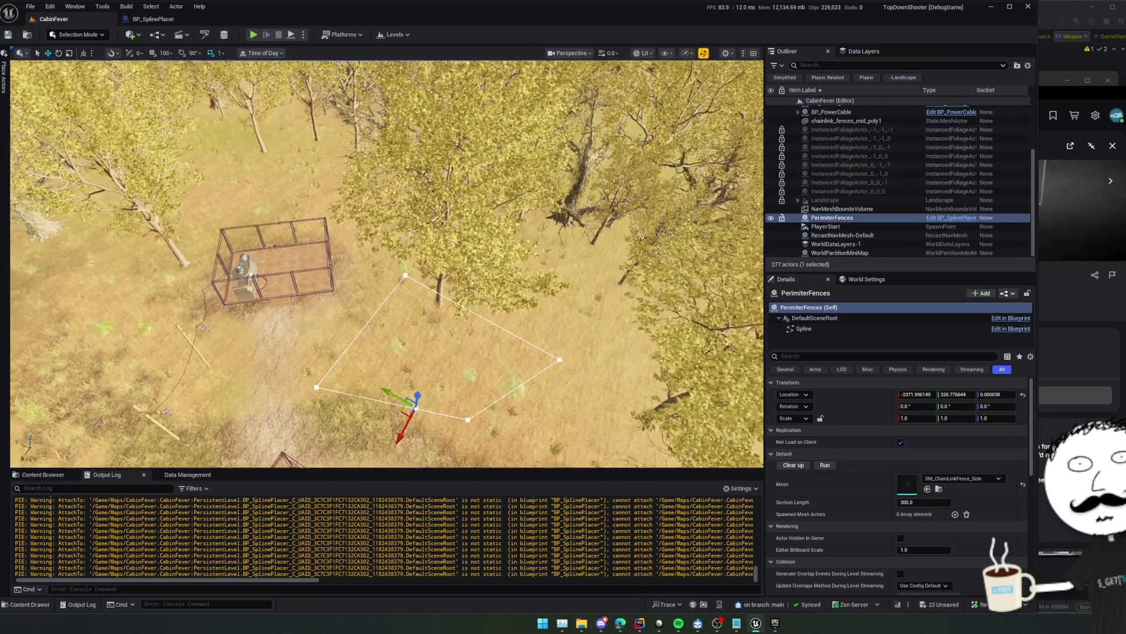
pyautogui.hotkey('ctrl', 's')
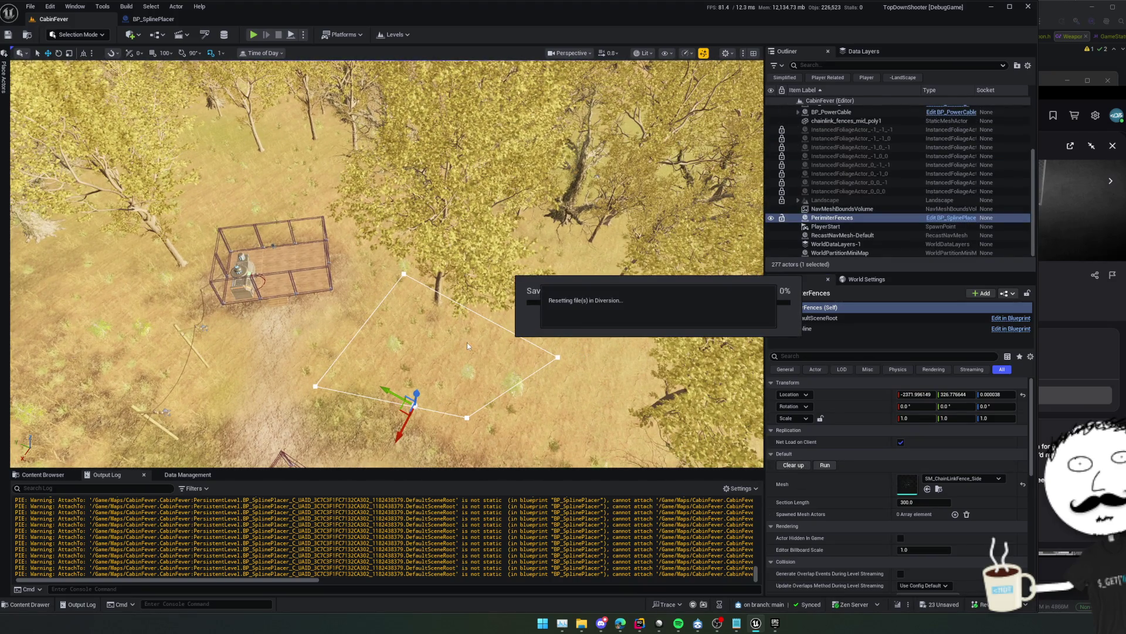
# Drag the fence spline's top point far outward to widen the perimeter
pyautogui.click(404, 274)
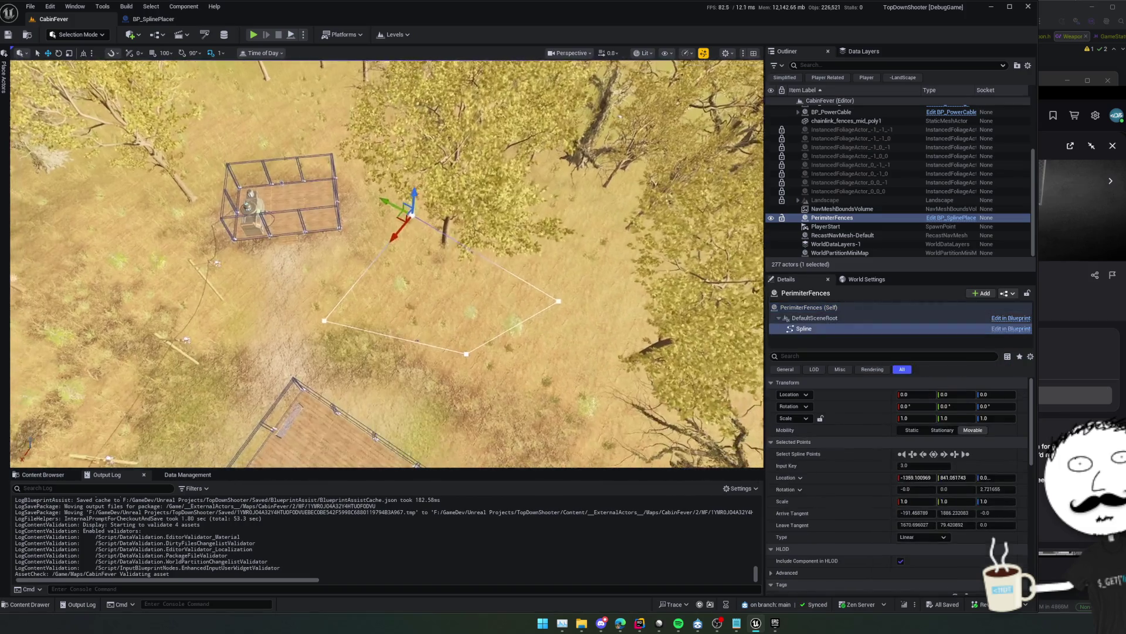
pyautogui.scroll(-10, 387, 264)
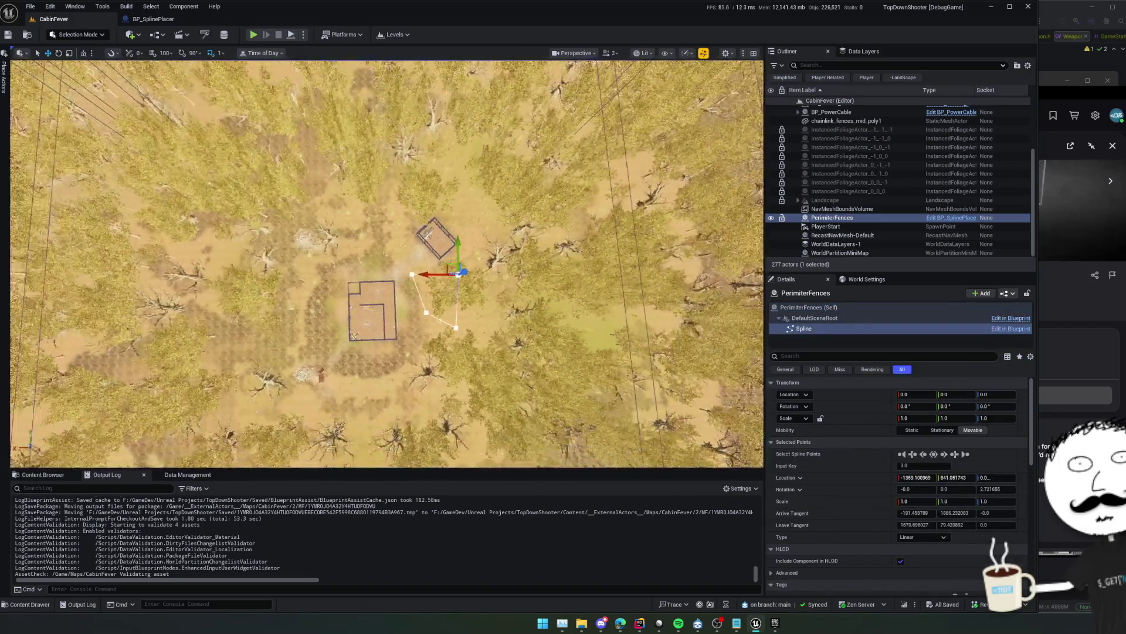
pyautogui.scroll(-5, 399, 265)
pyautogui.scroll(4, 399, 265)
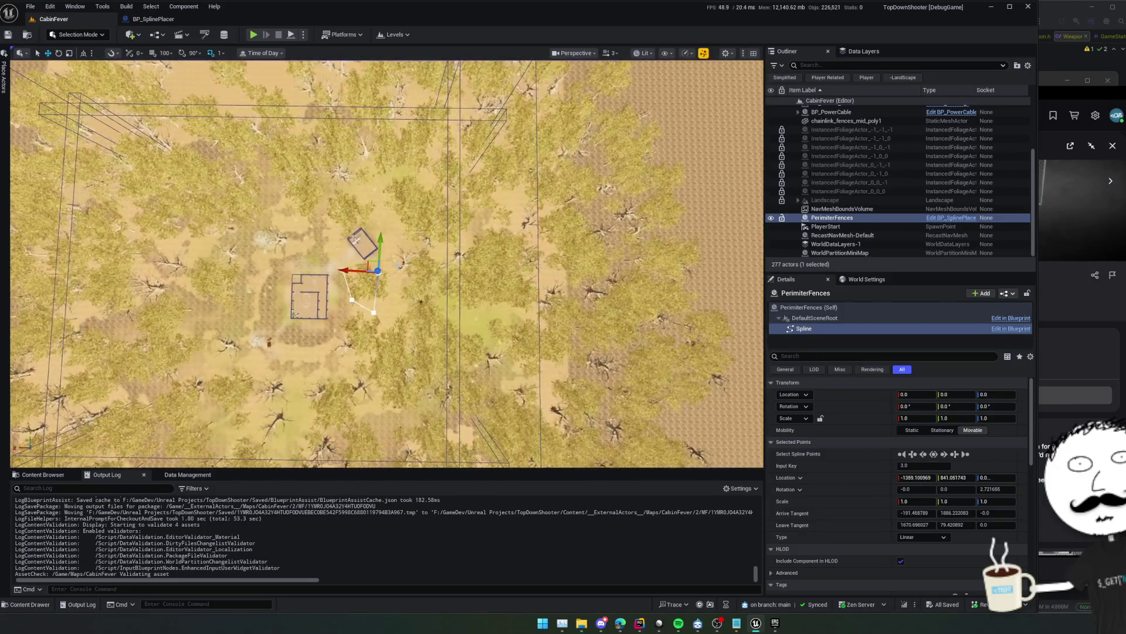
pyautogui.moveTo(370, 263)
pyautogui.mouseDown()
pyautogui.moveTo(394, 257)
pyautogui.moveTo(443, 186)
pyautogui.moveTo(453, 143)
pyautogui.moveTo(414, 235)
pyautogui.moveTo(385, 221)
pyautogui.moveTo(347, 234)
pyautogui.moveTo(388, 207)
pyautogui.moveTo(396, 237)
pyautogui.mouseUp()
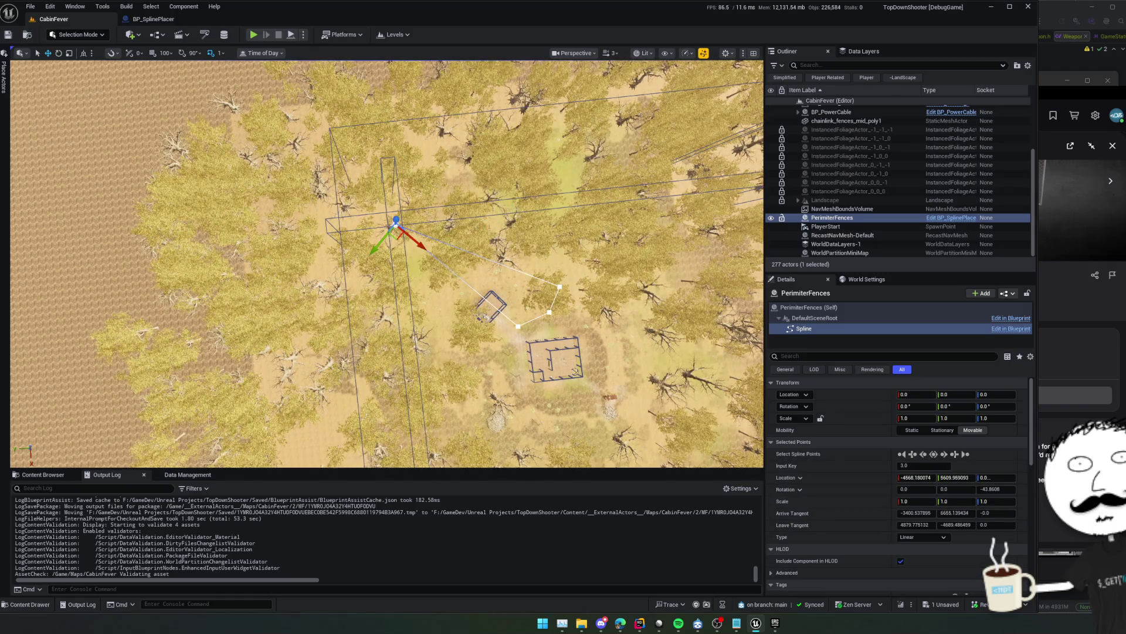
# Pull the remaining spline points outward toward the lower right and save the level
pyautogui.click(451, 228)
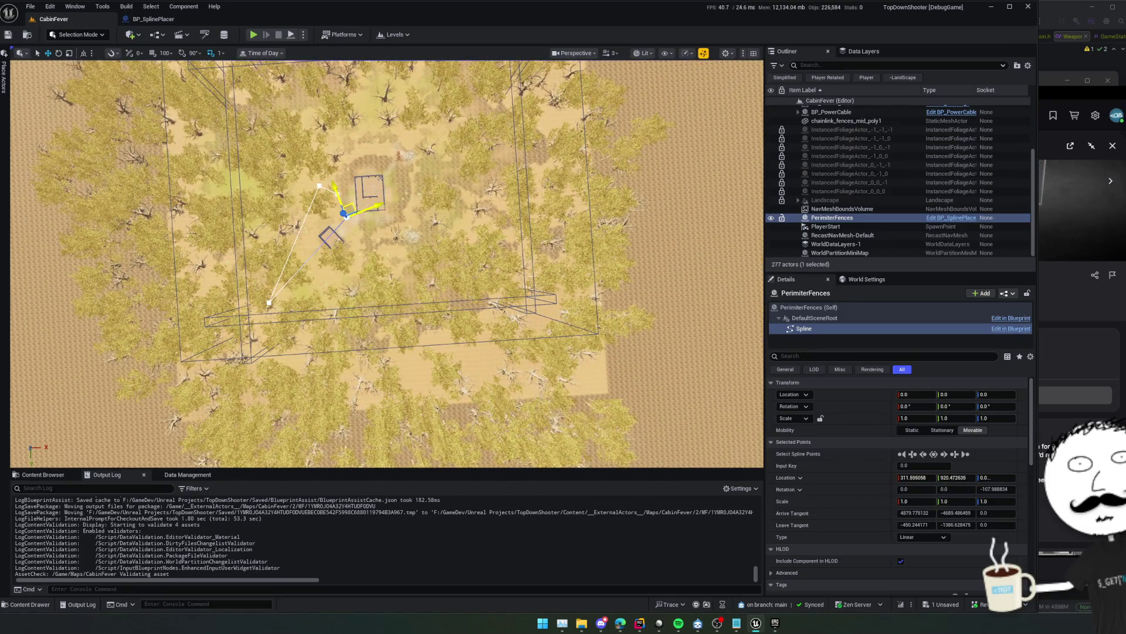
pyautogui.moveTo(345, 214)
pyautogui.mouseDown()
pyautogui.moveTo(516, 303)
pyautogui.moveTo(497, 294)
pyautogui.moveTo(411, 332)
pyautogui.moveTo(425, 339)
pyautogui.mouseUp()
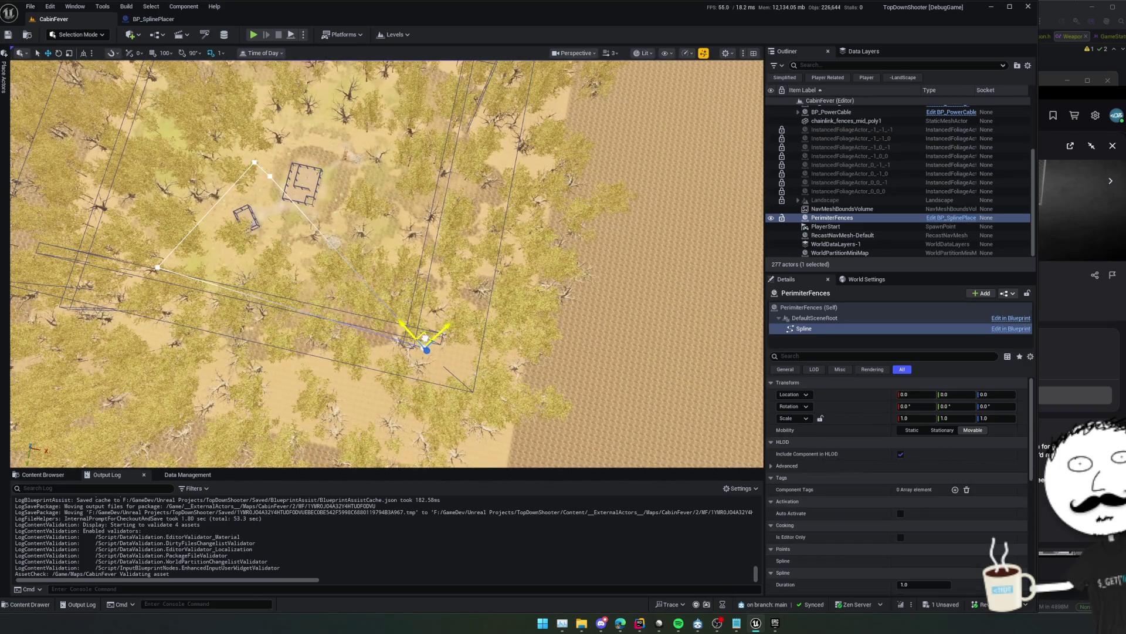
pyautogui.click(425, 338)
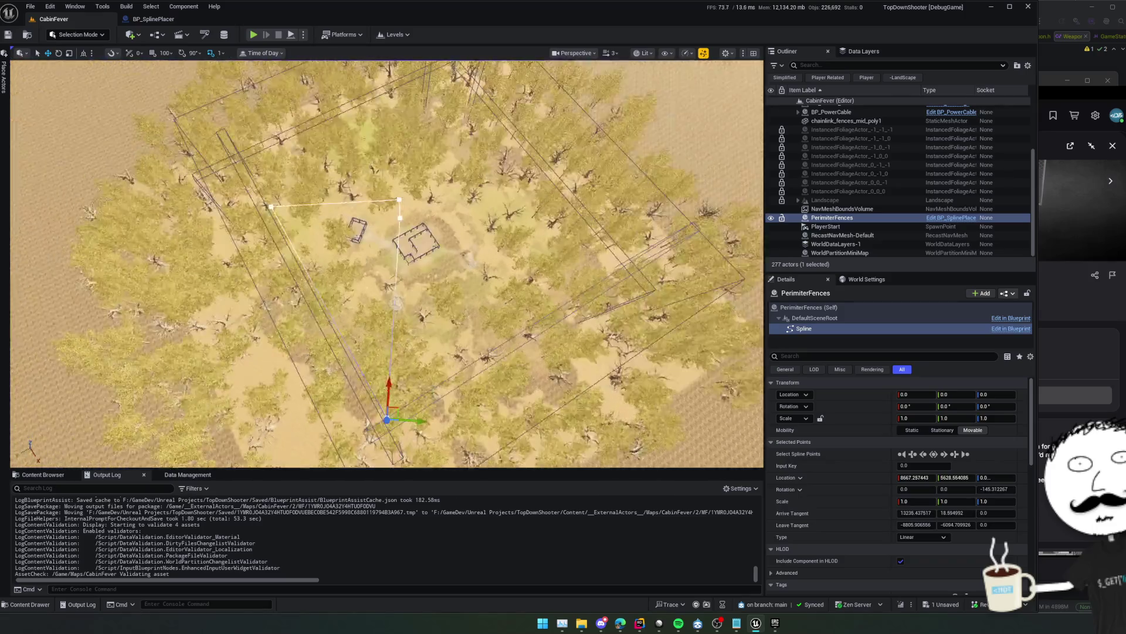
pyautogui.click(377, 205)
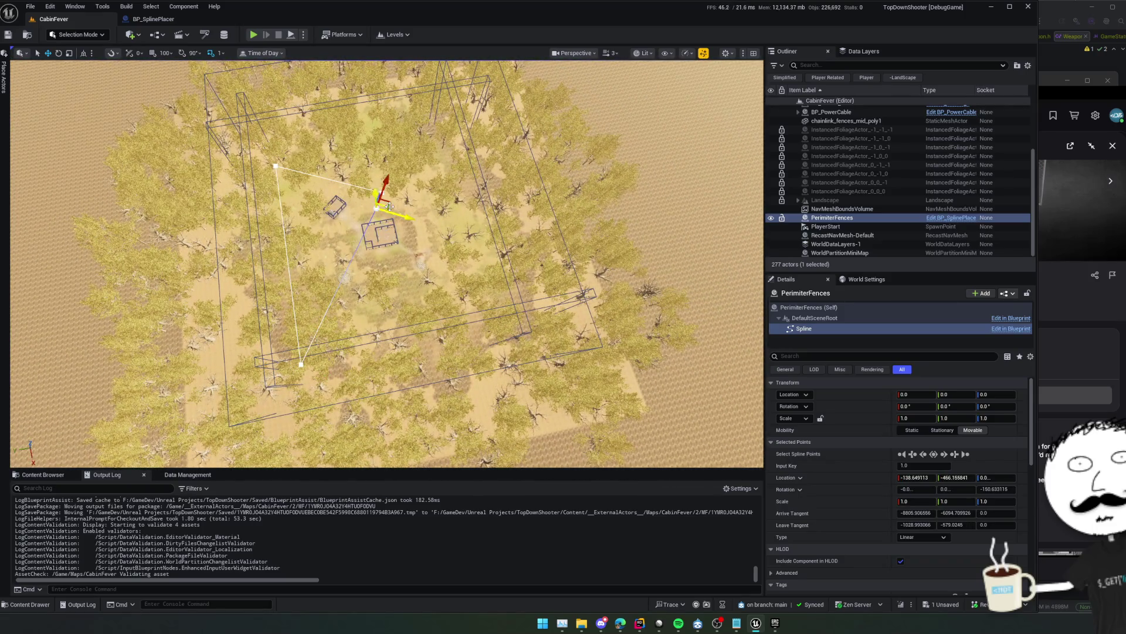
pyautogui.moveTo(390, 206); pyautogui.dragTo(516, 322)
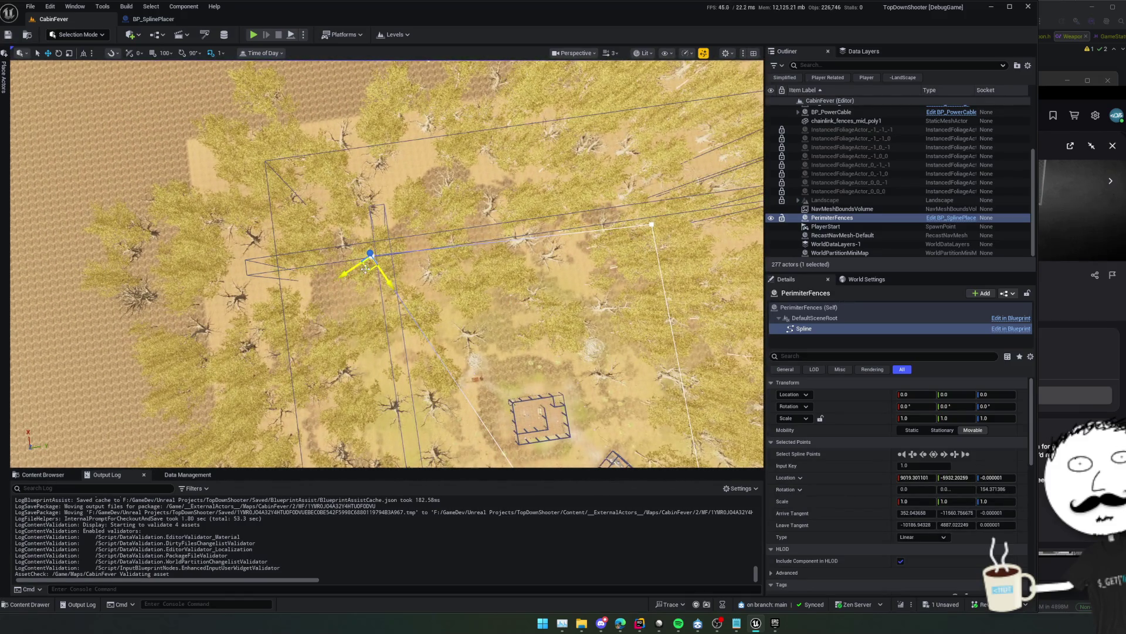
pyautogui.moveTo(365, 269); pyautogui.dragTo(379, 274)
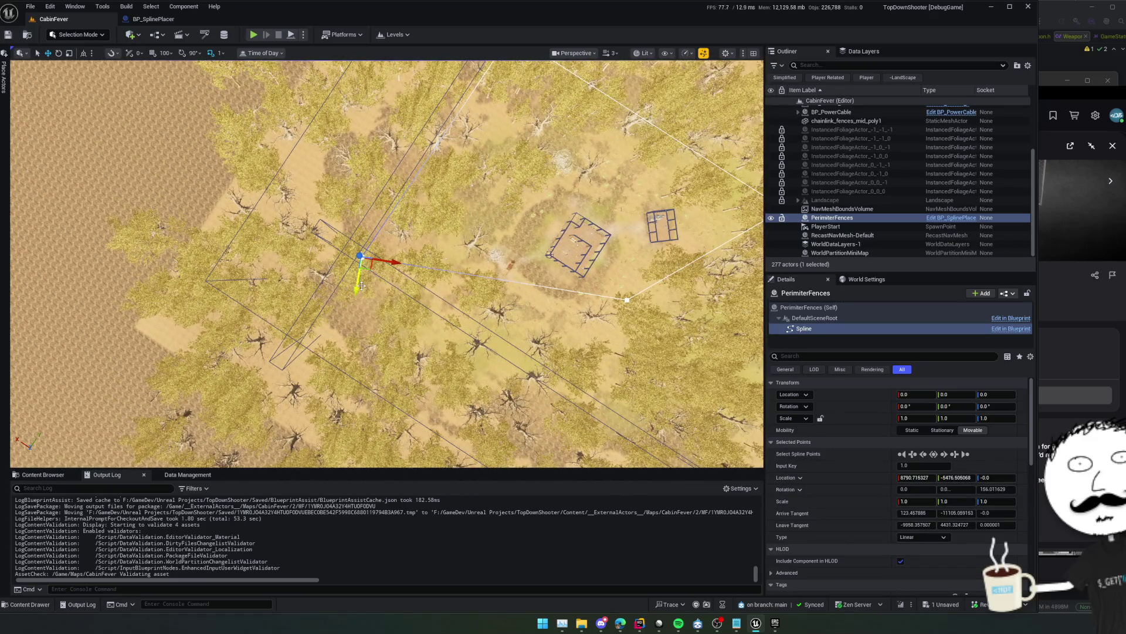
pyautogui.hotkey('ctrl', 's')
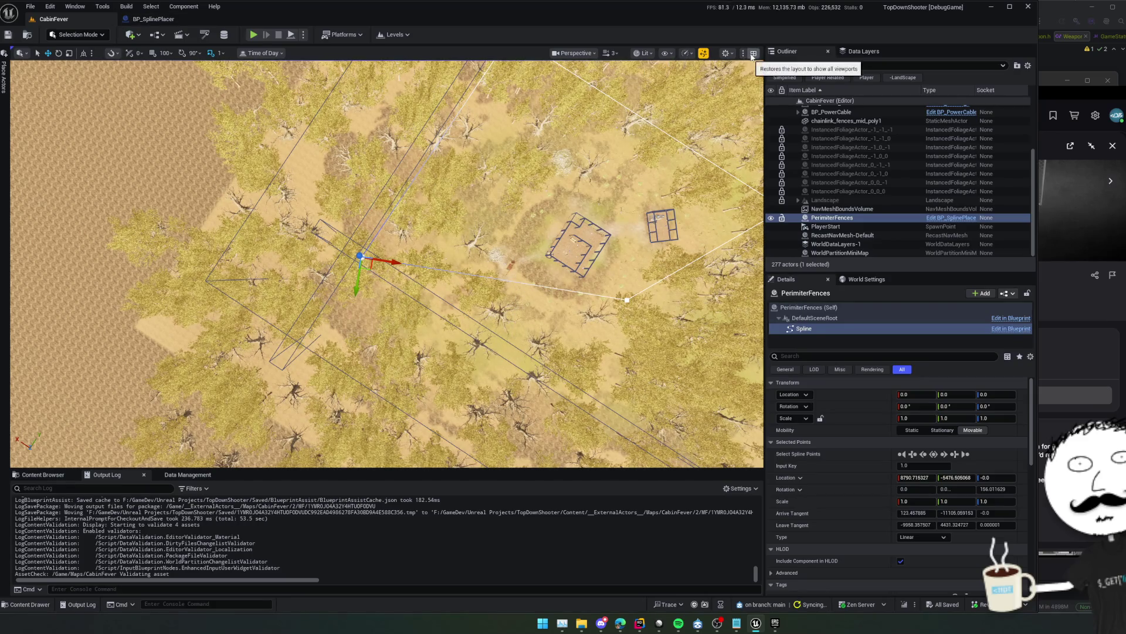
# Split into two viewports, set the right one to Top, zoom out and frame the PerimiterFences spline
pyautogui.click(754, 54)
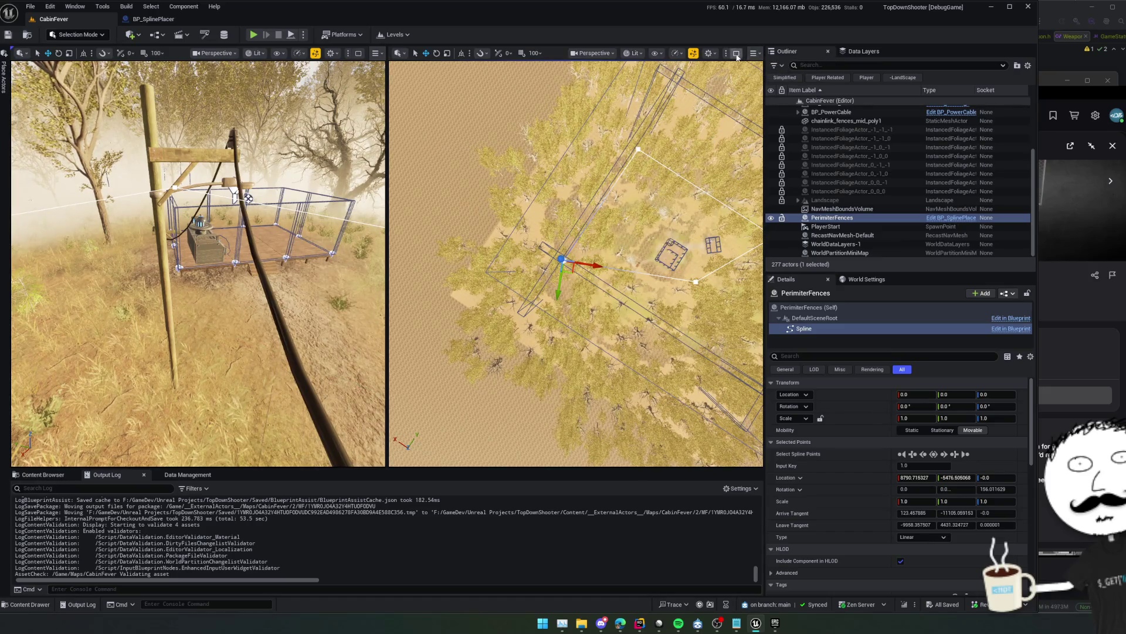
pyautogui.click(754, 54)
pyautogui.click(754, 54)
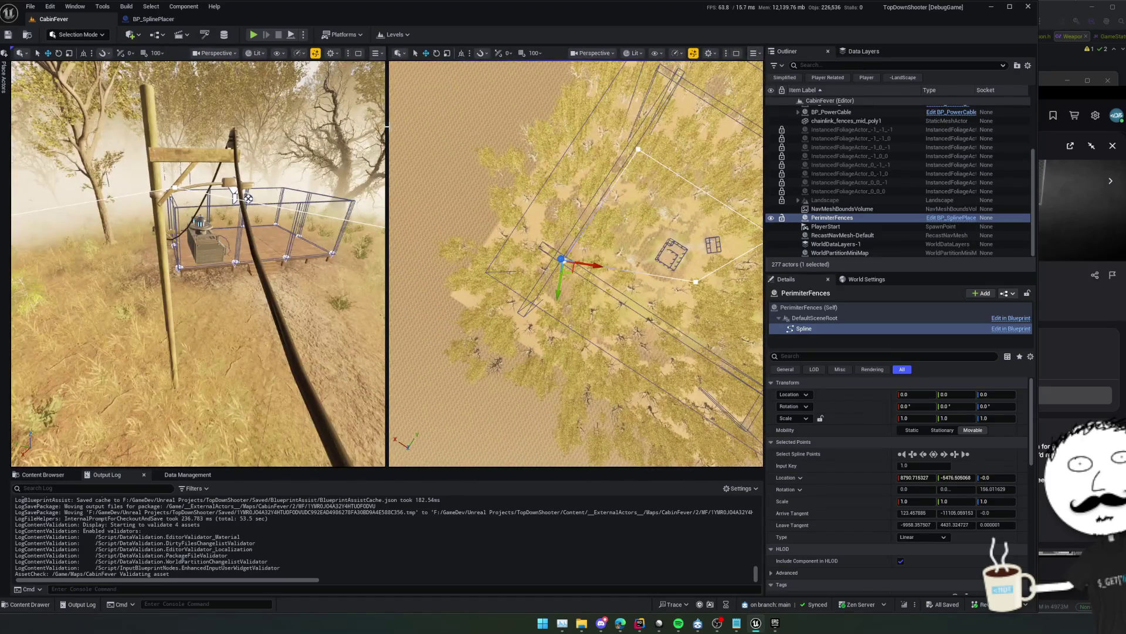
pyautogui.moveTo(575, 352); pyautogui.dragTo(593, 352)
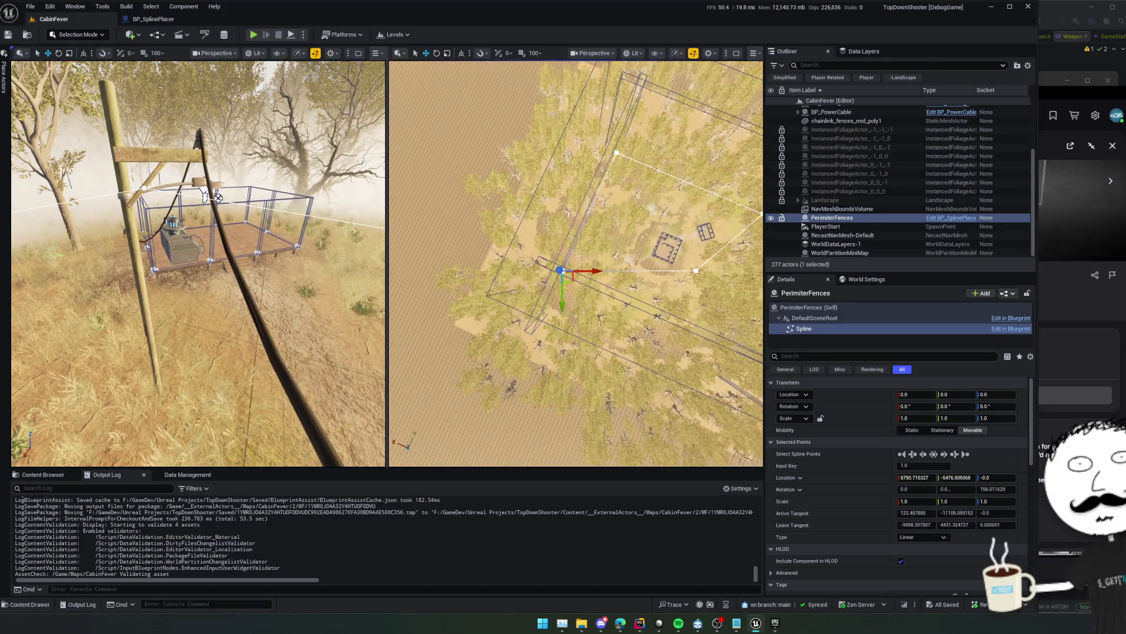
pyautogui.click(214, 53)
pyautogui.click(214, 53)
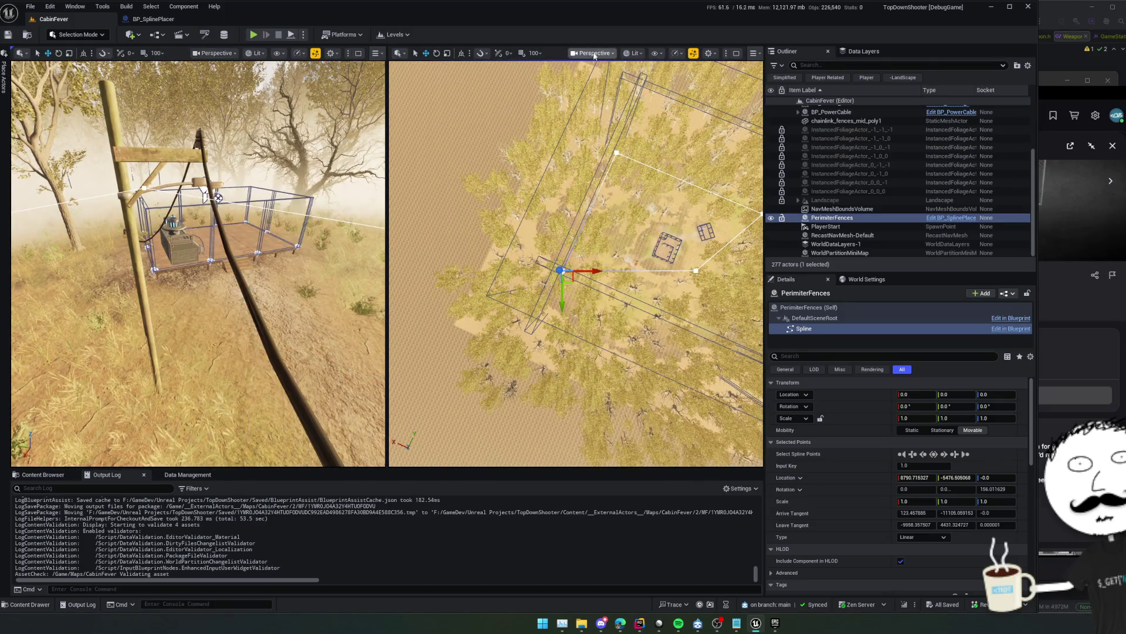
pyautogui.click(593, 53)
pyautogui.click(616, 110)
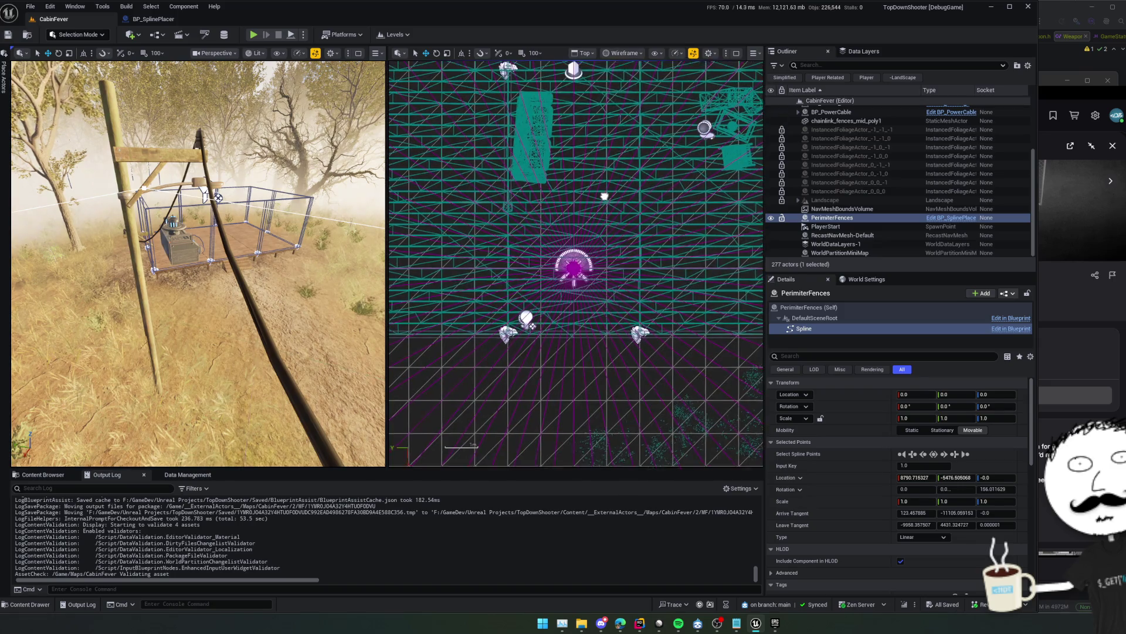
pyautogui.scroll(-5, 606, 218)
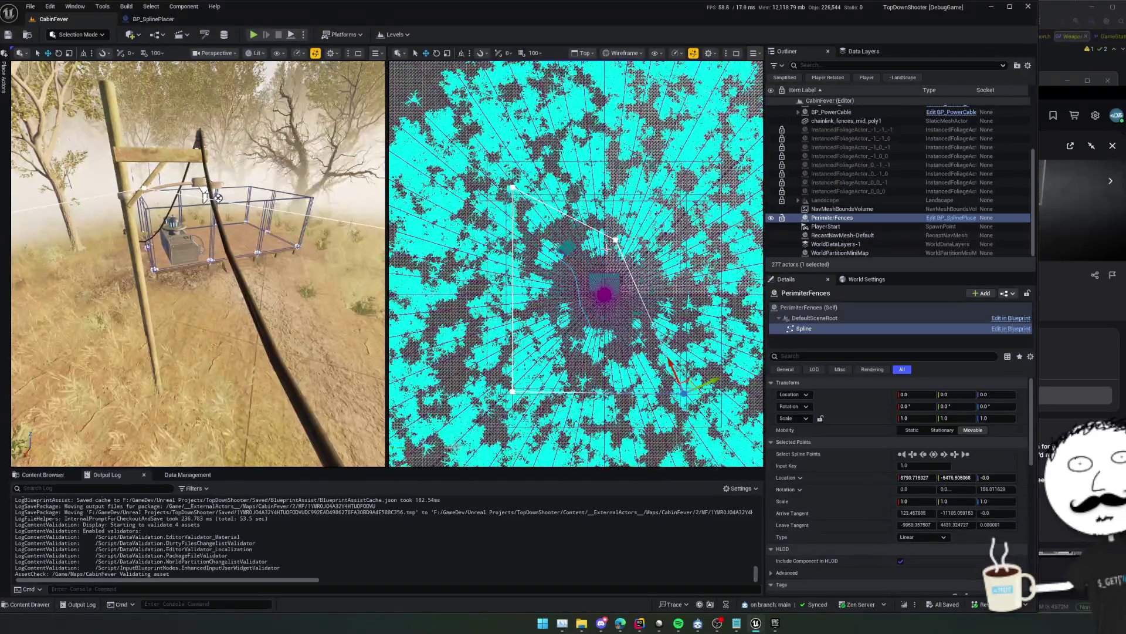
pyautogui.press('f')
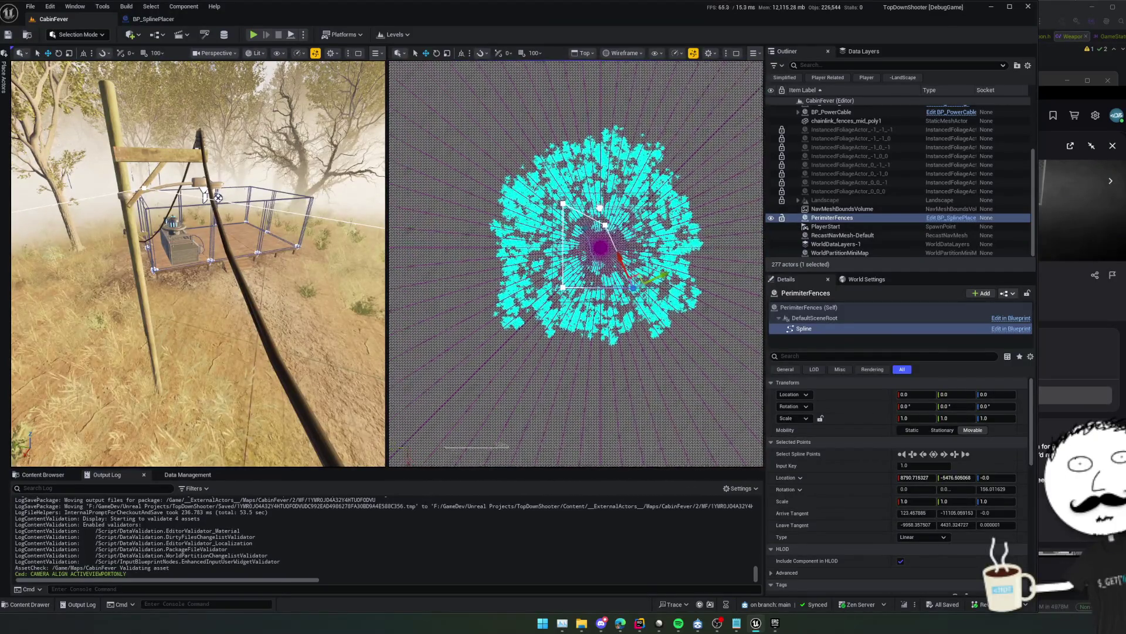
# Hide all foliage types in the viewport via the 'fol' visibility filter
pyautogui.click(622, 53)
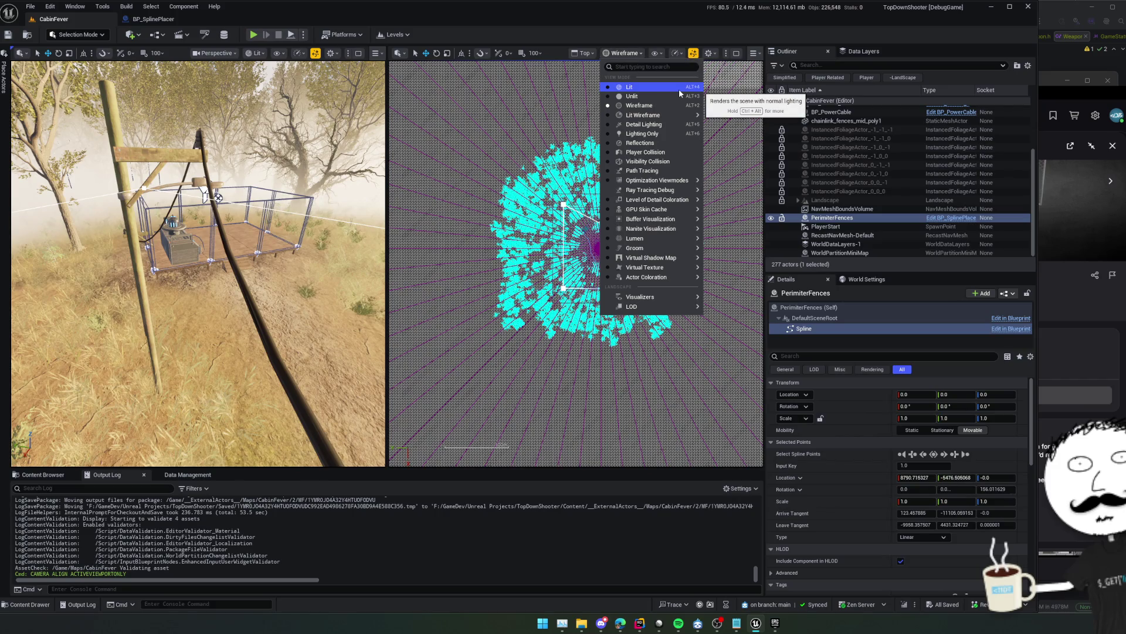
pyautogui.click(656, 53)
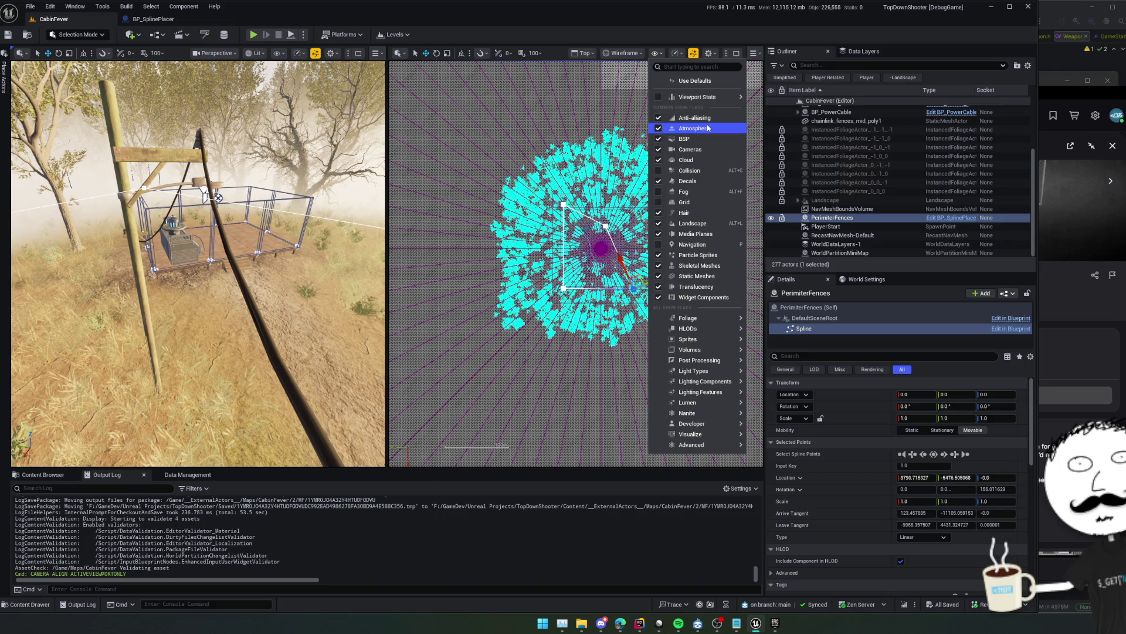
pyautogui.click(694, 69)
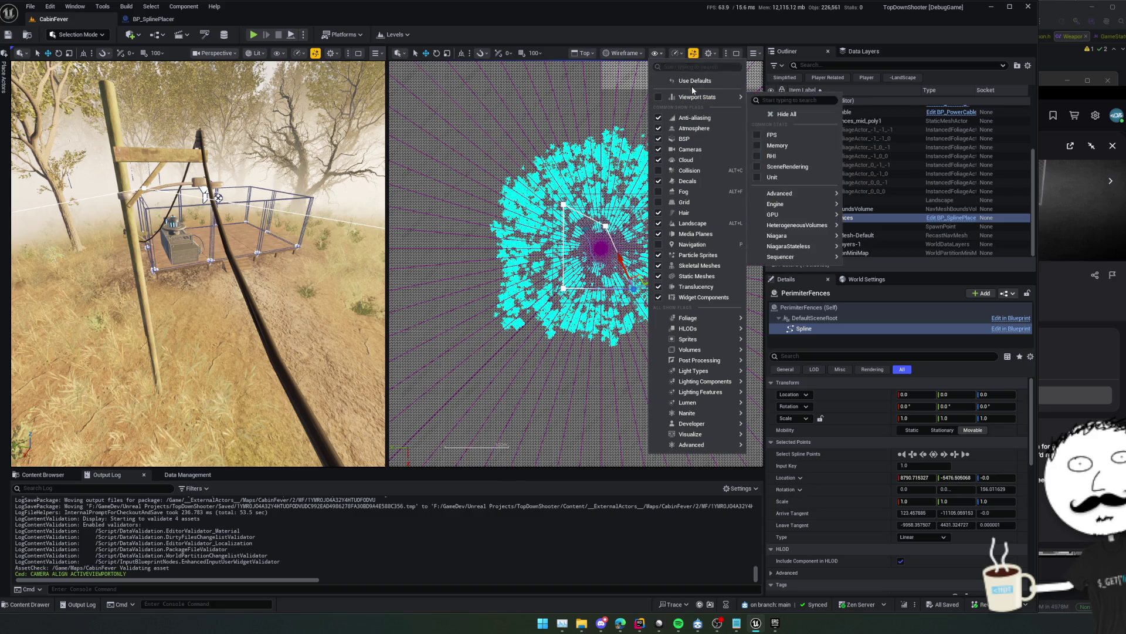
pyautogui.write('fol')
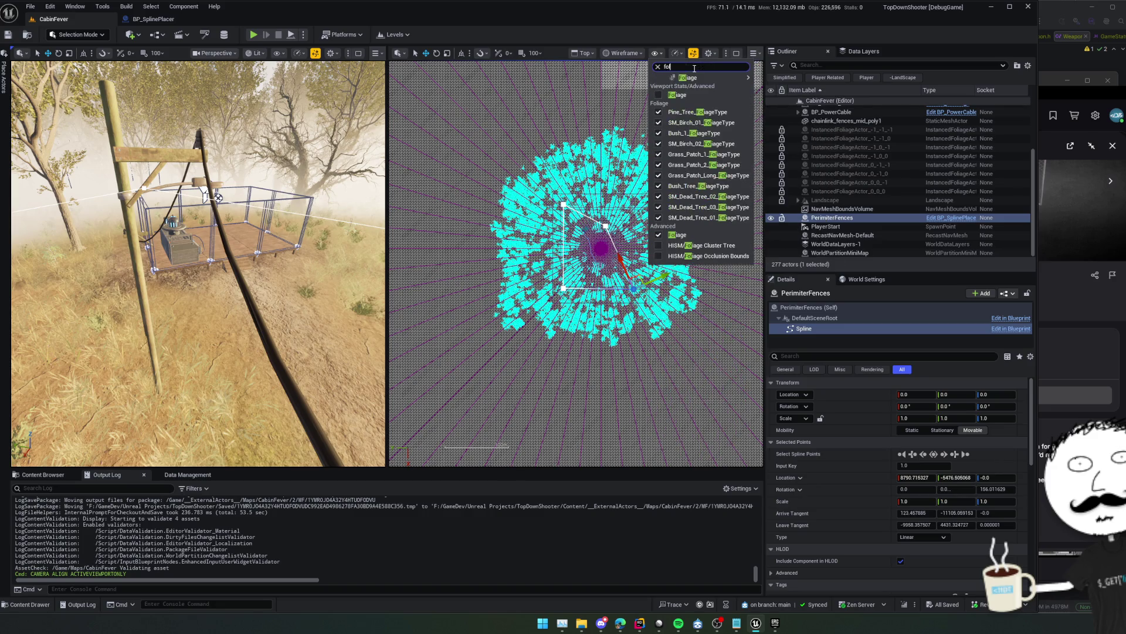
pyautogui.moveTo(696, 78)
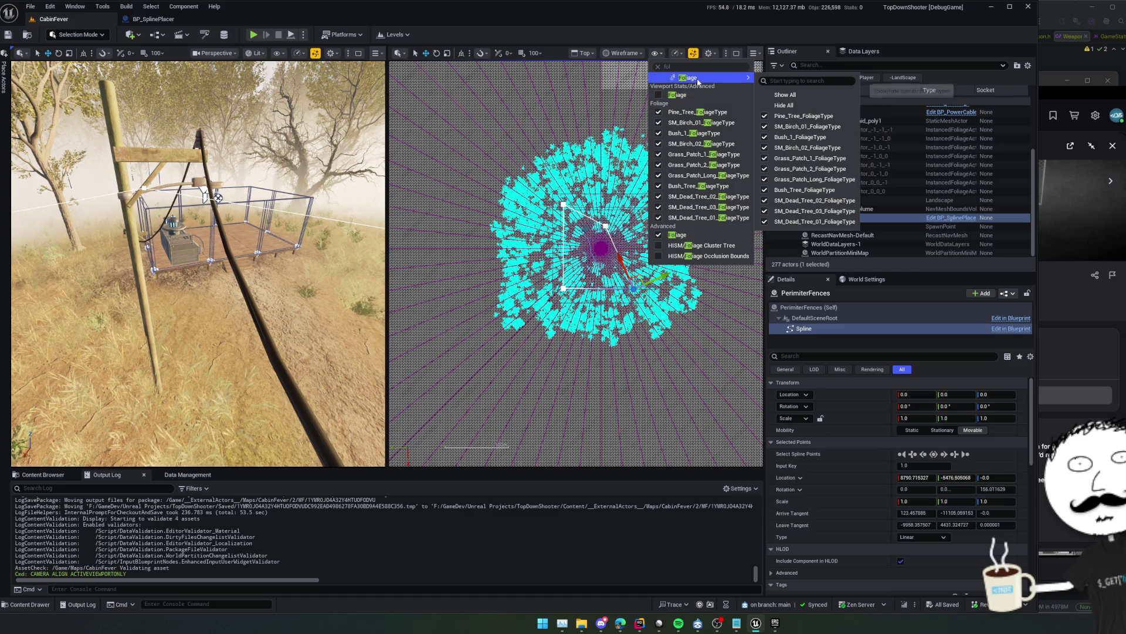
pyautogui.click(790, 105)
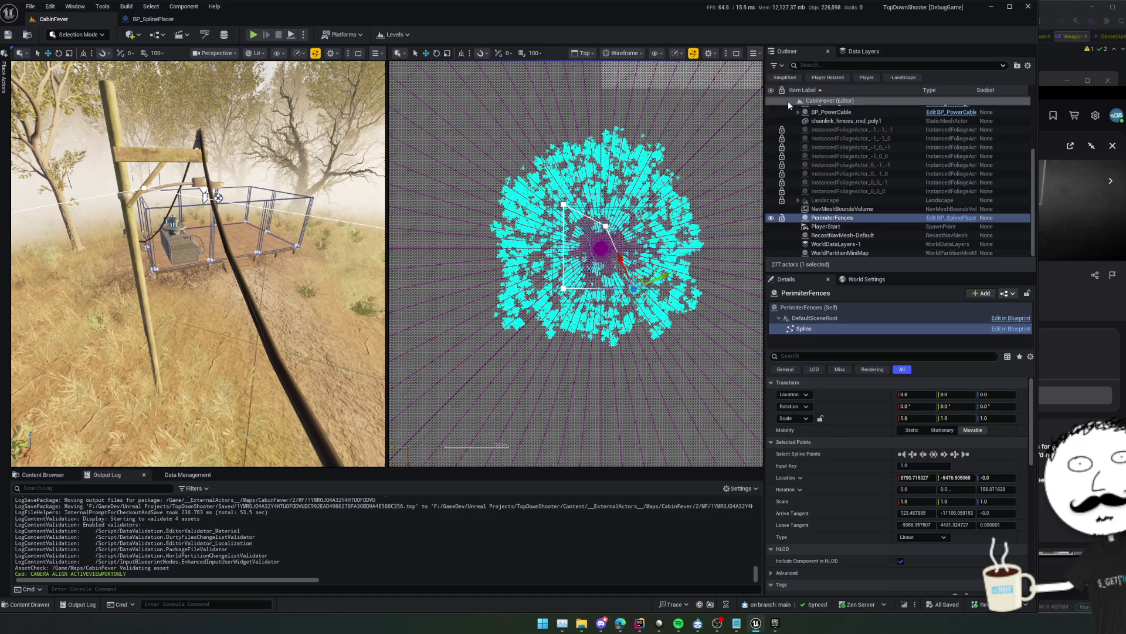
# Show all foliage types in the viewport again
pyautogui.click(631, 55)
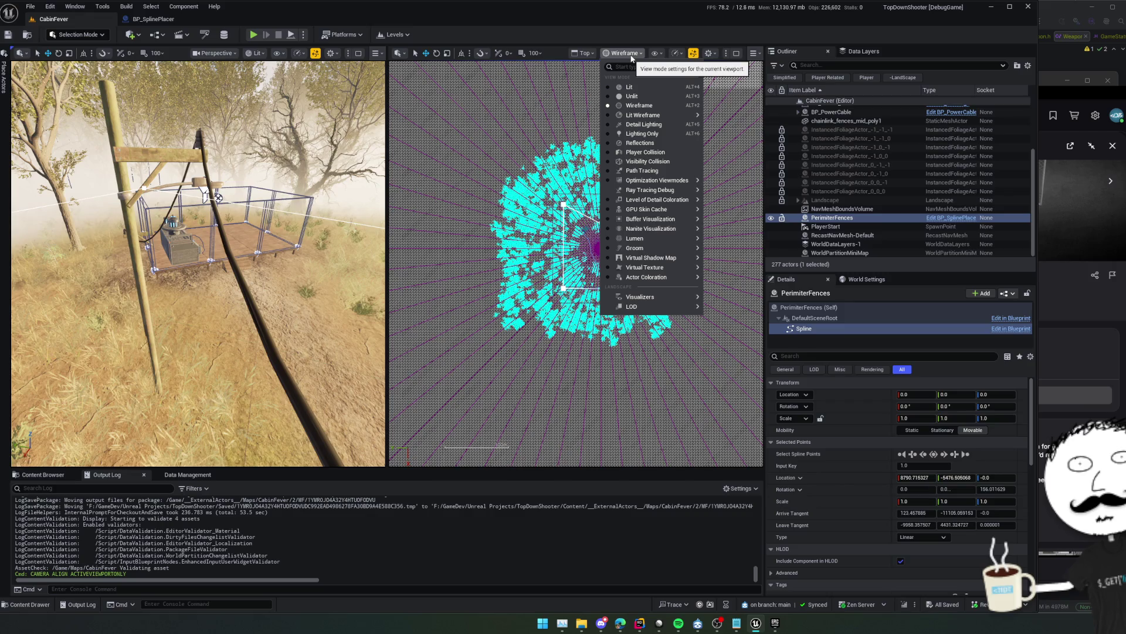
pyautogui.click(632, 56)
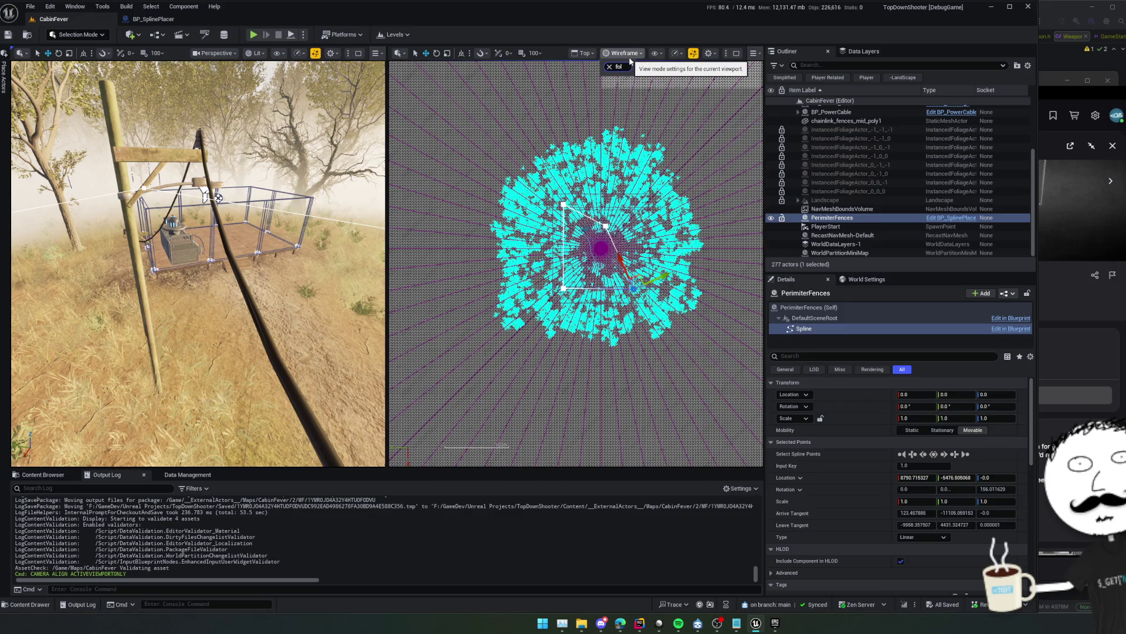
pyautogui.click(630, 56)
pyautogui.click(657, 54)
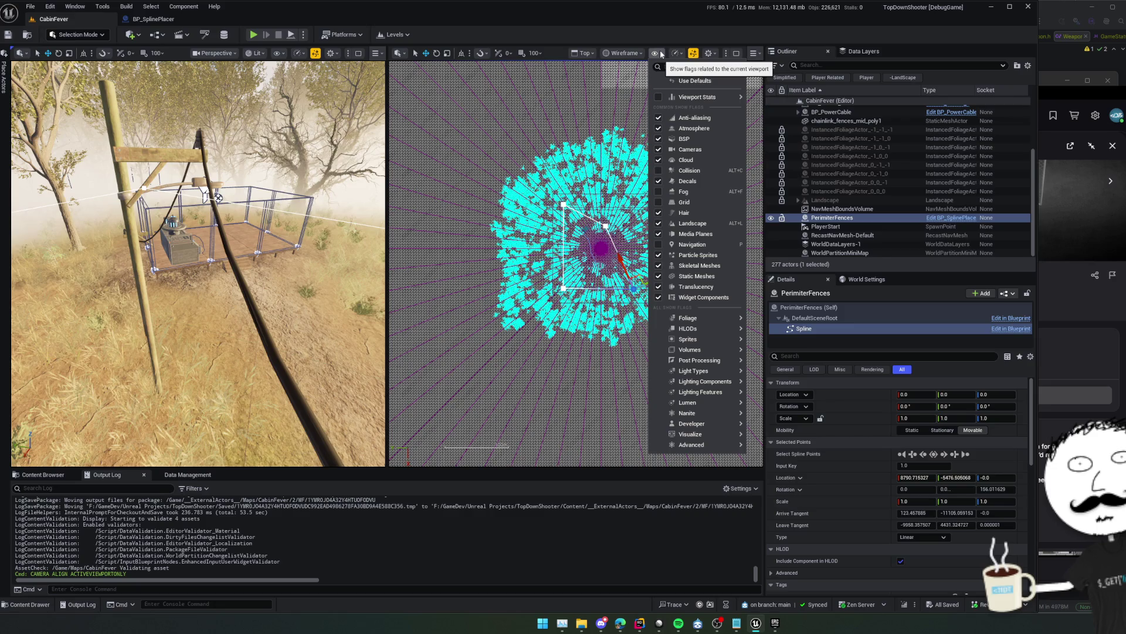
pyautogui.write('fol')
pyautogui.moveTo(704, 77)
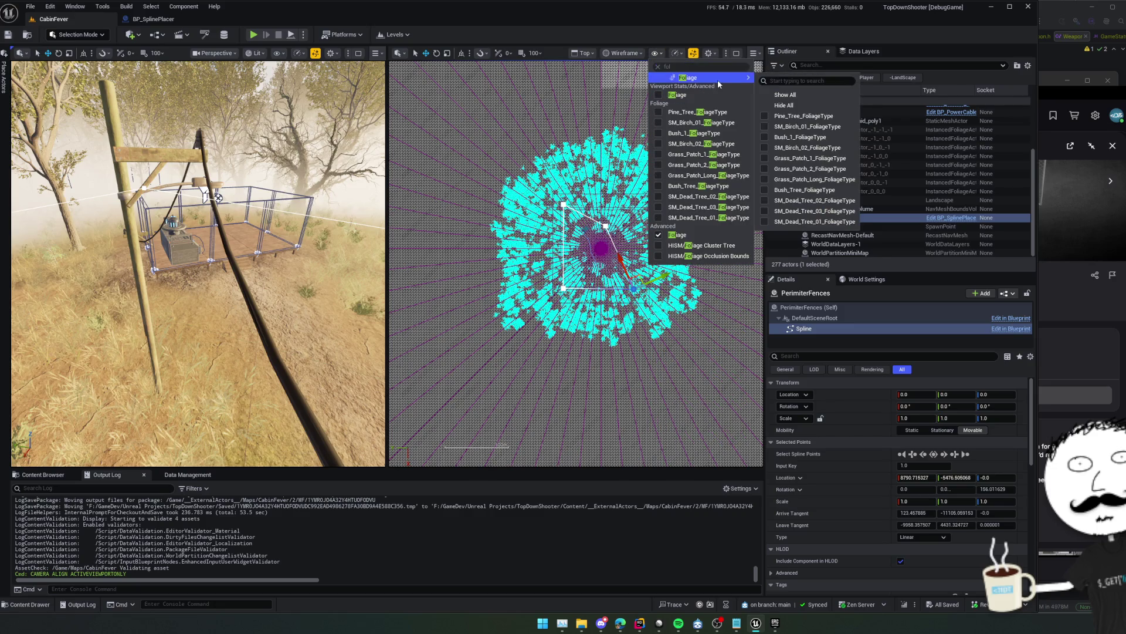
pyautogui.click(776, 94)
pyautogui.click(631, 55)
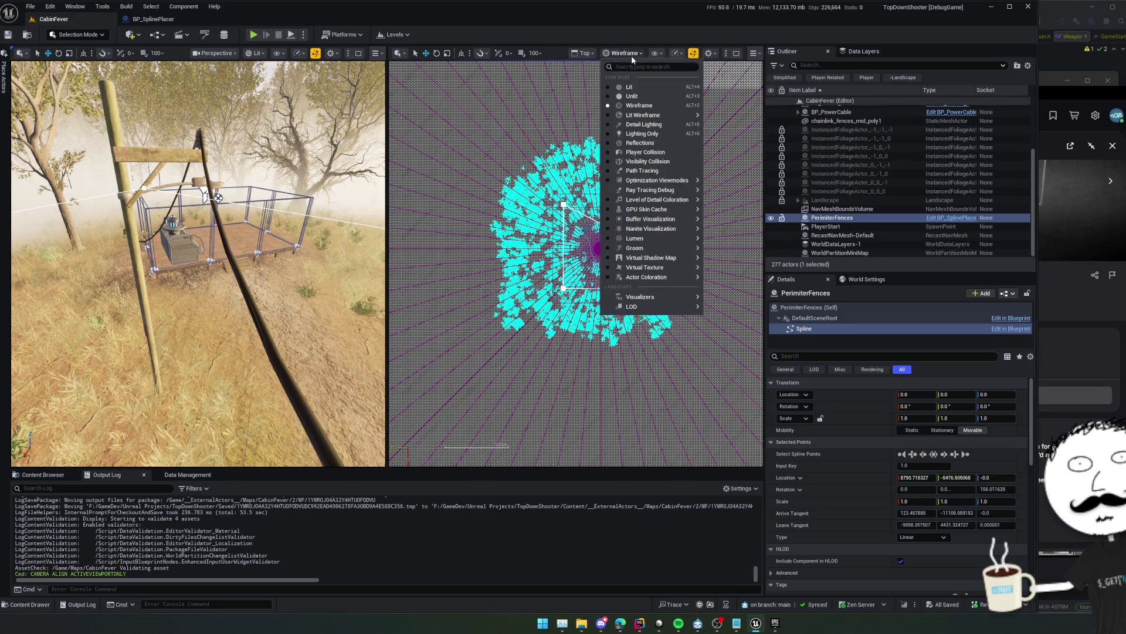
# Drag spline corner point 2 further down to about -3857.5, -5812.8, then frame the neighbouring point
pyautogui.scroll(3, 580, 196)
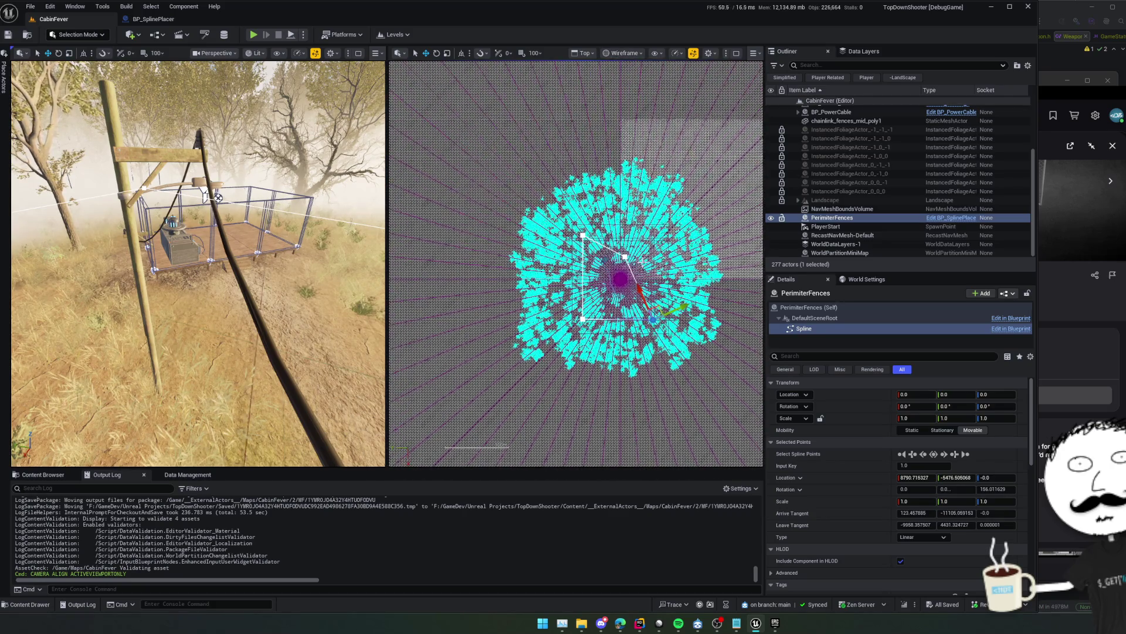
pyautogui.scroll(4, 504, 364)
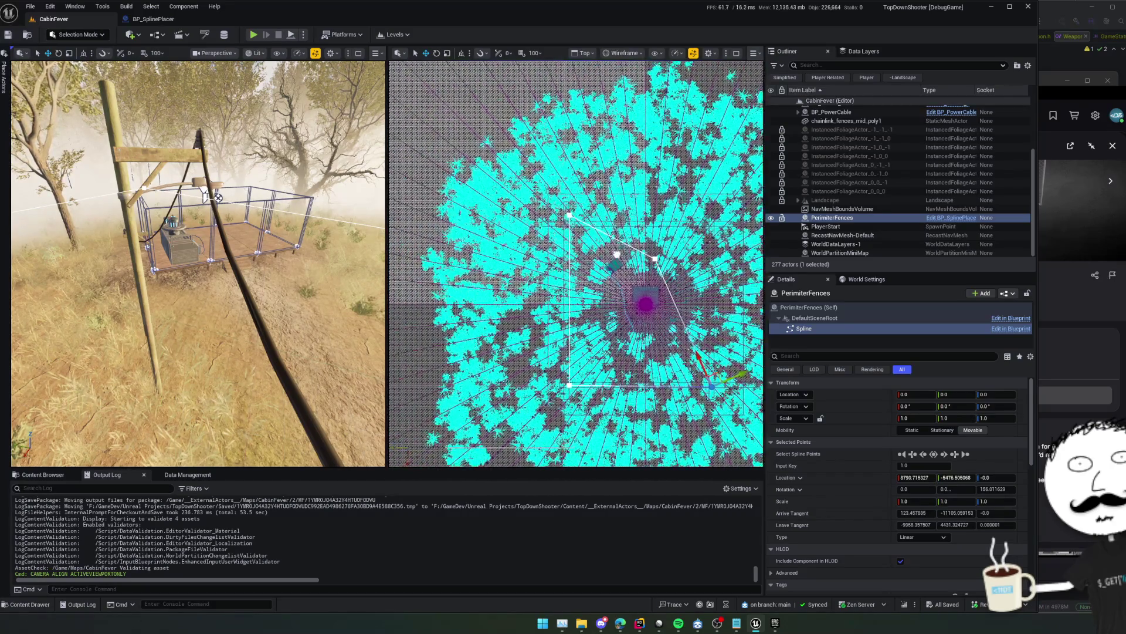
pyautogui.moveTo(653, 288); pyautogui.dragTo(561, 309)
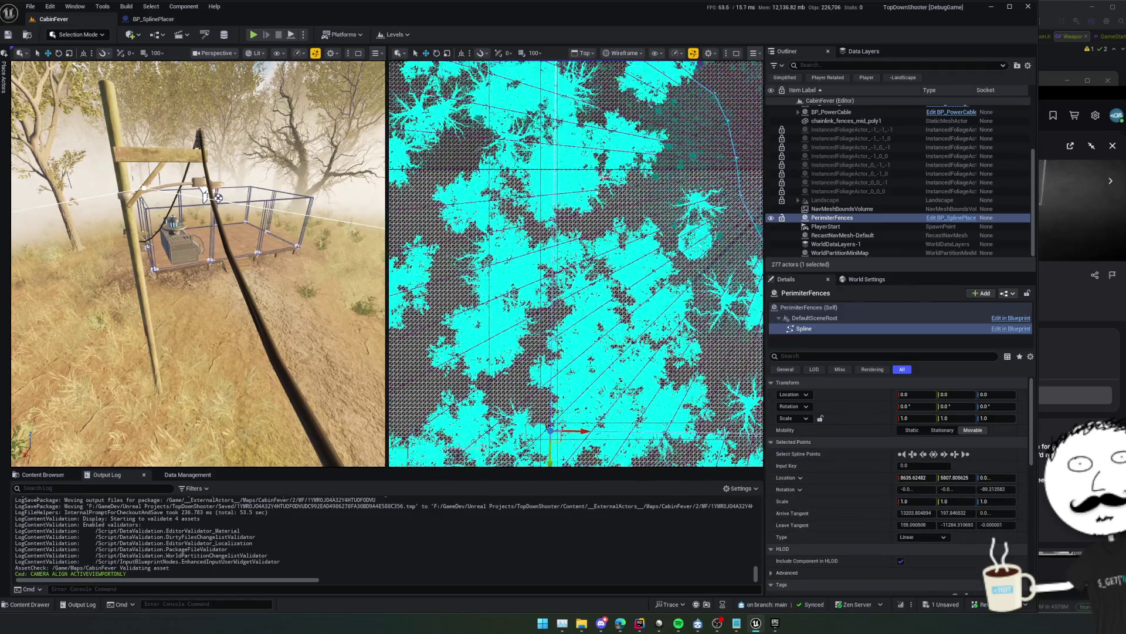
pyautogui.click(564, 226)
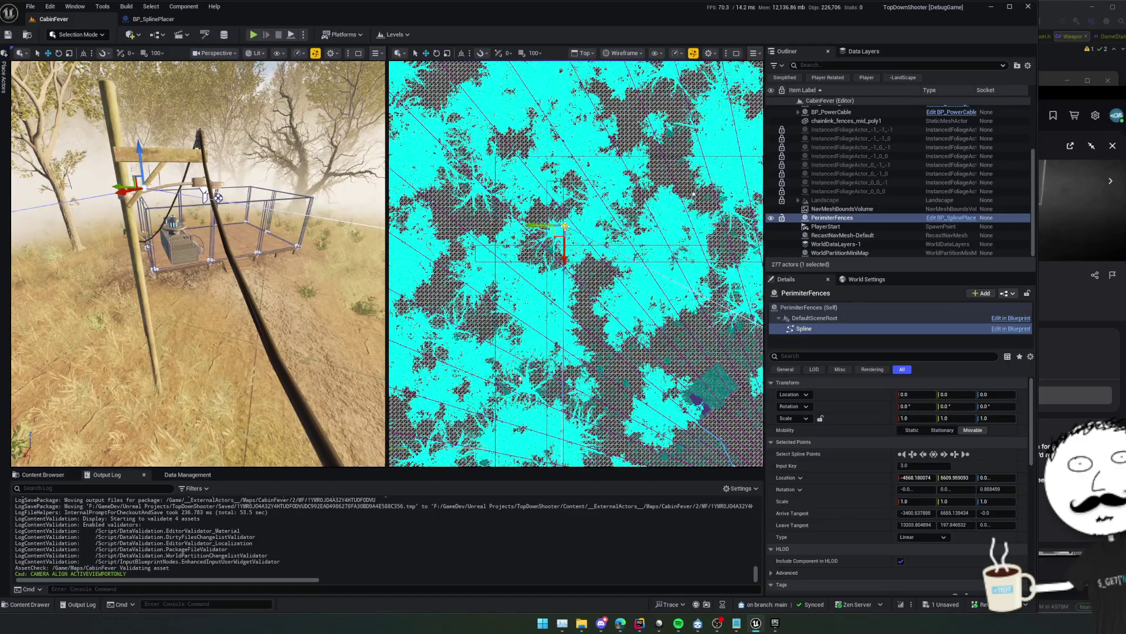
pyautogui.moveTo(572, 238)
pyautogui.mouseDown()
pyautogui.moveTo(565, 232)
pyautogui.moveTo(562, 251)
pyautogui.moveTo(593, 283)
pyautogui.mouseUp()
pyautogui.click(587, 295)
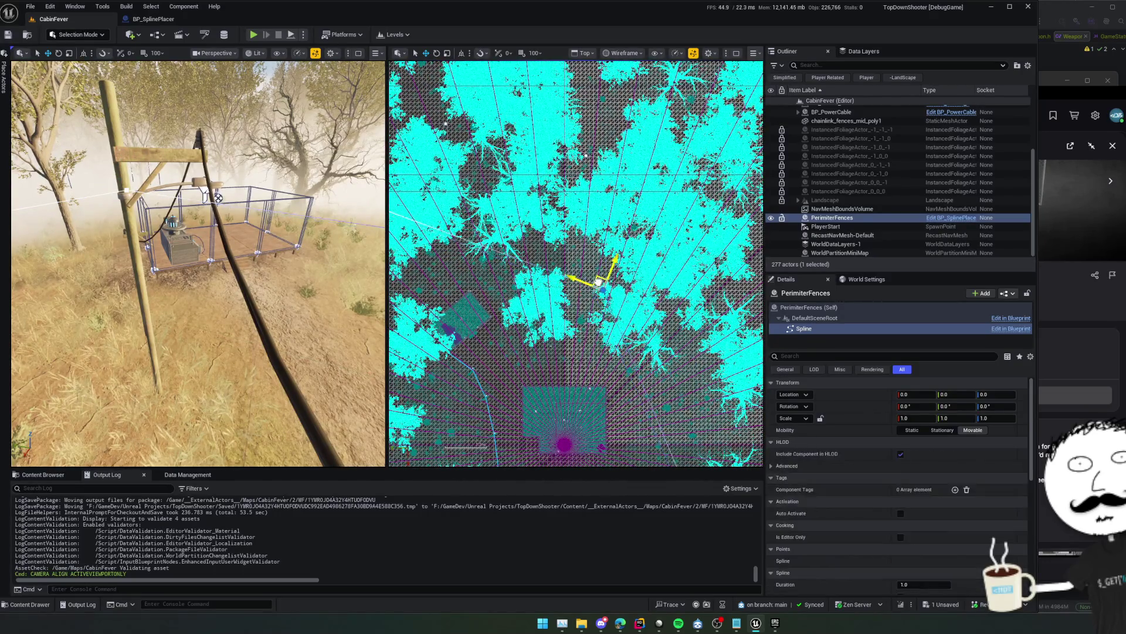
pyautogui.press('f')
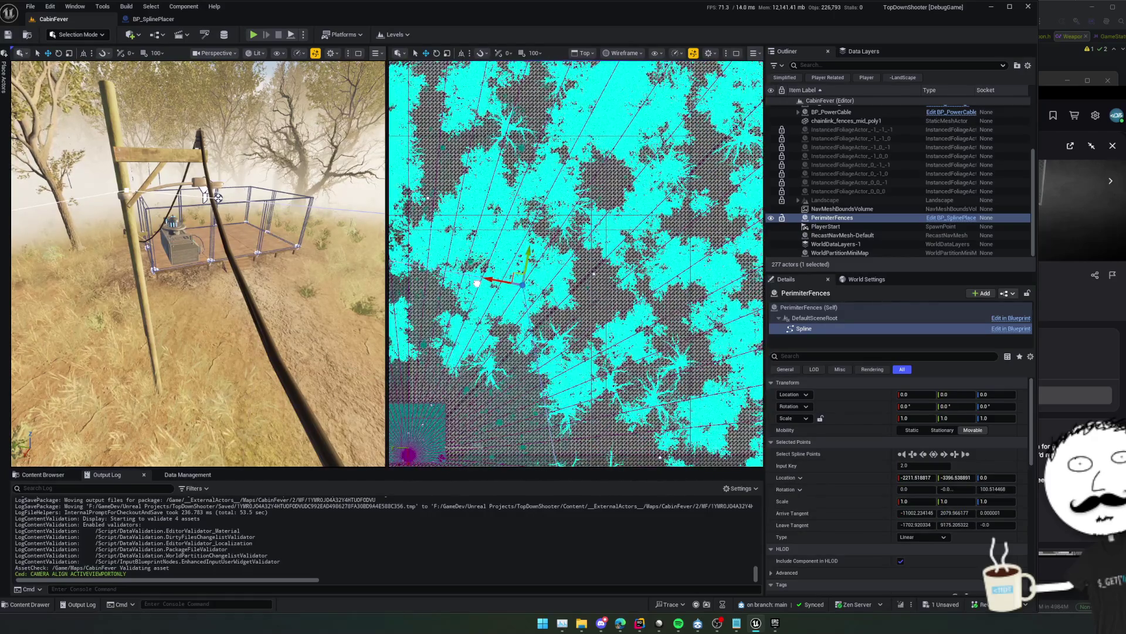
pyautogui.scroll(-2, 458, 288)
pyautogui.moveTo(543, 262)
pyautogui.mouseDown()
pyautogui.moveTo(574, 270)
pyautogui.moveTo(593, 245)
pyautogui.moveTo(611, 253)
pyautogui.mouseUp()
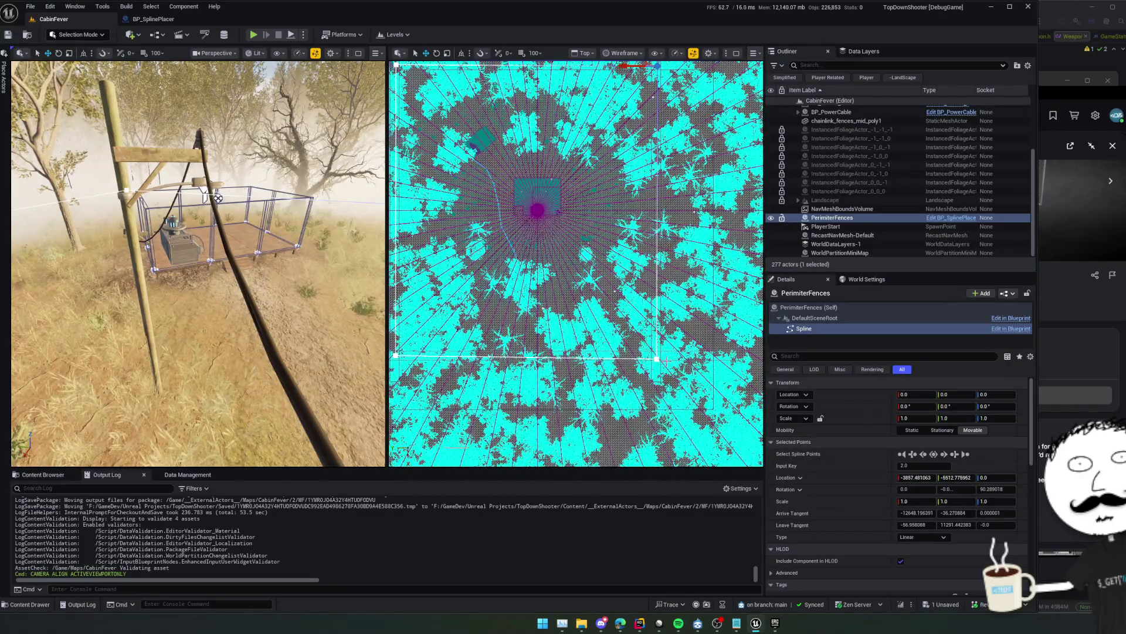
# Nudge spline point 1 slightly upward to about 8638.7, -5476.5 and save the level
pyautogui.click(658, 358)
pyautogui.moveTo(667, 350); pyautogui.dragTo(667, 346)
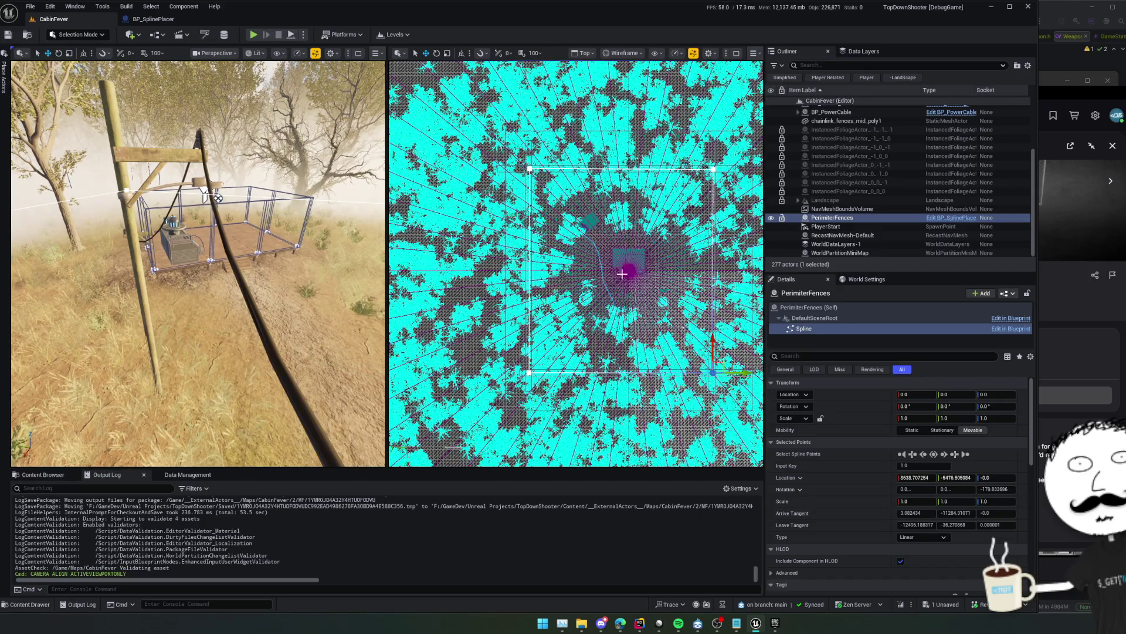
pyautogui.hotkey('ctrl', 's')
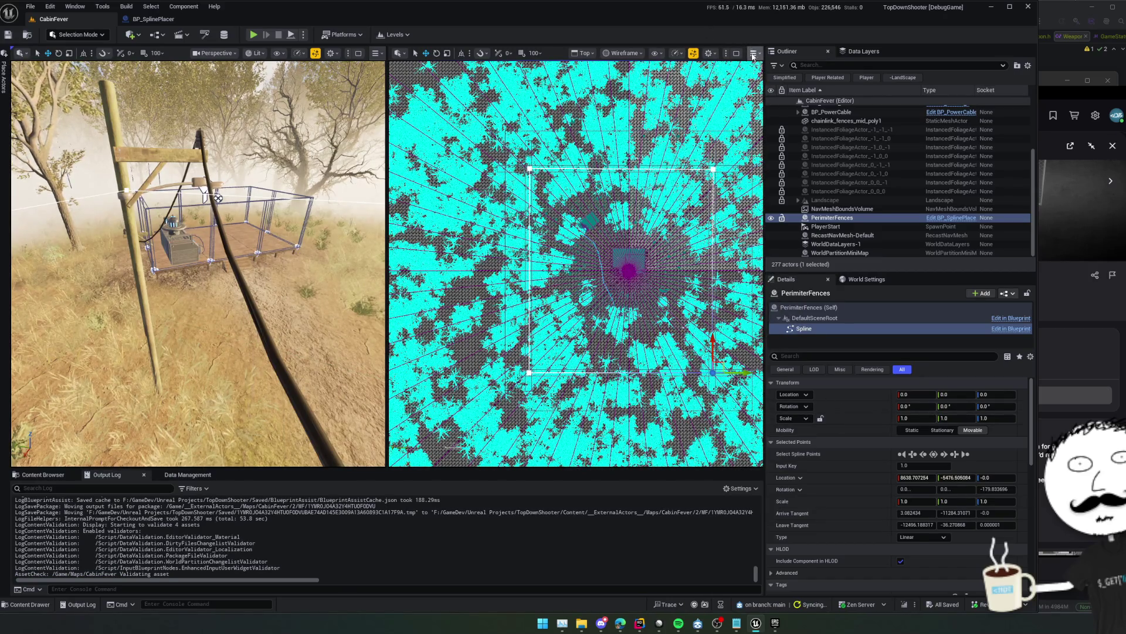
pyautogui.click(754, 54)
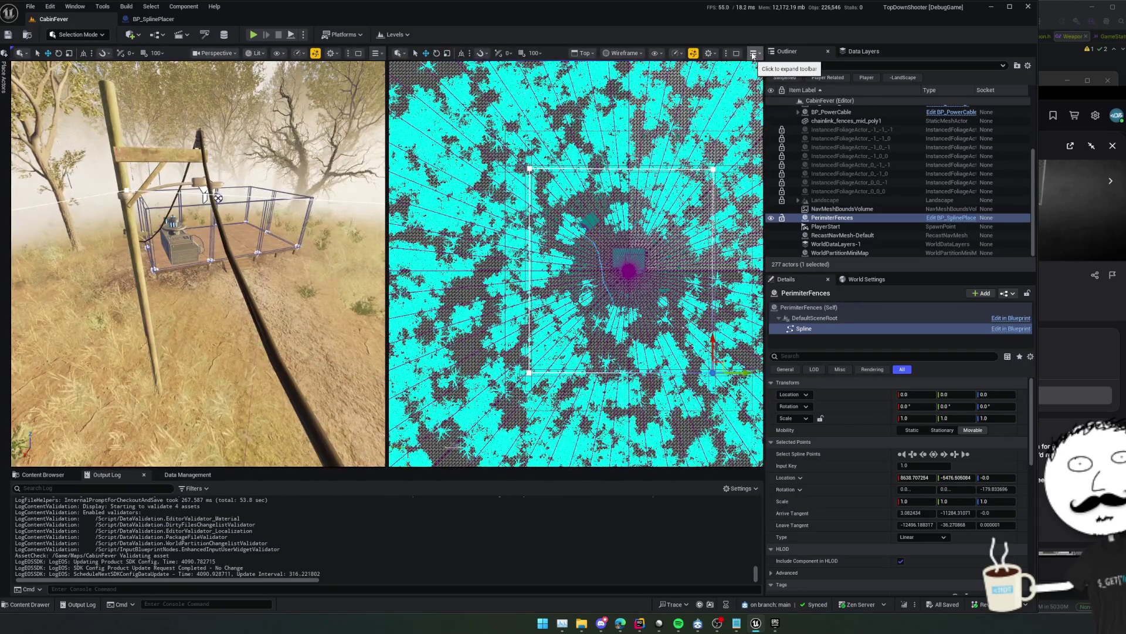
# Maximize the Perspective view and clear the old fence meshes from PerimiterFences' own settings
pyautogui.click(359, 53)
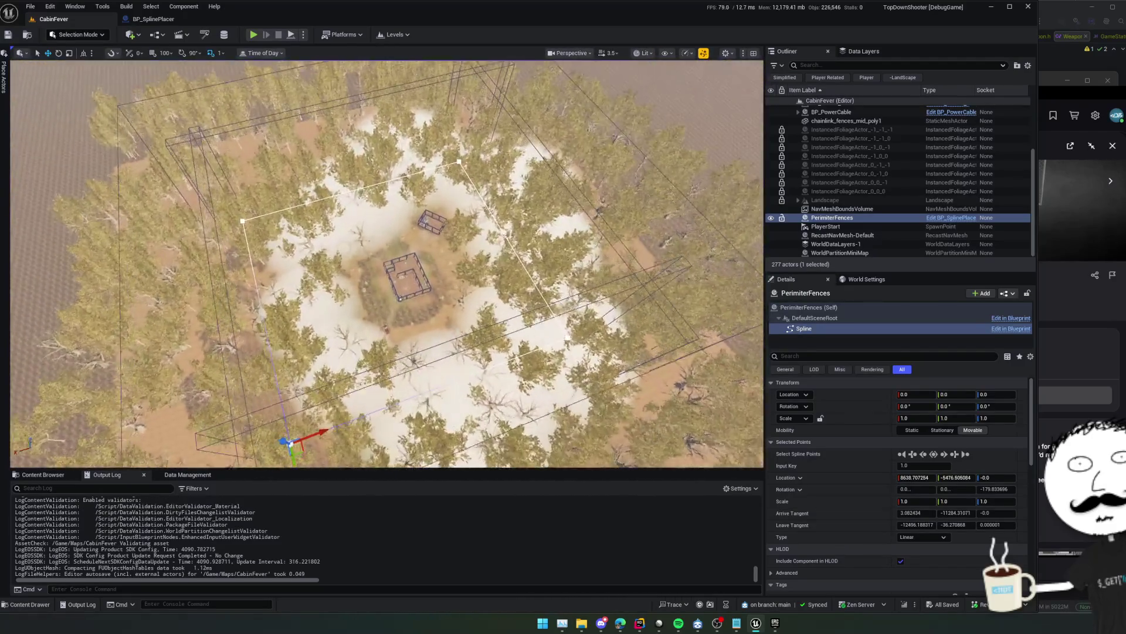
pyautogui.click(803, 308)
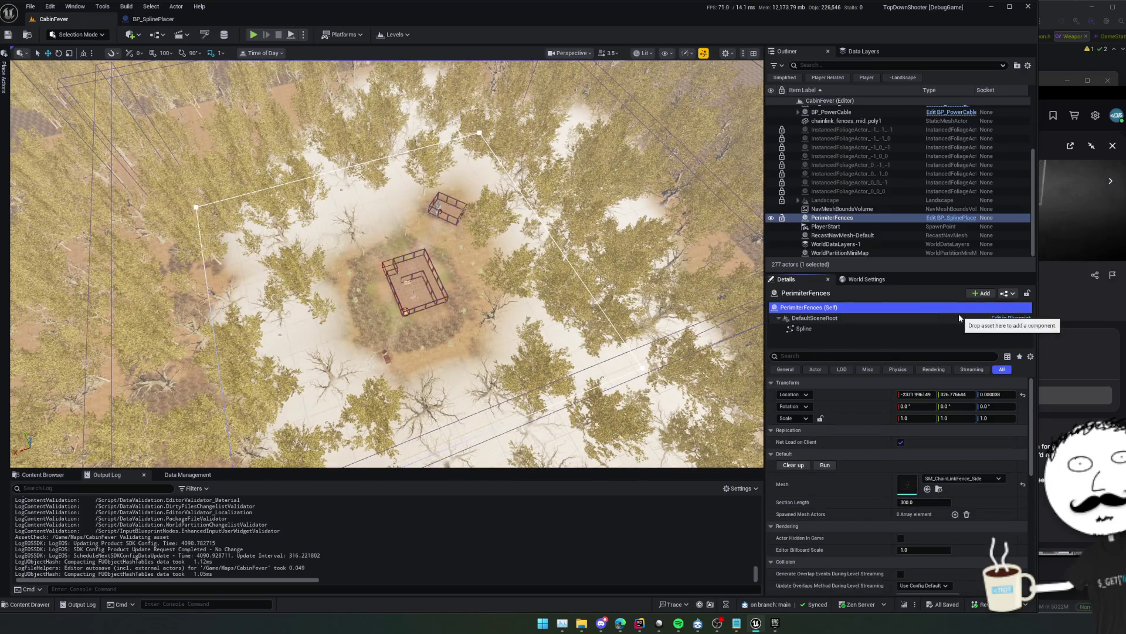
pyautogui.click(799, 466)
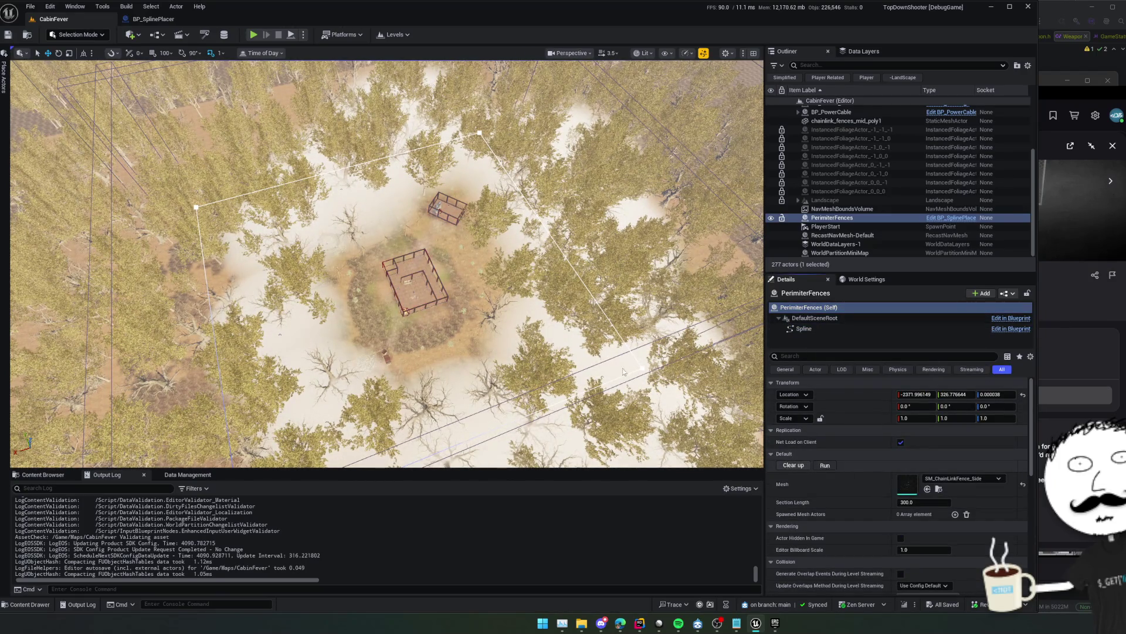
pyautogui.scroll(5, 494, 315)
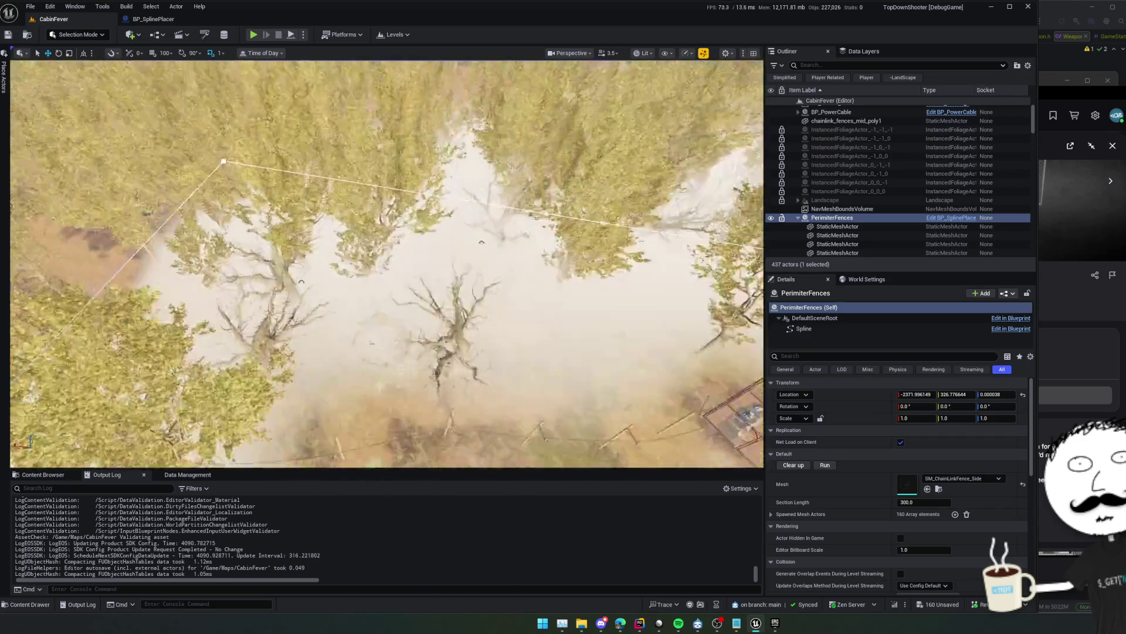
pyautogui.scroll(-3, 434, 273)
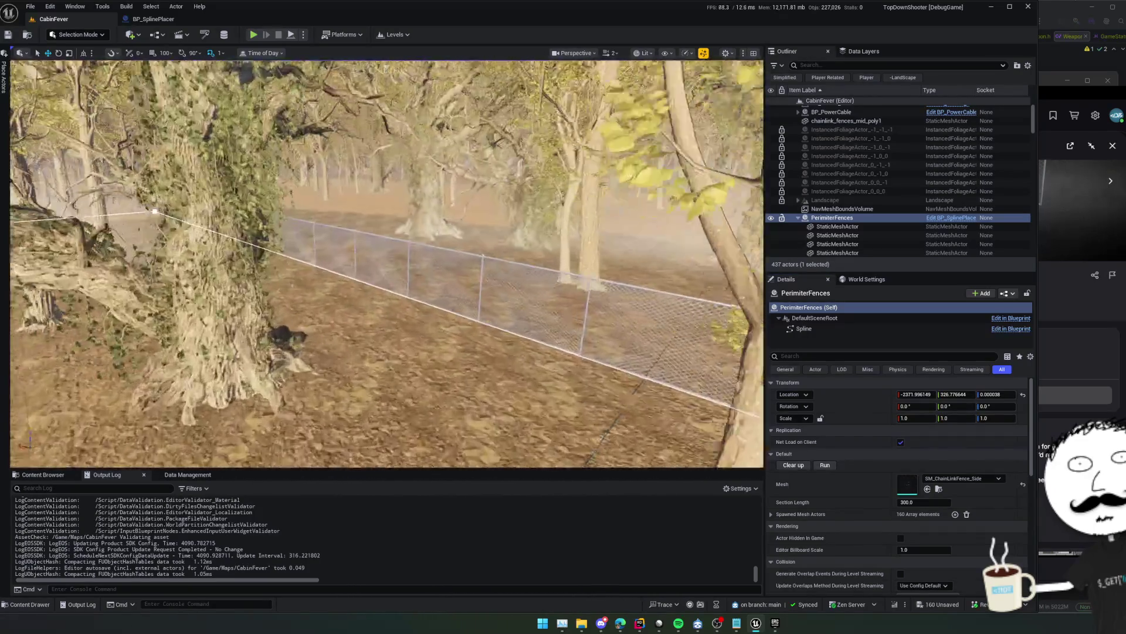
pyautogui.scroll(-2, 387, 264)
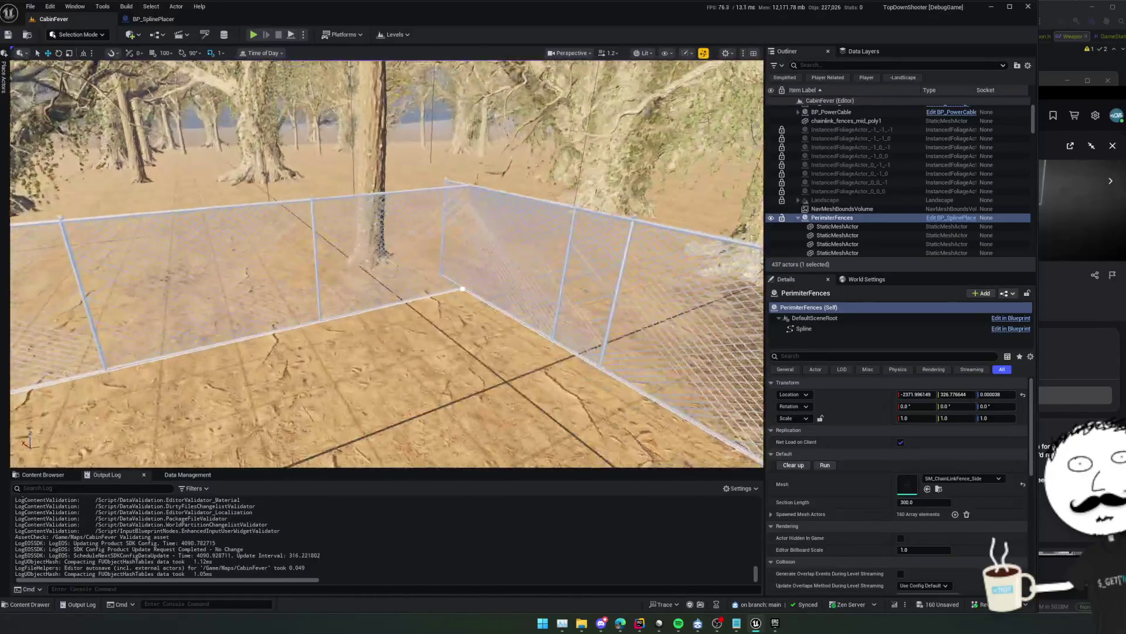
# Inspect the chain-link fence corner and surrounding trees up close, then save CabinFever with Ctrl+S
pyautogui.moveTo(387, 264)
pyautogui.mouseDown()
pyautogui.moveTo(346, 252)
pyautogui.moveTo(369, 252)
pyautogui.moveTo(346, 240)
pyautogui.moveTo(380, 223)
pyautogui.mouseUp()
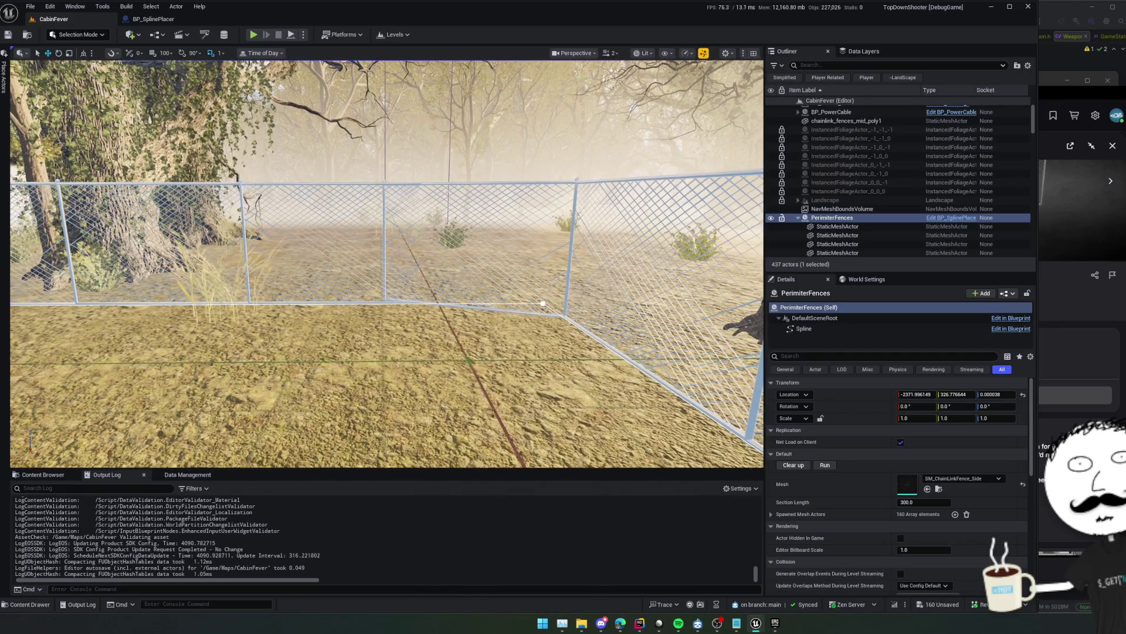
pyautogui.press('w')
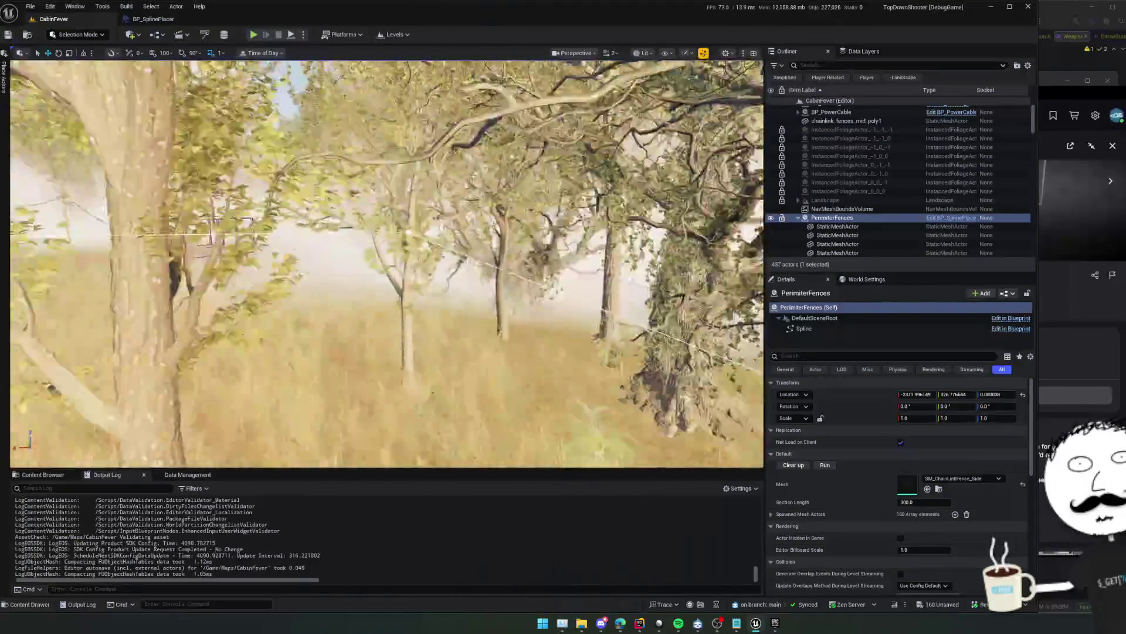
pyautogui.press('w')
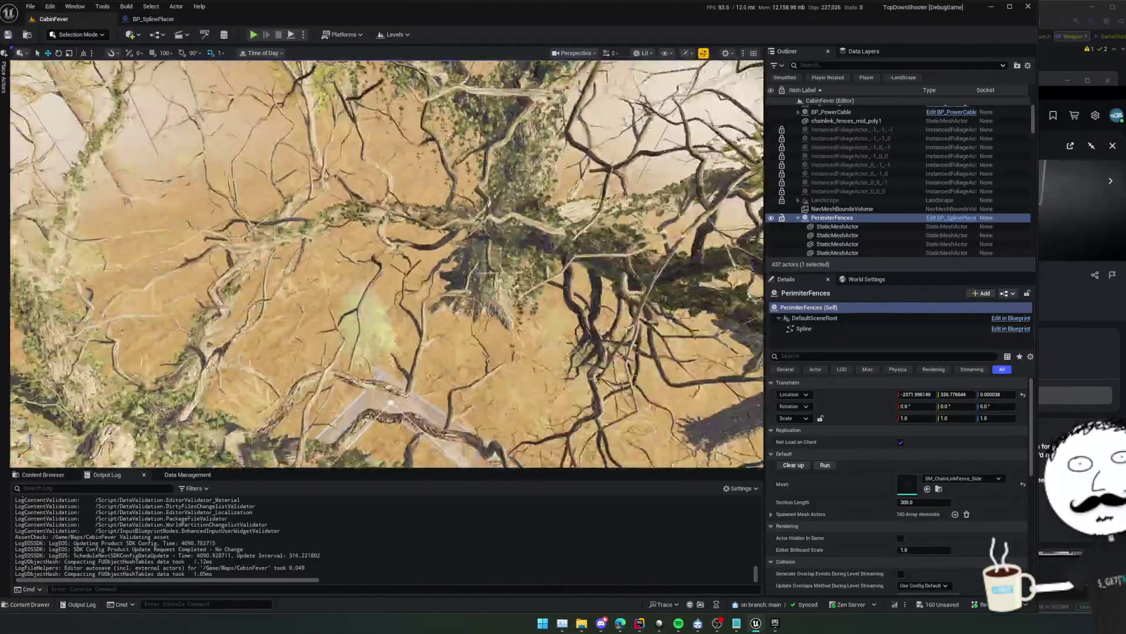
pyautogui.press('w')
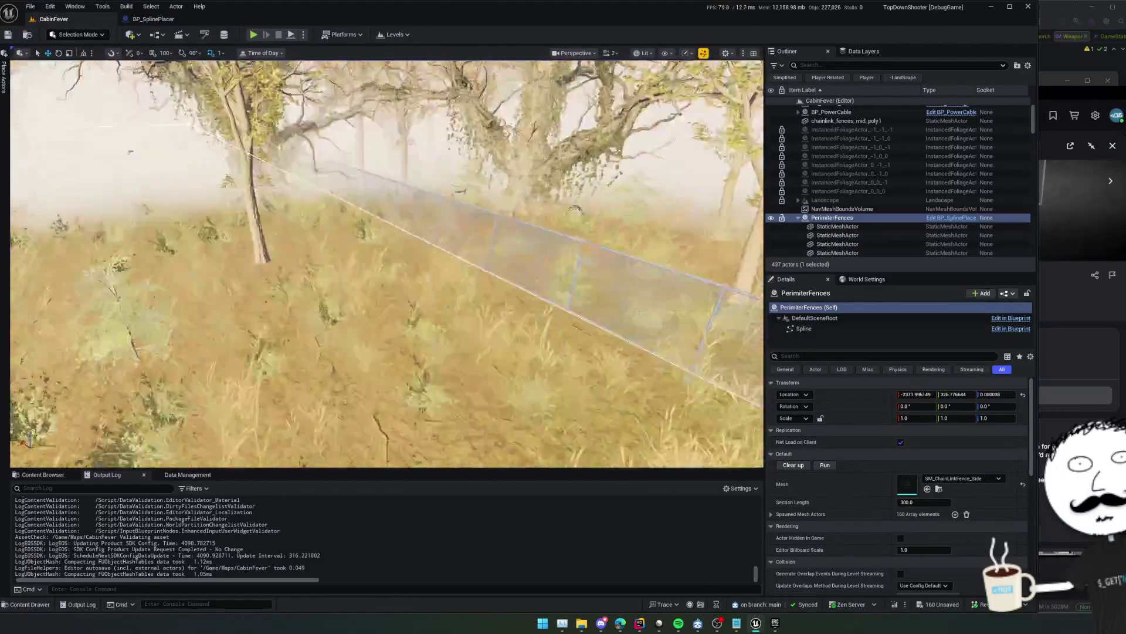
pyautogui.press('w')
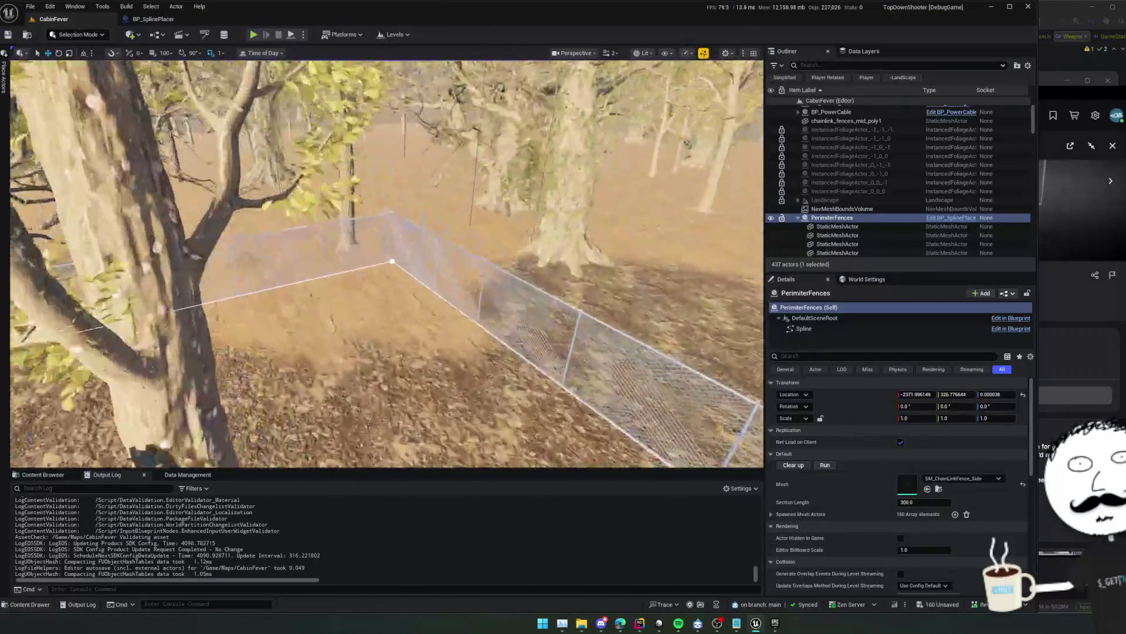
pyautogui.press('w')
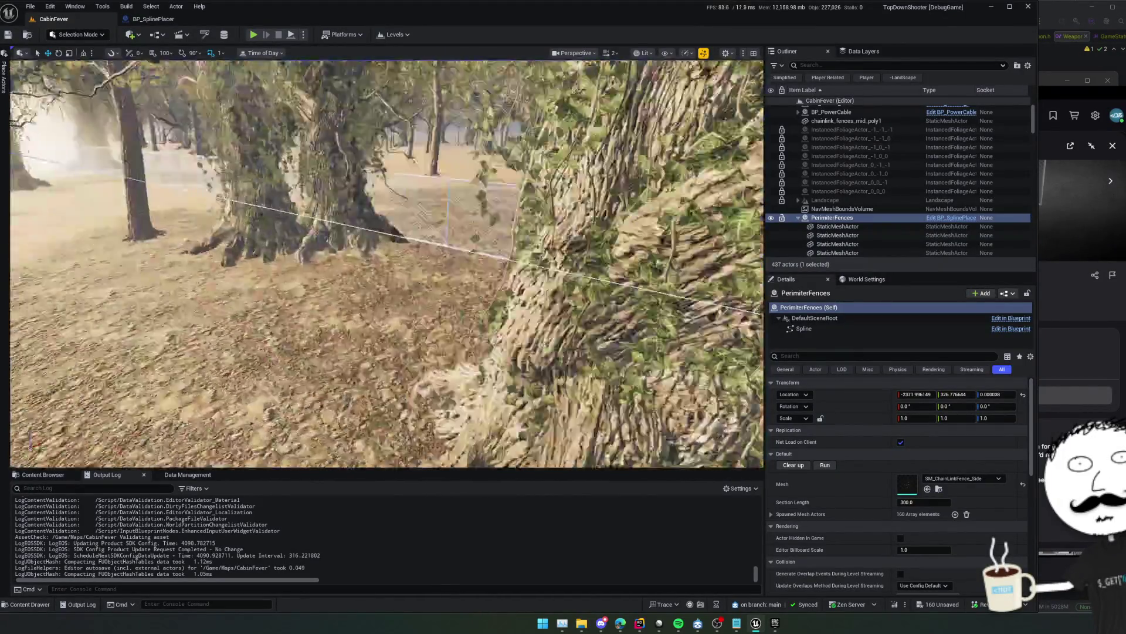
pyautogui.press('w')
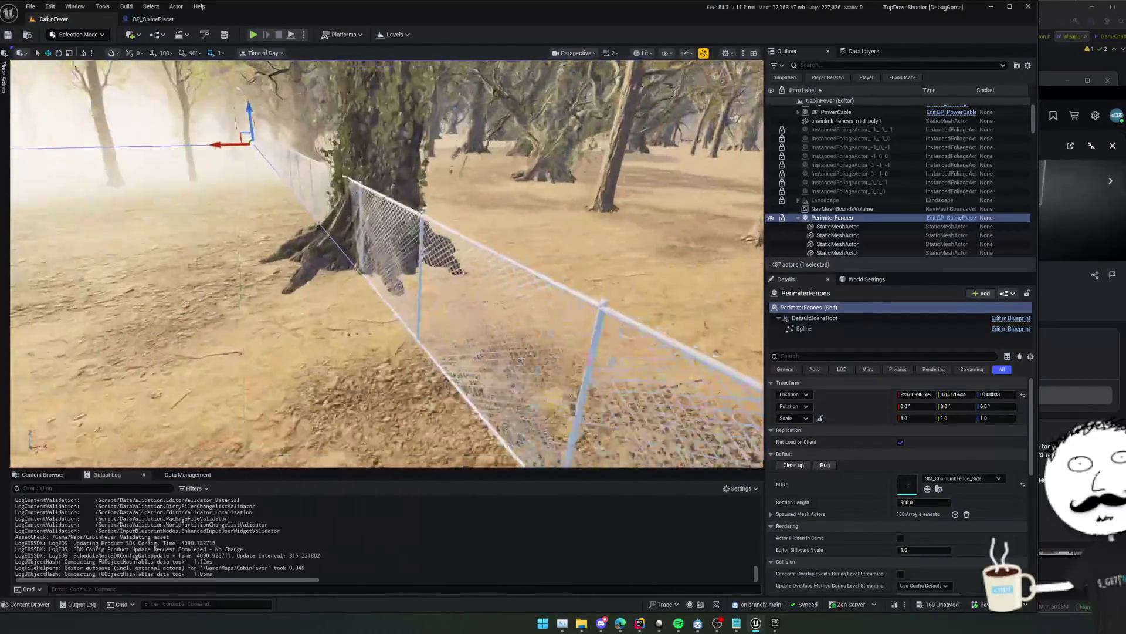
pyautogui.press('s')
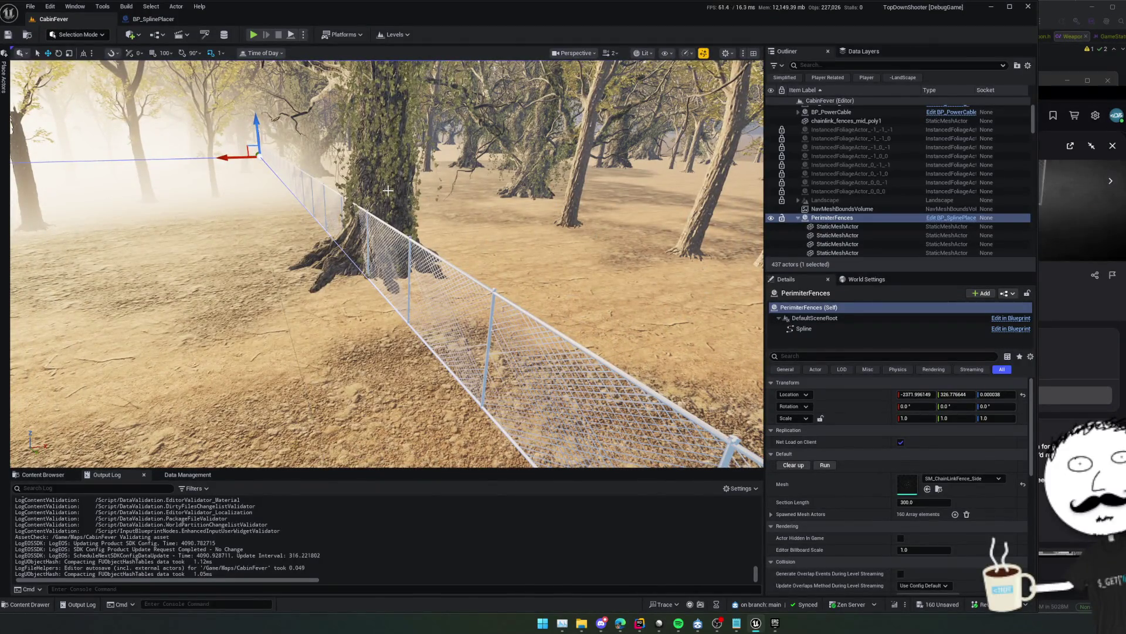
pyautogui.hotkey('ctrl', 's')
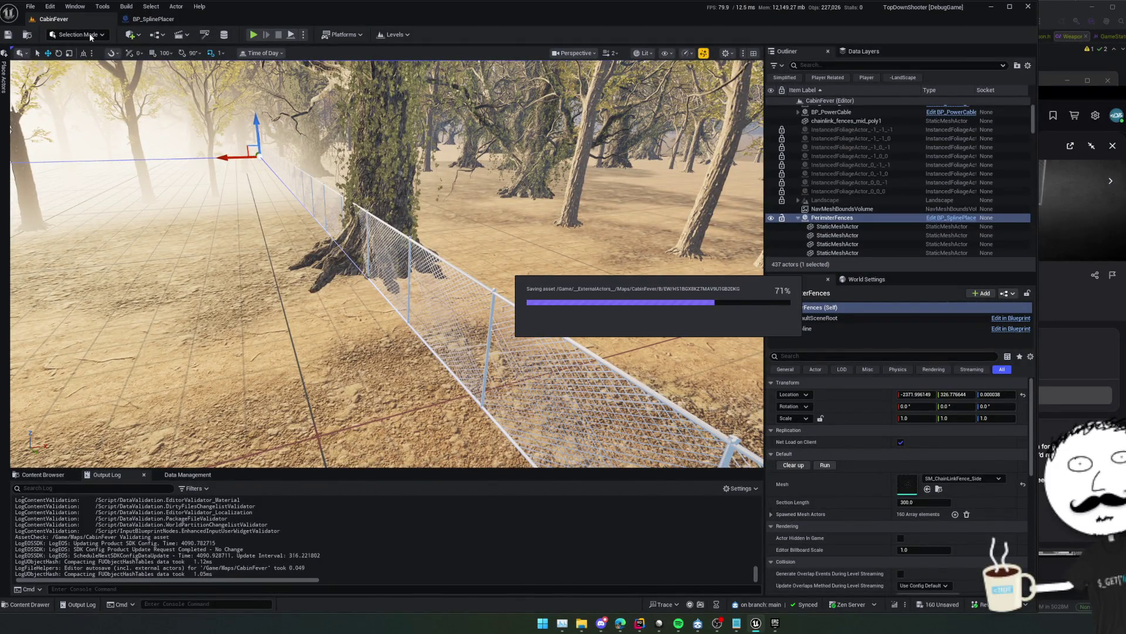
# Switch the editor to Foliage Mode with the Select tool active
pyautogui.click(89, 34)
pyautogui.click(109, 71)
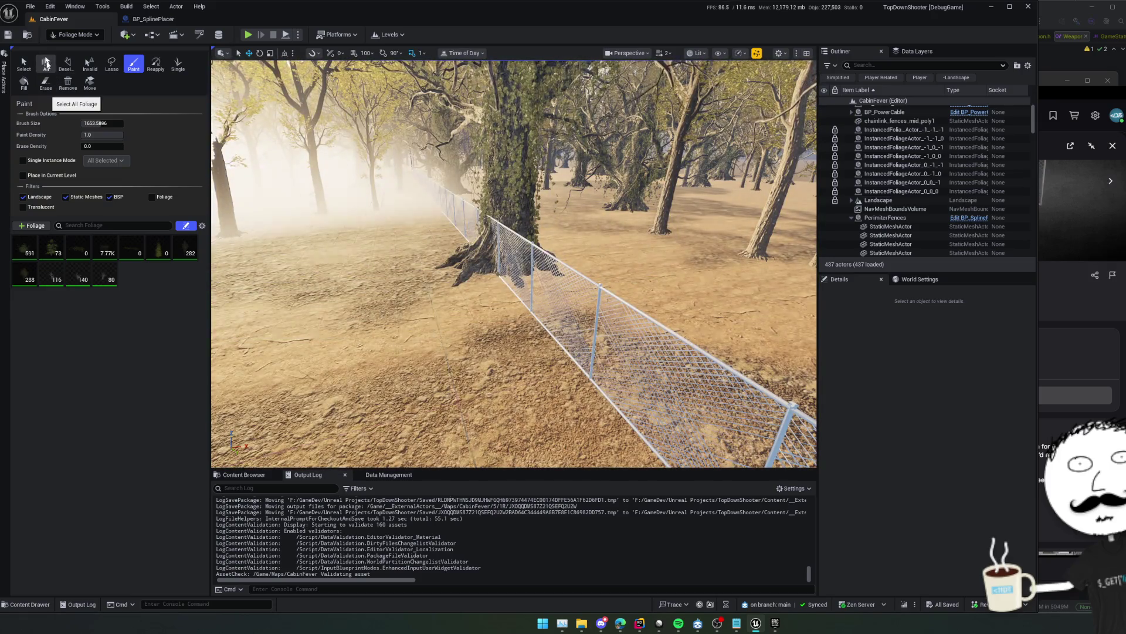
pyautogui.click(23, 63)
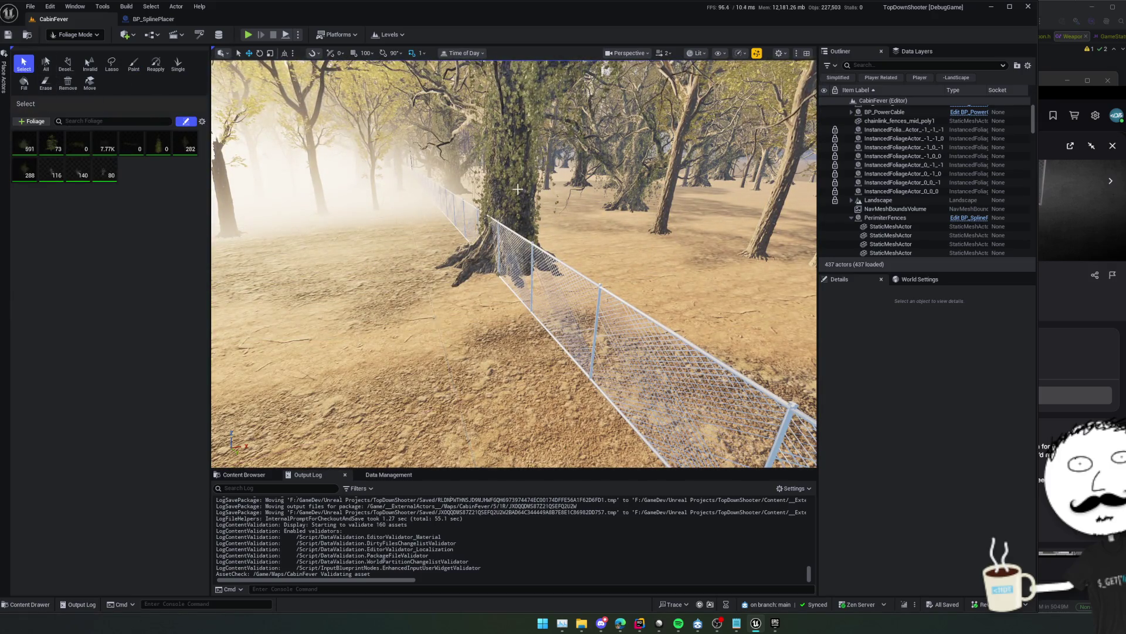
# Select the three tree foliage types, pick the tree inside the fence, and slide it along the fence line
pyautogui.click(52, 169)
pyautogui.keyDown('shift'); pyautogui.click(104, 169); pyautogui.keyUp('shift')
pyautogui.click(529, 200)
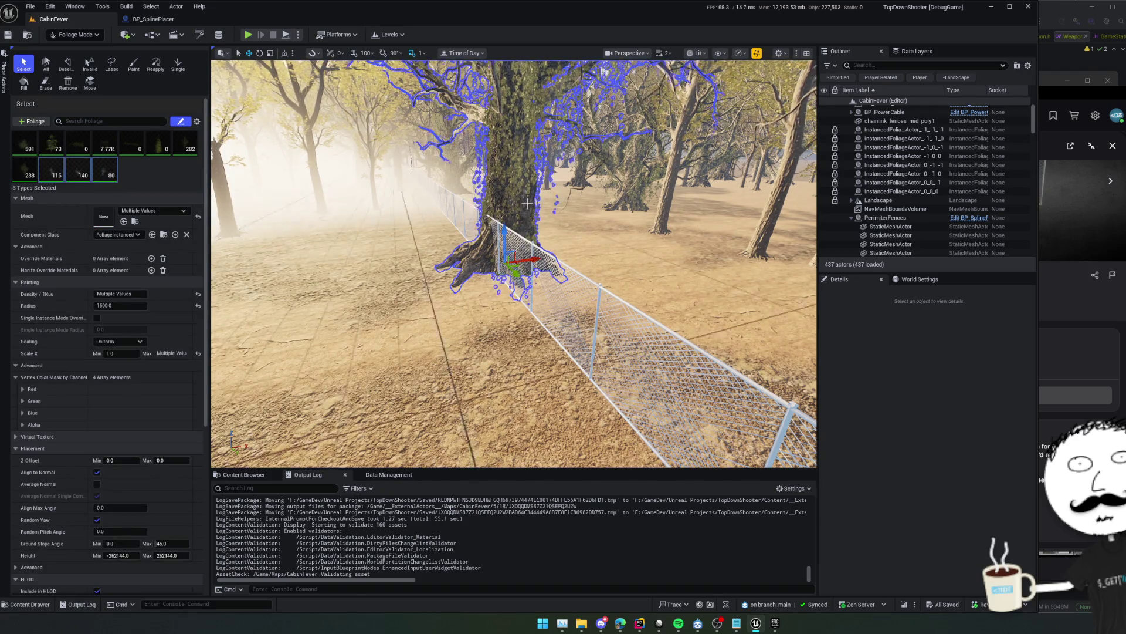
pyautogui.moveTo(529, 263); pyautogui.dragTo(601, 253)
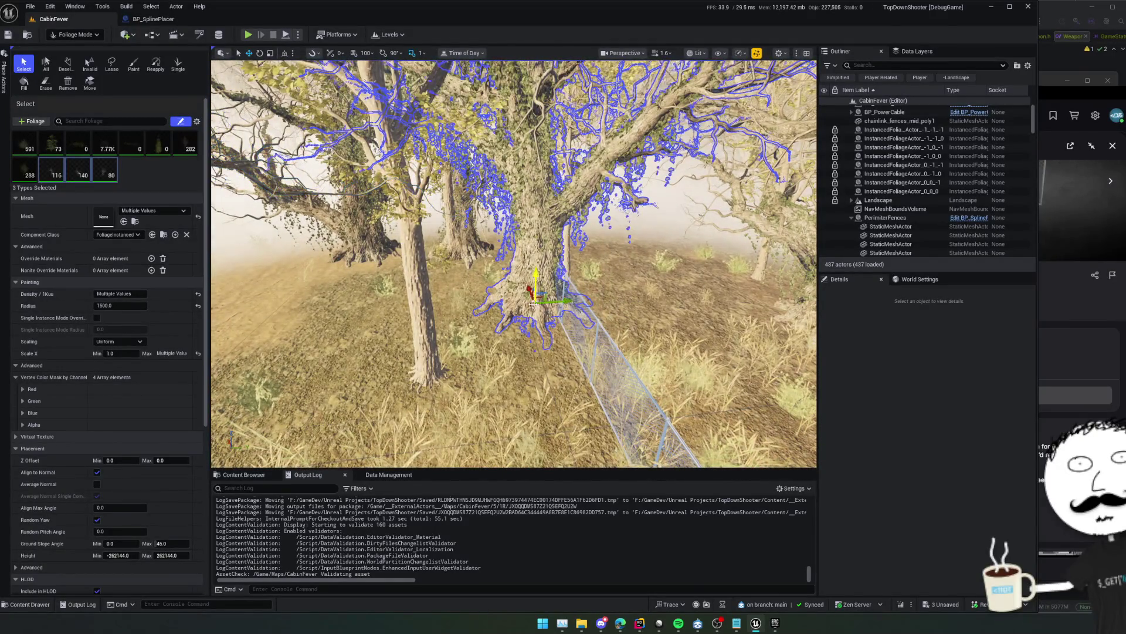
# Focus and orbit around the chosen tree, select the neighbouring tree trunk, and save the level
pyautogui.press('w')
pyautogui.press('f')
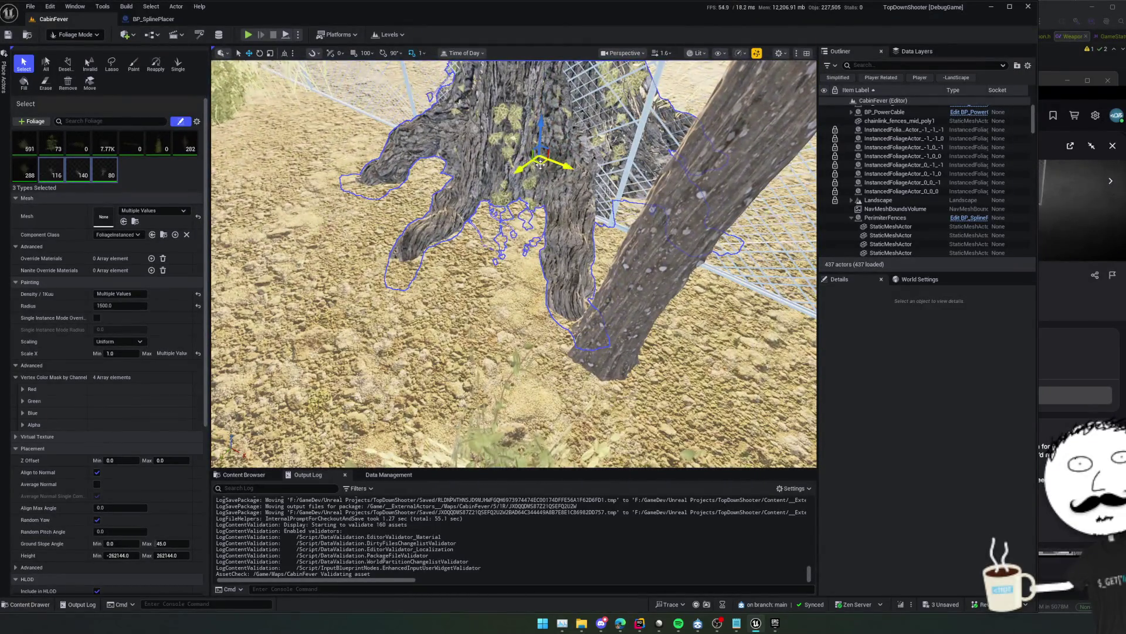
pyautogui.moveTo(499, 152); pyautogui.dragTo(493, 153)
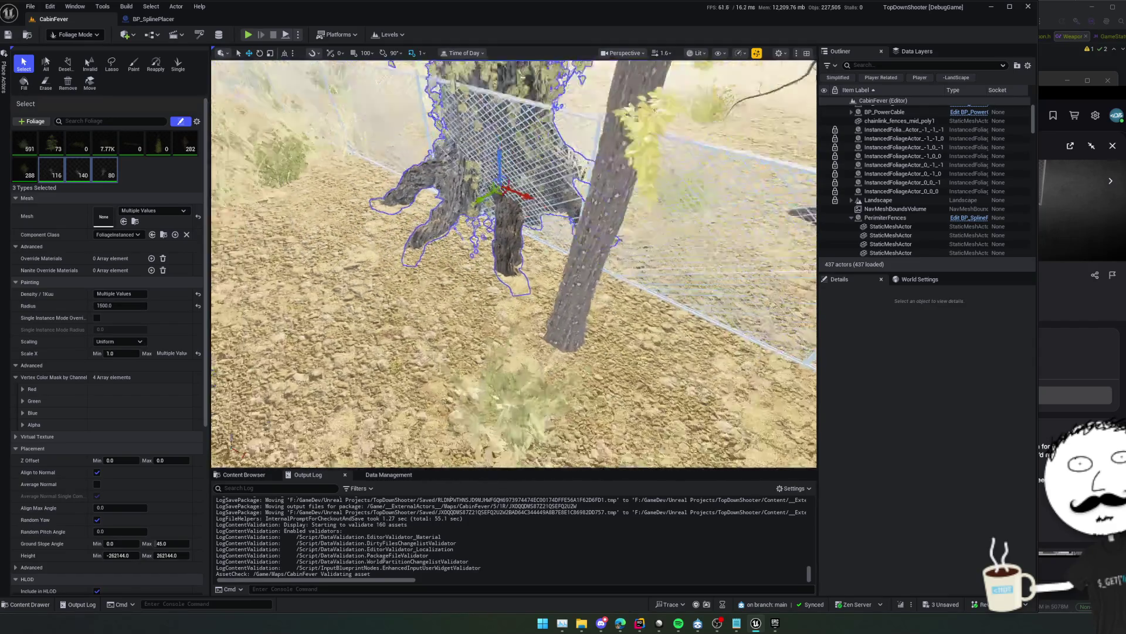
pyautogui.scroll(-3, 513, 264)
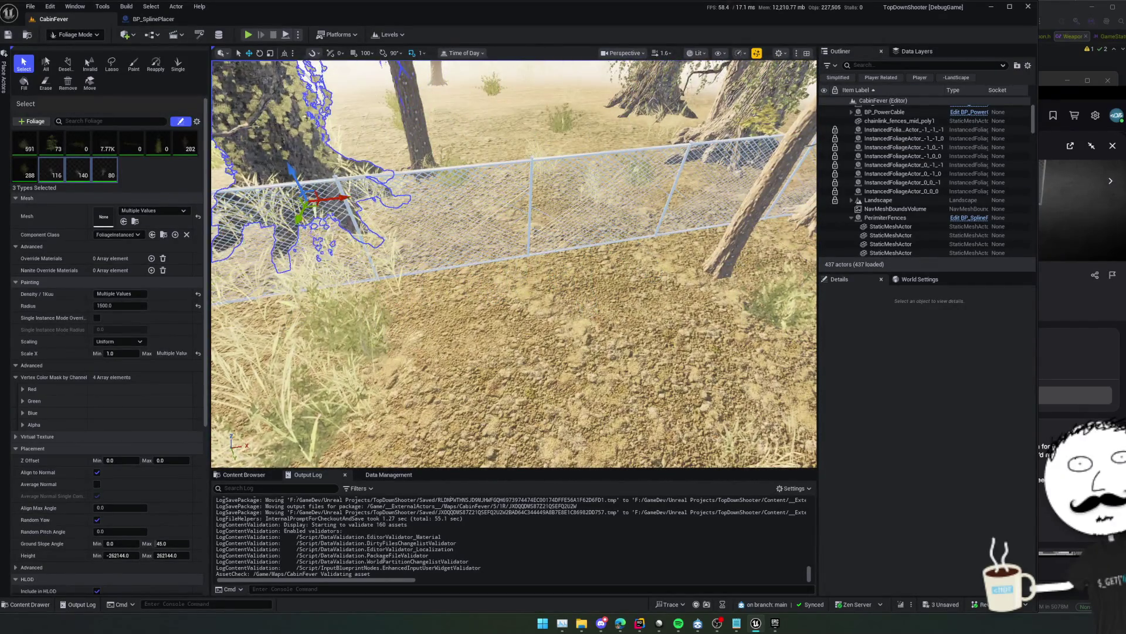
pyautogui.moveTo(514, 264); pyautogui.dragTo(446, 265)
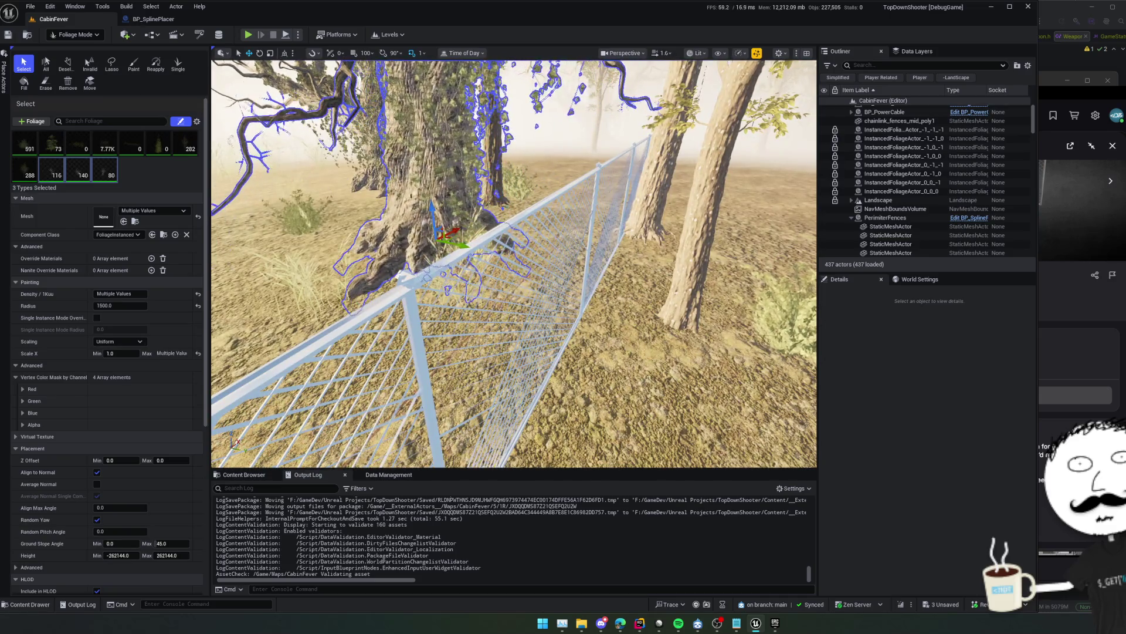
pyautogui.press('f')
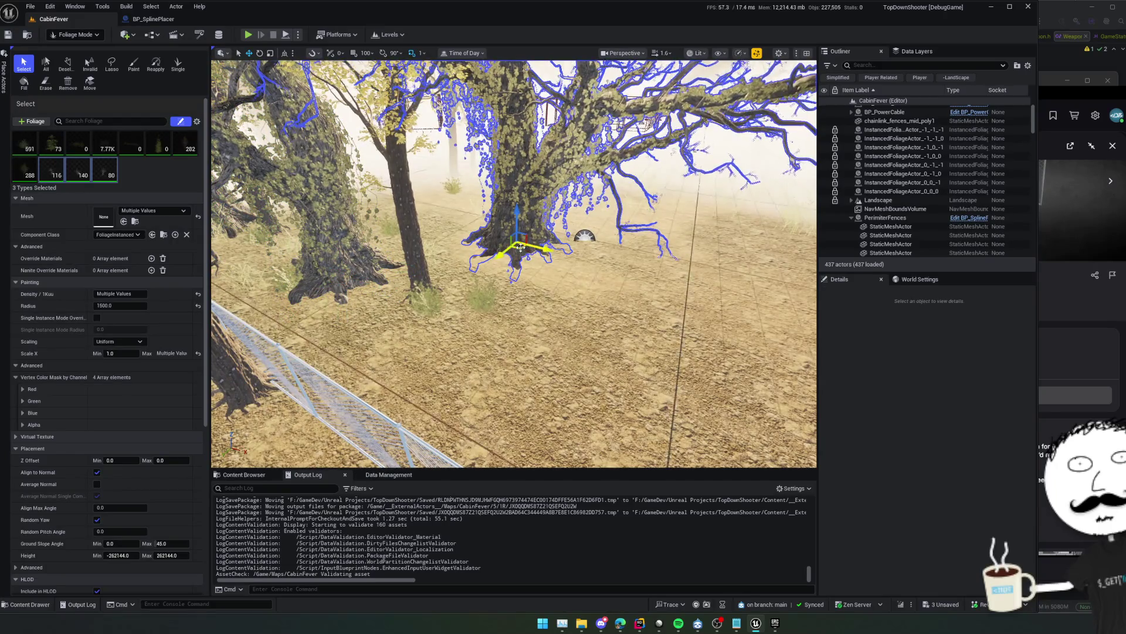
pyautogui.click(344, 274)
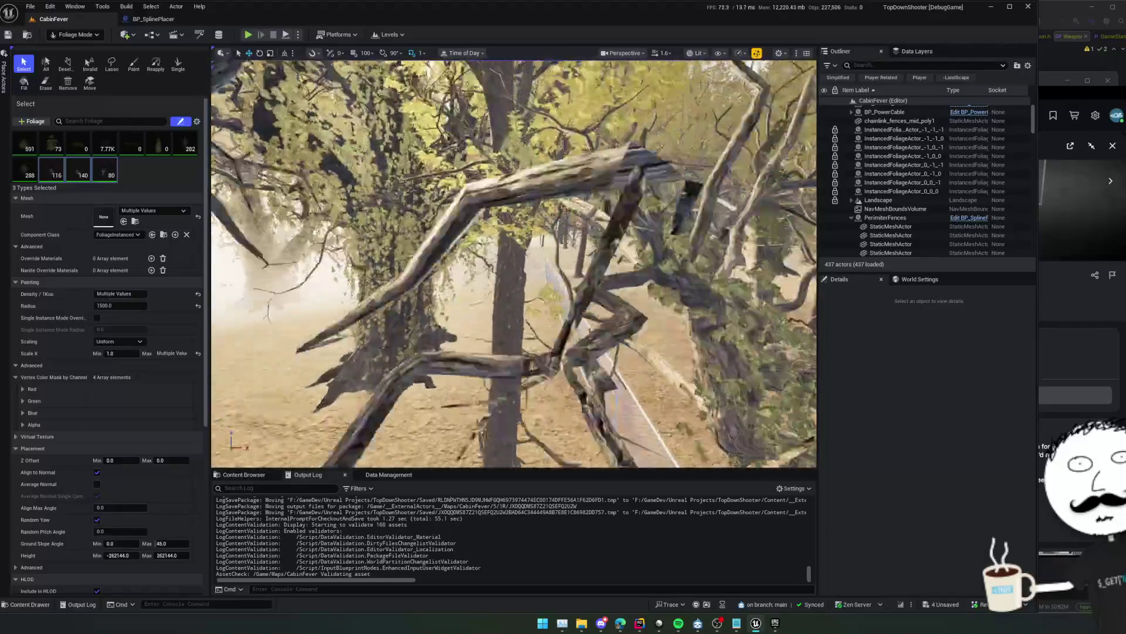
pyautogui.hotkey('ctrl', 's')
# Move the ivy-covered tree slightly to the right, check it from above, and save again
pyautogui.moveTo(579, 251); pyautogui.dragTo(516, 234)
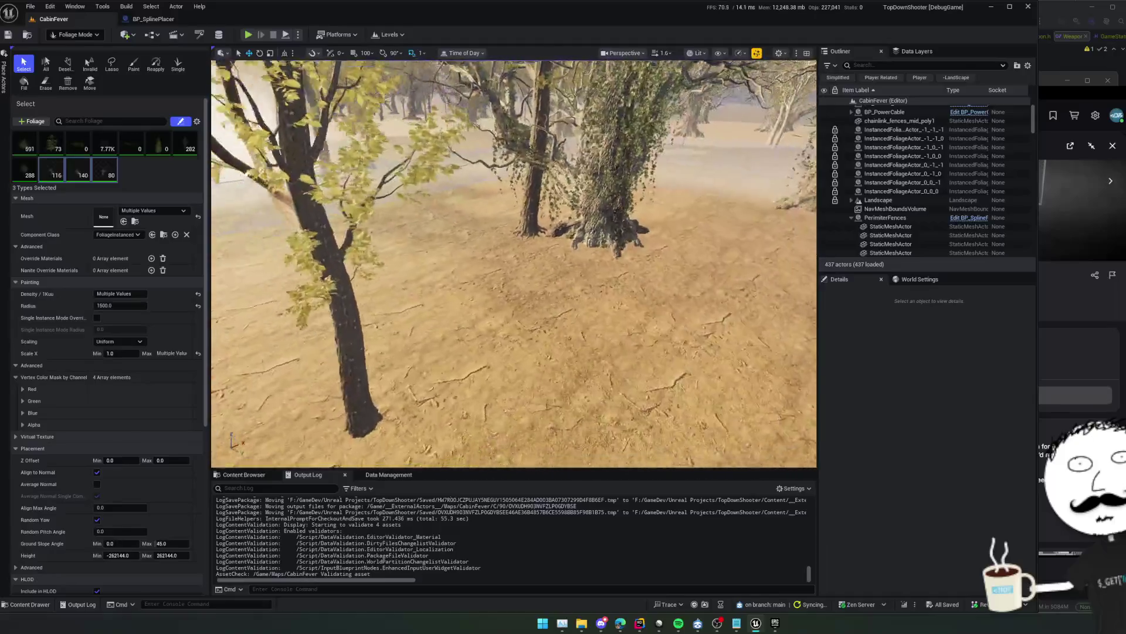
pyautogui.moveTo(516, 234); pyautogui.dragTo(516, 217)
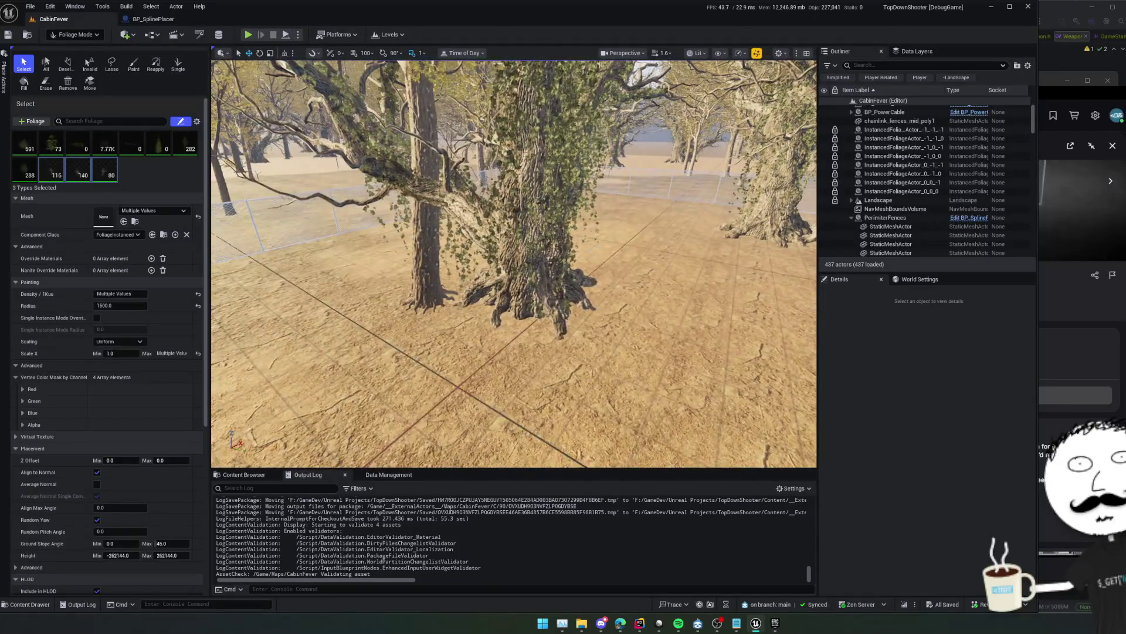
pyautogui.moveTo(558, 300); pyautogui.dragTo(648, 324)
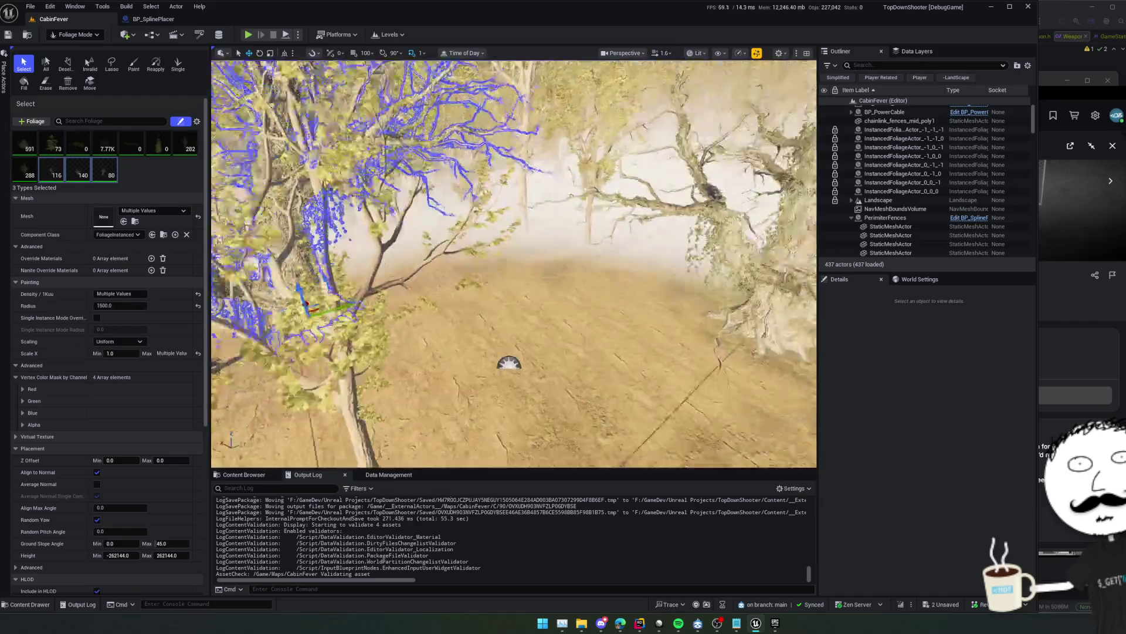
pyautogui.moveTo(514, 264); pyautogui.dragTo(514, 223)
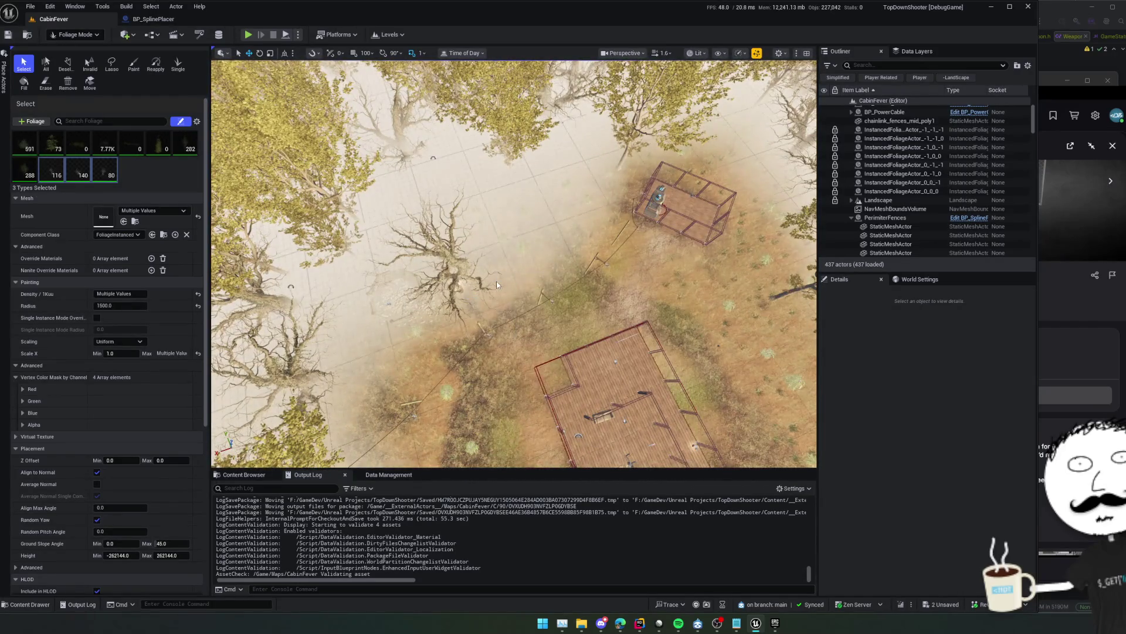
pyautogui.hotkey('ctrl', 's')
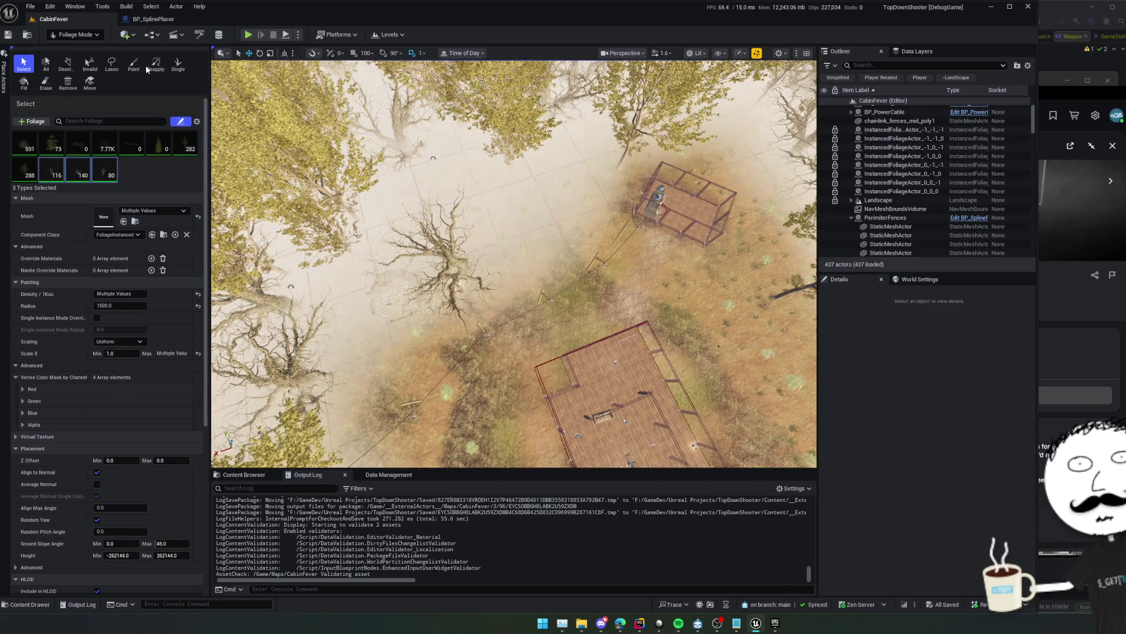
pyautogui.click(75, 34)
# Return to Selection Mode and pan the view across the fenced cage
pyautogui.click(64, 47)
pyautogui.moveTo(555, 233)
pyautogui.mouseDown()
pyautogui.moveTo(418, 174)
pyautogui.moveTo(405, 223)
pyautogui.mouseUp()
pyautogui.click(645, 53)
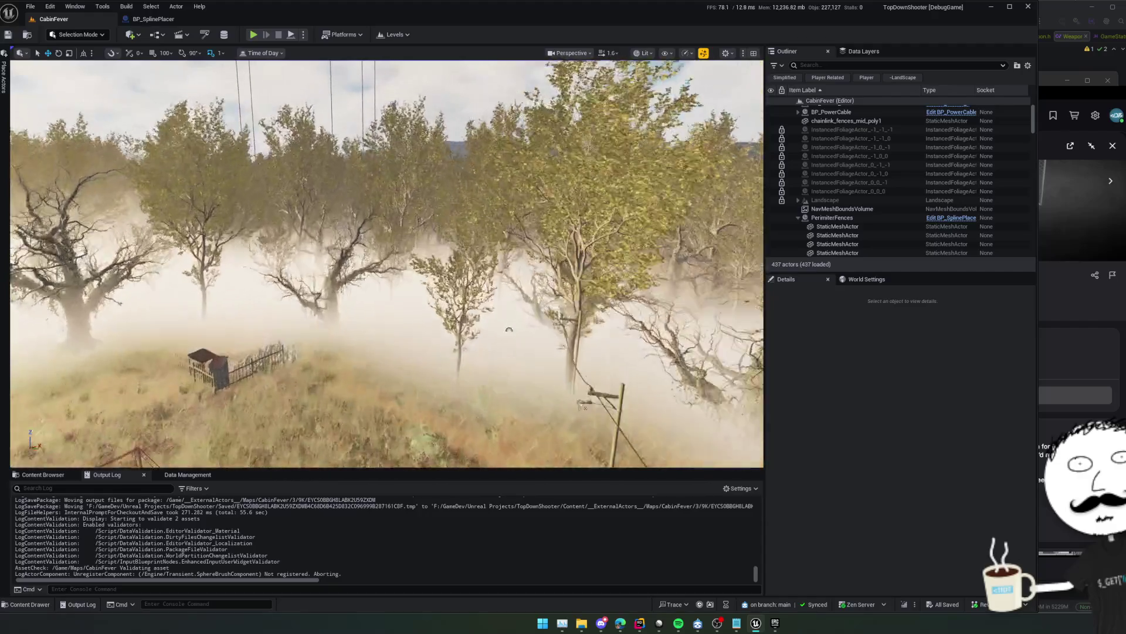
# Fly closer over the clearing and descend to ground level beside the fence
pyautogui.moveTo(509, 330); pyautogui.dragTo(505, 305)
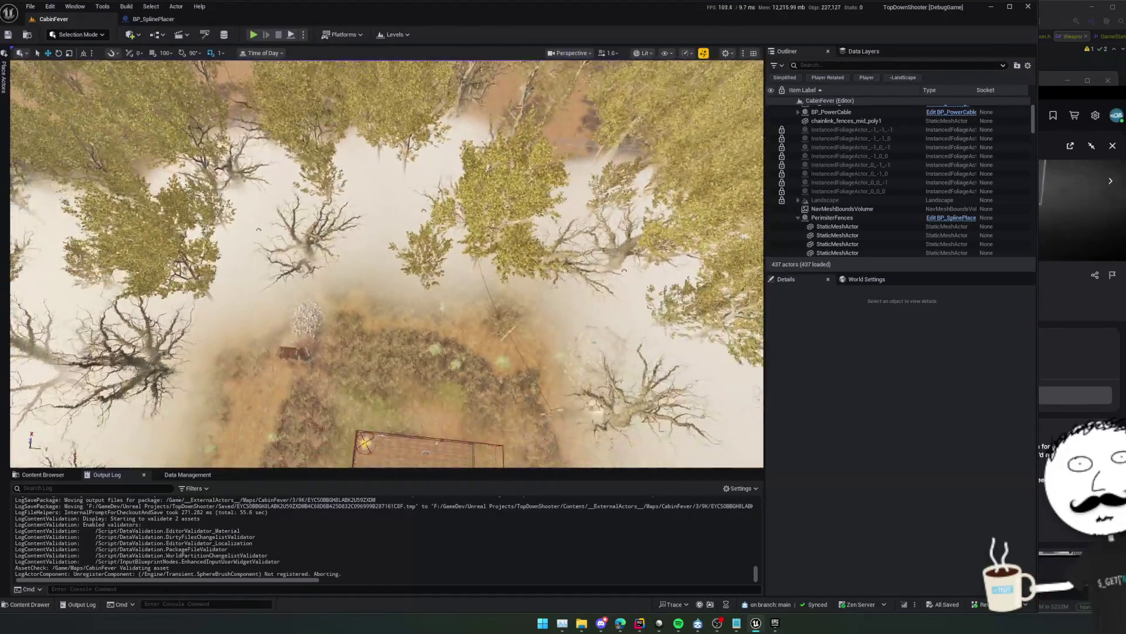
pyautogui.scroll(-10, 388, 264)
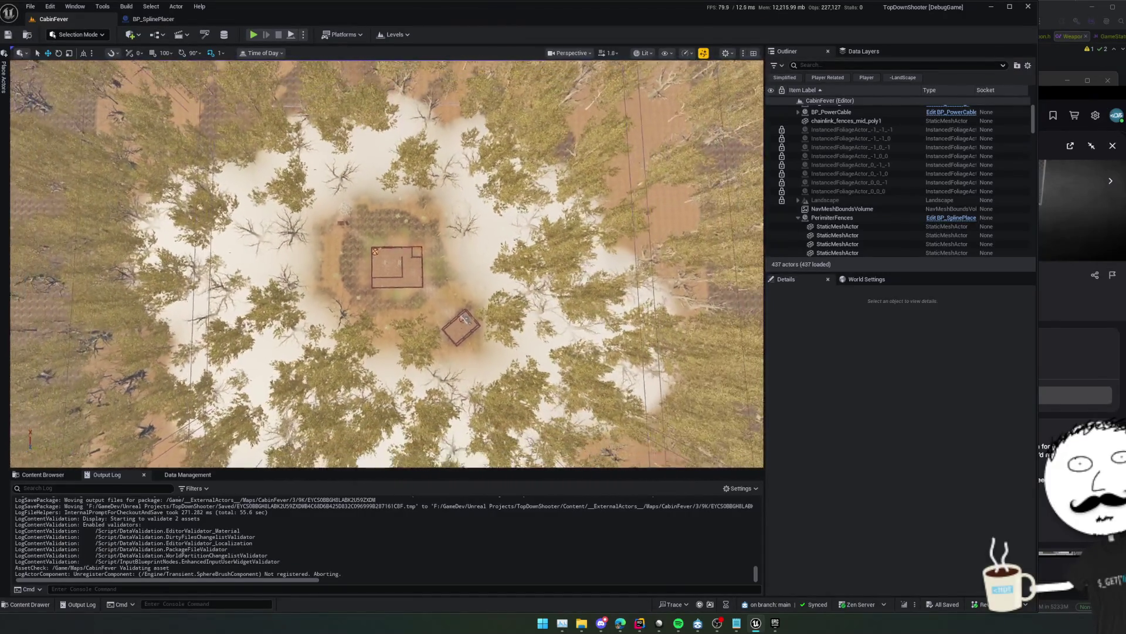
pyautogui.scroll(5, 387, 264)
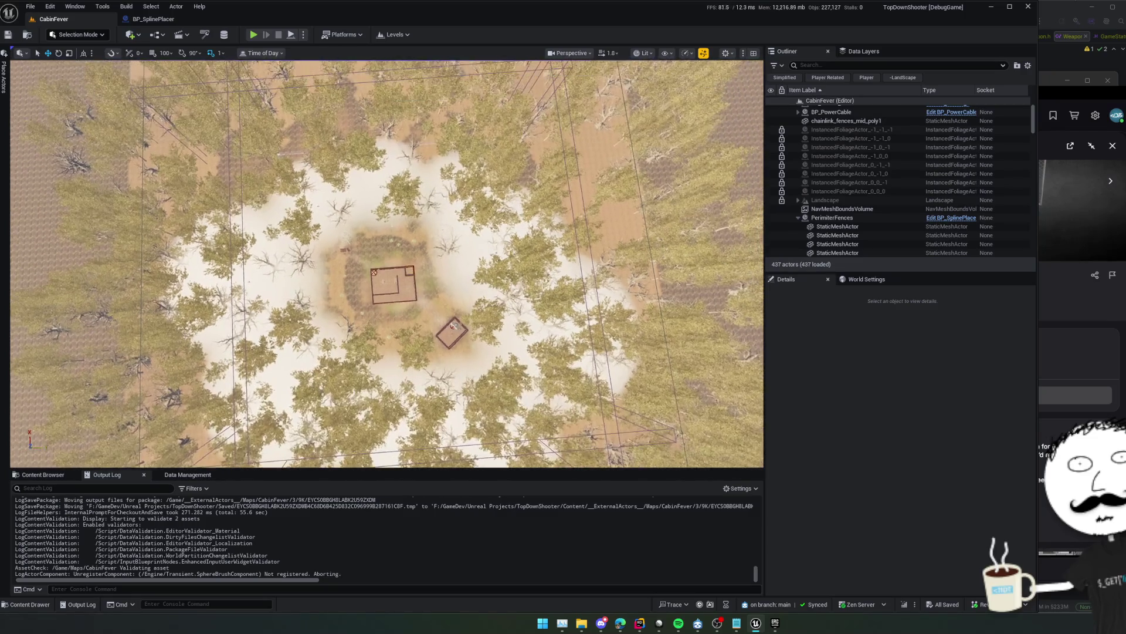
pyautogui.scroll(5, 387, 264)
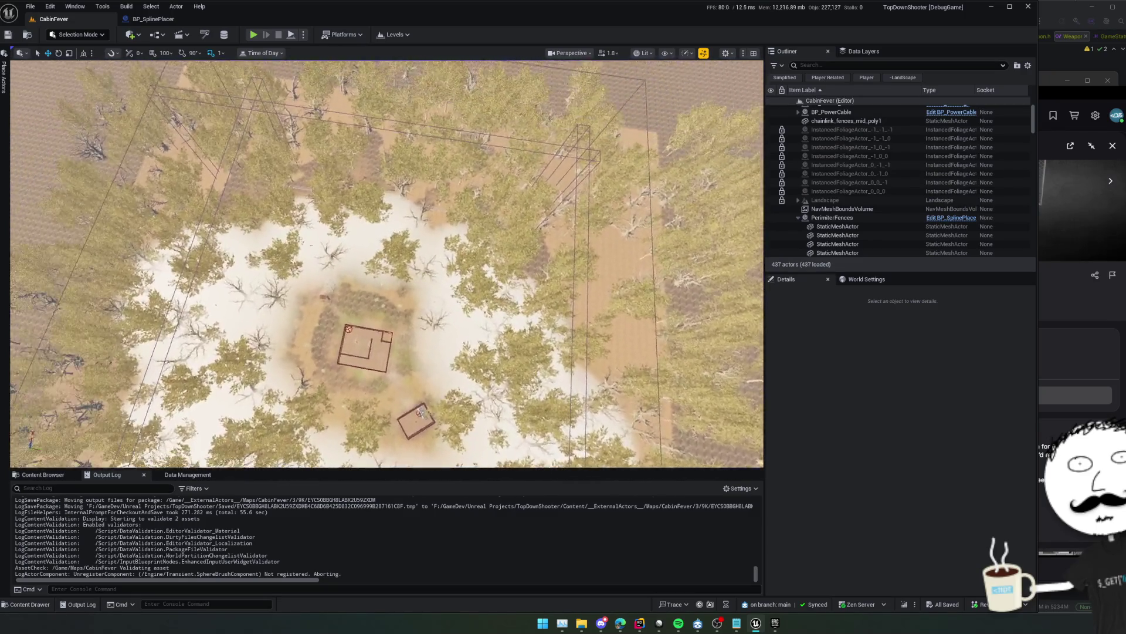
pyautogui.scroll(5, 387, 264)
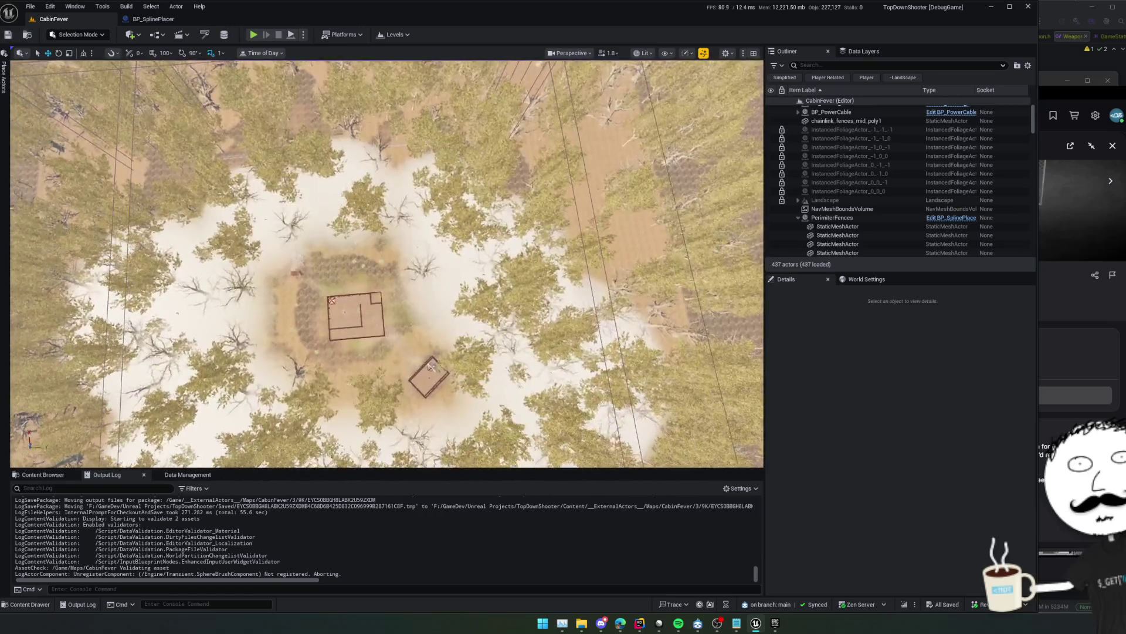
pyautogui.scroll(5, 387, 264)
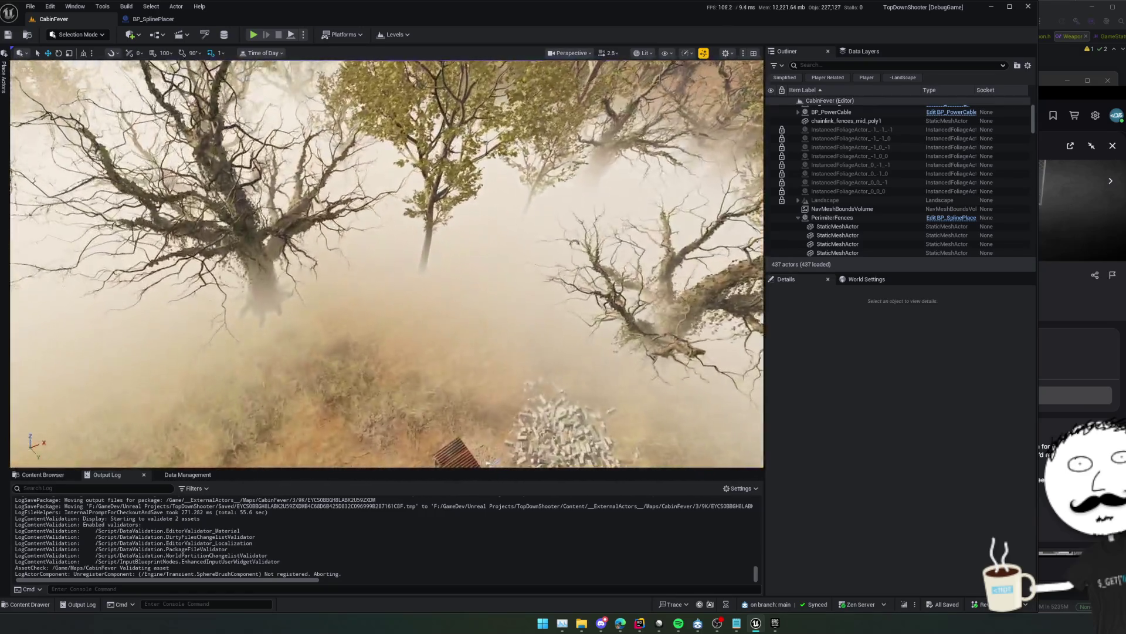
pyautogui.moveTo(388, 264)
pyautogui.mouseDown()
pyautogui.moveTo(387, 235)
pyautogui.moveTo(364, 229)
pyautogui.mouseUp()
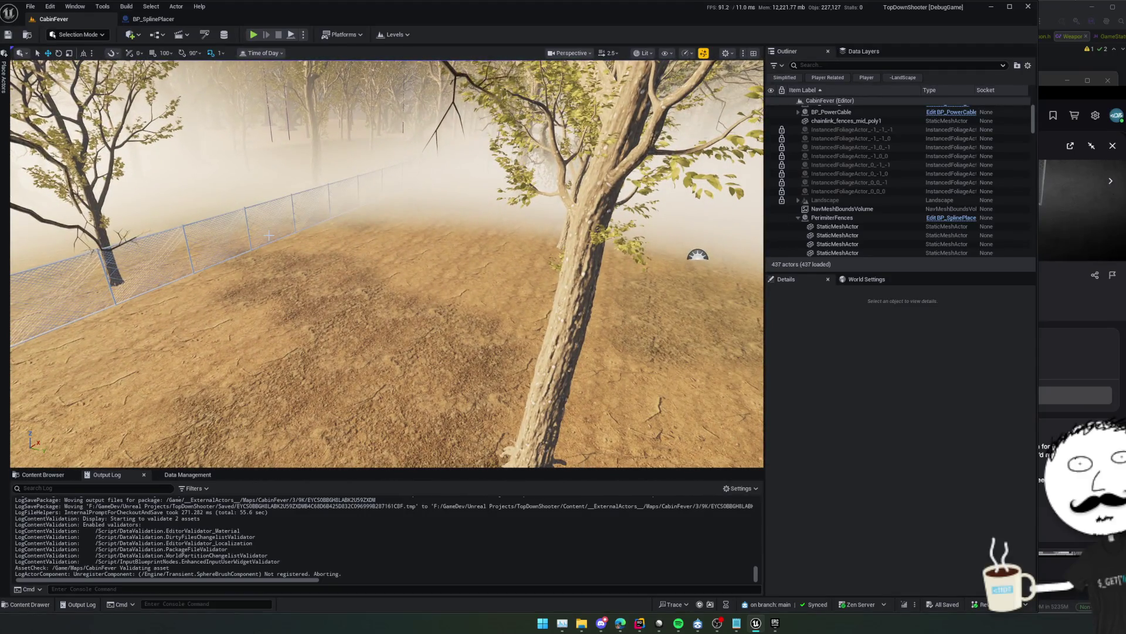
pyautogui.click(87, 37)
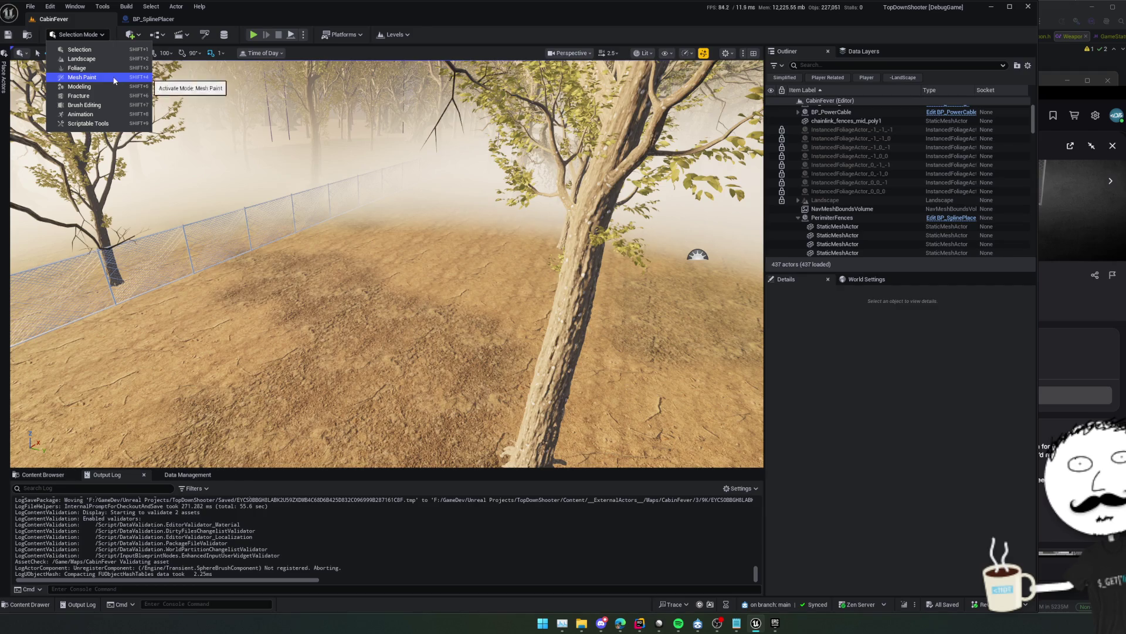
# Enter Foliage Mode, toggle Grass_Patch_1 on, then leave and re-enter Foliage Mode
pyautogui.click(77, 69)
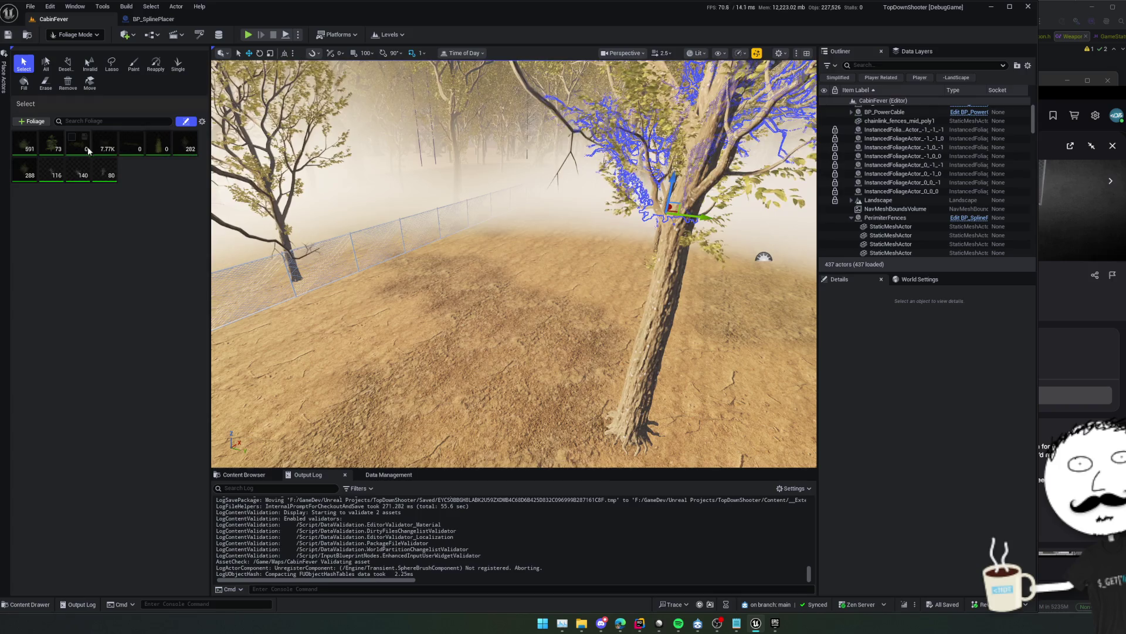
pyautogui.click(74, 139)
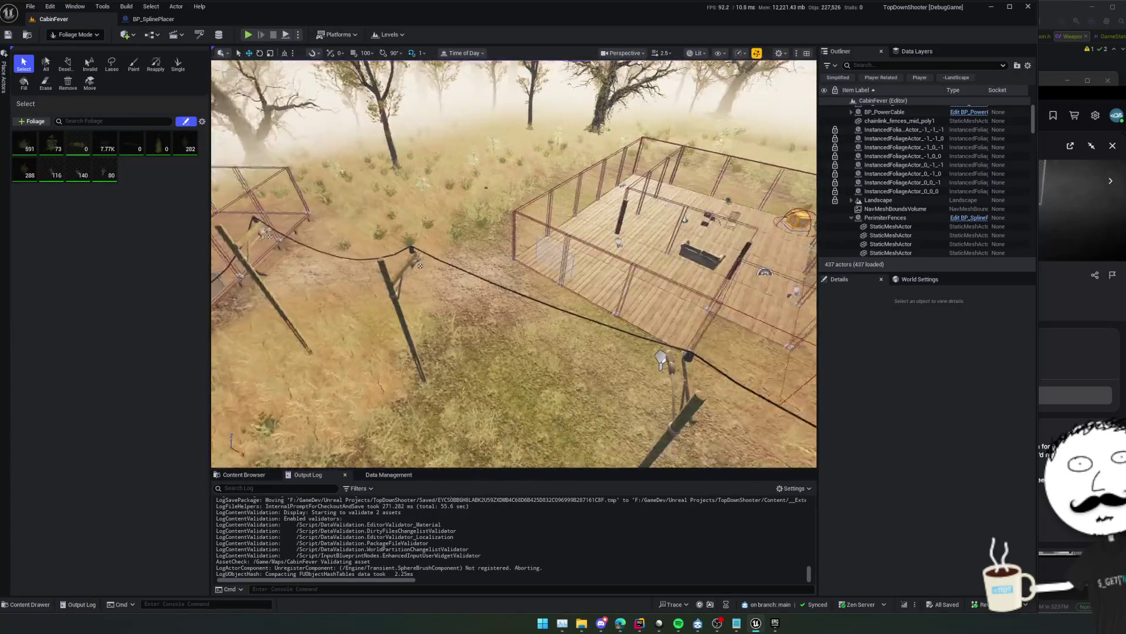
pyautogui.press('f')
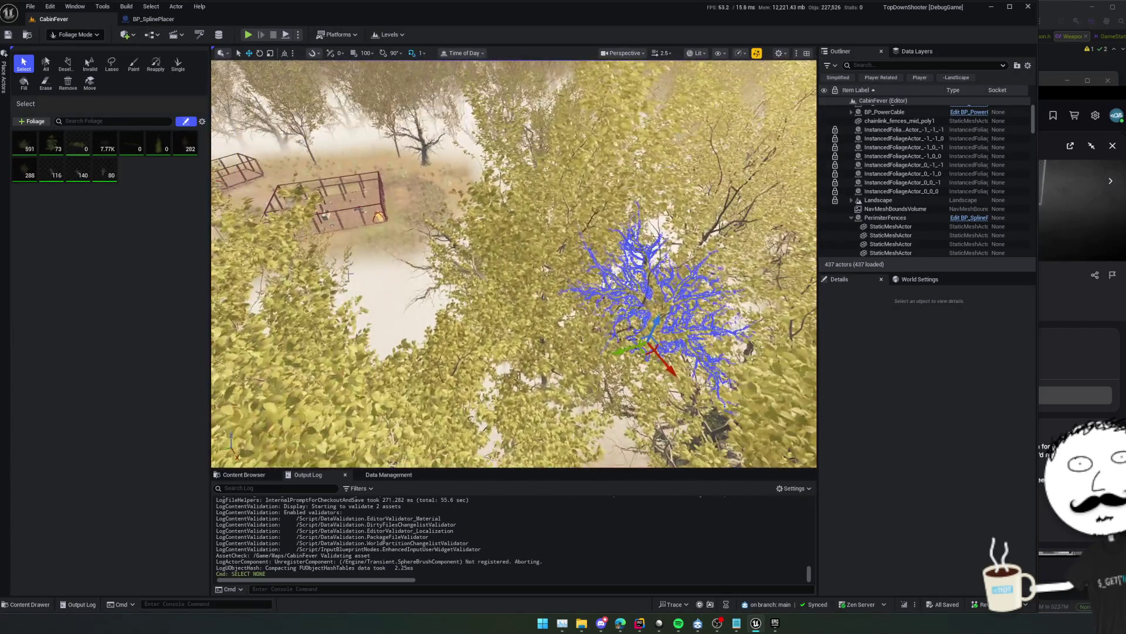
pyautogui.click(75, 35)
pyautogui.click(76, 50)
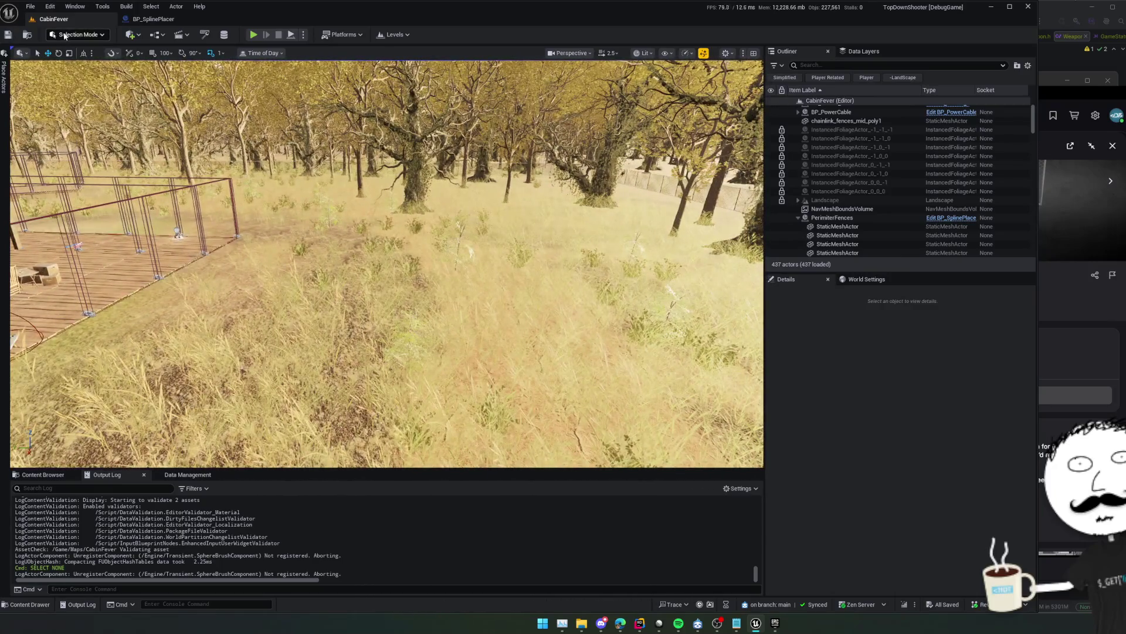
pyautogui.click(65, 35)
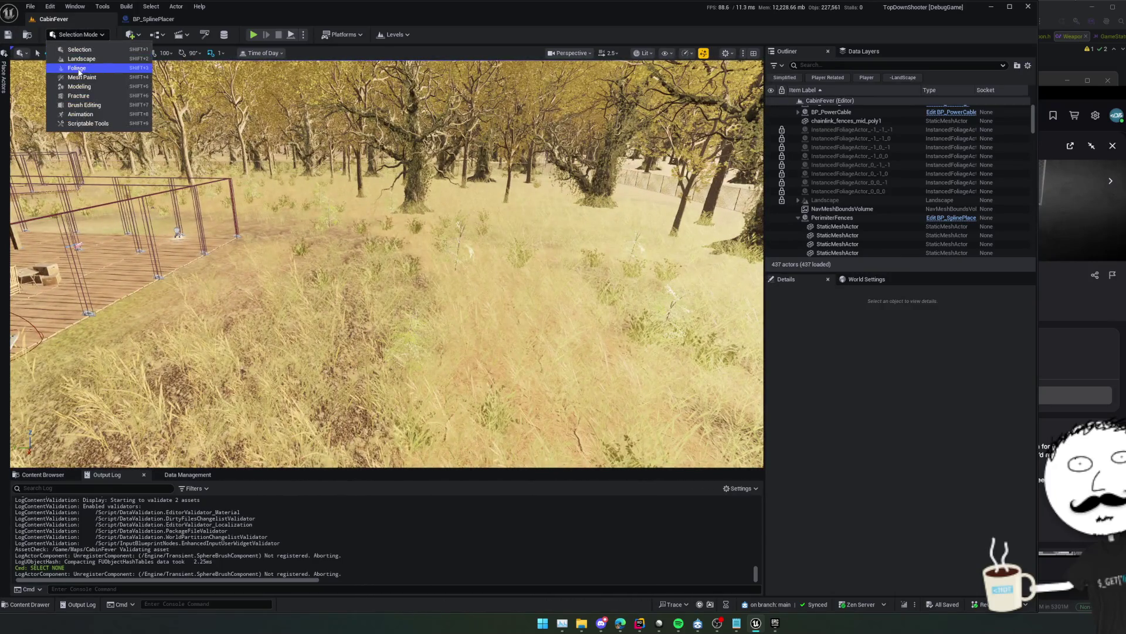
pyautogui.click(80, 68)
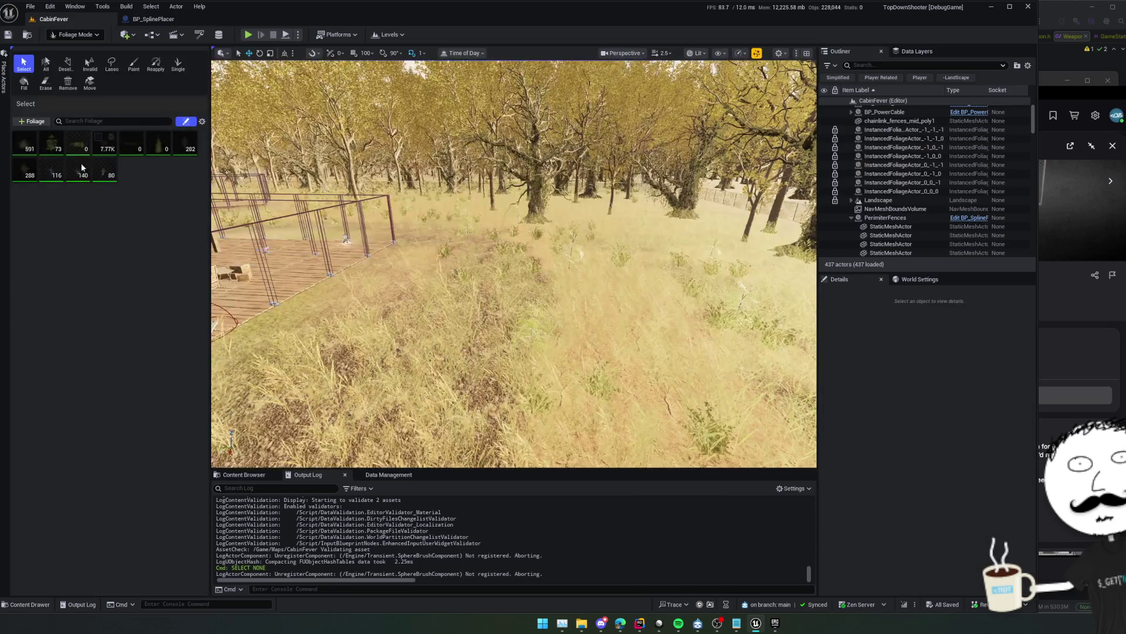
# Deselect all foliage types and select only Grass_Patch_Long
pyautogui.click(103, 170)
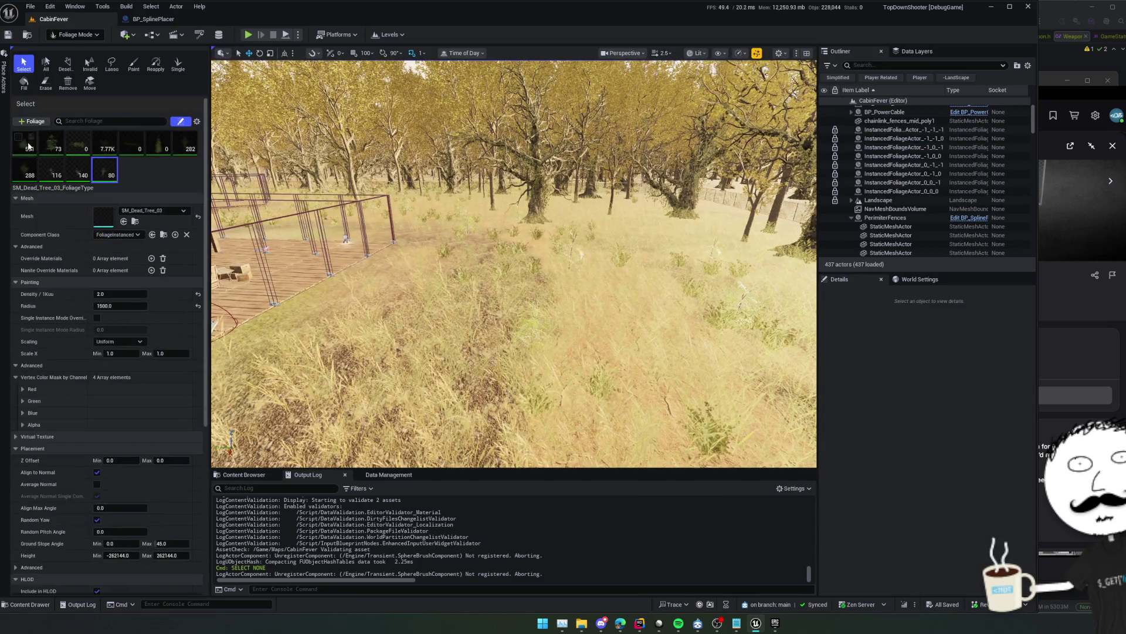
pyautogui.click(156, 186)
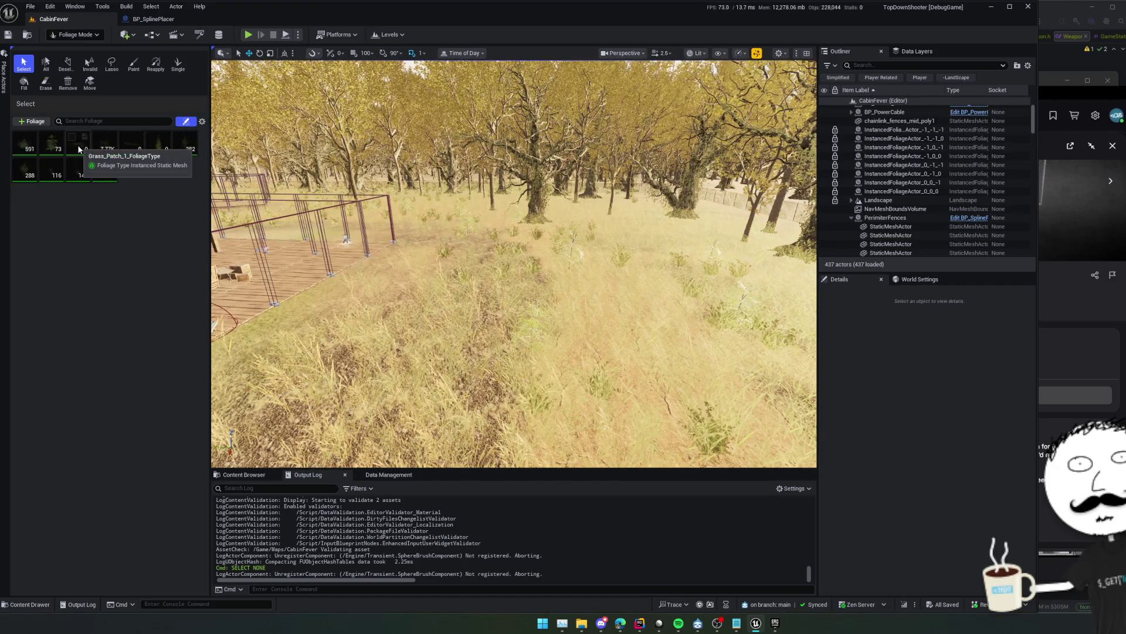
pyautogui.click(131, 150)
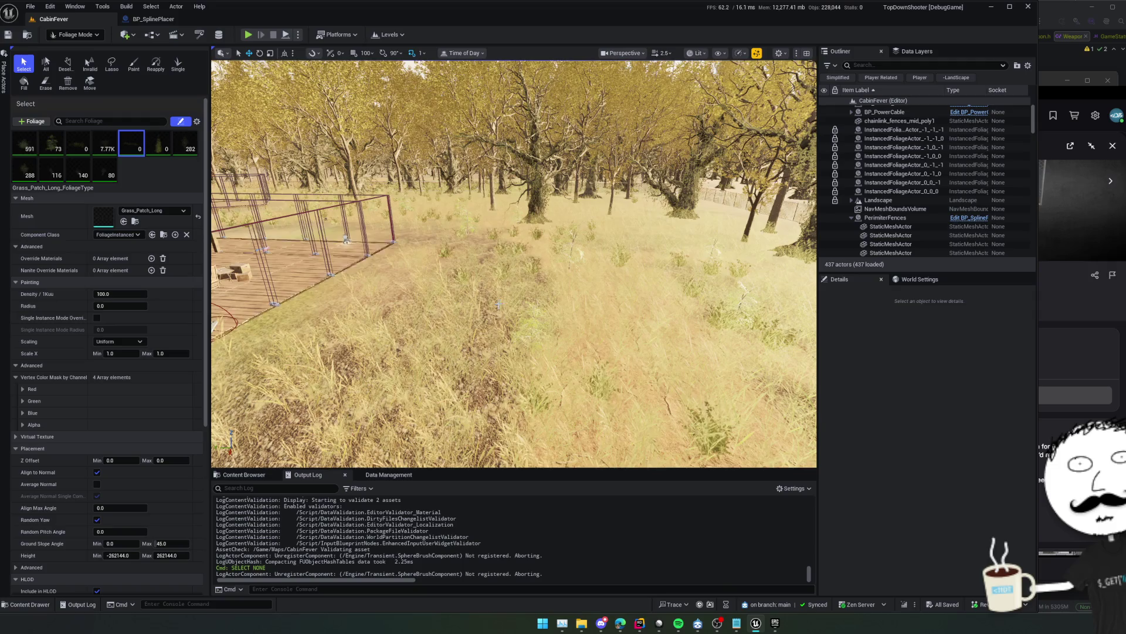
pyautogui.scroll(3, 431, 282)
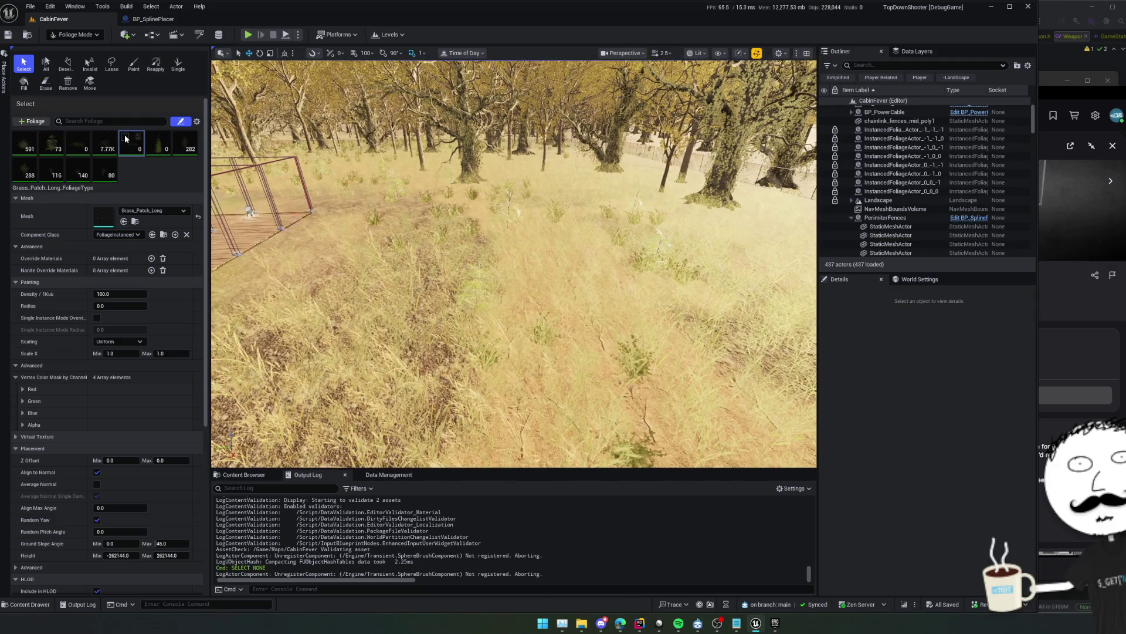
pyautogui.scroll(-6, 459, 262)
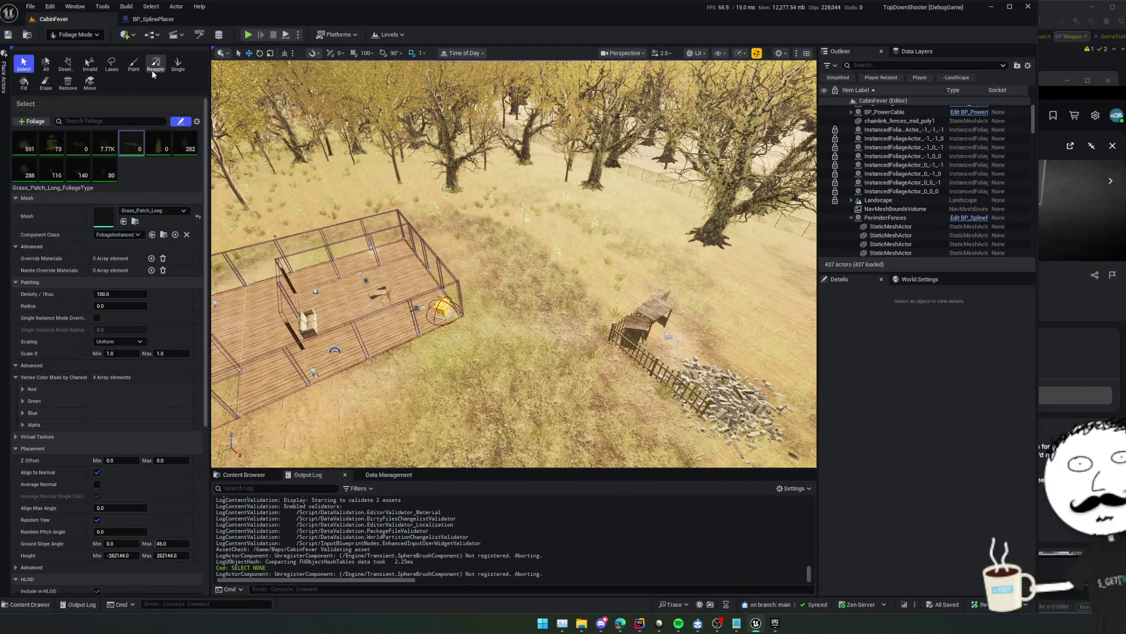
# Choose the Paint tool, shrink the brush, and paint a trial patch of long grass
pyautogui.click(134, 65)
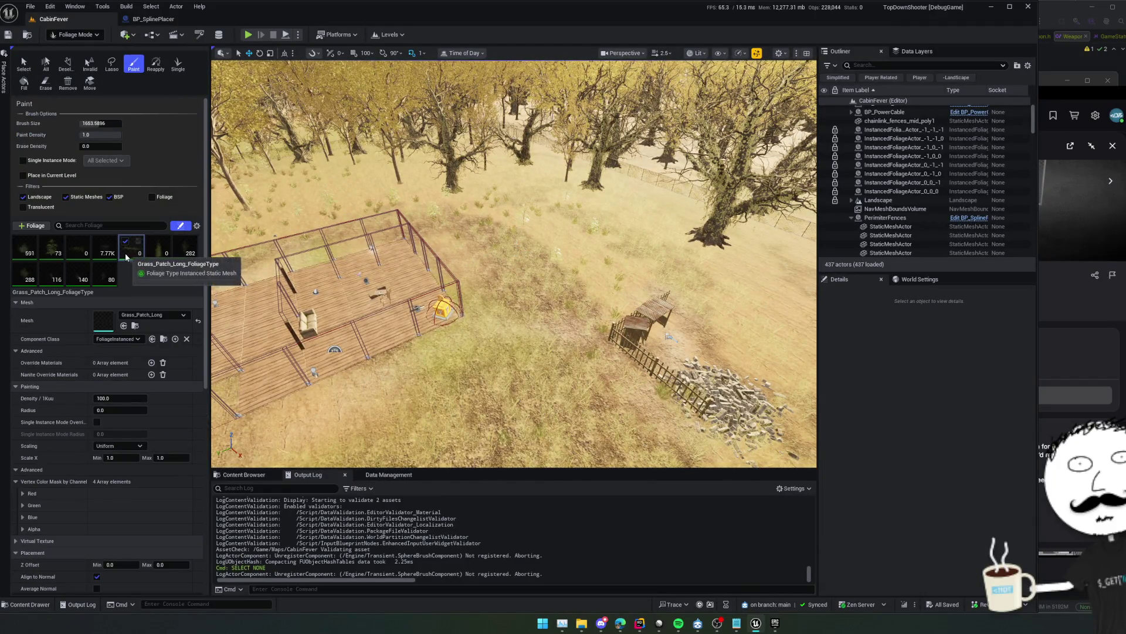
pyautogui.scroll(5, 410, 235)
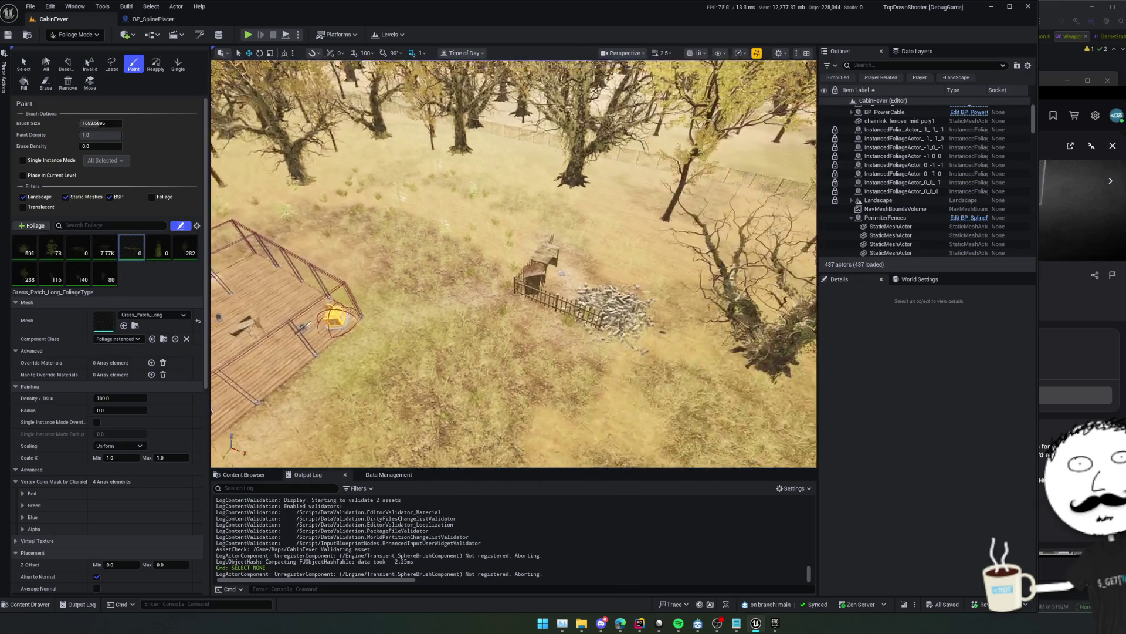
pyautogui.press('[')
pyautogui.press('[')
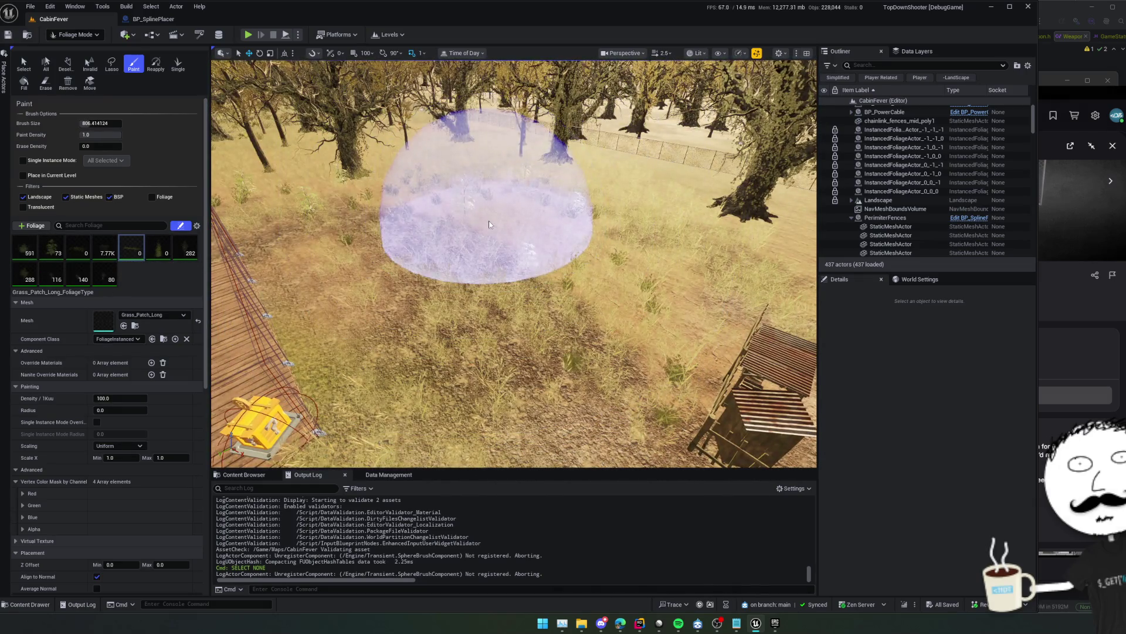
pyautogui.scroll(-6, 489, 224)
pyautogui.scroll(10, 514, 264)
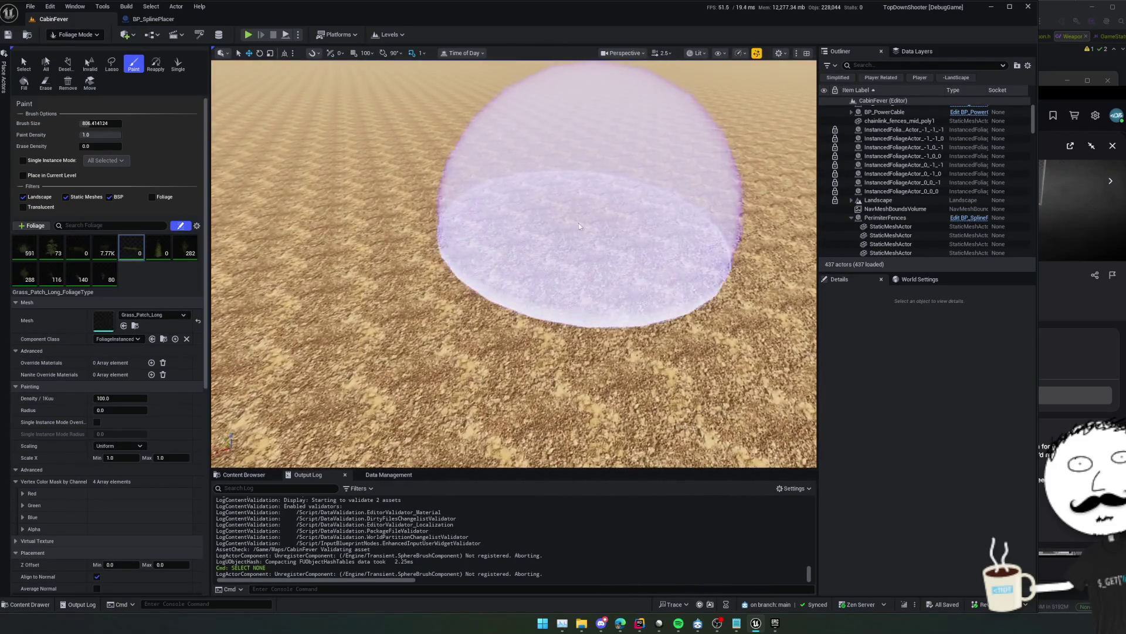
pyautogui.moveTo(578, 222)
pyautogui.mouseDown()
pyautogui.moveTo(491, 221)
pyautogui.moveTo(494, 191)
pyautogui.moveTo(558, 206)
pyautogui.mouseUp()
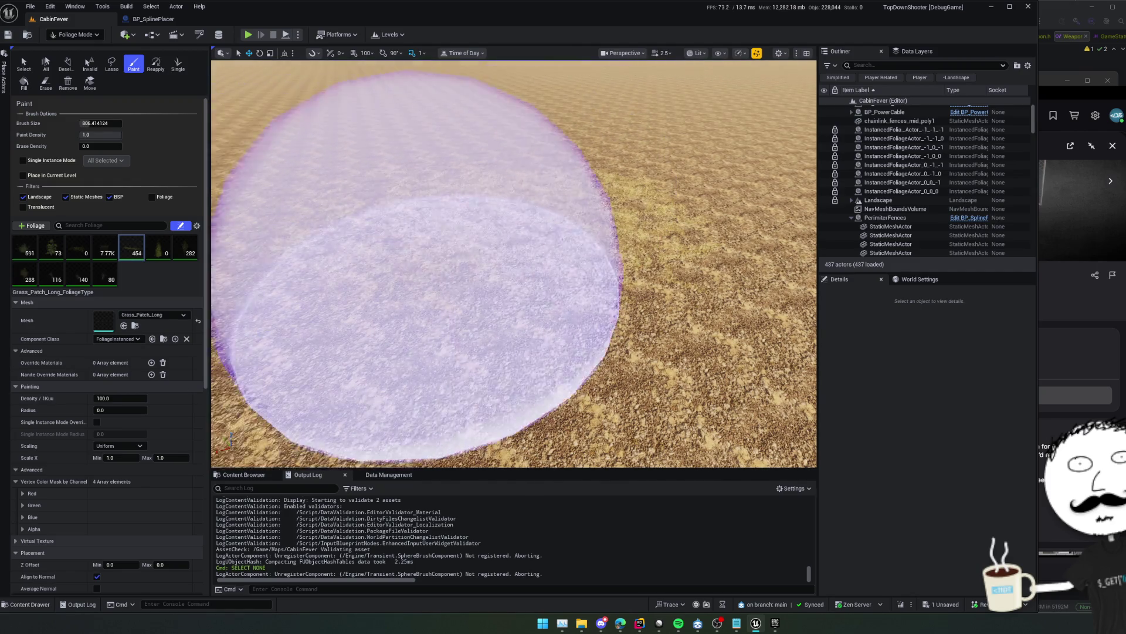
# Erase the trial grass patch, then return to painting with the brush reduced to about 420
pyautogui.rightClick(415, 281)
pyautogui.scroll(-3, 514, 264)
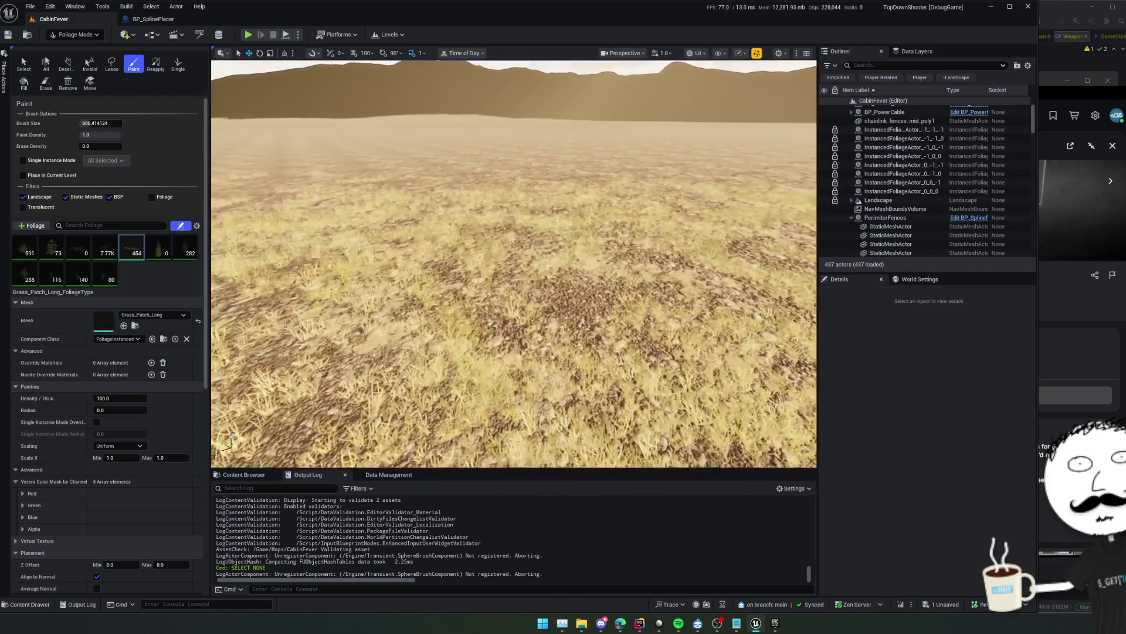
pyautogui.scroll(-1, 514, 264)
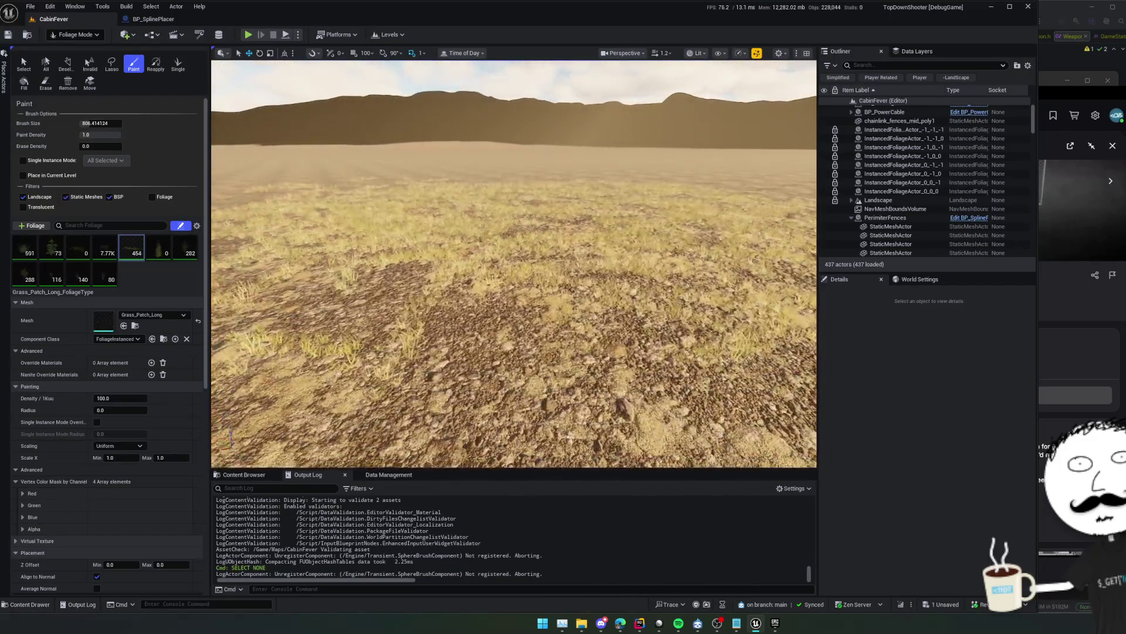
pyautogui.rightClick(453, 269)
pyautogui.press('shift')
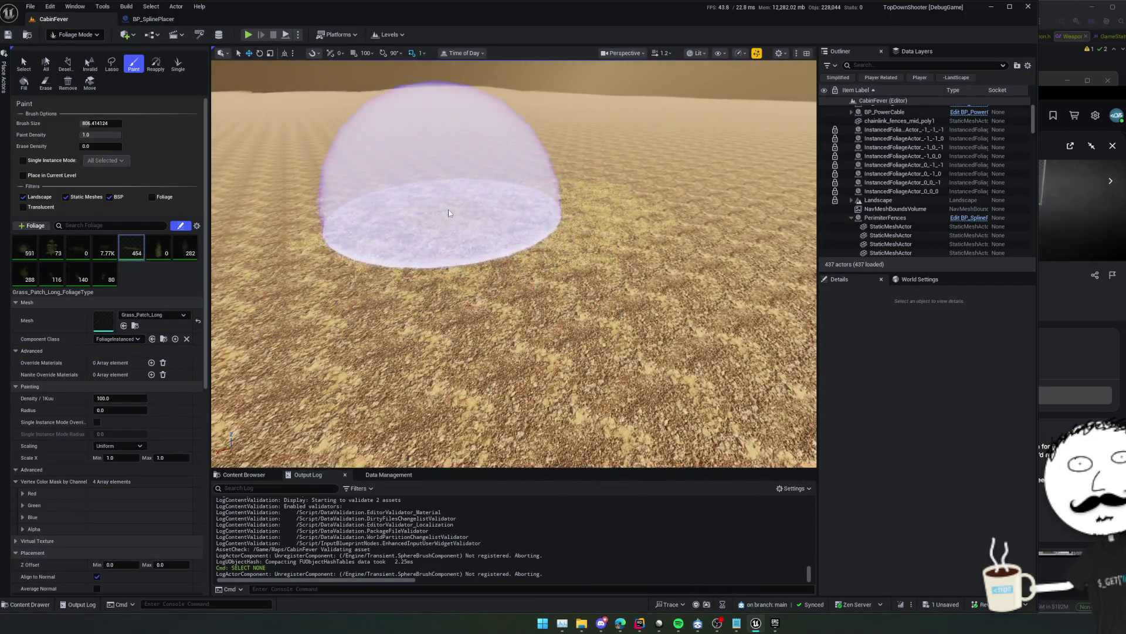
pyautogui.press(']')
pyautogui.press(']')
pyautogui.keyDown('shift'); pyautogui.click(583, 222); pyautogui.keyUp('shift')
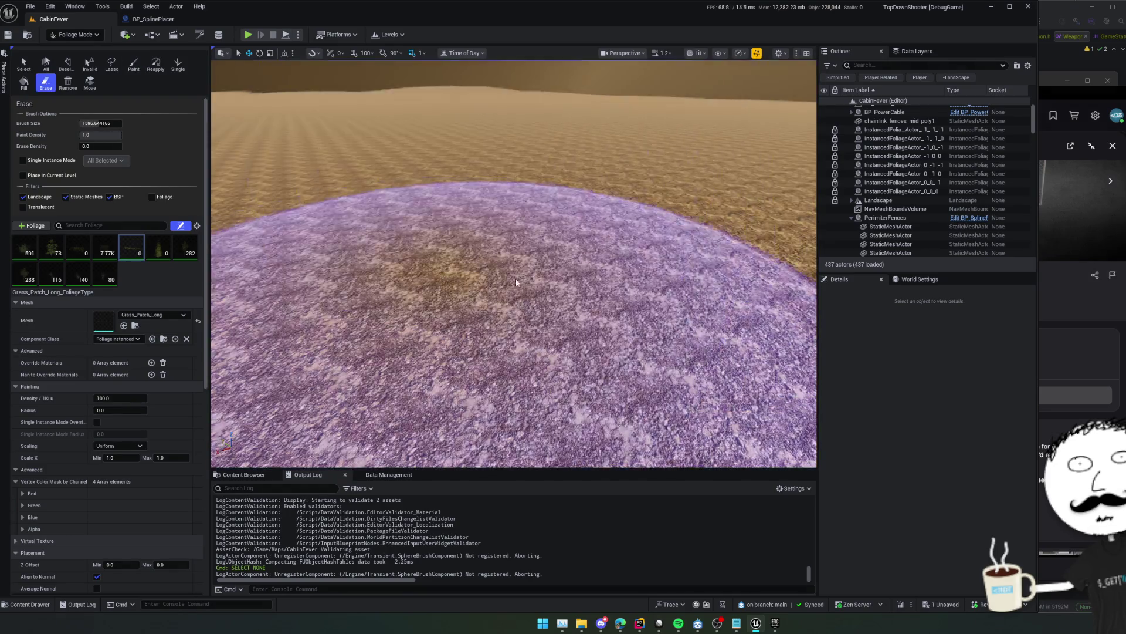
pyautogui.press('[')
pyautogui.press('[')
pyautogui.press('[')
pyautogui.press('[')
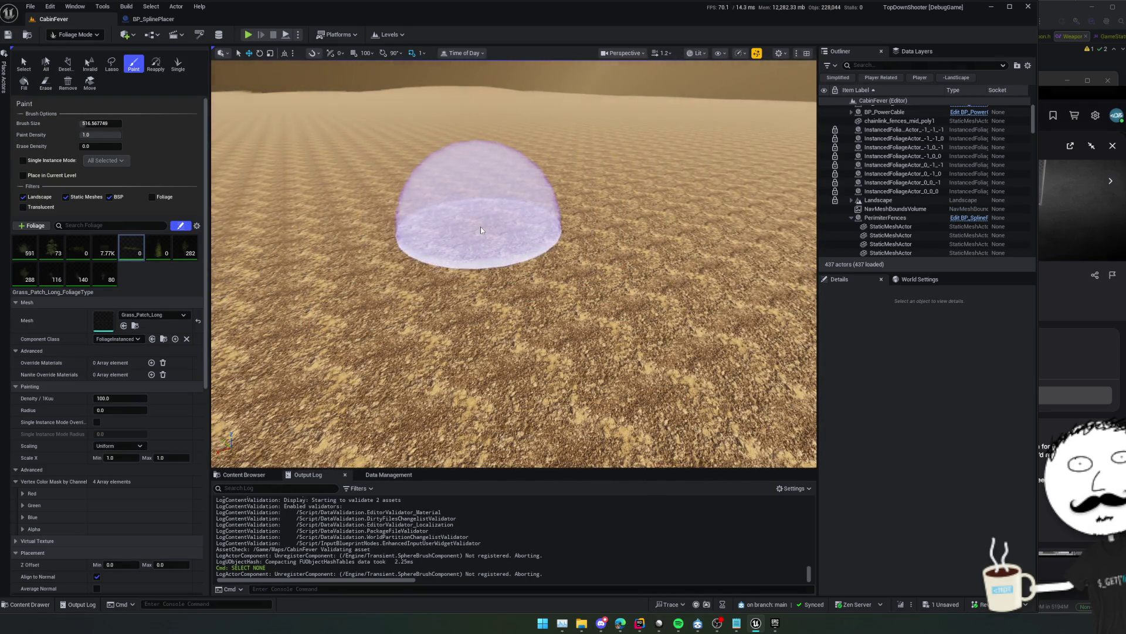
pyautogui.rightClick(480, 226)
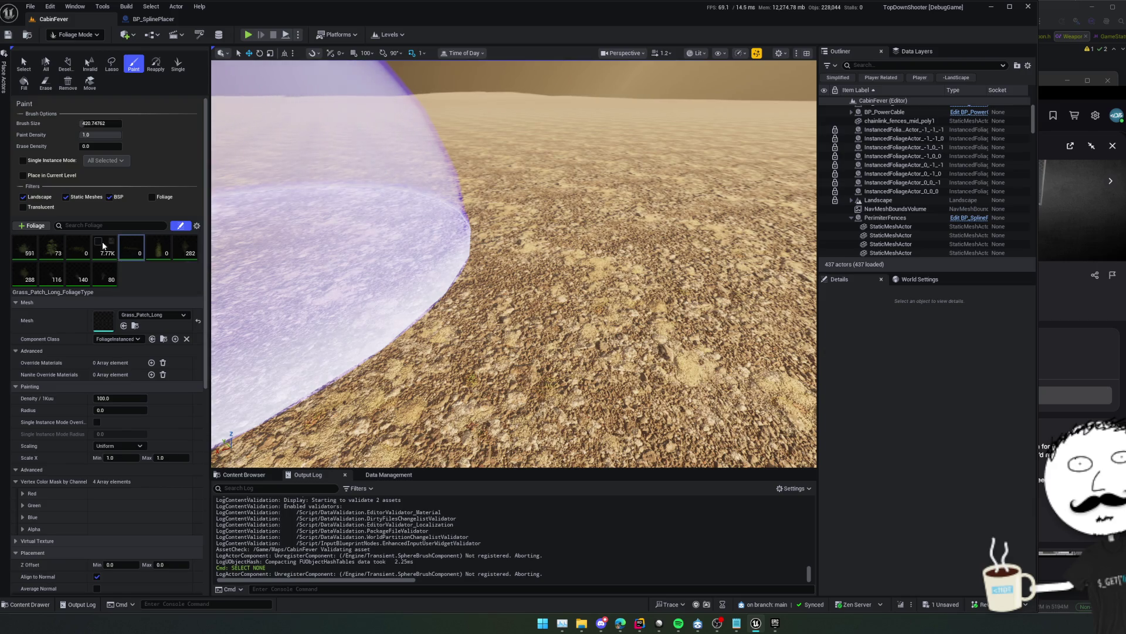
# Paint three test grass patches, including Grass_Patch_1, undoing each one
pyautogui.click(516, 311)
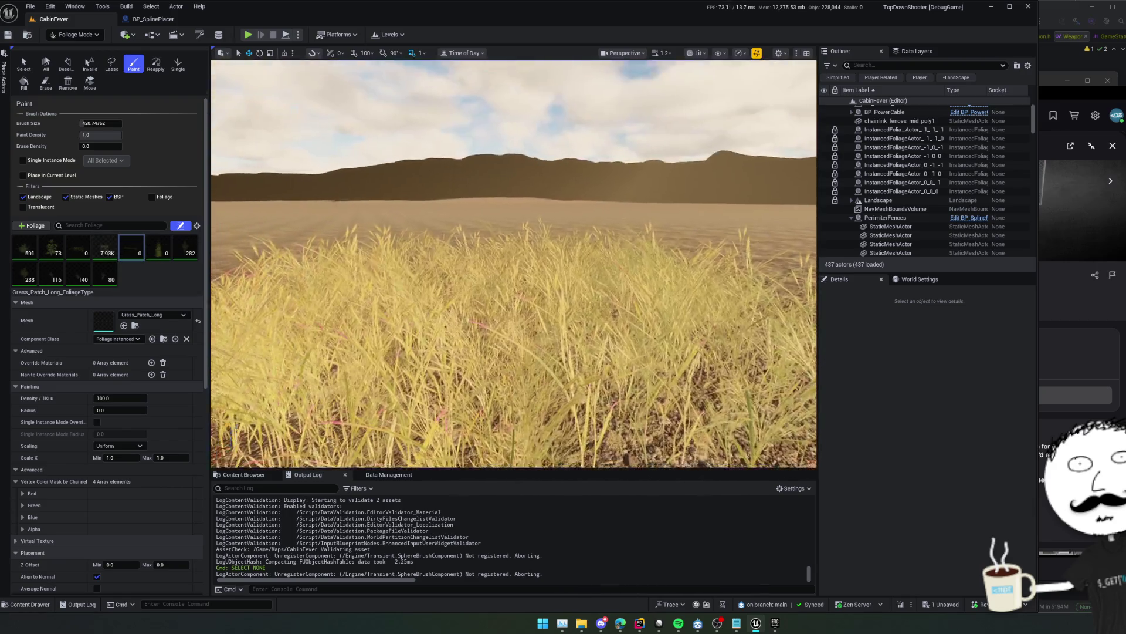
pyautogui.hotkey('ctrl', 'z')
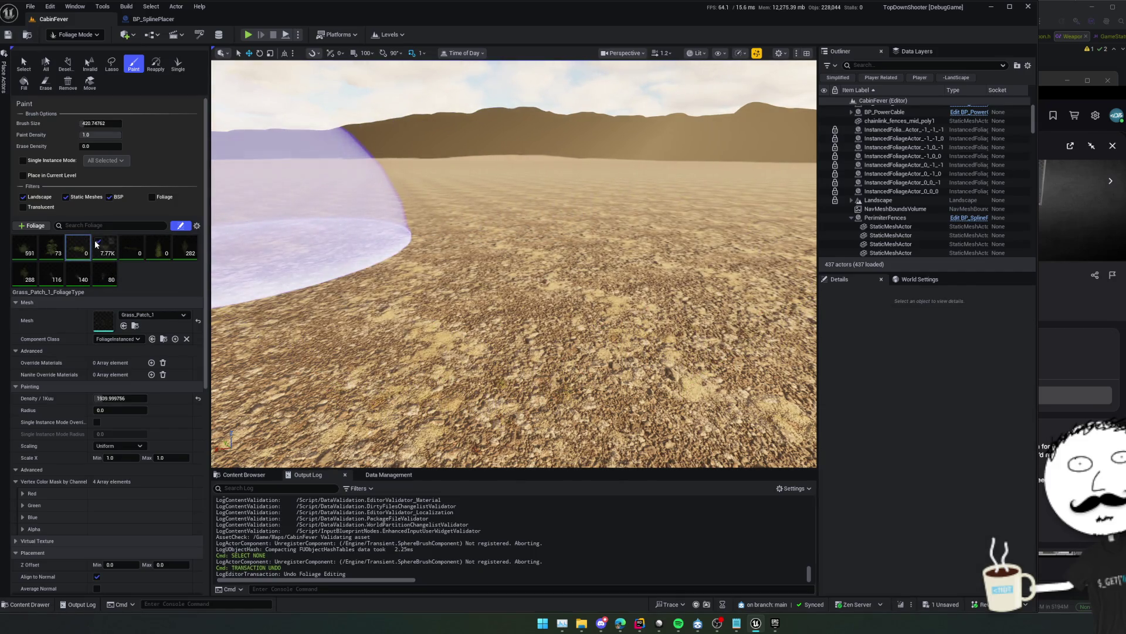
pyautogui.click(566, 293)
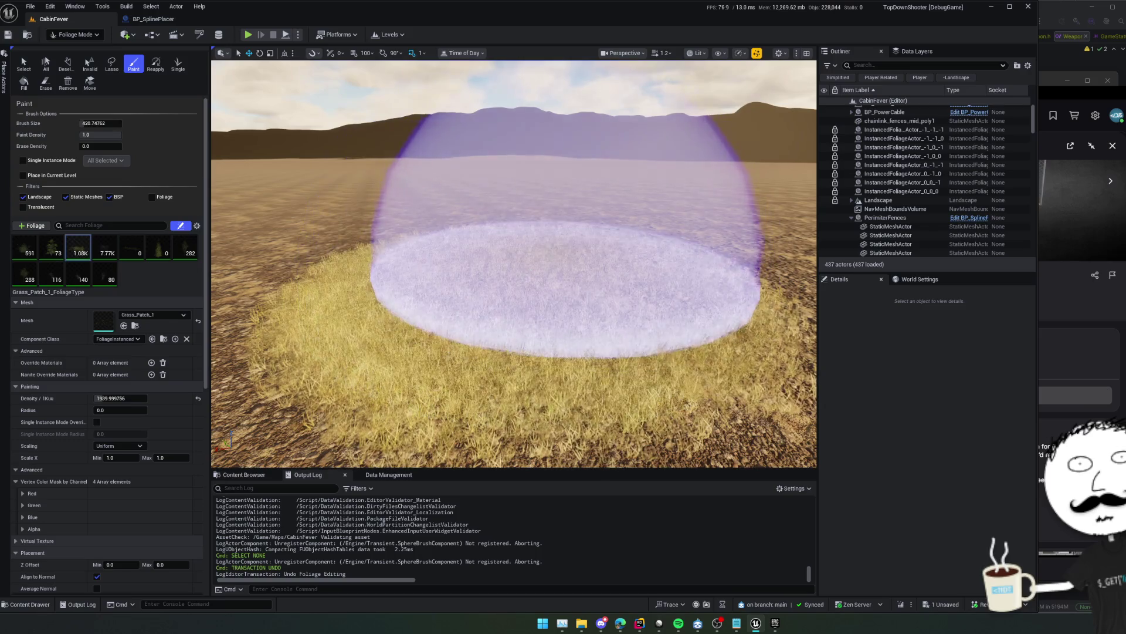
pyautogui.hotkey('ctrl', 'z')
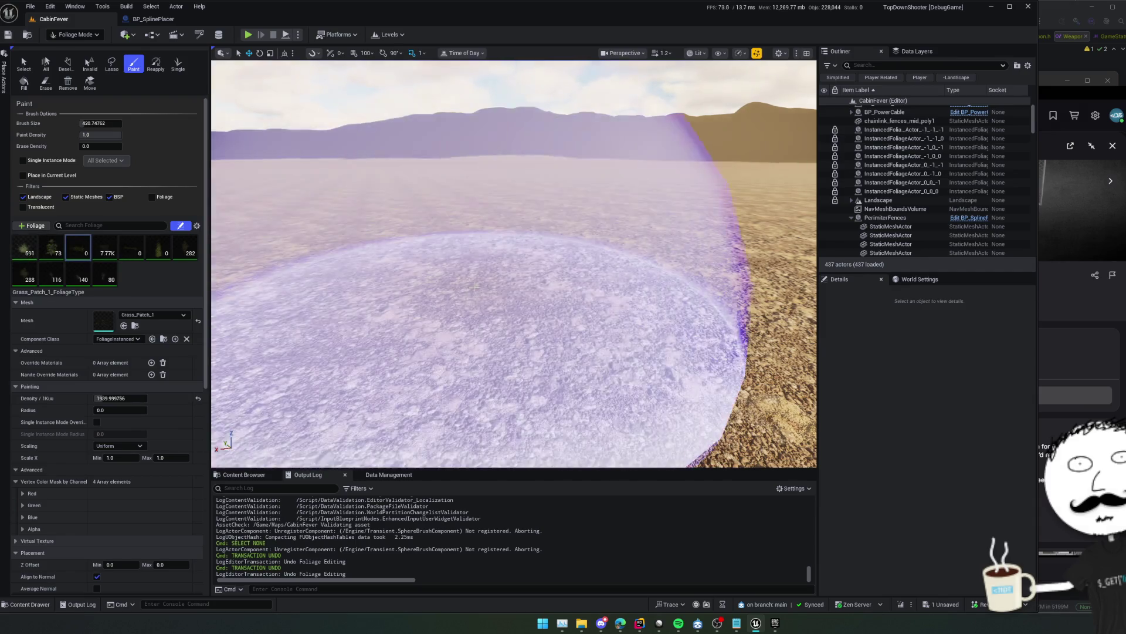
pyautogui.click(528, 284)
pyautogui.hotkey('ctrl', 'z')
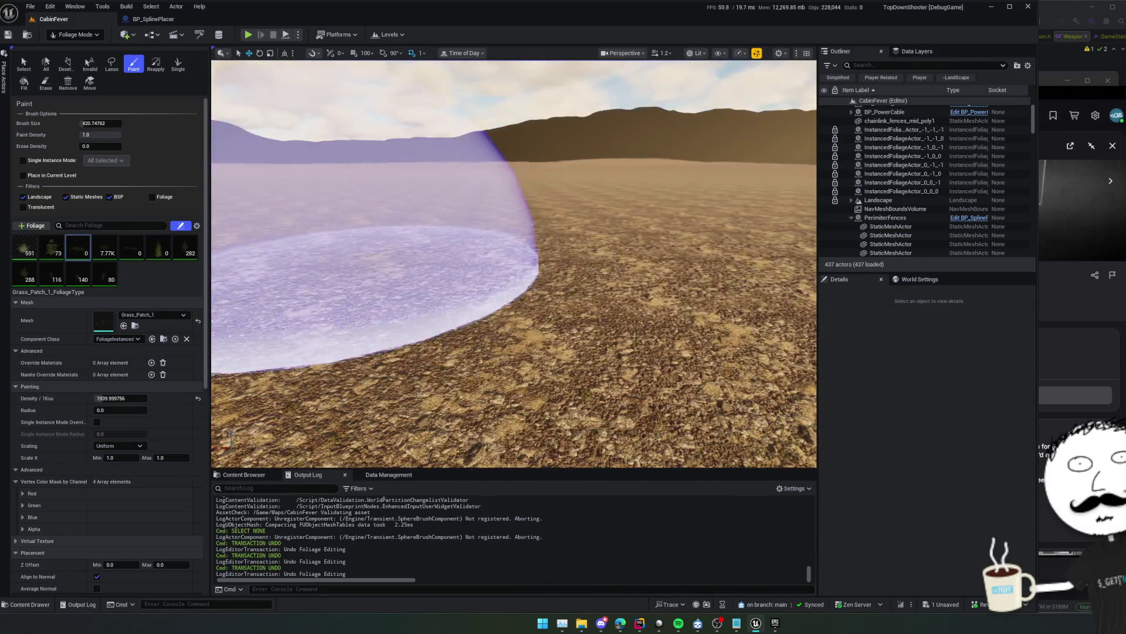
# Select Grass_Patch_2, paint a test patch with it, and undo that patch
pyautogui.click(104, 247)
pyautogui.click(518, 280)
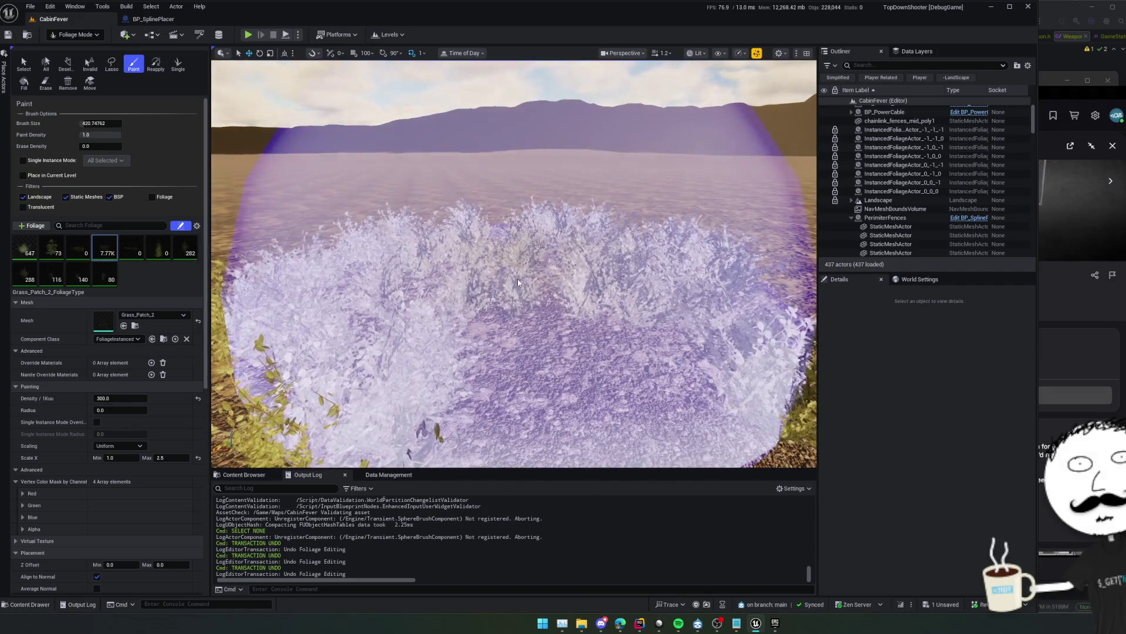
pyautogui.hotkey('ctrl', 'z')
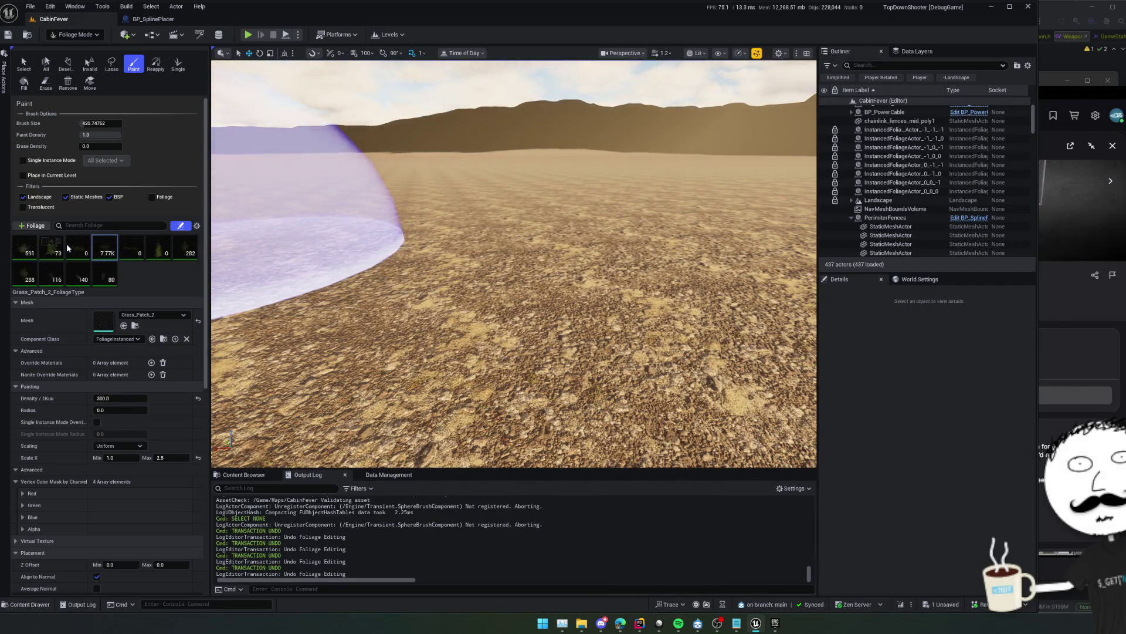